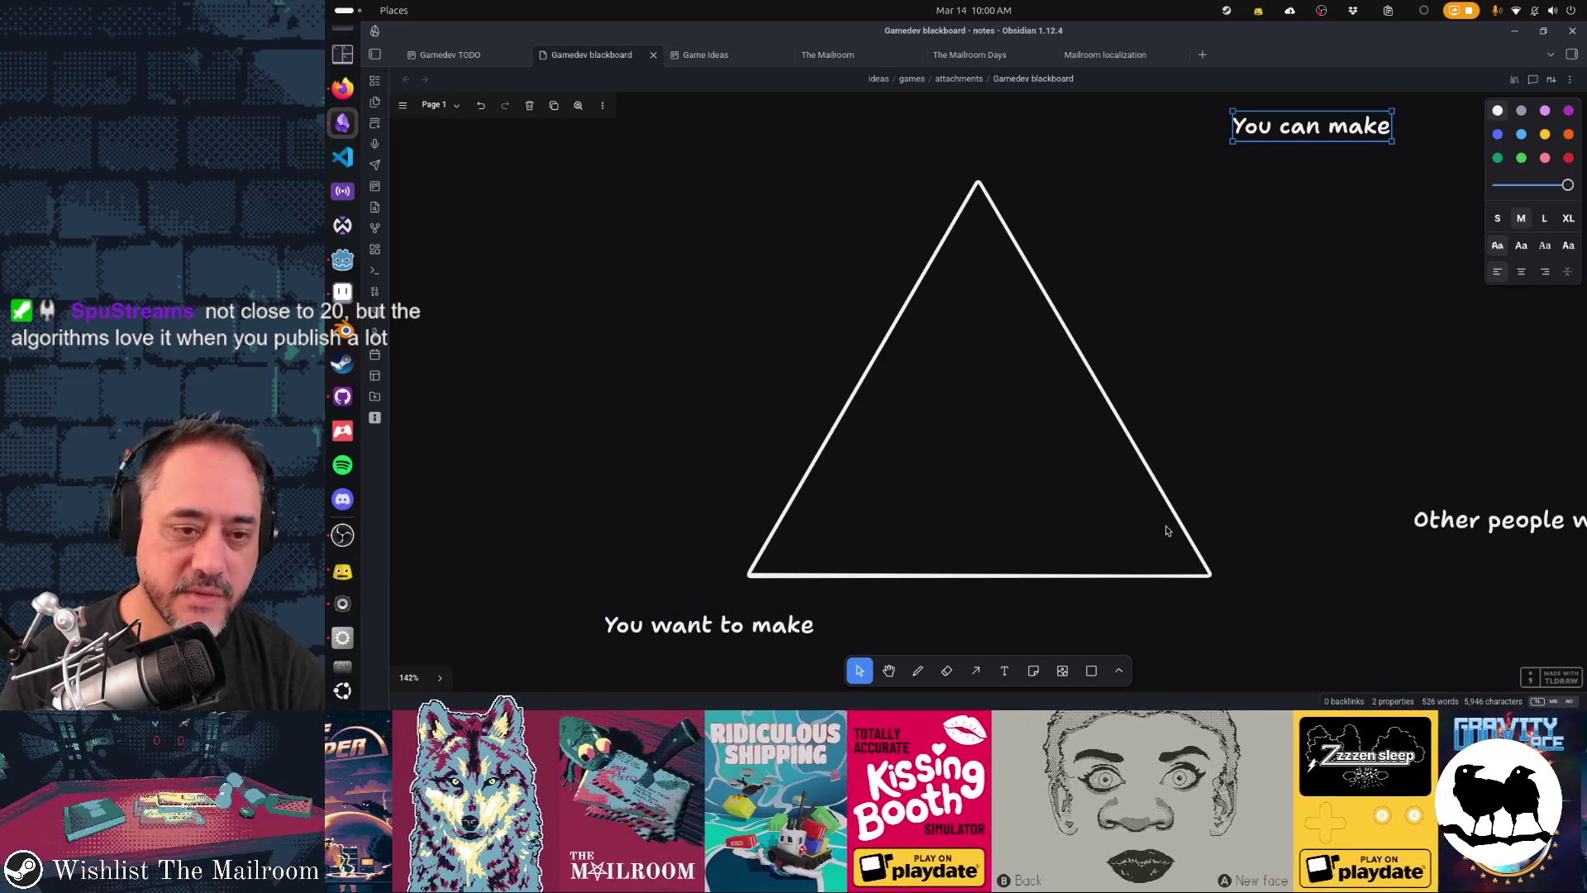
# - Centre 'You can make' above the triangle's apex and move 'Other people want' out to the right
pyautogui.moveTo(1554, 519)
pyautogui.mouseDown()
pyautogui.moveTo(1292, 603)
pyautogui.moveTo(1292, 623)
pyautogui.mouseUp()
pyautogui.moveTo(1331, 136); pyautogui.dragTo(1002, 144)
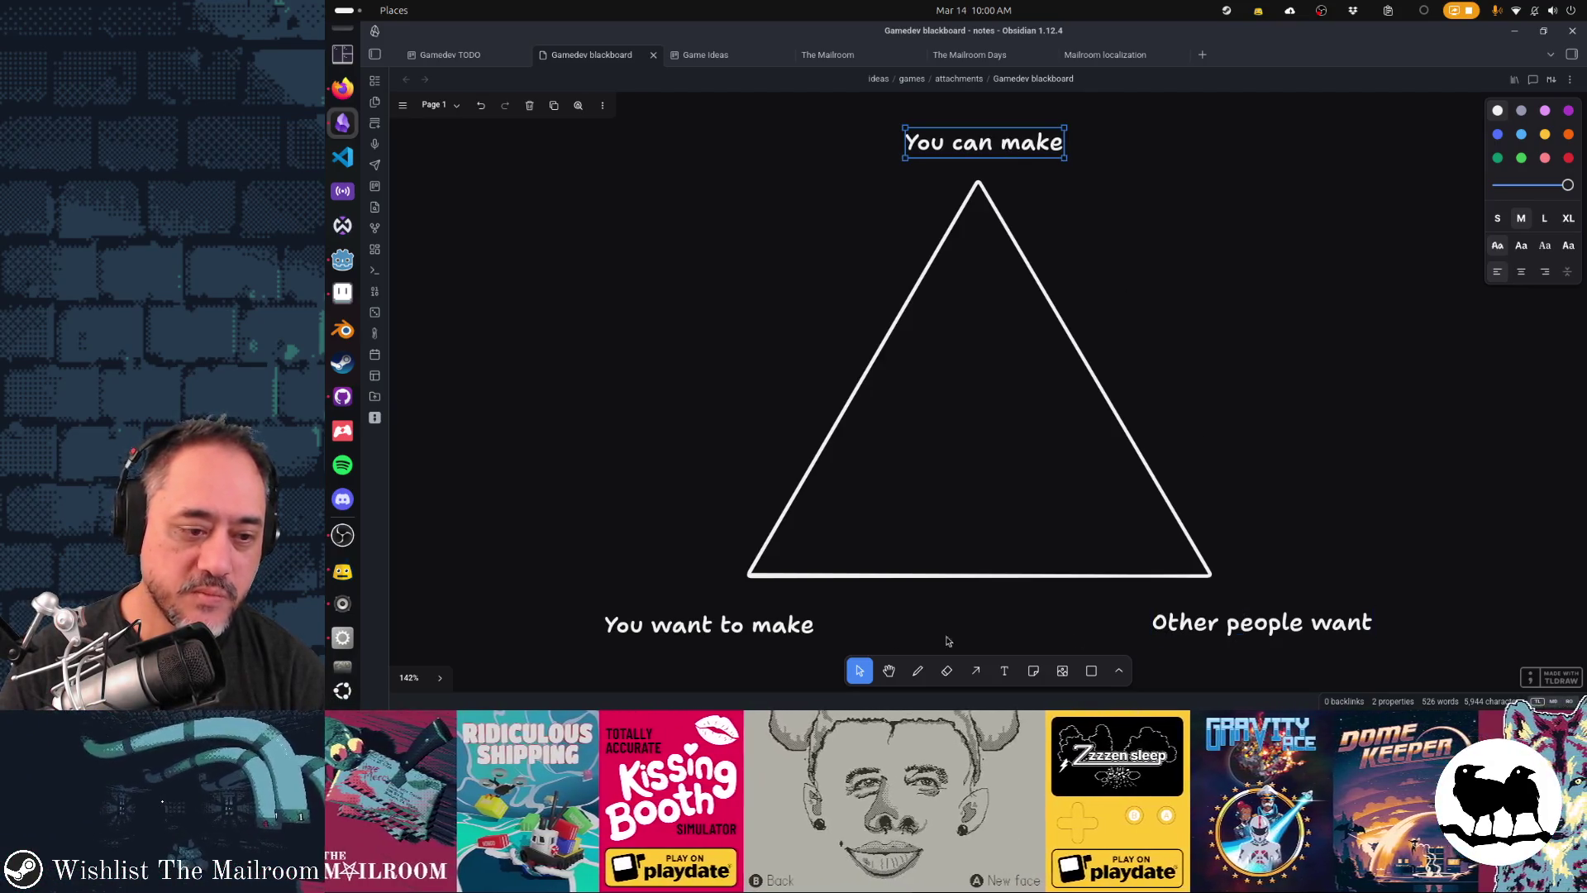
pyautogui.moveTo(1202, 628)
pyautogui.mouseDown()
pyautogui.moveTo(1477, 552)
pyautogui.moveTo(1582, 500)
pyautogui.moveTo(1196, 500)
pyautogui.moveTo(1381, 500)
pyautogui.mouseUp()
# - Settle 'Other people want' below the triangle's bottom-right corner and deselect it
pyautogui.hscroll(-5, 1154, 538)
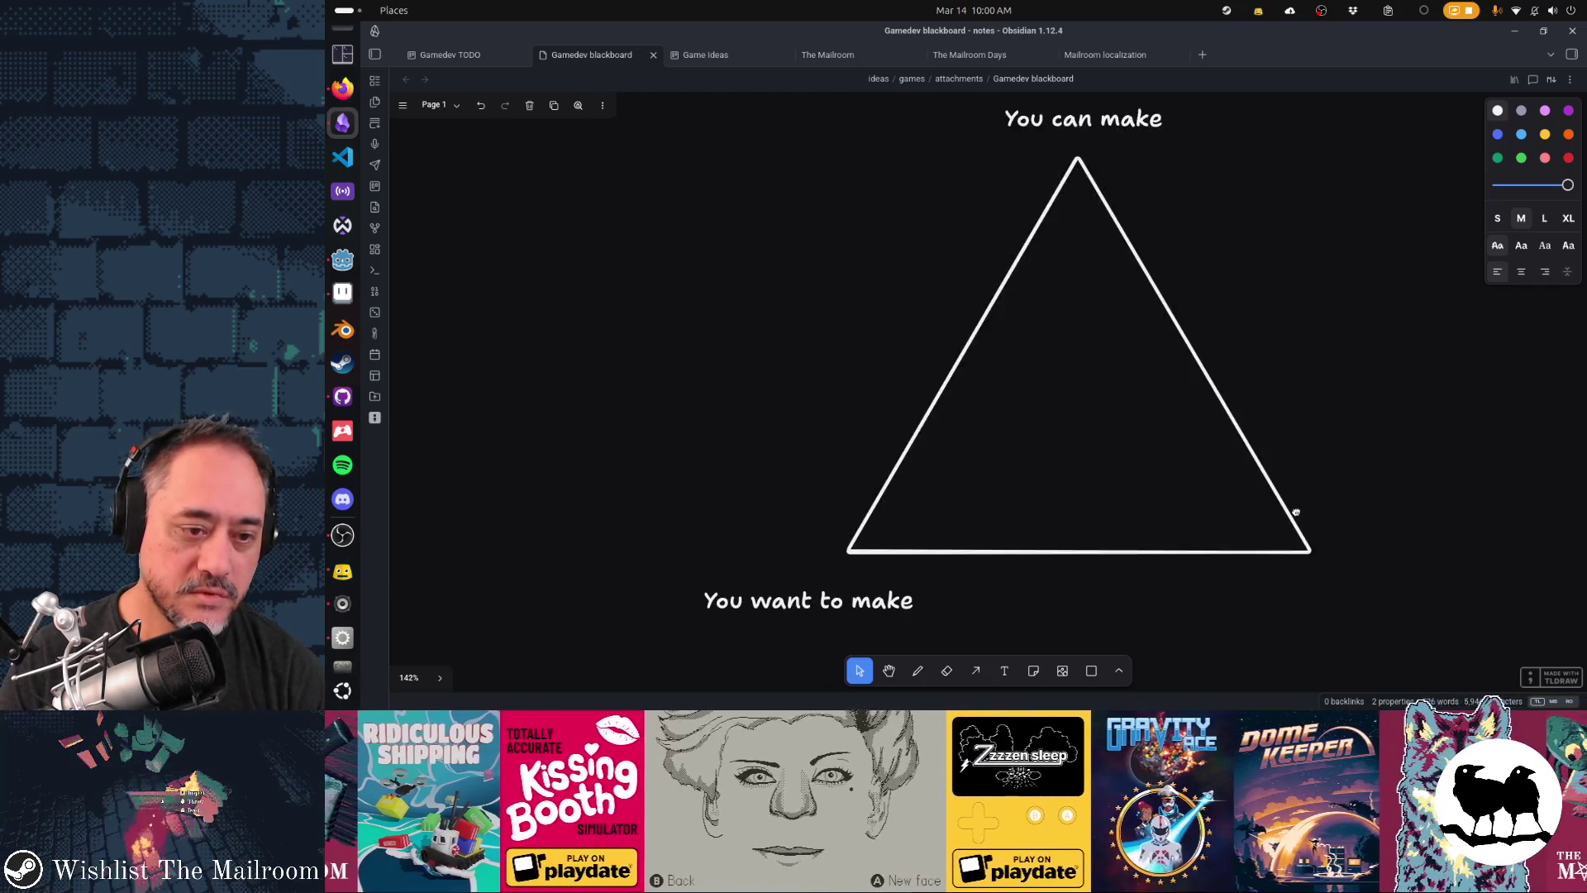
pyautogui.hscroll(3, 1298, 571)
pyautogui.scroll(-2, 1298, 570)
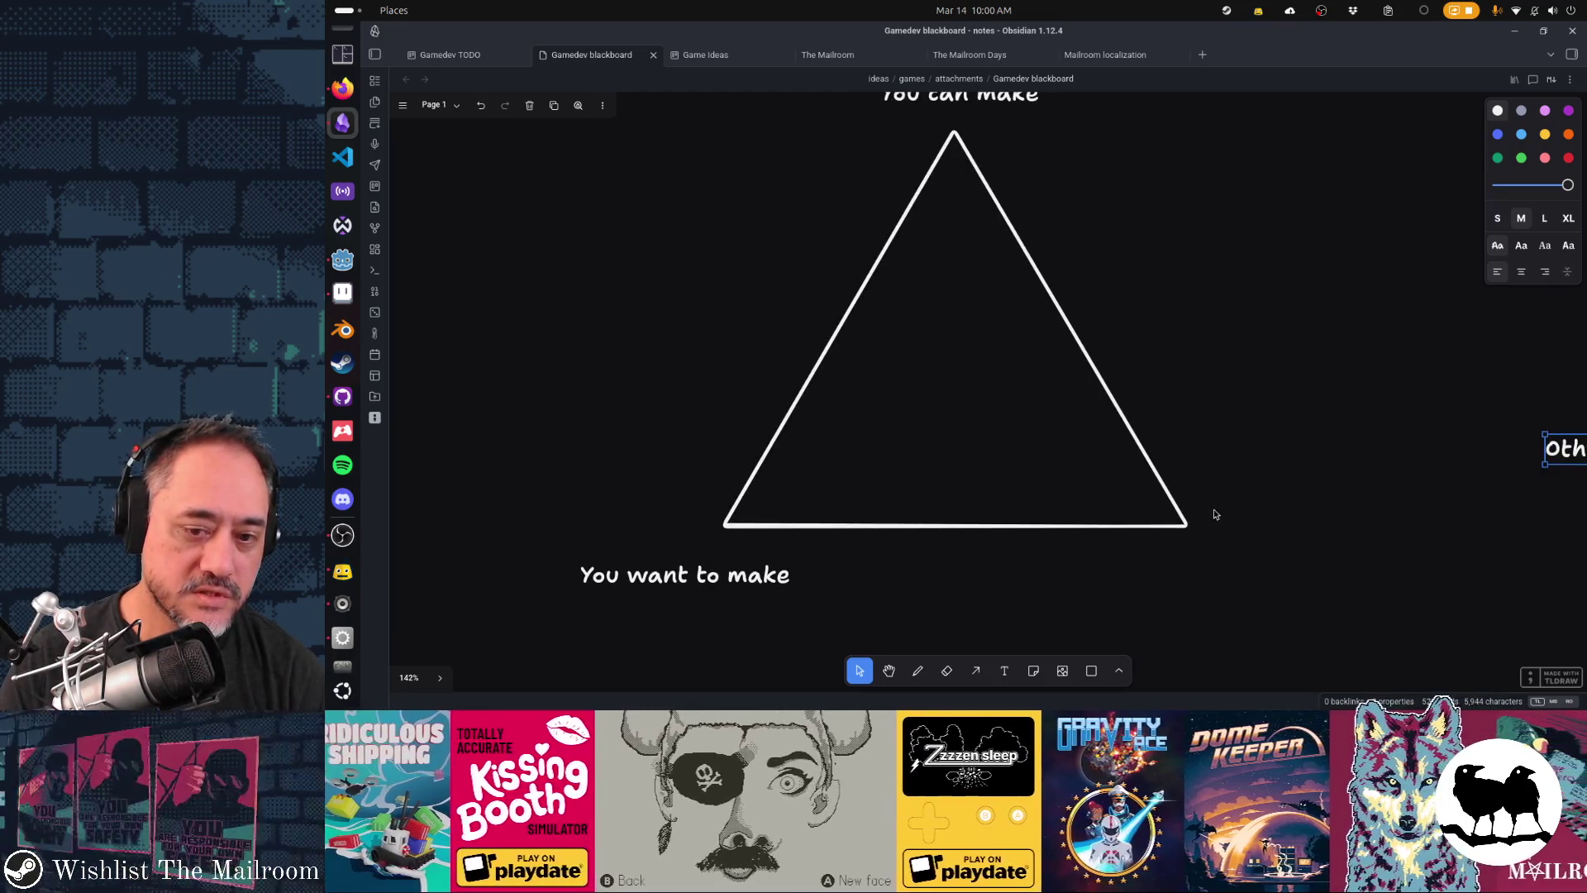
pyautogui.hscroll(4, 1368, 557)
pyautogui.scroll(2, 1369, 557)
pyautogui.moveTo(1485, 471); pyautogui.dragTo(1033, 586)
pyautogui.hscroll(-5, 1197, 524)
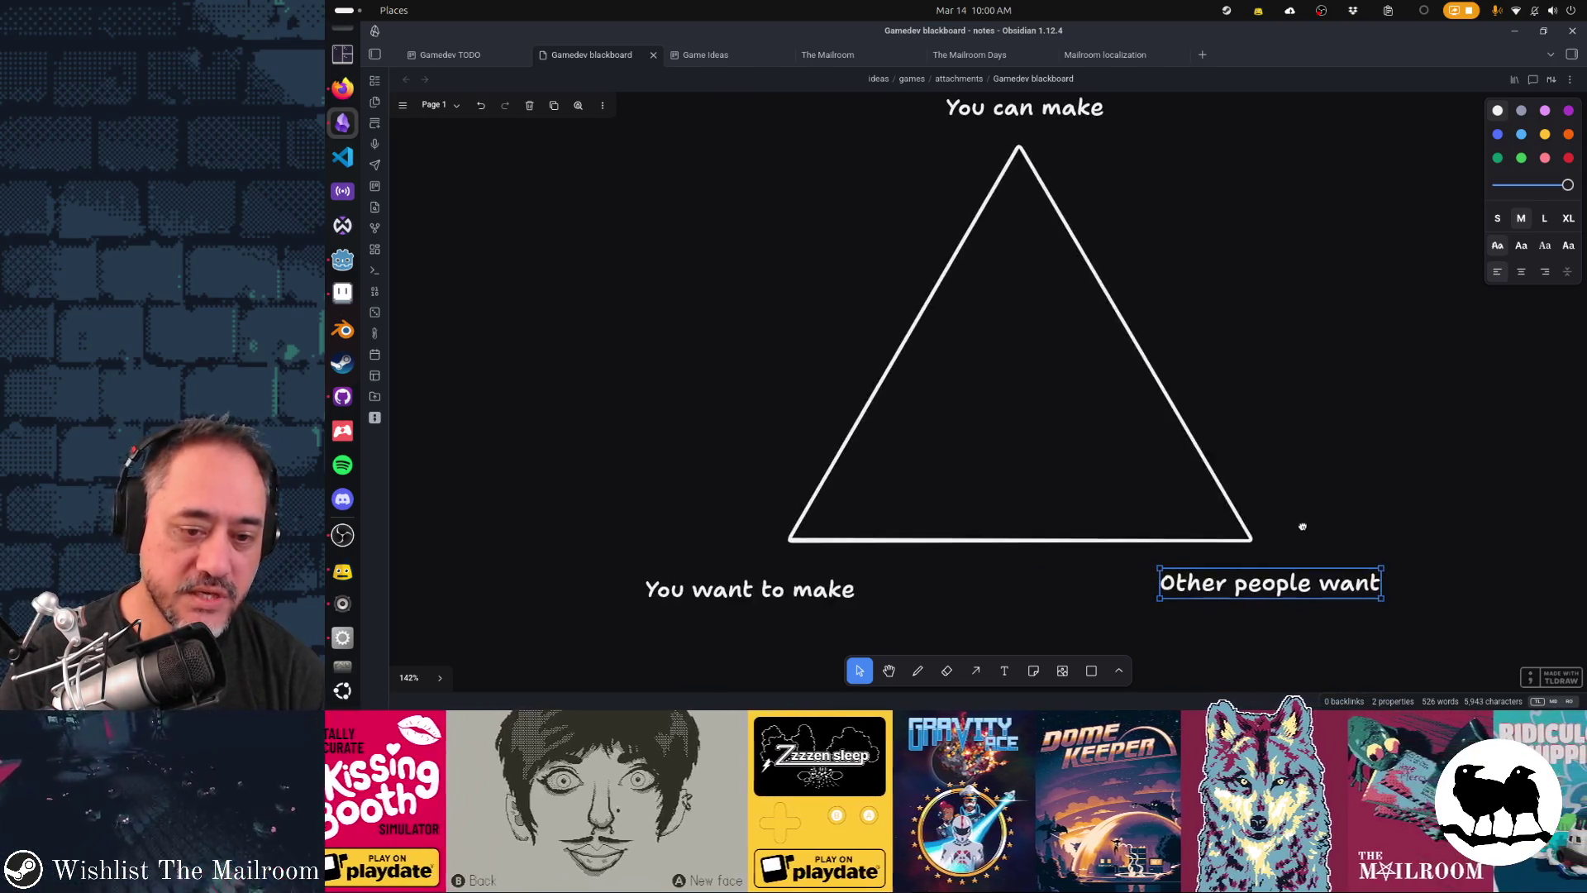
pyautogui.scroll(1, 1275, 553)
pyautogui.hscroll(1, 1250, 554)
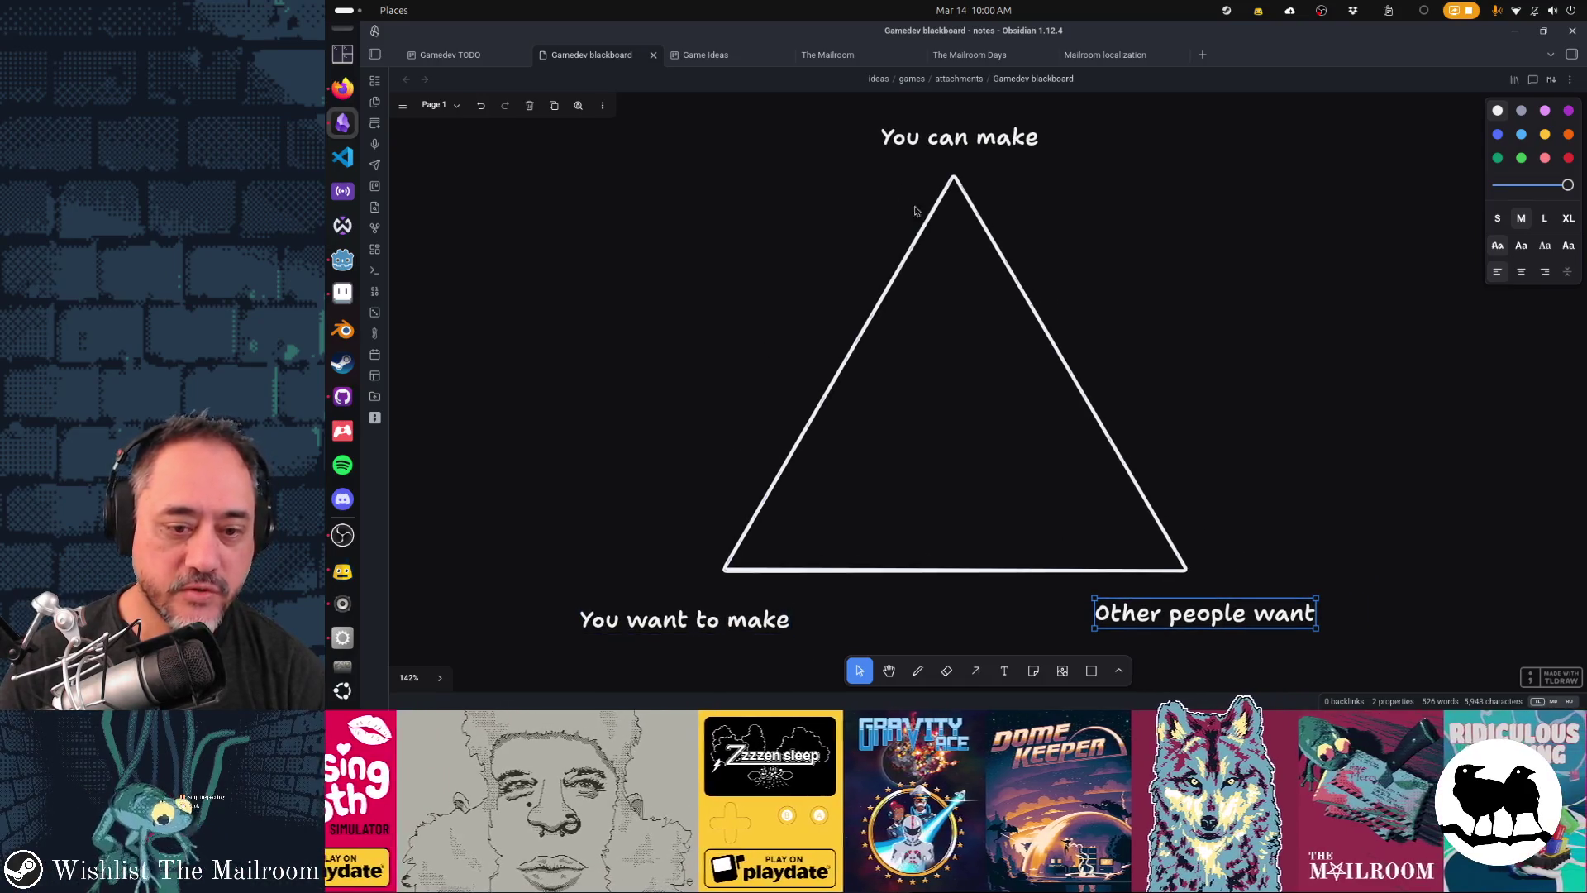
pyautogui.click(1286, 407)
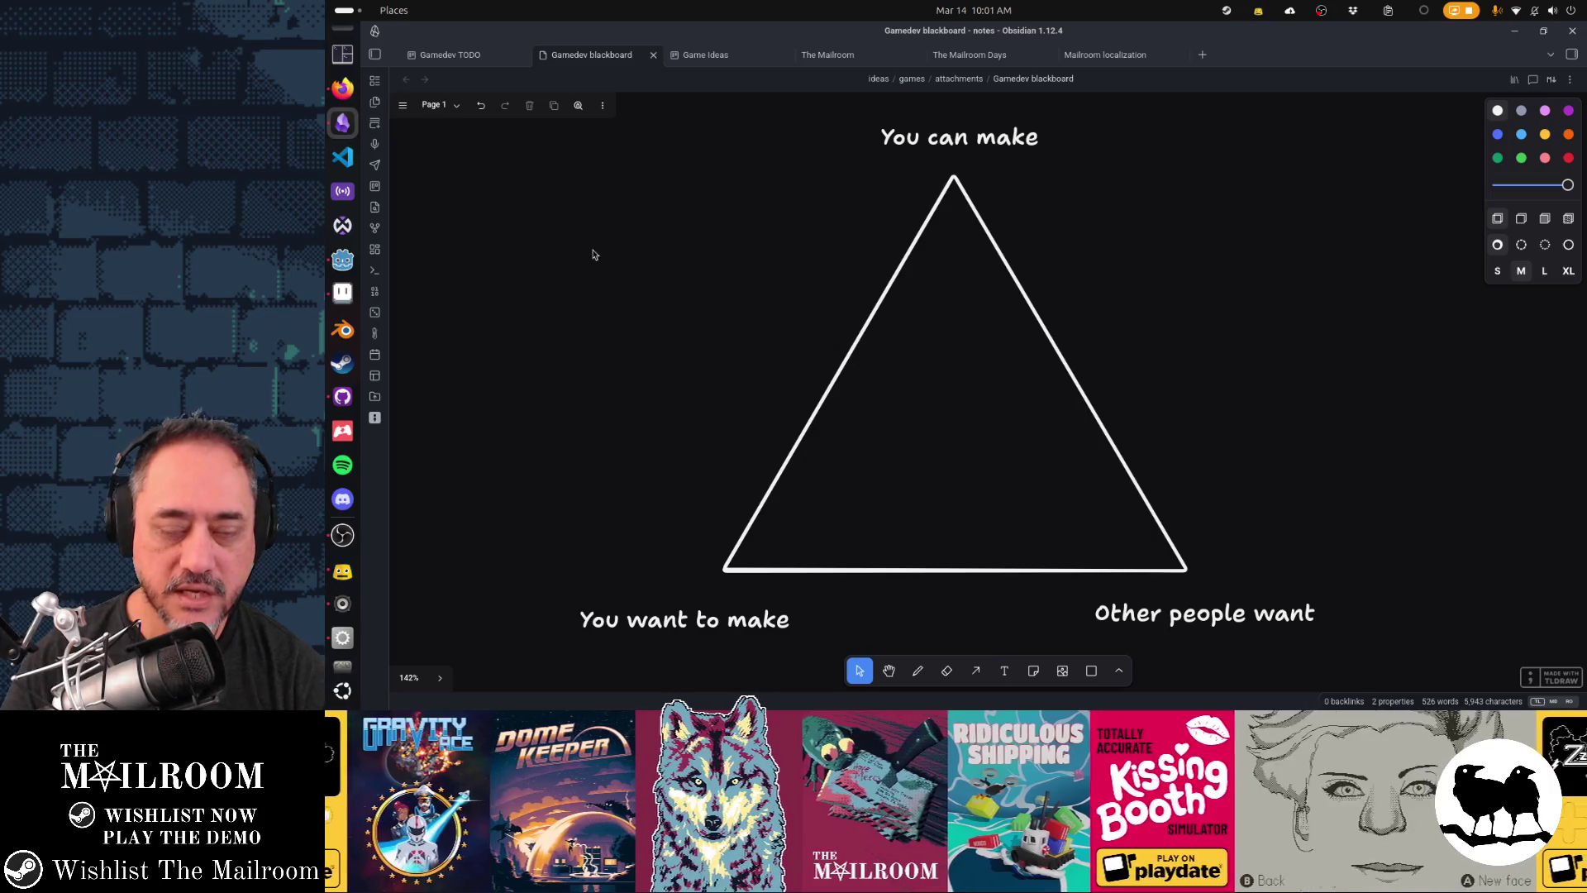
pyautogui.click(478, 53)
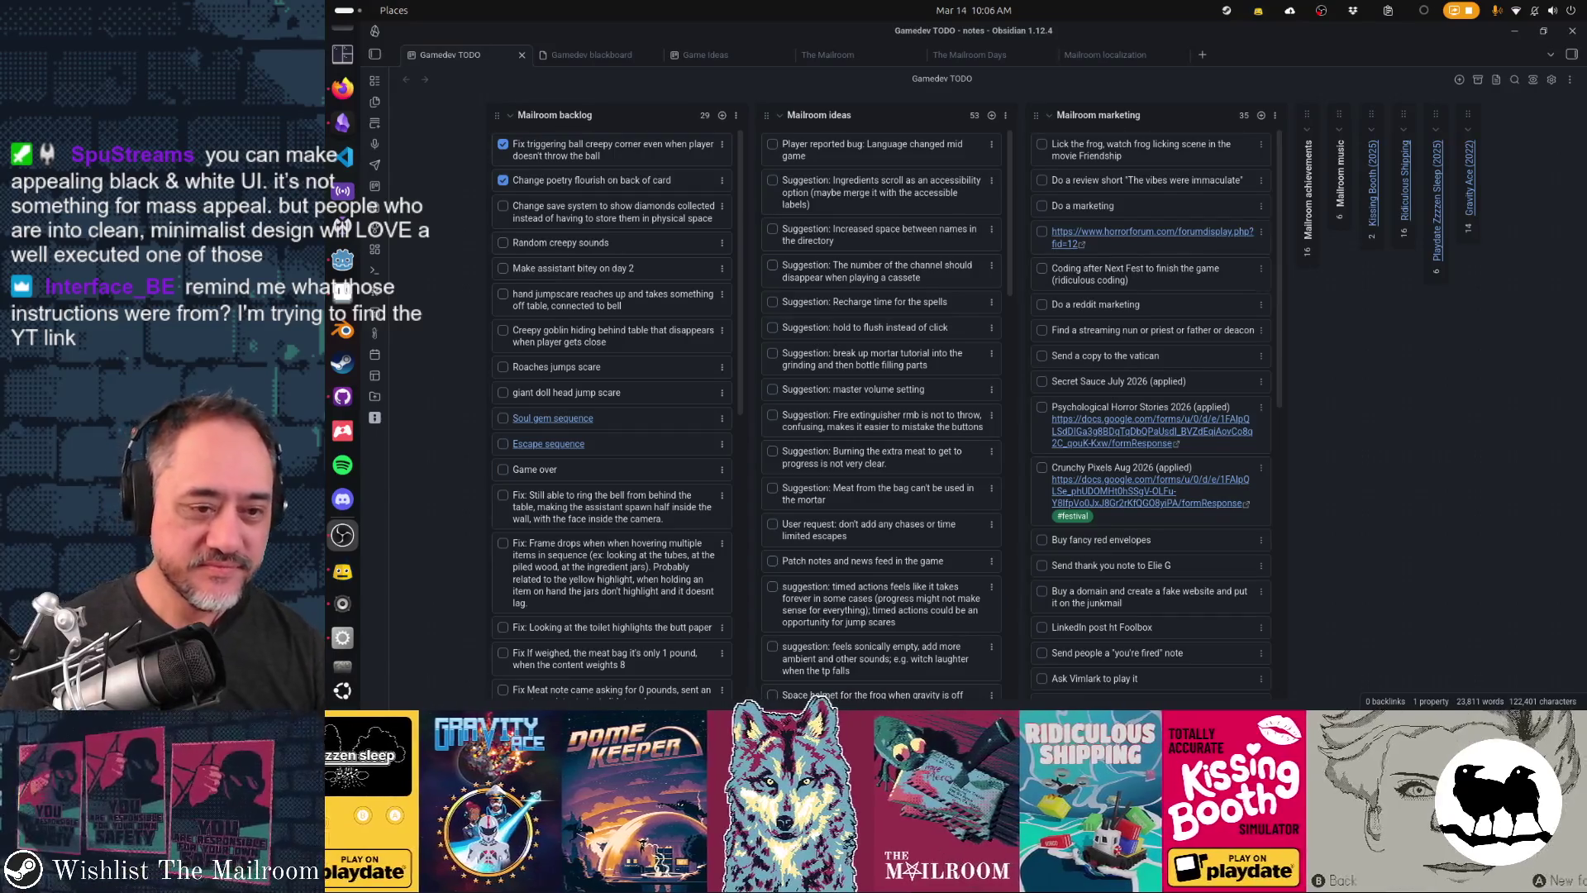
pyautogui.click(571, 55)
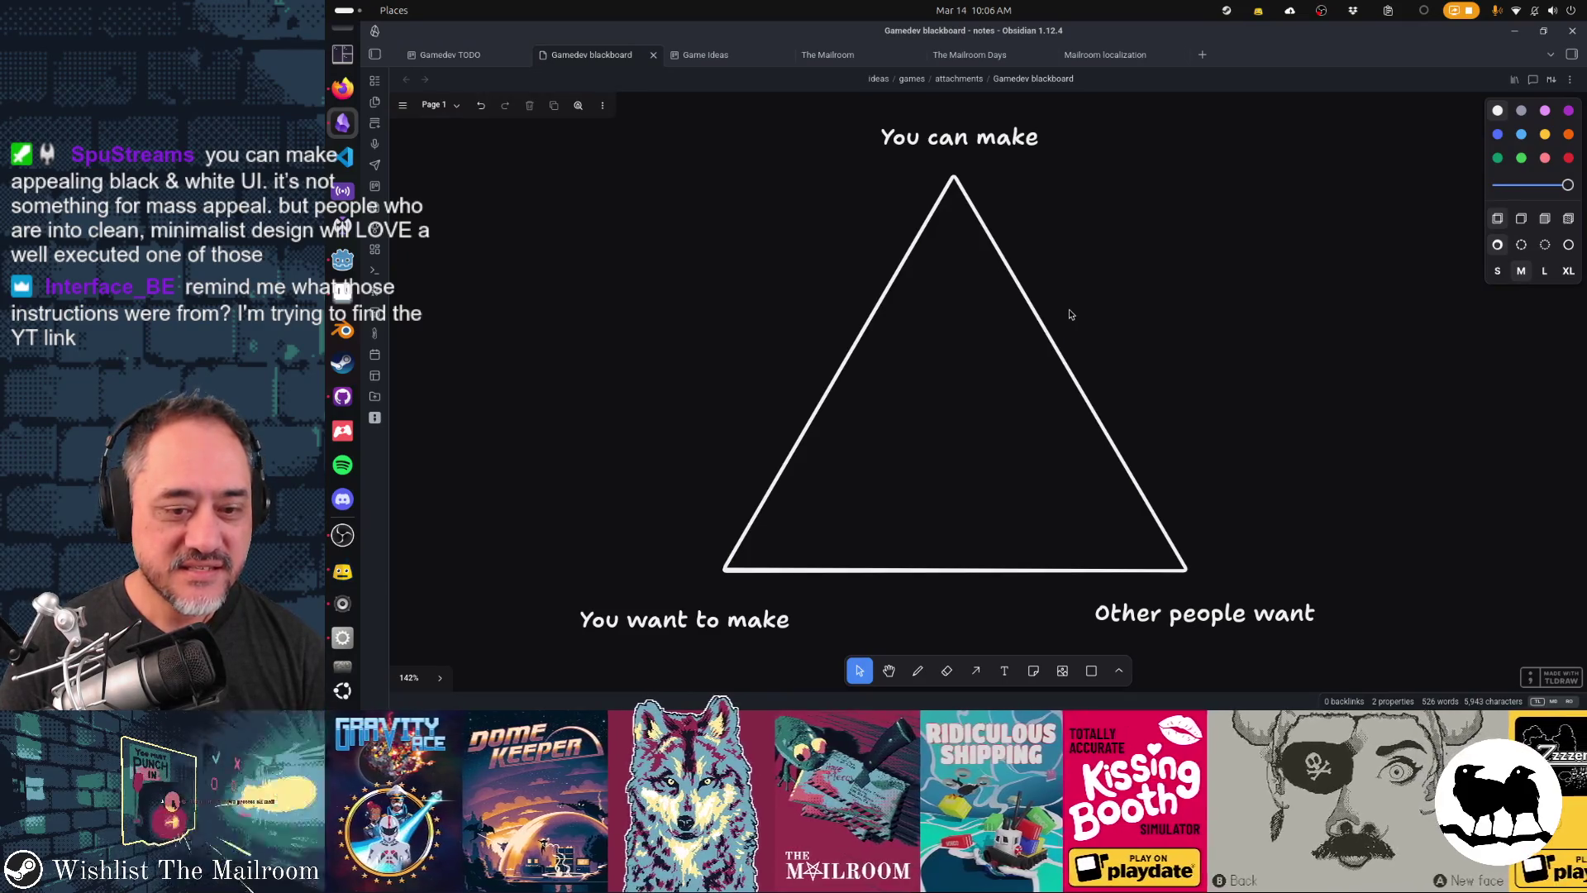
# - Nudge the labels and enlarge 'Other people want' and 'You want to make'
pyautogui.moveTo(1213, 623)
pyautogui.mouseDown()
pyautogui.moveTo(1240, 593)
pyautogui.moveTo(1229, 608)
pyautogui.mouseUp()
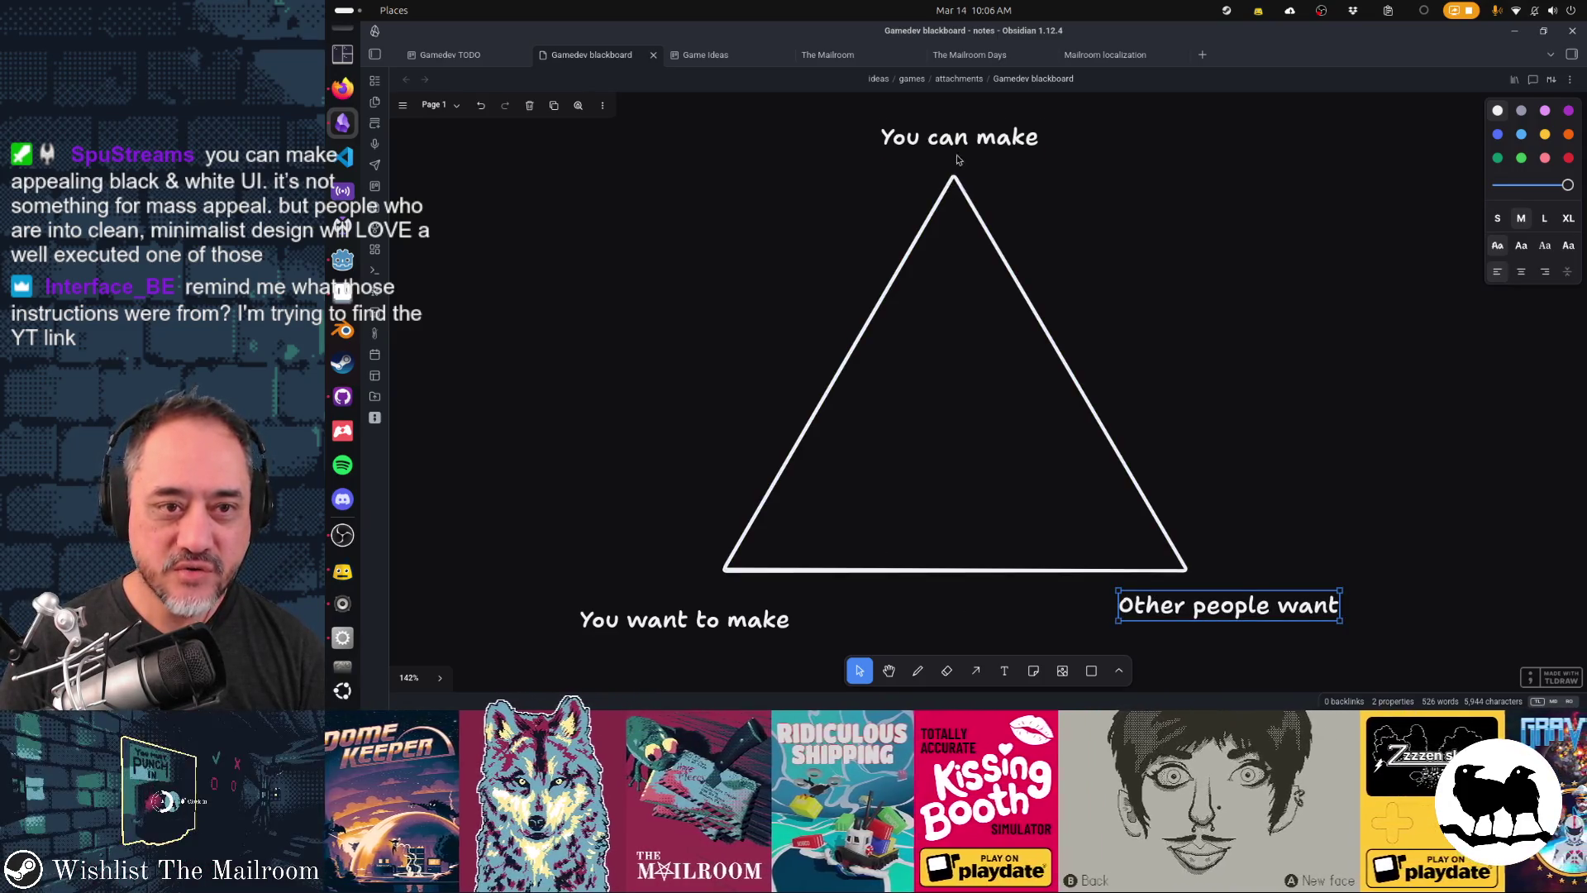
pyautogui.moveTo(960, 138)
pyautogui.mouseDown()
pyautogui.moveTo(945, 146)
pyautogui.moveTo(960, 140)
pyautogui.mouseUp()
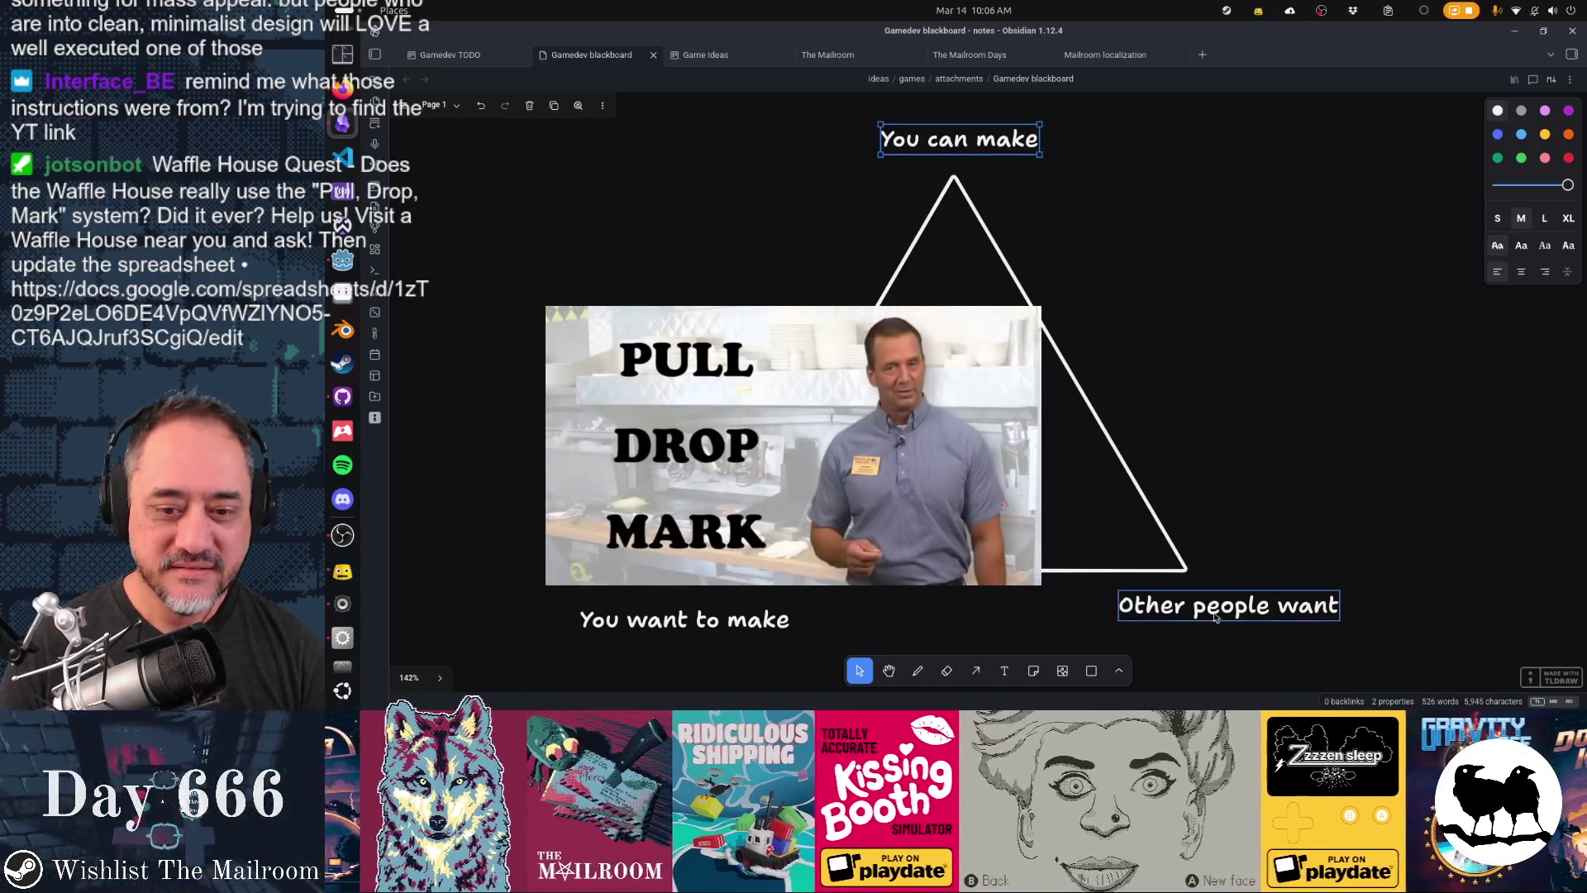
pyautogui.click(1249, 617)
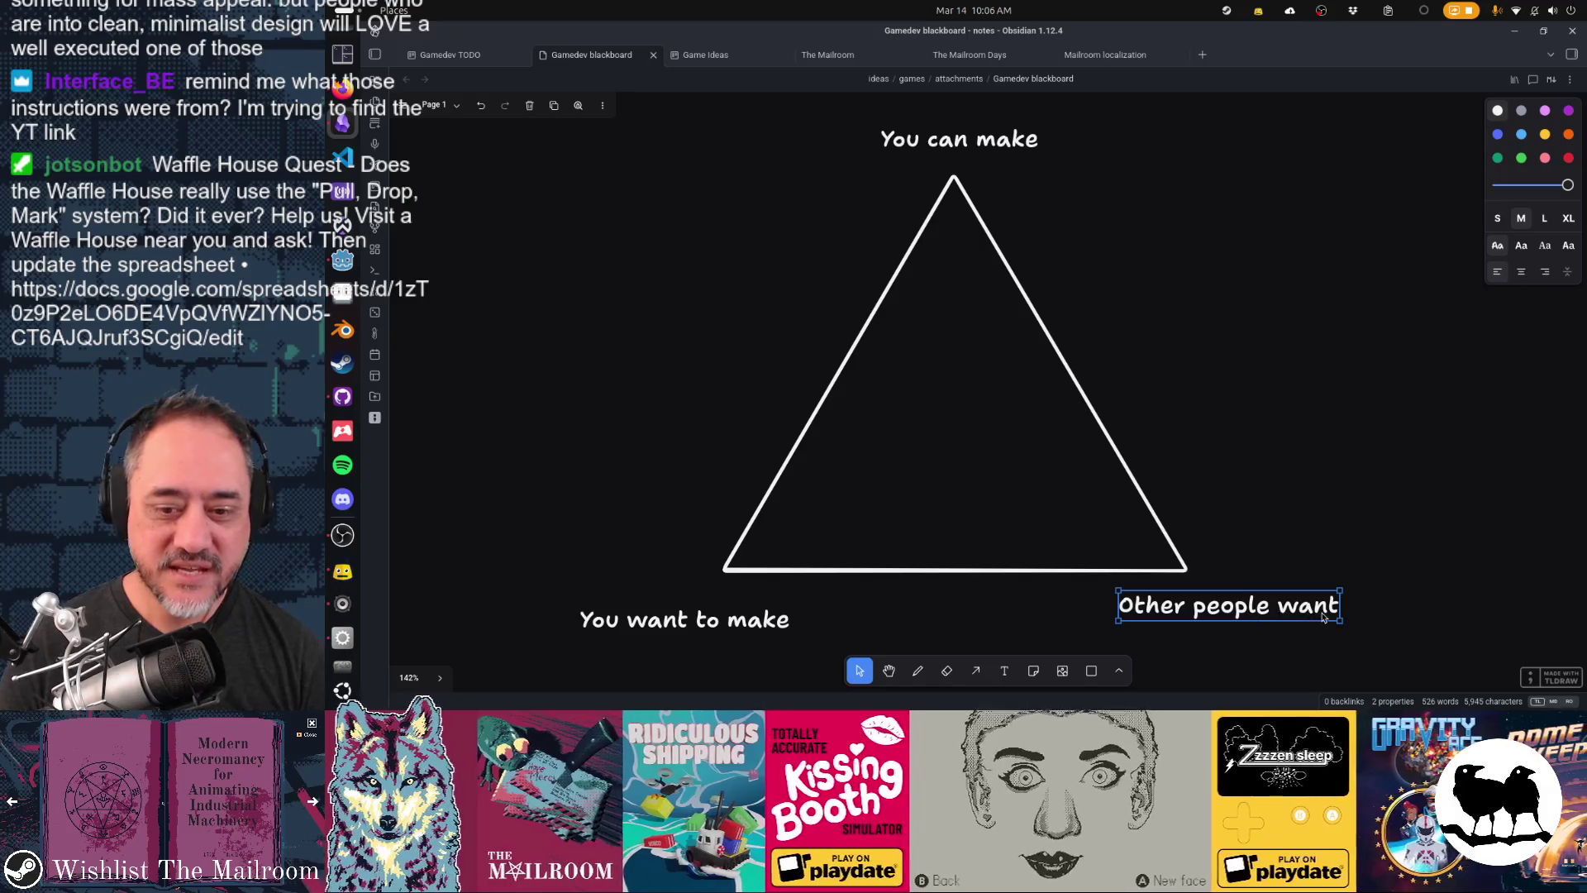
pyautogui.moveTo(1348, 627)
pyautogui.mouseDown()
pyautogui.moveTo(1422, 653)
pyautogui.moveTo(1245, 596)
pyautogui.moveTo(1358, 648)
pyautogui.moveTo(1371, 626)
pyautogui.moveTo(1429, 633)
pyautogui.mouseUp()
pyautogui.click(978, 144)
pyautogui.click(676, 605)
pyautogui.moveTo(542, 570)
pyautogui.mouseDown()
pyautogui.moveTo(372, 554)
pyautogui.moveTo(558, 602)
pyautogui.mouseUp()
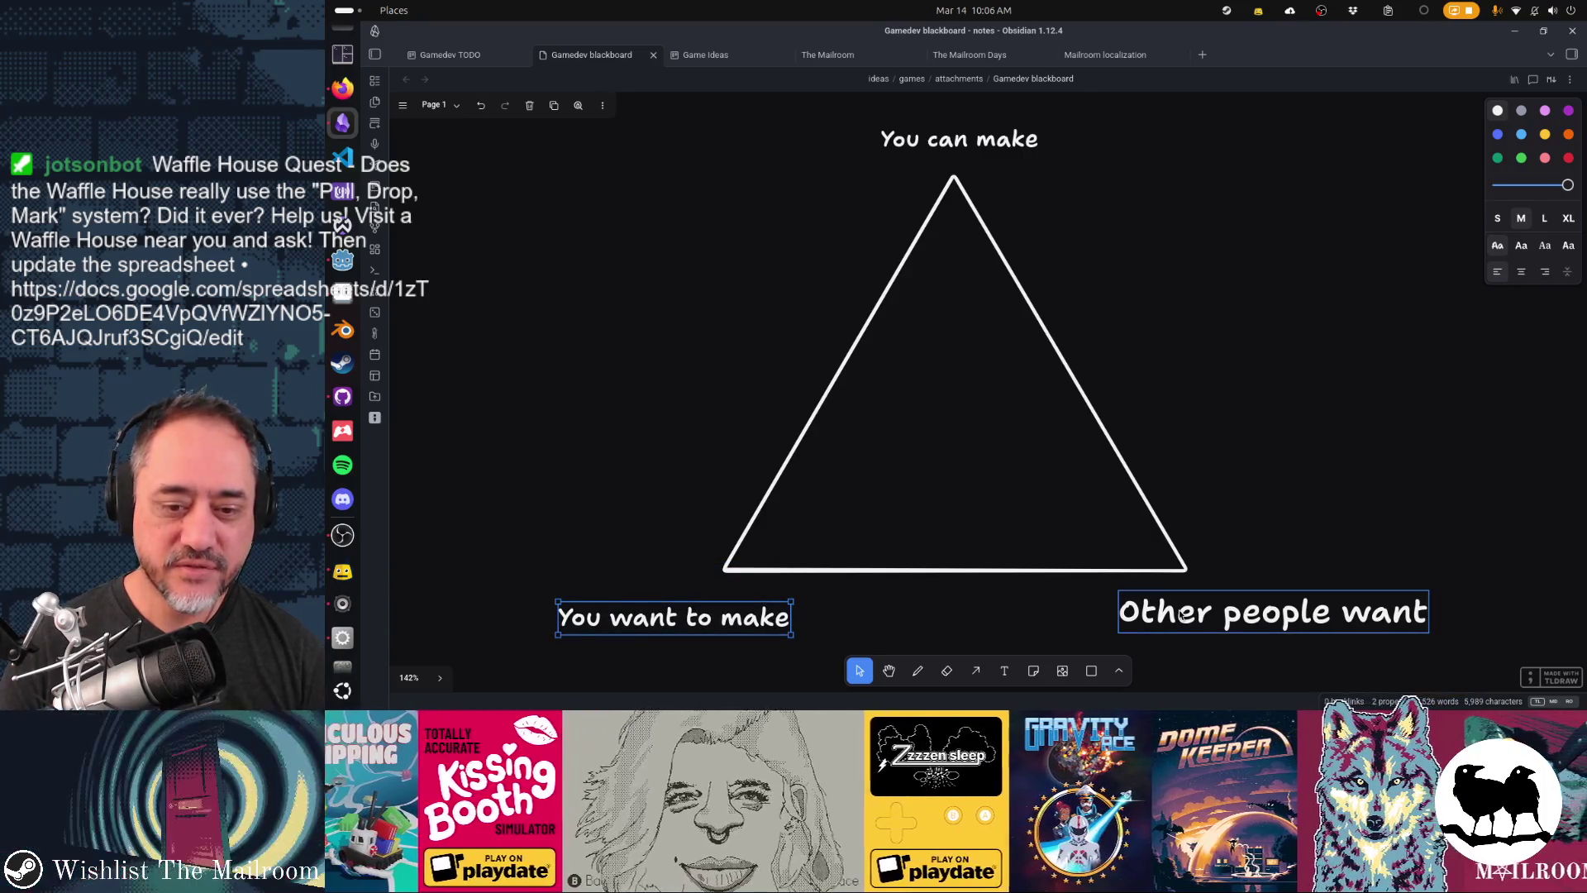
# - Undo the label resizes and place 'Other people want' under the triangle's right corner
pyautogui.hotkey('ctrl', 'z')
pyautogui.hotkey('ctrl', 'z')
pyautogui.hotkey('ctrl', 'z')
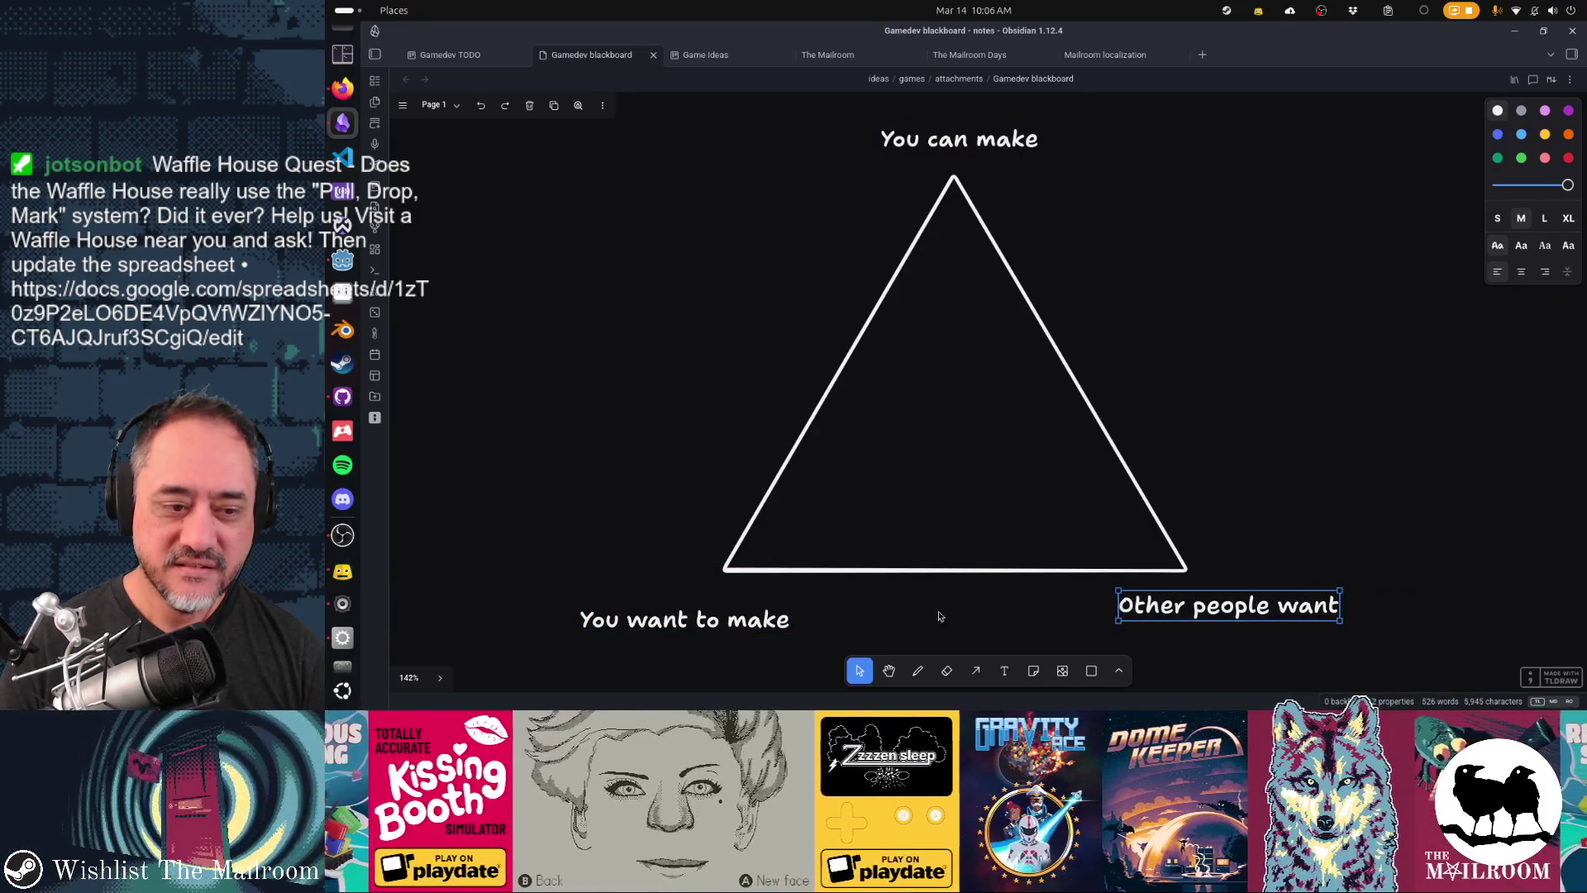
pyautogui.hotkey('ctrl', 'z')
pyautogui.hotkey('ctrl', 'z')
pyautogui.hotkey('ctrl', 'z')
pyautogui.hotkey('ctrl', 'z')
pyautogui.hotkey('ctrl', 'z')
pyautogui.hotkey('ctrl', 'z')
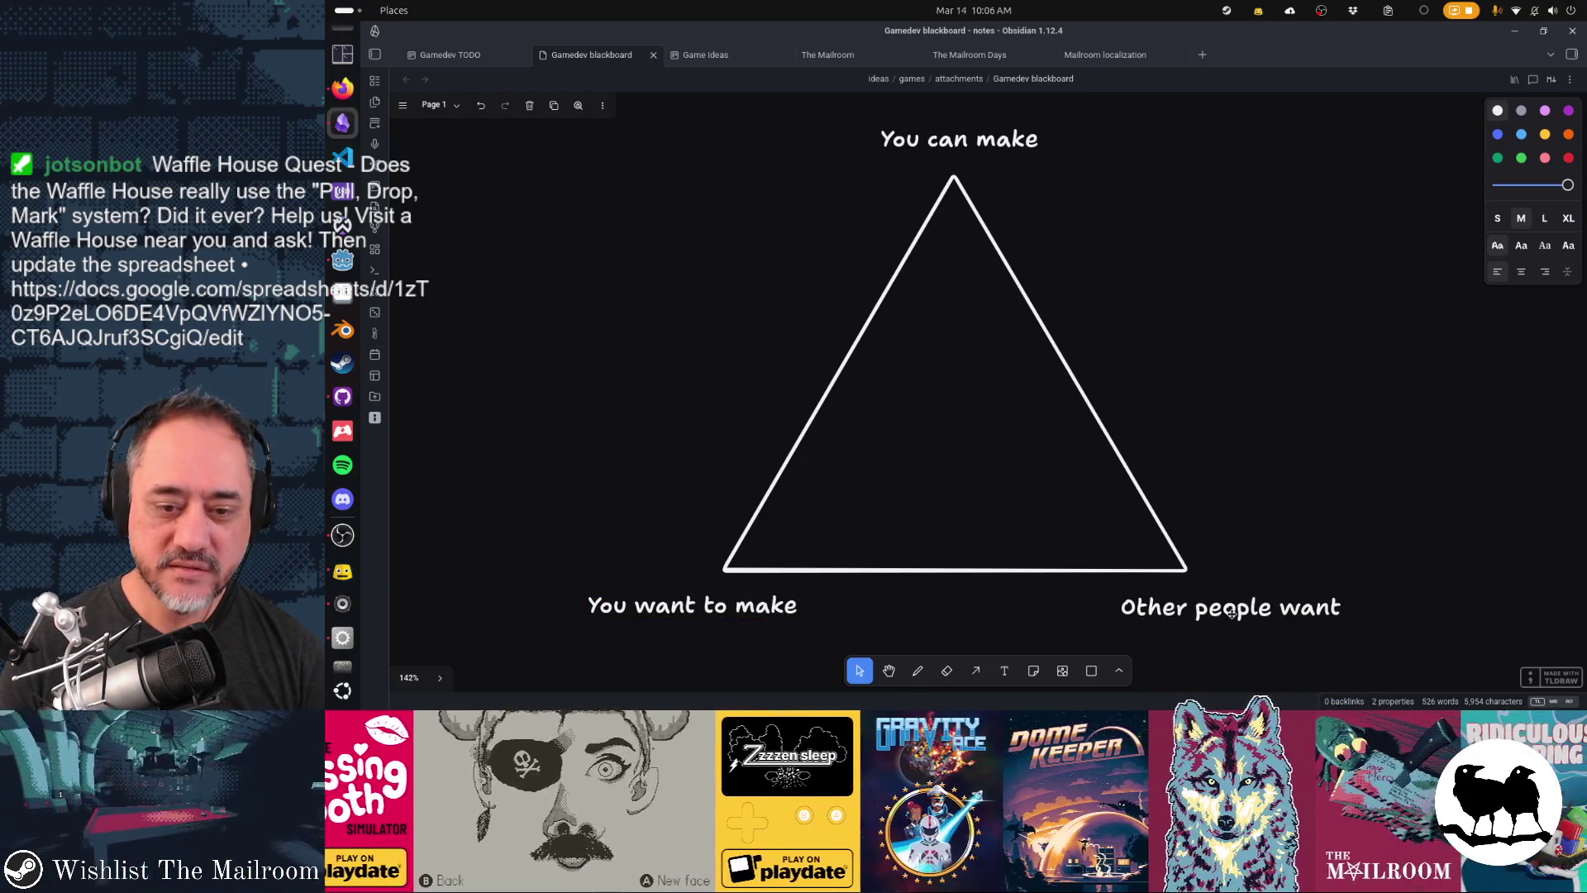
pyautogui.hotkey('ctrl', 'z')
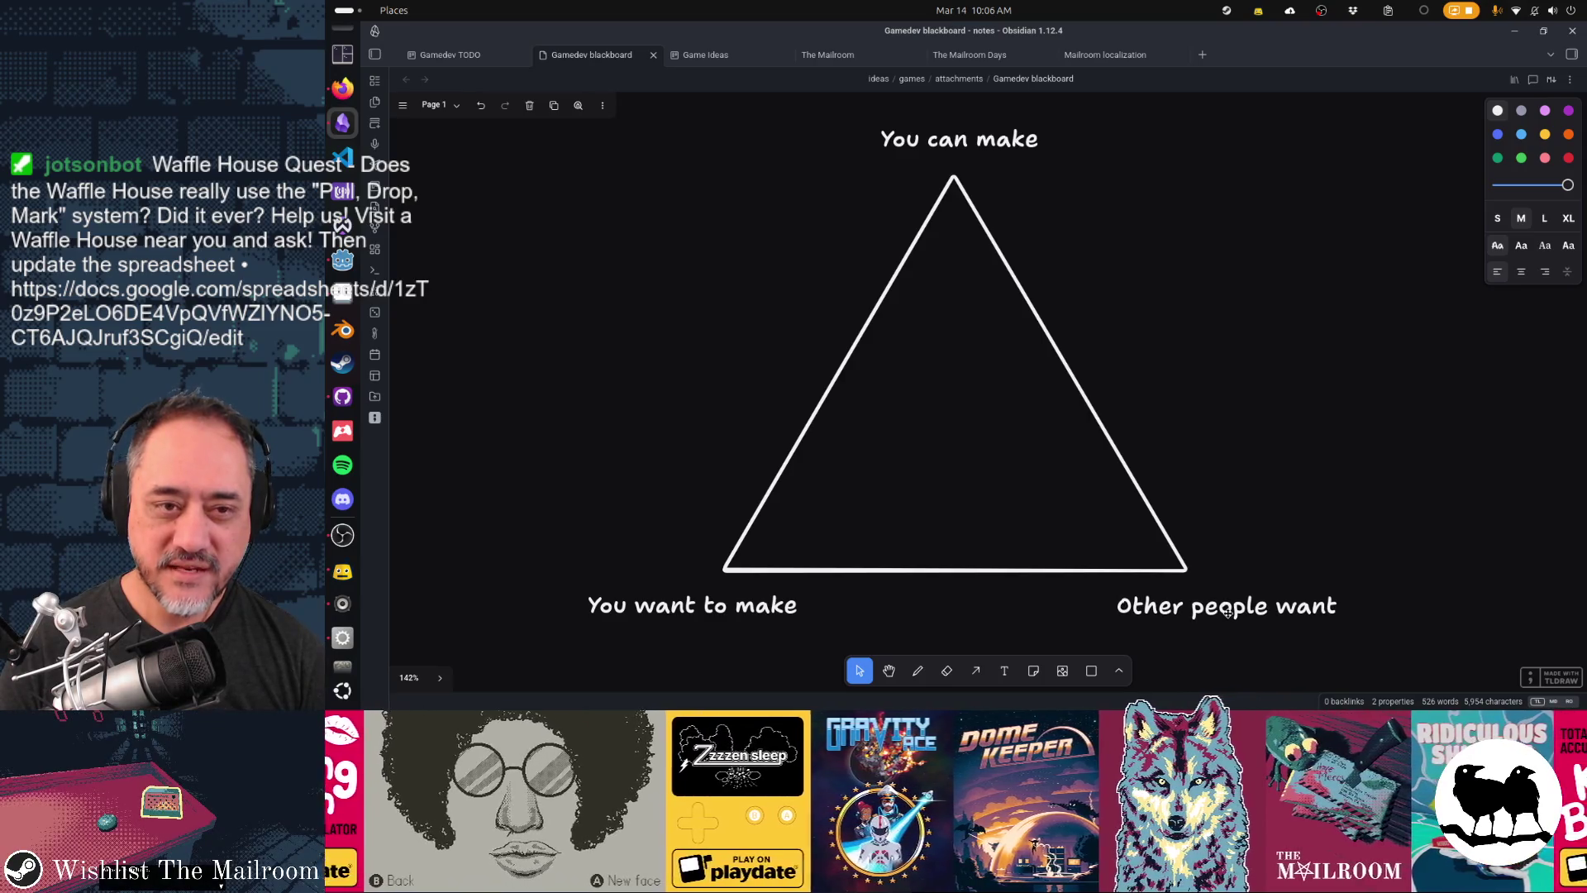
pyautogui.hotkey('ctrl', 'z')
pyautogui.hotkey('ctrl', 'z')
pyautogui.hotkey('ctrl', 'z')
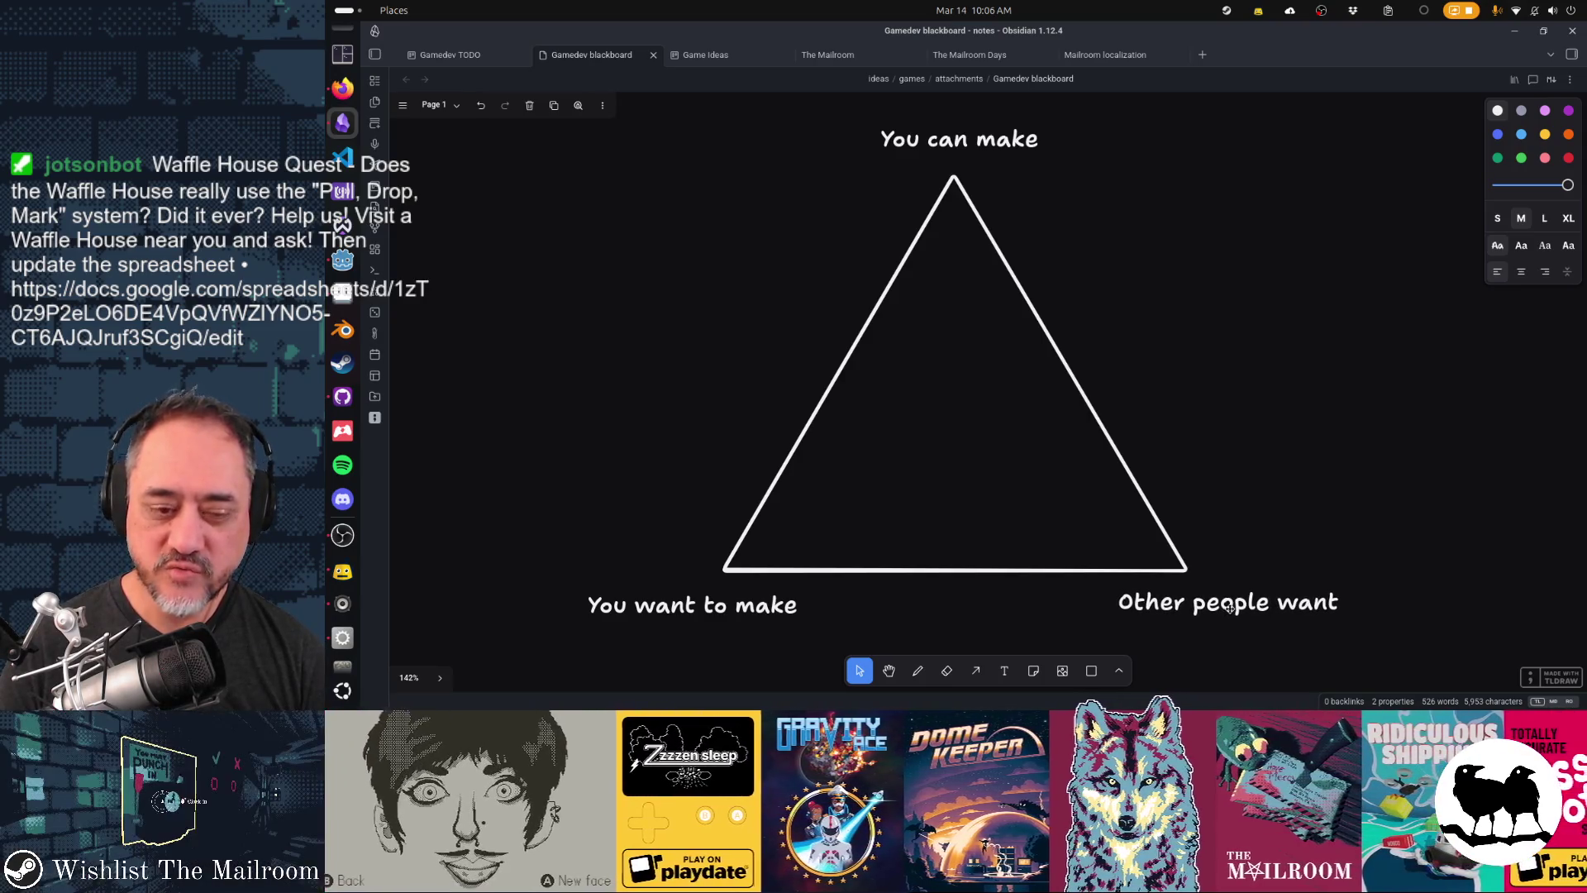
pyautogui.hotkey('ctrl', 'z')
pyautogui.hotkey('ctrl', 'z')
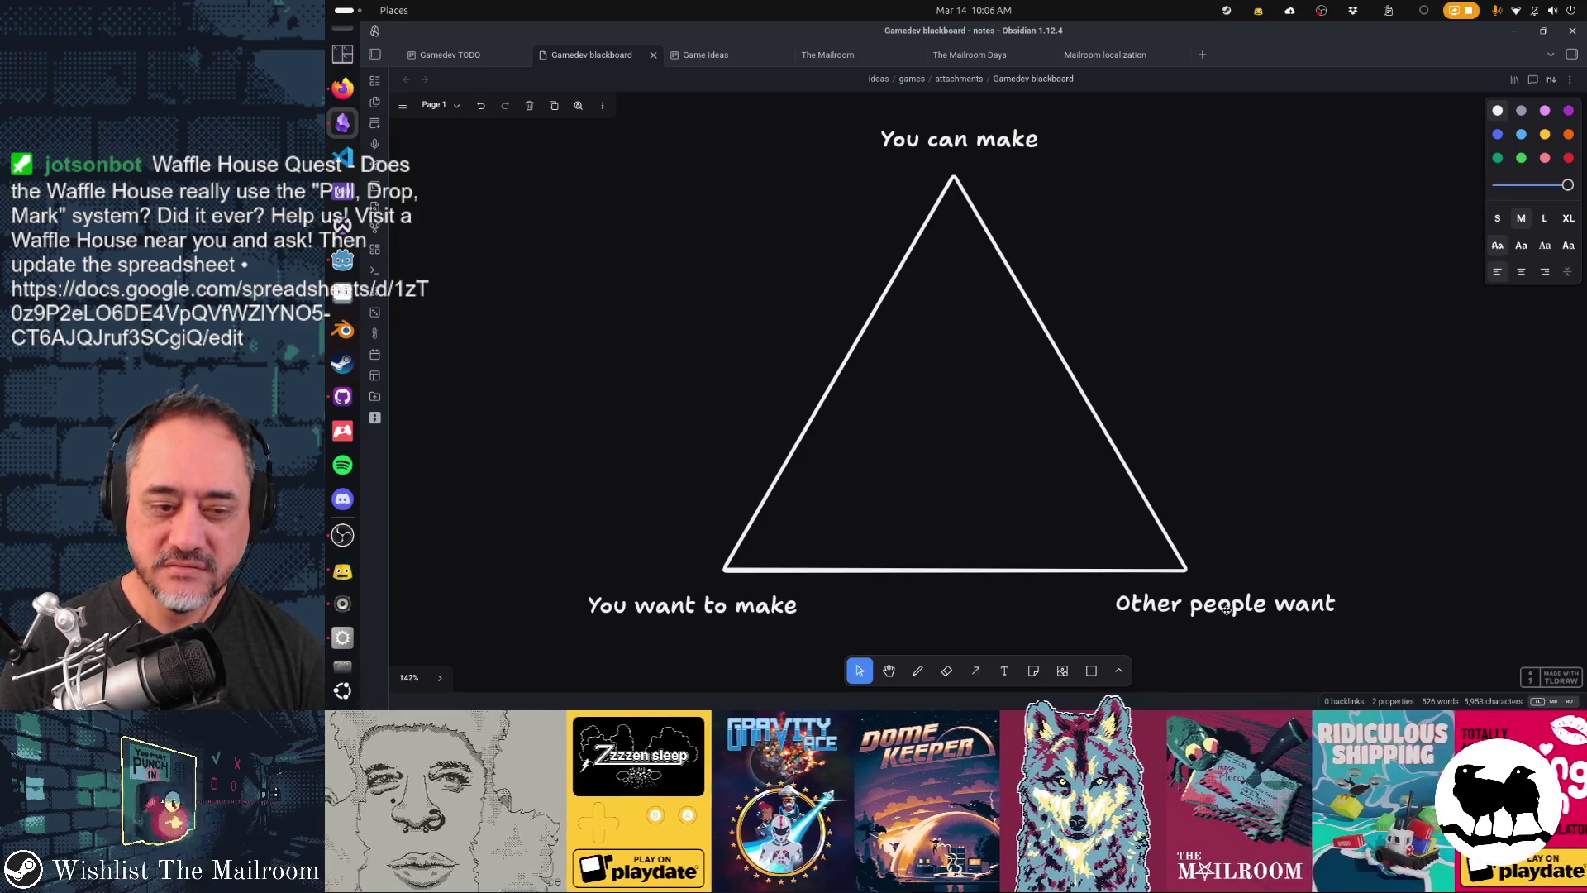
pyautogui.click(1226, 609)
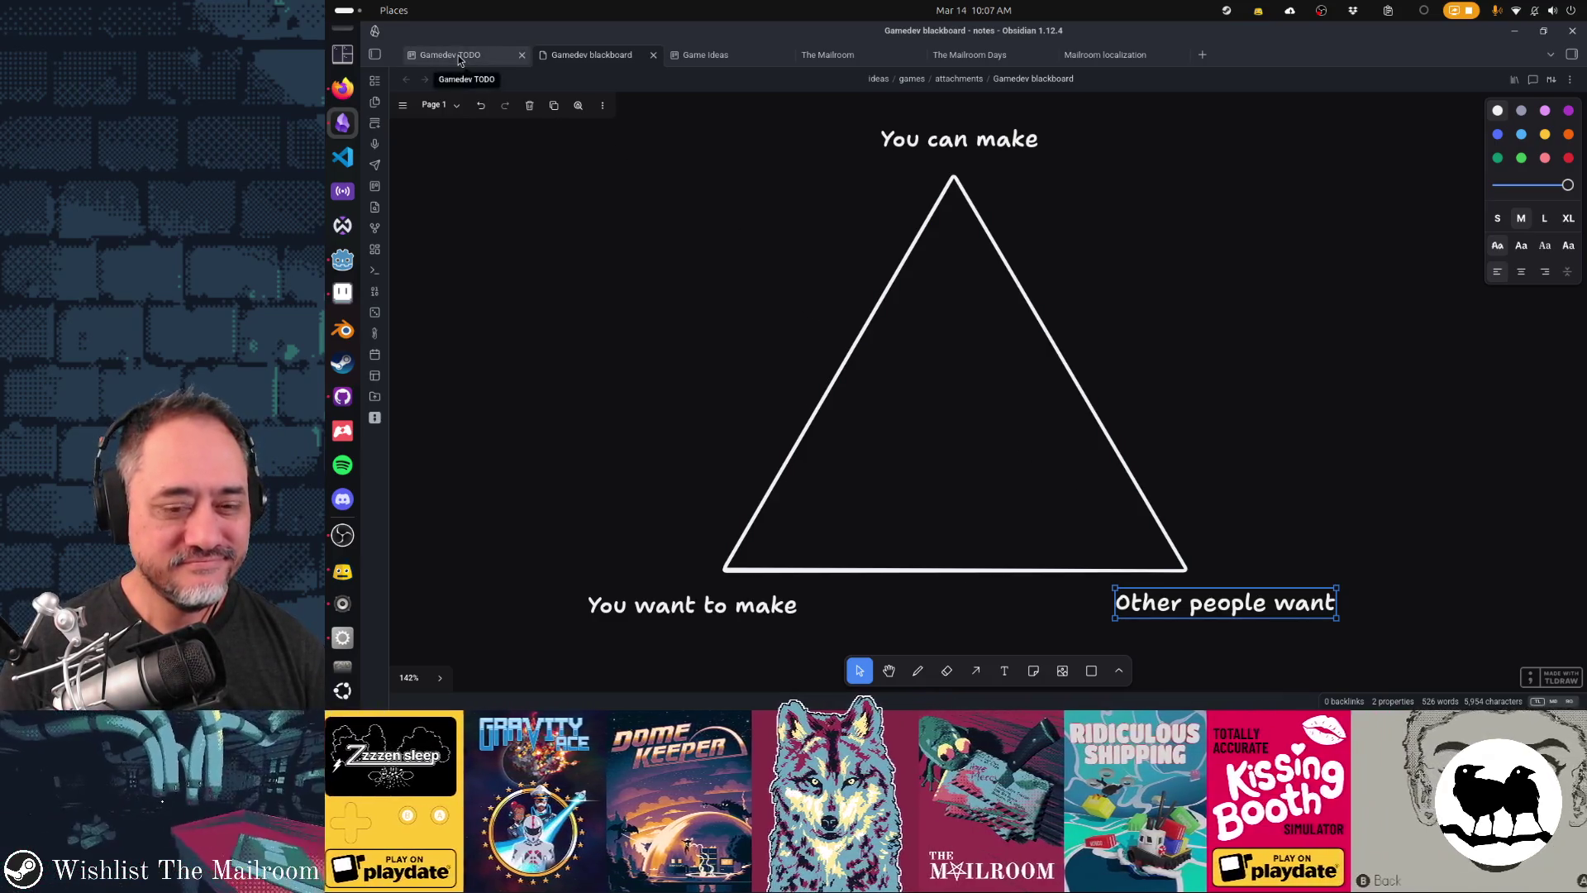
pyautogui.moveTo(1246, 605)
pyautogui.mouseDown()
pyautogui.moveTo(1497, 633)
pyautogui.moveTo(1373, 608)
pyautogui.mouseUp()
pyautogui.moveTo(1273, 606); pyautogui.dragTo(1260, 612)
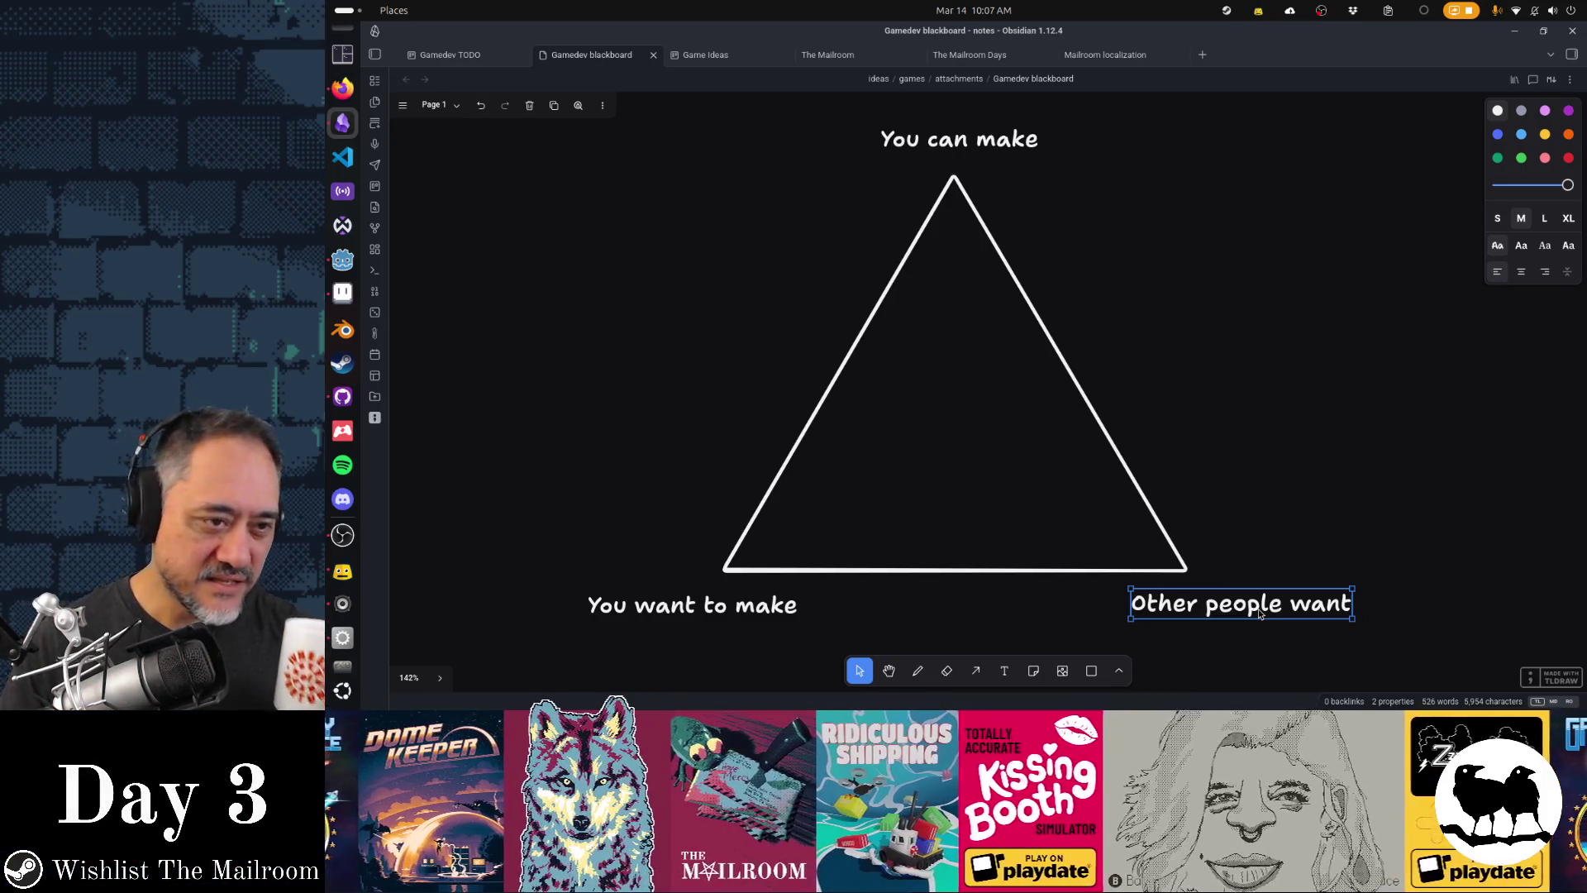
pyautogui.scroll(-3, 1036, 453)
# - Select the triangle and delete it, keeping the three labels
pyautogui.scroll(4, 1037, 454)
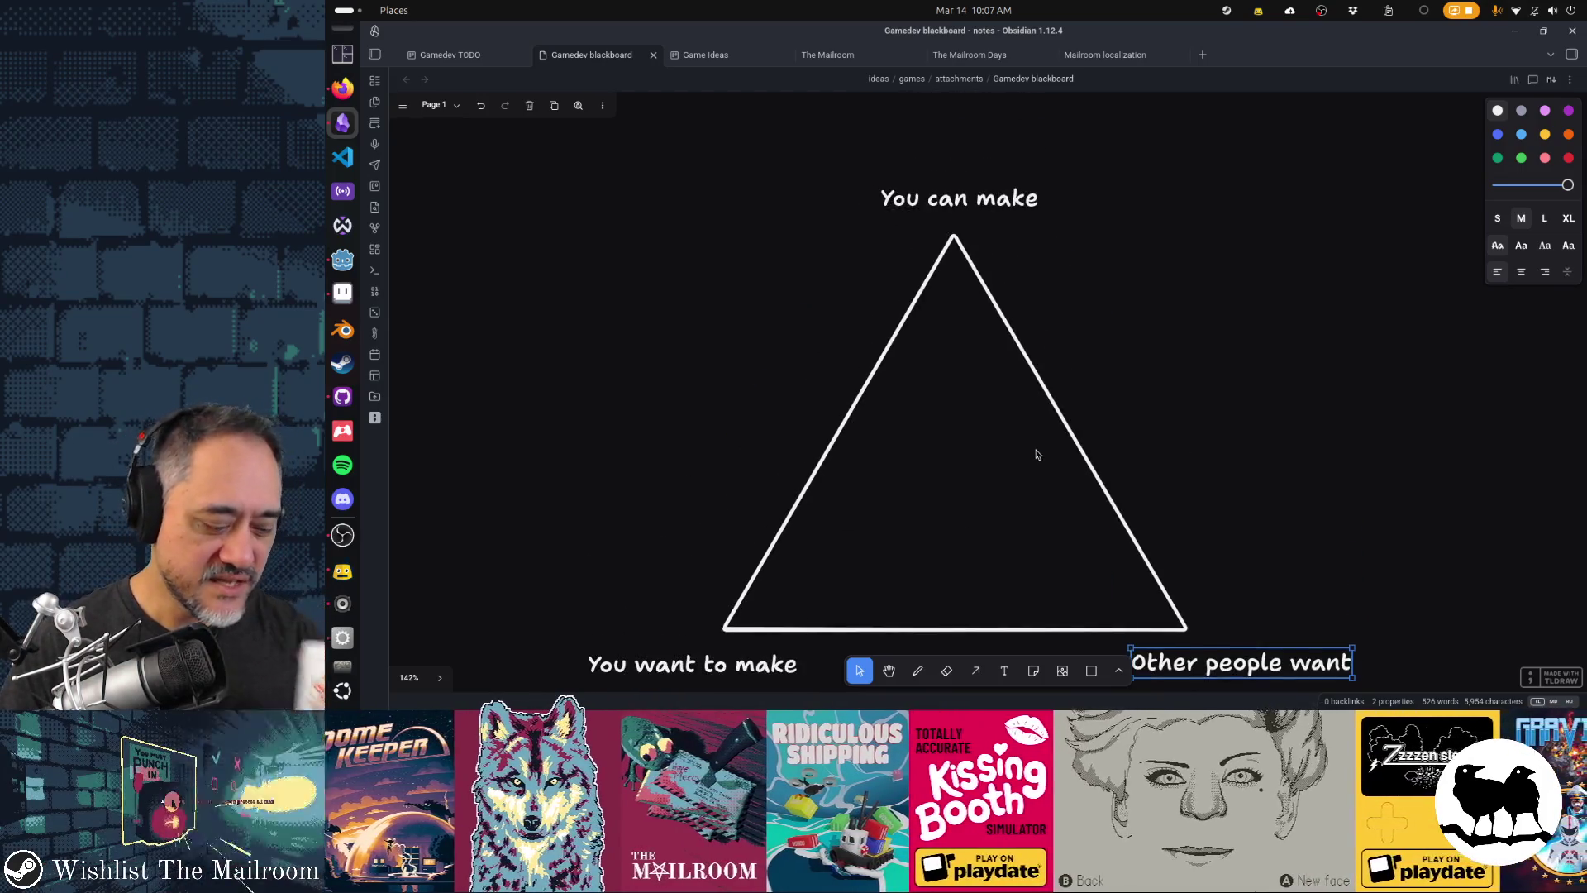
pyautogui.click(1077, 465)
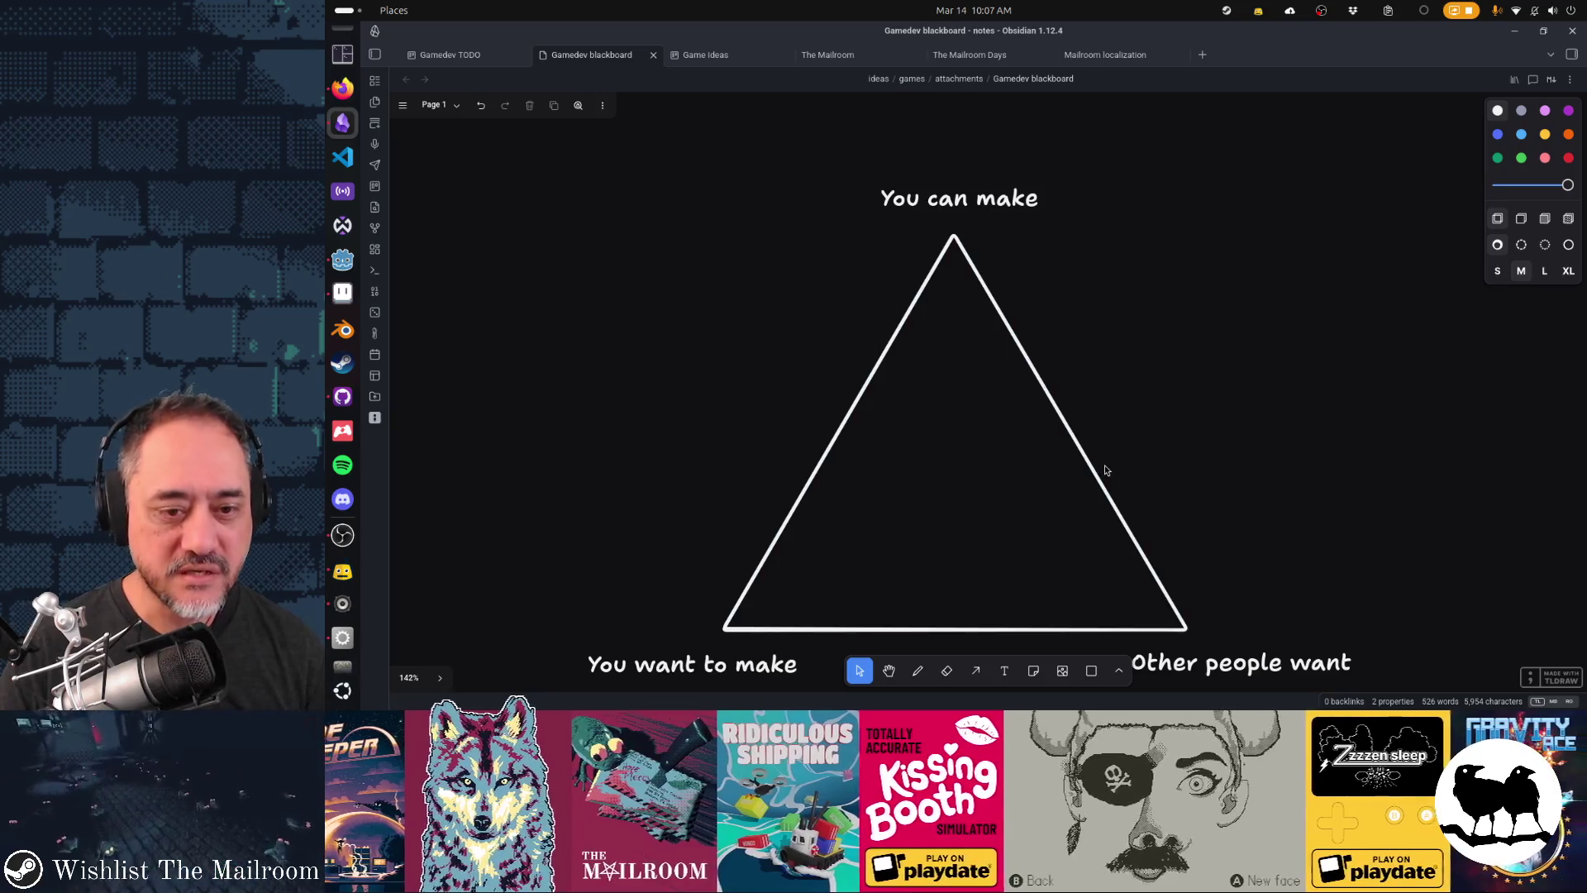
pyautogui.click(1095, 477)
pyautogui.press('Delete')
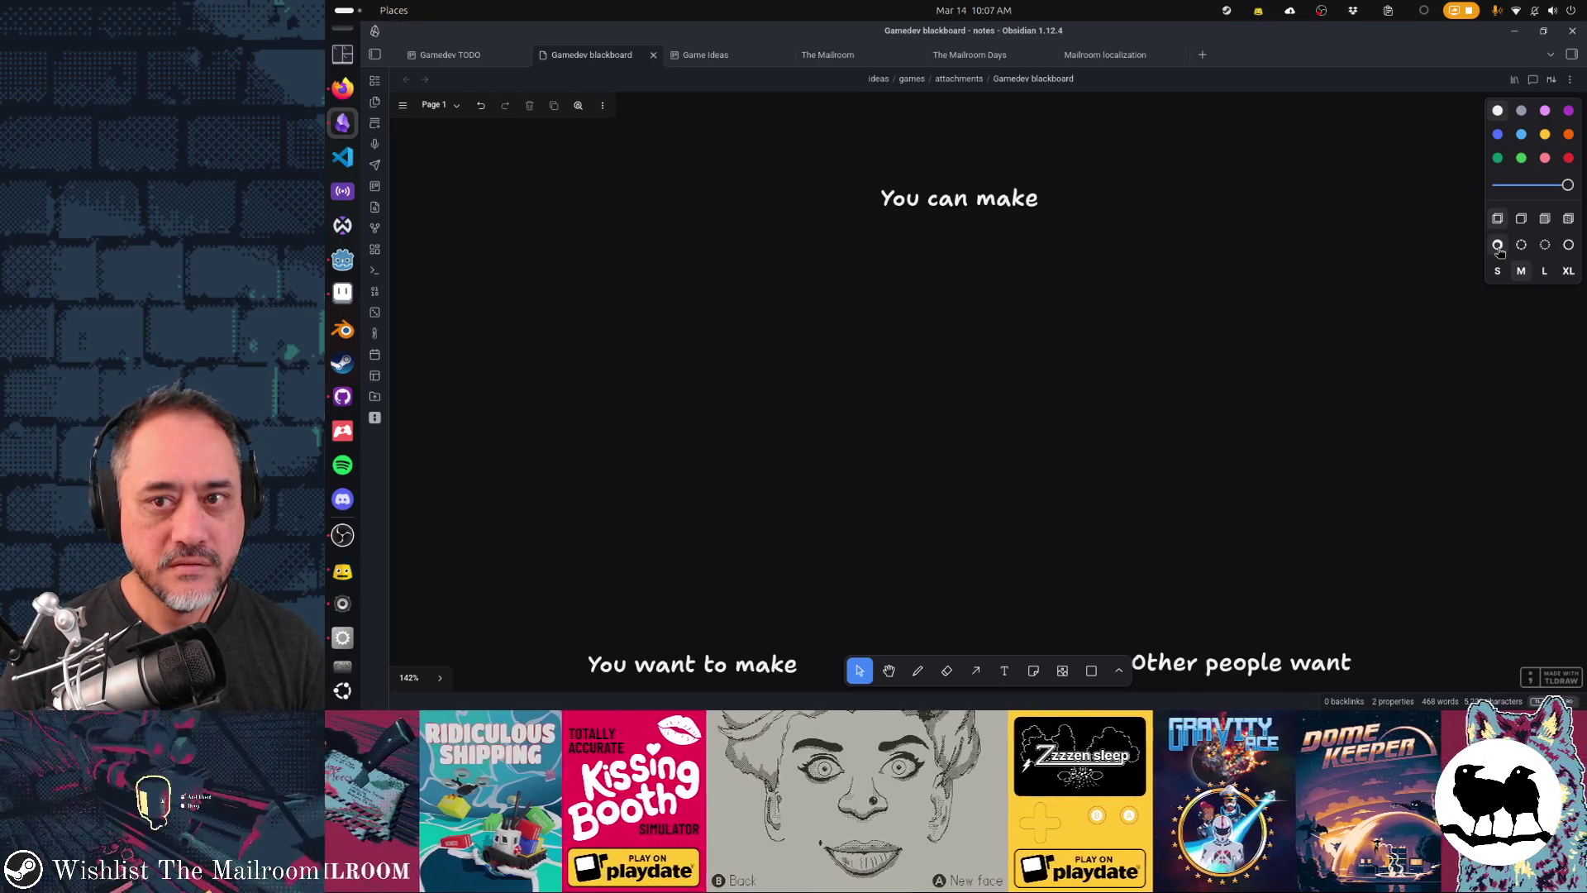
pyautogui.click(1121, 672)
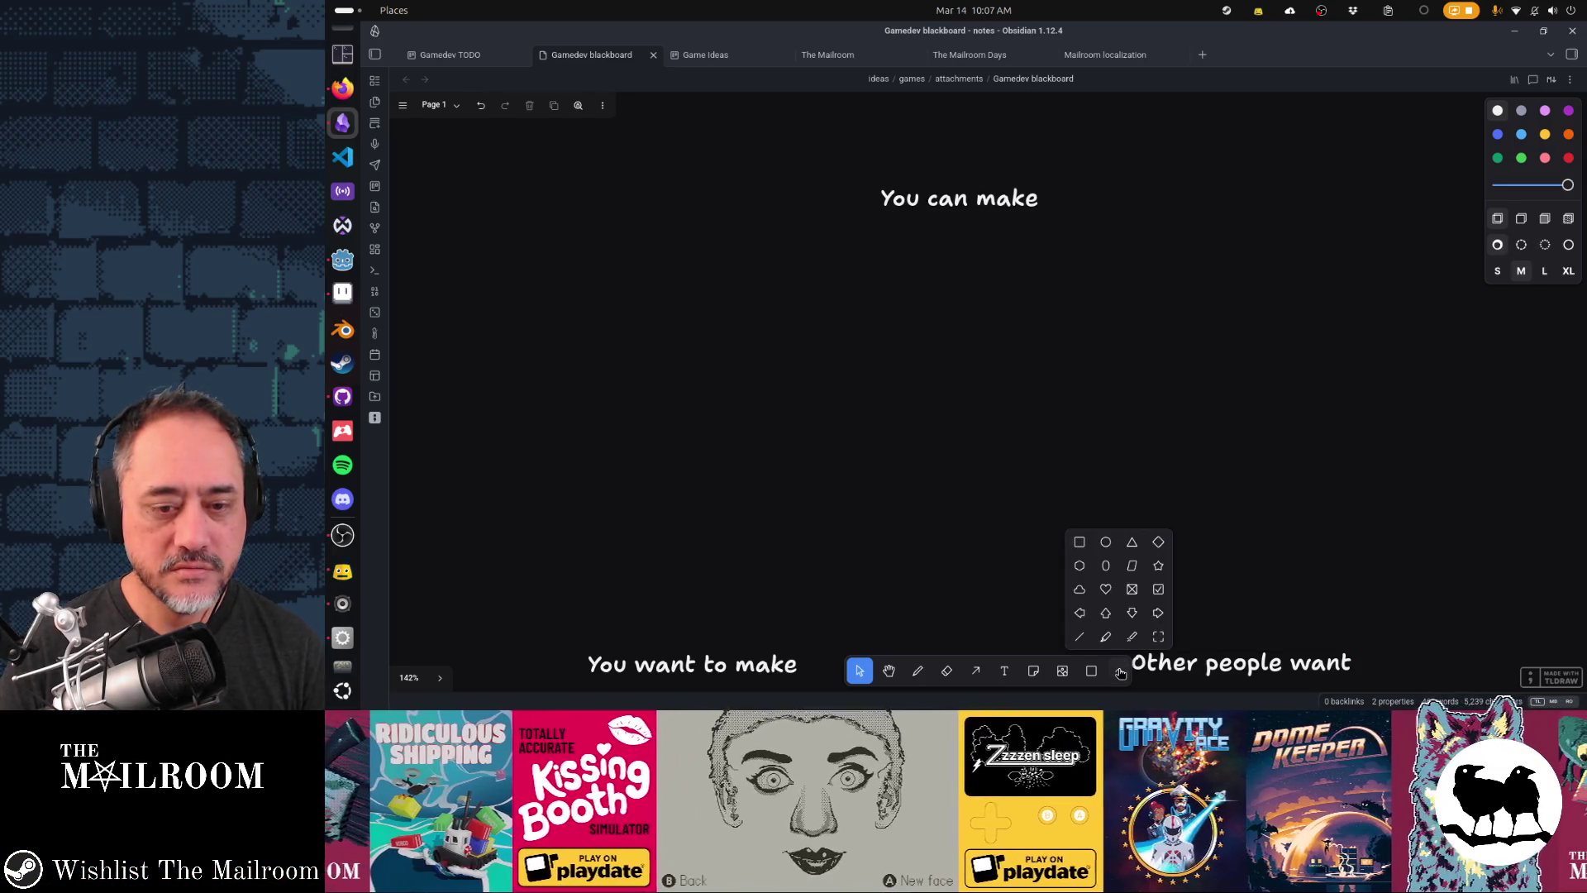
# - Draw a circle below the 'You can make' label and write 'You can make' inside it
pyautogui.click(1109, 546)
pyautogui.moveTo(730, 237); pyautogui.dragTo(943, 443)
pyautogui.press('Return')
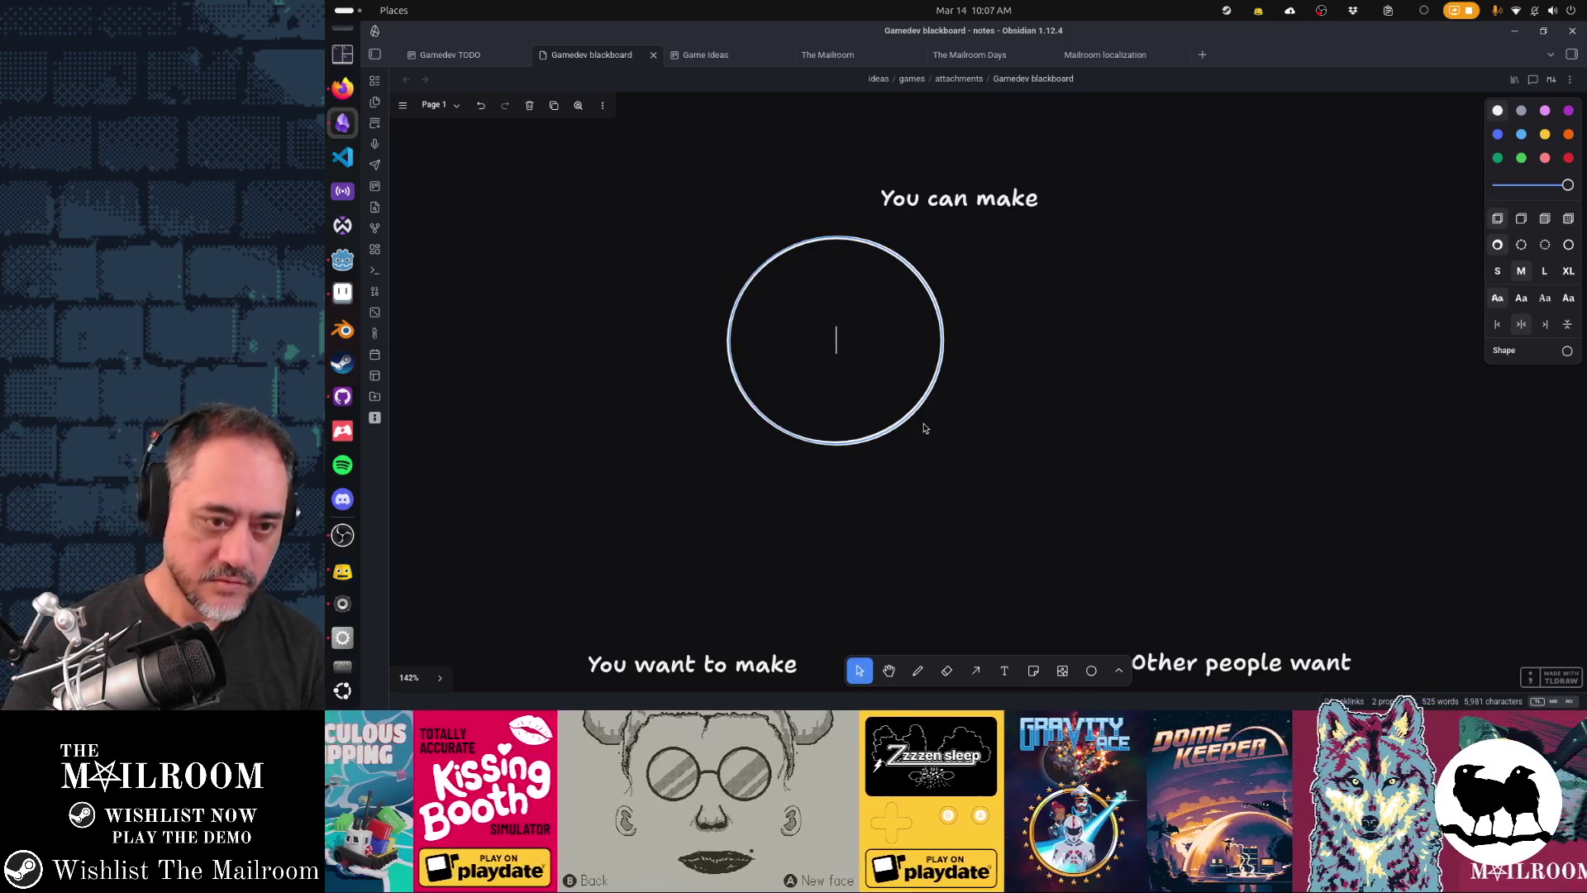
pyautogui.write('You can make')
pyautogui.press('BackSpace')
pyautogui.press('Return')
pyautogui.press('BackSpace')
pyautogui.click(1218, 347)
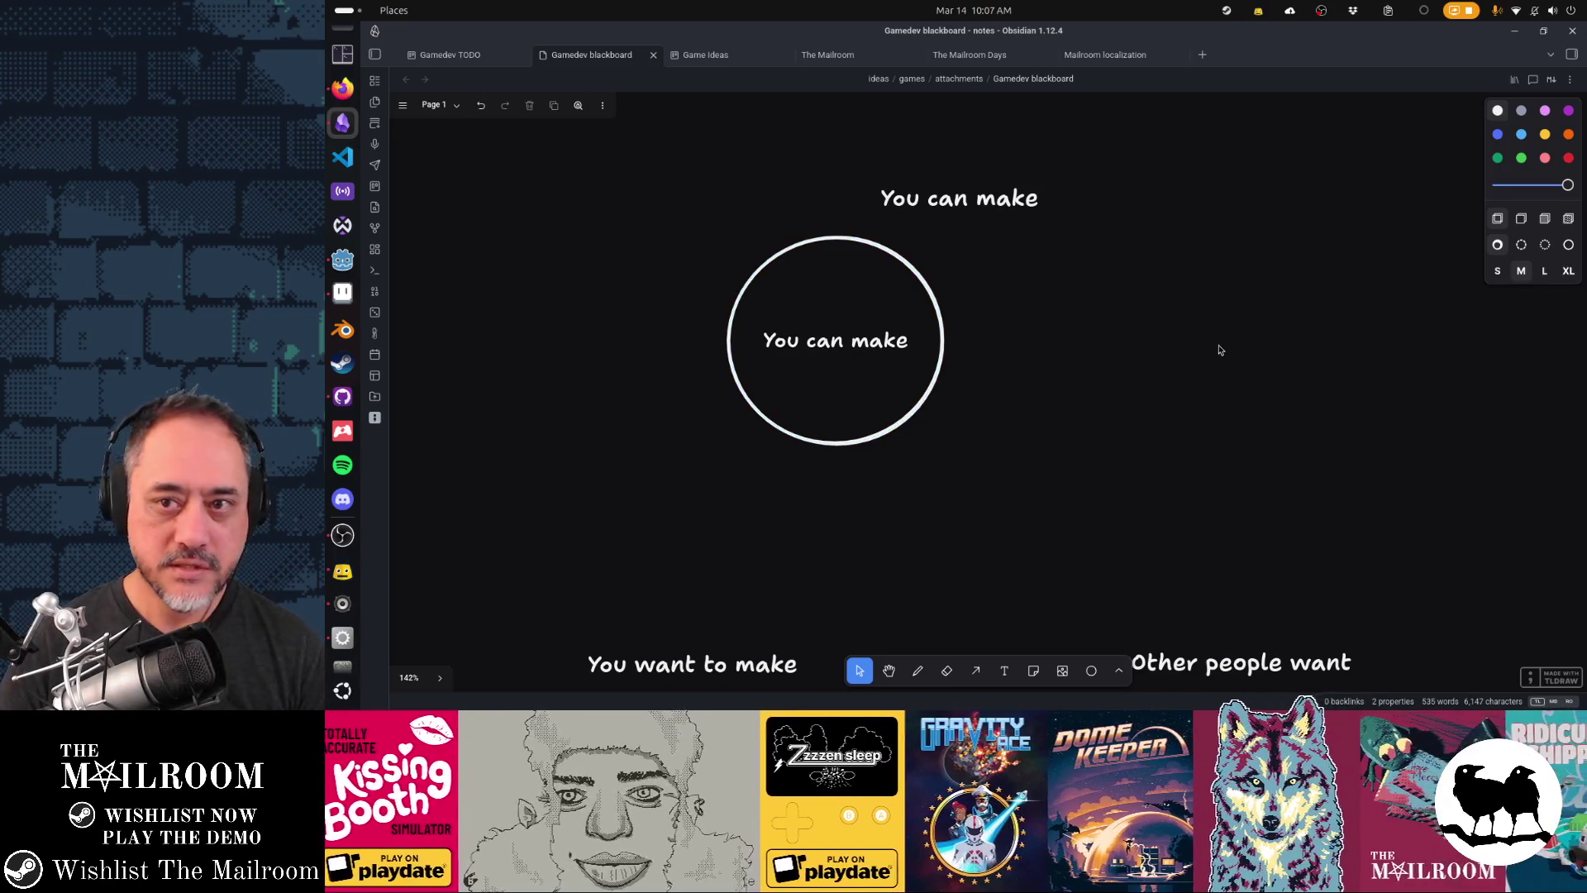
# - Draw a second circle to the right labelled 'Want to make'
pyautogui.click(1091, 670)
pyautogui.moveTo(1072, 273); pyautogui.dragTo(1299, 497)
pyautogui.press('Return')
pyautogui.write('Want to am')
pyautogui.press('BackSpace')
pyautogui.press('BackSpace')
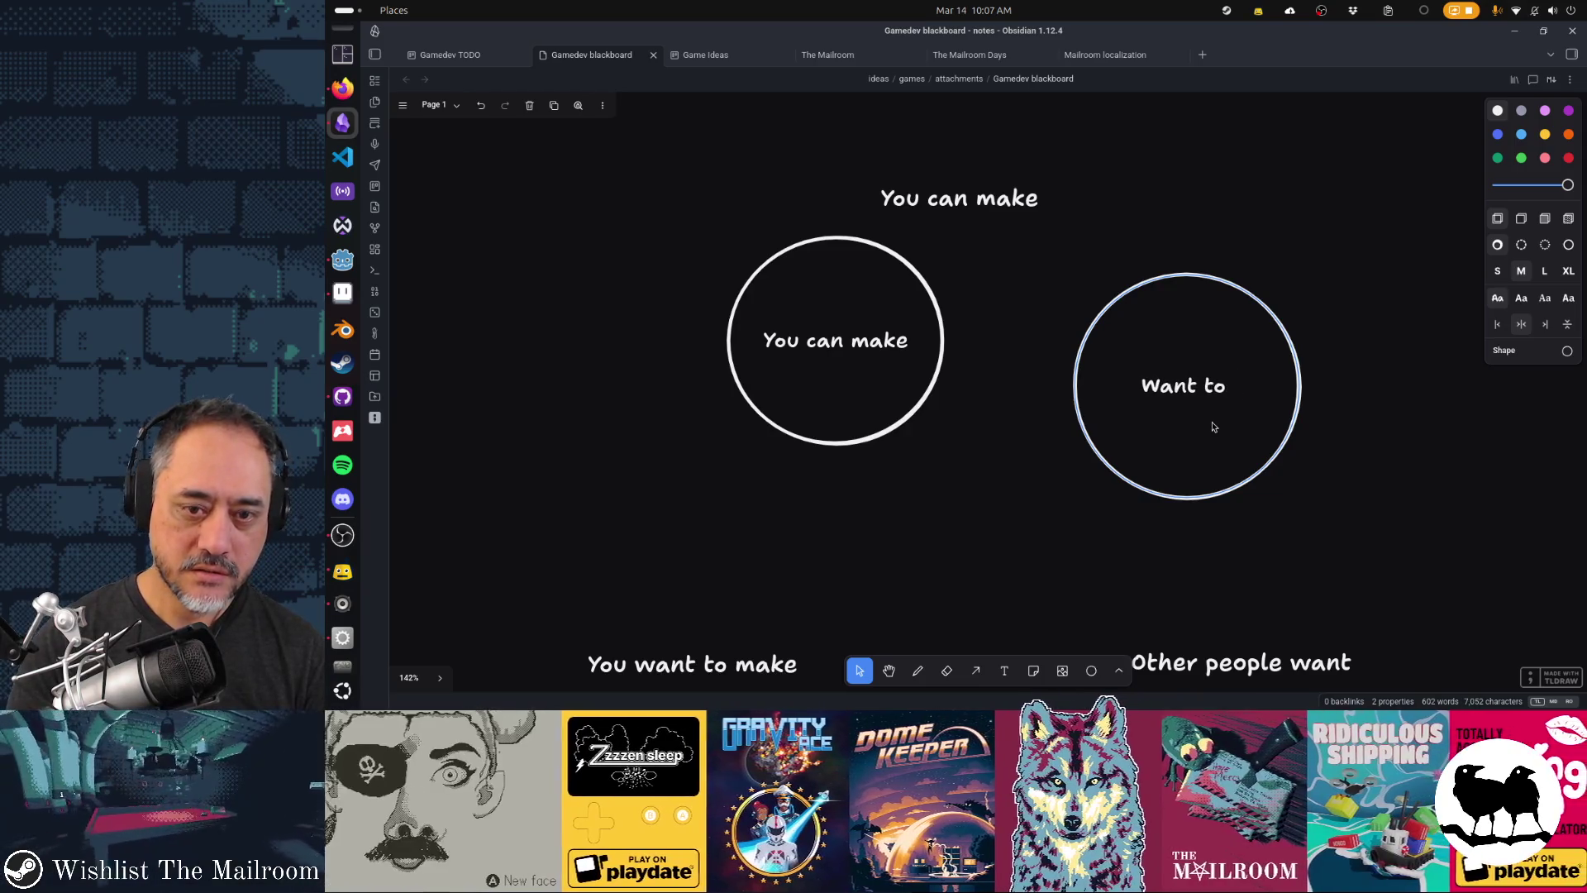
pyautogui.write('make')
pyautogui.click(1096, 486)
# - Change the labels to 'You CAN make' and 'WANT to make'
pyautogui.click(1103, 490)
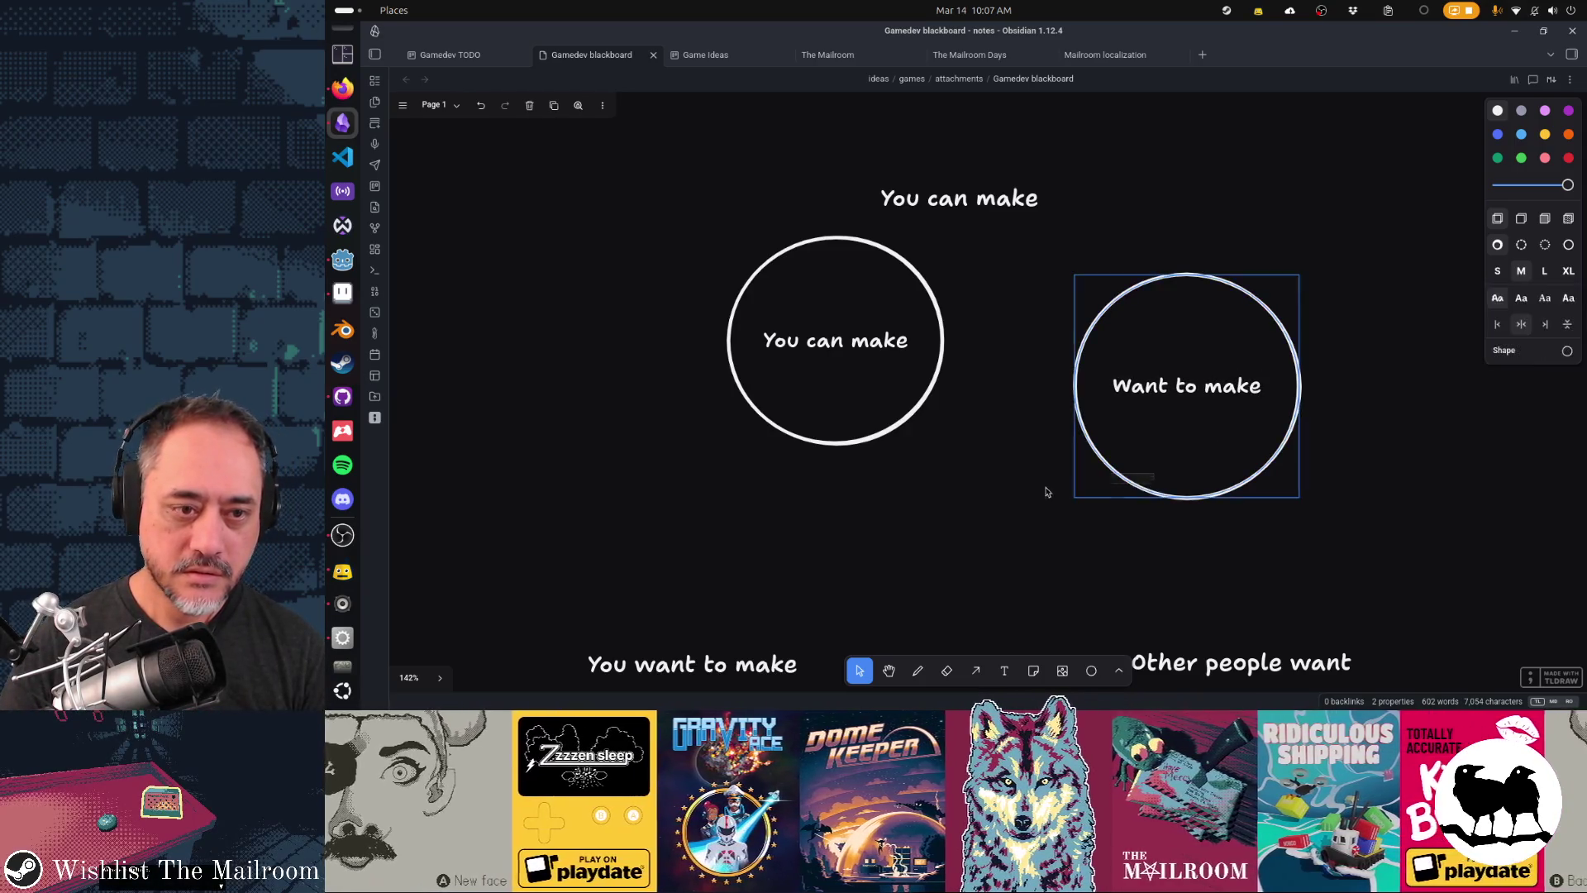
pyautogui.click(818, 341)
pyautogui.click(819, 341)
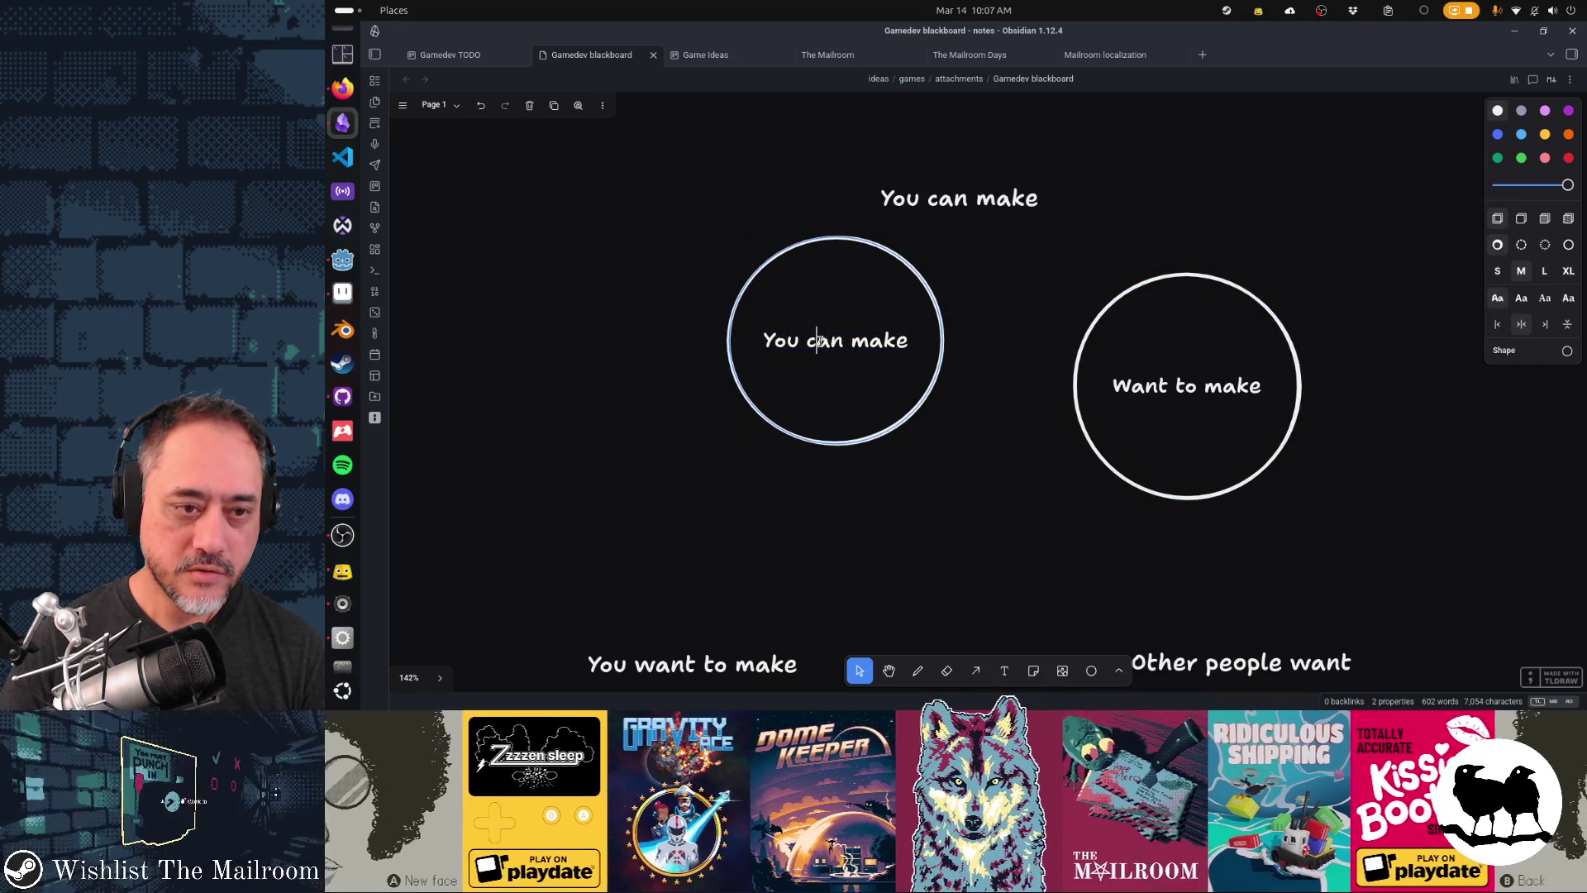
pyautogui.doubleClick(820, 340)
pyautogui.write('CAN')
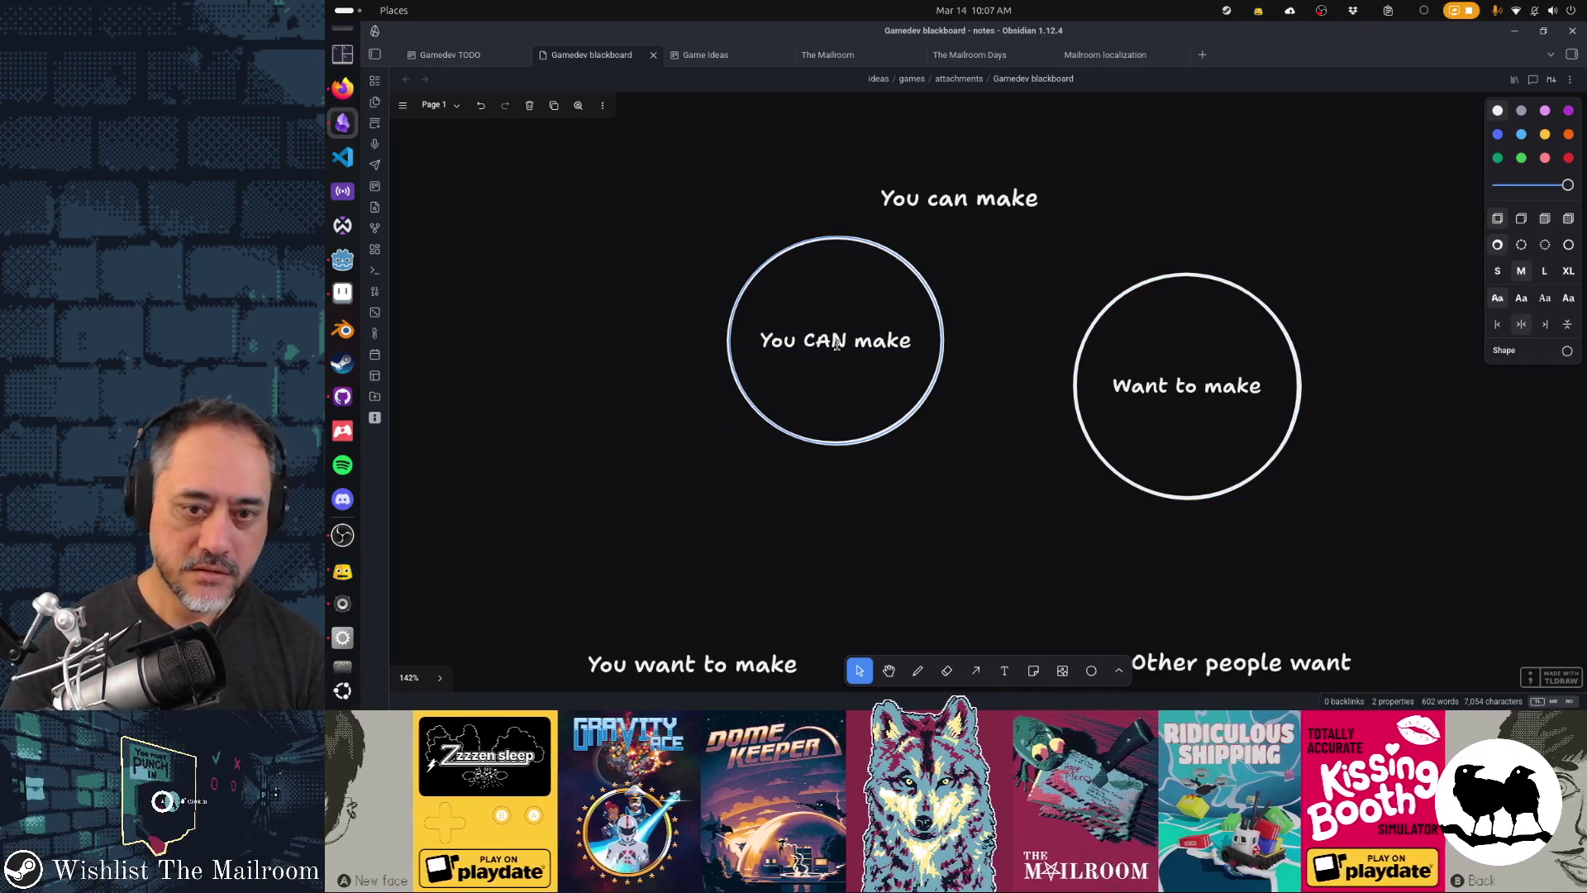
pyautogui.tripleClick(1136, 385)
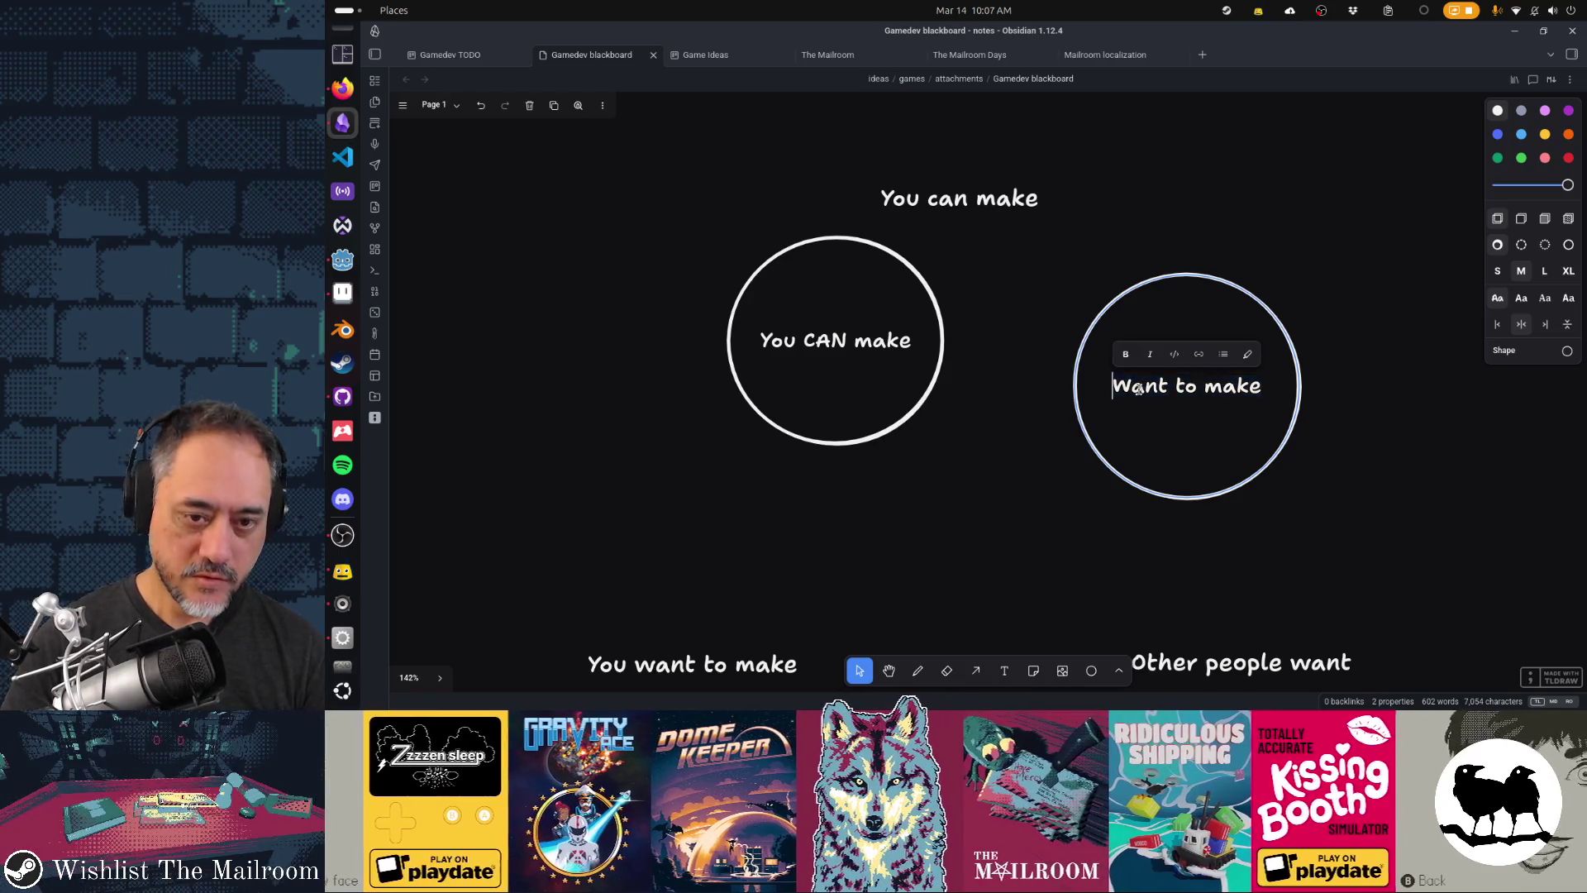
pyautogui.doubleClick(1138, 387)
pyautogui.write('WANT')
pyautogui.press('Escape')
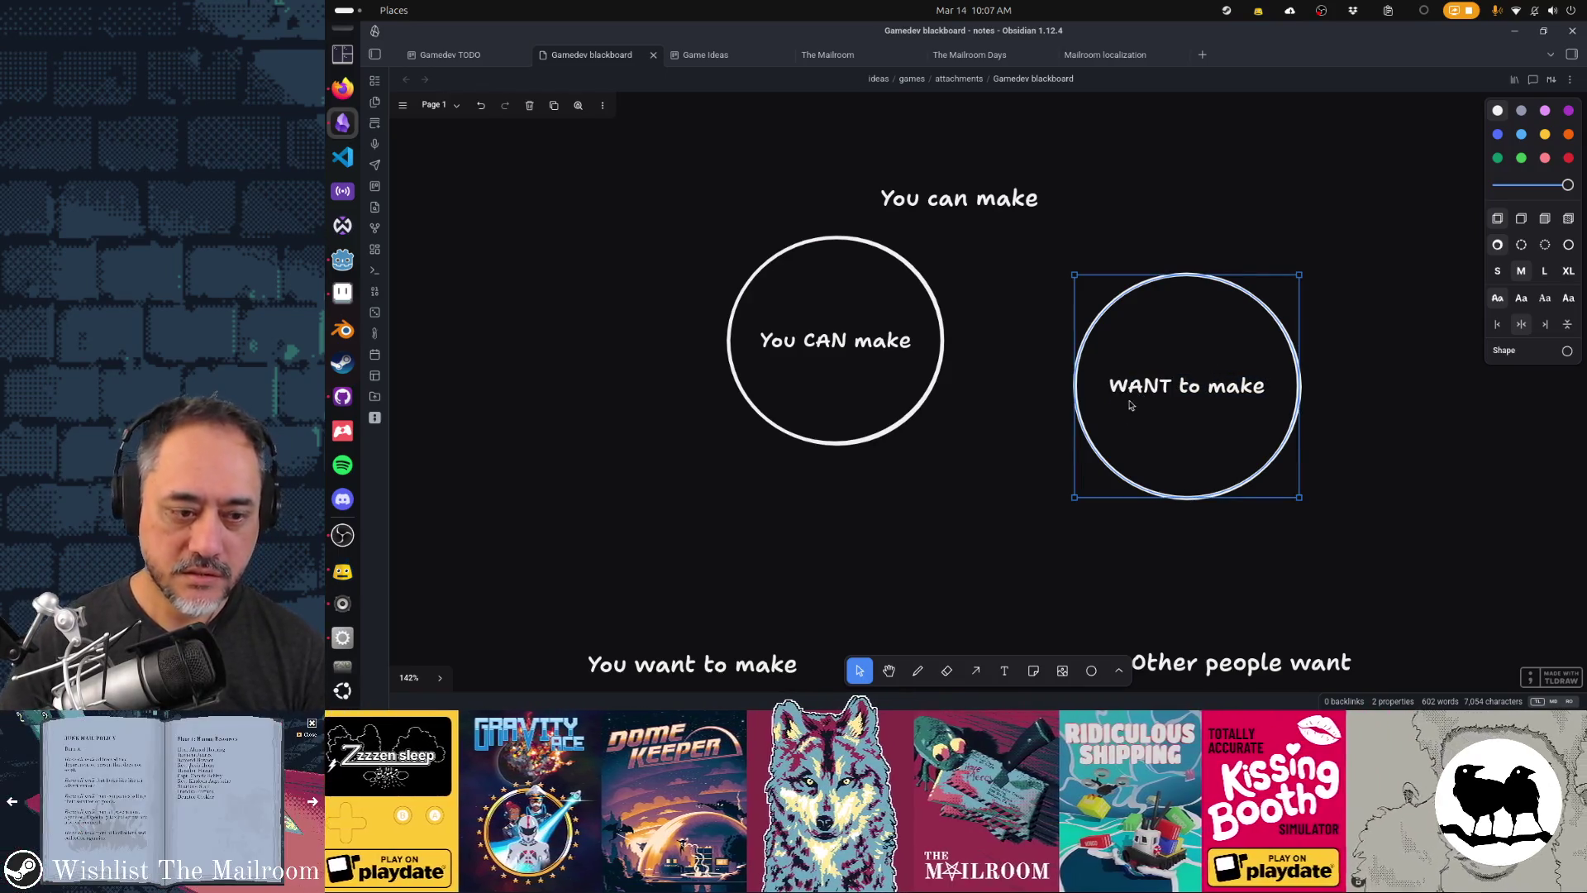
# - Move the 'WANT to make' circle up-left and the 'Other people want' text up-right
pyautogui.moveTo(1213, 496)
pyautogui.mouseDown()
pyautogui.moveTo(1205, 462)
pyautogui.moveTo(1155, 414)
pyautogui.mouseUp()
pyautogui.moveTo(1284, 668); pyautogui.dragTo(1384, 600)
pyautogui.click(1305, 487)
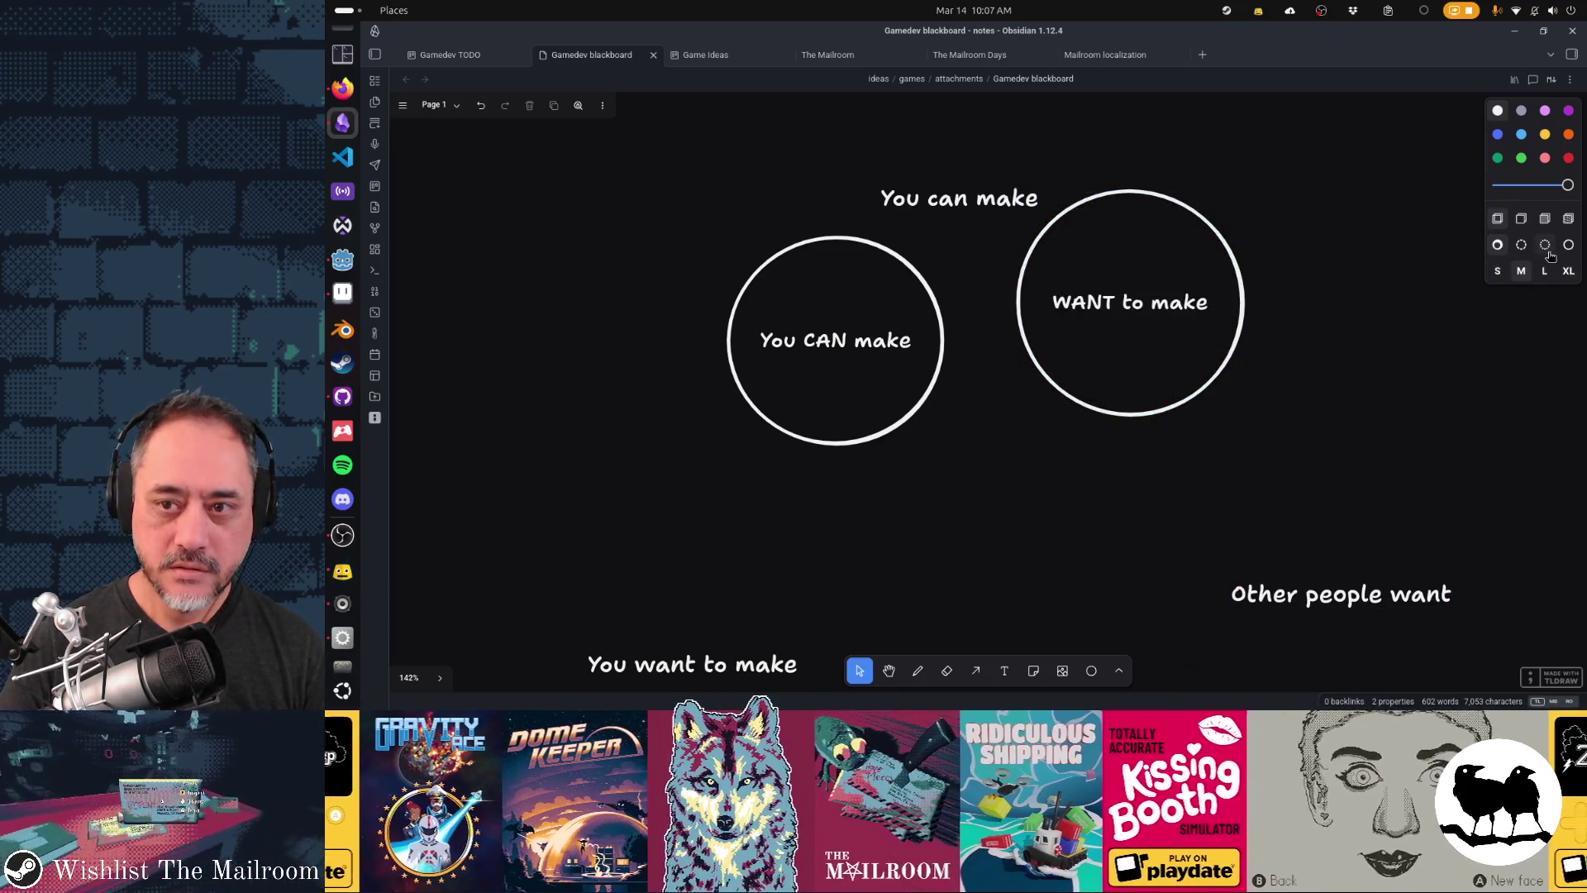
# - Draw a third circle below the others, label it 'Other people WANT', and colour it red
pyautogui.click(1091, 670)
pyautogui.moveTo(919, 415); pyautogui.dragTo(1152, 645)
pyautogui.doubleClick(1005, 528)
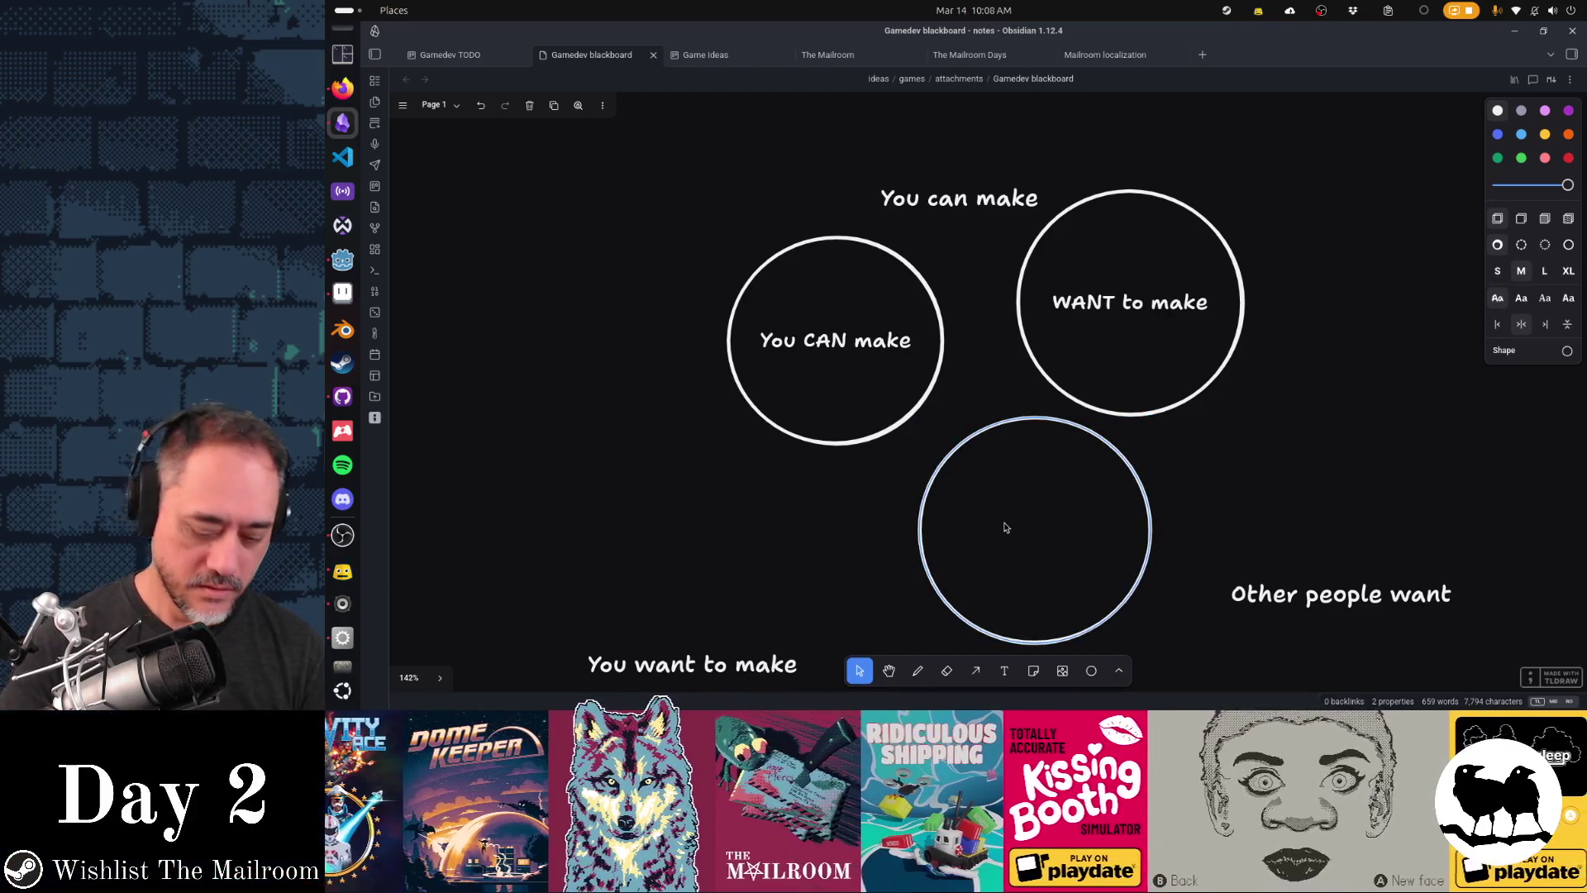
pyautogui.write('Other people WANT')
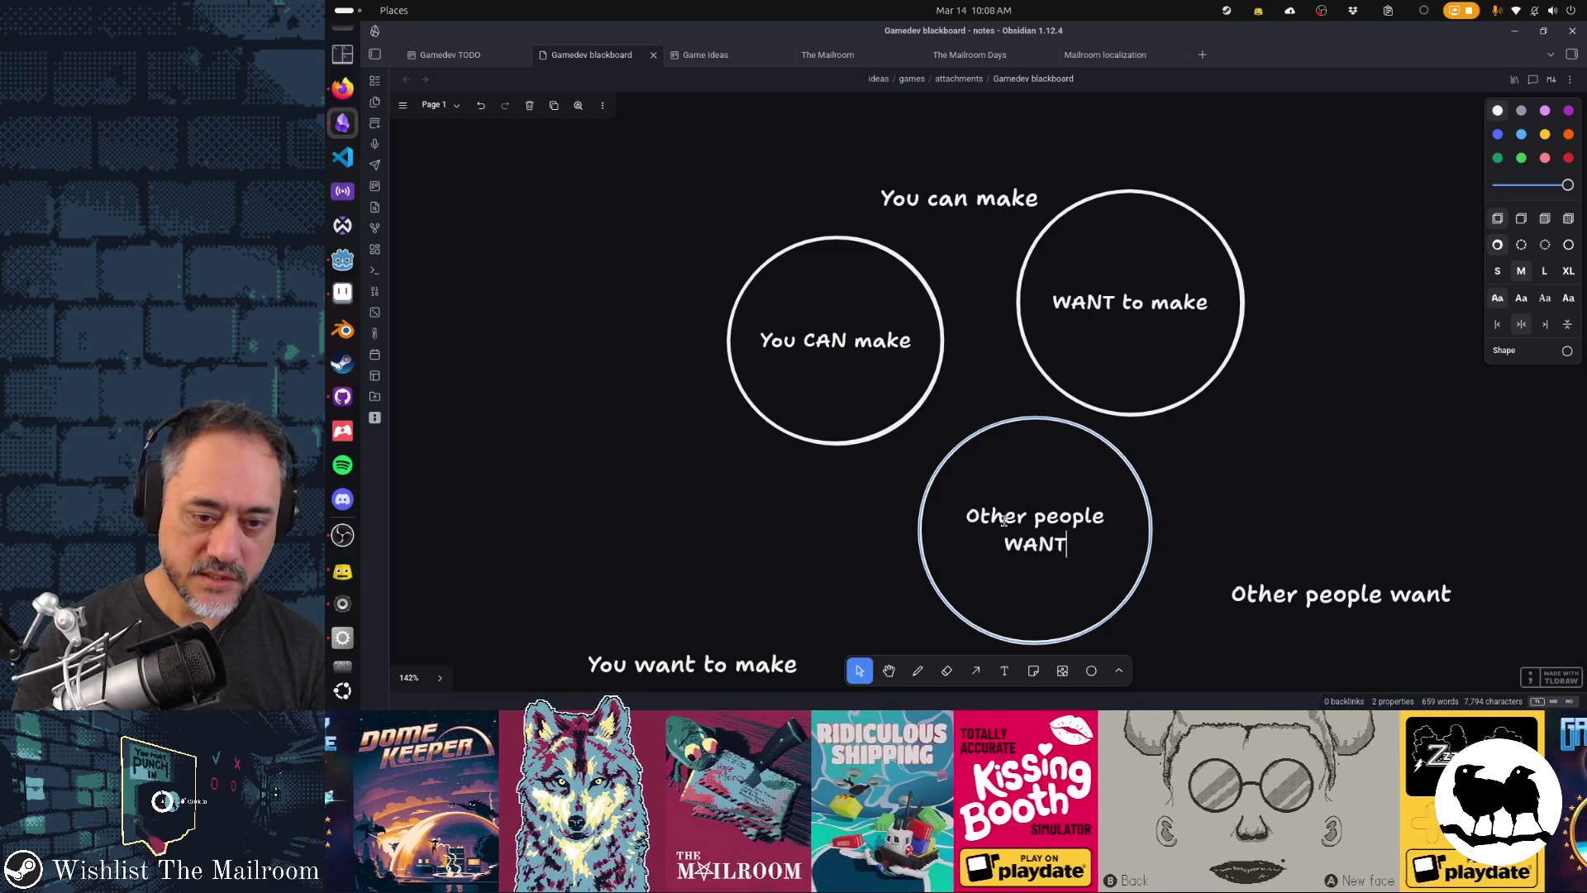
pyautogui.click(1274, 442)
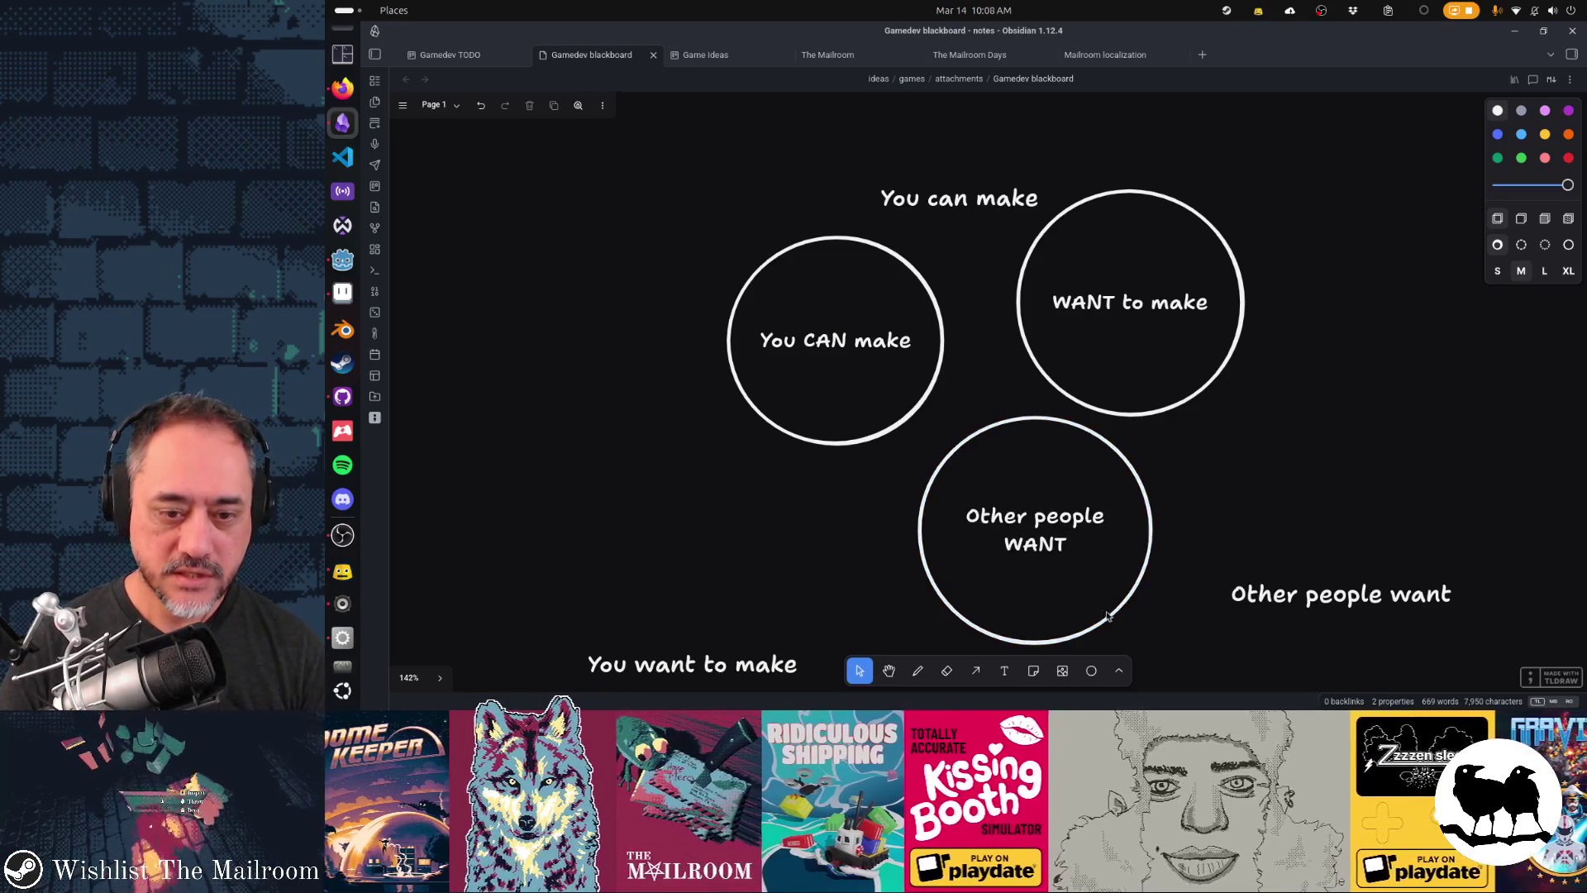
pyautogui.click(1107, 616)
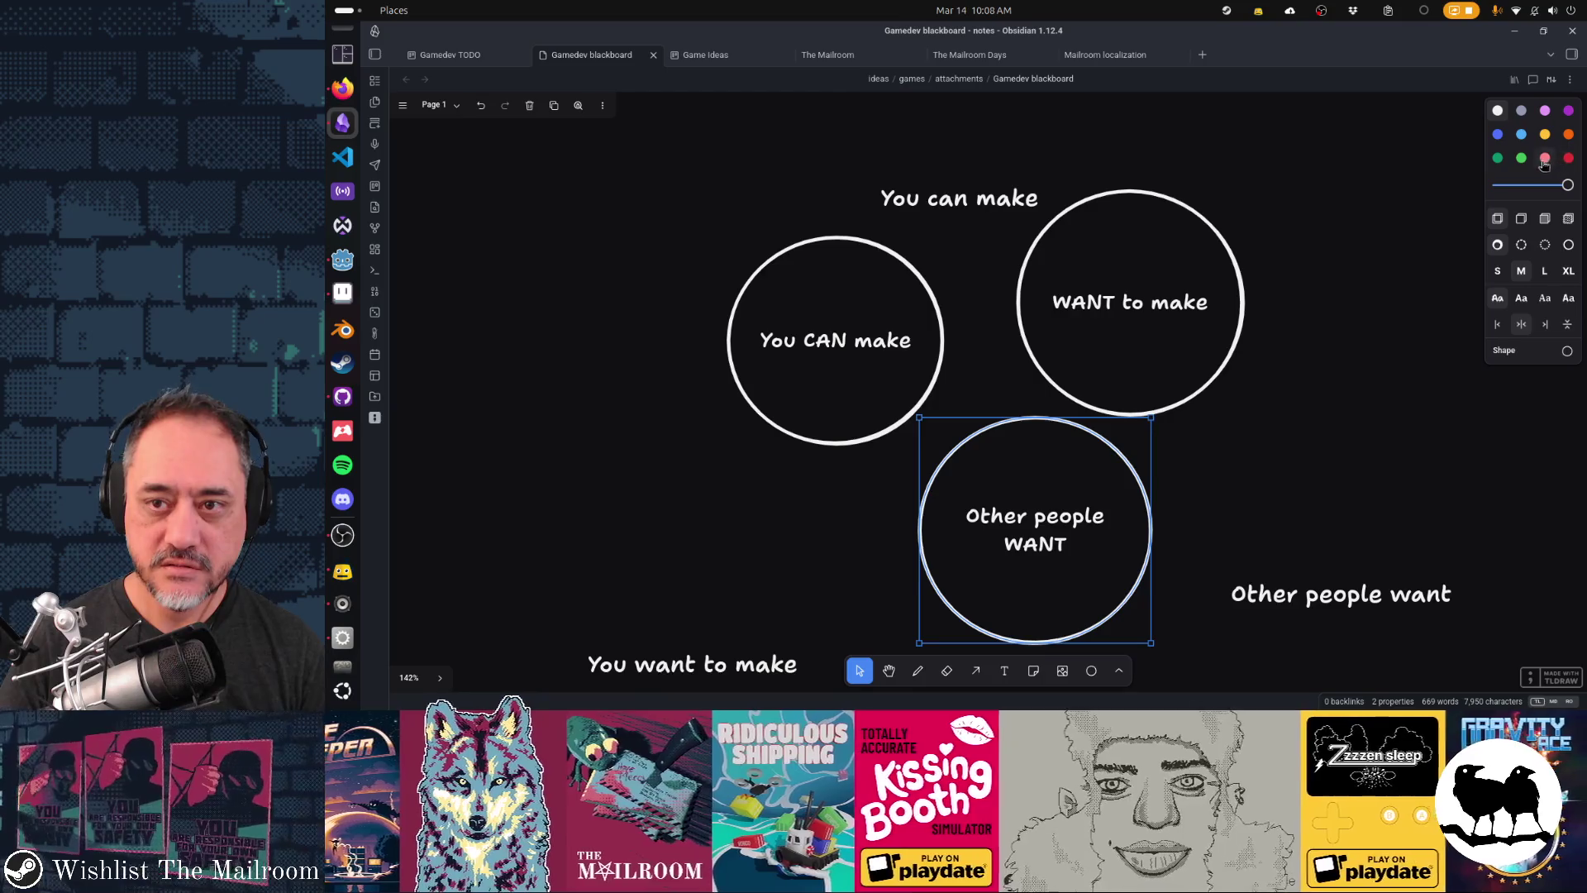
pyautogui.click(1566, 158)
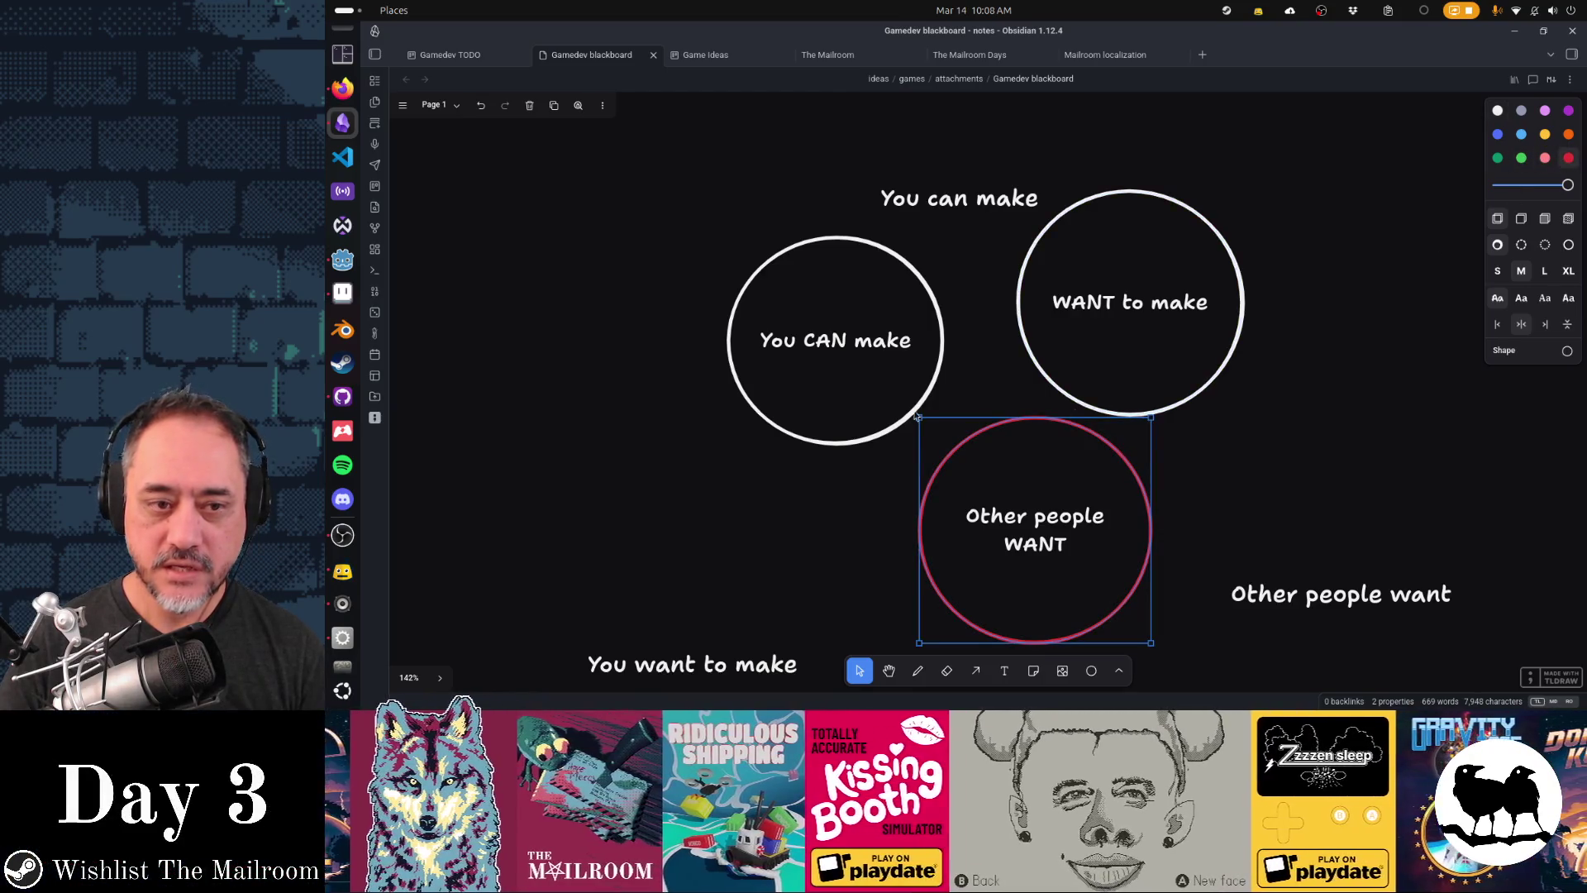
# - Colour the 'You CAN make' circle green and the 'WANT to make' circle light blue
pyautogui.click(930, 378)
pyautogui.click(1521, 158)
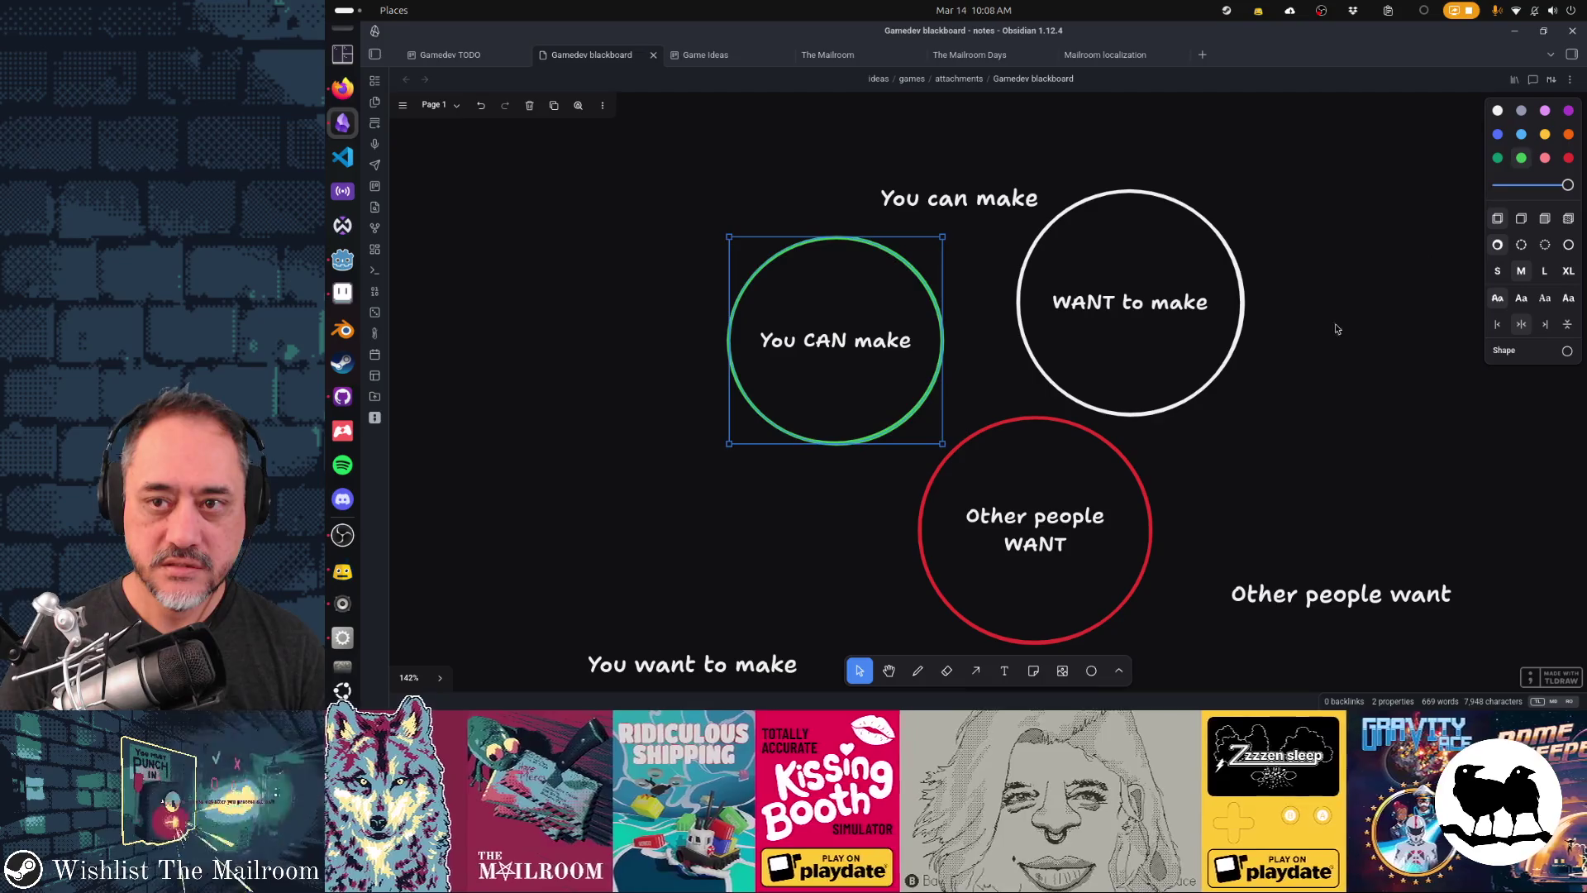
pyautogui.click(1243, 382)
pyautogui.click(1523, 135)
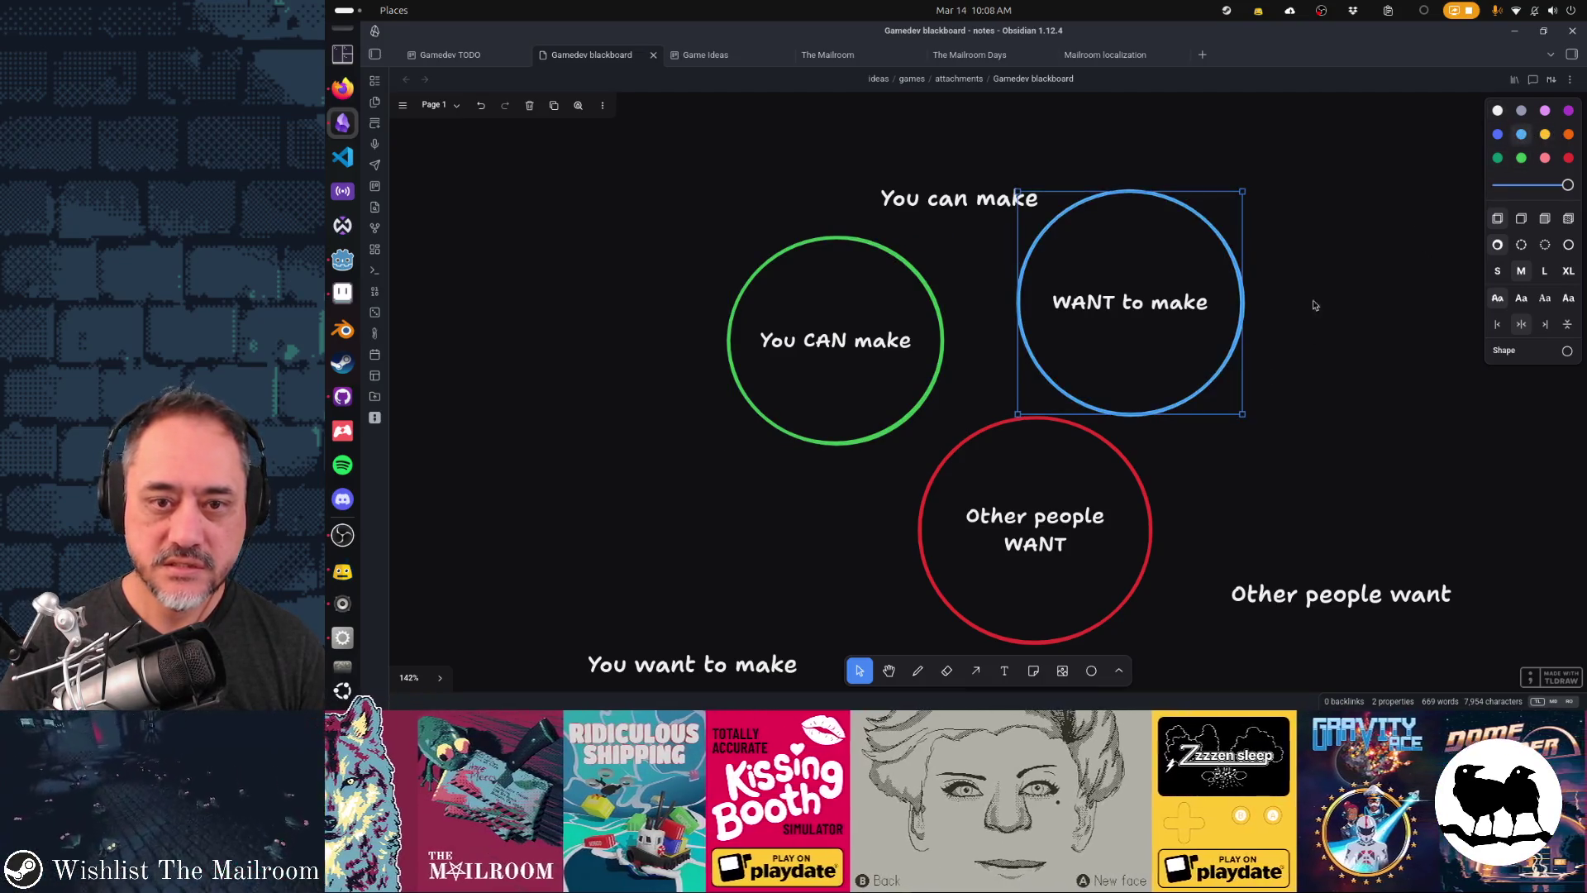
# - Overlap the red, green and blue circles and delete the loose 'Other people want' label
pyautogui.moveTo(1132, 480); pyautogui.dragTo(1076, 431)
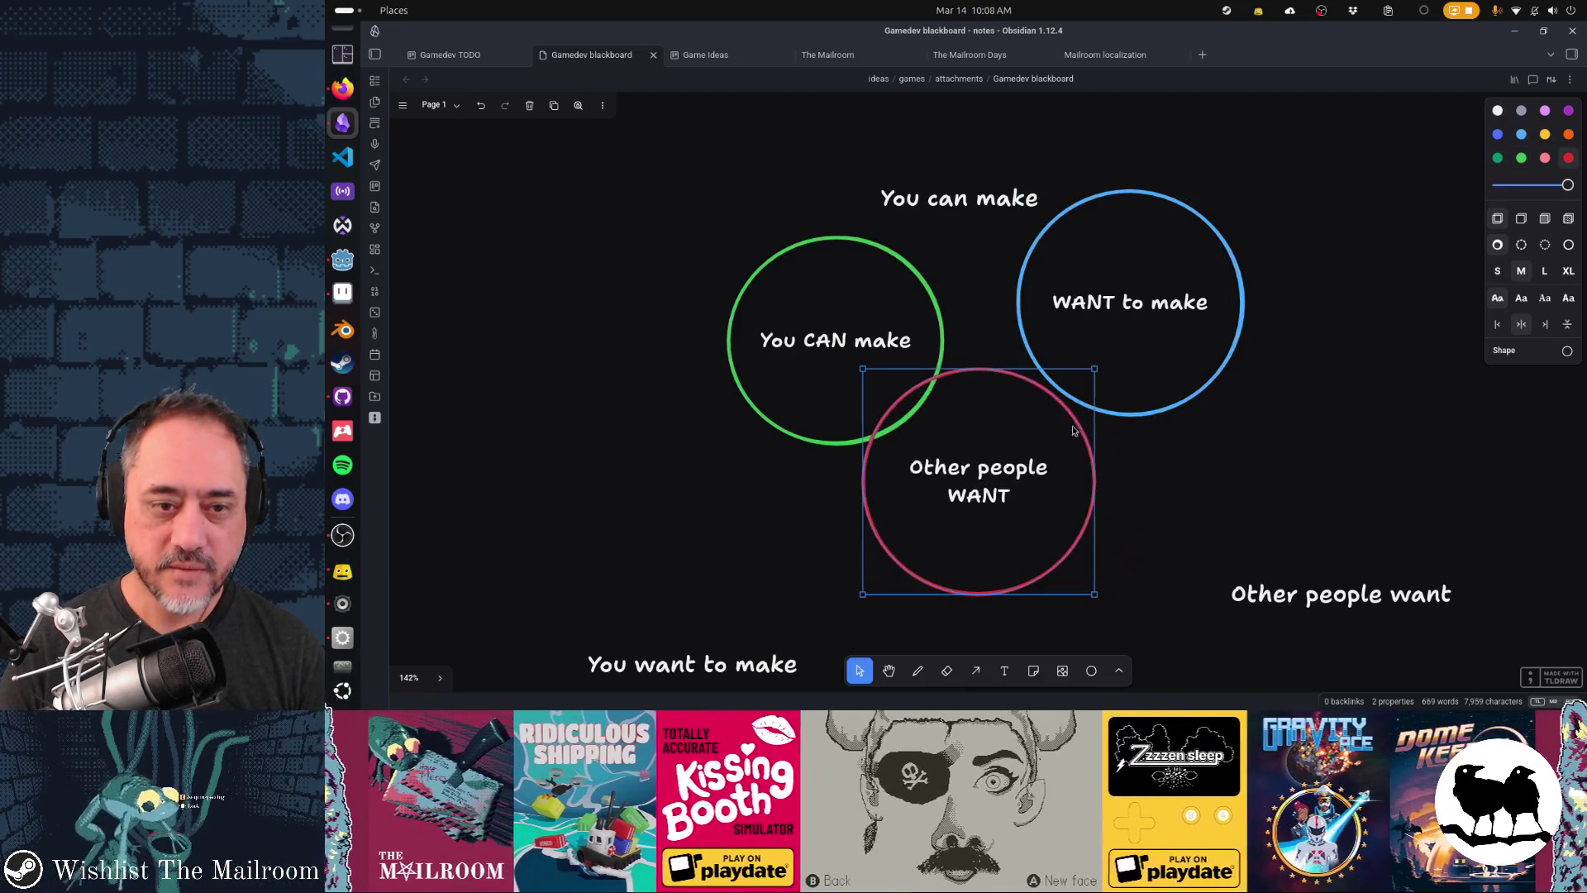
pyautogui.moveTo(944, 331); pyautogui.dragTo(1007, 333)
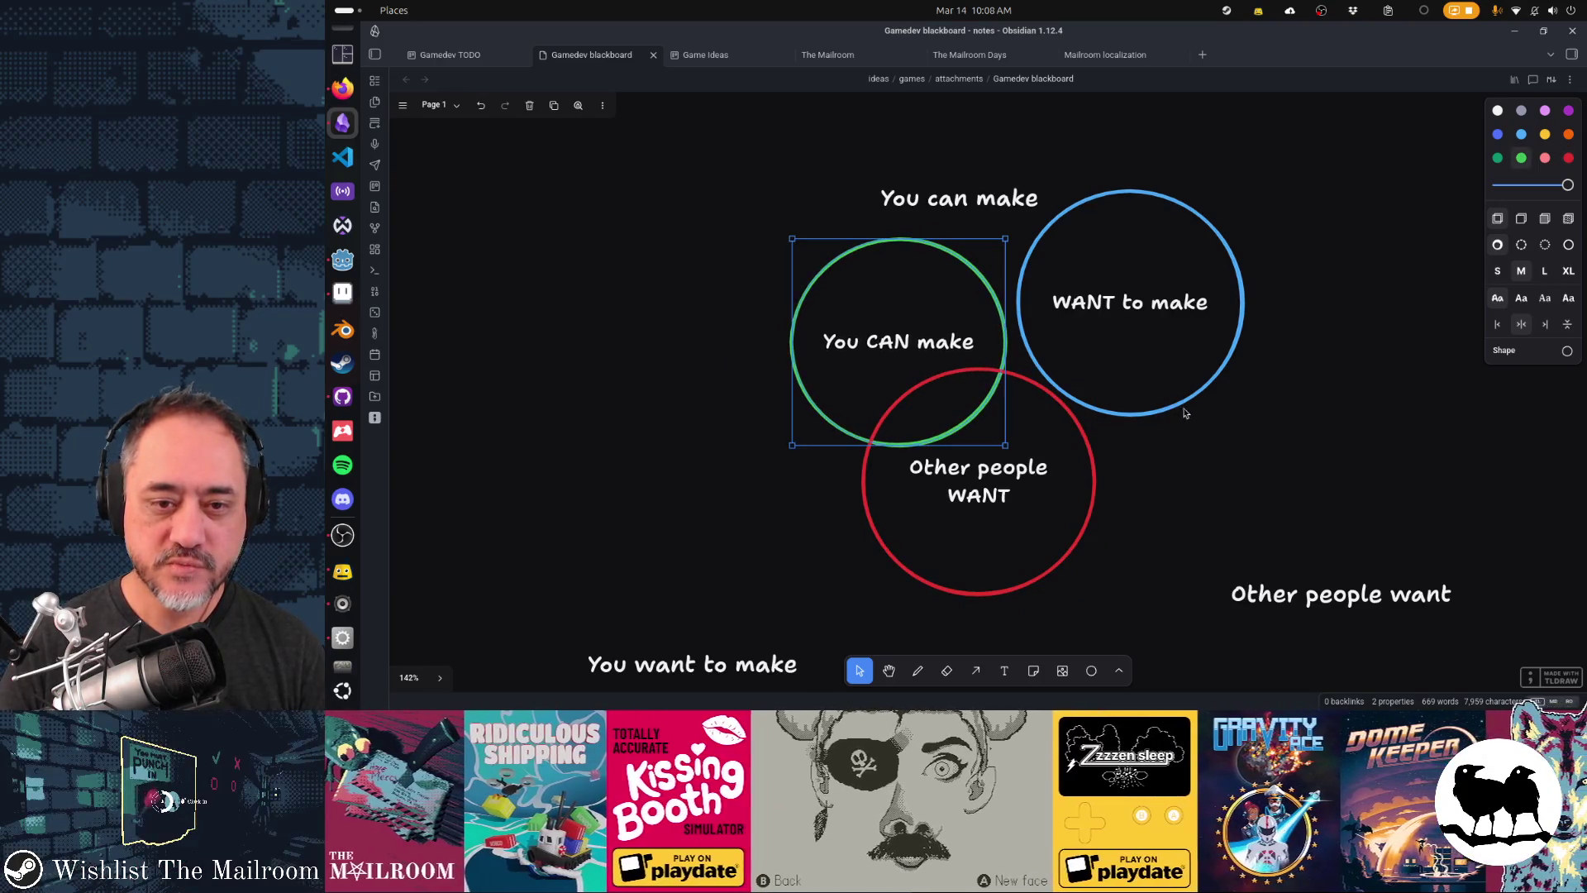
pyautogui.moveTo(1185, 409); pyautogui.dragTo(1090, 439)
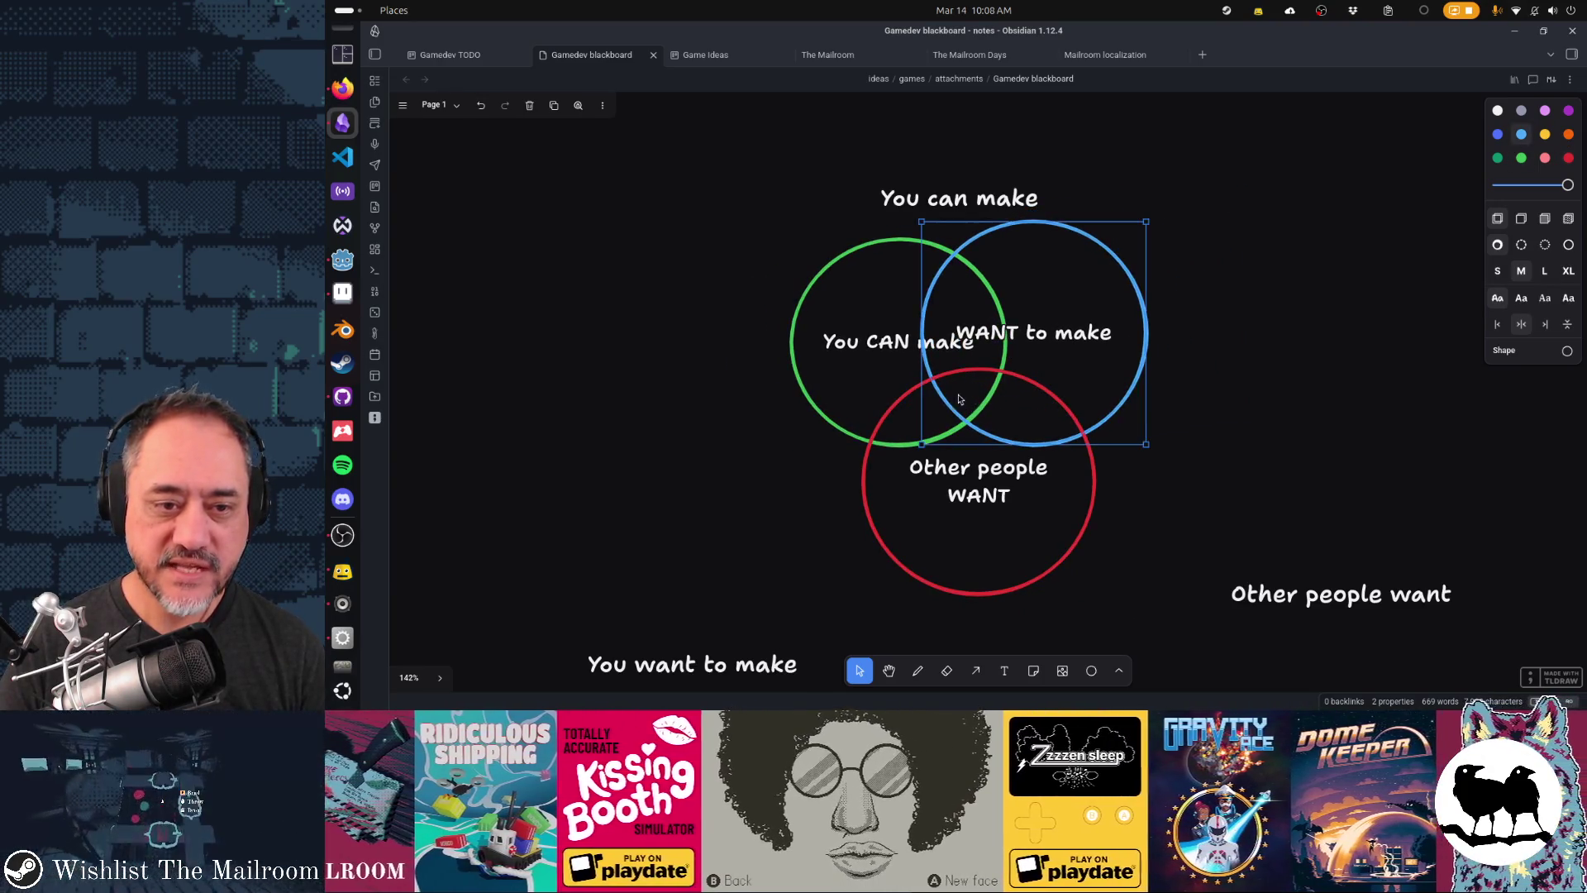
pyautogui.moveTo(1301, 598); pyautogui.dragTo(1372, 470)
pyautogui.press('Delete')
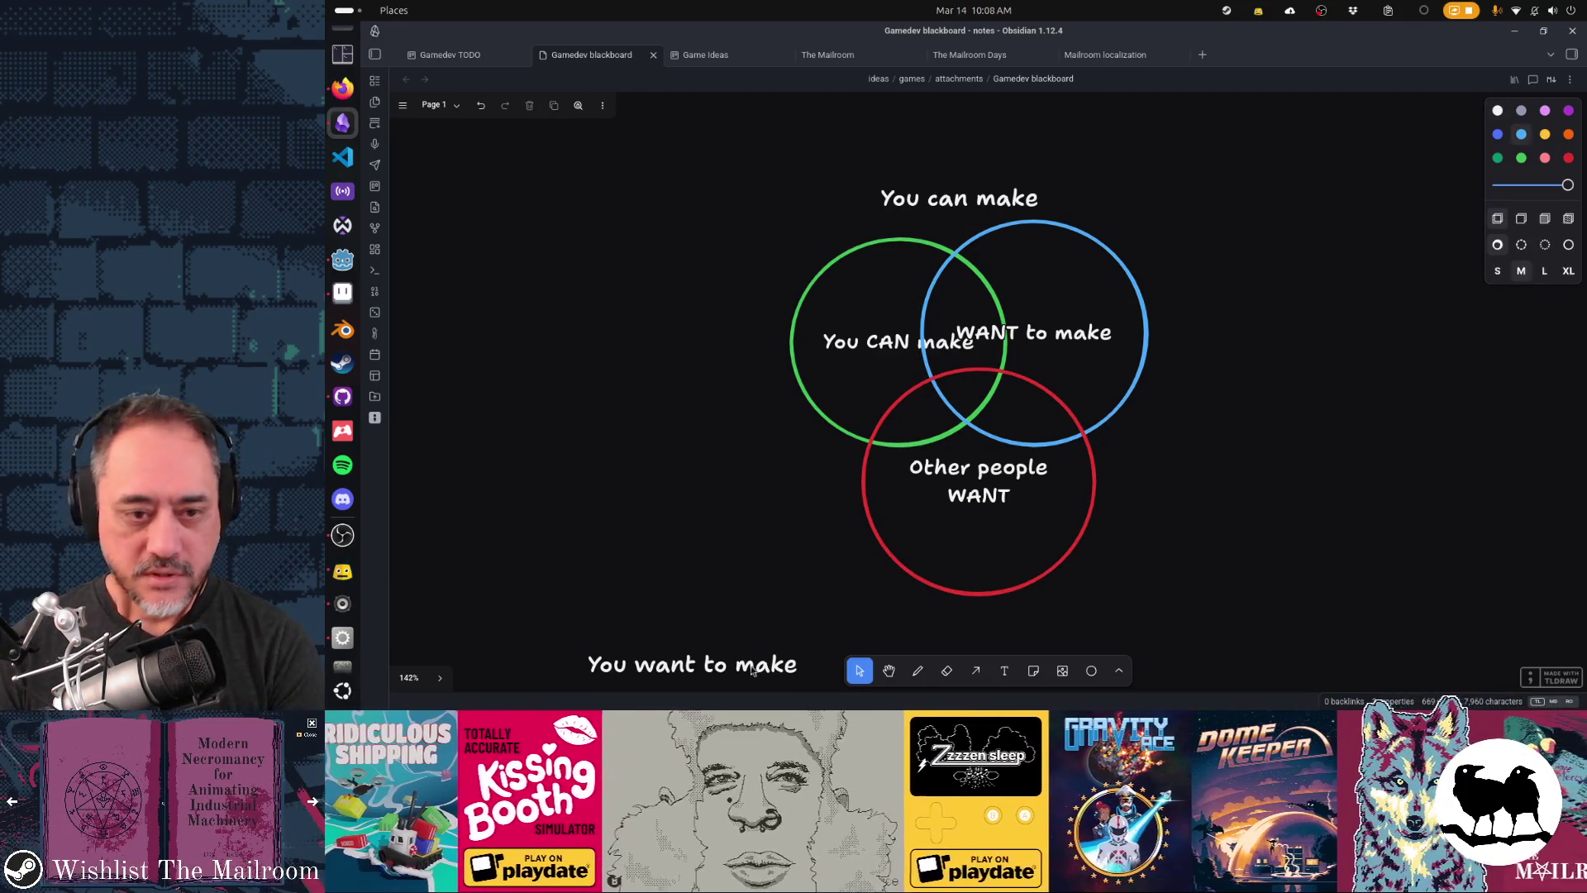
# - Delete the 'You can make' heading text and reposition the red and blue circles
pyautogui.click(959, 198)
pyautogui.press('Delete')
pyautogui.moveTo(1031, 580)
pyautogui.mouseDown()
pyautogui.moveTo(1043, 622)
pyautogui.moveTo(1023, 498)
pyautogui.moveTo(1025, 516)
pyautogui.mouseUp()
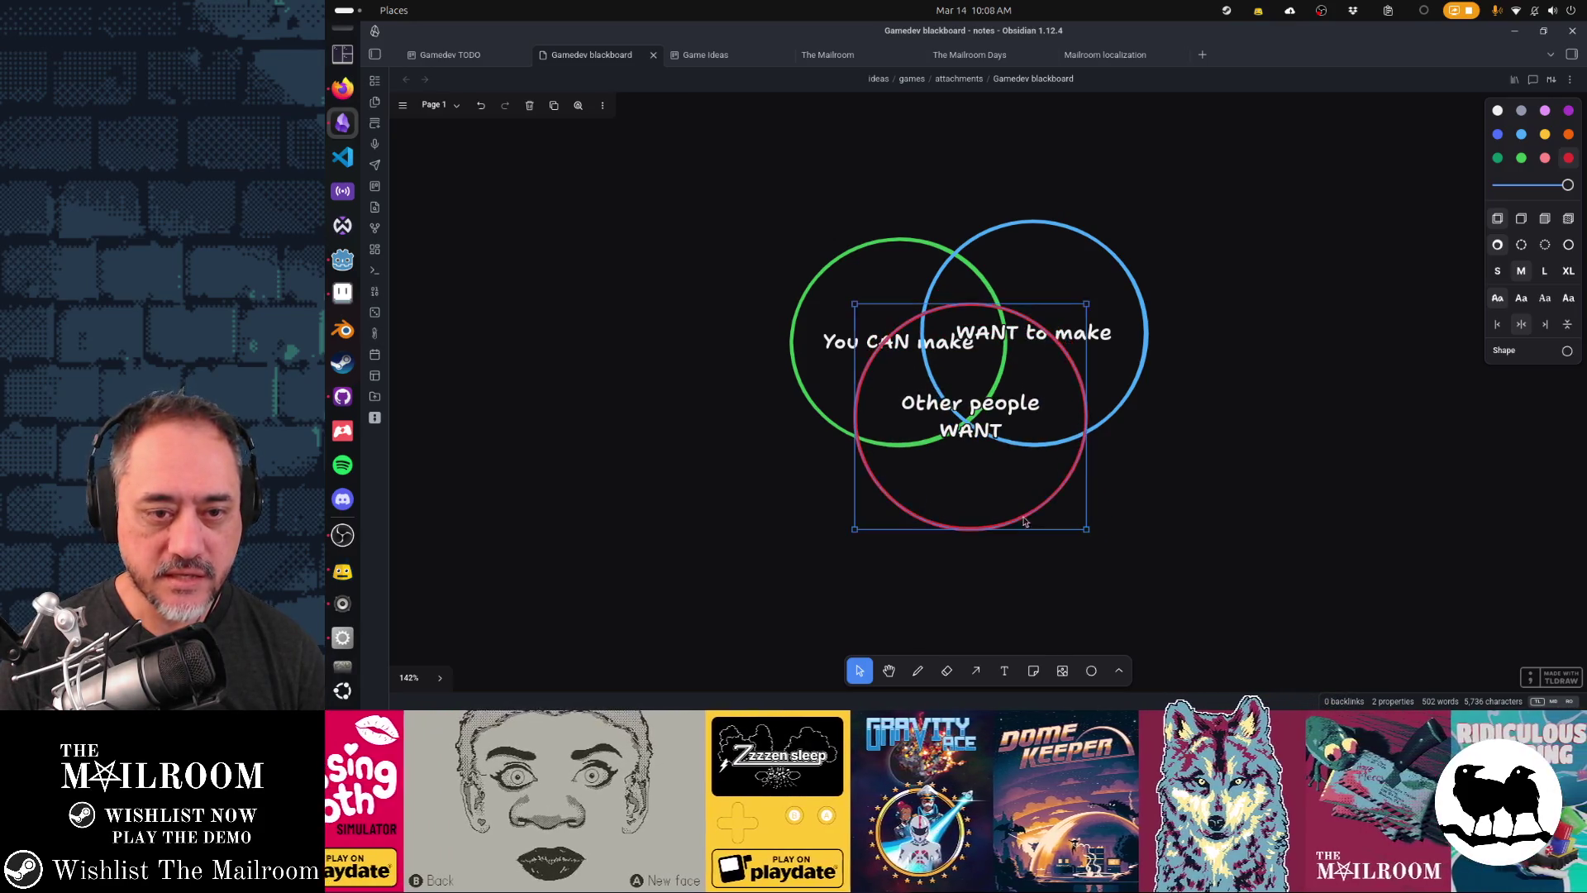
pyautogui.moveTo(1116, 416)
pyautogui.mouseDown()
pyautogui.moveTo(1188, 394)
pyautogui.moveTo(1153, 395)
pyautogui.moveTo(1378, 376)
pyautogui.mouseUp()
# - Adjust the green, blue and red circles into an even overlap
pyautogui.moveTo(992, 295)
pyautogui.mouseDown()
pyautogui.moveTo(1007, 312)
pyautogui.moveTo(990, 304)
pyautogui.mouseUp()
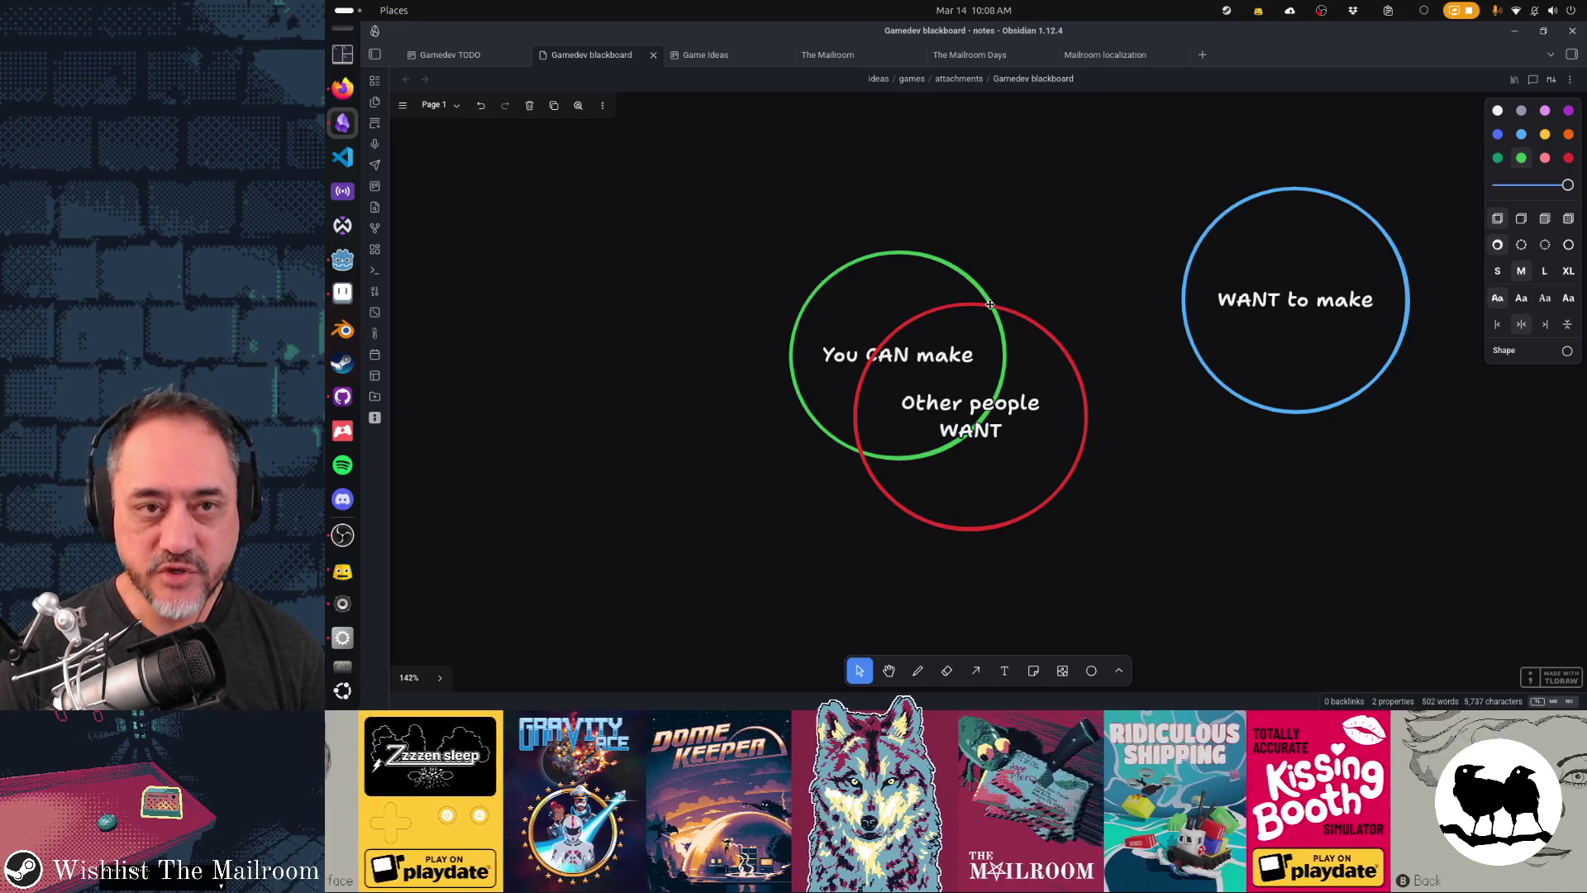
pyautogui.moveTo(990, 304); pyautogui.dragTo(931, 245)
pyautogui.moveTo(1224, 387); pyautogui.dragTo(996, 405)
pyautogui.moveTo(912, 243); pyautogui.dragTo(742, 259)
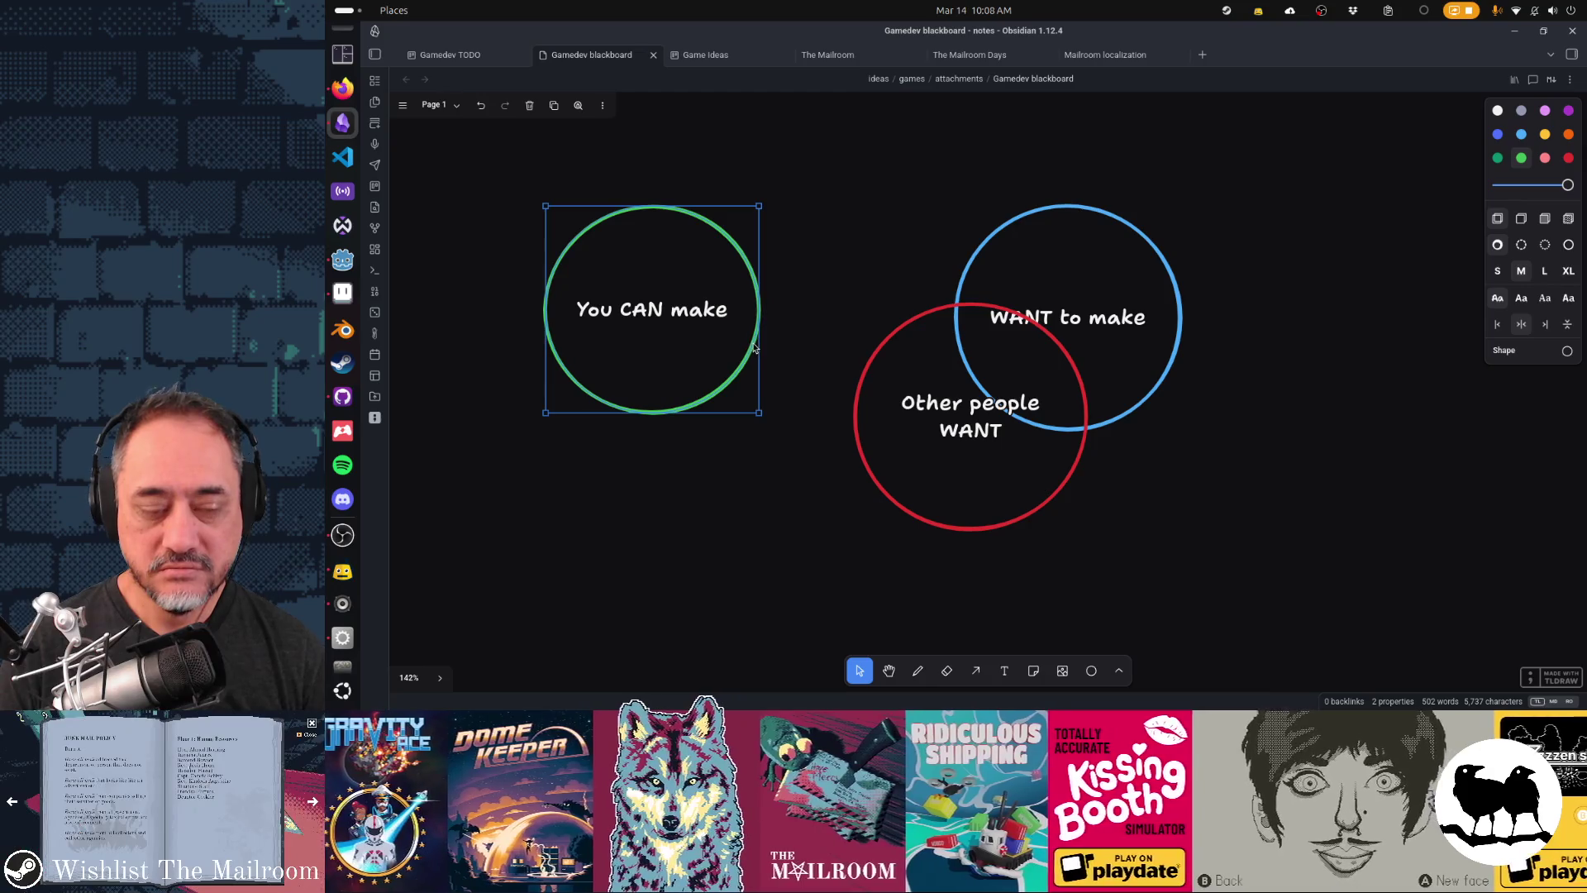
pyautogui.moveTo(750, 348); pyautogui.dragTo(997, 357)
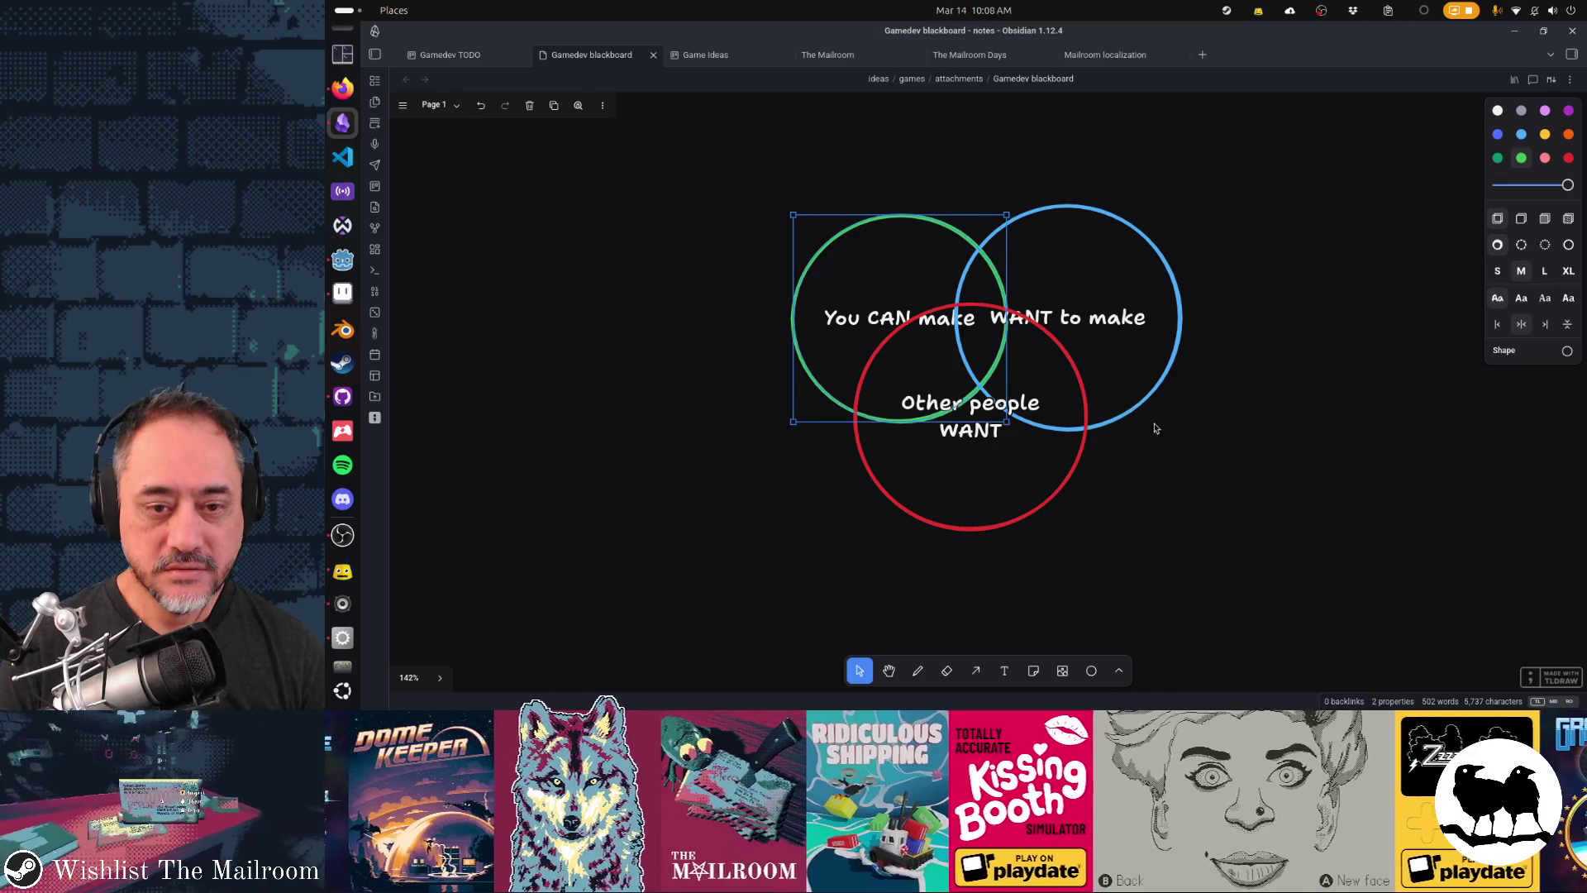
pyautogui.moveTo(1137, 411)
pyautogui.mouseDown()
pyautogui.moveTo(1121, 412)
pyautogui.moveTo(1141, 413)
pyautogui.mouseUp()
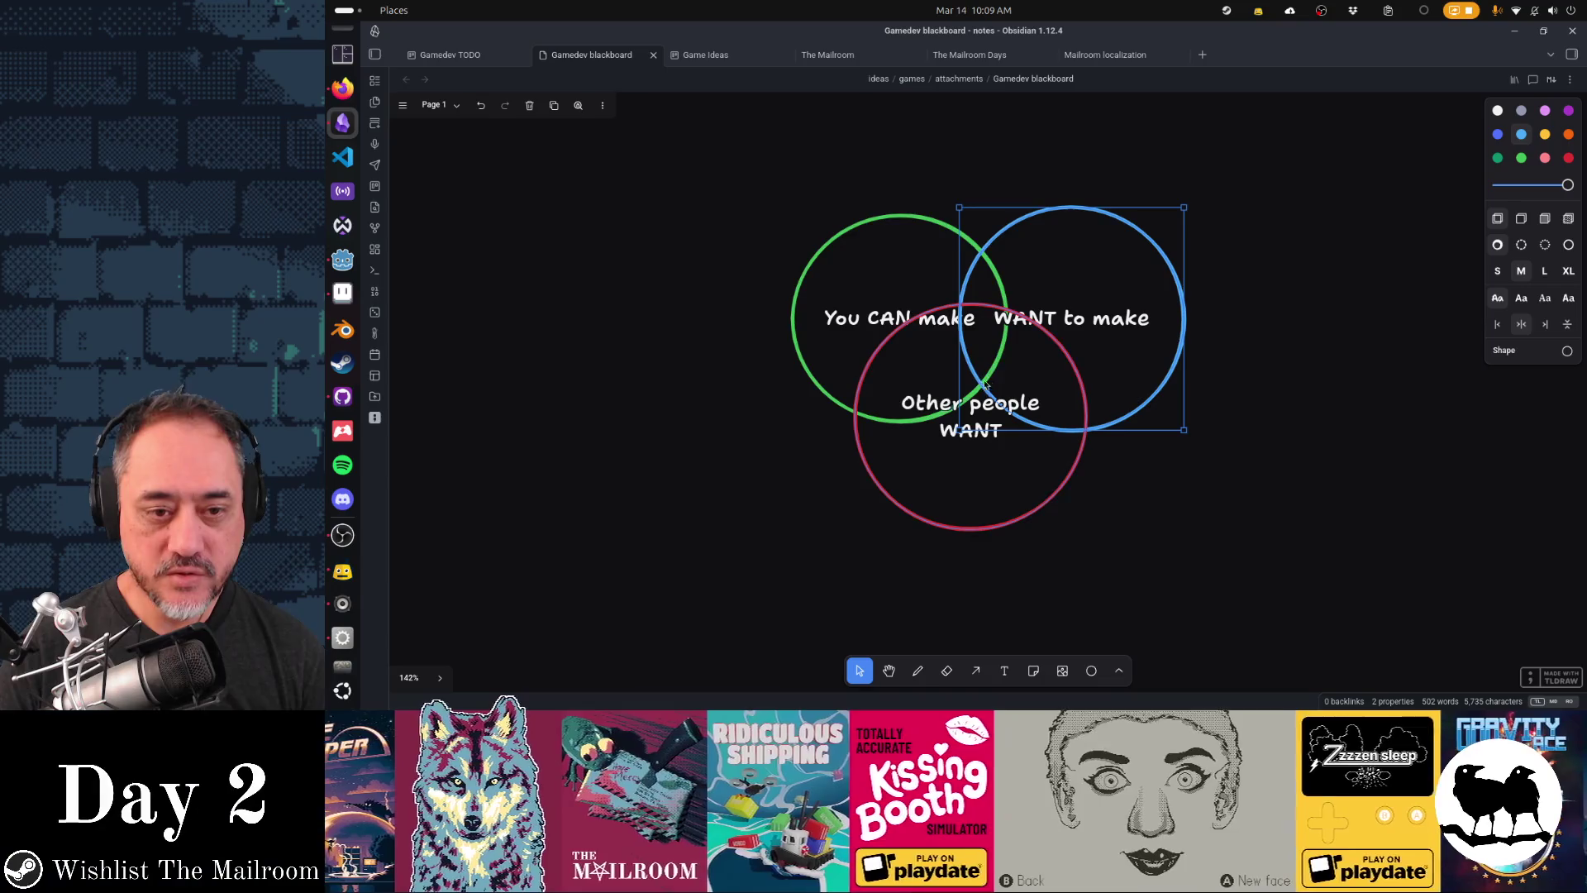
pyautogui.moveTo(1041, 506)
pyautogui.mouseDown()
pyautogui.moveTo(1064, 577)
pyautogui.moveTo(1092, 537)
pyautogui.moveTo(1001, 443)
pyautogui.moveTo(975, 454)
pyautogui.moveTo(957, 524)
pyautogui.moveTo(1127, 473)
pyautogui.moveTo(977, 475)
pyautogui.moveTo(982, 450)
pyautogui.moveTo(1124, 517)
pyautogui.moveTo(1123, 478)
pyautogui.moveTo(1078, 461)
pyautogui.moveTo(999, 539)
pyautogui.moveTo(967, 521)
pyautogui.moveTo(956, 471)
pyautogui.moveTo(955, 519)
pyautogui.moveTo(966, 471)
pyautogui.moveTo(1169, 472)
pyautogui.moveTo(955, 483)
pyautogui.moveTo(1048, 494)
pyautogui.moveTo(1053, 529)
pyautogui.moveTo(1054, 468)
pyautogui.moveTo(1055, 561)
pyautogui.moveTo(1055, 494)
pyautogui.moveTo(1052, 543)
pyautogui.mouseUp()
# - Deselect the red circle and switch to the Gamedev TODO board
pyautogui.click(1257, 522)
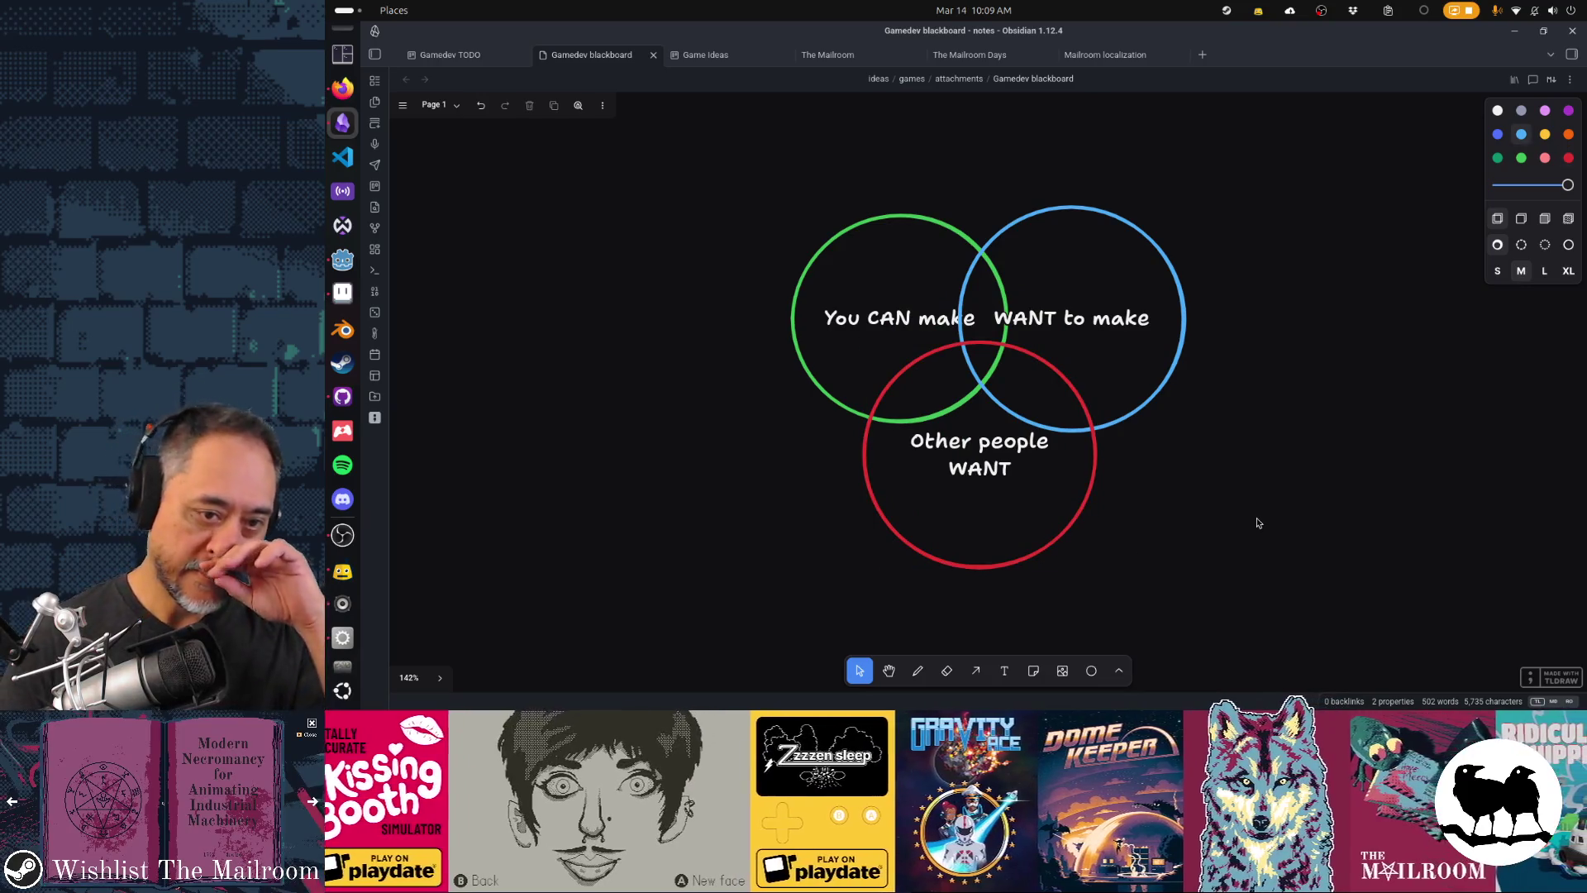
pyautogui.click(448, 57)
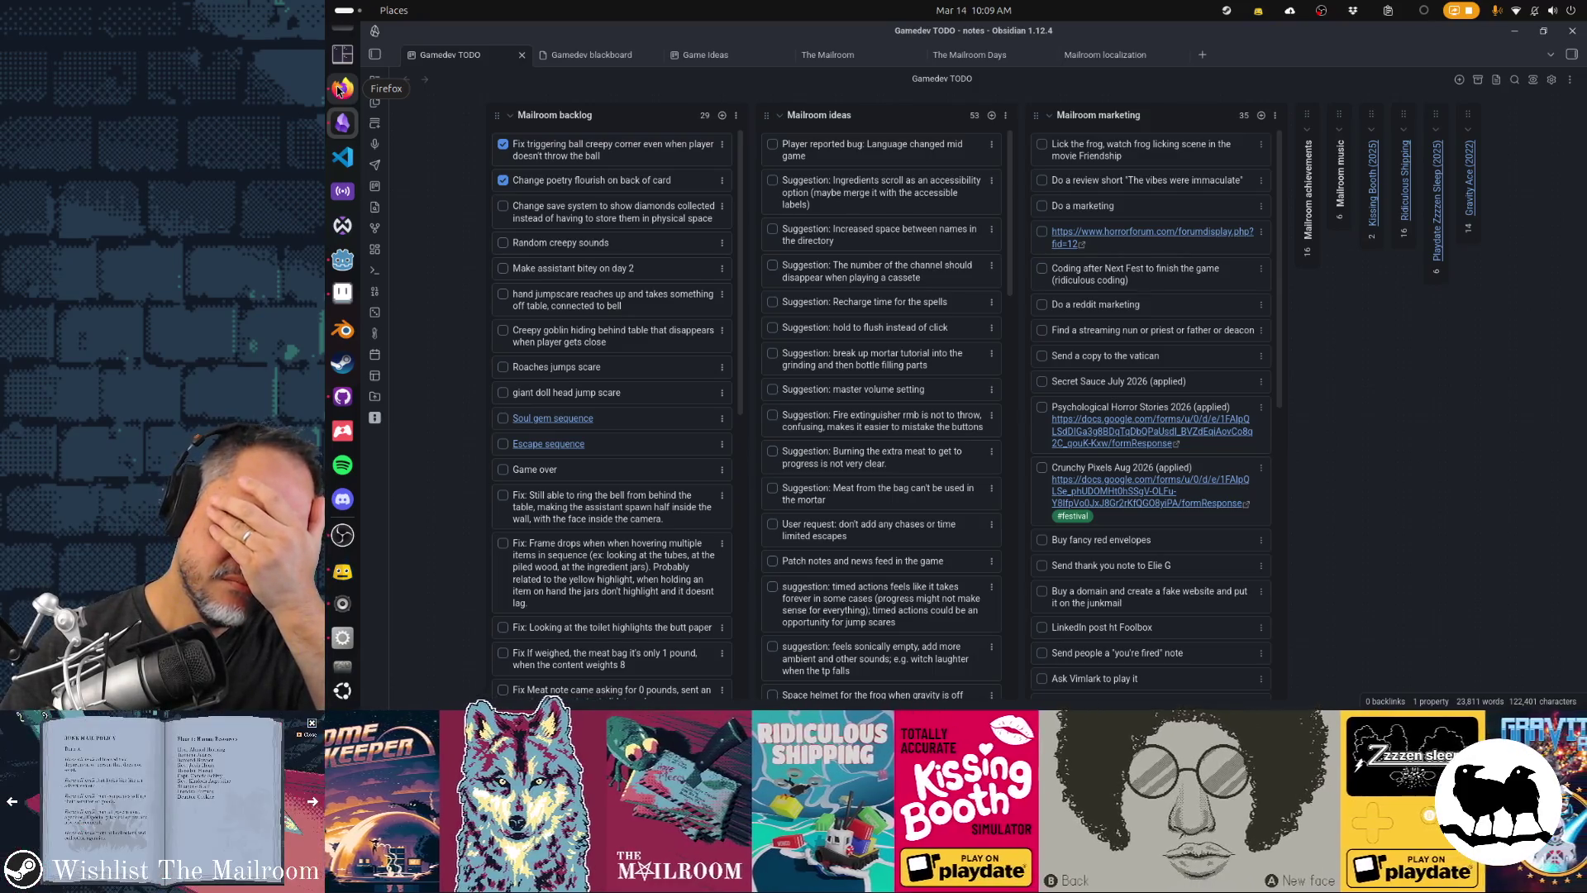
pyautogui.click(339, 89)
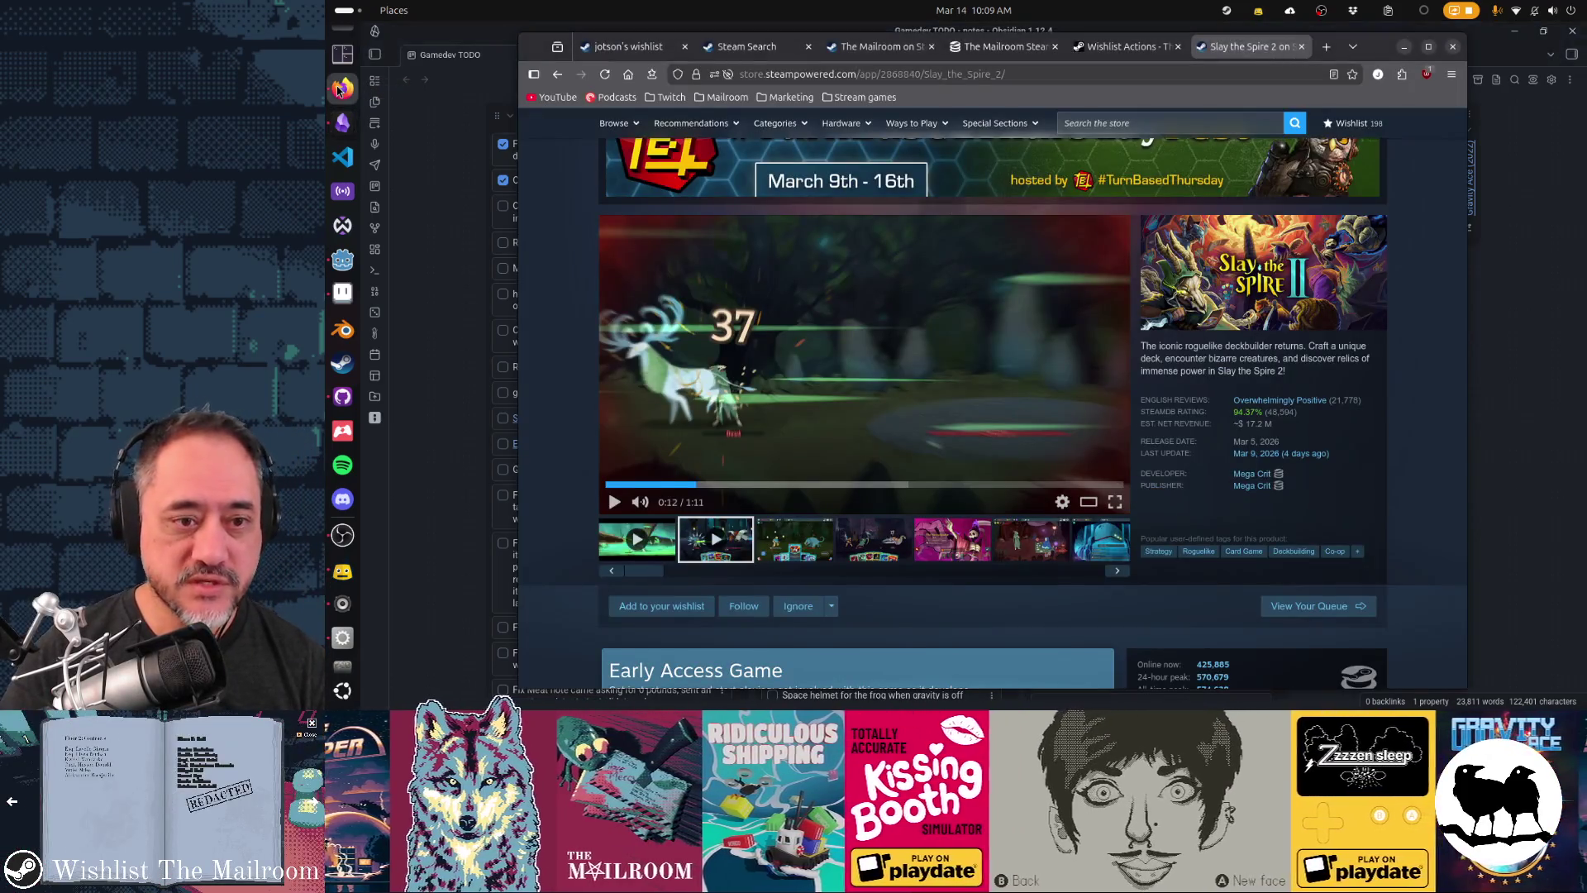
pyautogui.moveTo(918, 247)
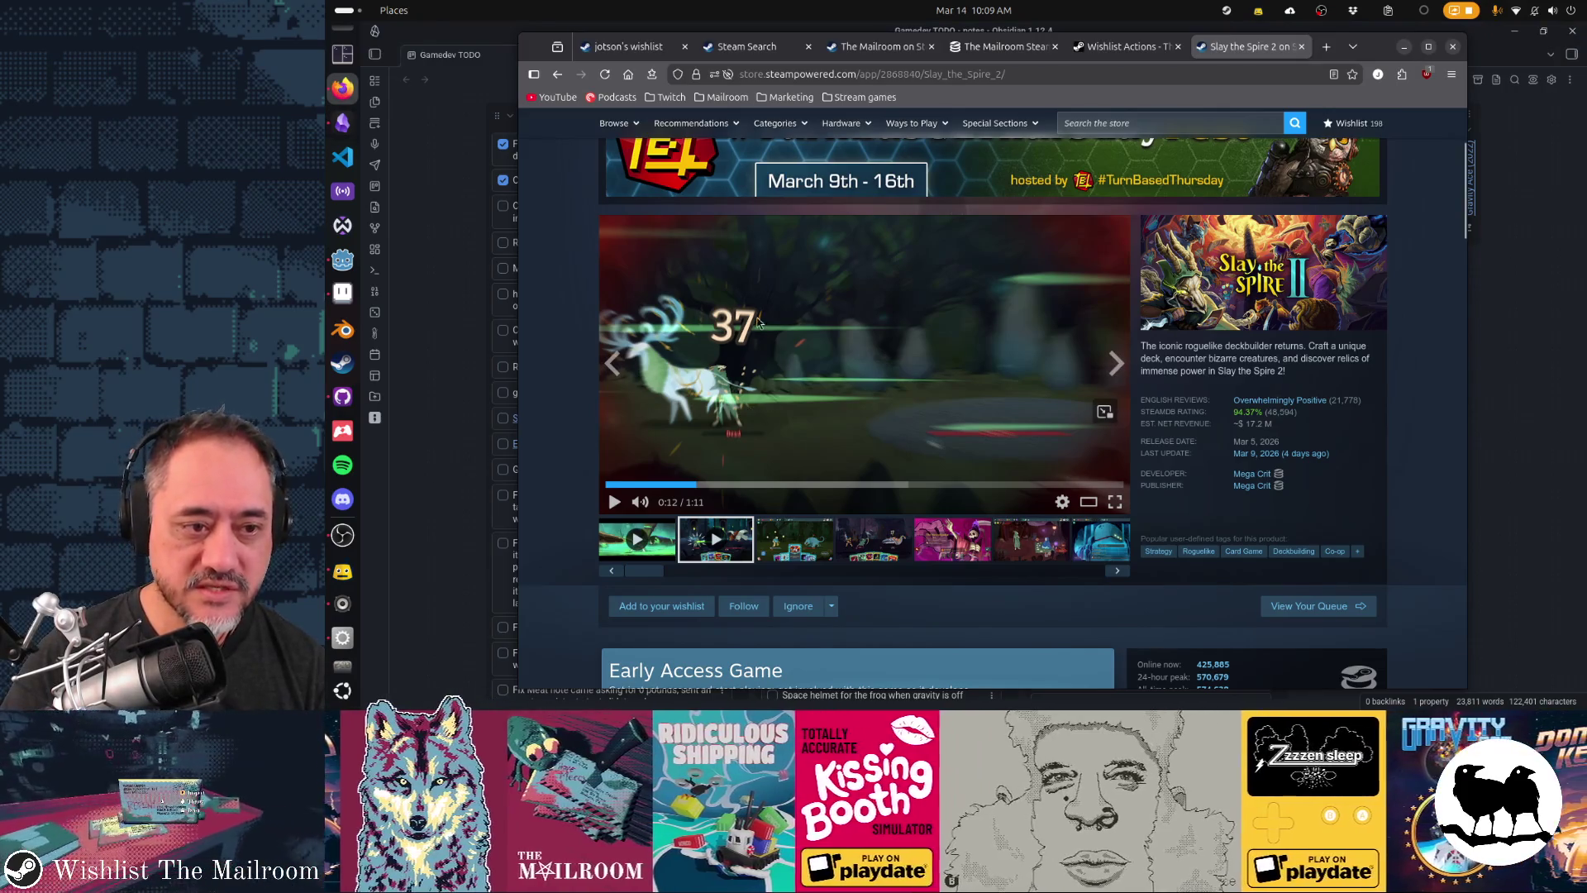
pyautogui.click(799, 533)
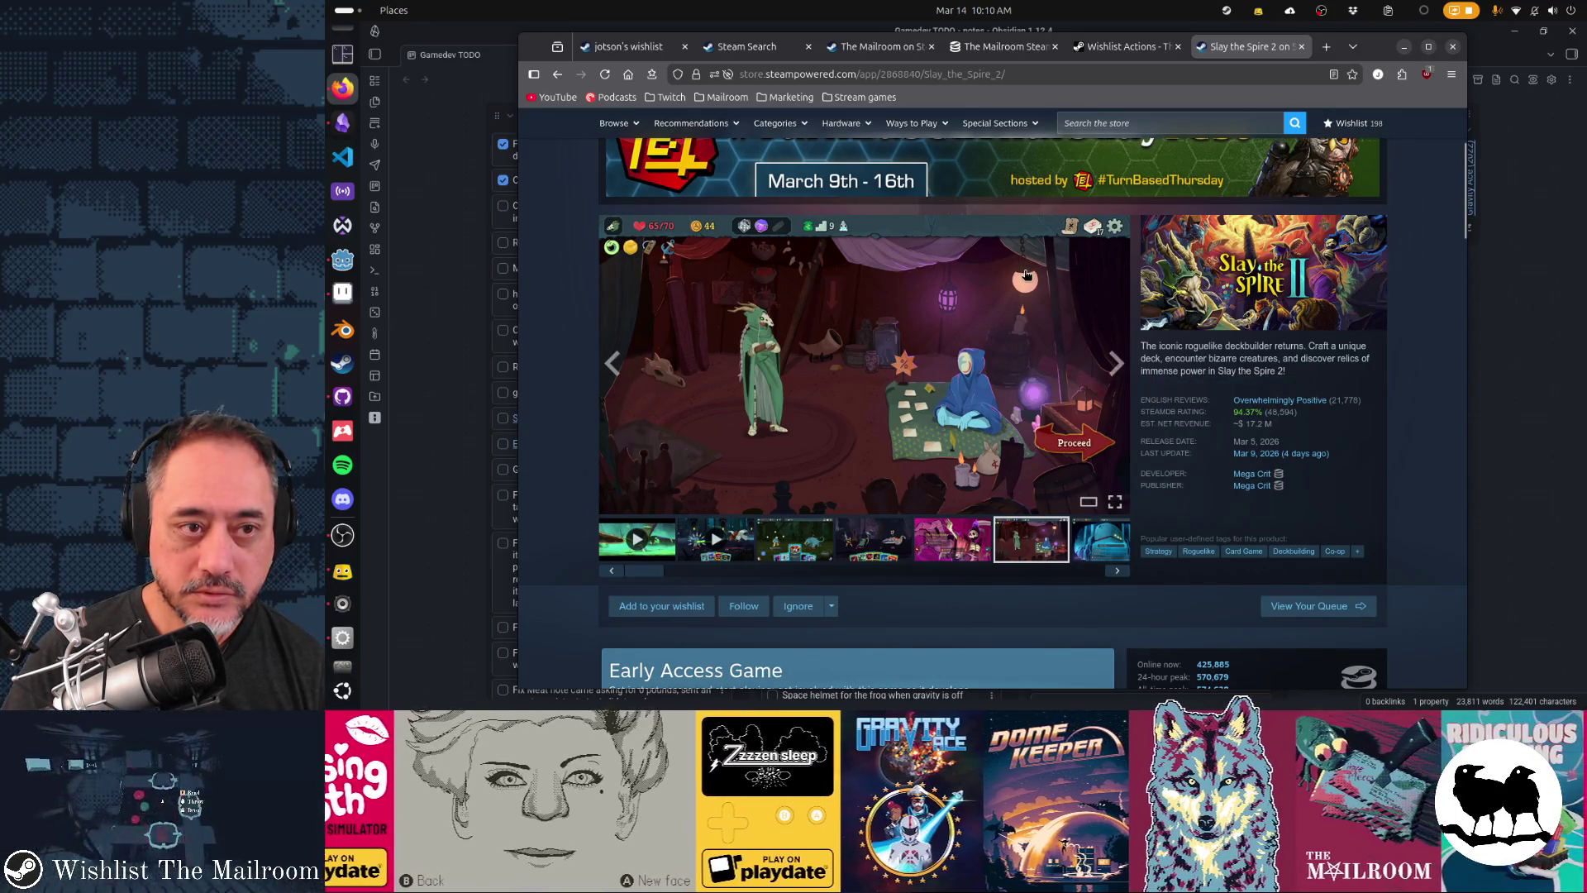
pyautogui.scroll(3, 1025, 276)
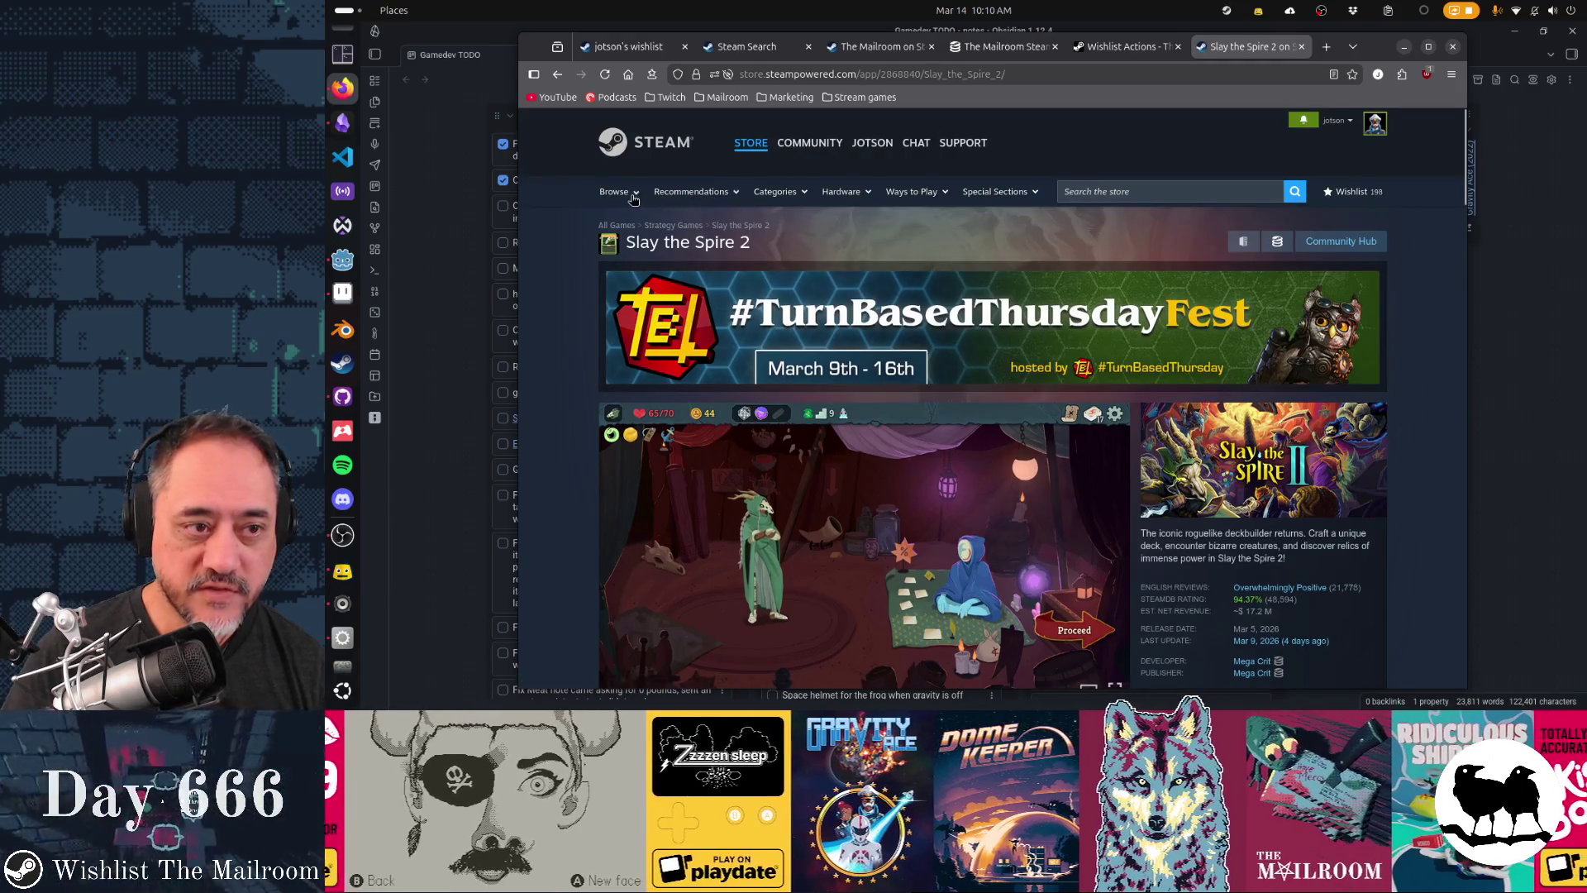
pyautogui.moveTo(634, 199)
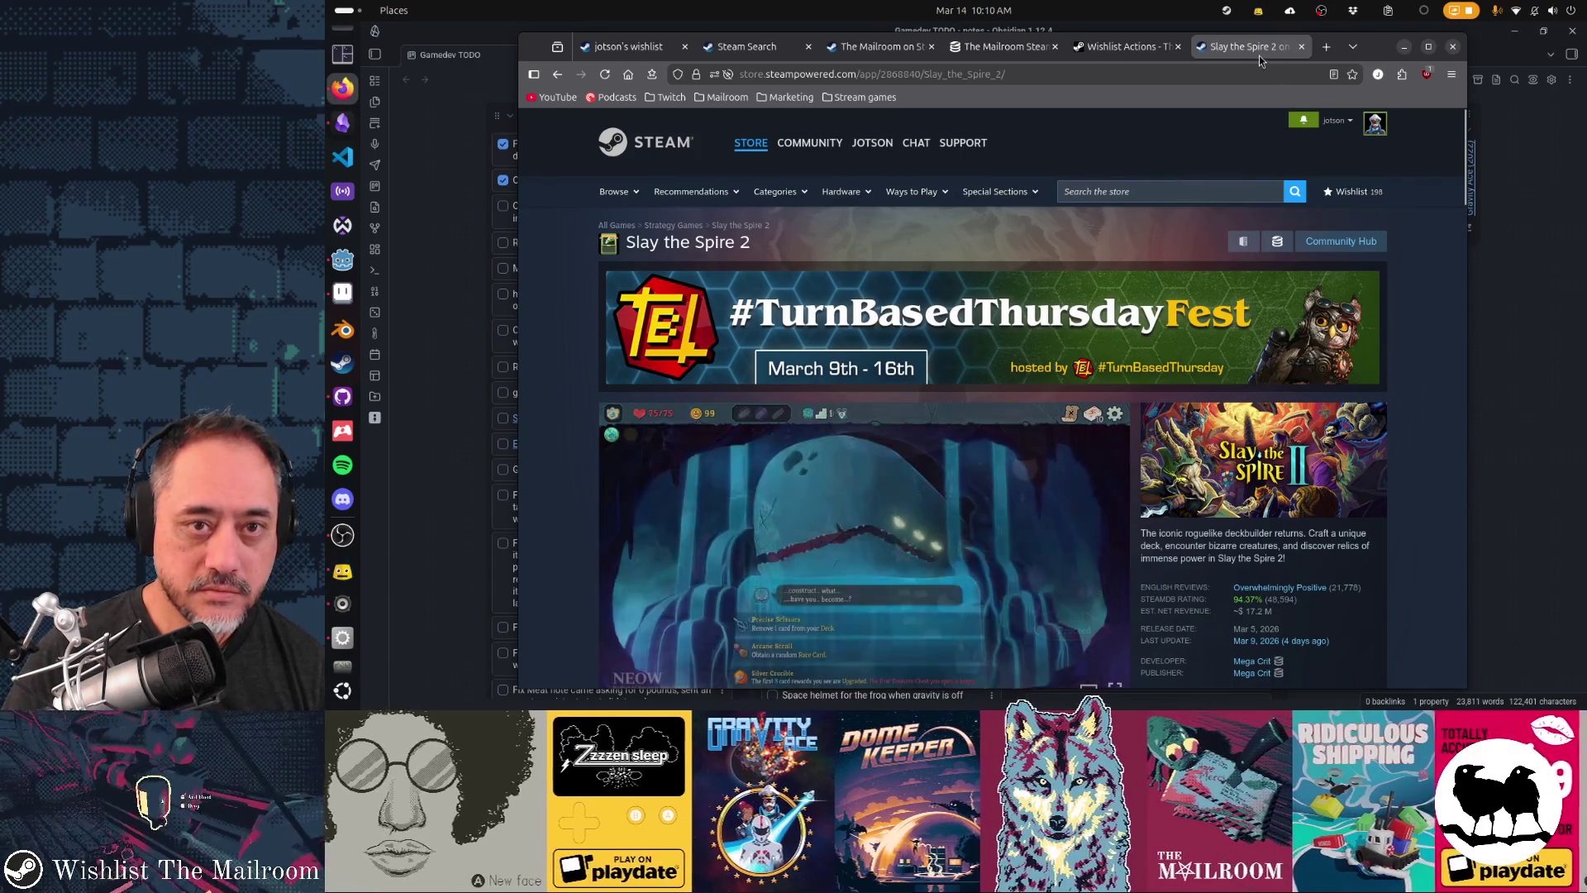
pyautogui.click(1403, 47)
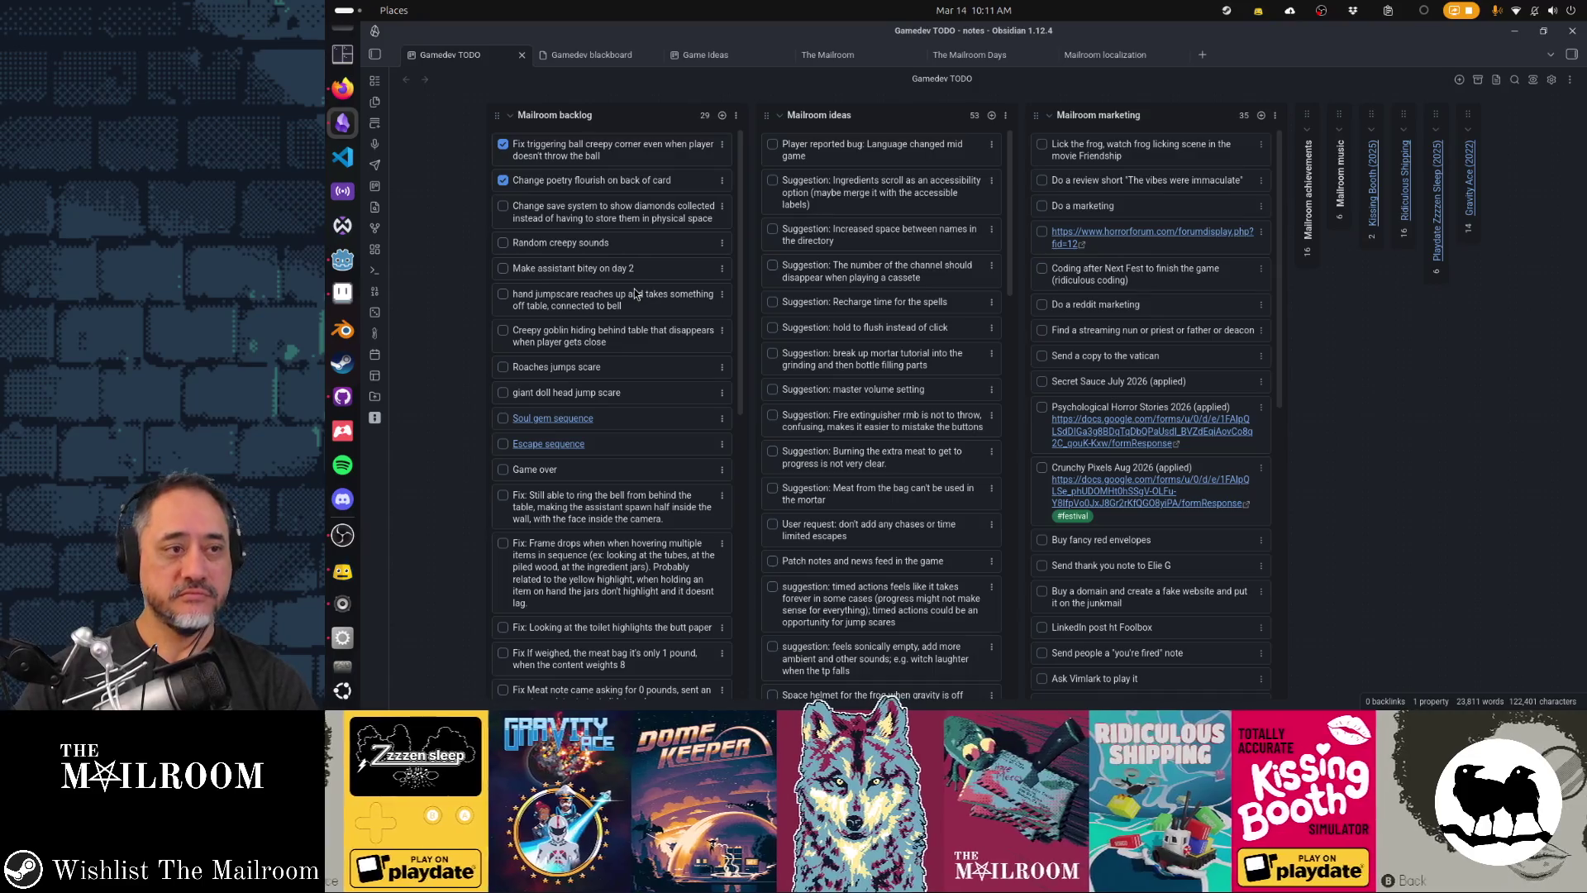
# - Bring the Godot editor forward and pan the main.tscn scene view up-left
pyautogui.click(342, 264)
pyautogui.moveTo(1122, 450); pyautogui.dragTo(1082, 401)
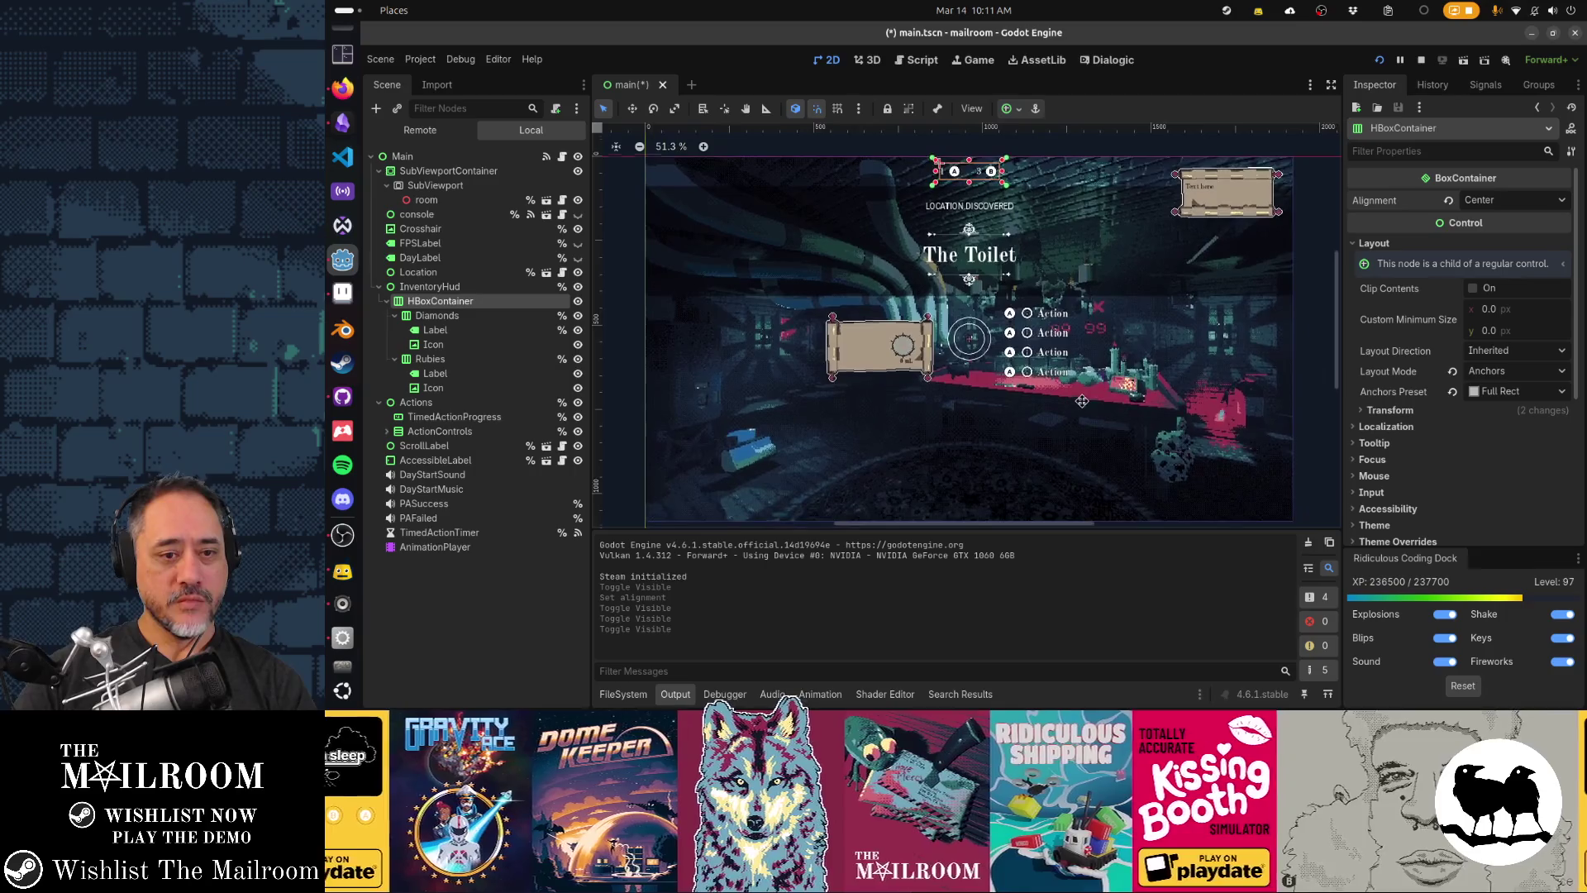
# - Collapse Godot's Output panel to enlarge the scene, then return to the Steam store page
pyautogui.click(675, 693)
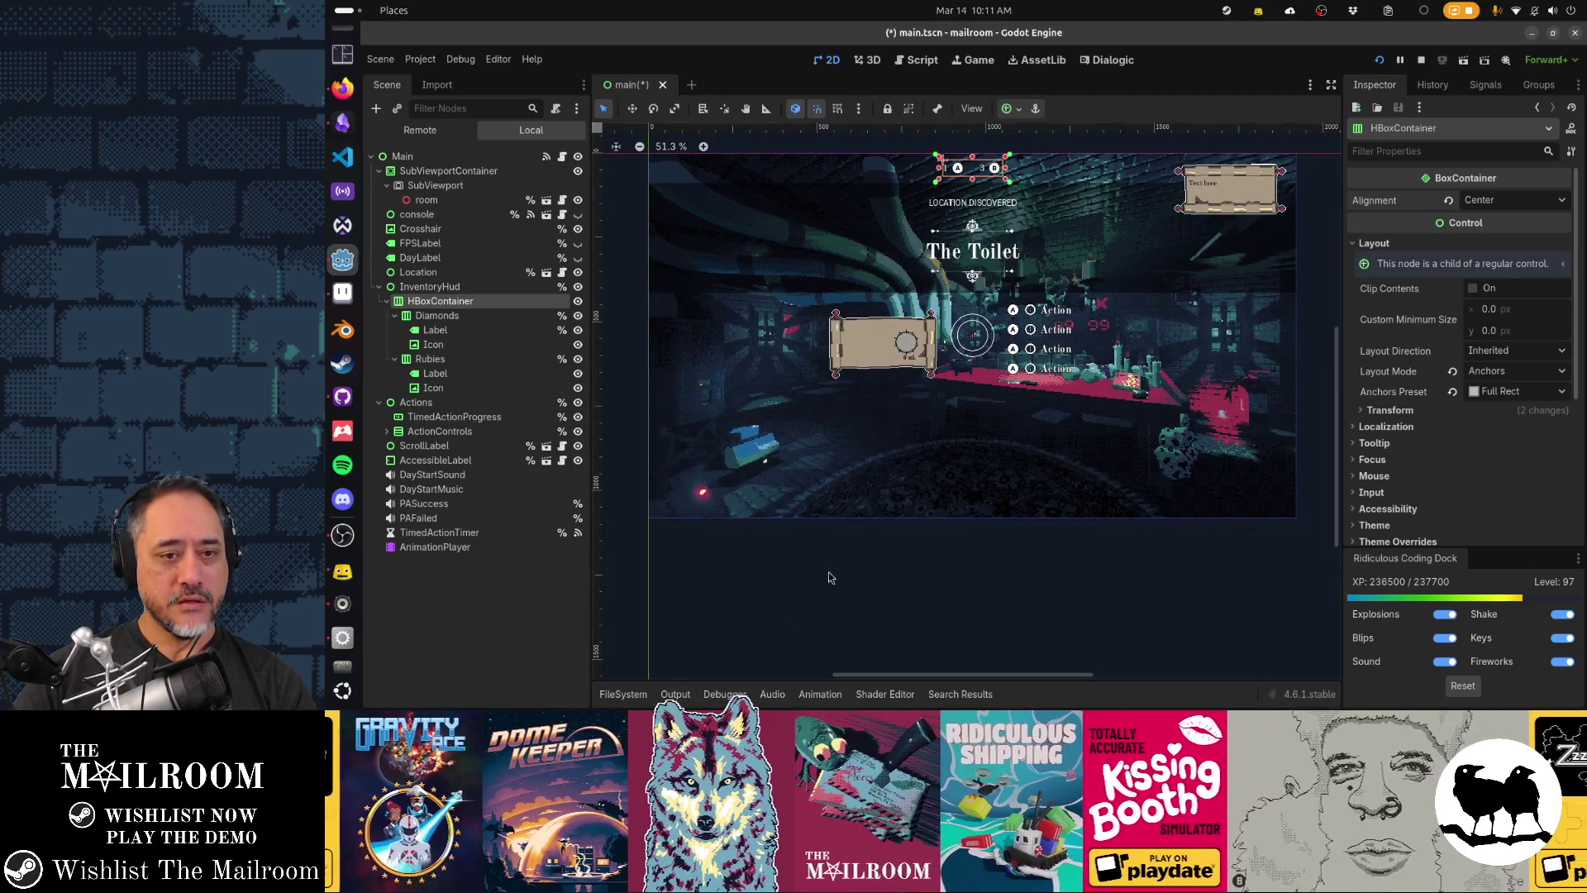
pyautogui.scroll(3, 777, 627)
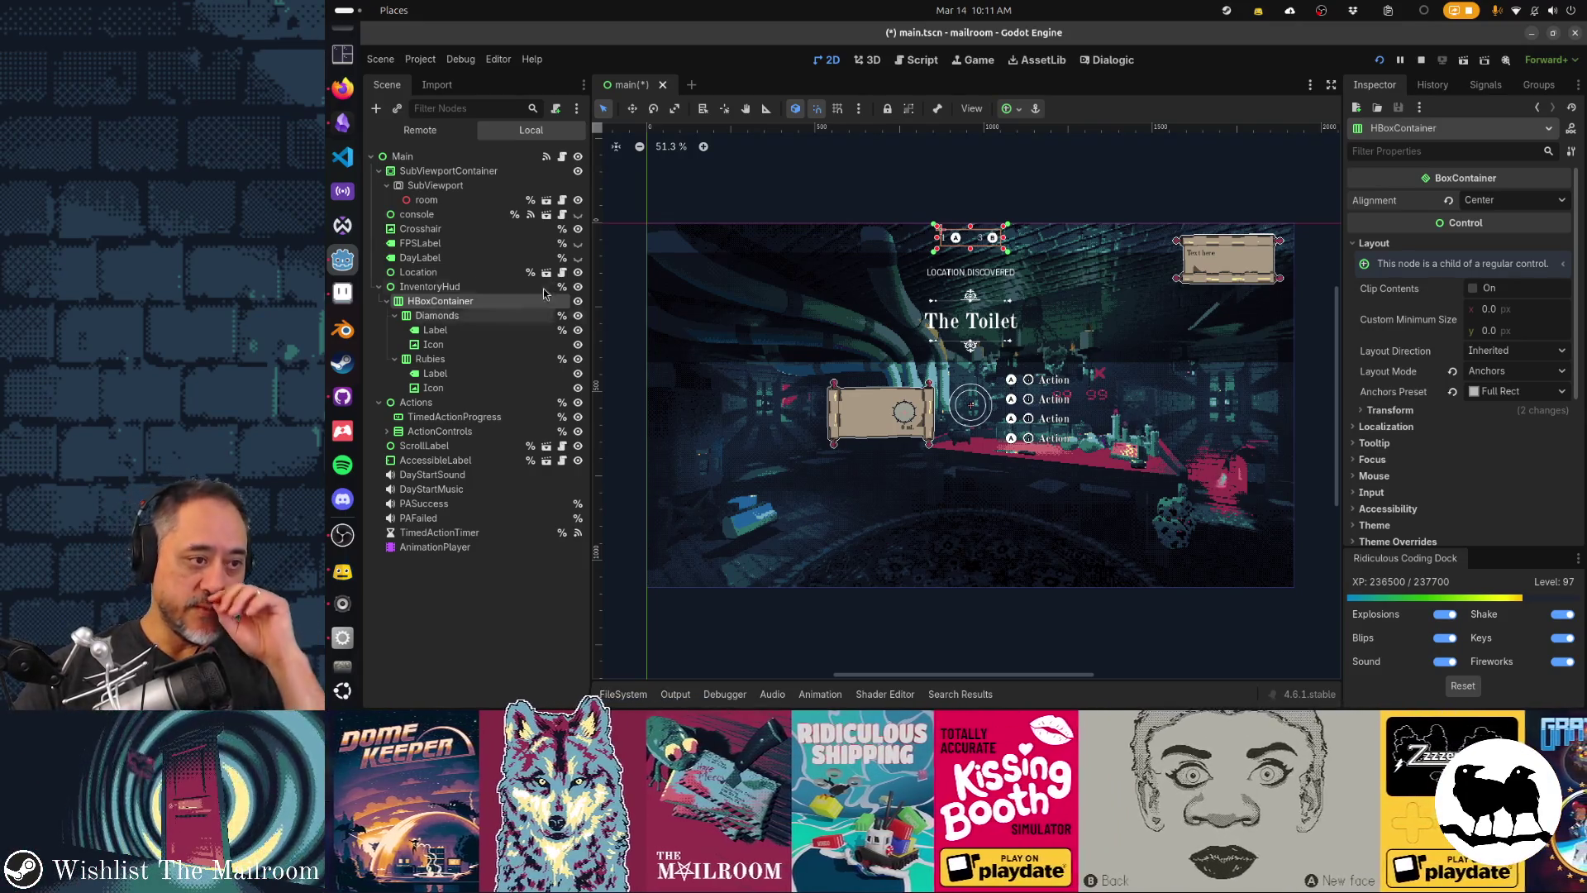
pyautogui.click(342, 88)
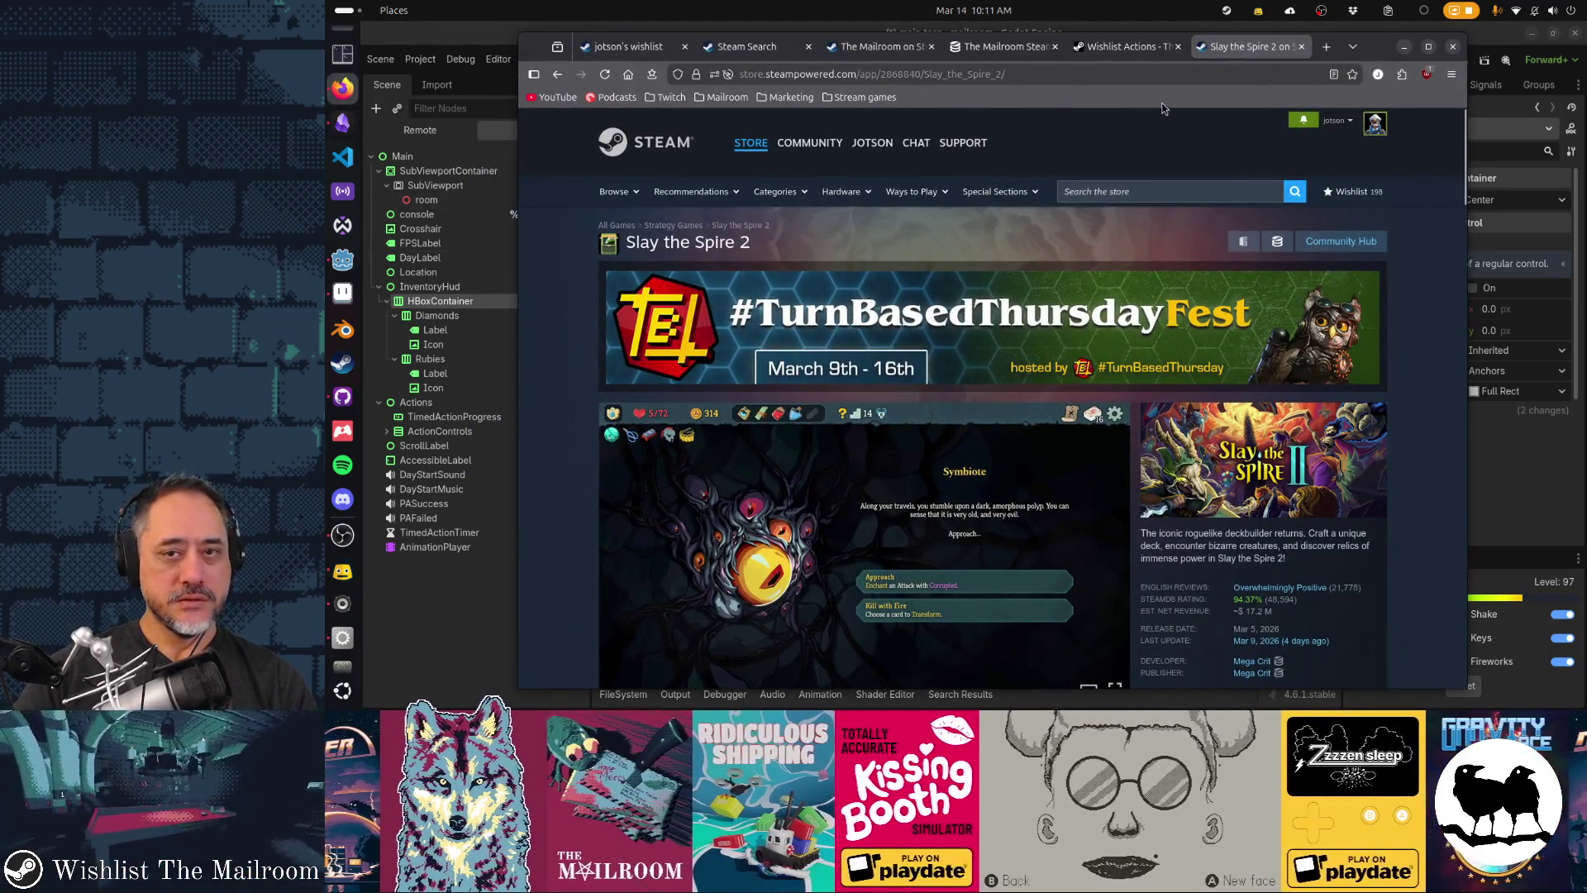
# - Hide the Firefox Steam page and bring the Godot scene editor back to the front
pyautogui.hotkey('alt', 'Tab')
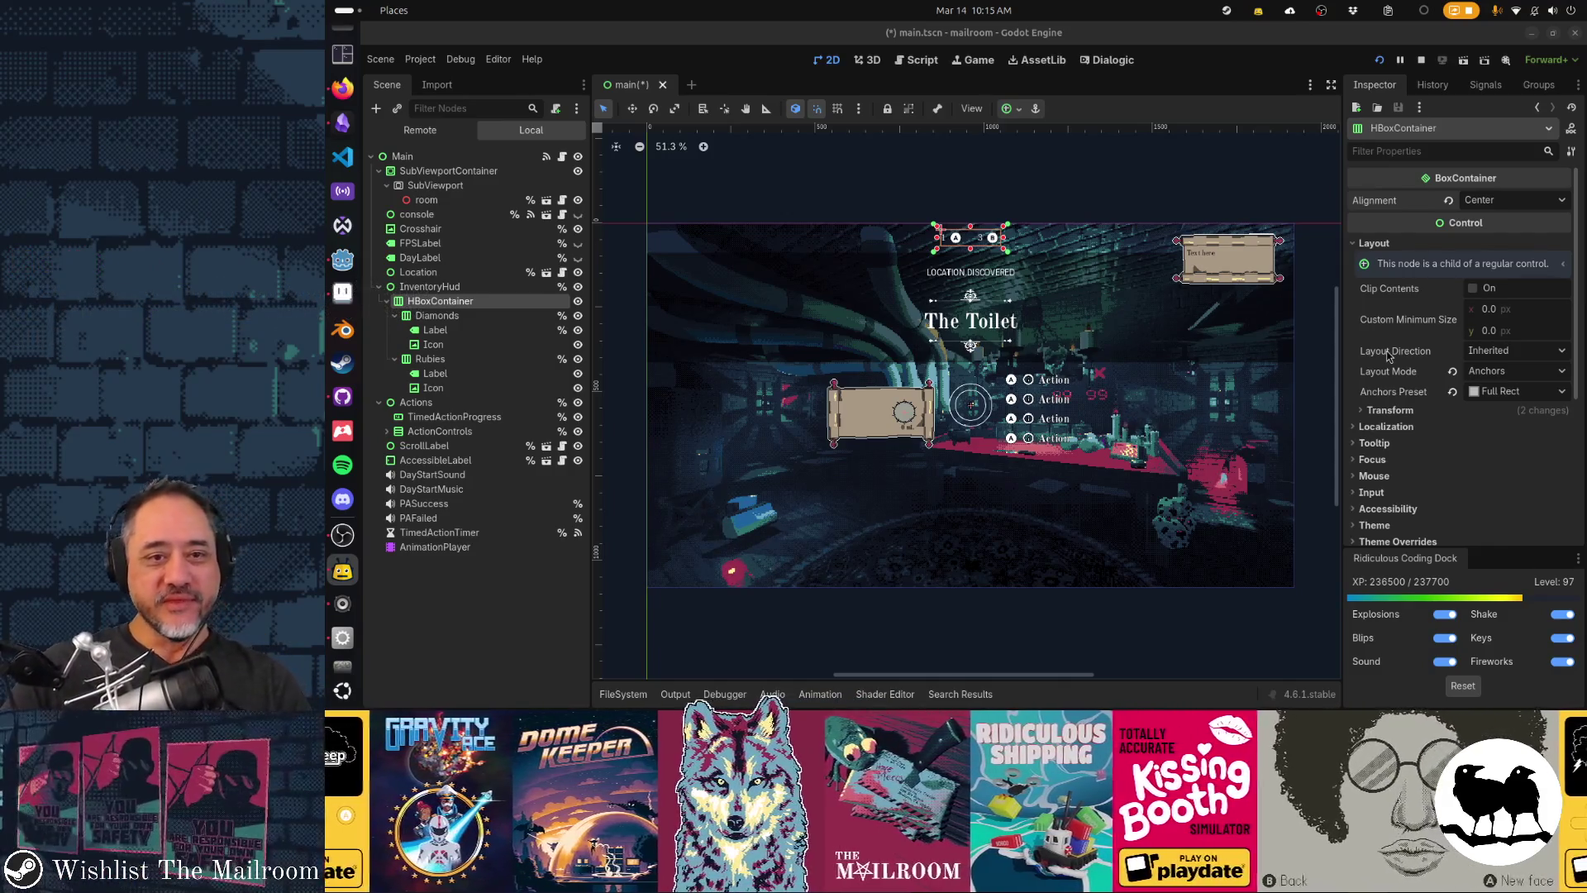
# - Switch from Godot to the Firefox window showing the Figma mailroom file
pyautogui.moveTo(1388, 355)
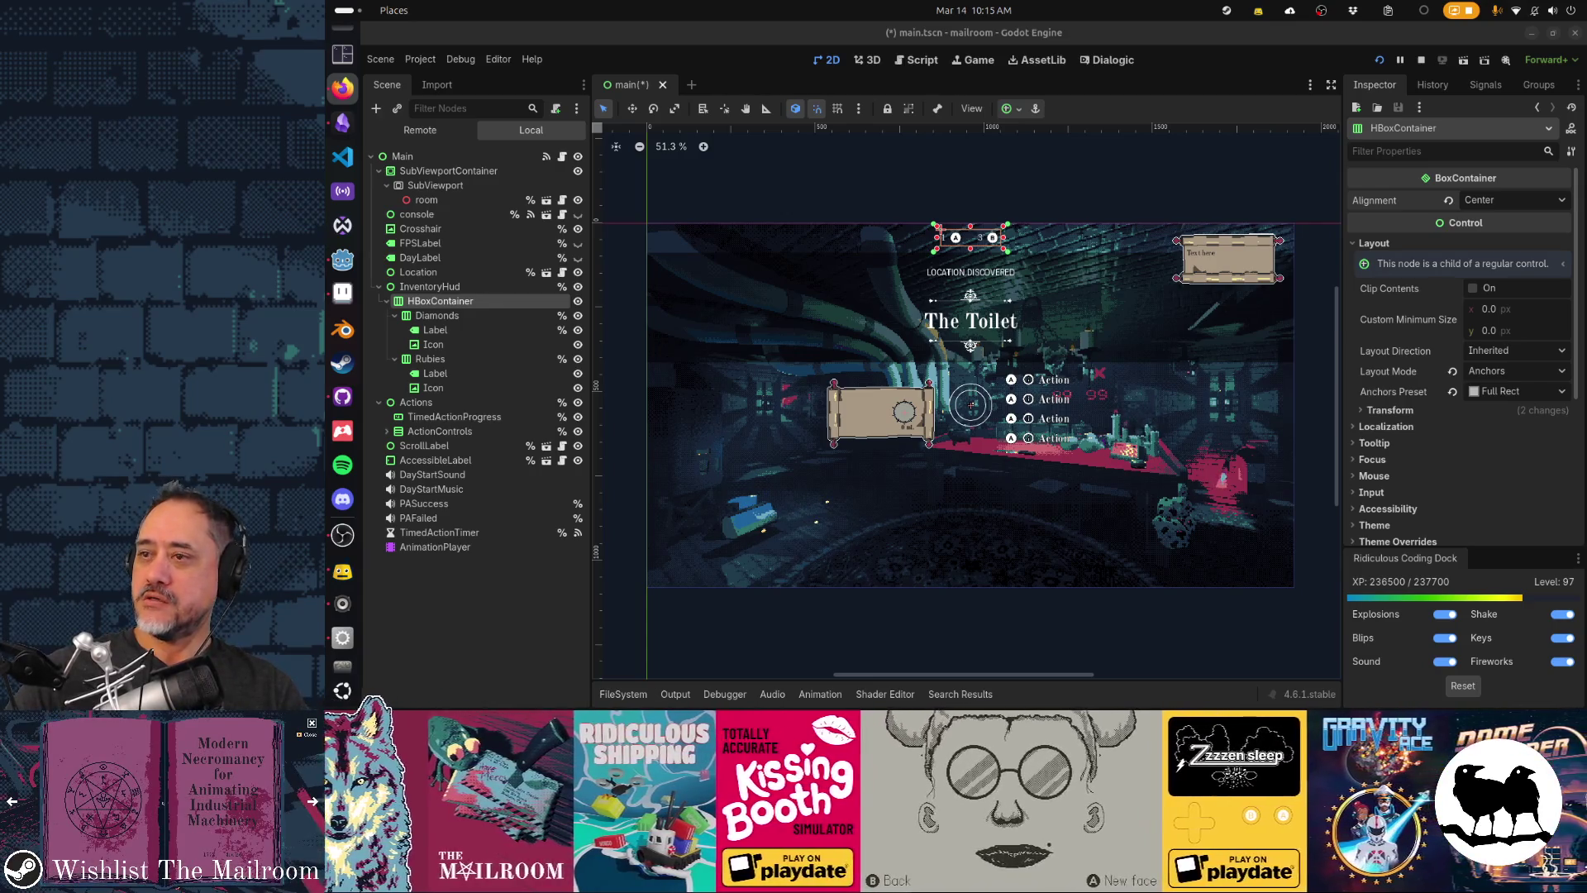
pyautogui.hotkey('alt', 'Tab')
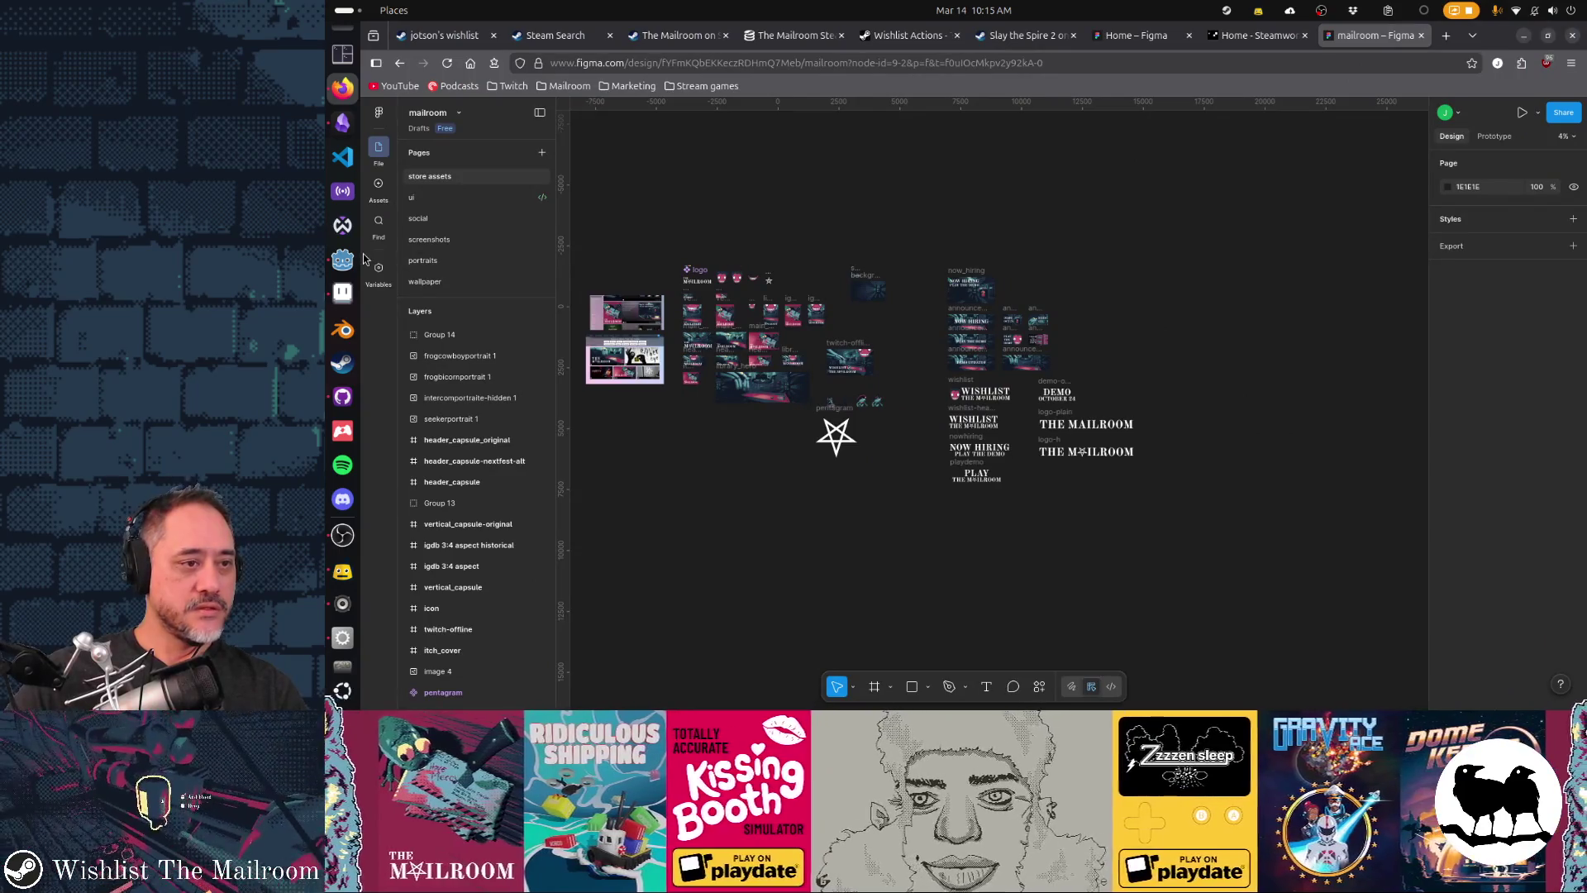
# - Open the ui page, navigate to the fleurons frame and select the g1 ornament group
pyautogui.click(430, 197)
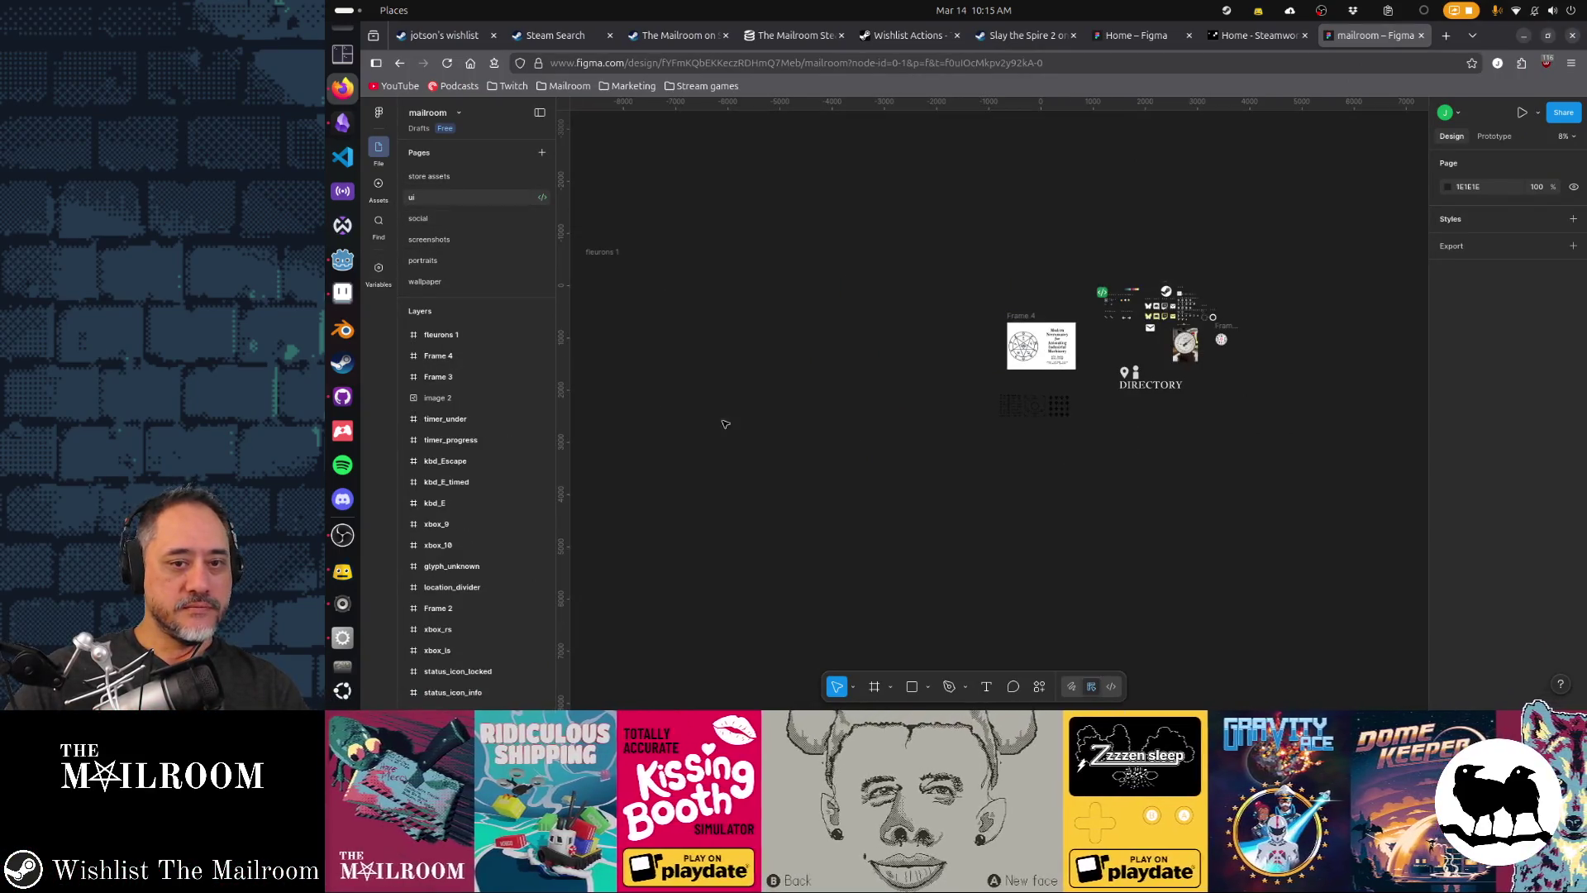
pyautogui.keyDown('ctrl'); pyautogui.scroll(5, 1102, 455); pyautogui.keyUp('ctrl')
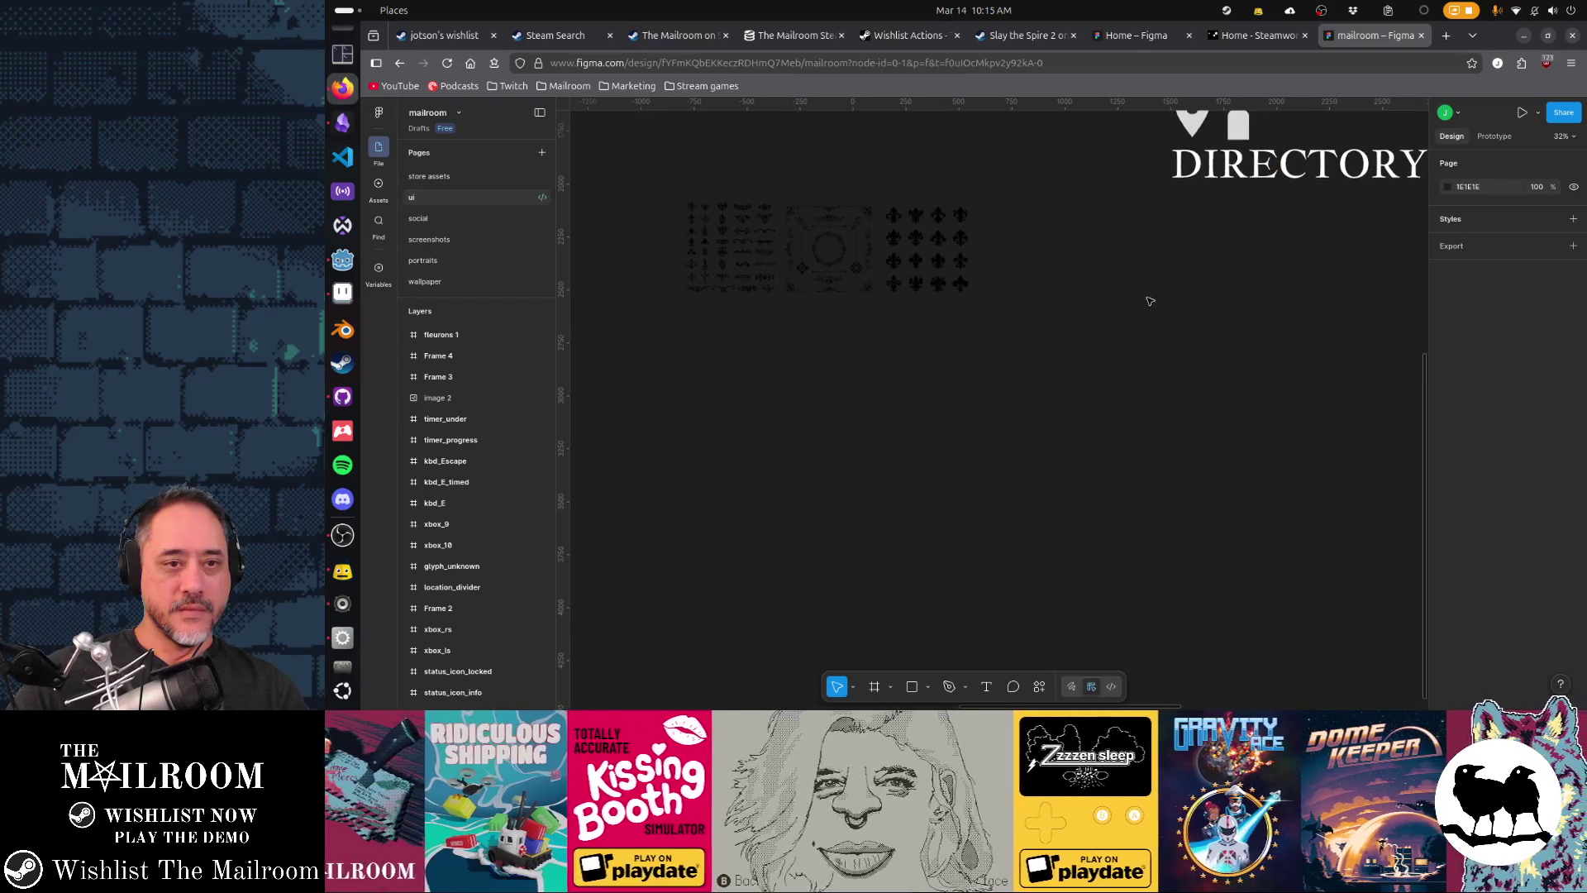
pyautogui.scroll(2, 1215, 364)
pyautogui.keyDown('ctrl'); pyautogui.scroll(10, 915, 326); pyautogui.keyUp('ctrl')
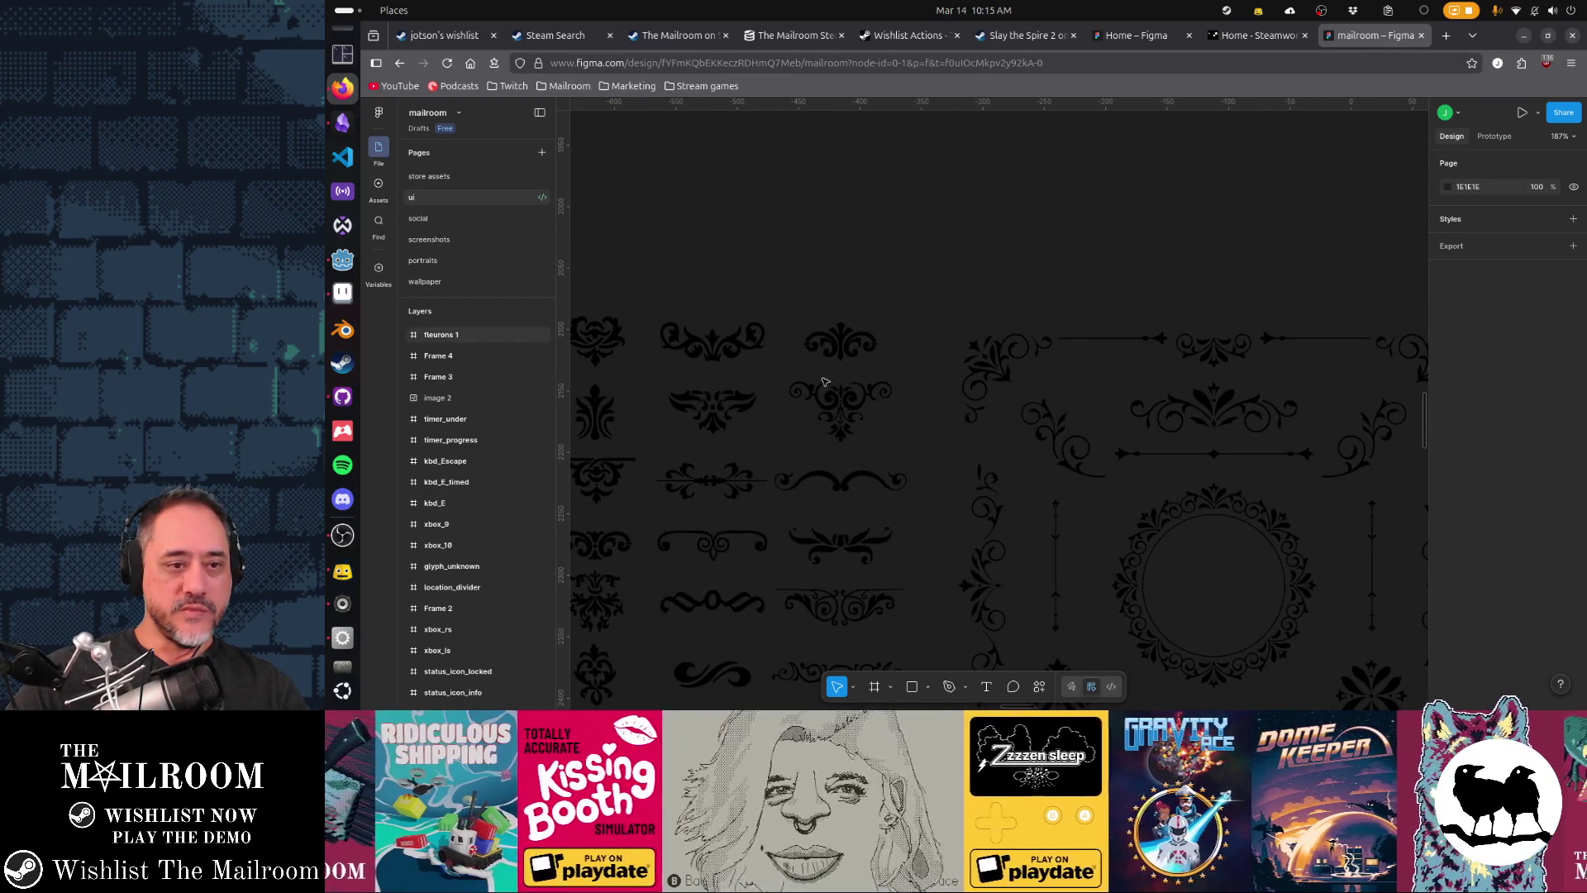
pyautogui.scroll(-2, 824, 382)
pyautogui.hscroll(-5, 824, 381)
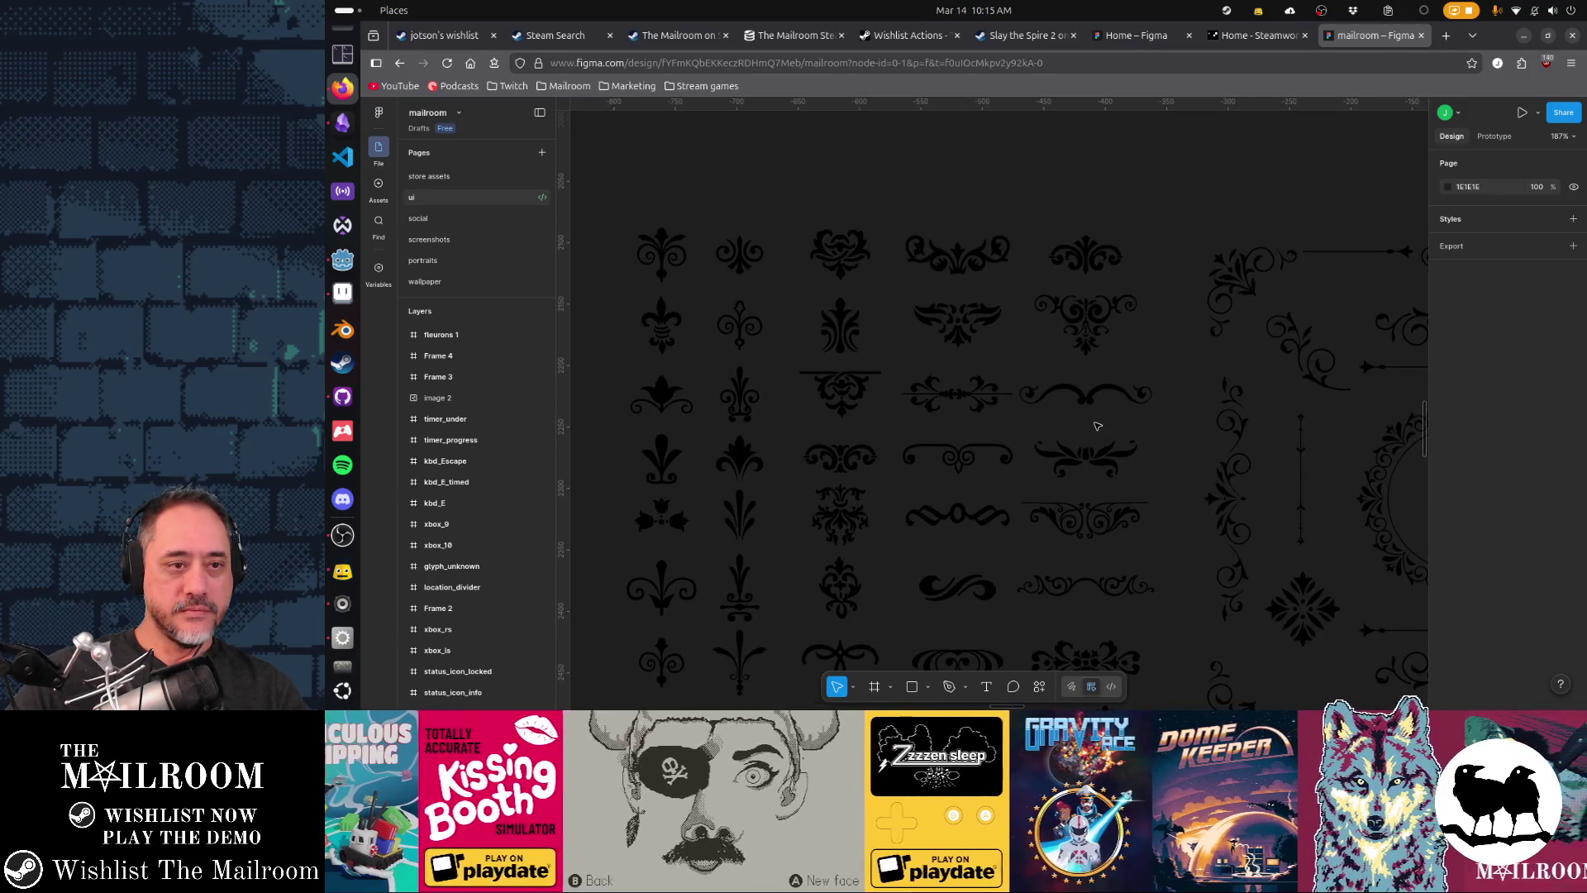
pyautogui.scroll(-3, 1099, 427)
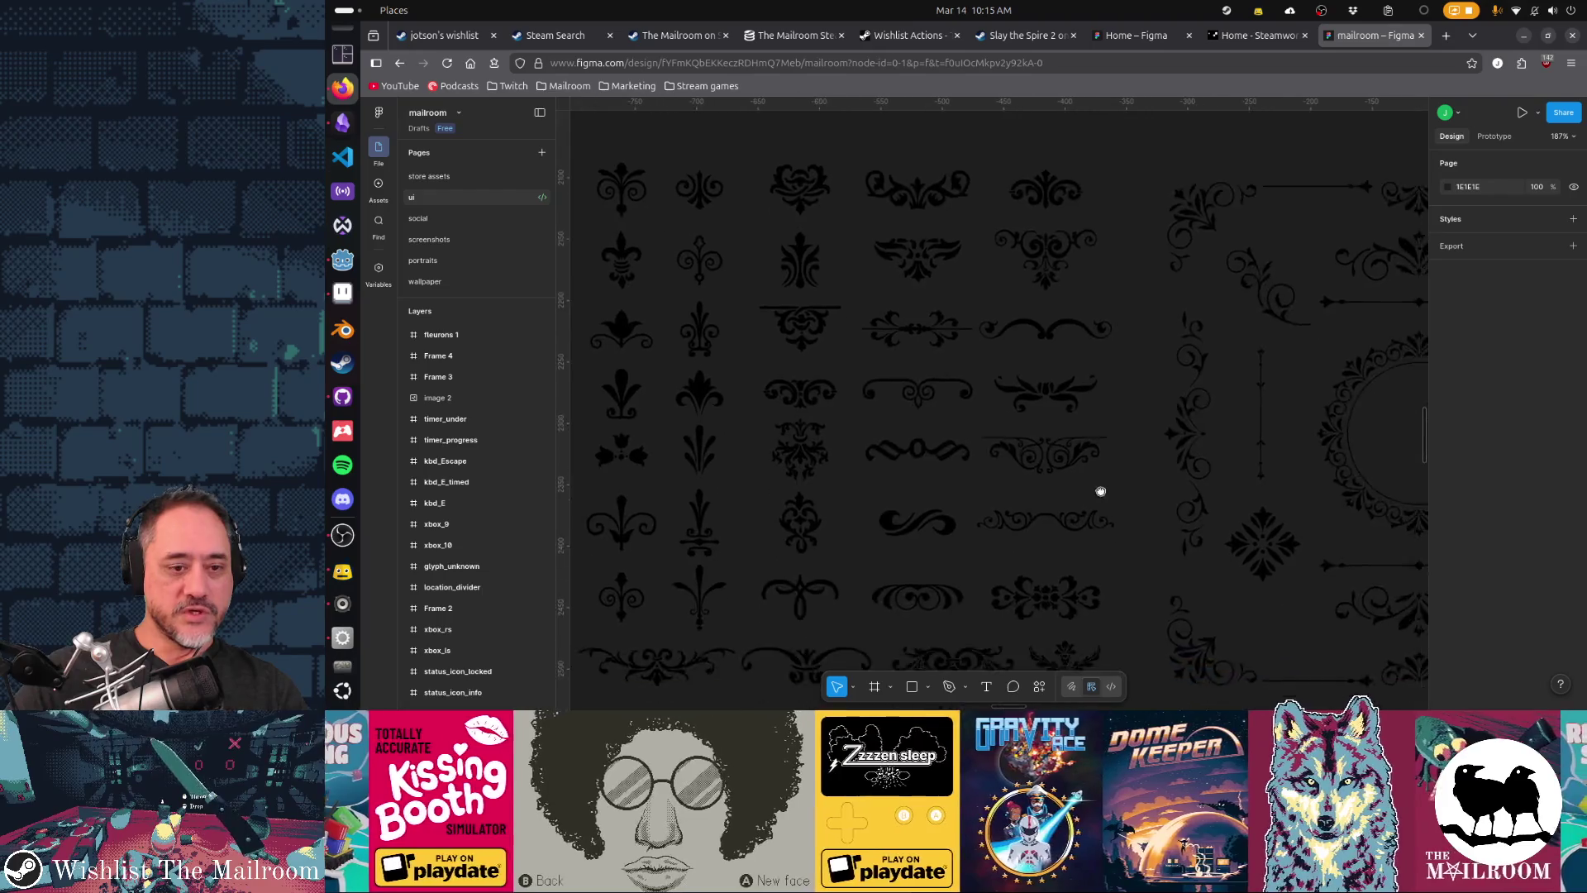
pyautogui.hscroll(1, 1103, 430)
pyautogui.hscroll(5, 1099, 432)
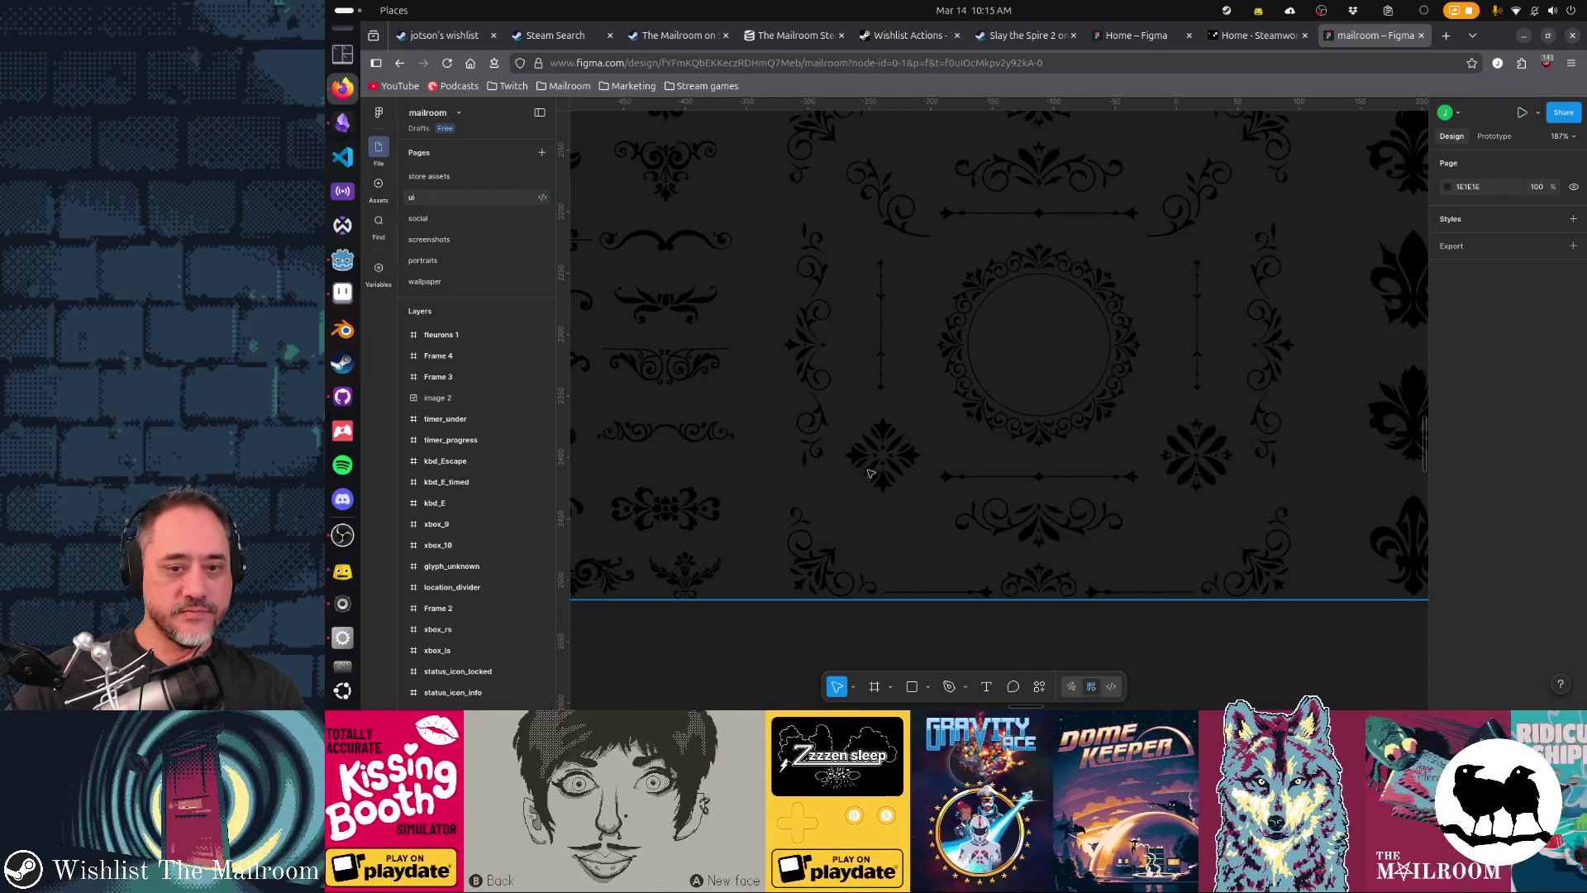
pyautogui.hscroll(5, 1071, 437)
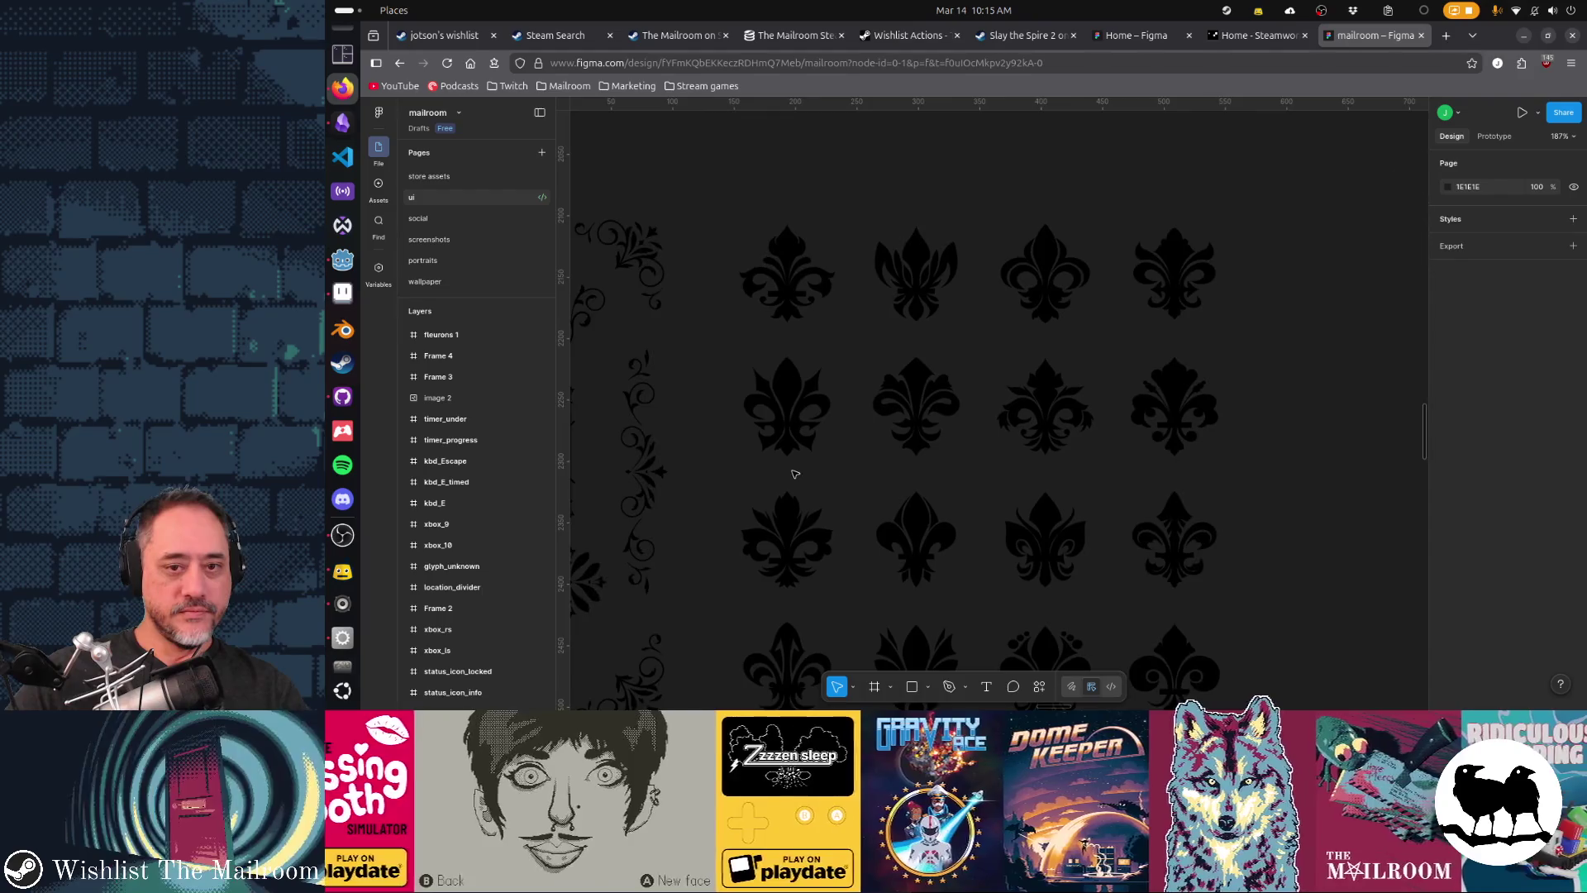
pyautogui.scroll(2, 1119, 469)
pyautogui.hscroll(-5, 1066, 463)
pyautogui.scroll(2, 1086, 397)
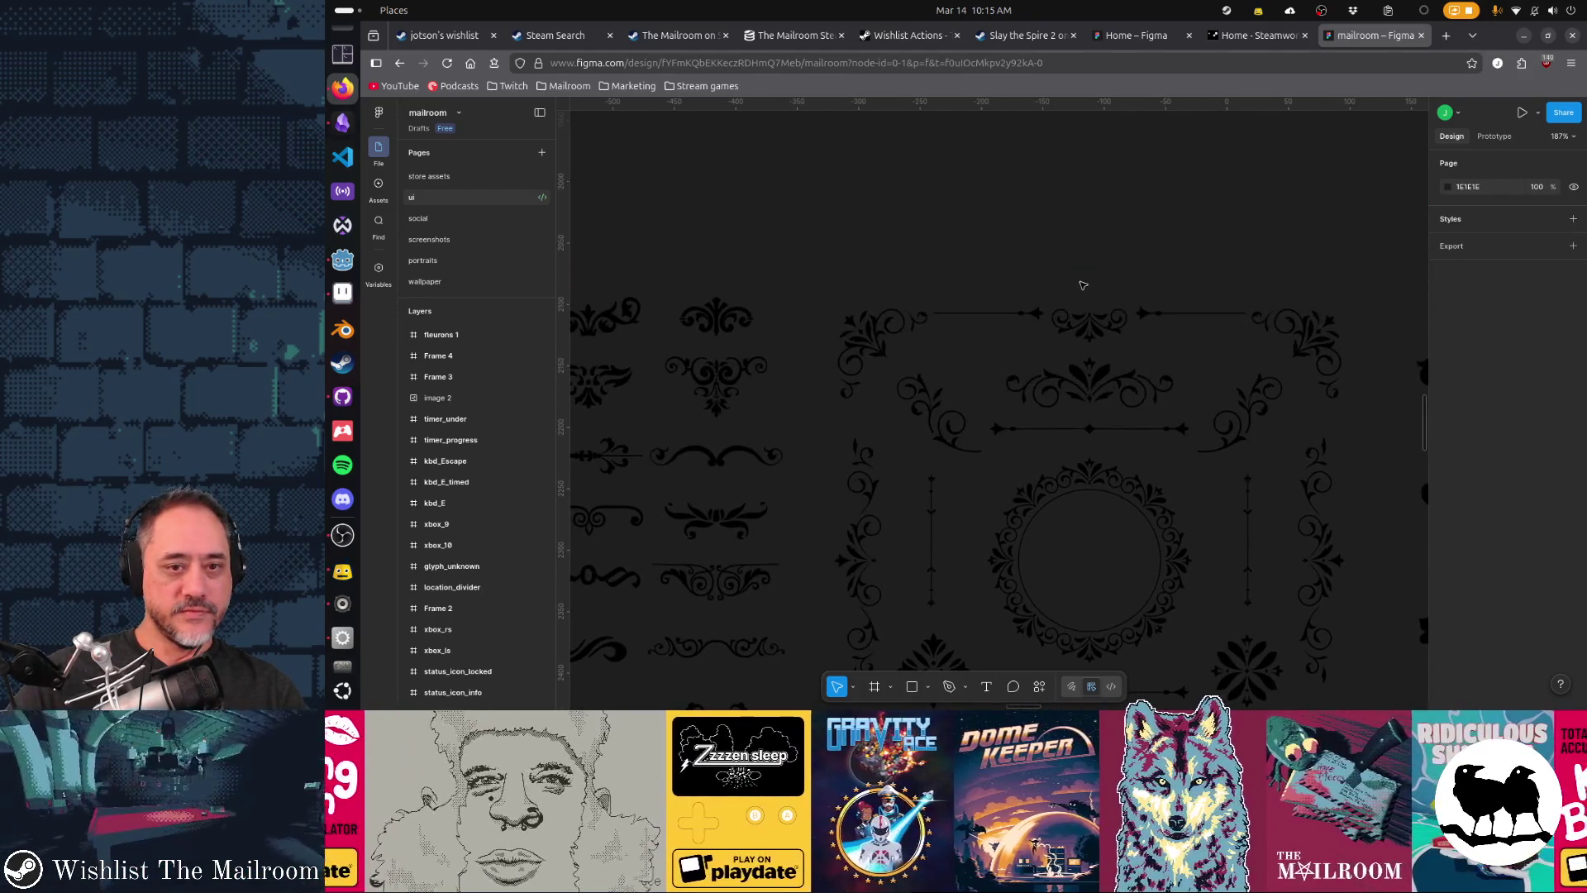
pyautogui.keyDown('ctrl'); pyautogui.click(1091, 397); pyautogui.keyUp('ctrl')
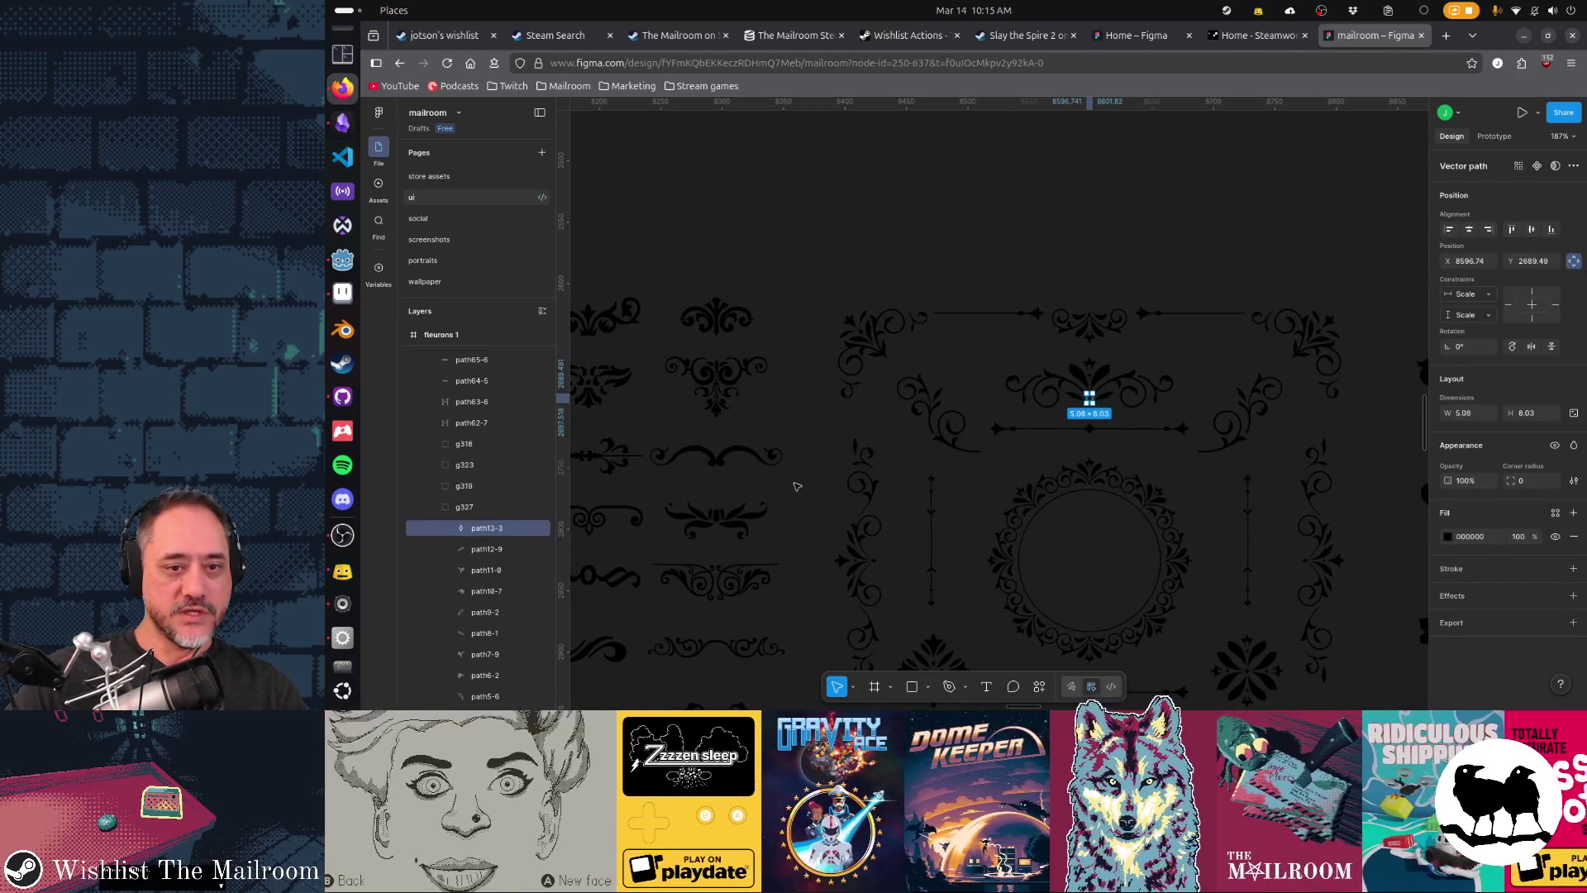
pyautogui.click(1064, 376)
pyautogui.click(1050, 382)
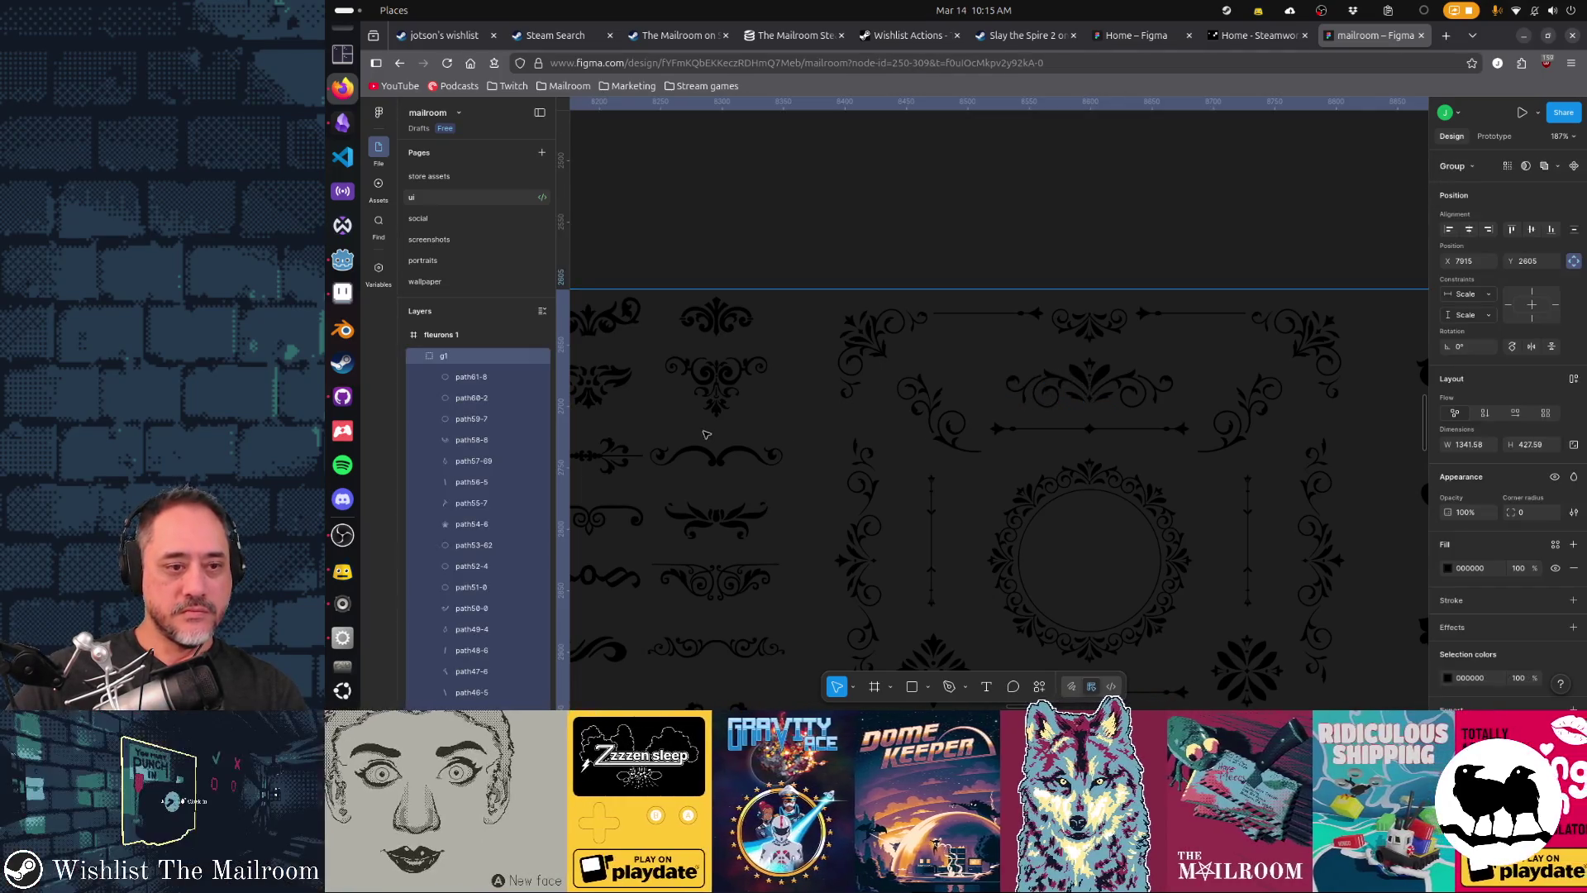
# - Pick an ornament lower in the fleurons grid and take it over to Aseprite
pyautogui.hscroll(-3, 1045, 384)
pyautogui.scroll(-1, 1046, 384)
pyautogui.moveTo(847, 483)
pyautogui.mouseDown()
pyautogui.moveTo(1022, 384)
pyautogui.moveTo(958, 477)
pyautogui.mouseUp()
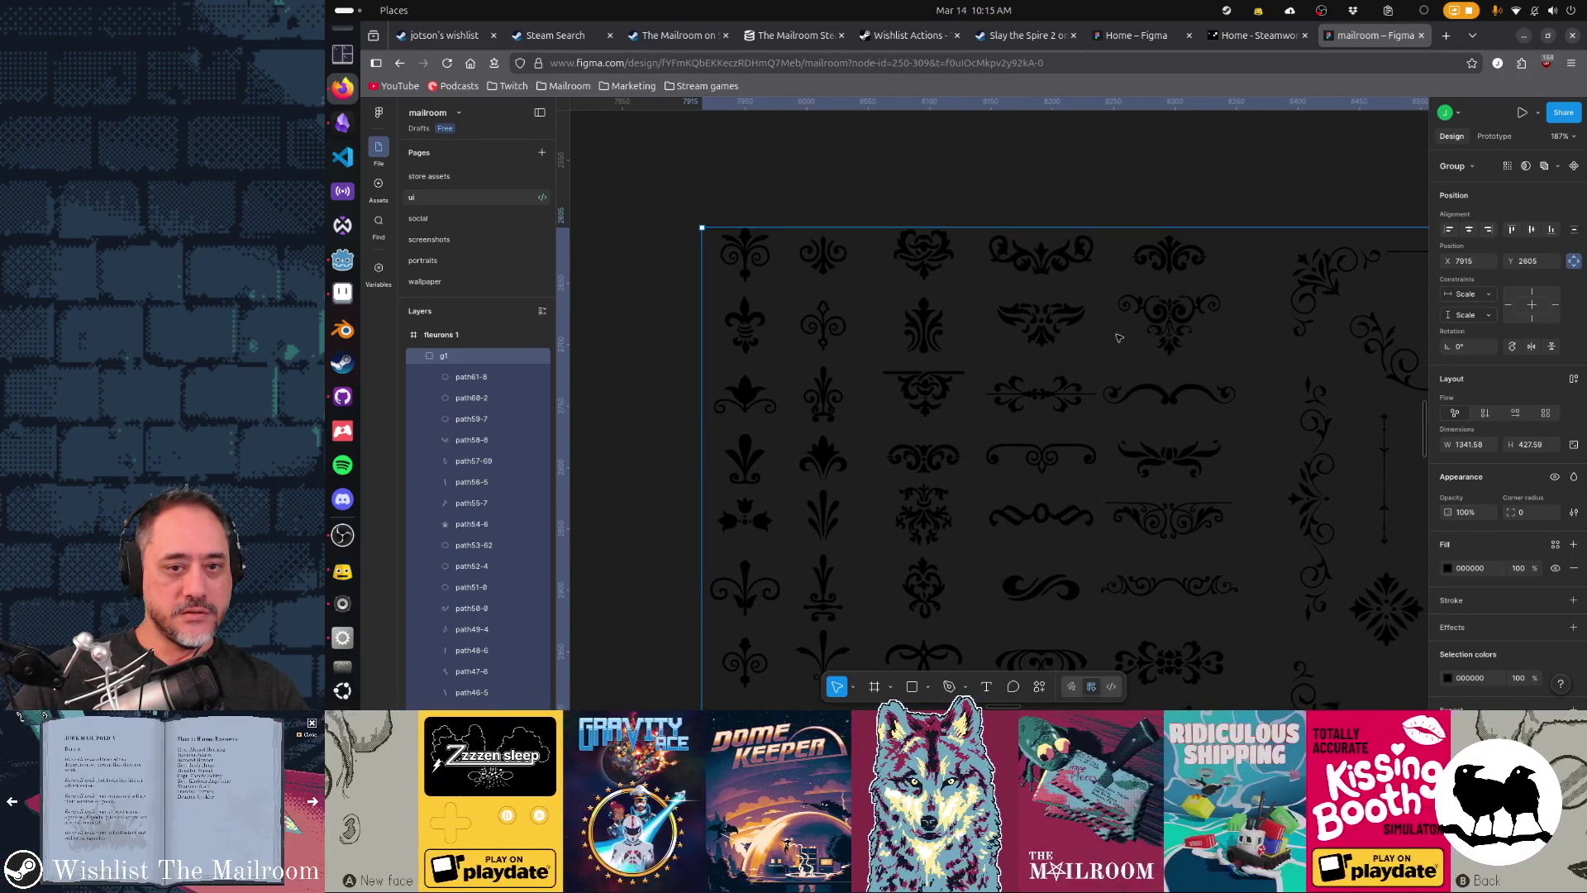
pyautogui.click(1168, 327)
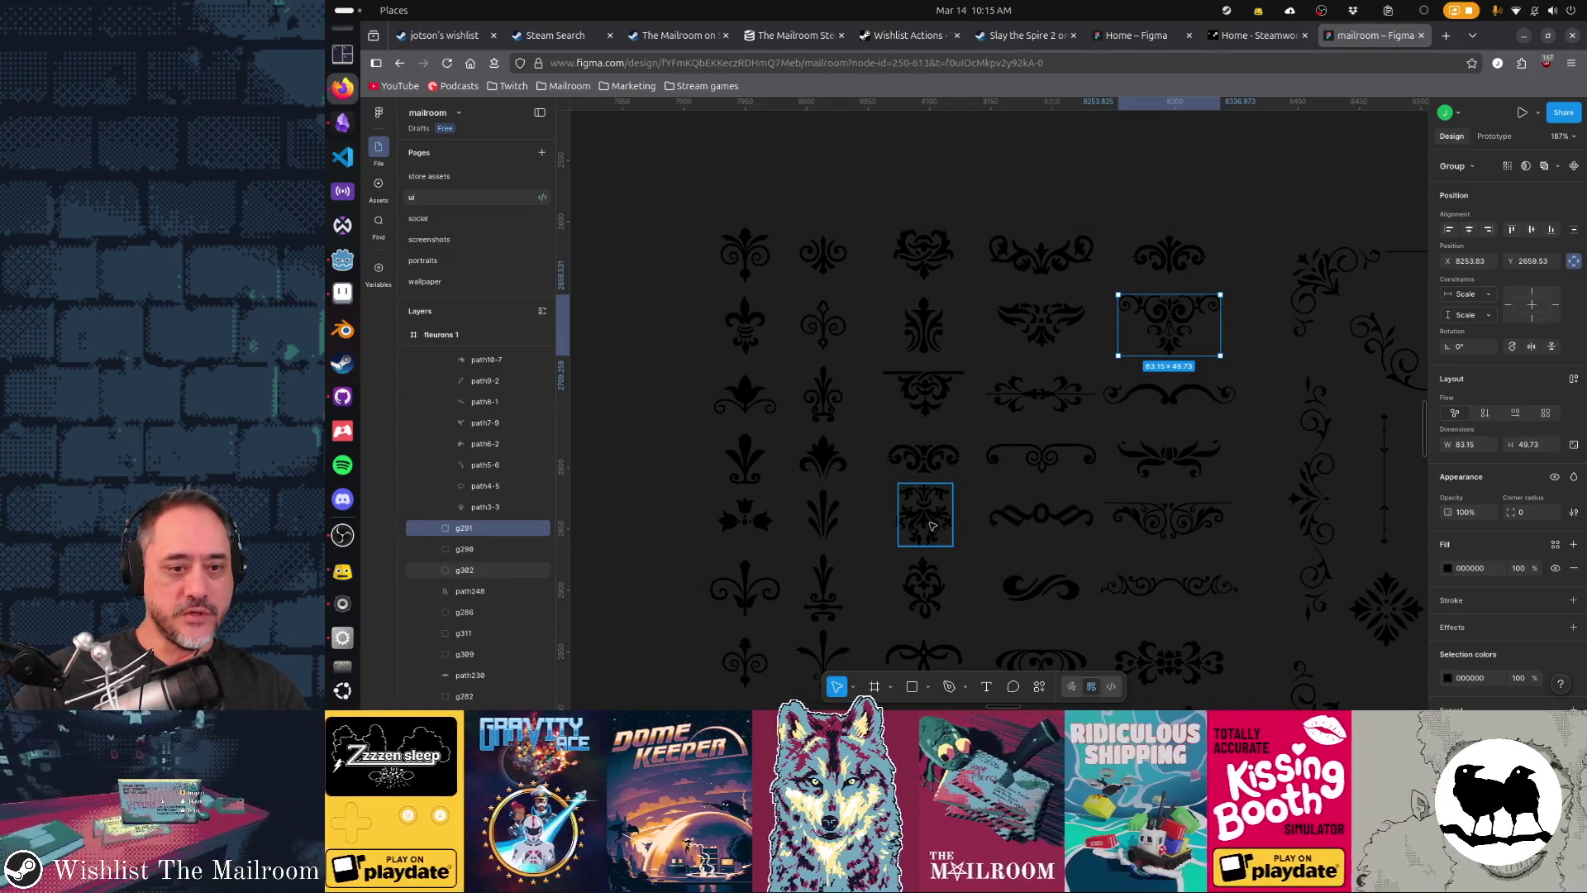
pyautogui.click(924, 519)
pyautogui.click(938, 527)
pyautogui.hotkey('alt', 'Tab')
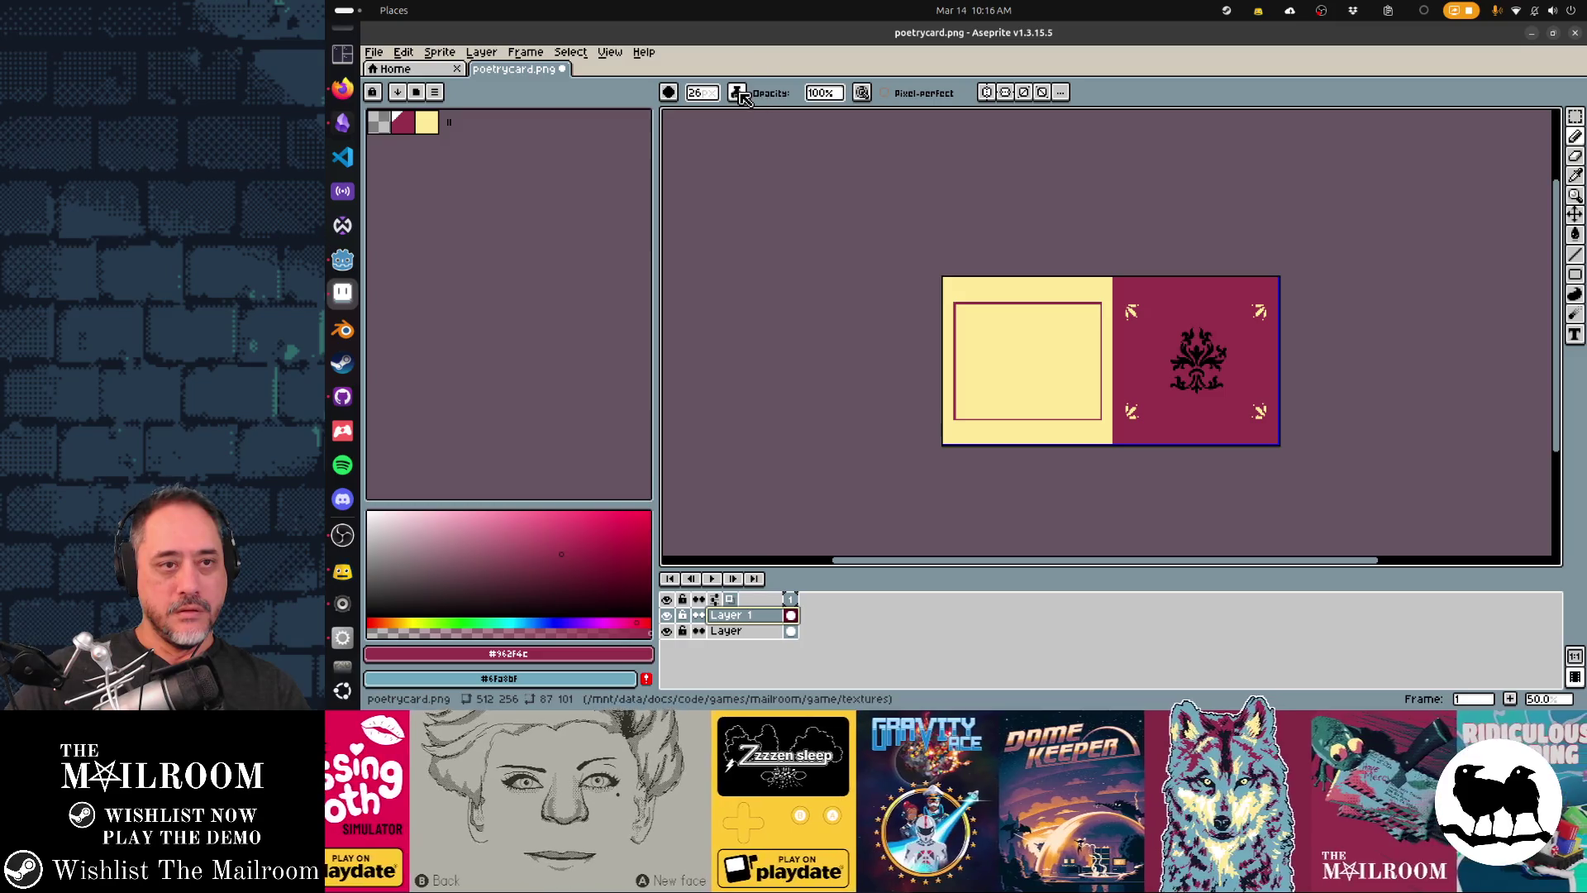
# - Set the ink to Lock Alpha and repaint the fleur-de-lis ornament in pale yellow
pyautogui.click(737, 92)
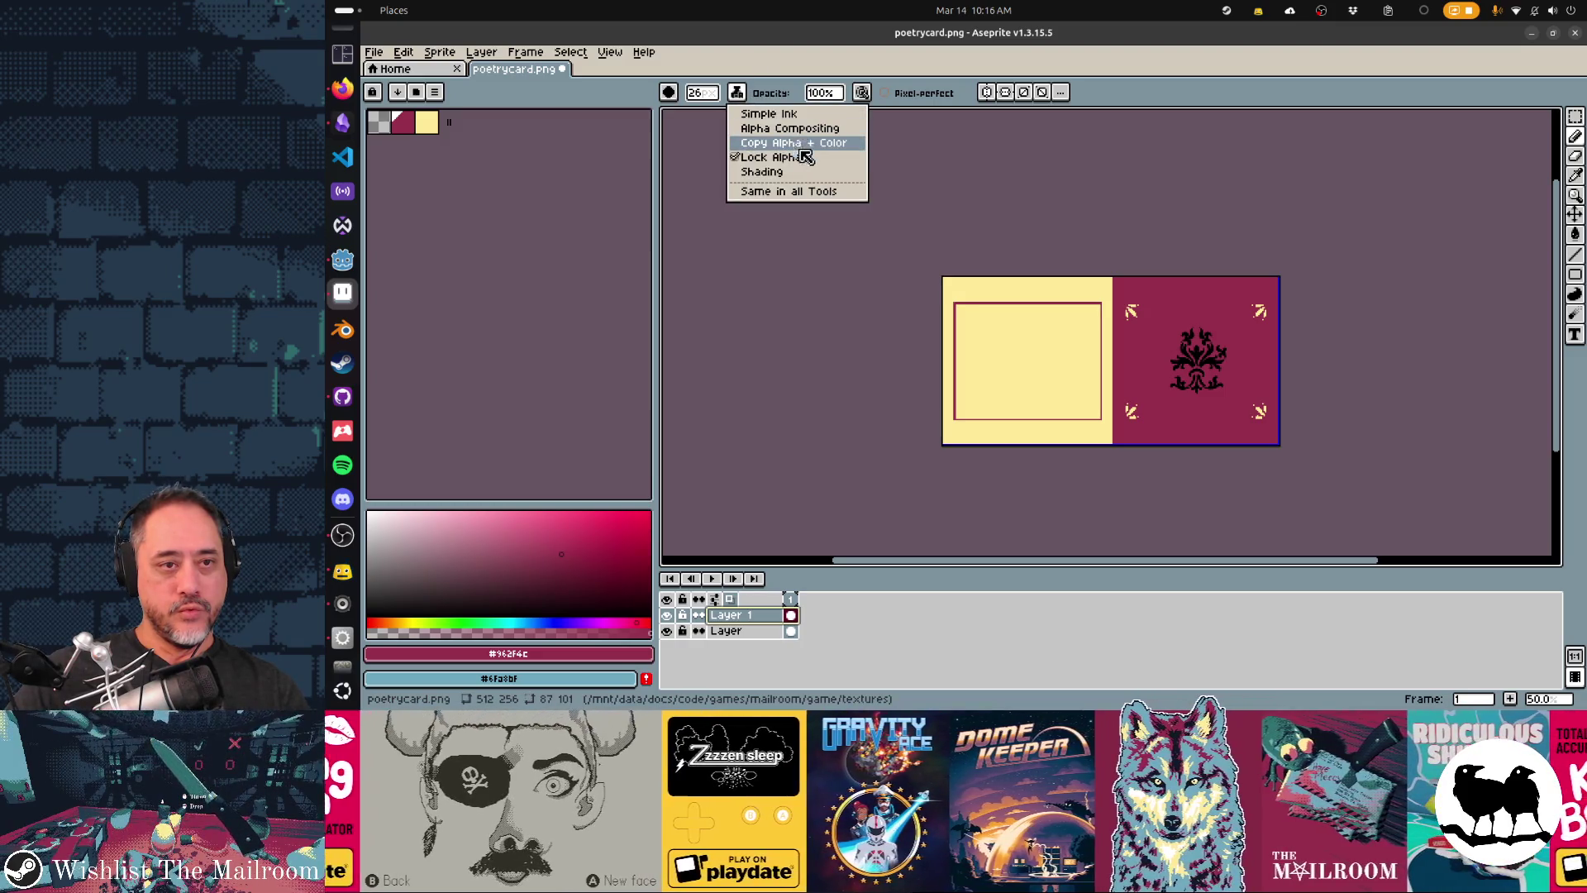
pyautogui.click(785, 157)
pyautogui.click(427, 122)
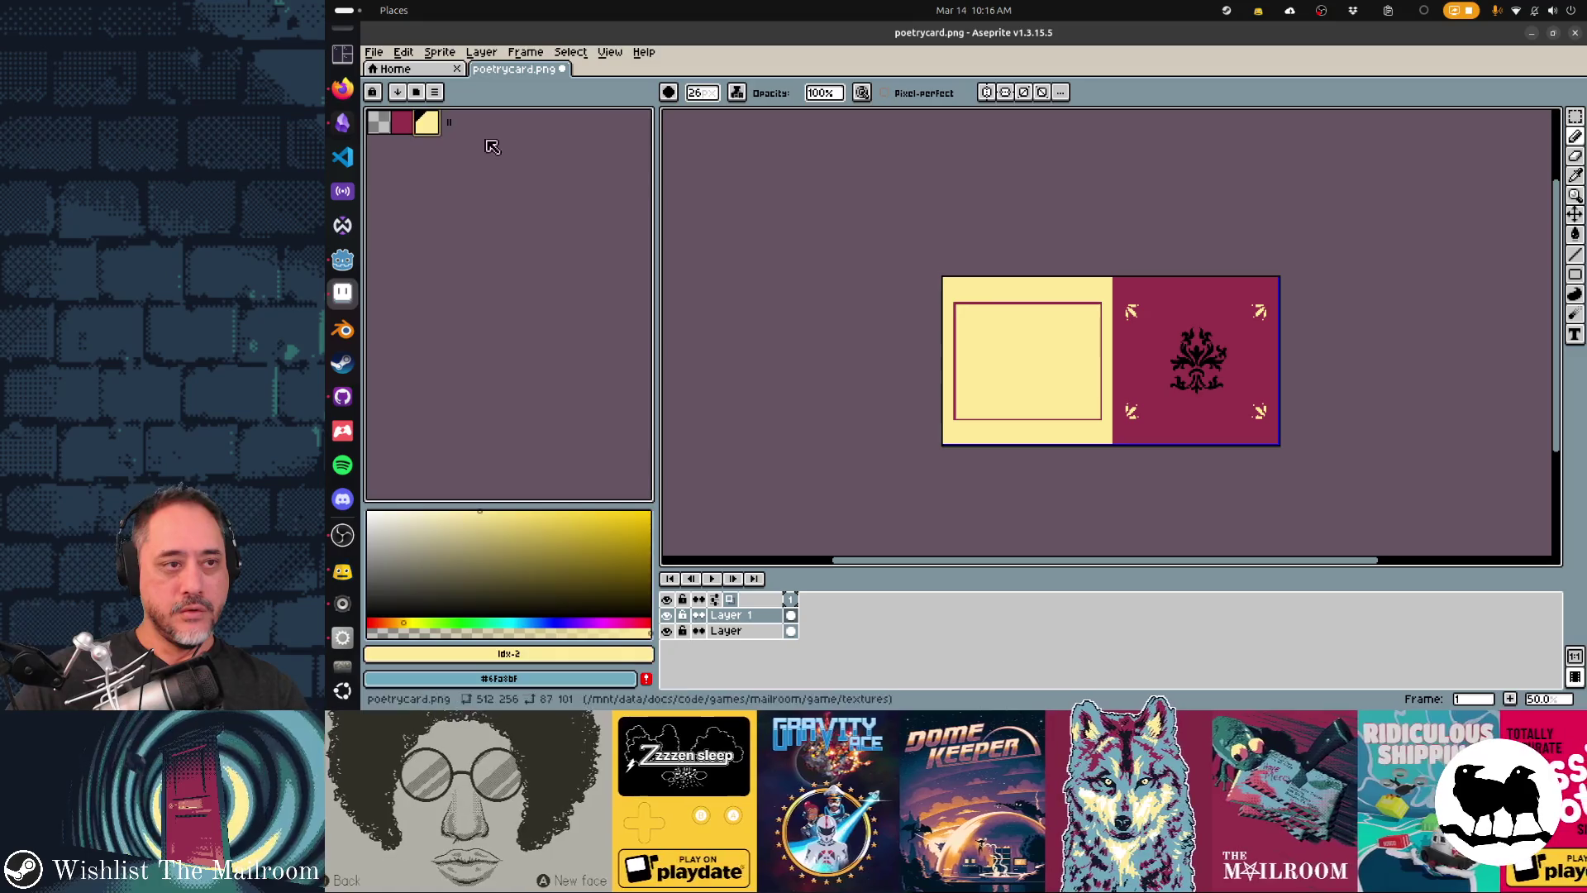
pyautogui.moveTo(1173, 392); pyautogui.dragTo(1202, 343)
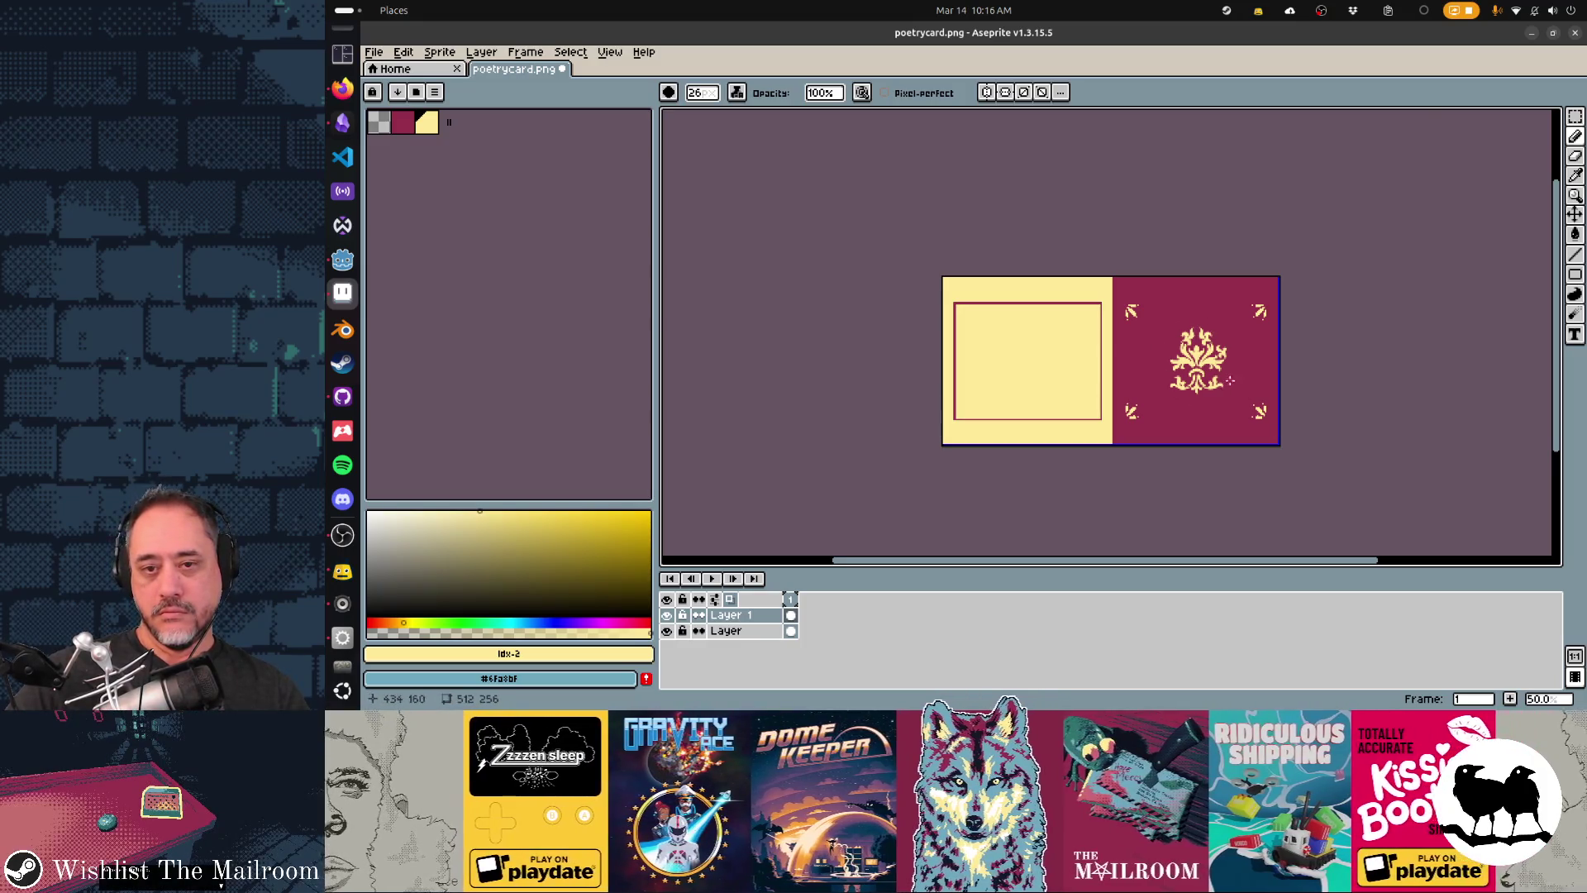
# - With an enlarged brush, paint over the stray yellow scroll piece, then head to GitHub Desktop
pyautogui.scroll(3, 1230, 382)
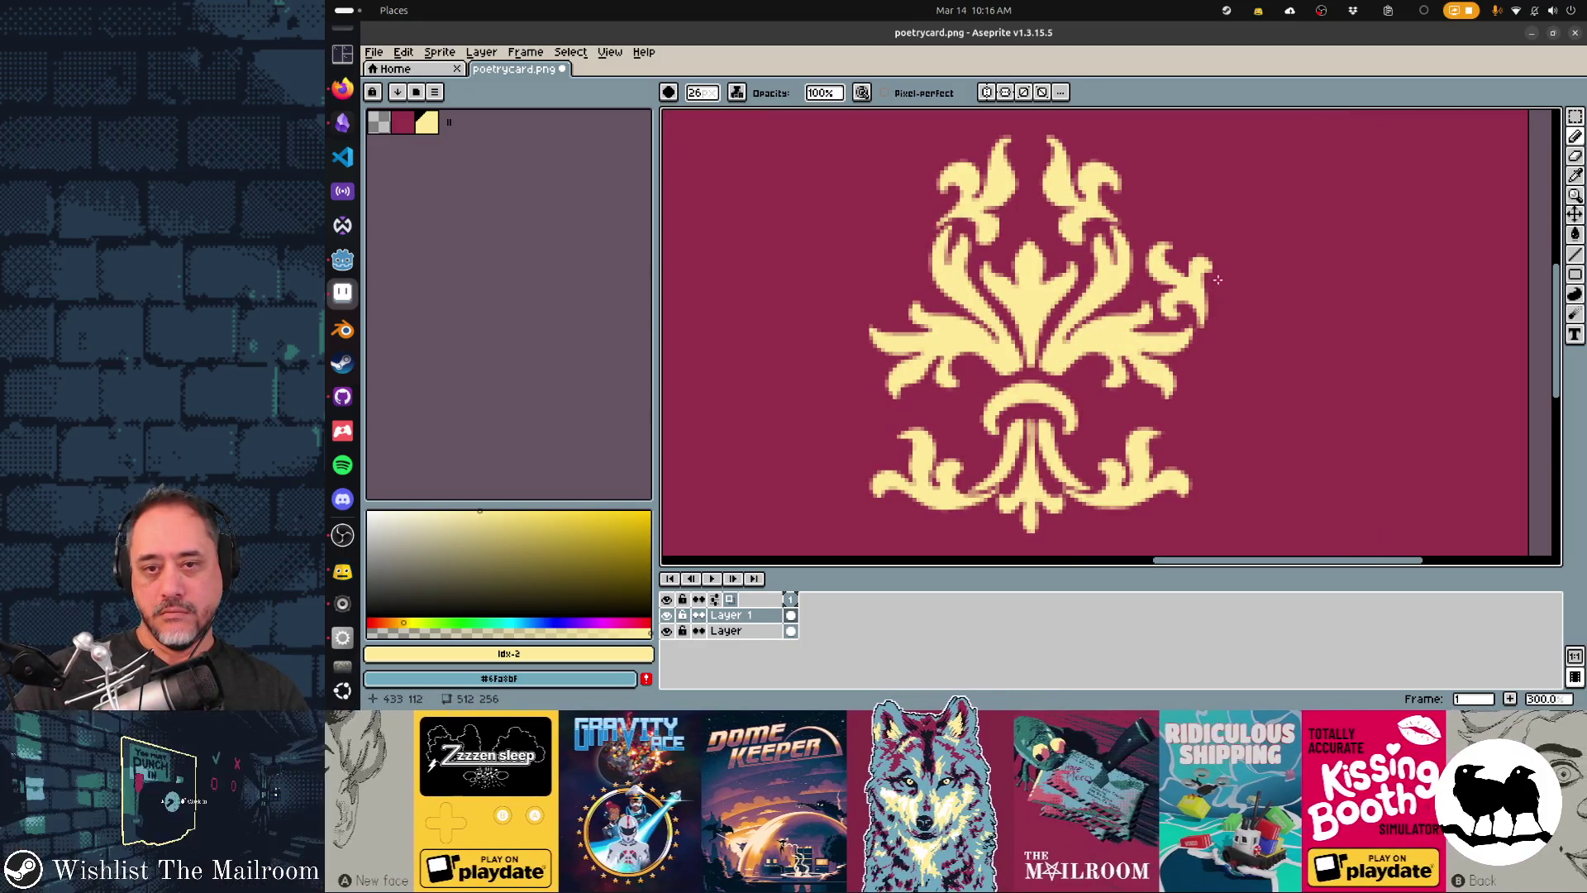
pyautogui.scroll(11, 1205, 261)
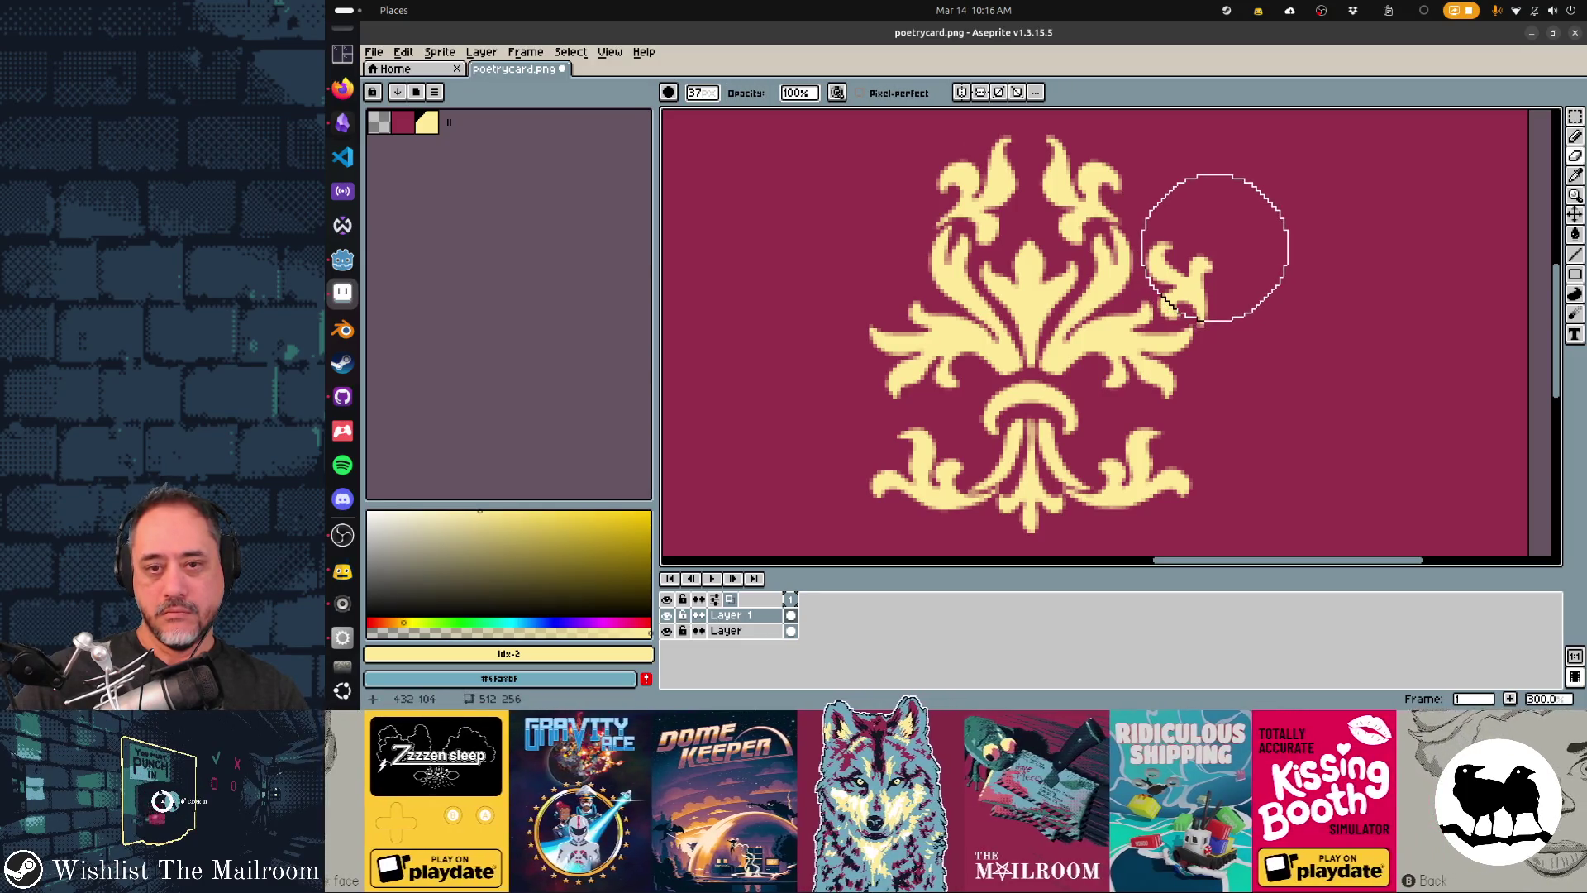
pyautogui.click(1223, 256)
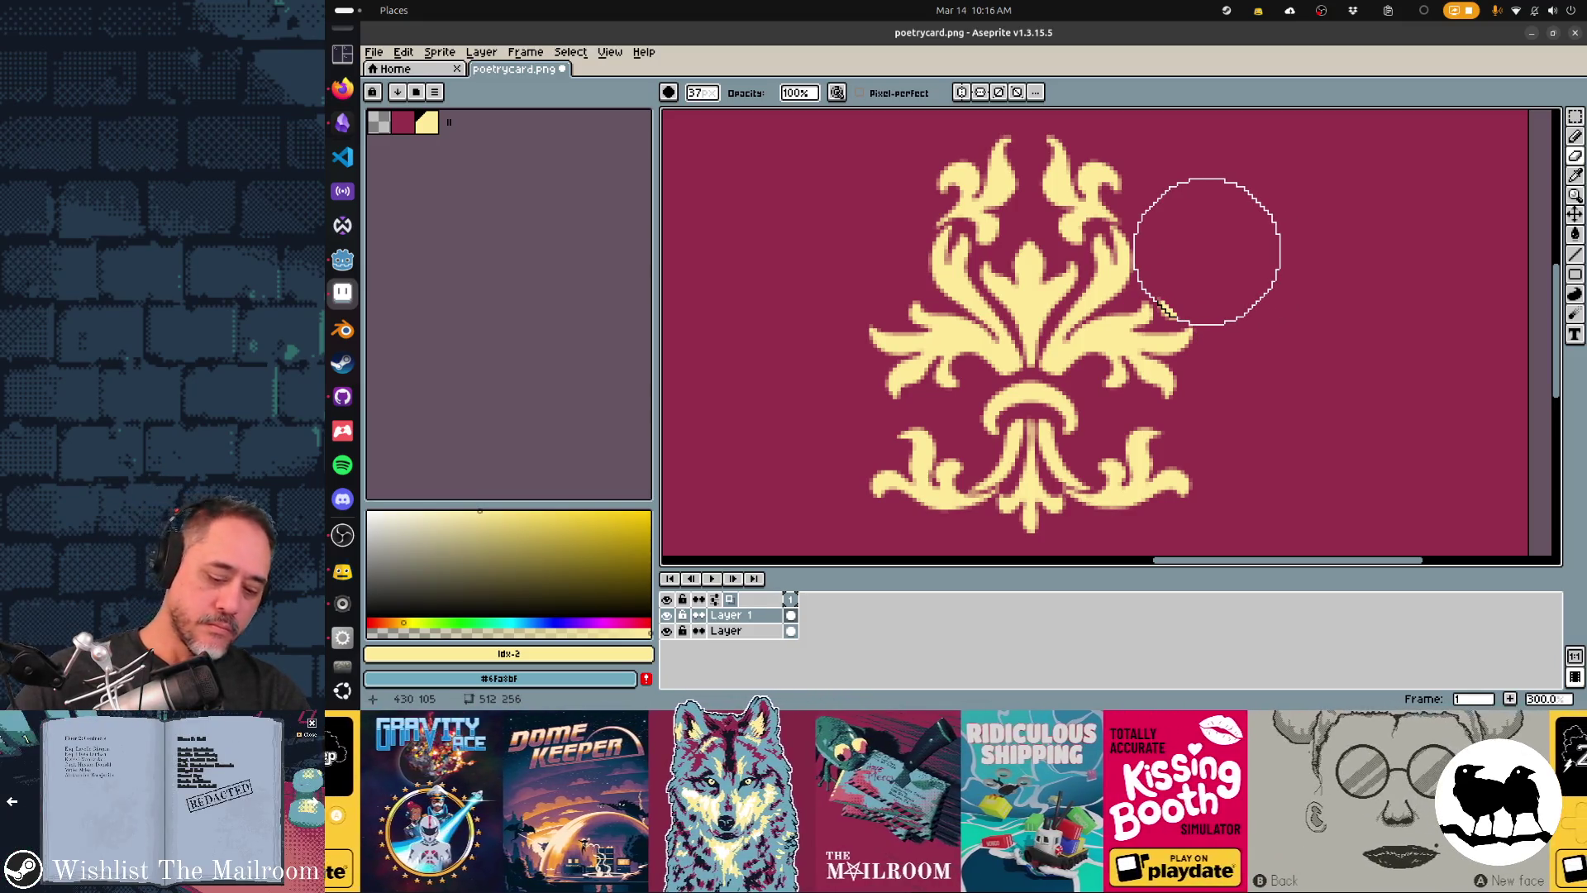
pyautogui.scroll(-20, 1202, 247)
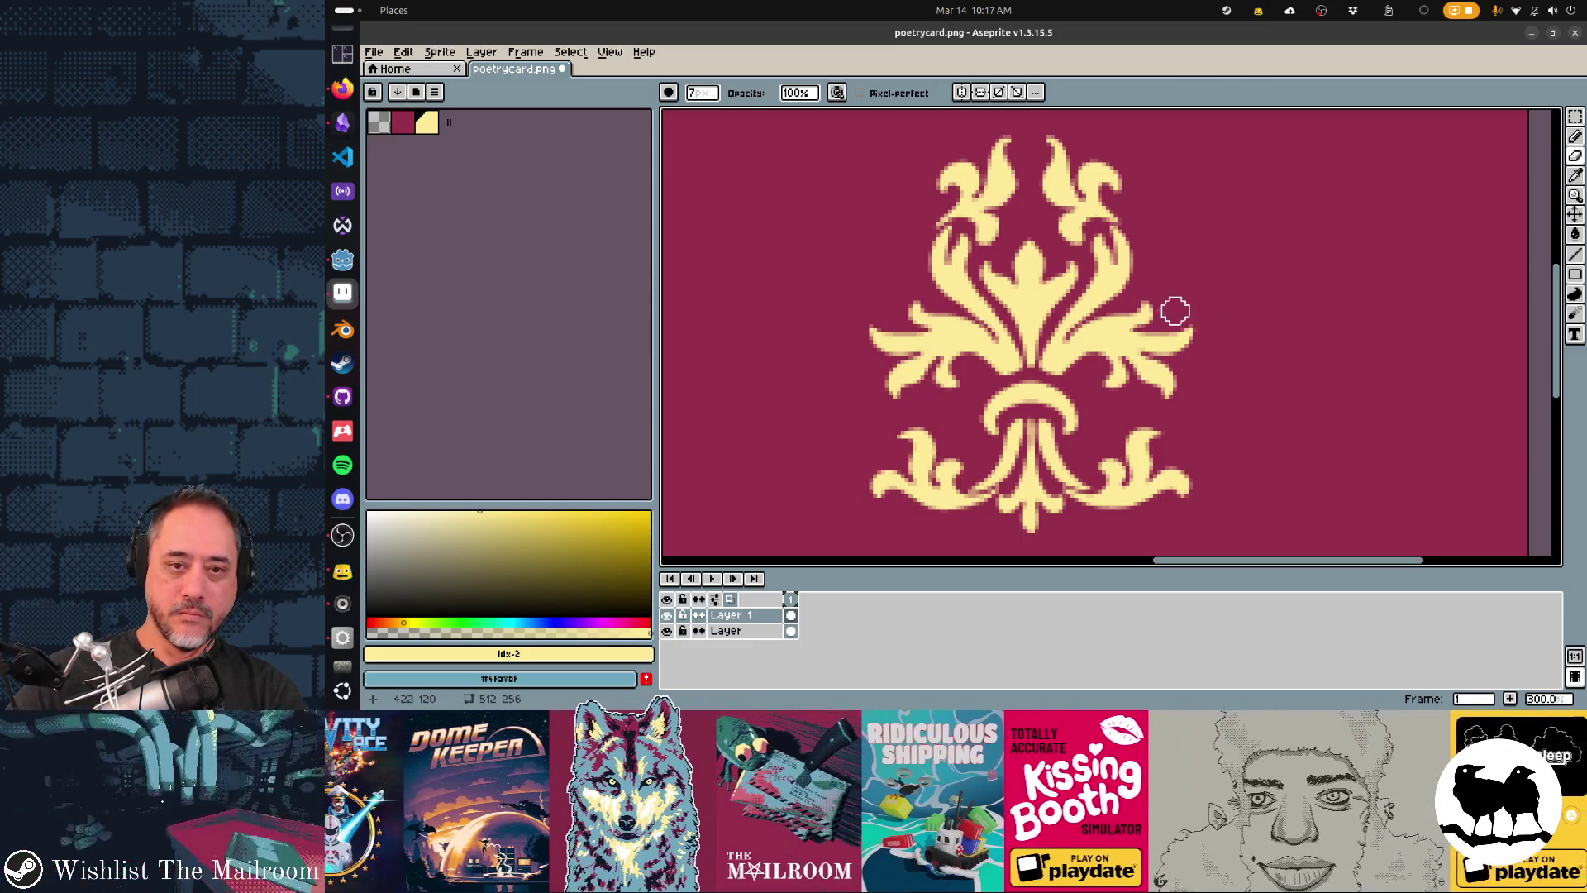
pyautogui.scroll(-1, 1270, 377)
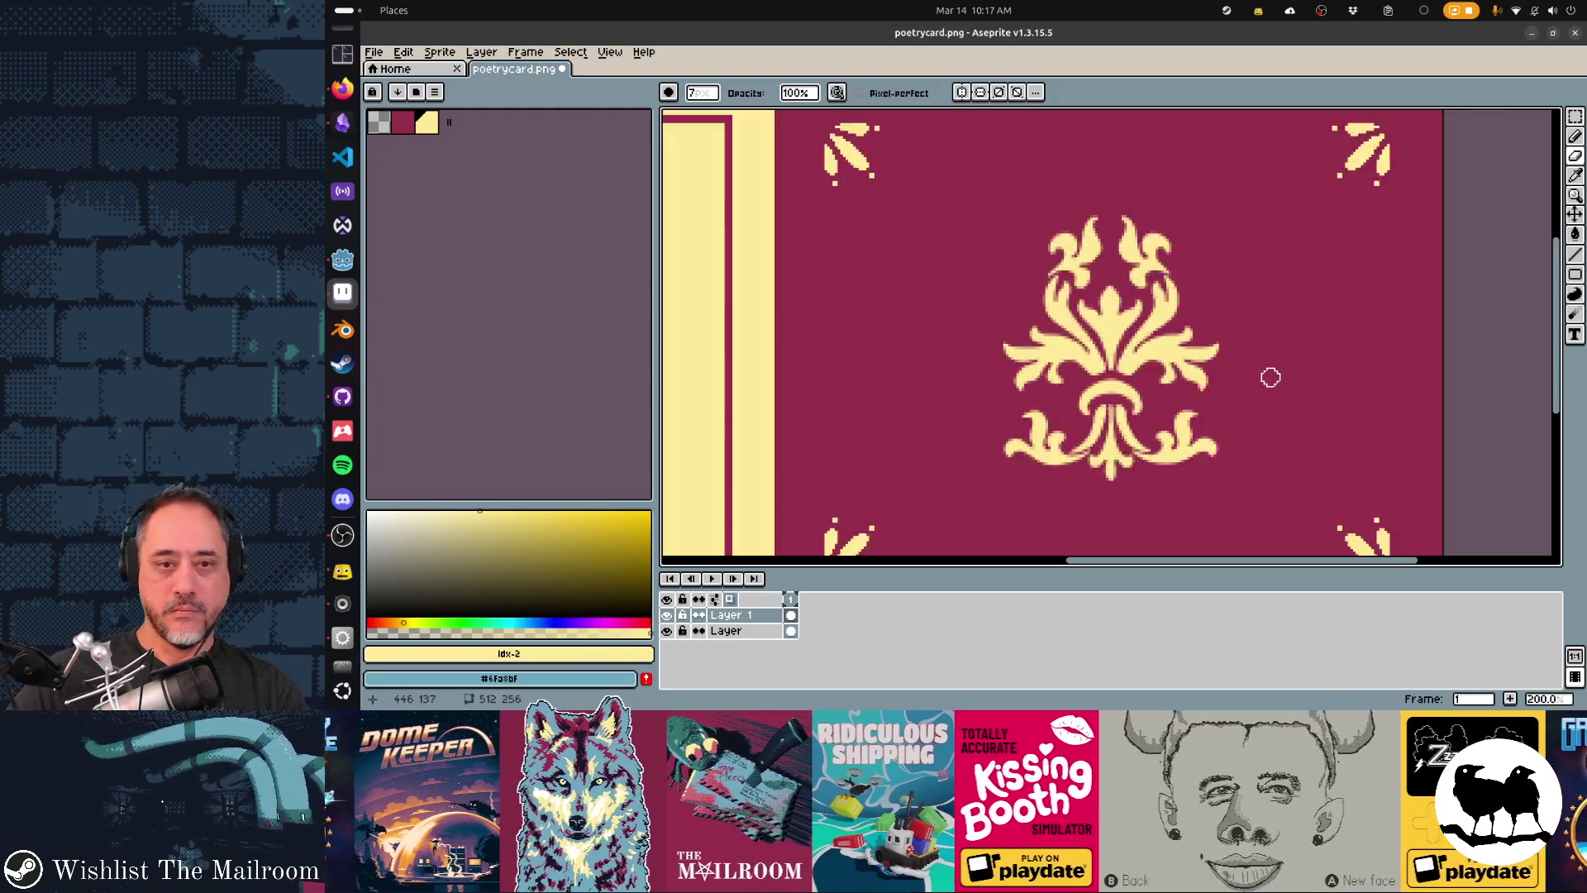
pyautogui.scroll(-2, 1273, 380)
pyautogui.scroll(1, 1300, 401)
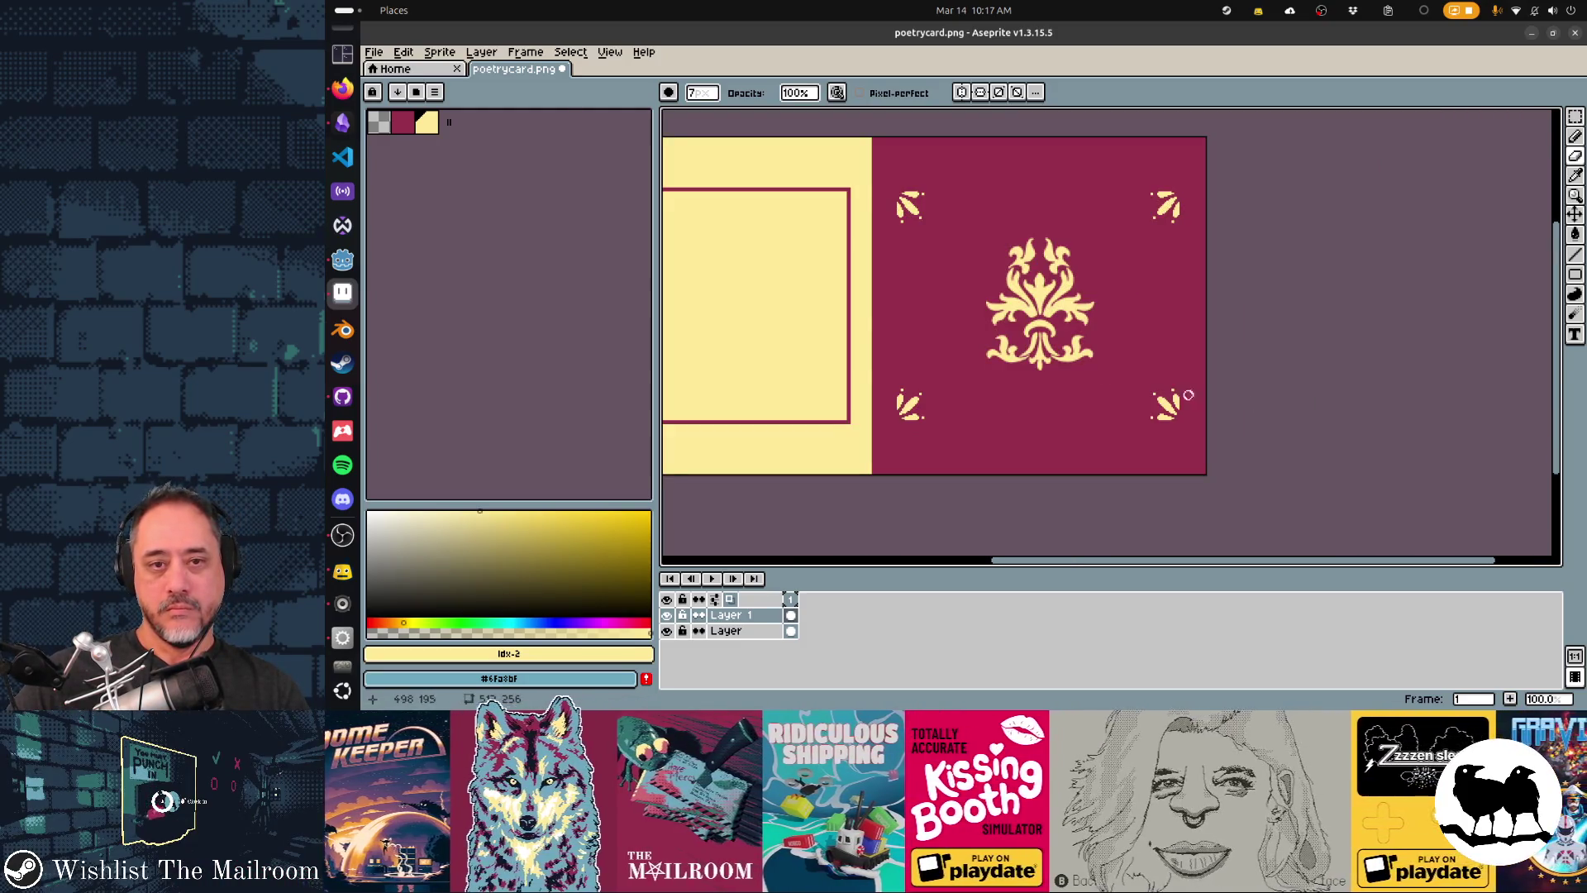
pyautogui.scroll(2, 1212, 395)
pyautogui.press('v')
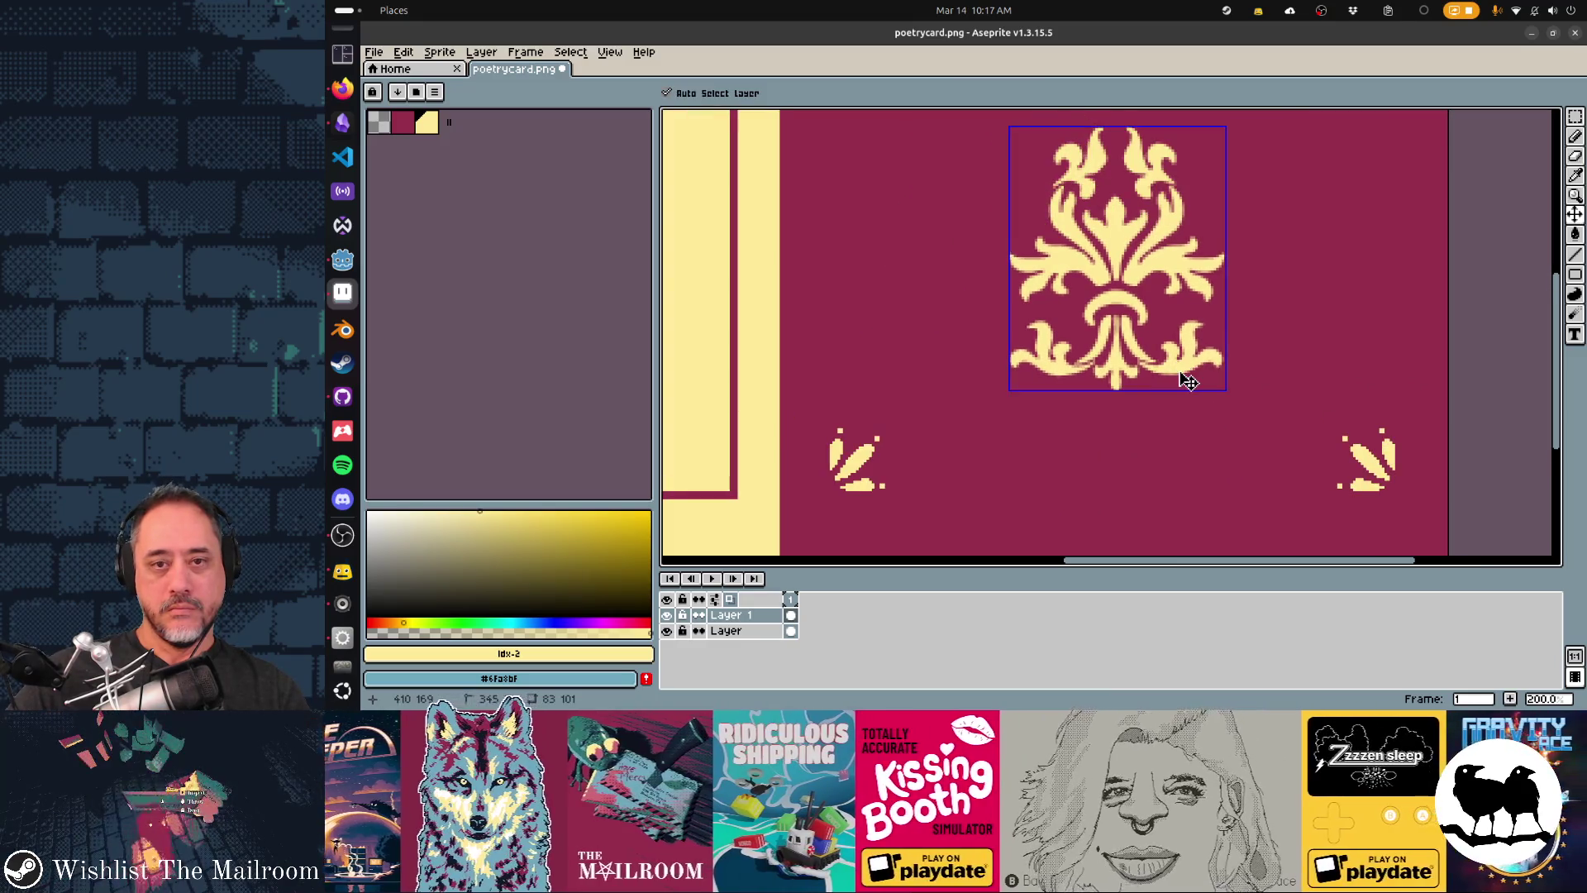
pyautogui.hotkey('alt', 'Tab')
pyautogui.hotkey('alt', 'Tab')
pyautogui.hotkey('alt', 'Tab')
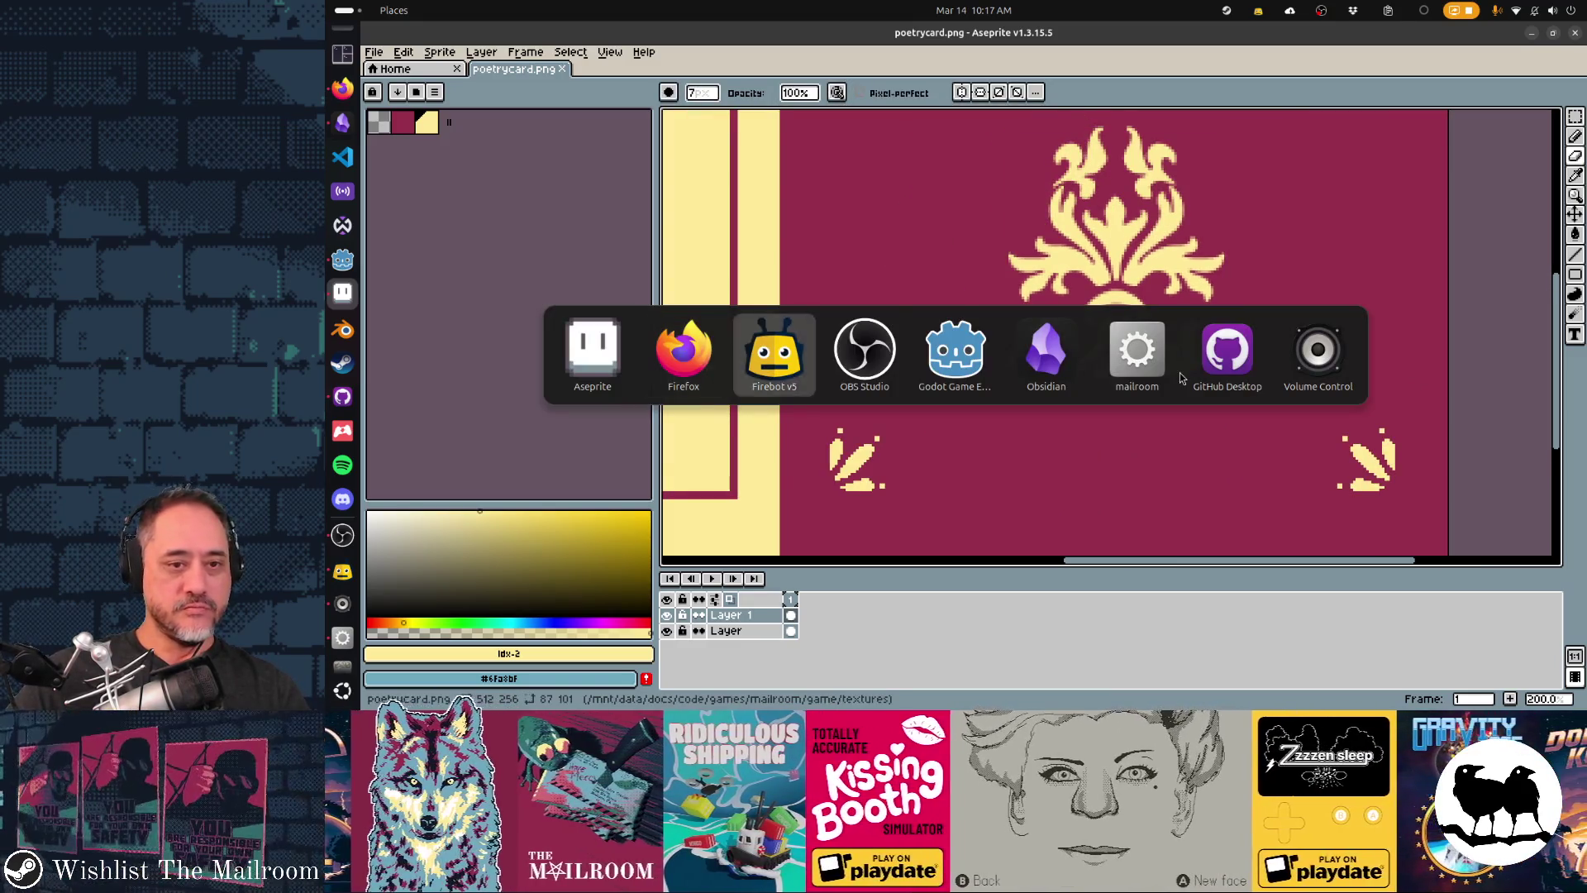
pyautogui.hotkey('alt', 'Tab')
pyautogui.hotkey('alt', 'Tab')
pyautogui.hotkey('alt', 'Tab')
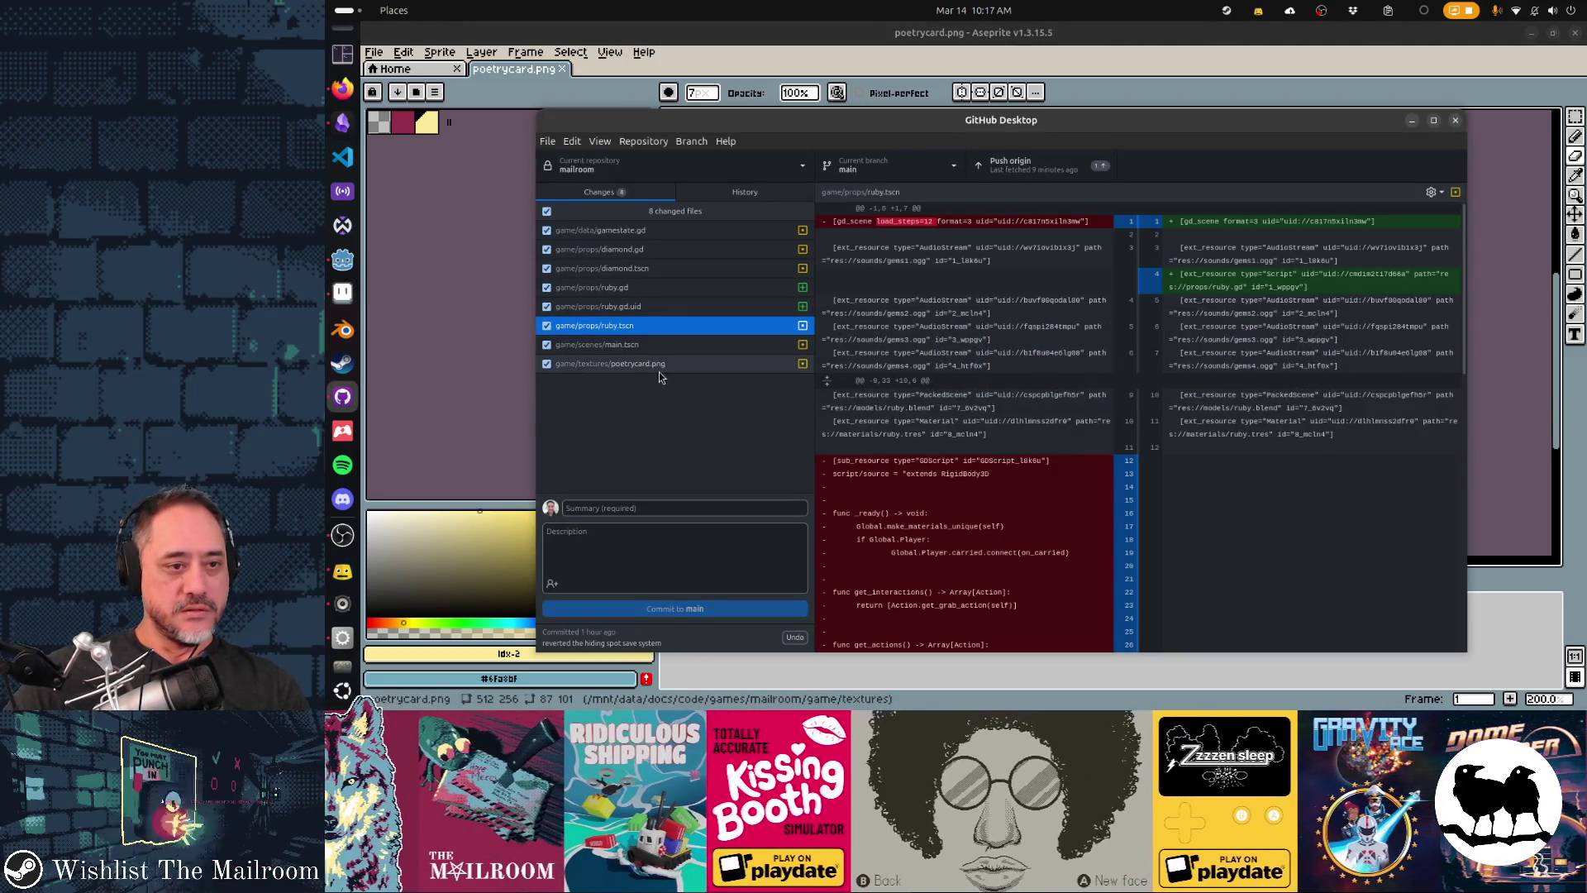
# - Commit only poetrycard.png to main as 'updated poetry note again', then close Aseprite
pyautogui.click(546, 210)
pyautogui.click(628, 363)
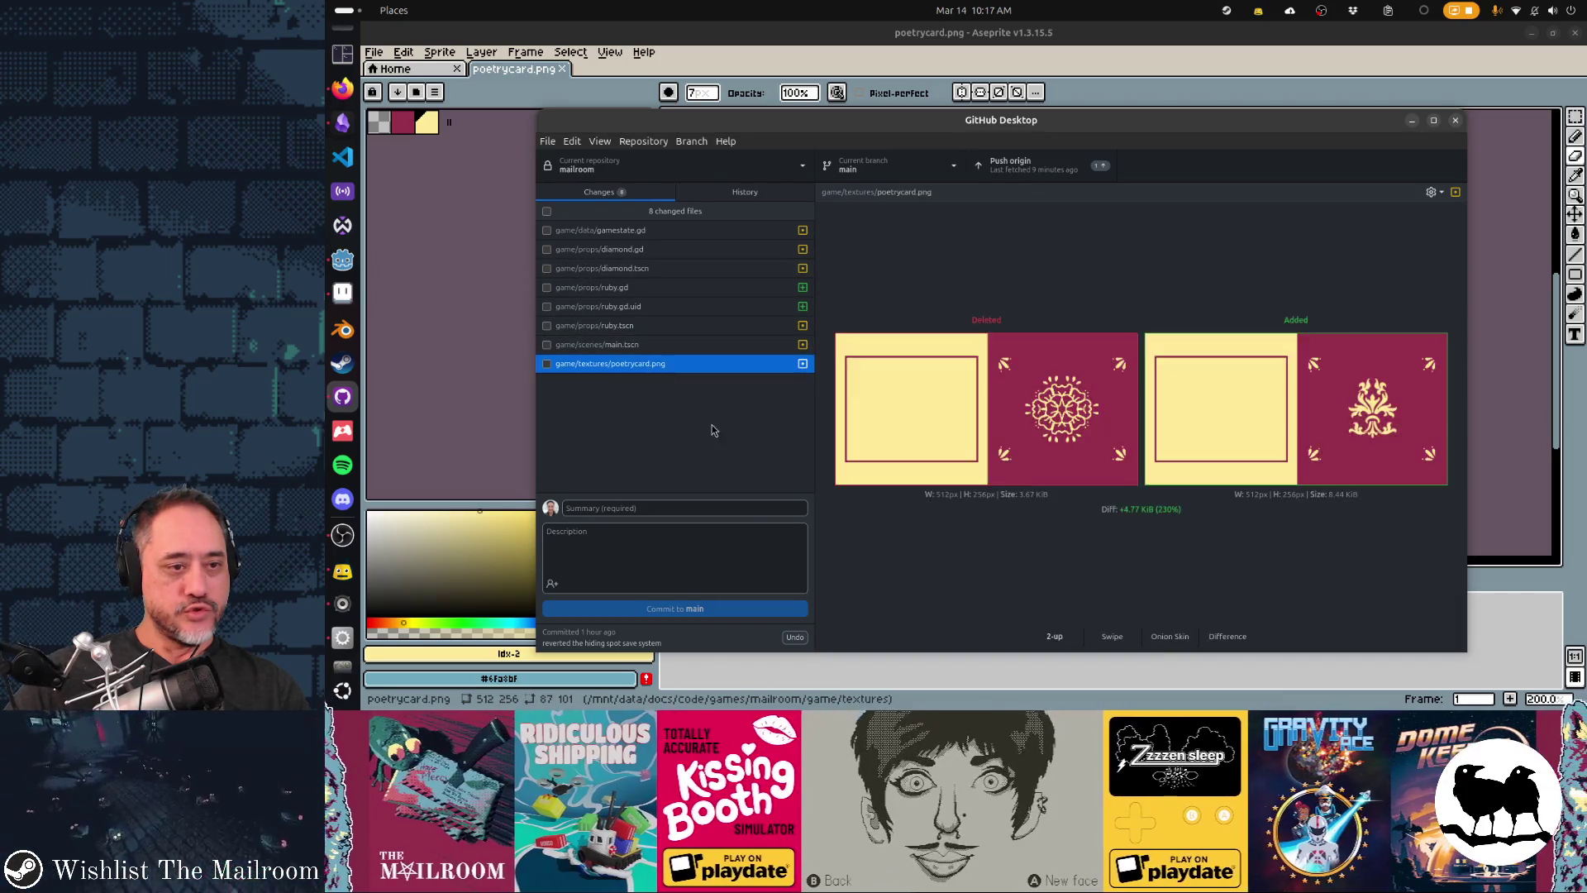
pyautogui.click(734, 508)
pyautogui.write('updated poetry note again')
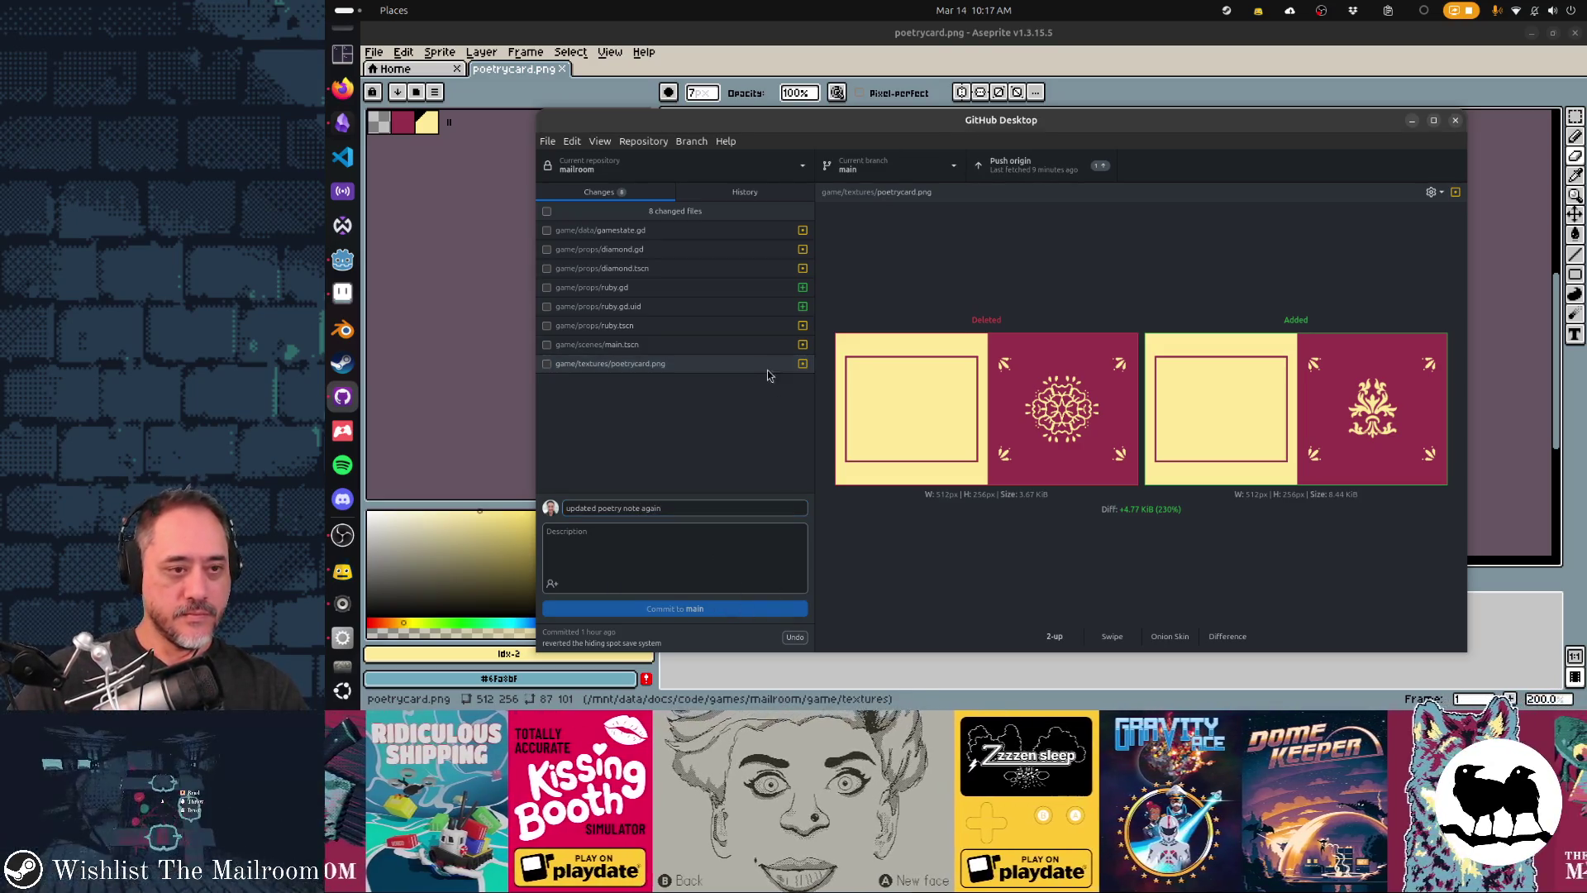
pyautogui.click(597, 367)
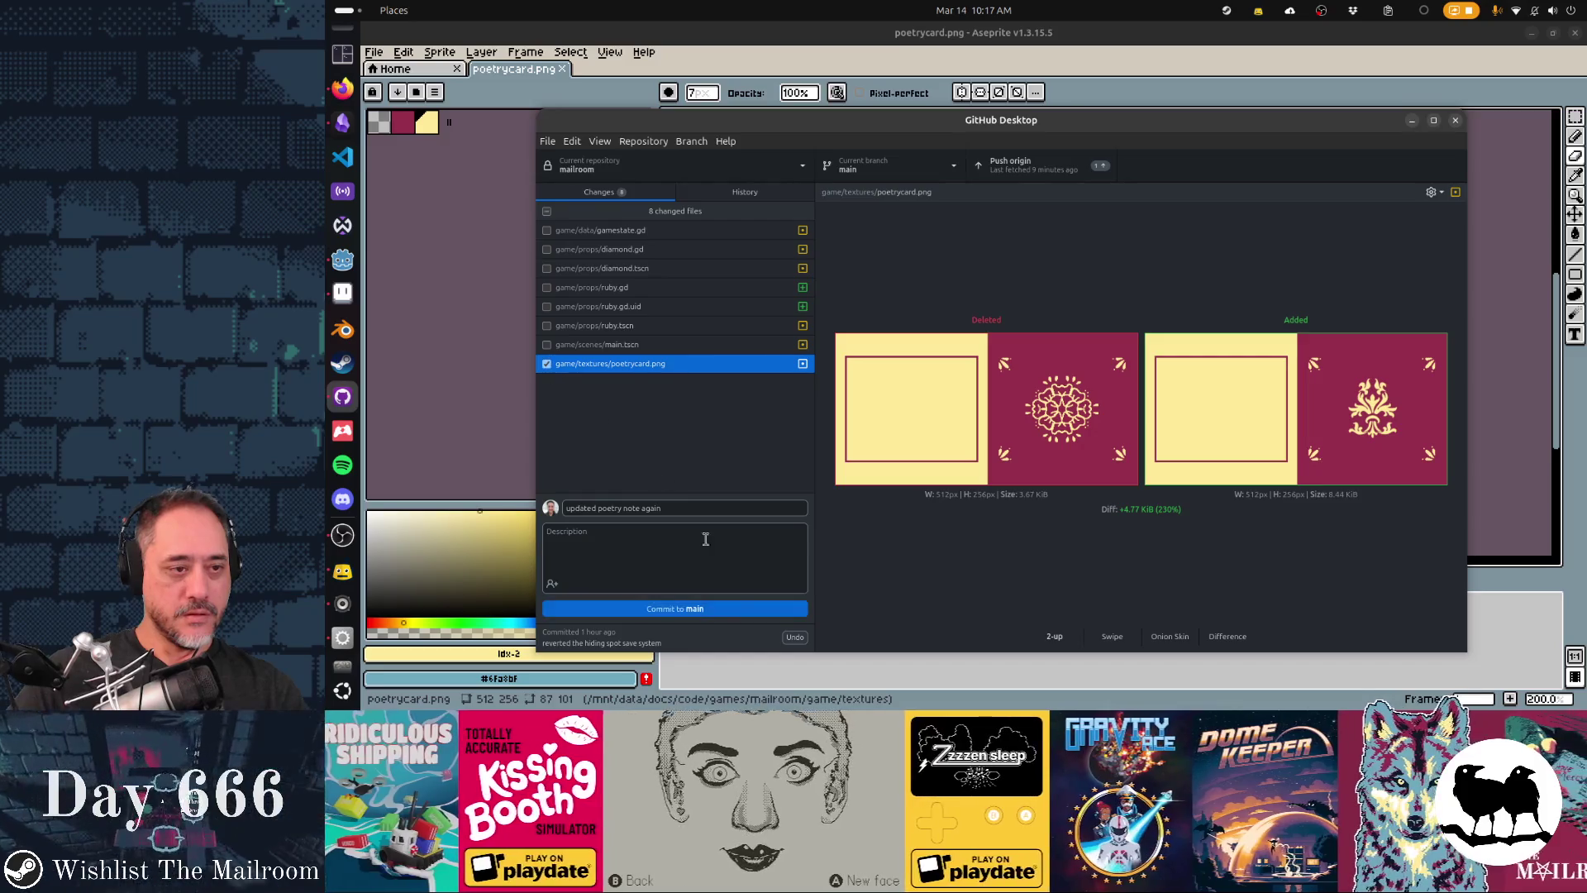
pyautogui.click(703, 608)
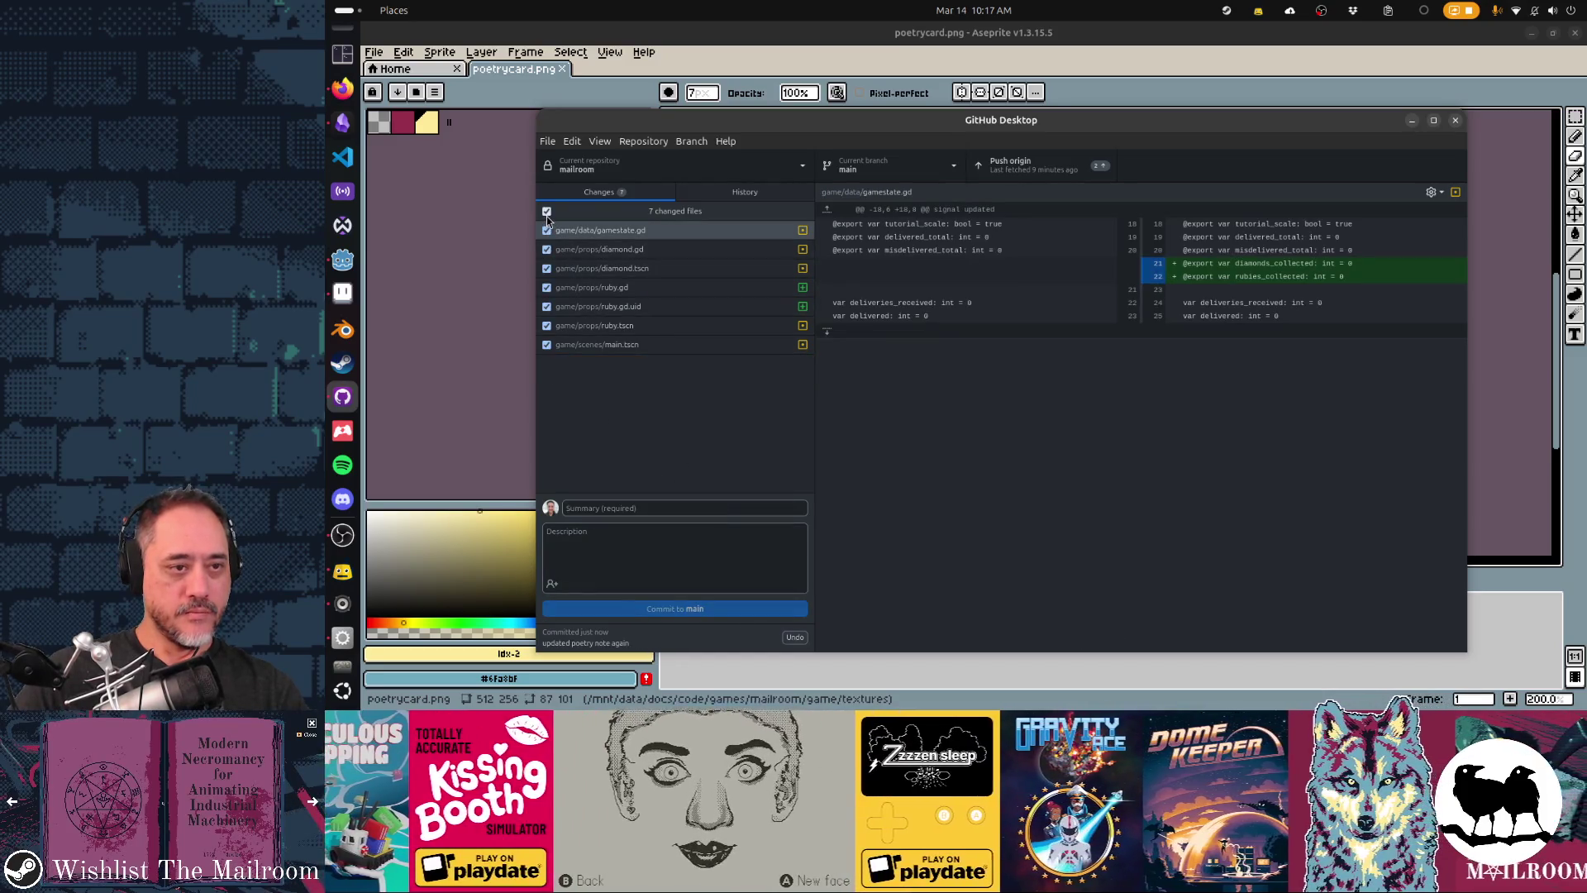
pyautogui.click(1574, 35)
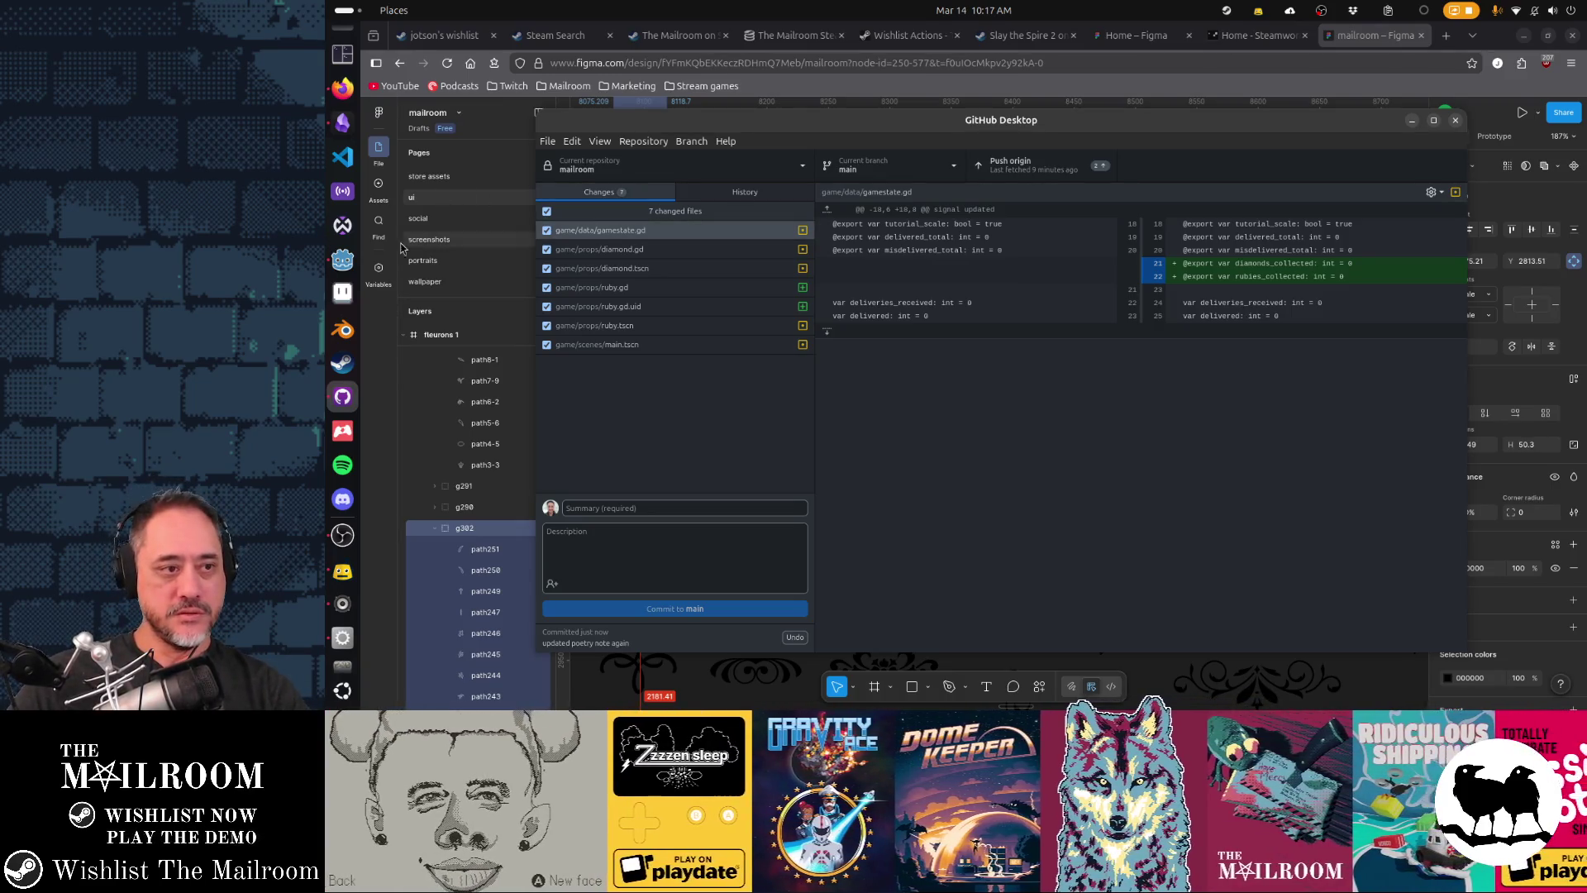
pyautogui.click(342, 259)
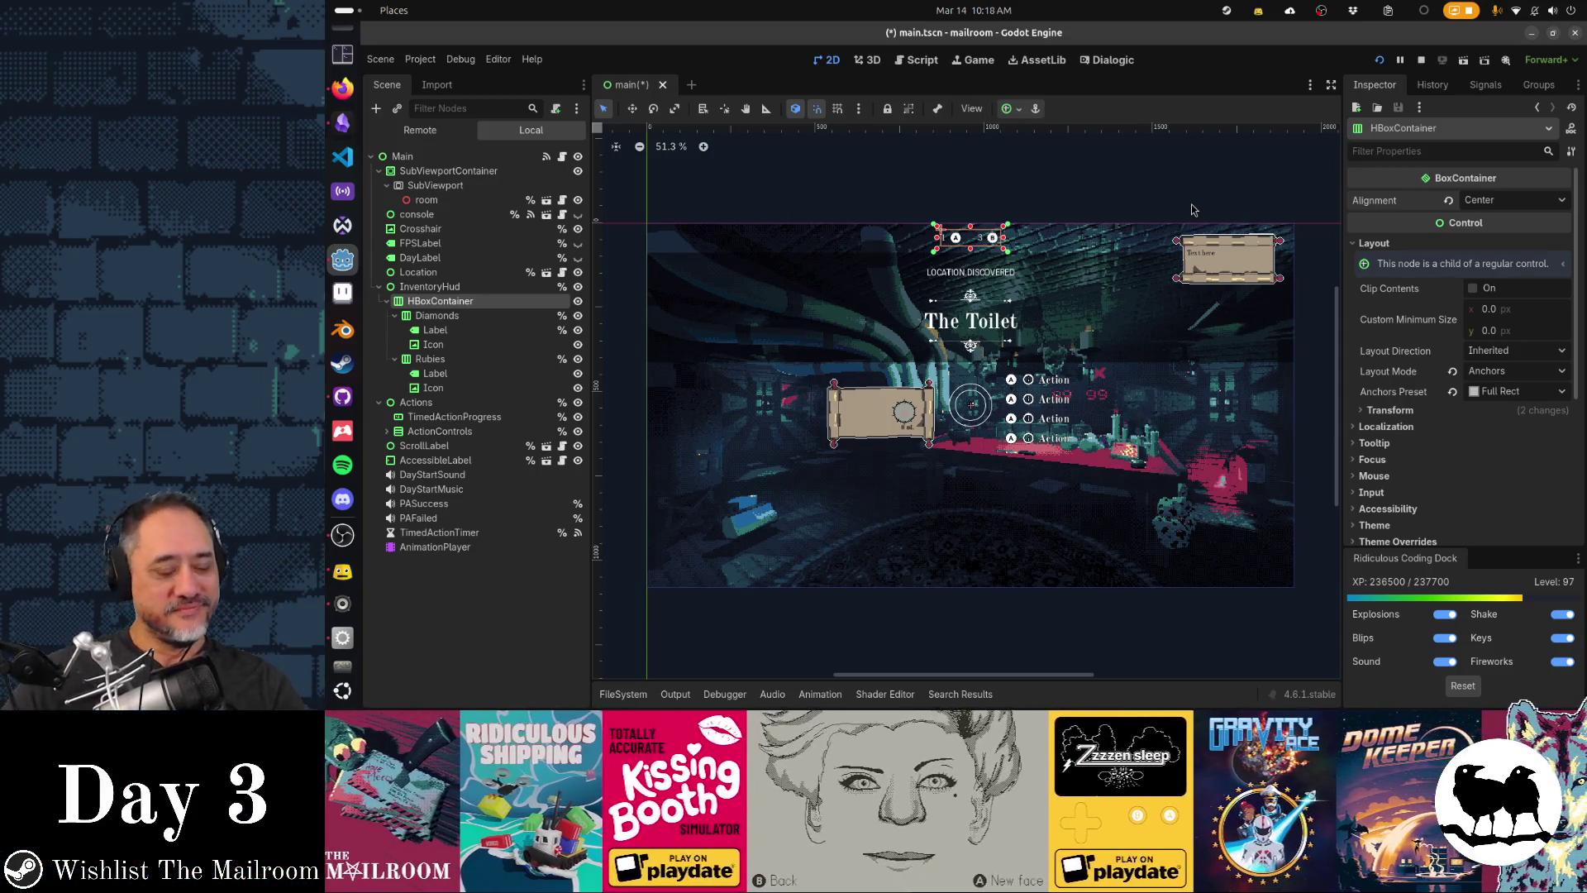
# - Let Godot reimport the changed assets, zoom the 2D viewport, then switch to Figma
pyautogui.scroll(4, 881, 213)
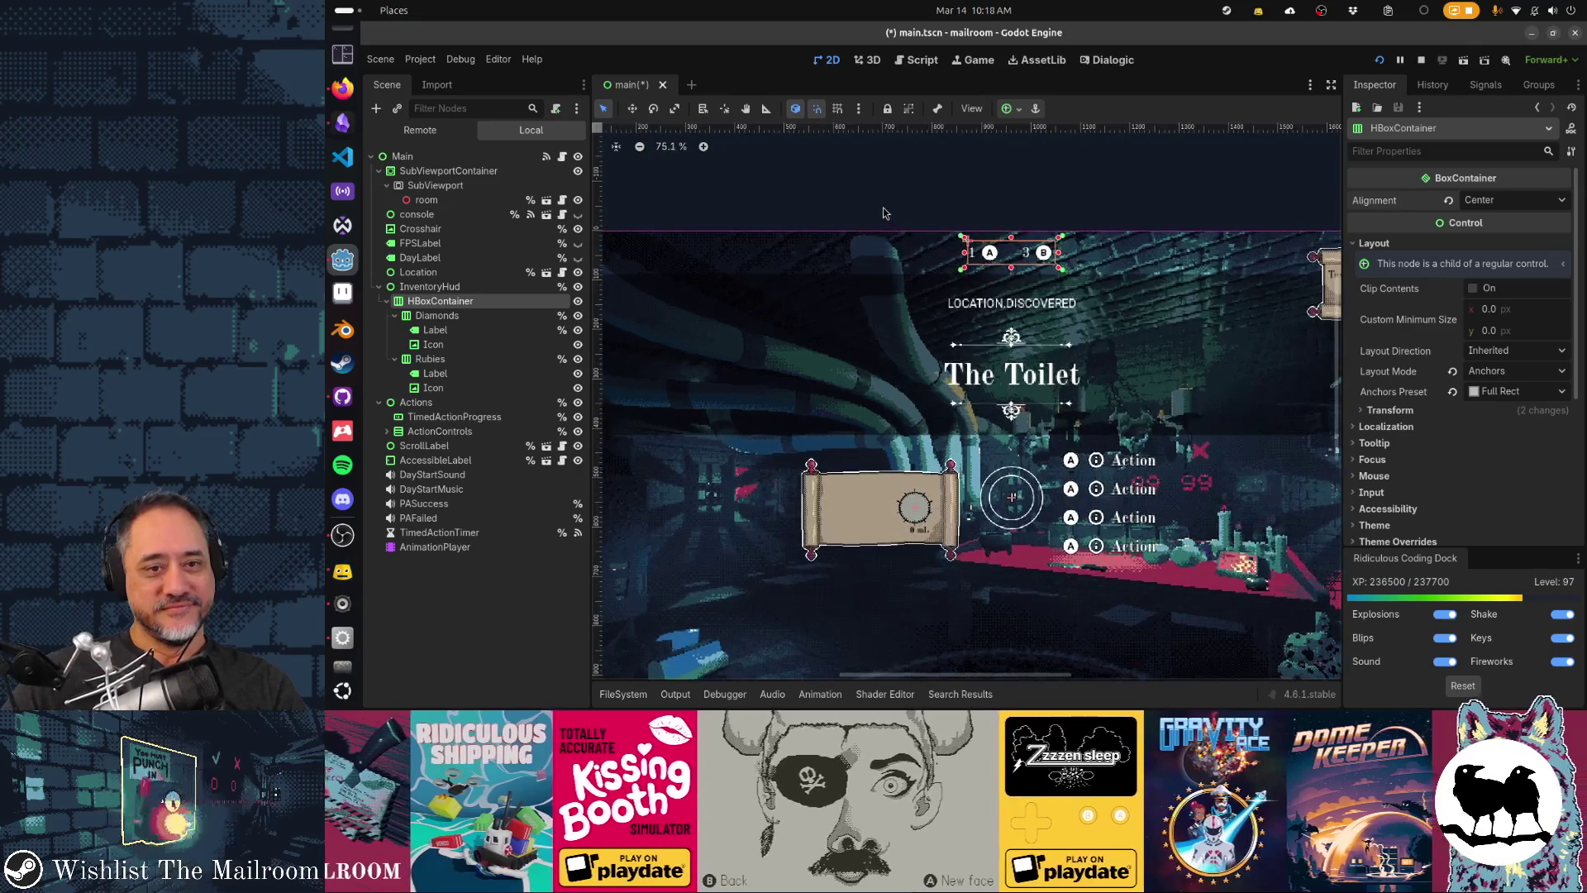
pyautogui.hotkey('alt', 'Tab')
pyautogui.hotkey('alt', 'Tab')
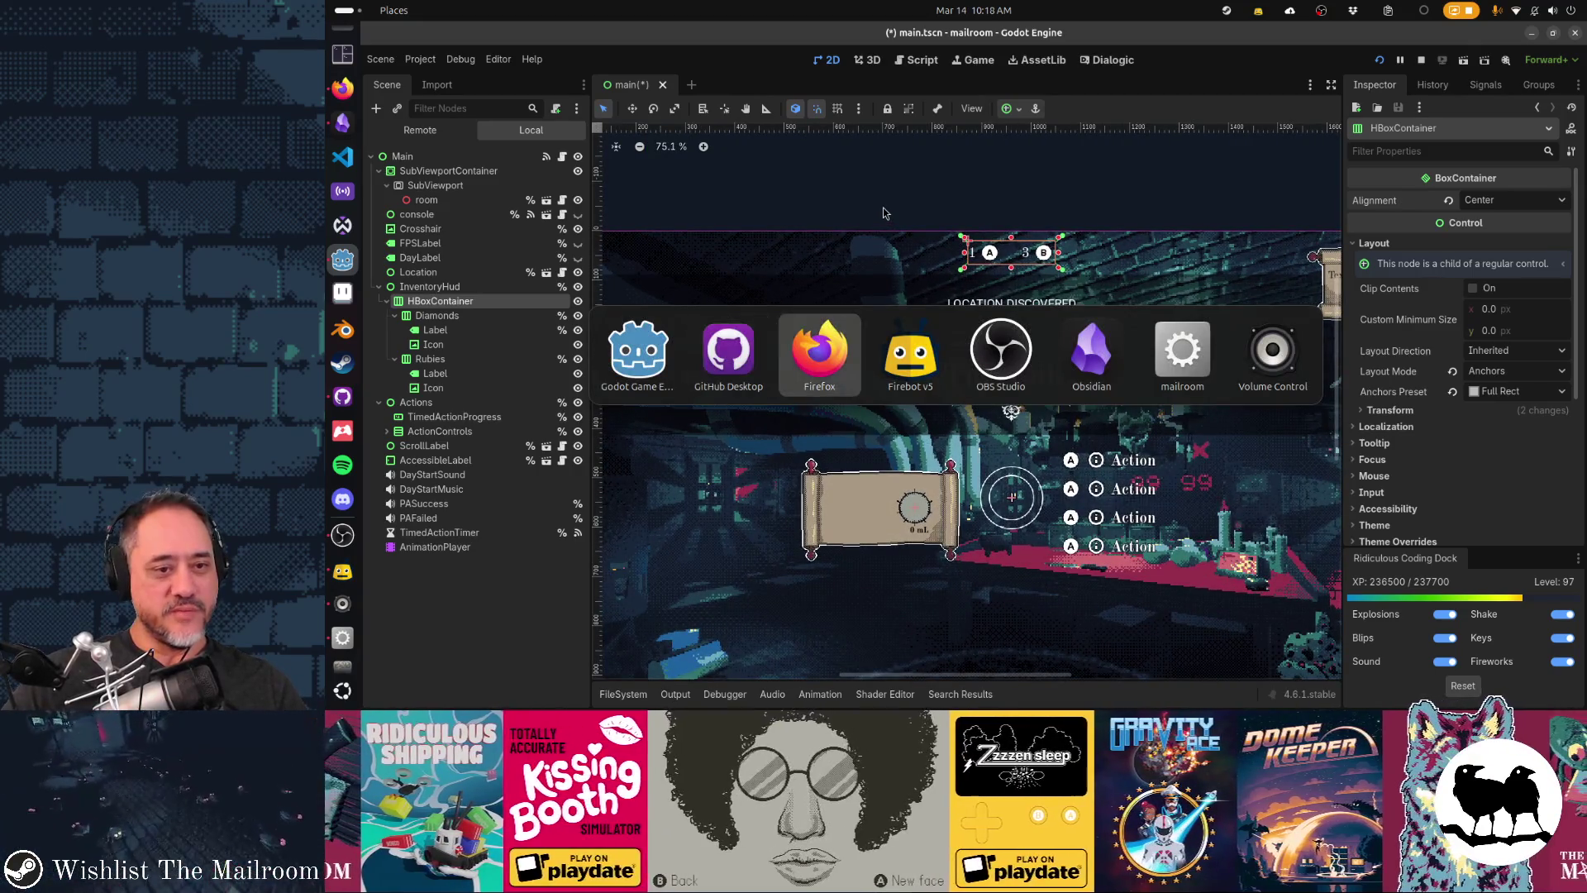
# - Select the xbox_0 A button icon, try cutting and pasting it, then undo
pyautogui.scroll(5, 969, 335)
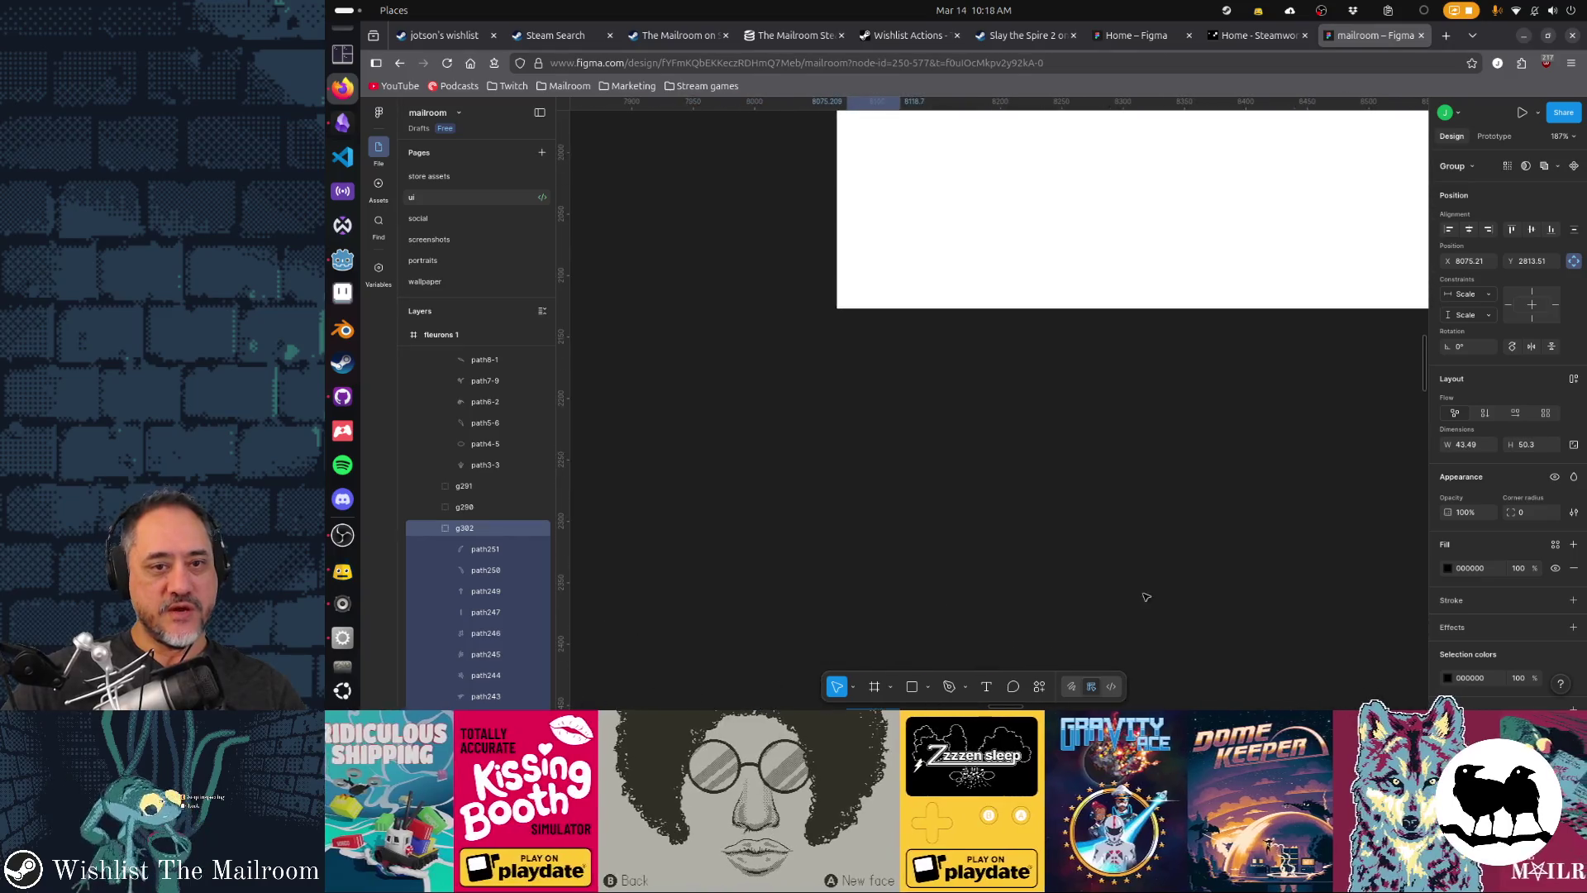
pyautogui.scroll(-10, 996, 375)
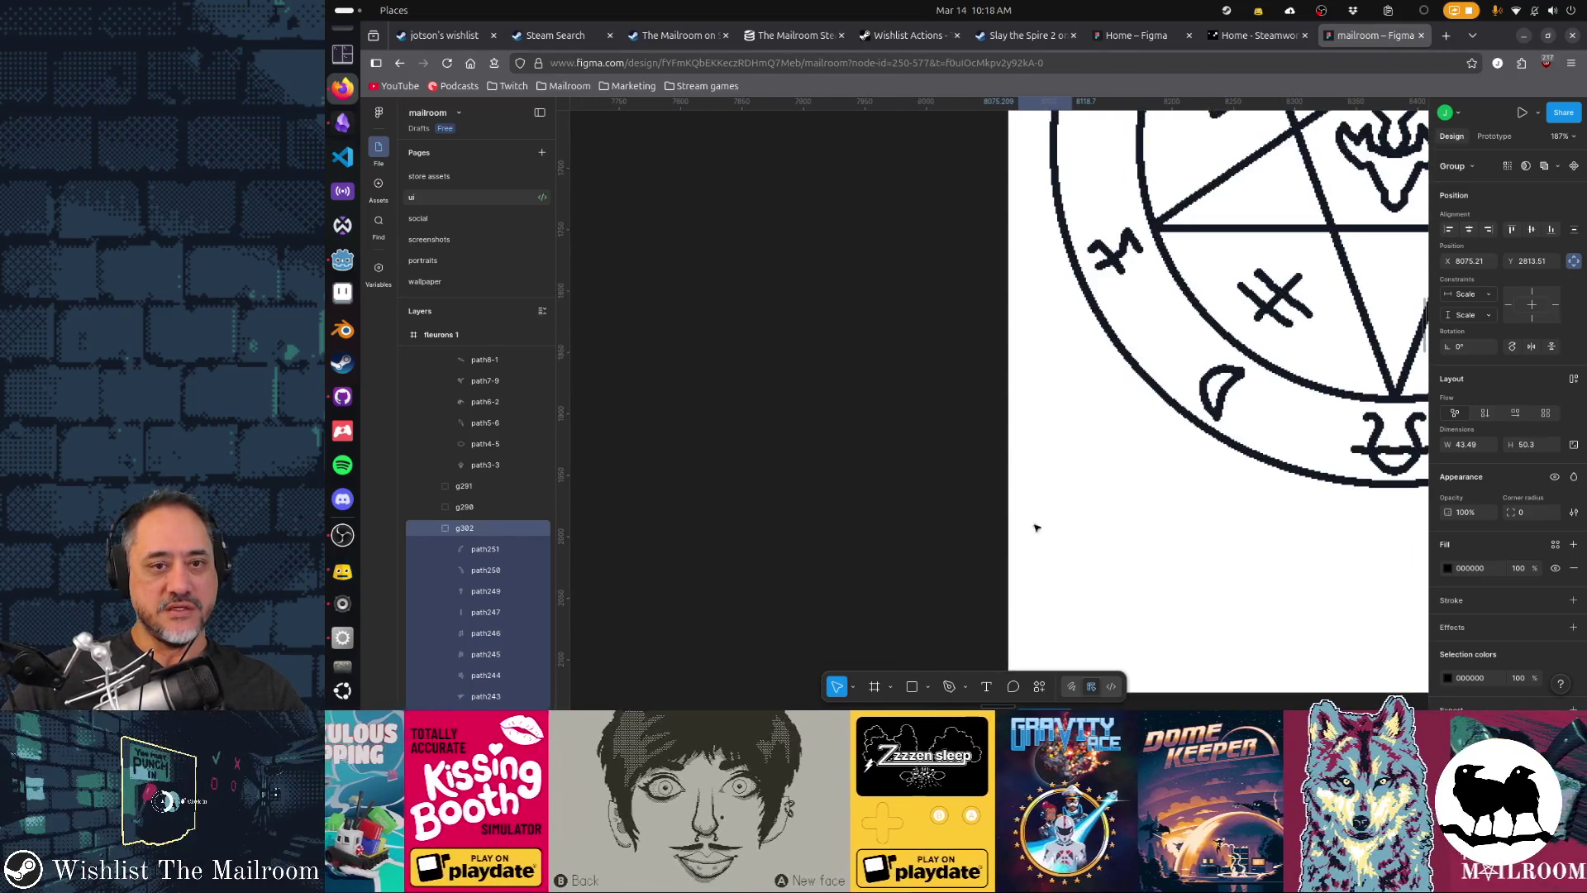
pyautogui.hscroll(10, 856, 415)
pyautogui.scroll(2, 856, 415)
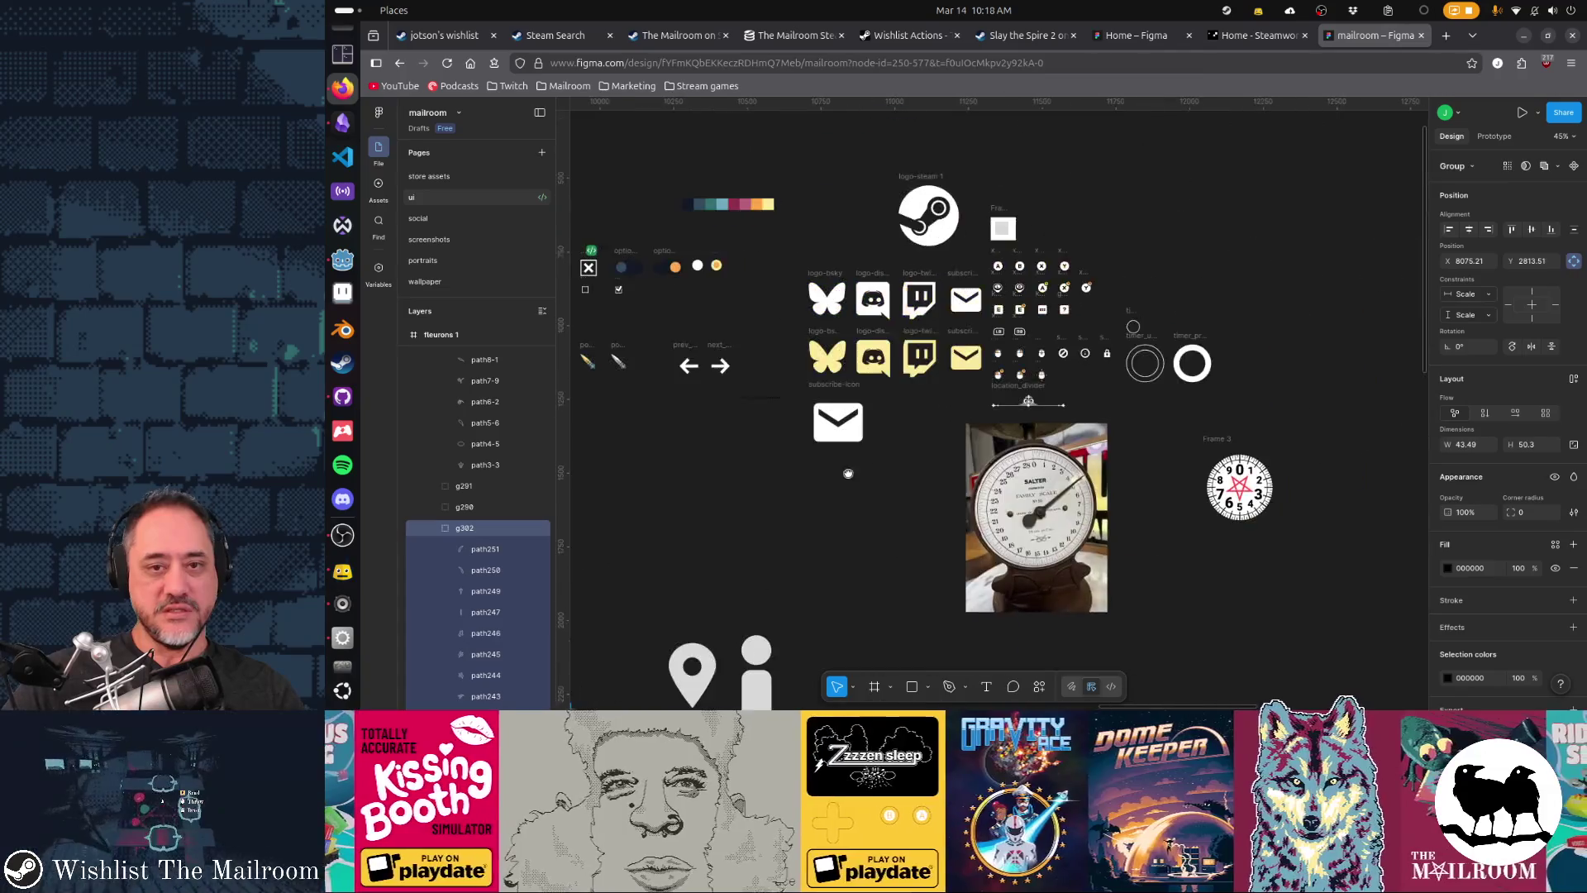
pyautogui.scroll(10, 1010, 253)
pyautogui.click(928, 372)
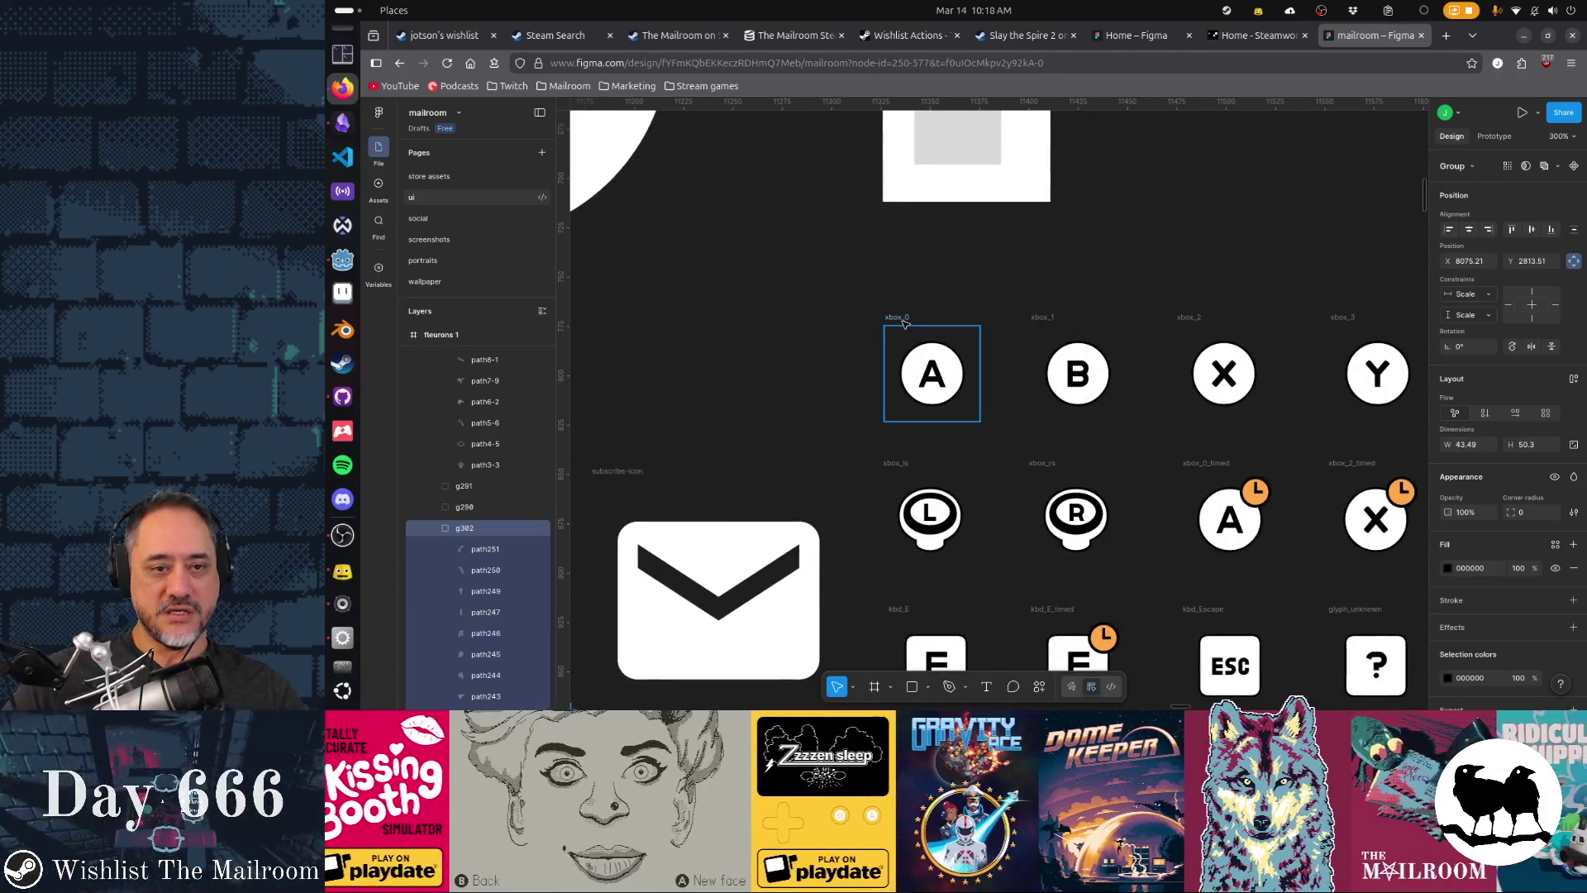
pyautogui.hscroll(5, 791, 369)
pyautogui.hscroll(5, 791, 369)
pyautogui.hotkey('ctrl', 'x')
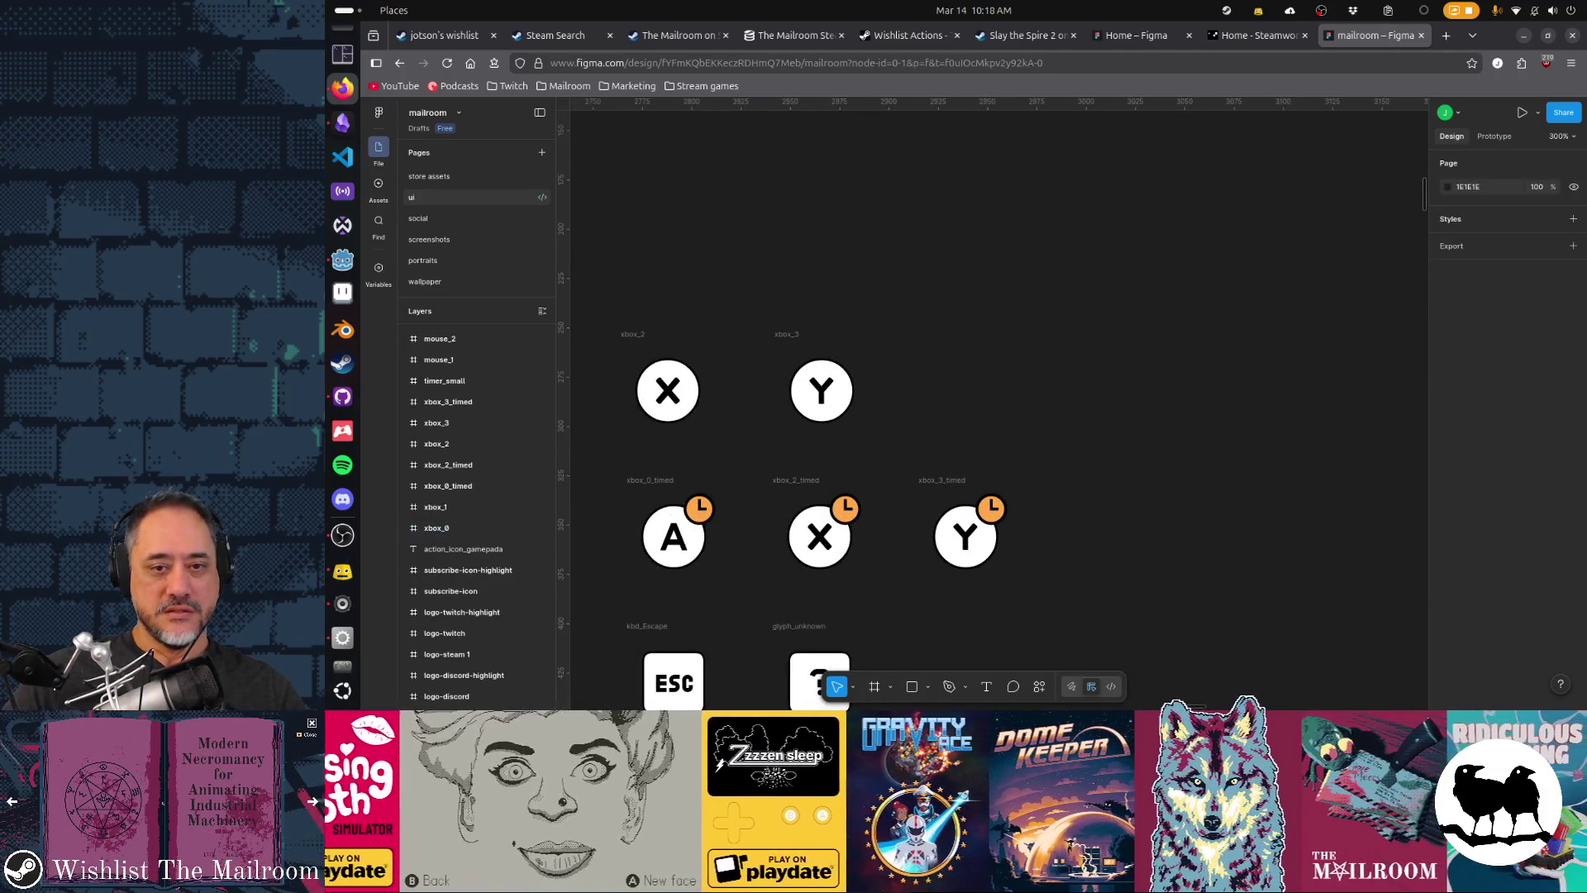
pyautogui.hotkey('ctrl', 'v')
pyautogui.hotkey('ctrl', 'z')
pyautogui.hotkey('ctrl', 'z')
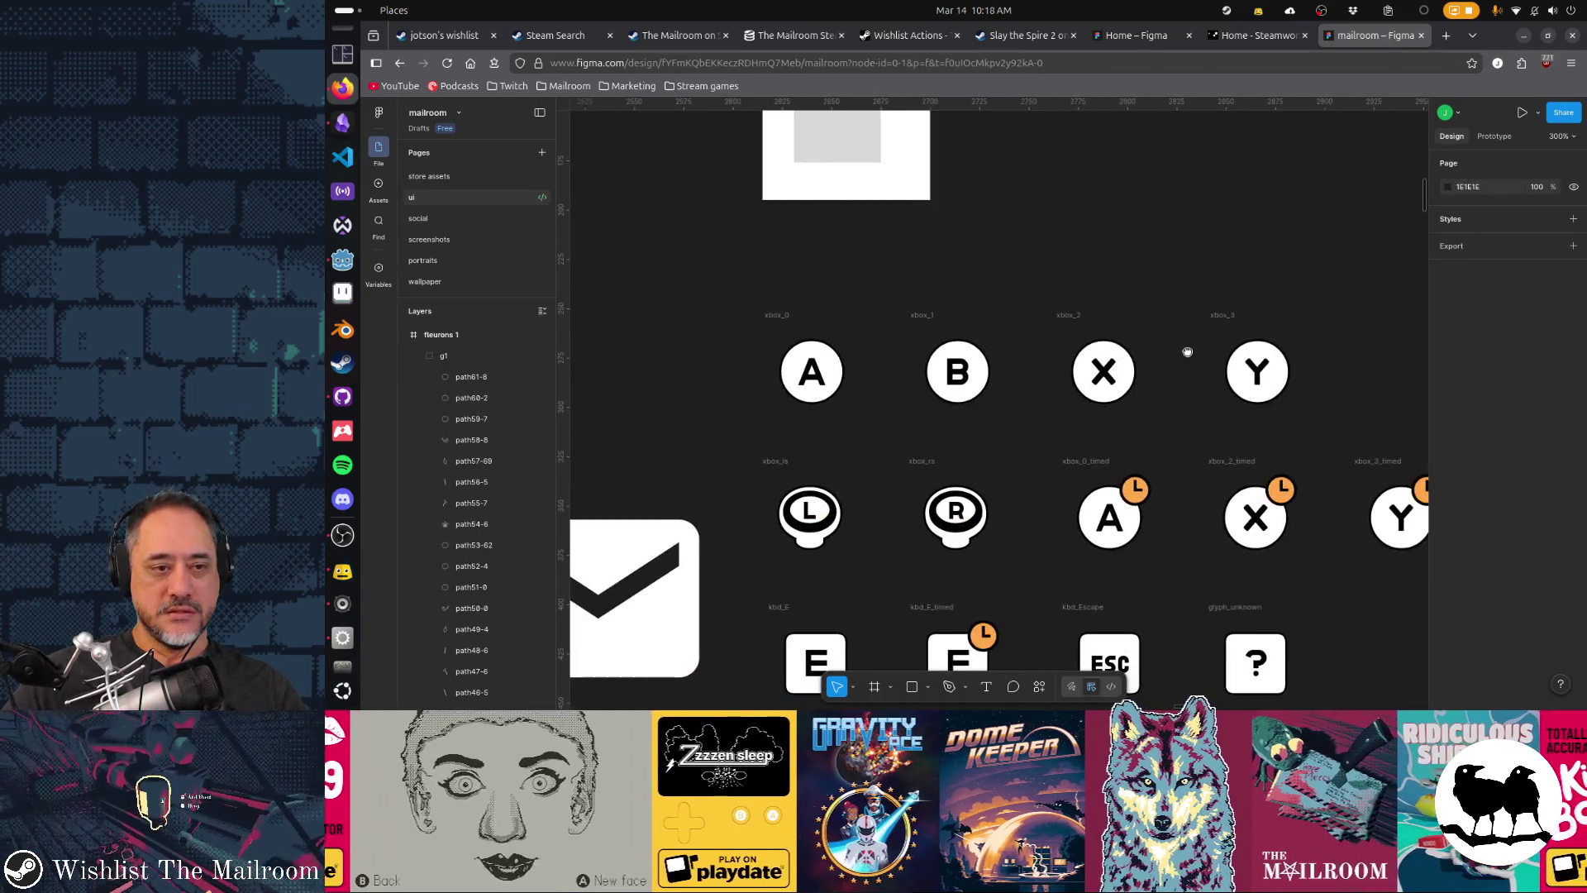
# - Make a duplicate of the xbox_0 A icon, undoing its move into fleurons 1
pyautogui.click(781, 320)
pyautogui.hotkey('ctrl', 'c')
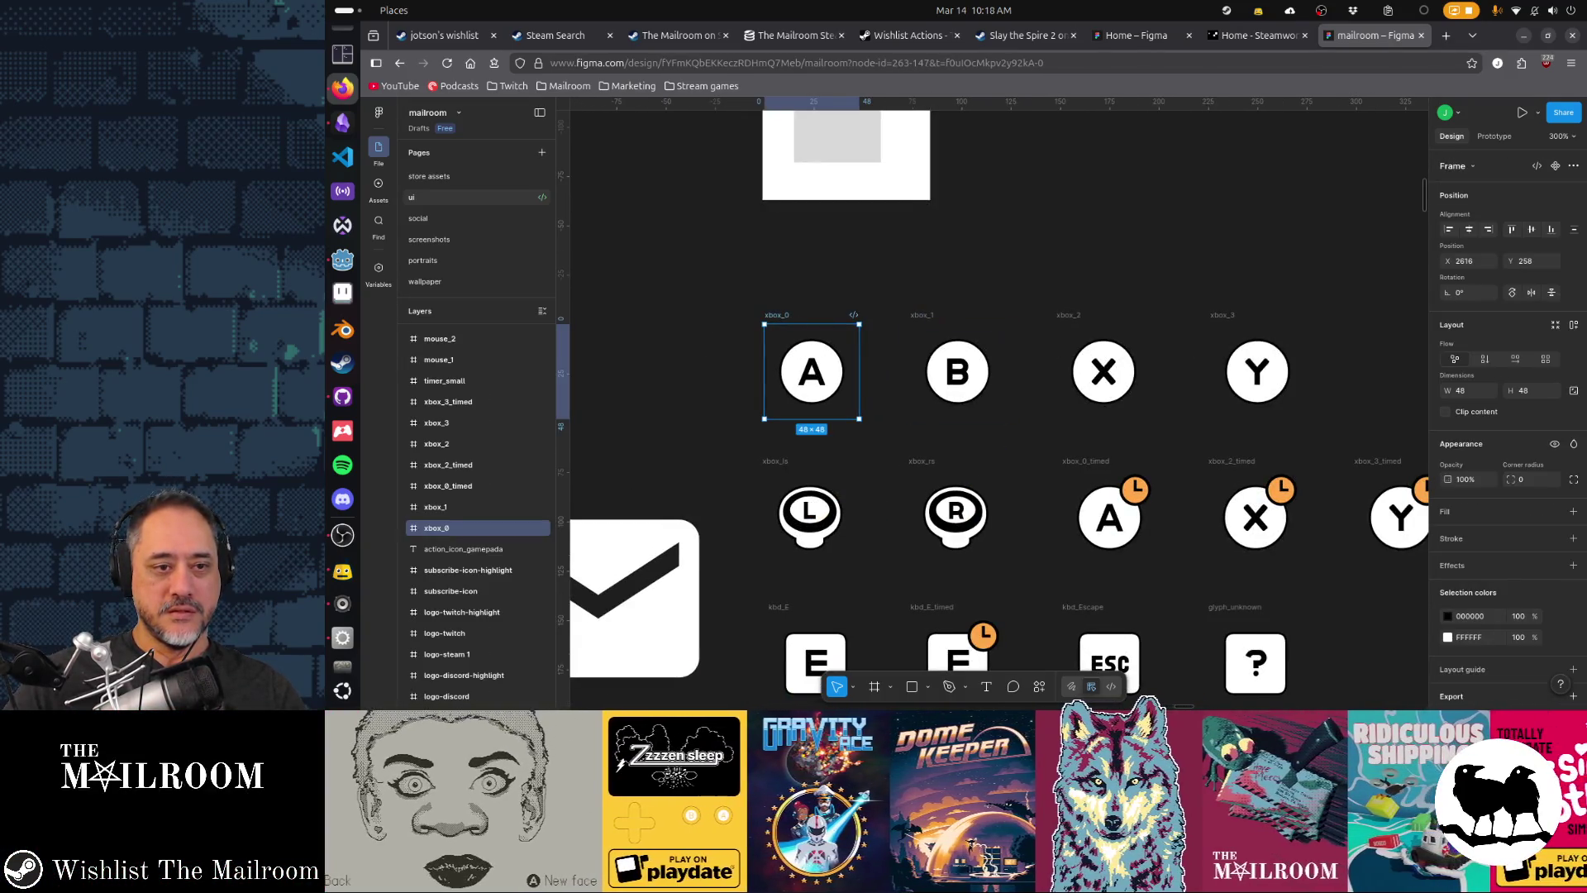
pyautogui.hotkey('ctrl', 'v')
pyautogui.hscroll(5, 915, 369)
pyautogui.moveTo(1017, 336); pyautogui.dragTo(741, 336)
pyautogui.click(801, 389)
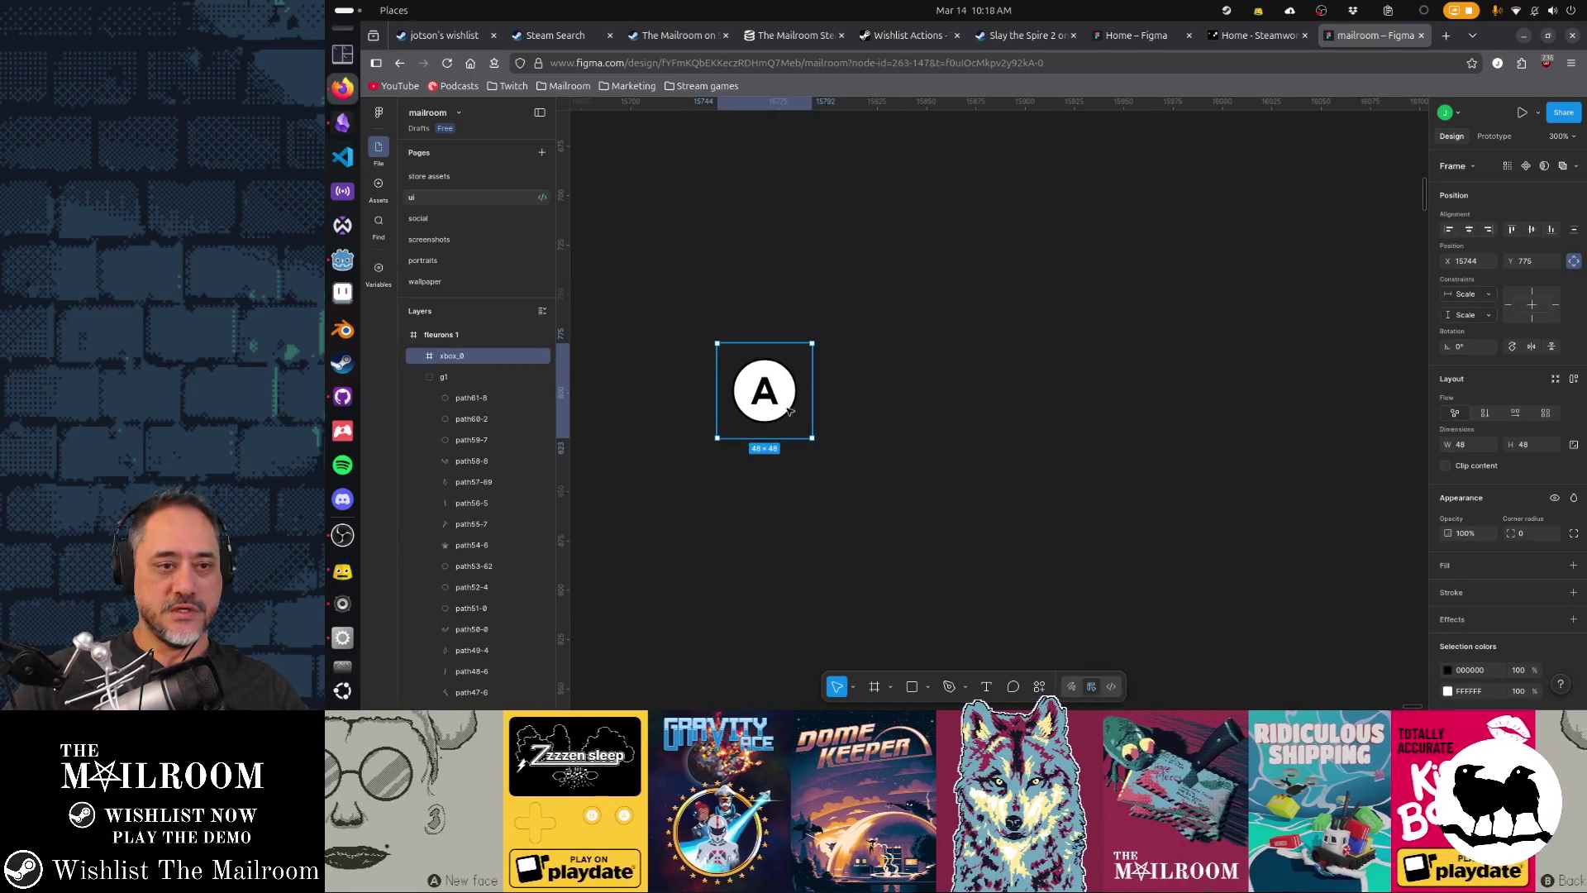
pyautogui.hscroll(-3, 914, 447)
pyautogui.hotkey('ctrl', 'z')
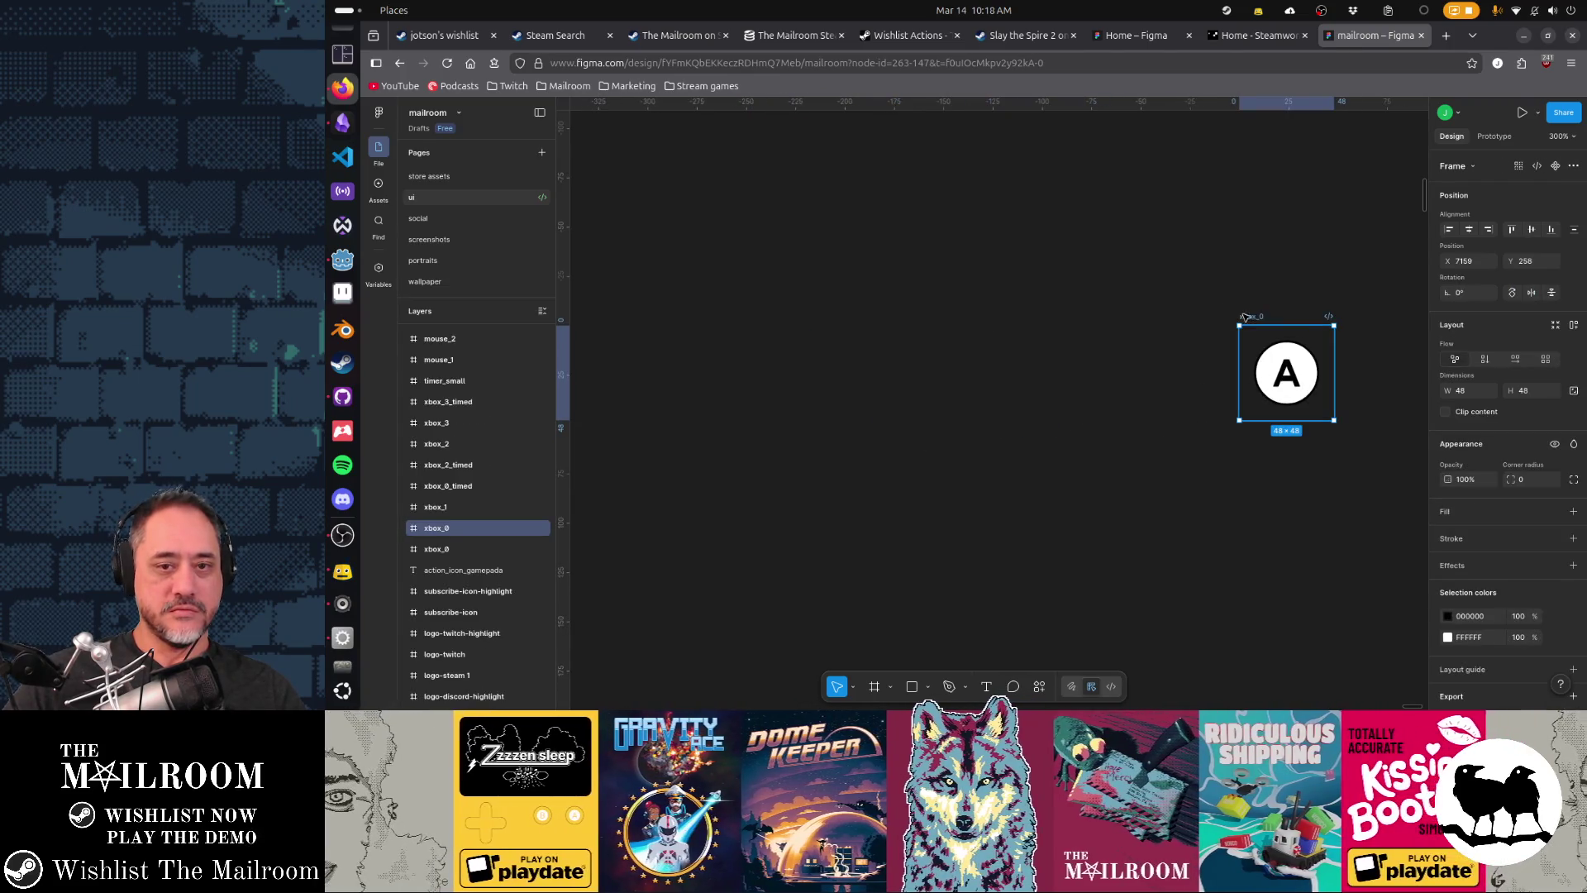
# - Rename the copied frame to 'diamond' and reposition it on the canvas
pyautogui.doubleClick(1252, 317)
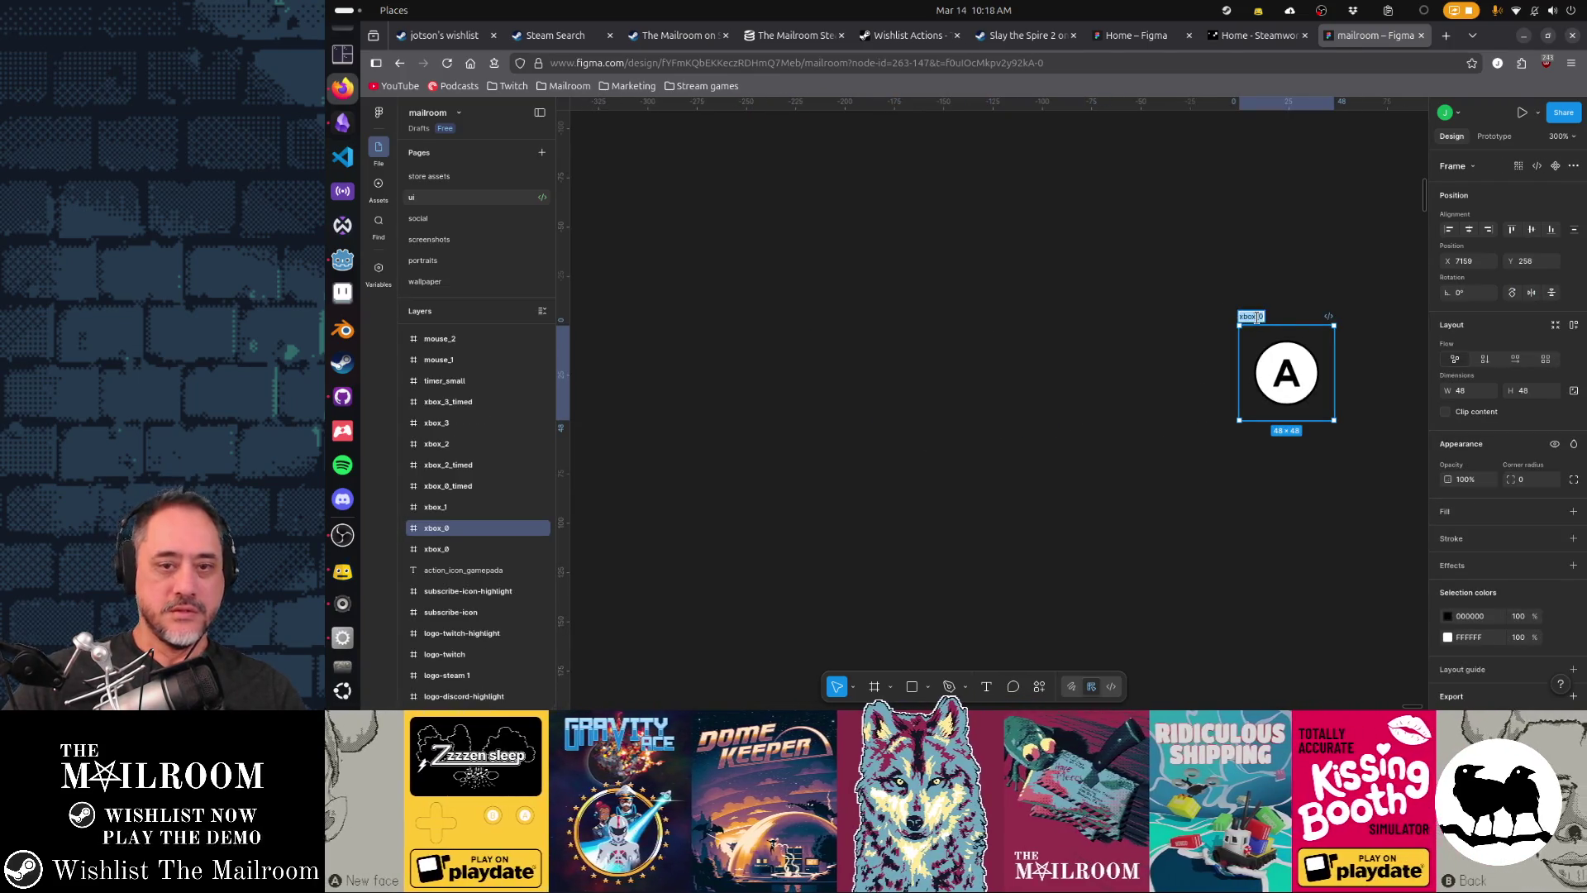
pyautogui.write('diamond')
pyautogui.press('Return')
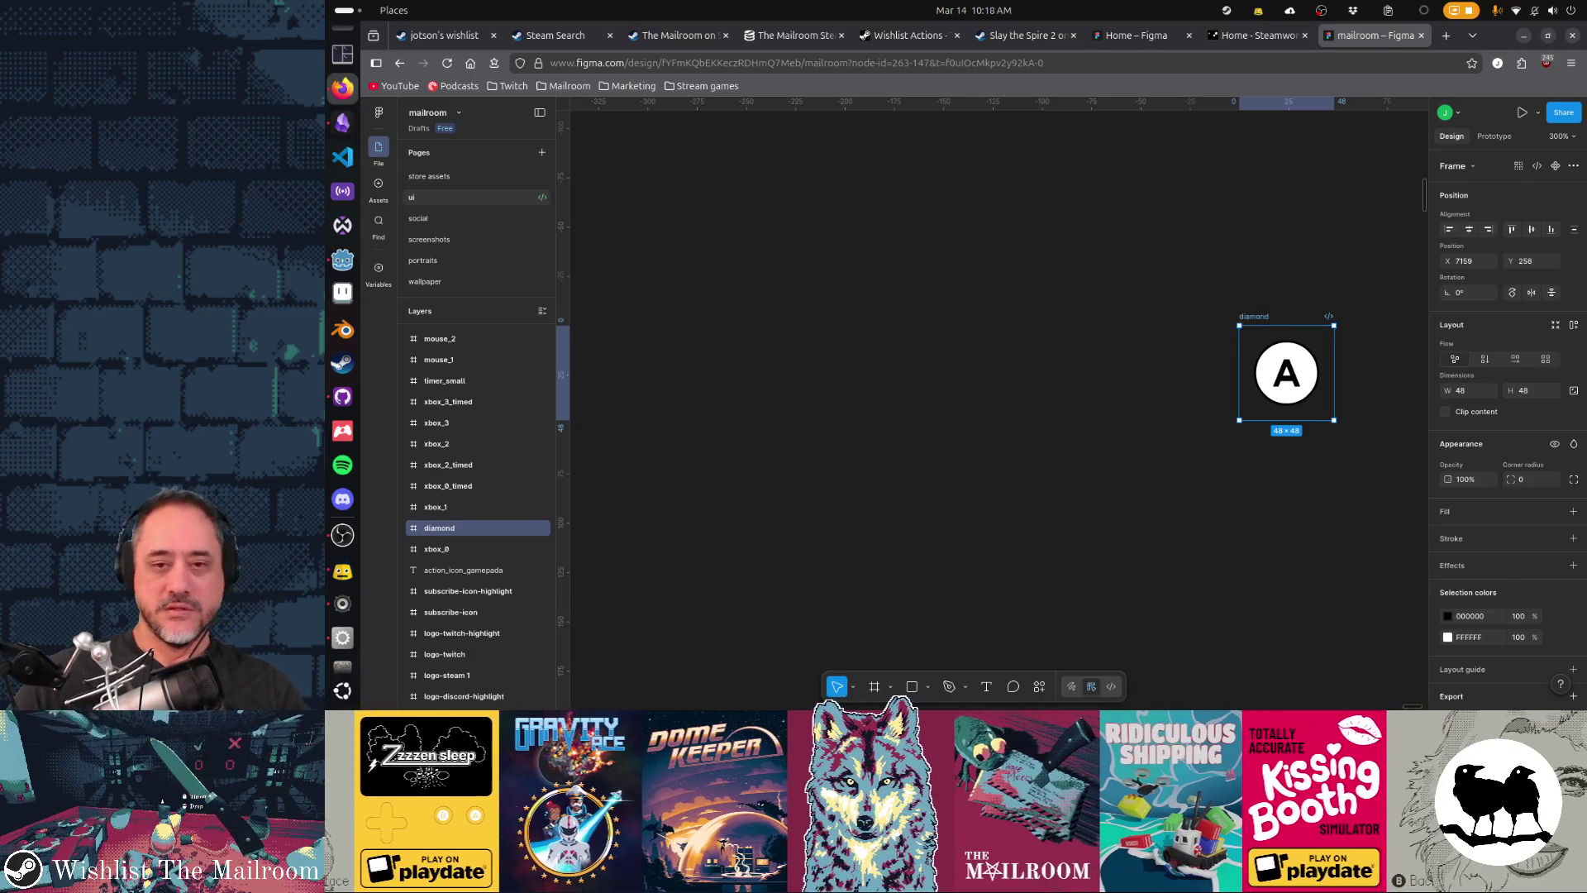
pyautogui.moveTo(1281, 372); pyautogui.dragTo(1002, 366)
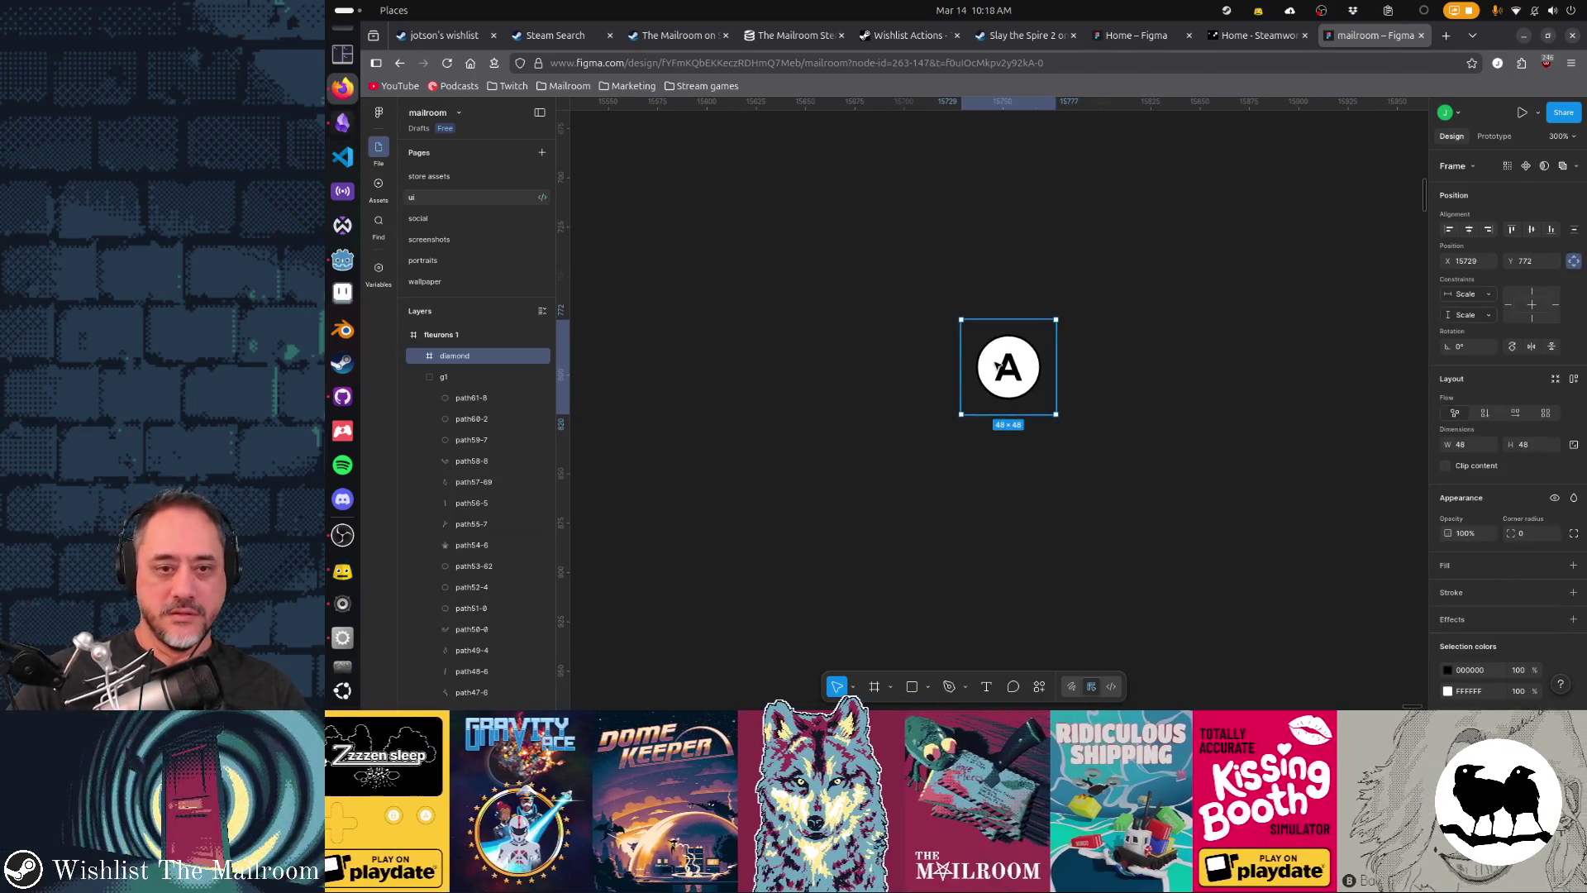
# - Move the diamond frame to the top level and delete its Group 4 A icon
pyautogui.click(473, 376)
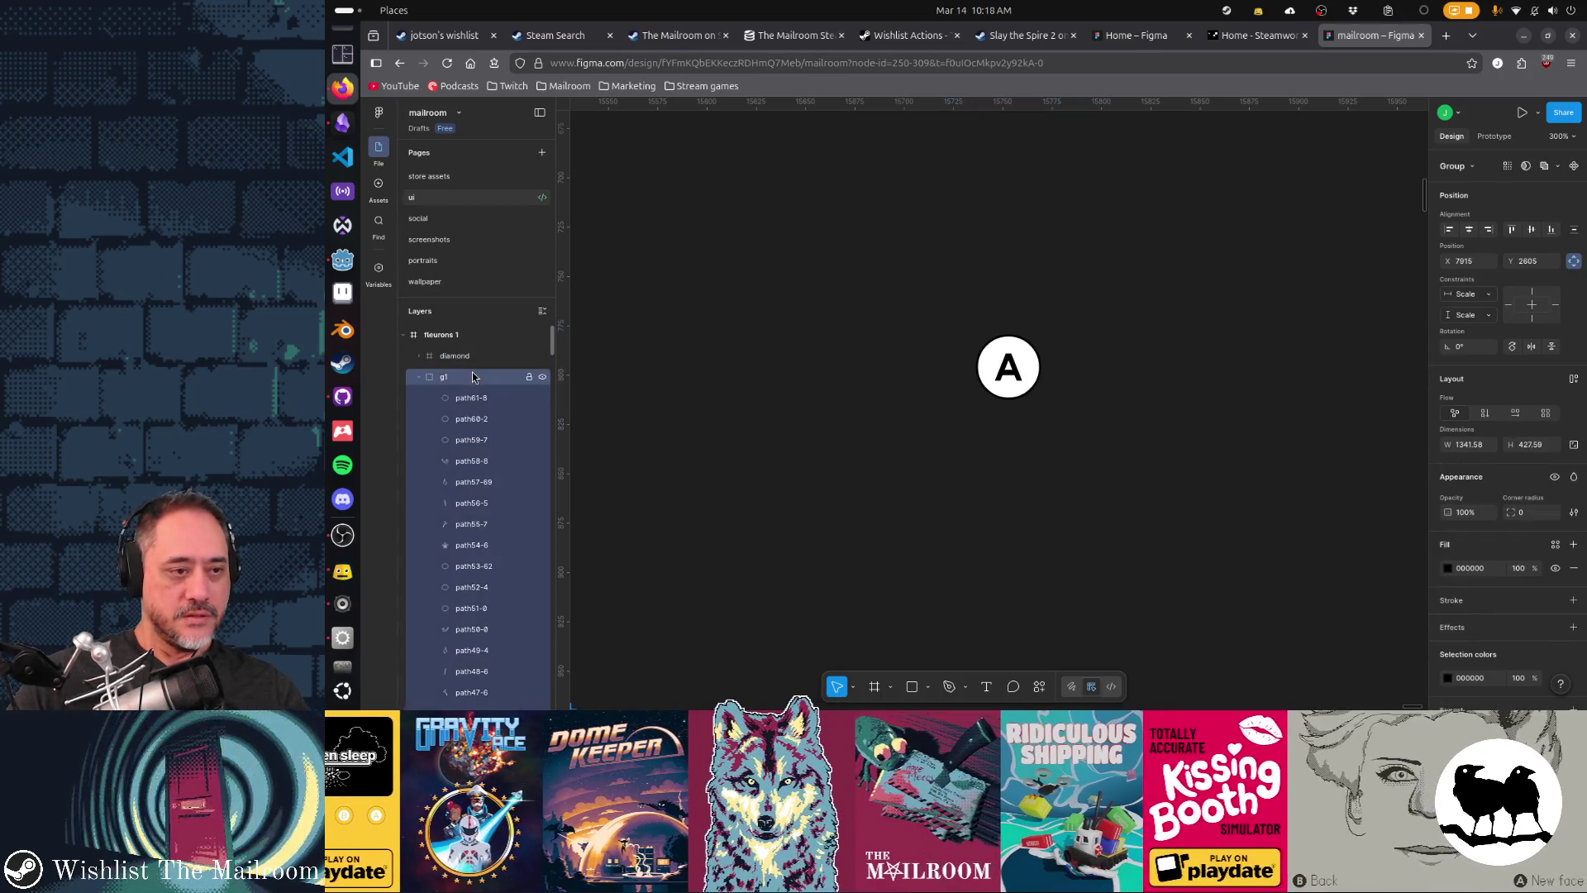
pyautogui.click(487, 359)
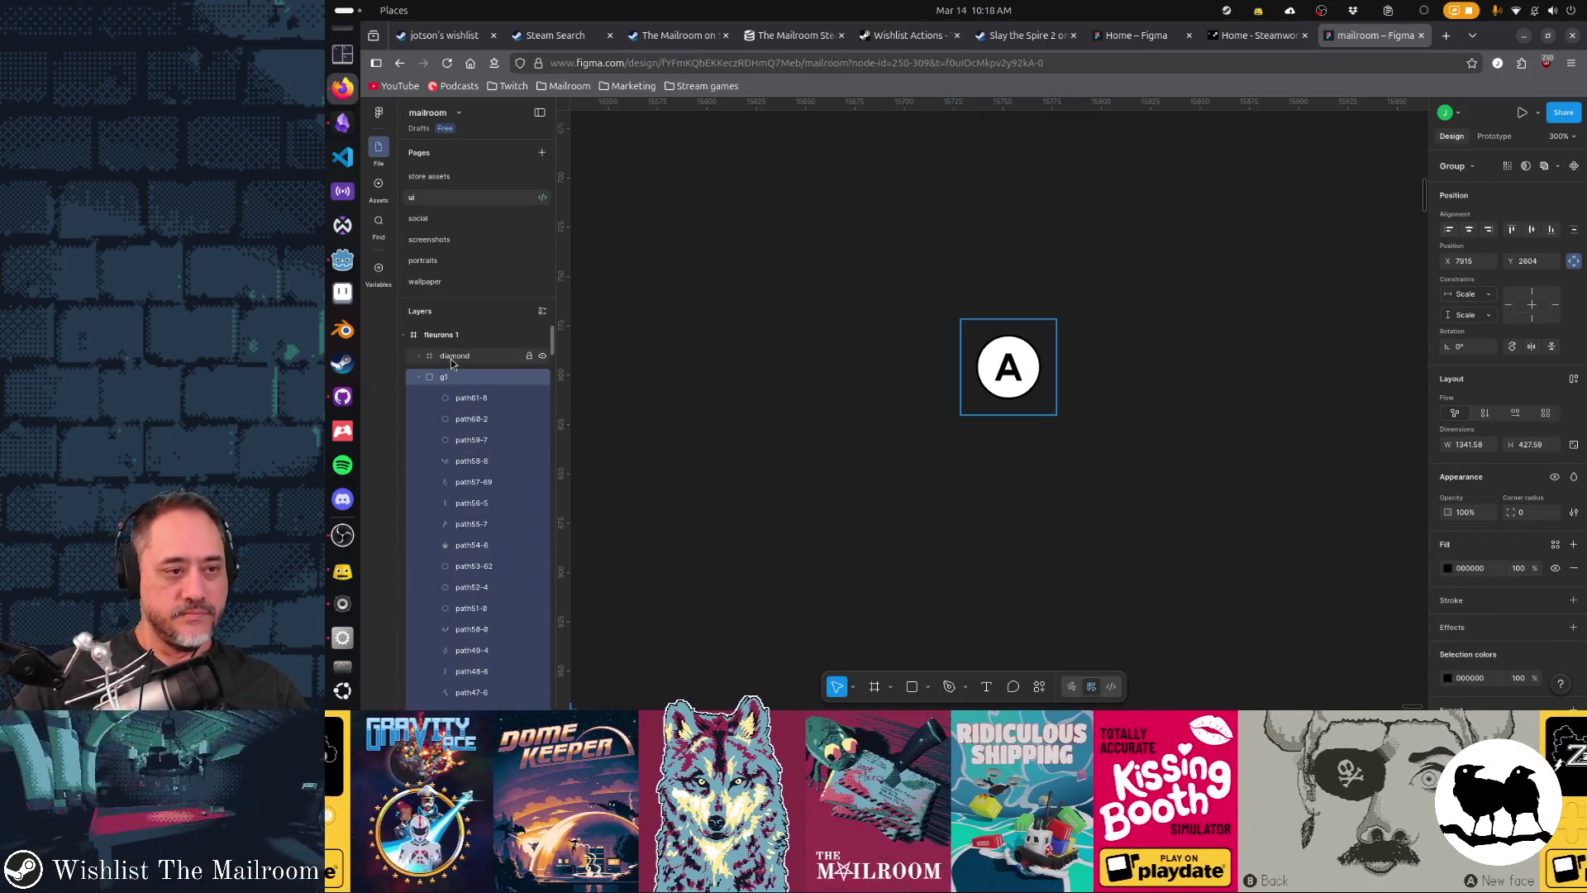
pyautogui.moveTo(487, 364); pyautogui.dragTo(453, 321)
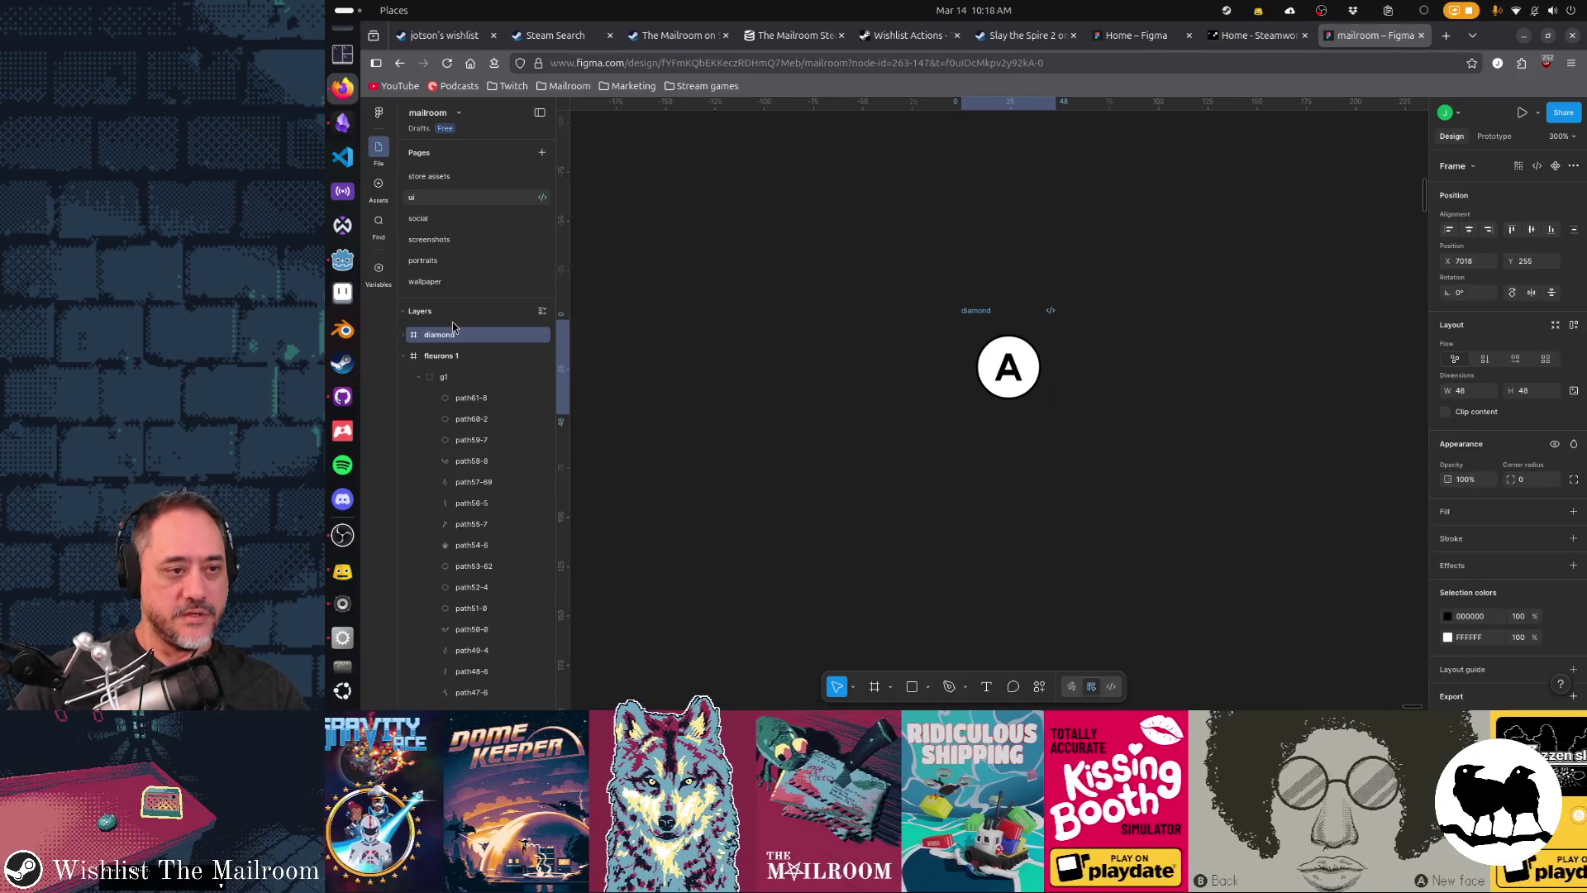
pyautogui.click(403, 336)
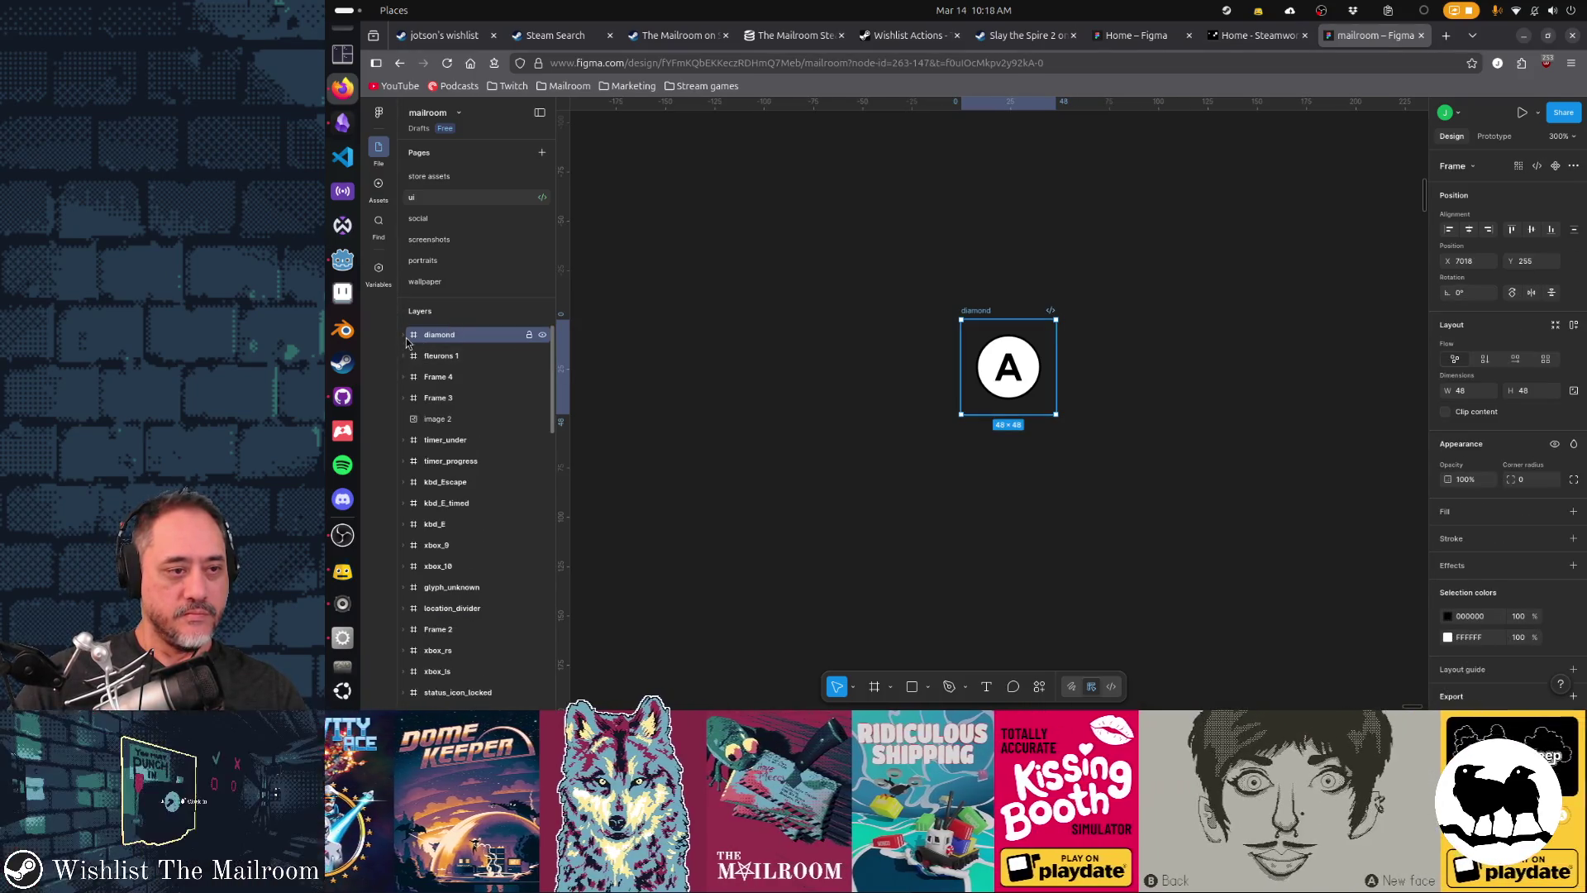
pyautogui.click(436, 355)
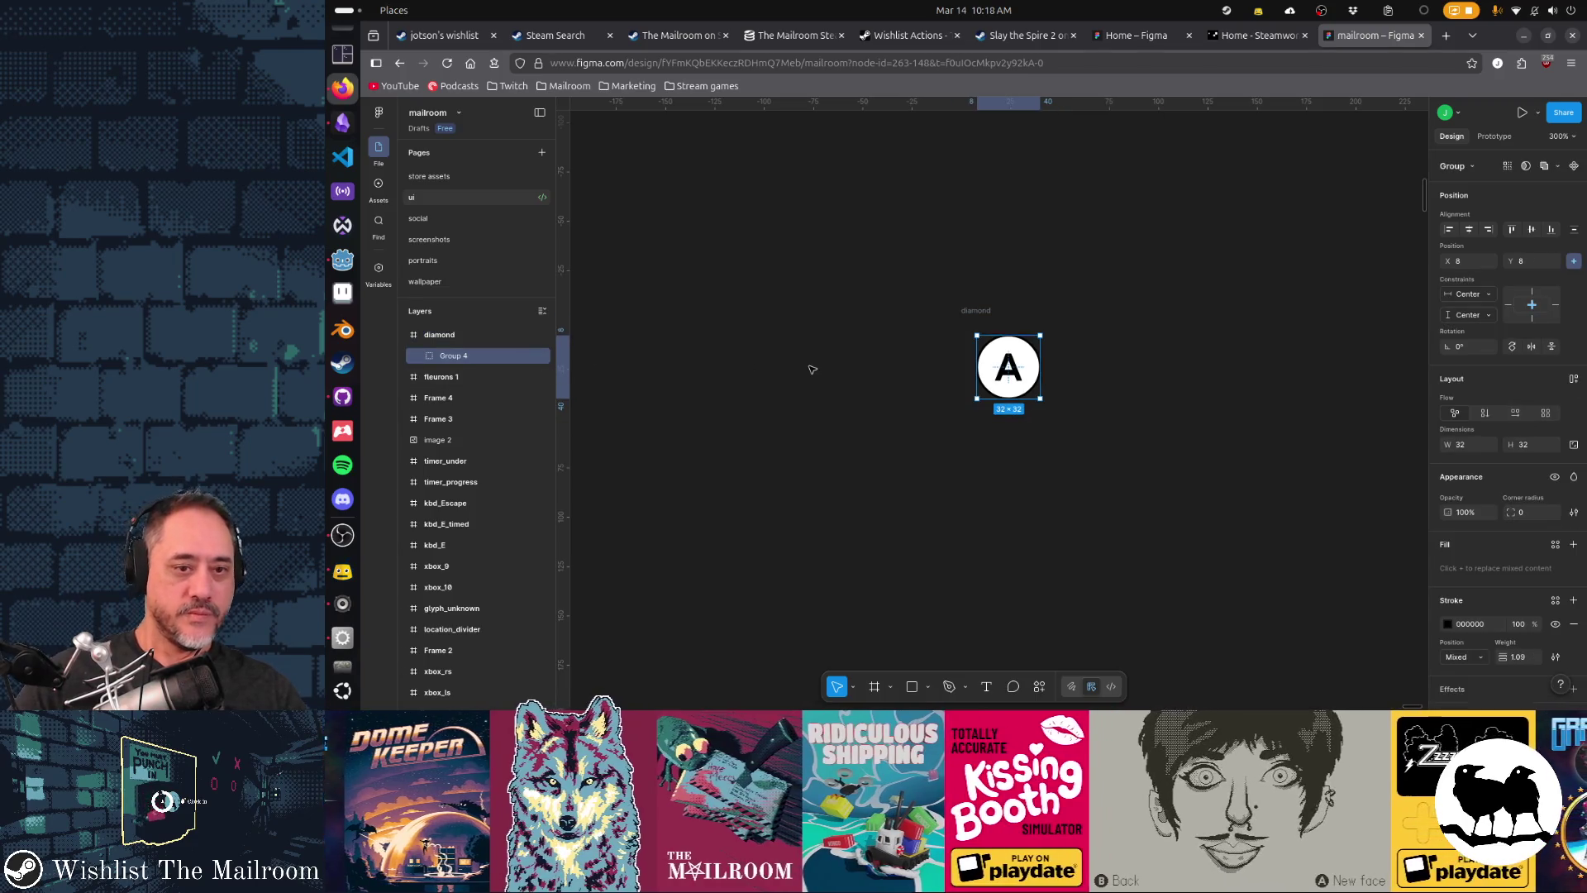
pyautogui.press('Delete')
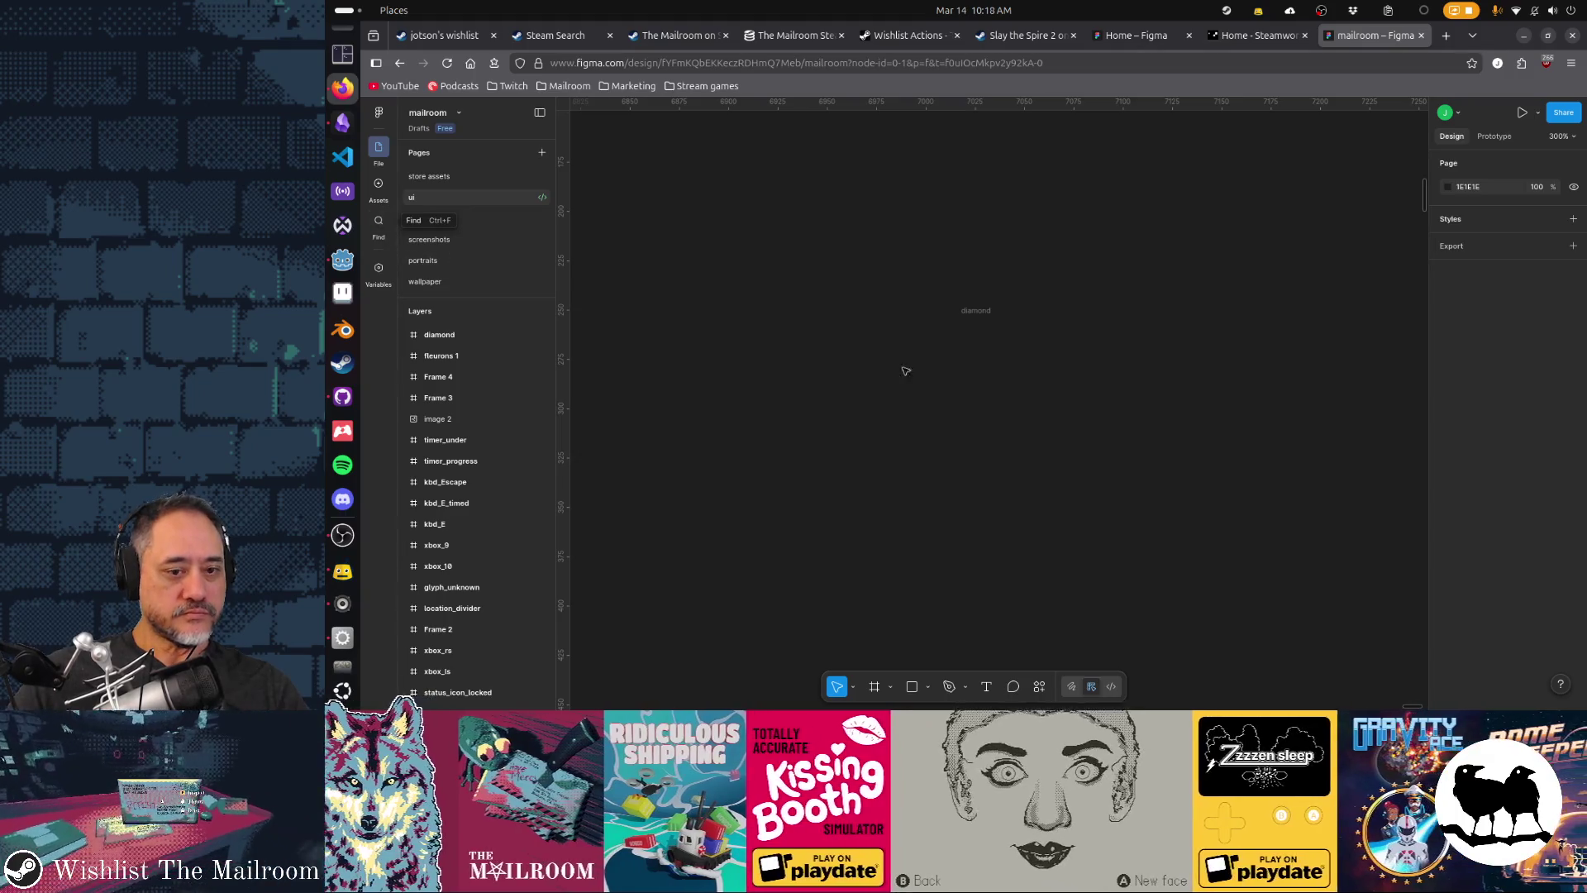
pyautogui.scroll(5, 998, 371)
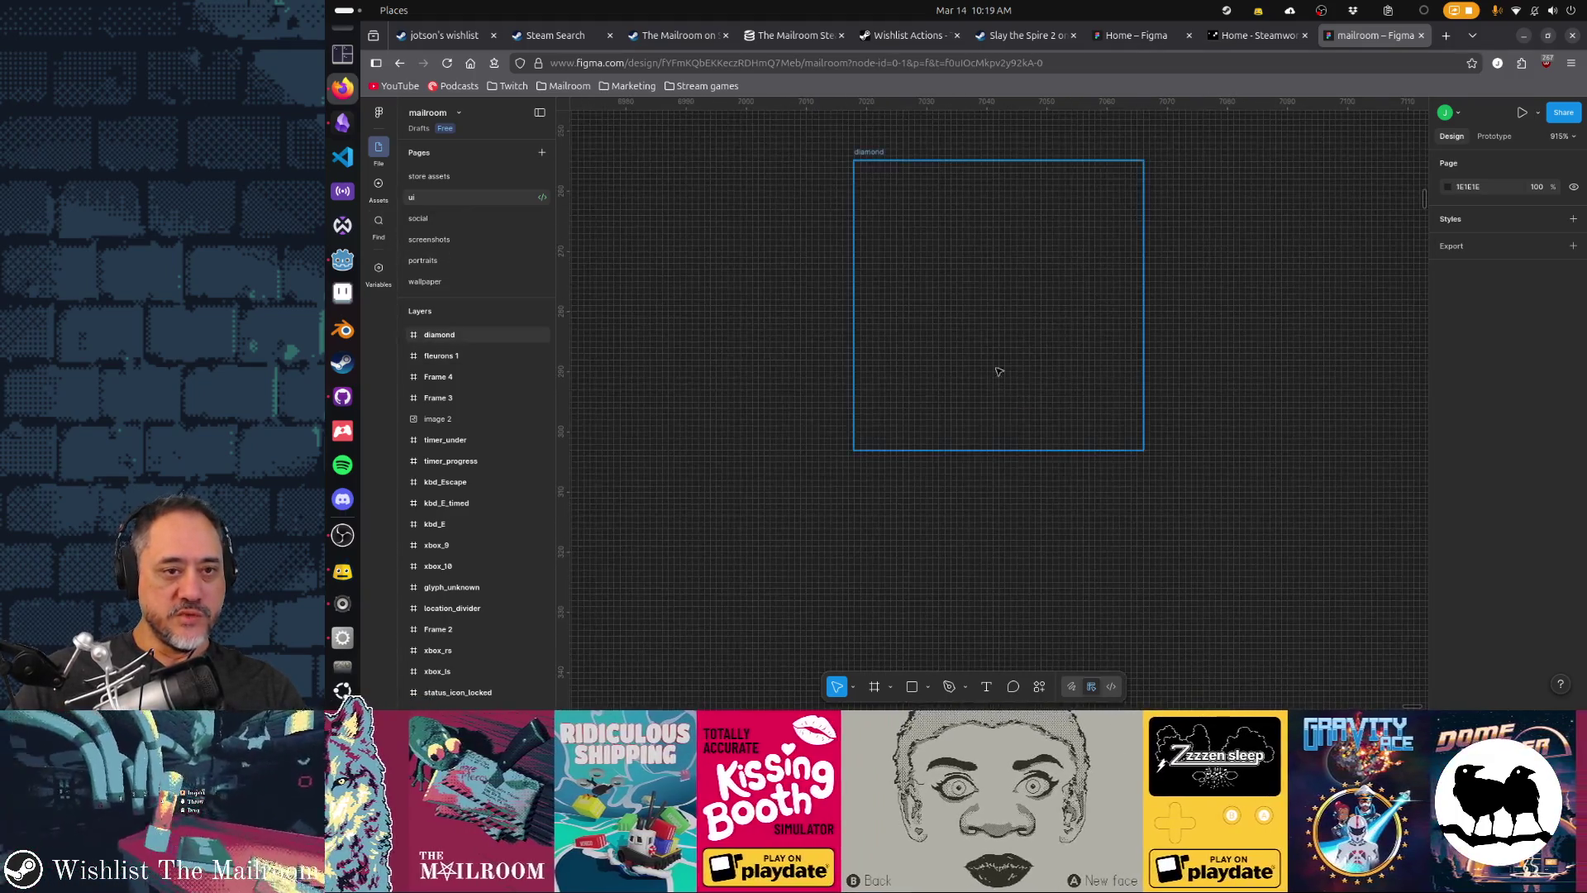
pyautogui.scroll(-2, 1021, 451)
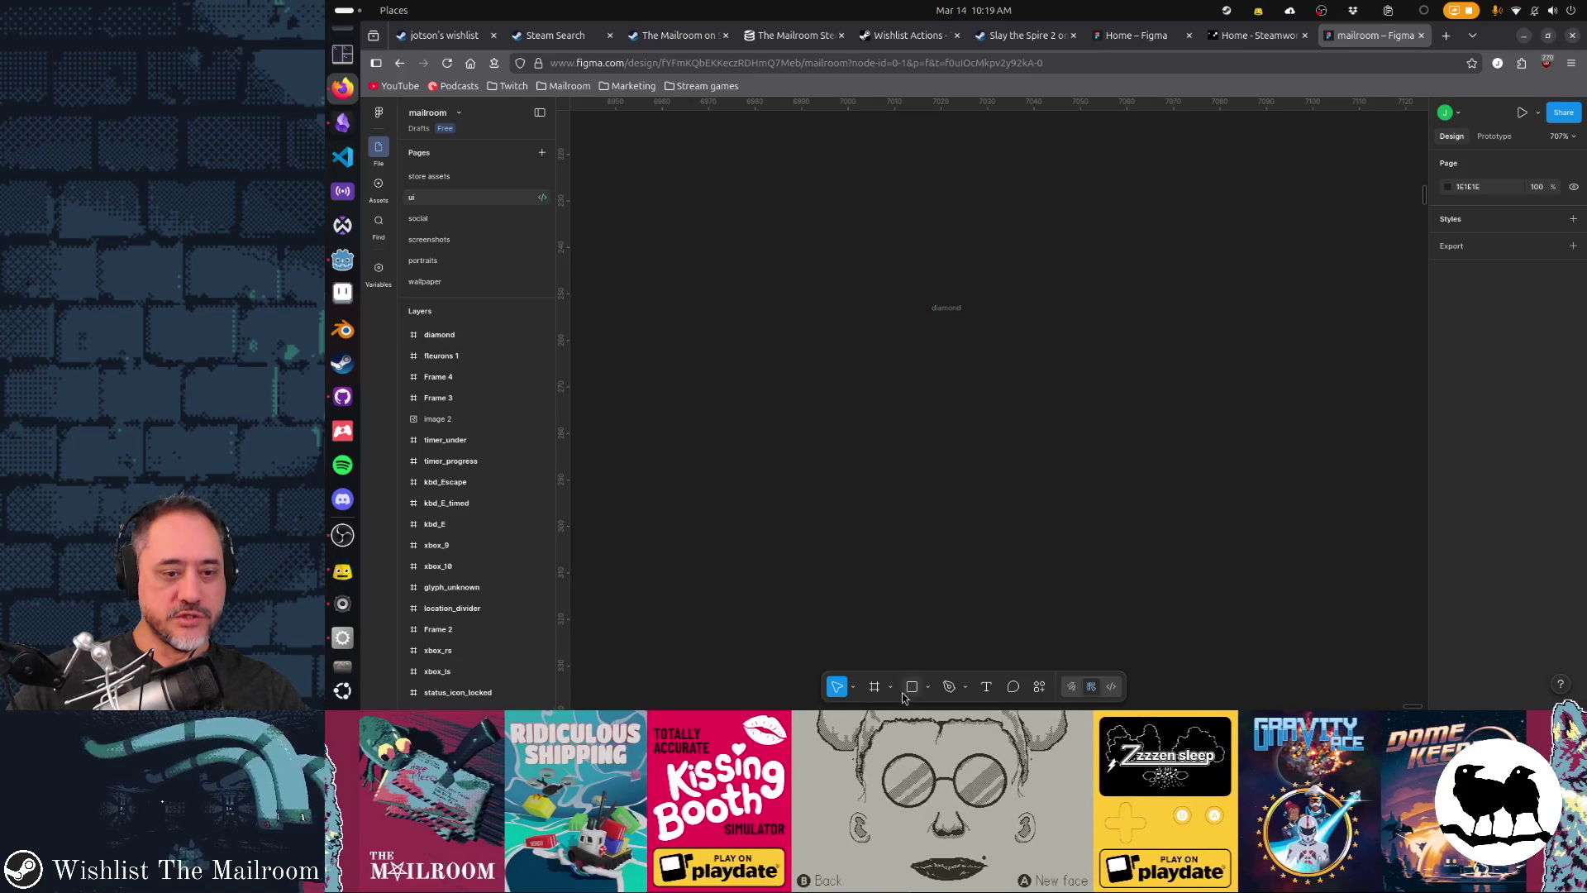
# - Pen-draw the diamond's four-point left-half outline, then duplicate it and flip horizontally
pyautogui.click(949, 687)
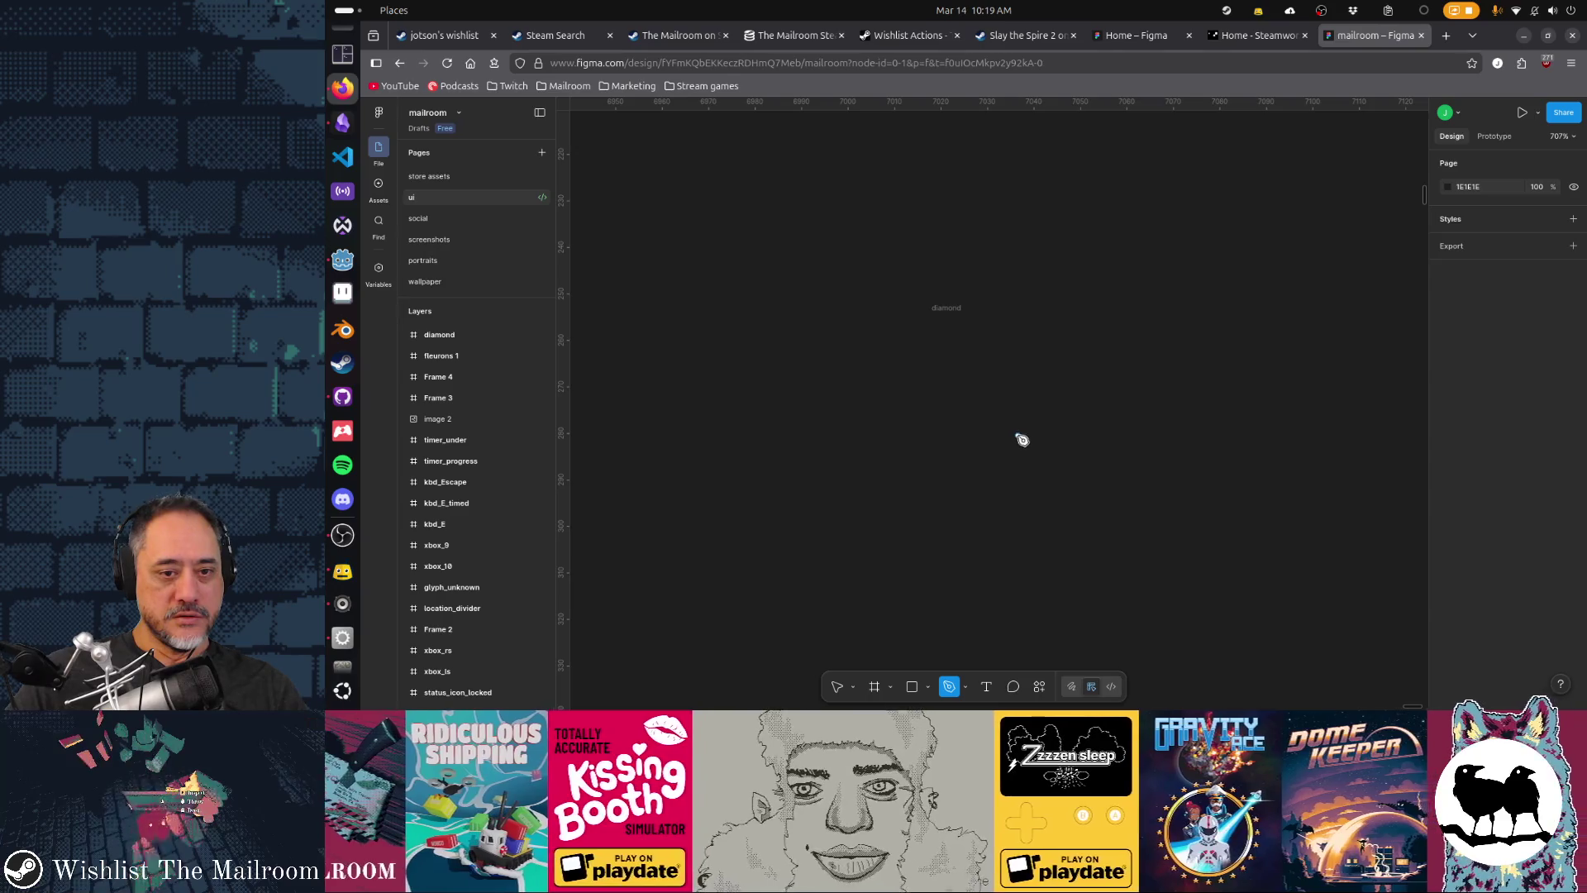
pyautogui.click(1015, 432)
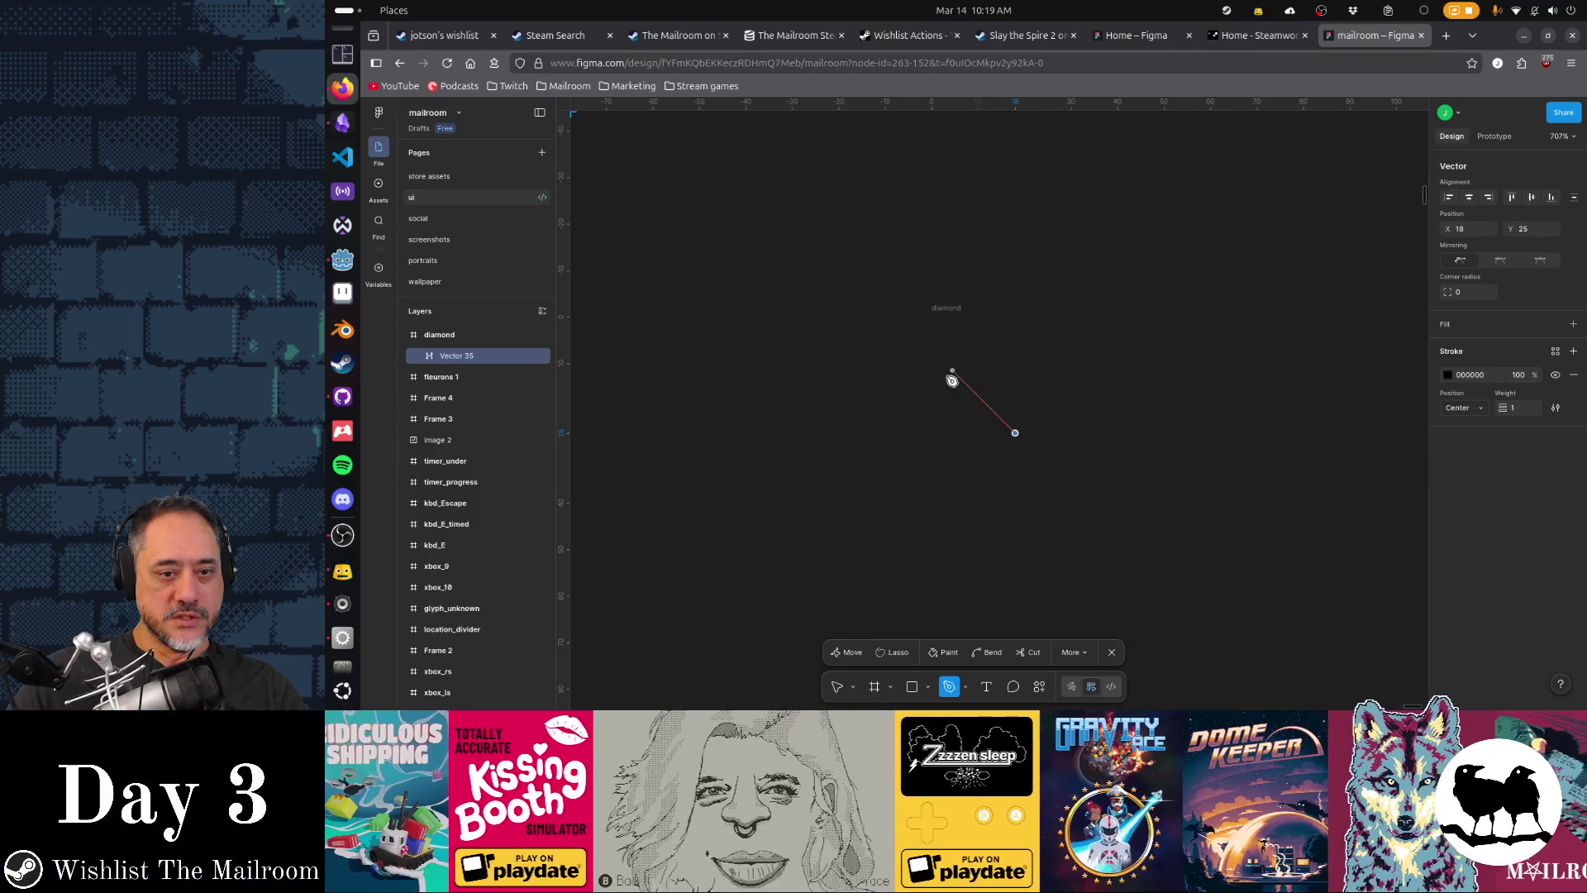
pyautogui.click(952, 370)
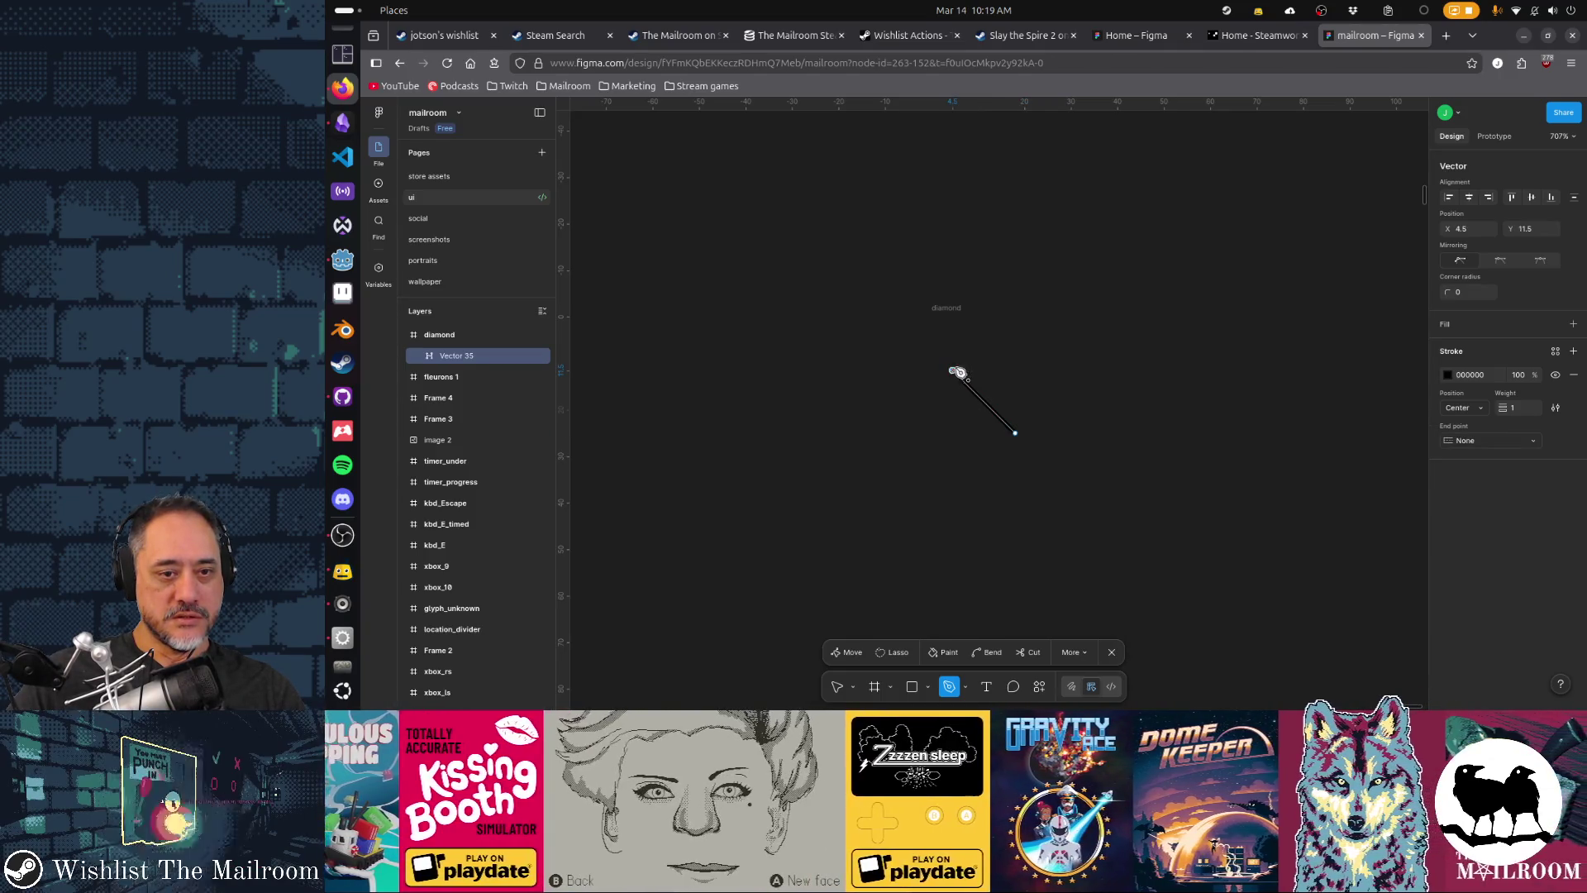
pyautogui.click(977, 344)
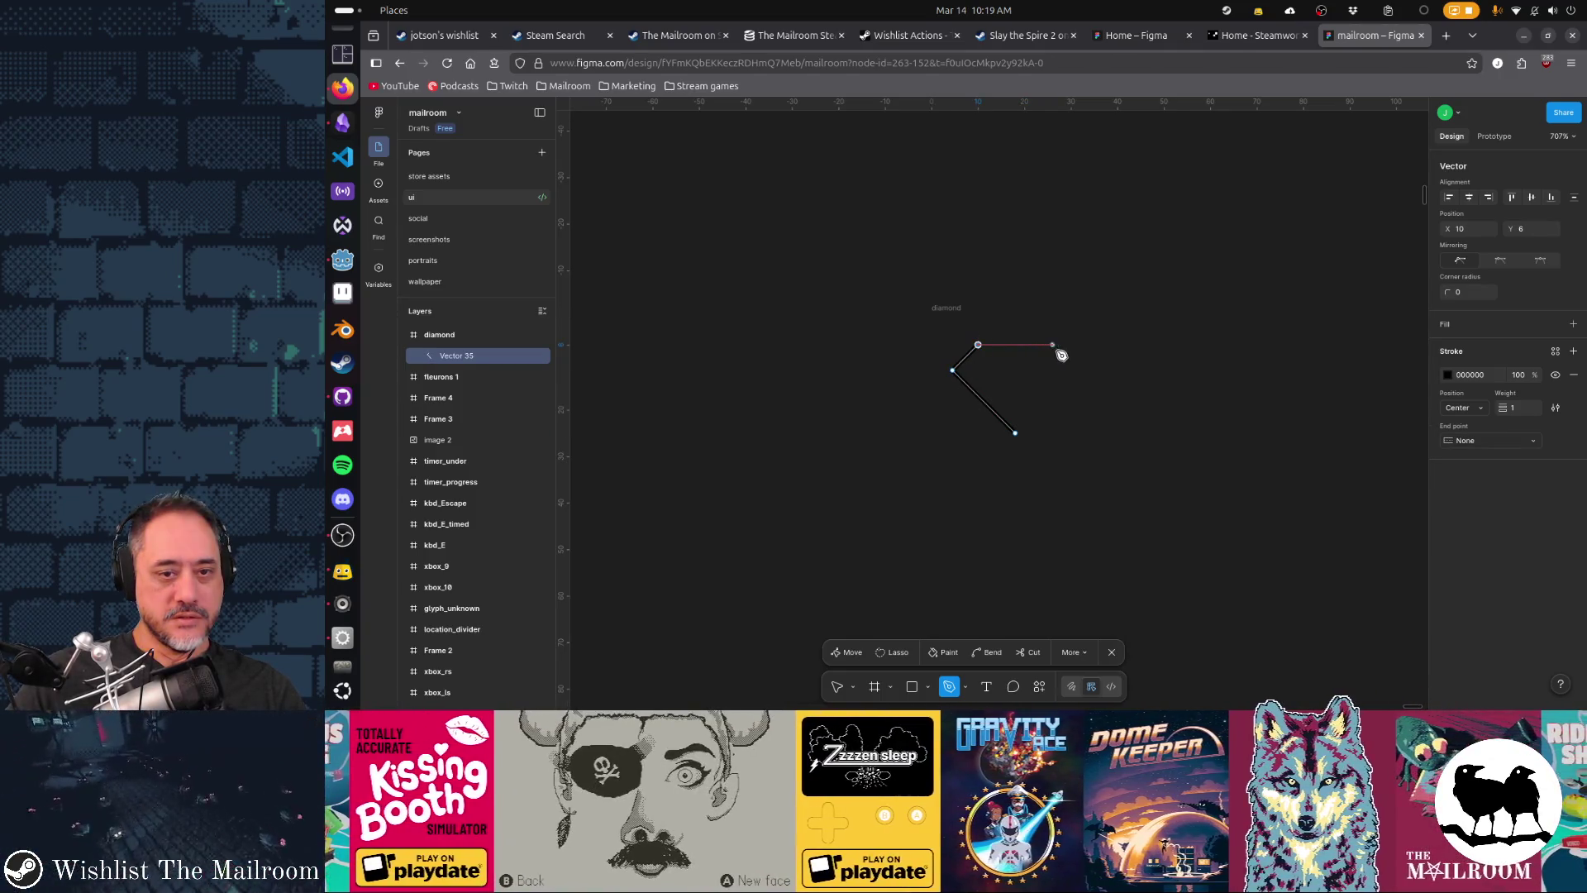
pyautogui.click(1017, 346)
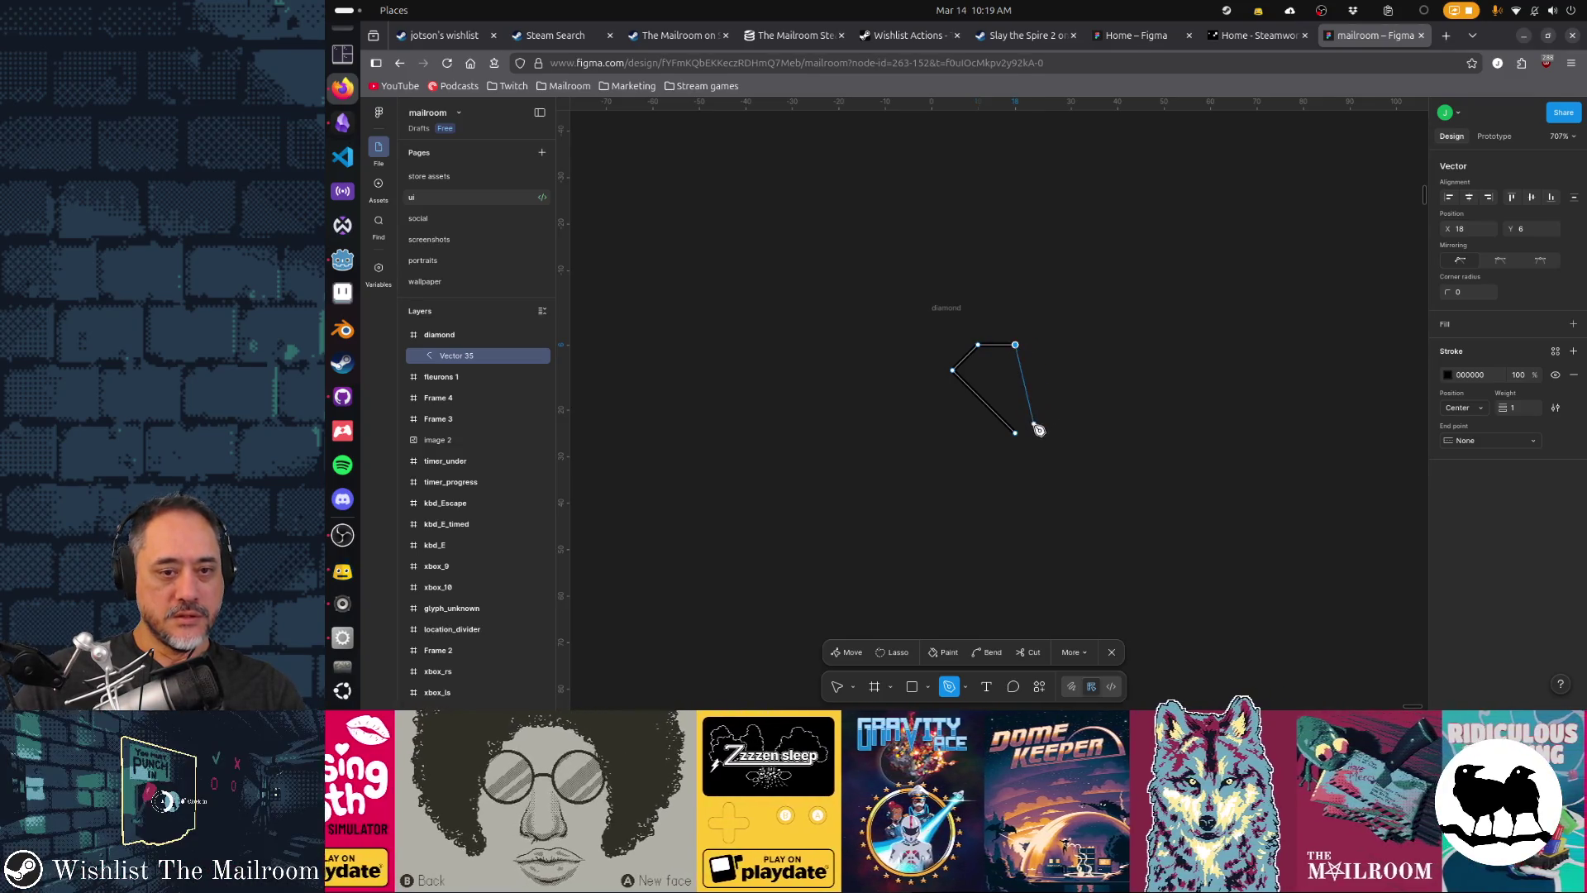
pyautogui.press('Escape')
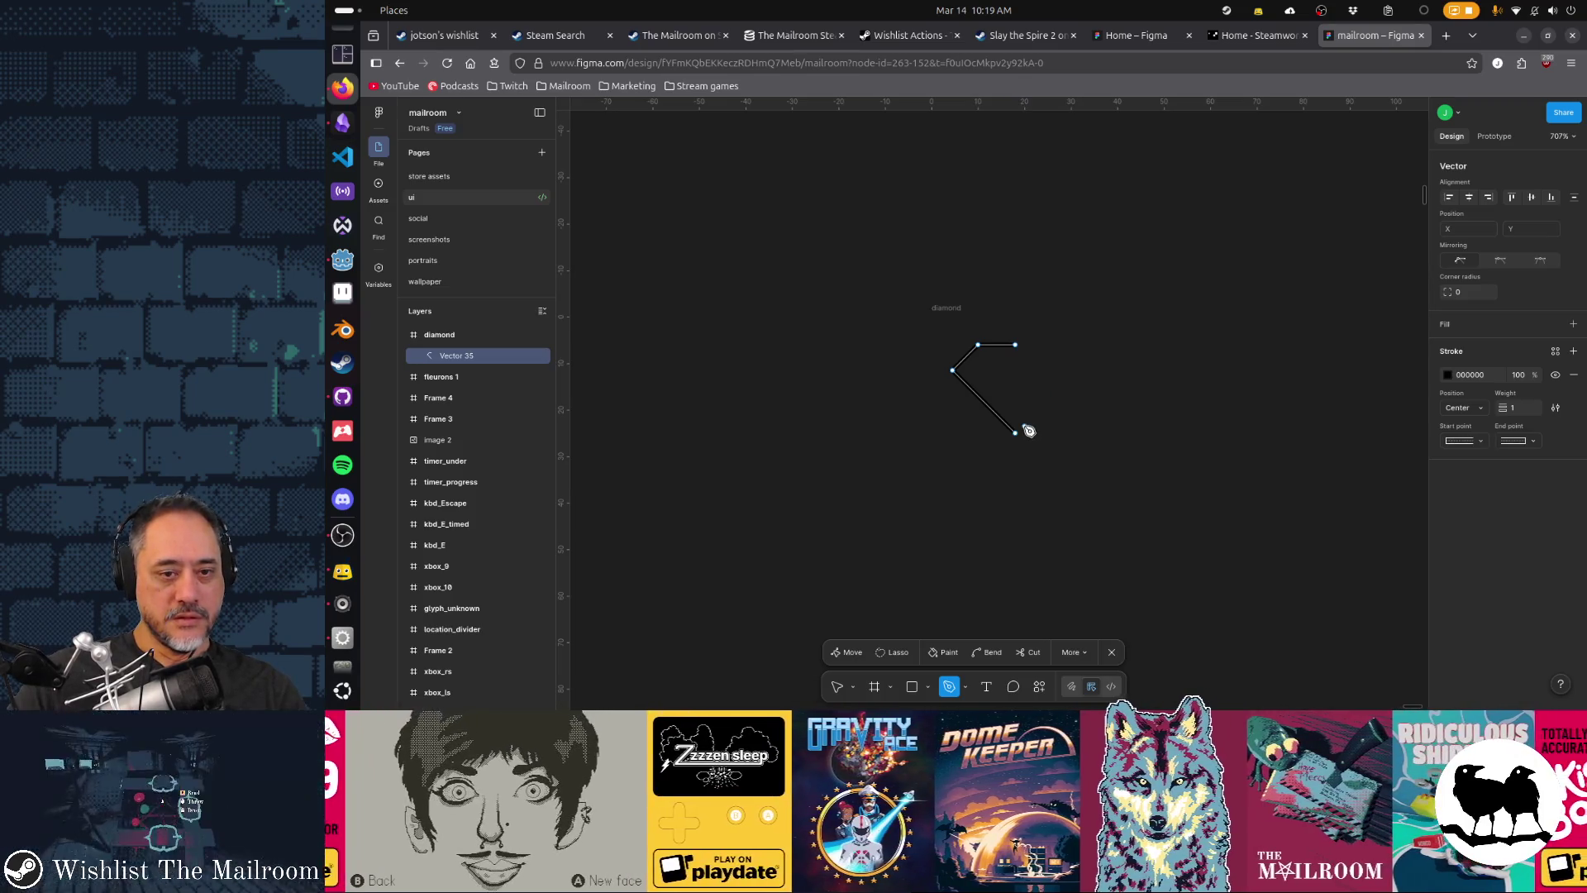
pyautogui.click(837, 688)
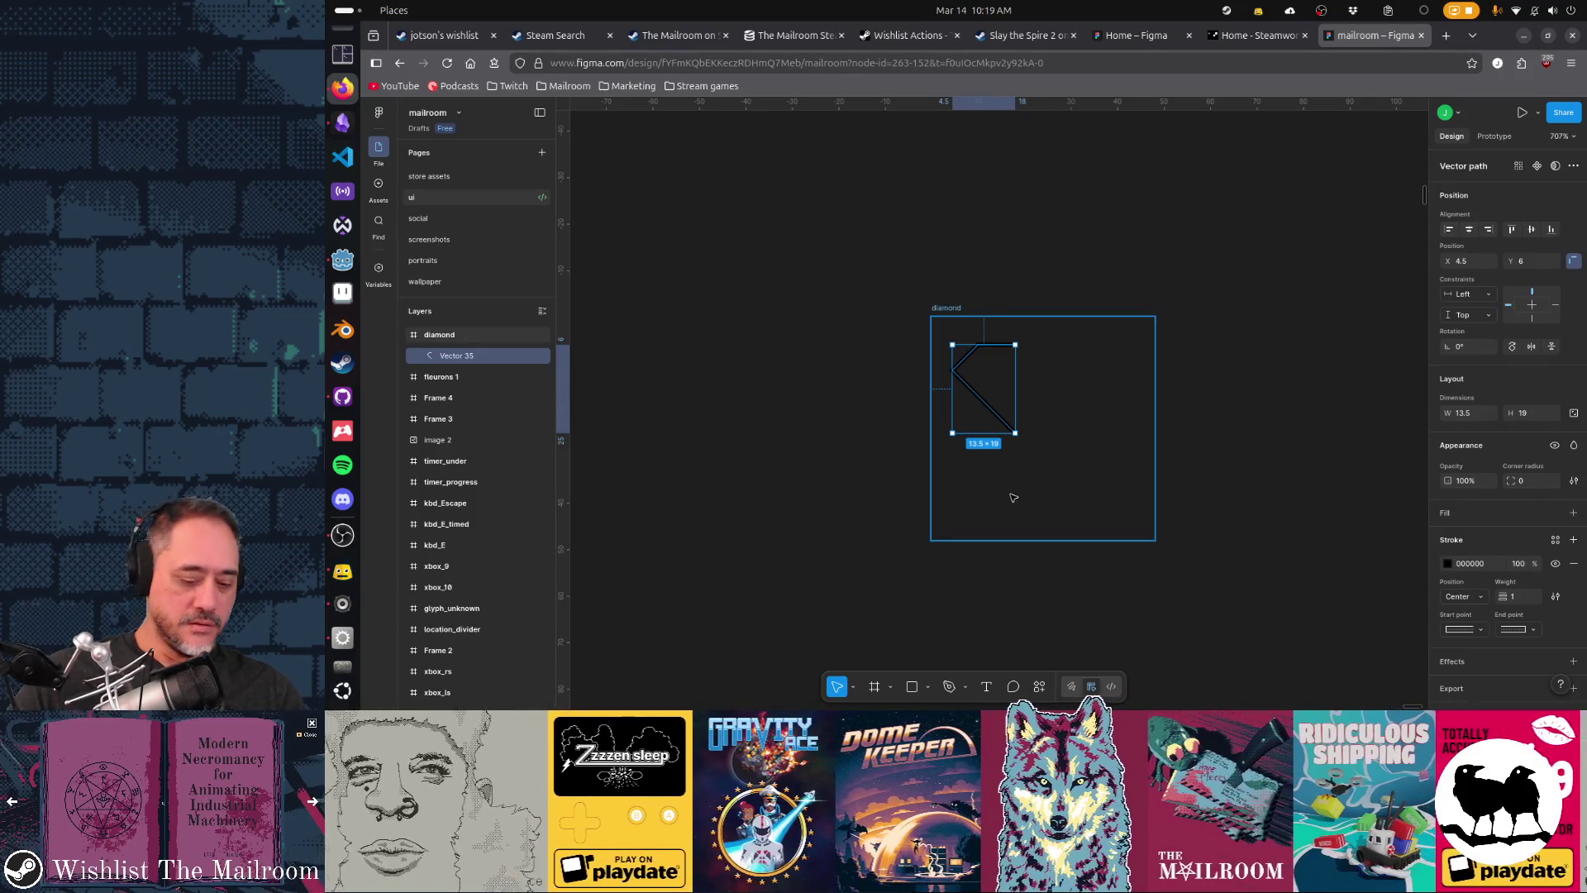
pyautogui.hotkey('ctrl', 'd')
pyautogui.hotkey('shift', 'h')
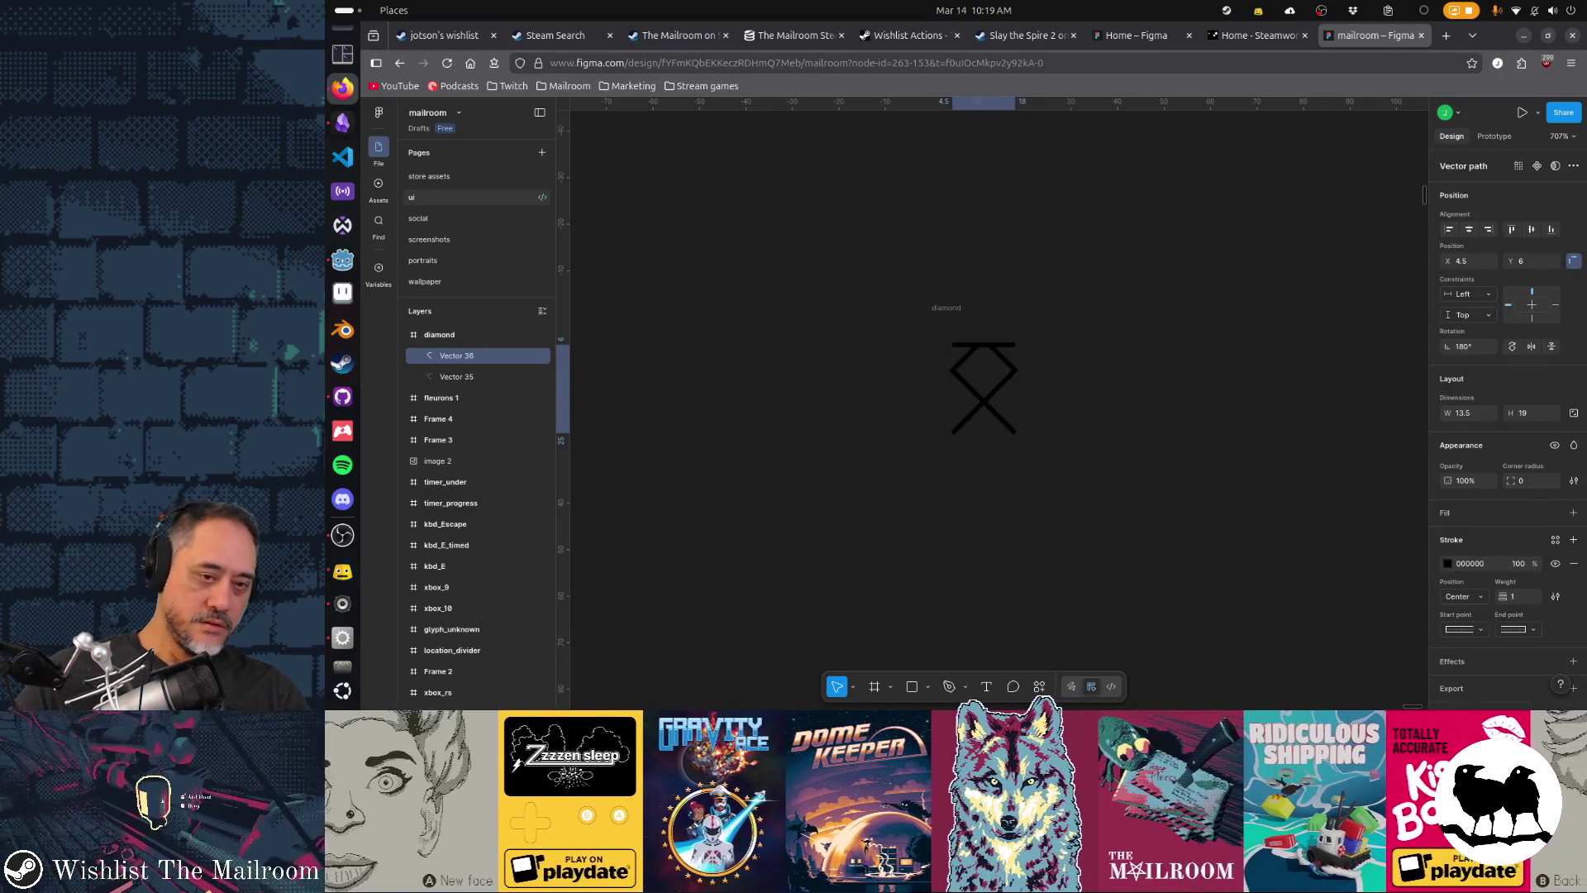
# - Slide the mirrored copy right so both halves meet as a full diamond outline
pyautogui.moveTo(1002, 389); pyautogui.dragTo(1070, 388)
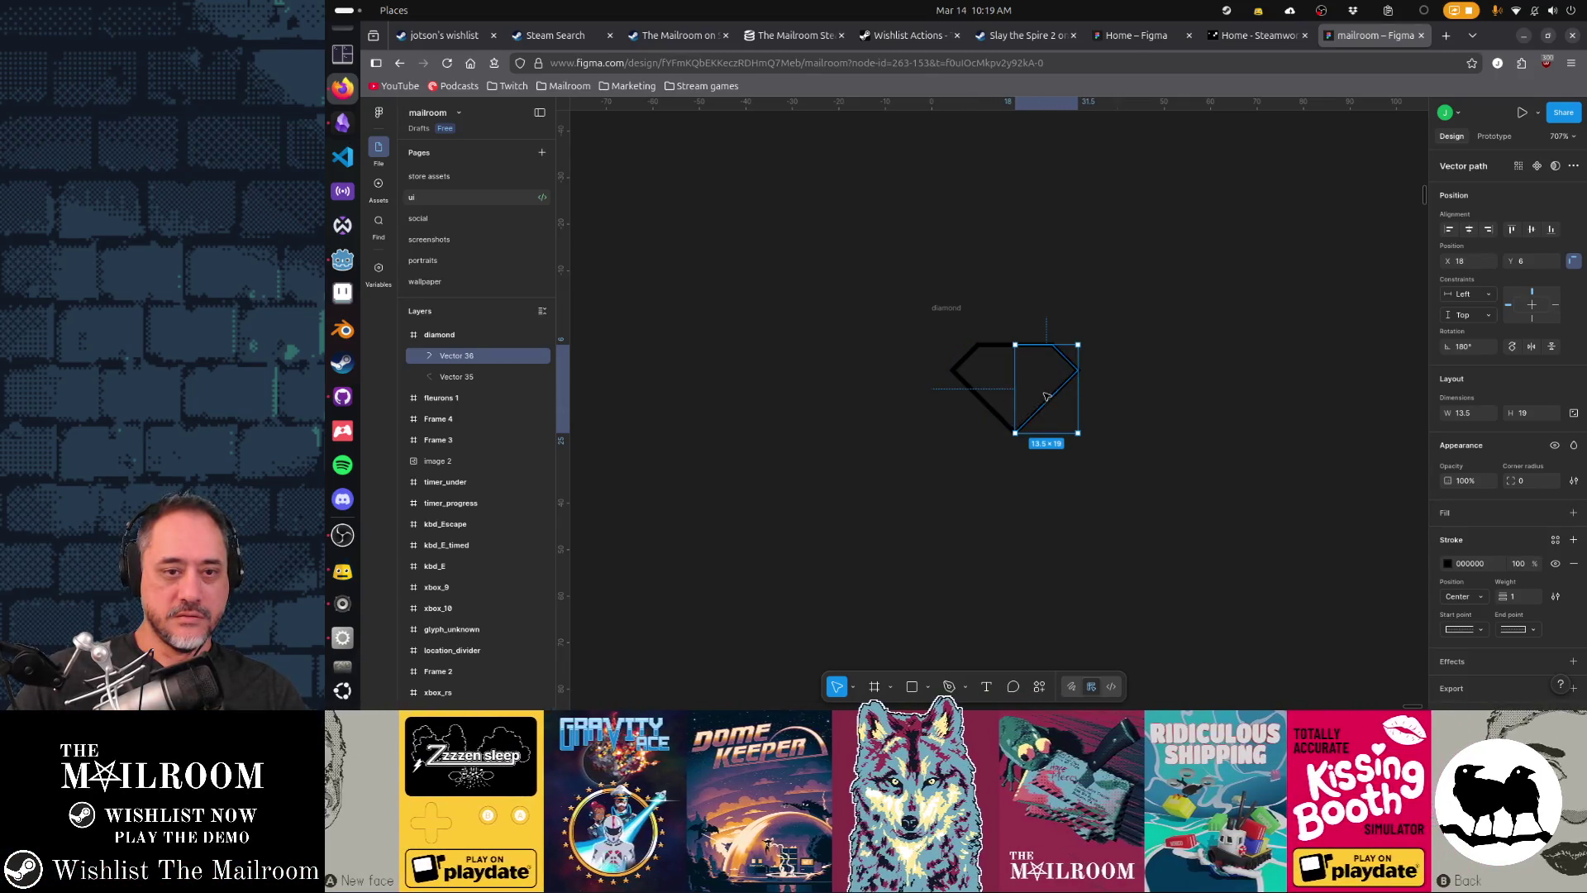
pyautogui.keyDown('shift'); pyautogui.click(989, 407); pyautogui.keyUp('shift')
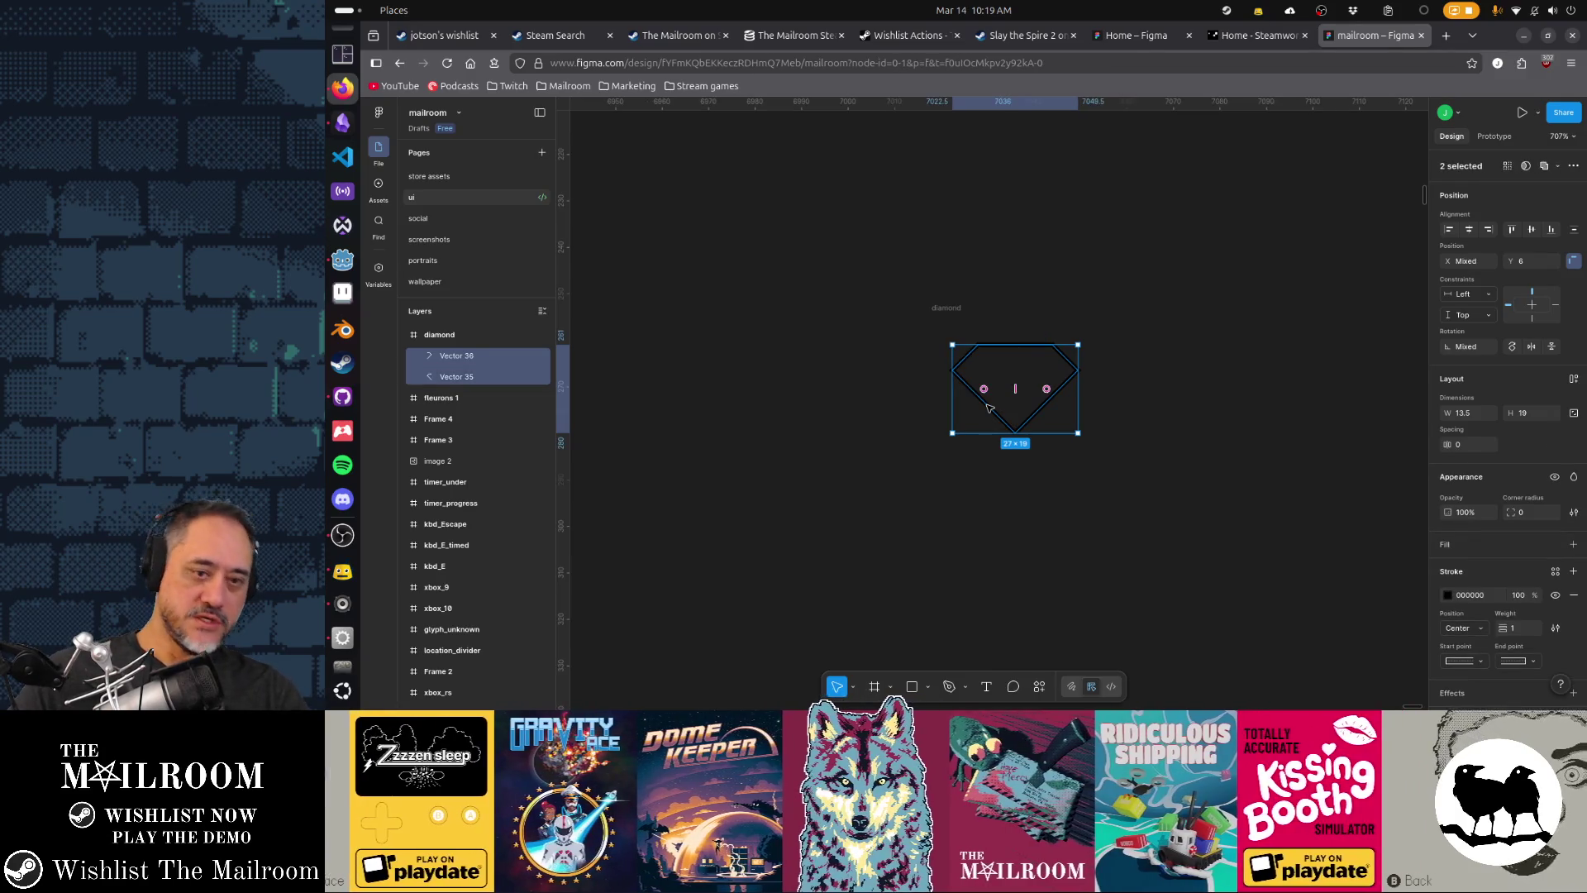
pyautogui.click(1060, 499)
pyautogui.scroll(5, 1034, 461)
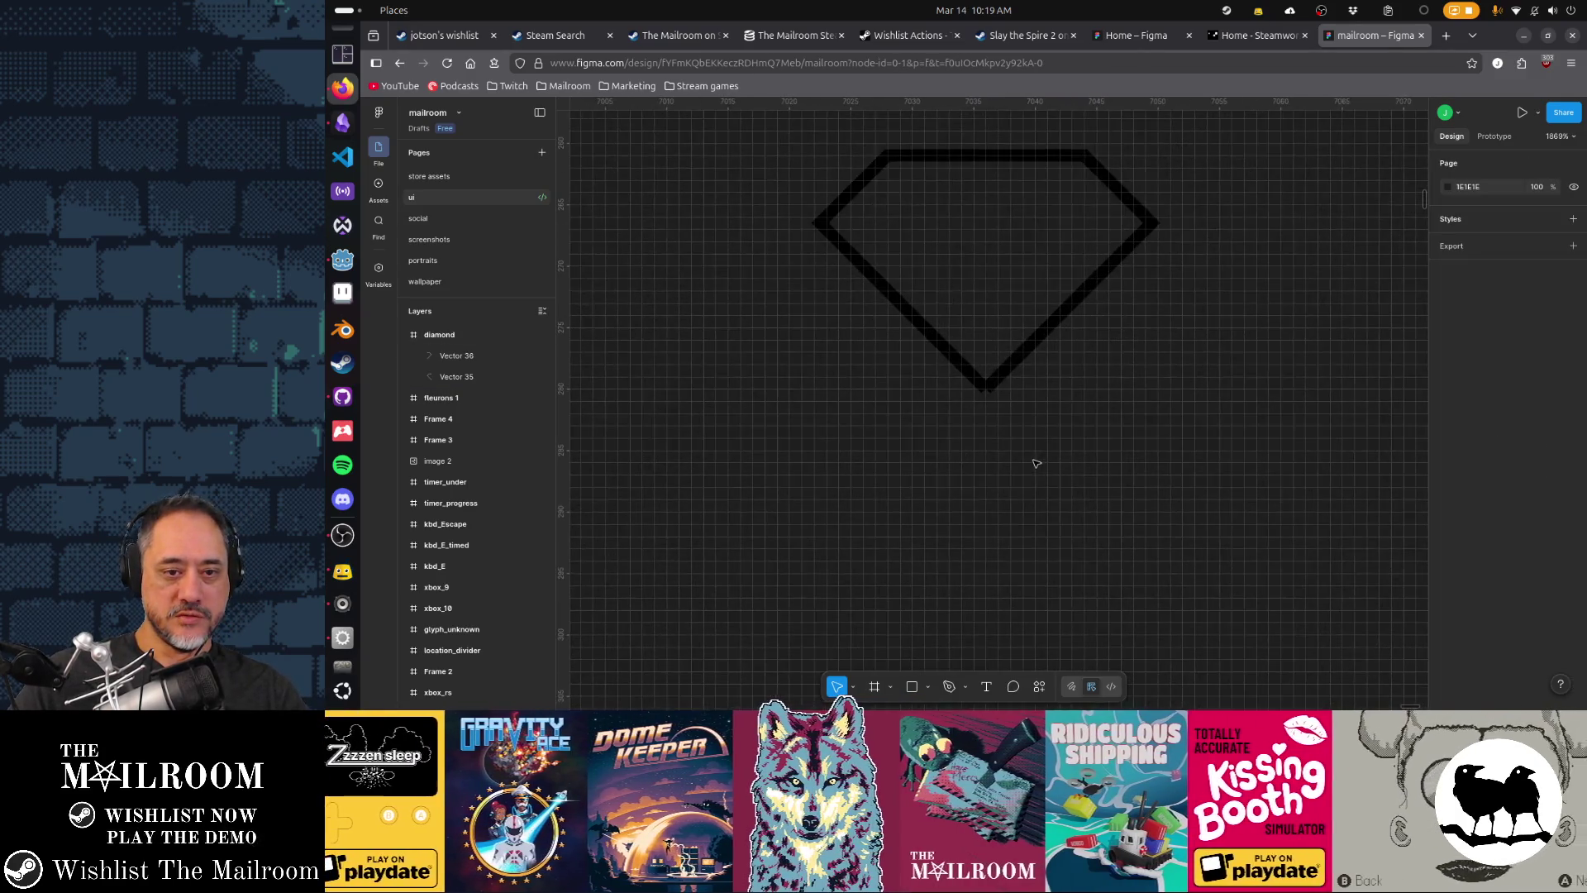
pyautogui.moveTo(991, 387); pyautogui.dragTo(1017, 426)
pyautogui.press('Return')
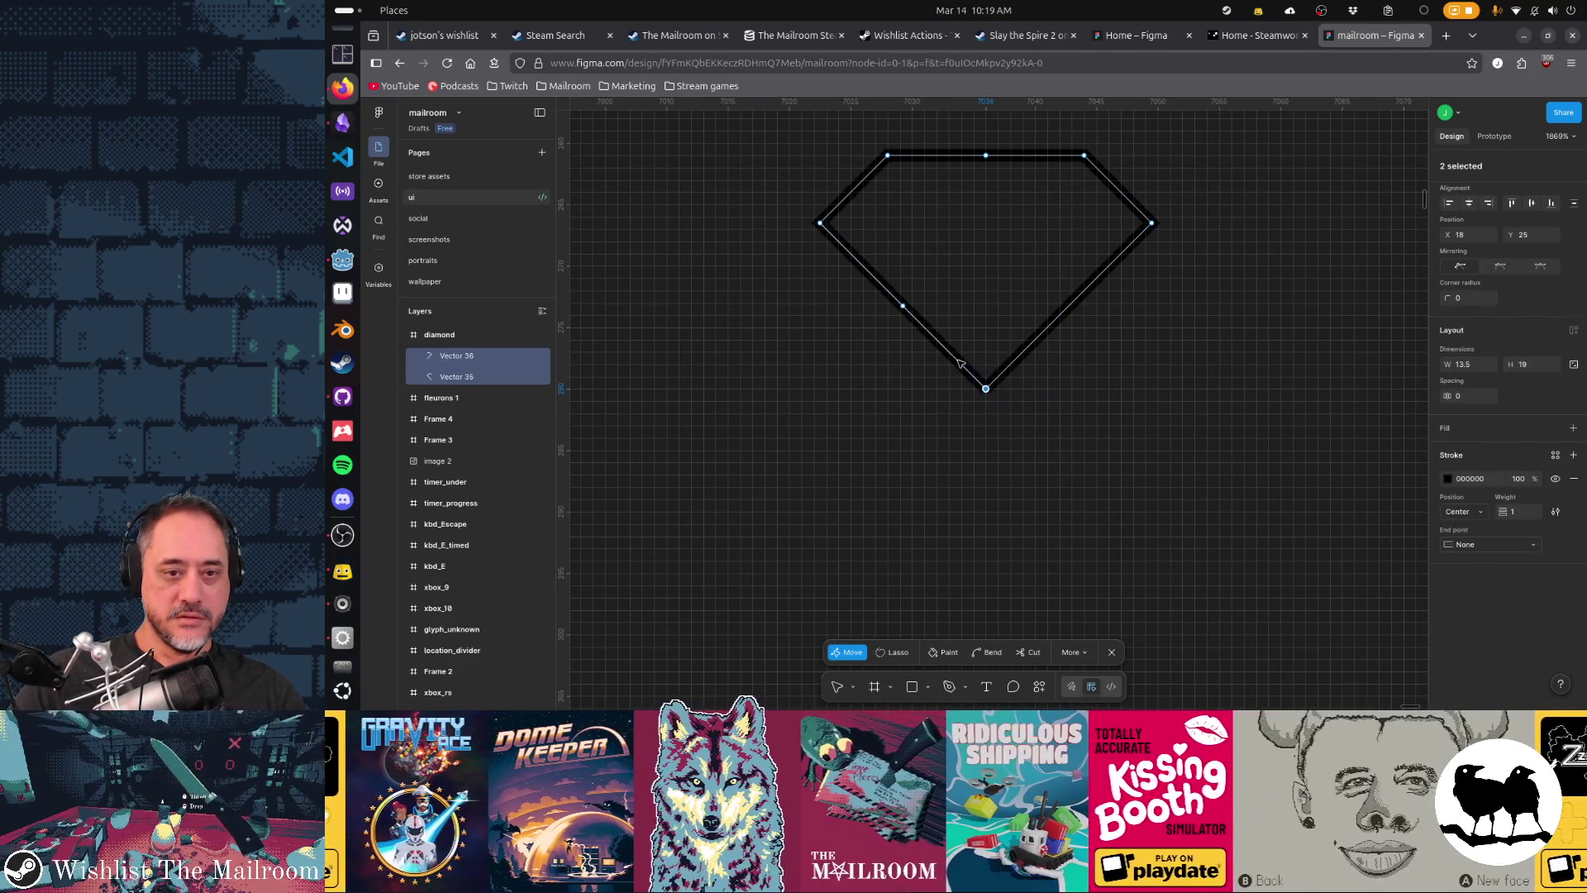
pyautogui.click(985, 155)
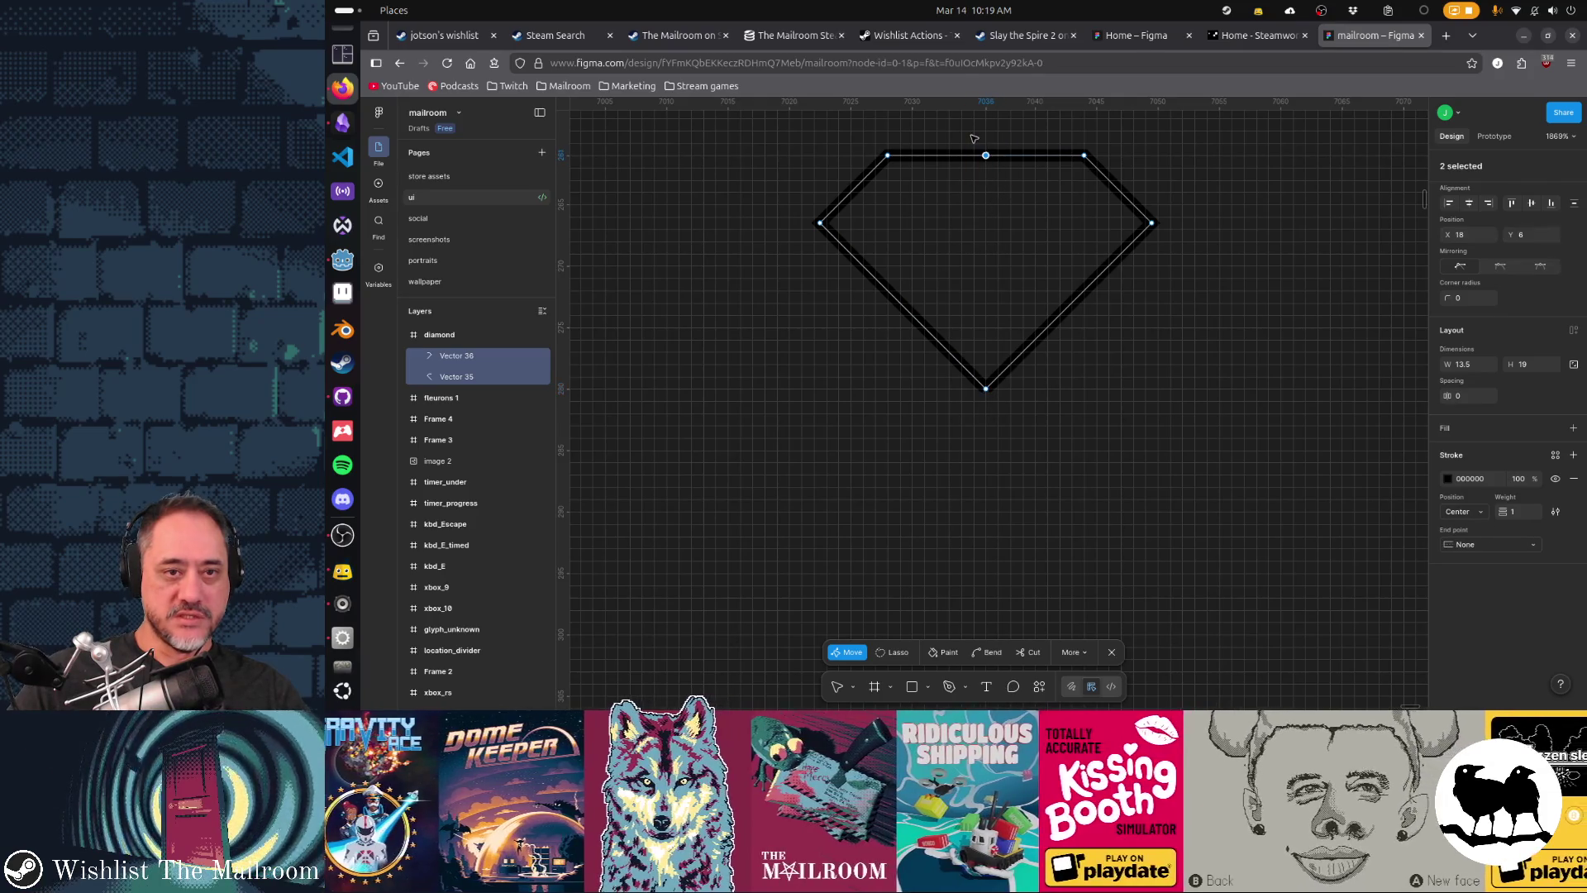
pyautogui.press('Escape')
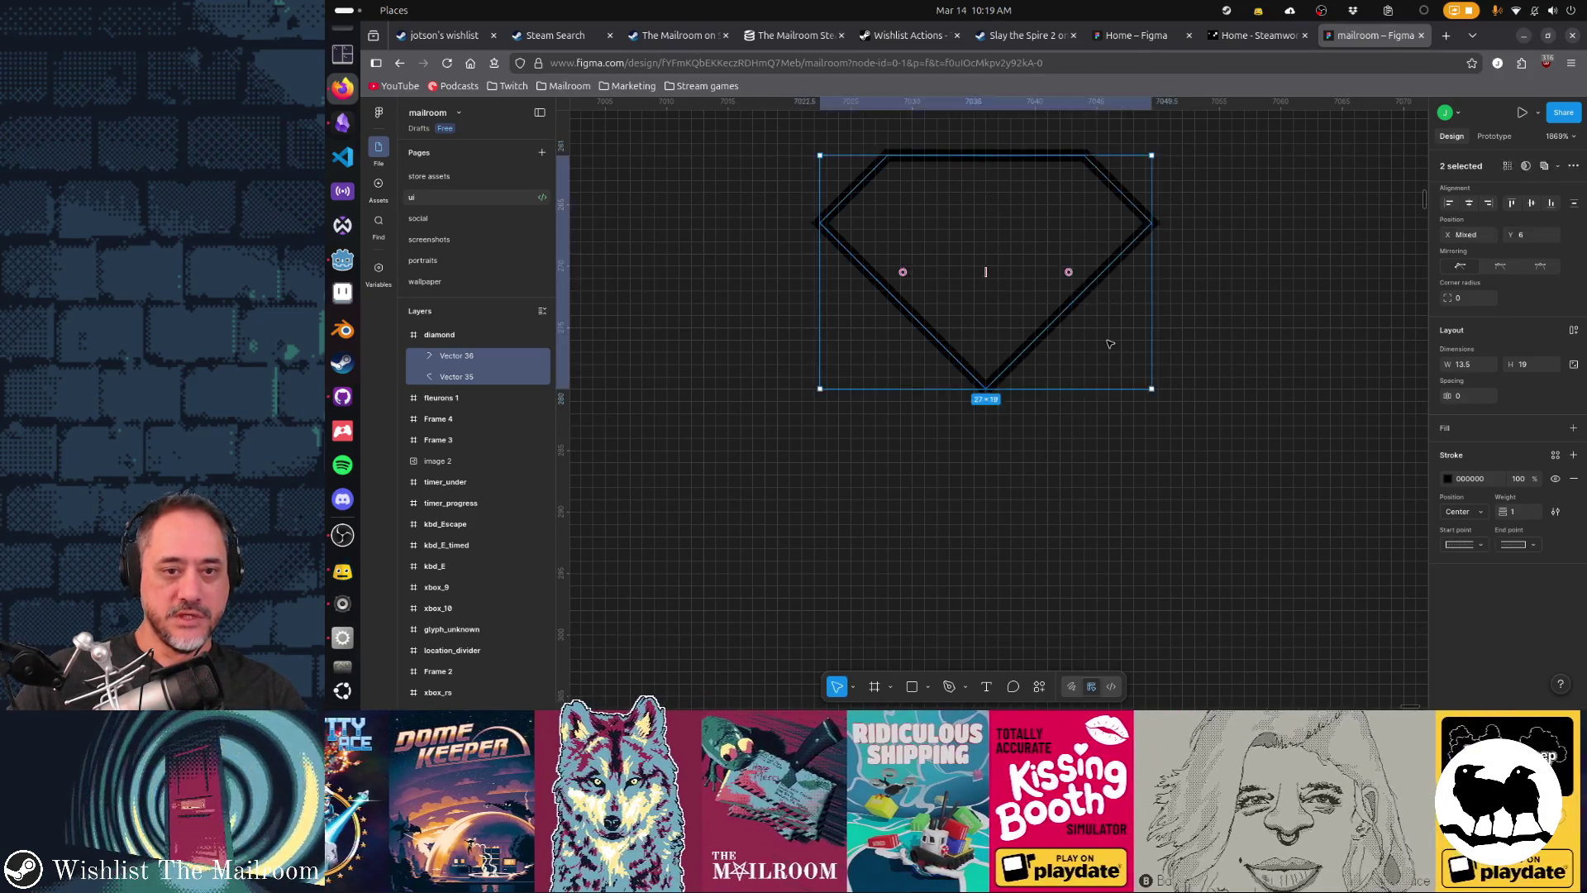
# - Reselect both diamond halves, then toggle Dev Mode, which raises an upgrade prompt
pyautogui.click(1075, 328)
pyautogui.click(1066, 322)
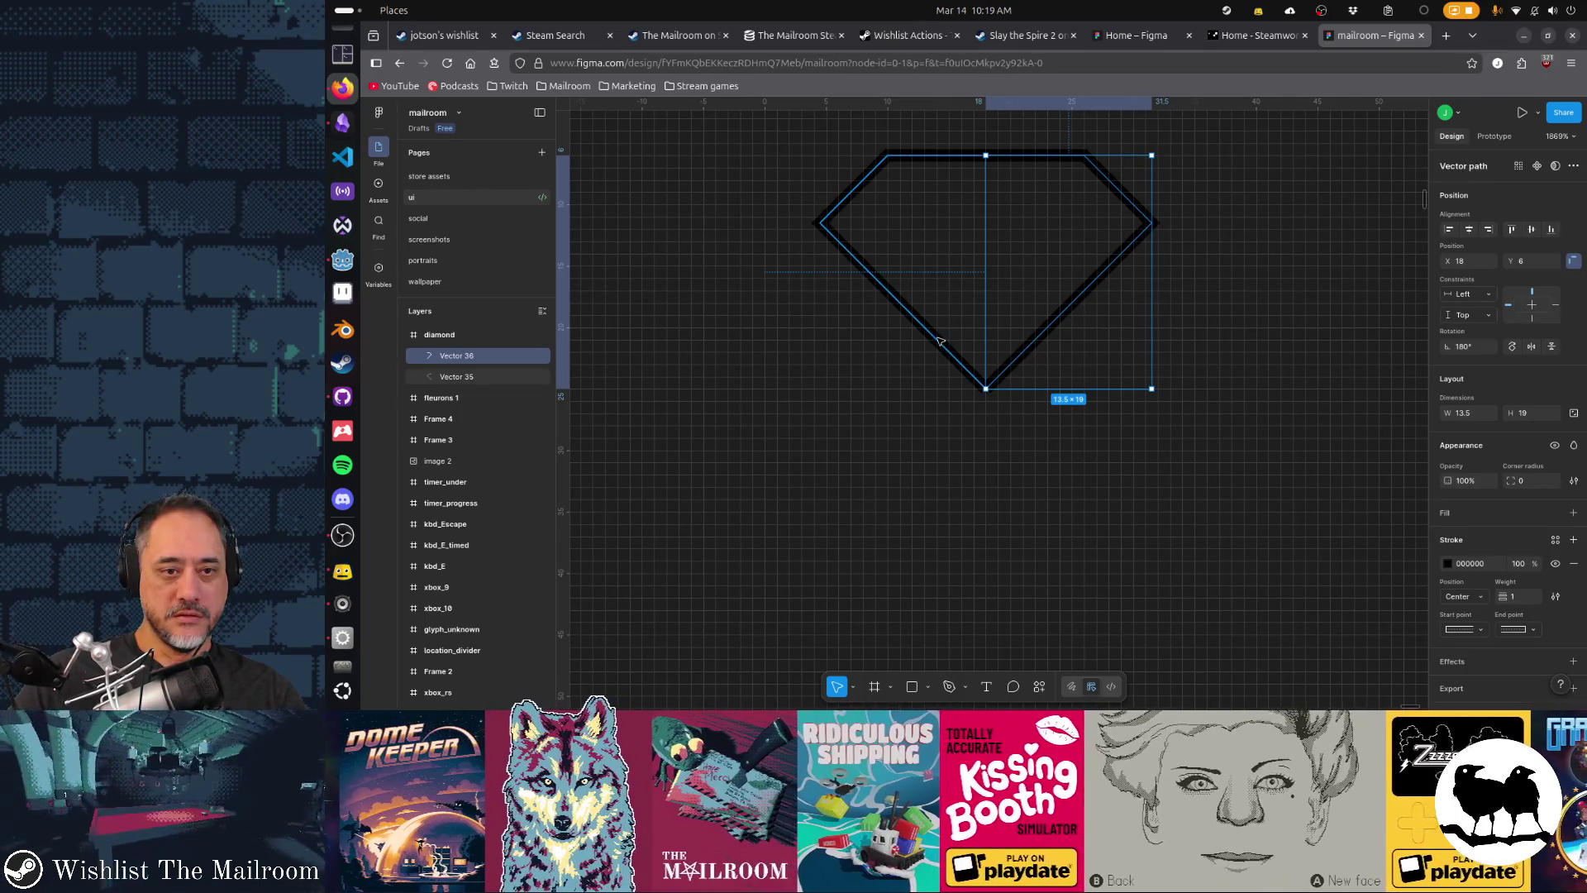
pyautogui.keyDown('shift'); pyautogui.click(940, 341); pyautogui.keyUp('shift')
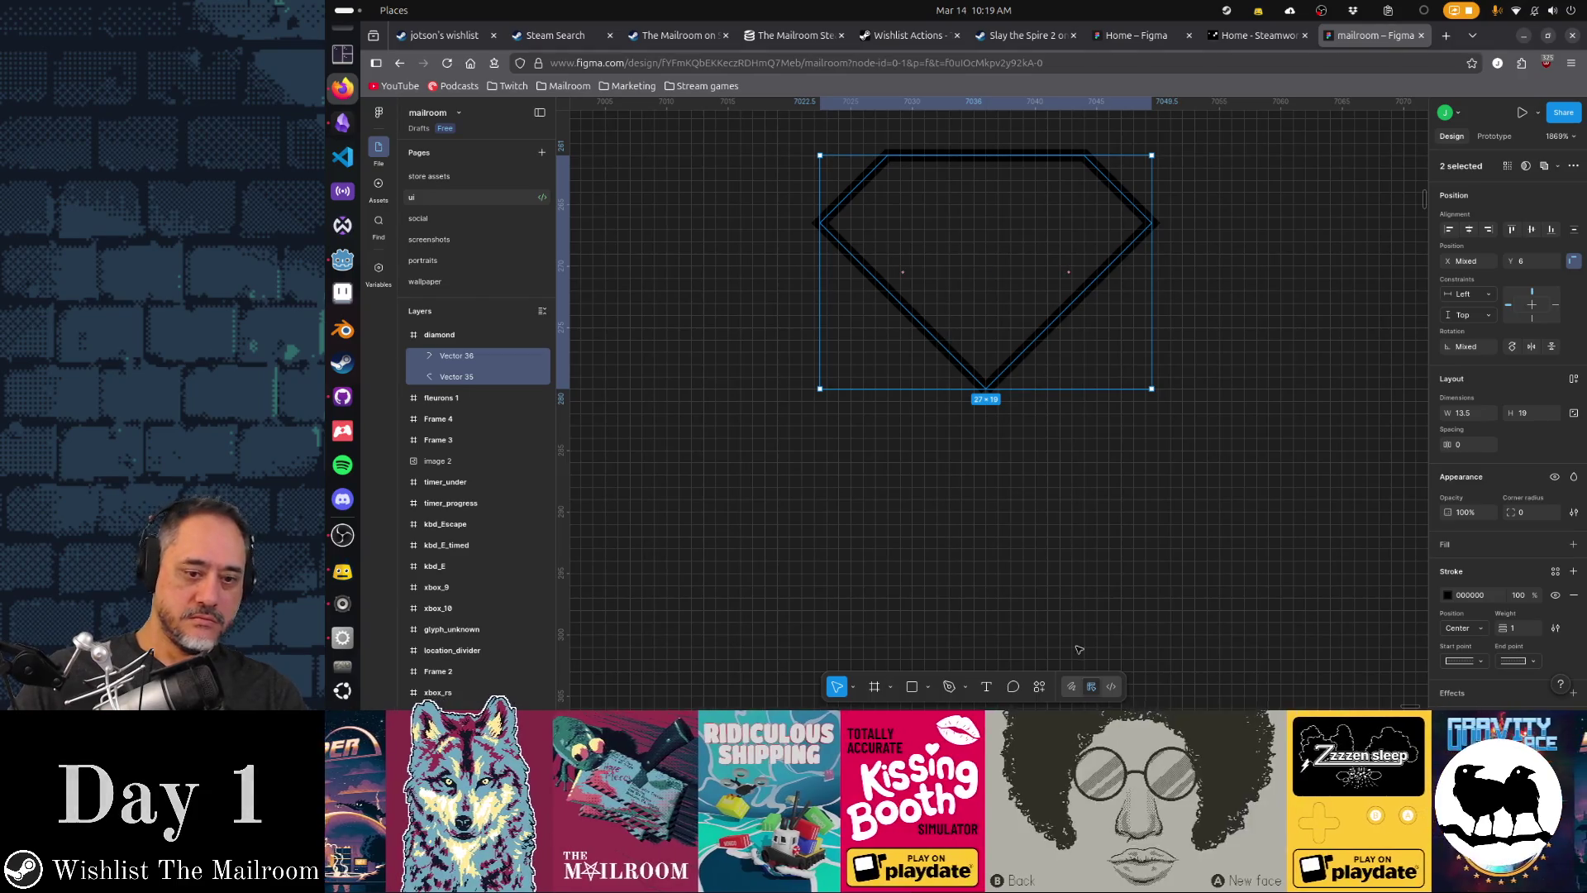
pyautogui.click(1111, 690)
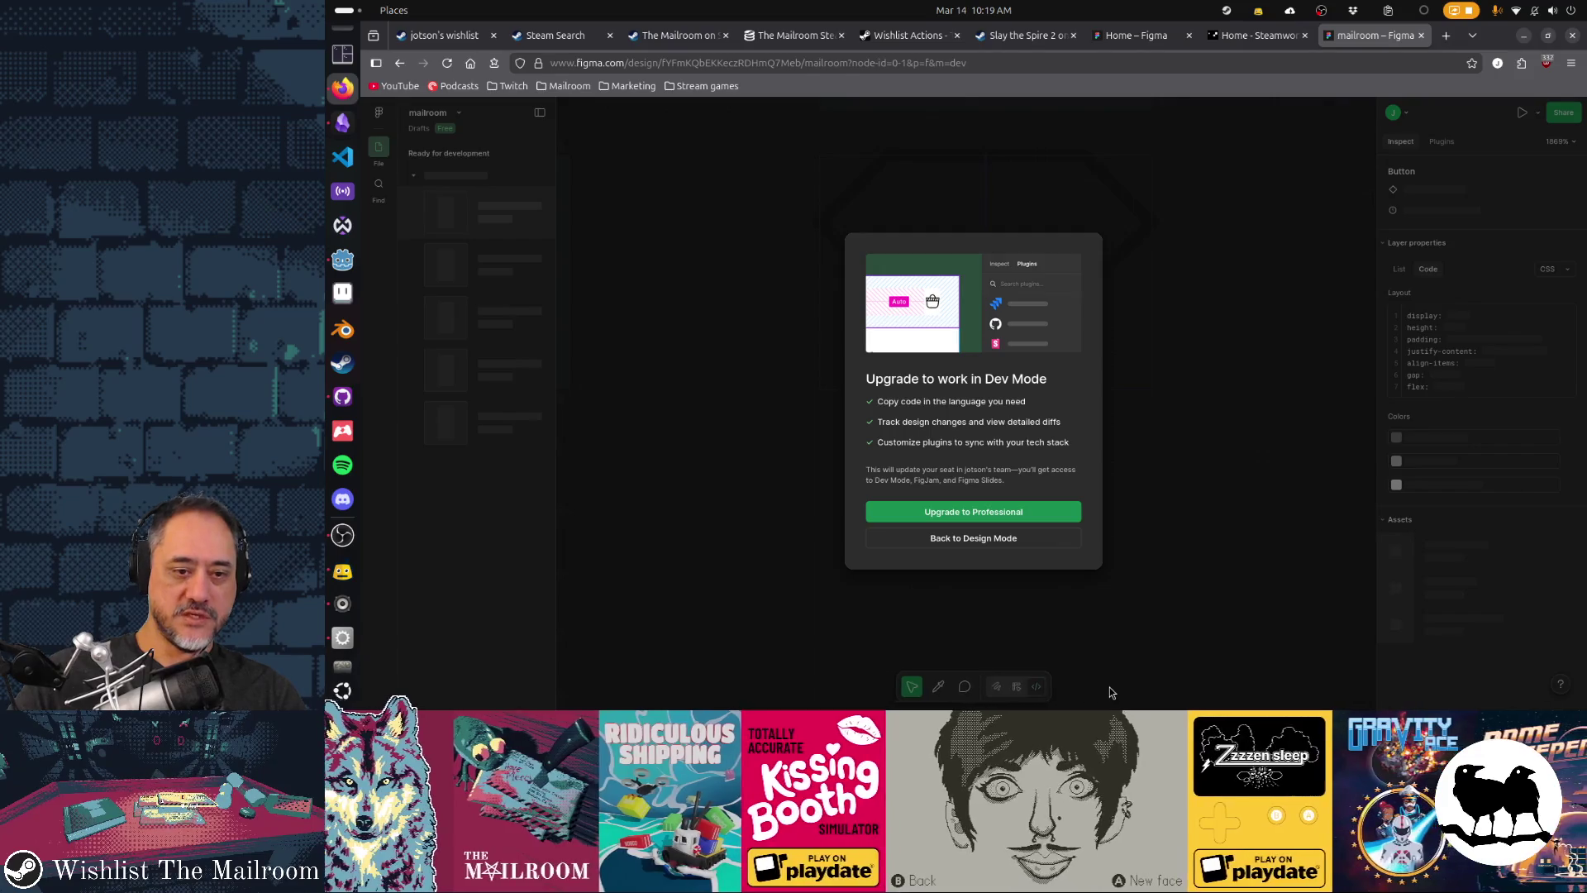
# - Dismiss the Dev Mode prompt and select both diamond halves for point editing
pyautogui.click(1018, 687)
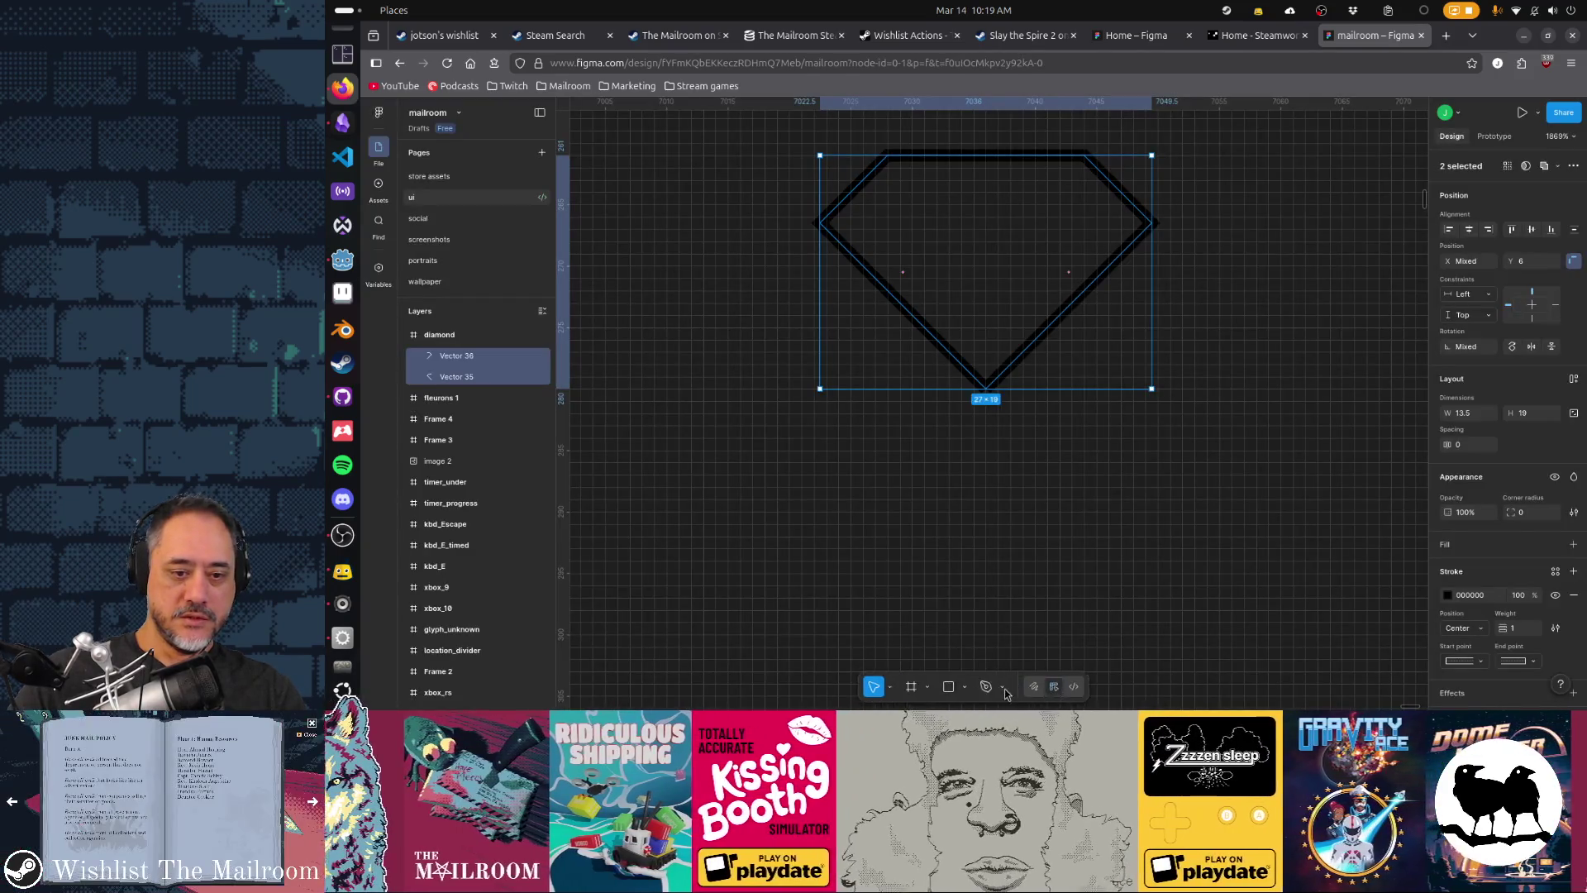
pyautogui.click(1039, 688)
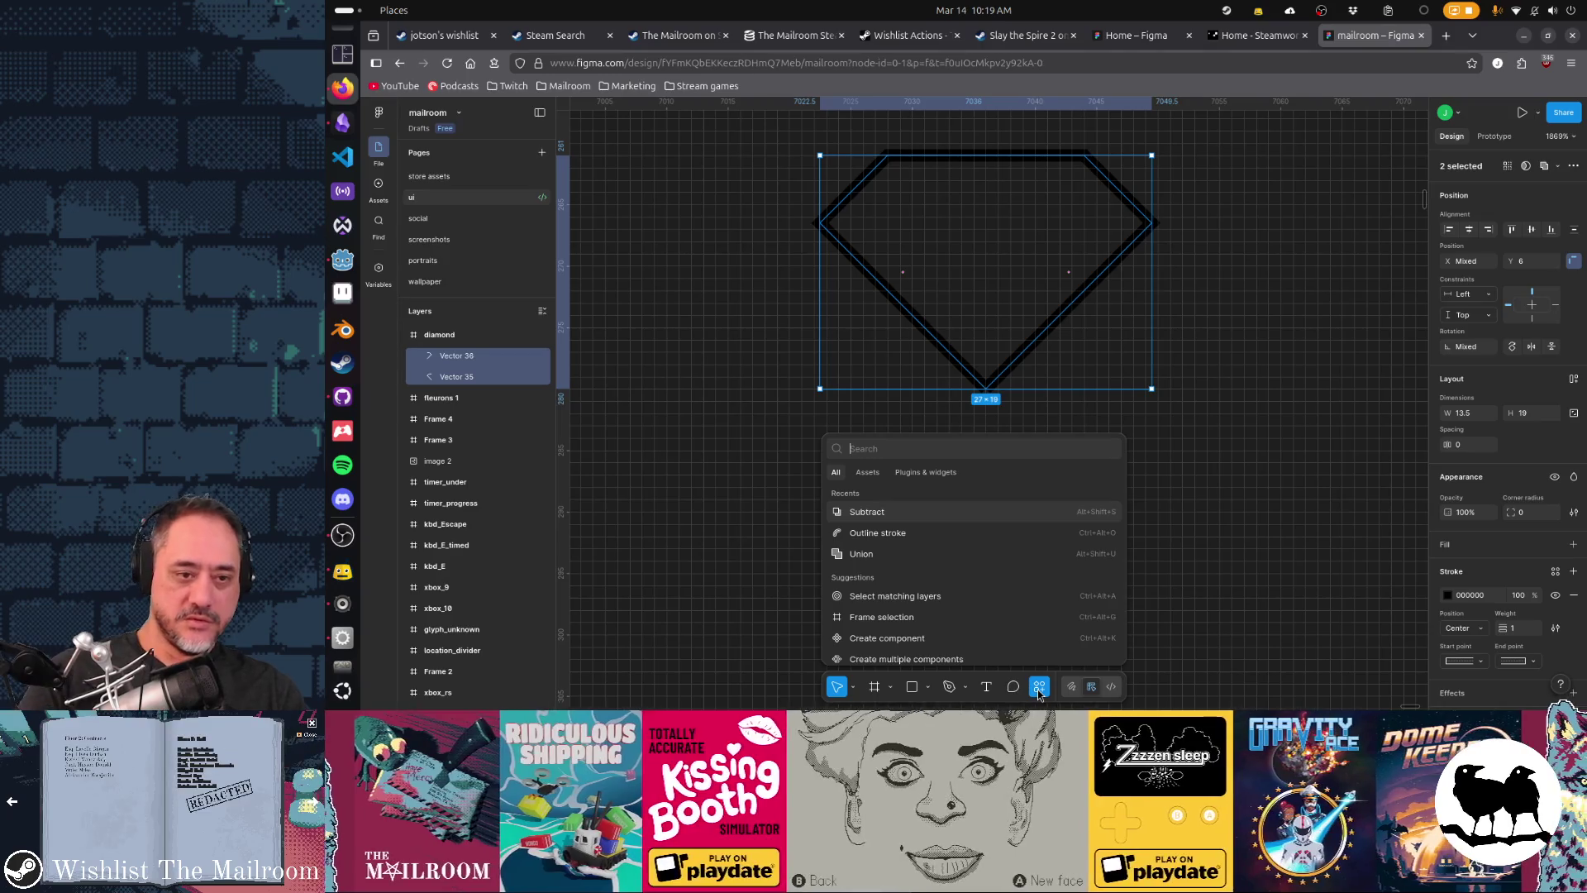
pyautogui.write('join')
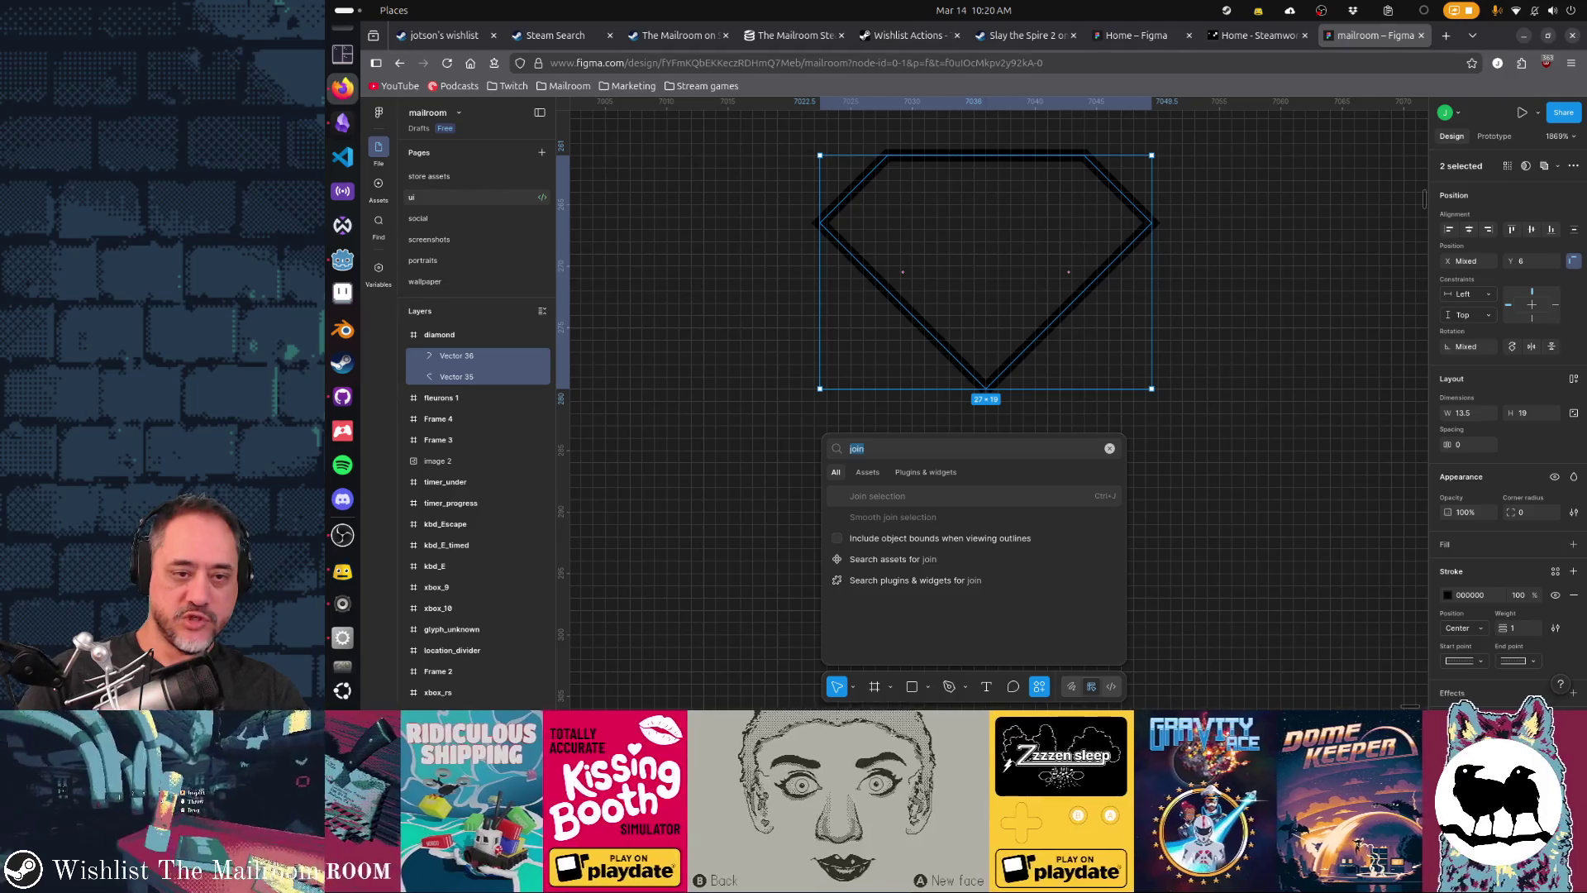
pyautogui.press('Escape')
pyautogui.press('Escape')
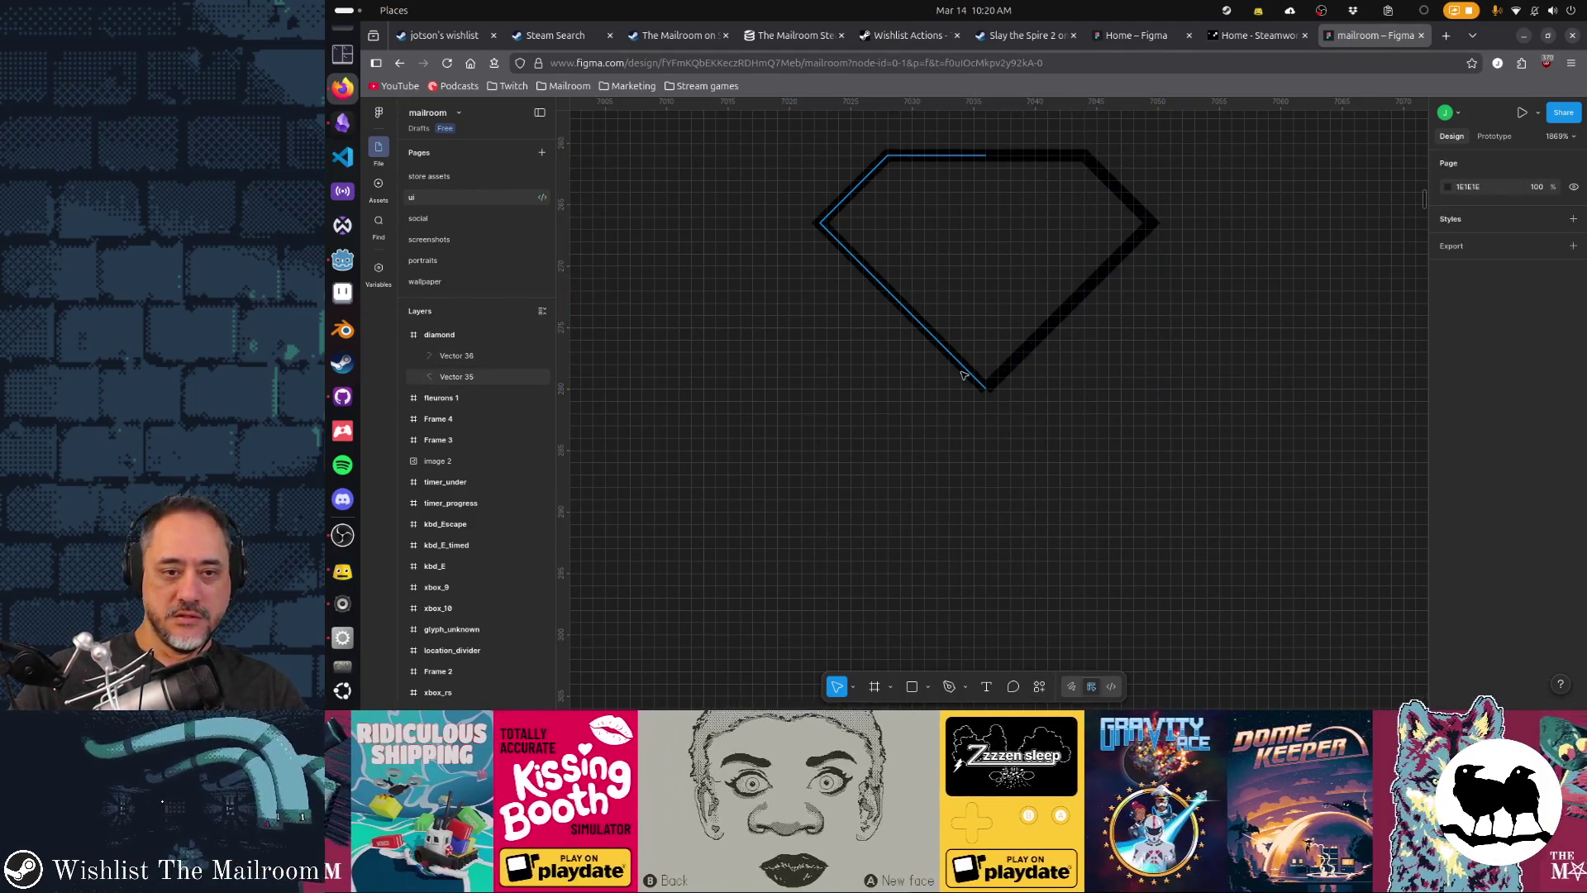
pyautogui.click(970, 376)
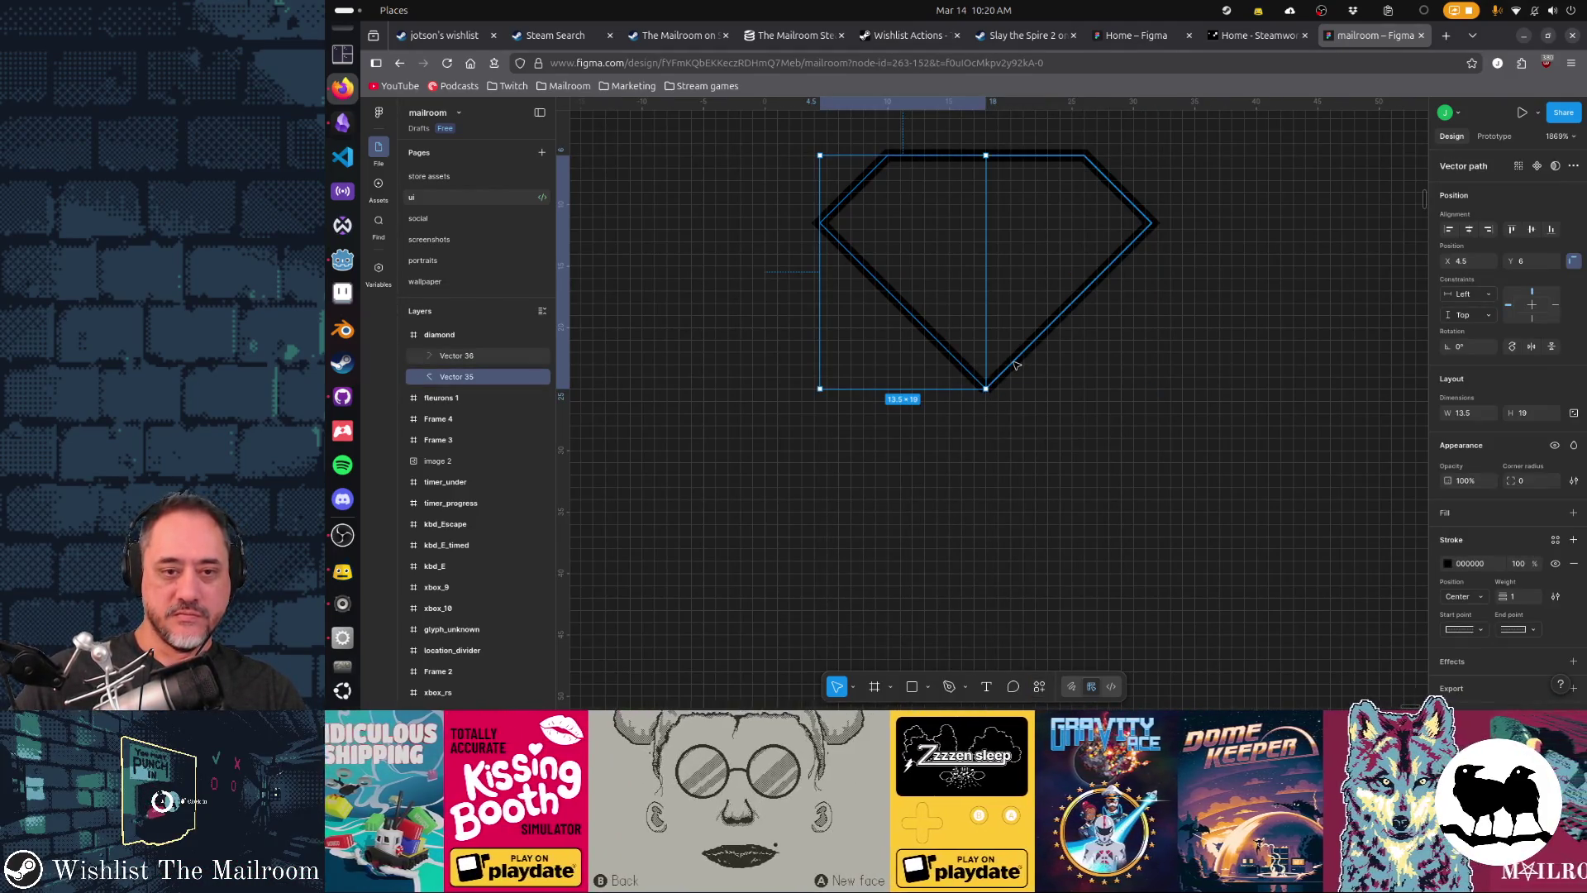
pyautogui.keyDown('shift'); pyautogui.click(1007, 379); pyautogui.keyUp('shift')
pyautogui.press('Return')
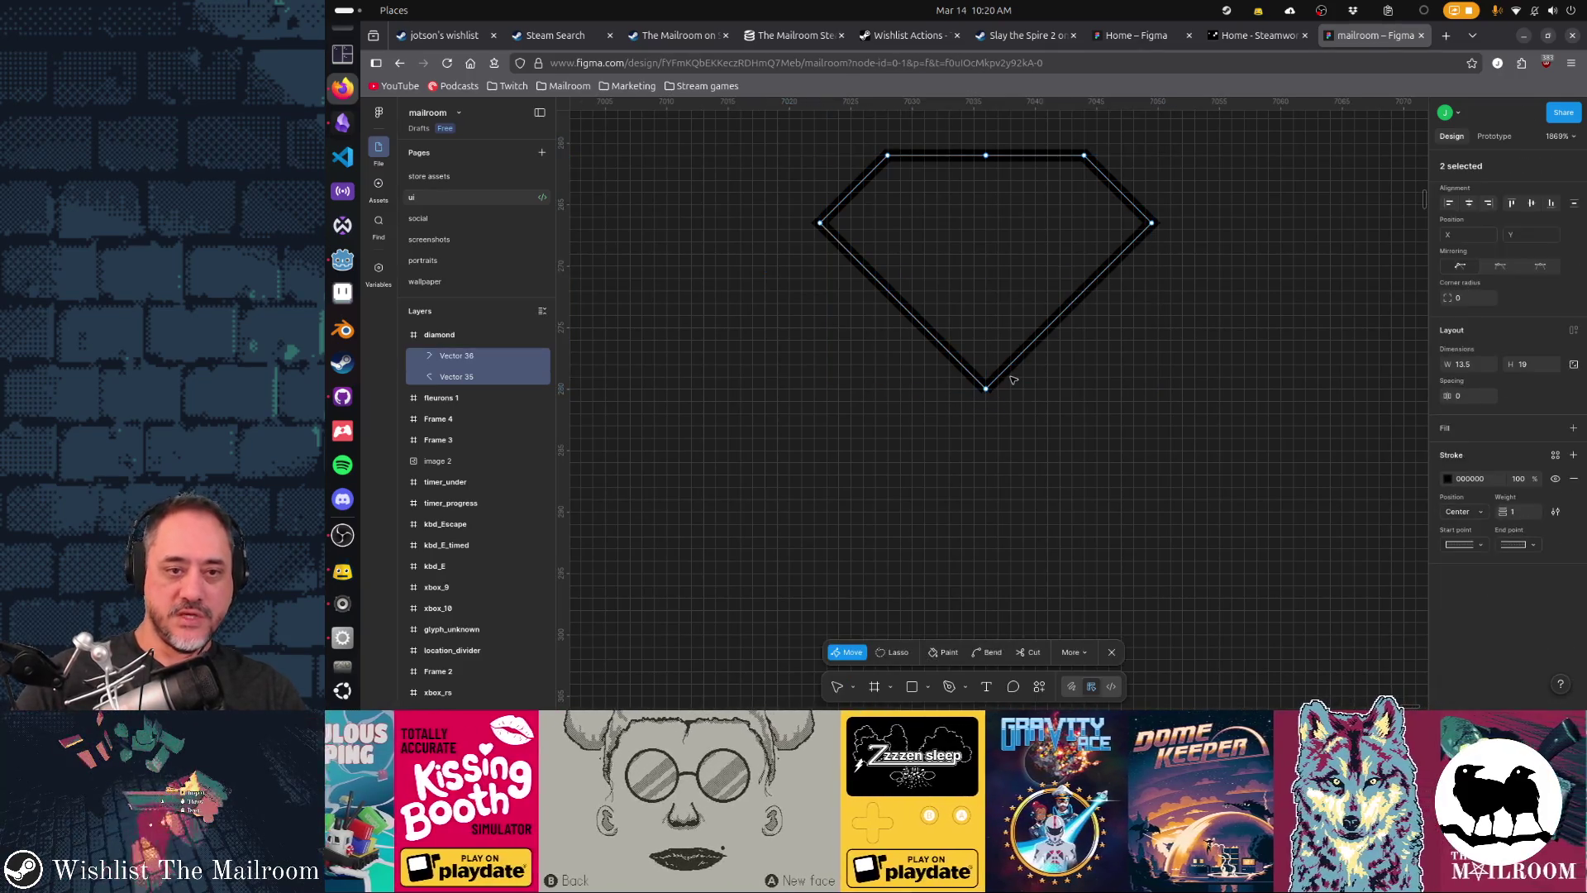
pyautogui.moveTo(1013, 380); pyautogui.dragTo(954, 461)
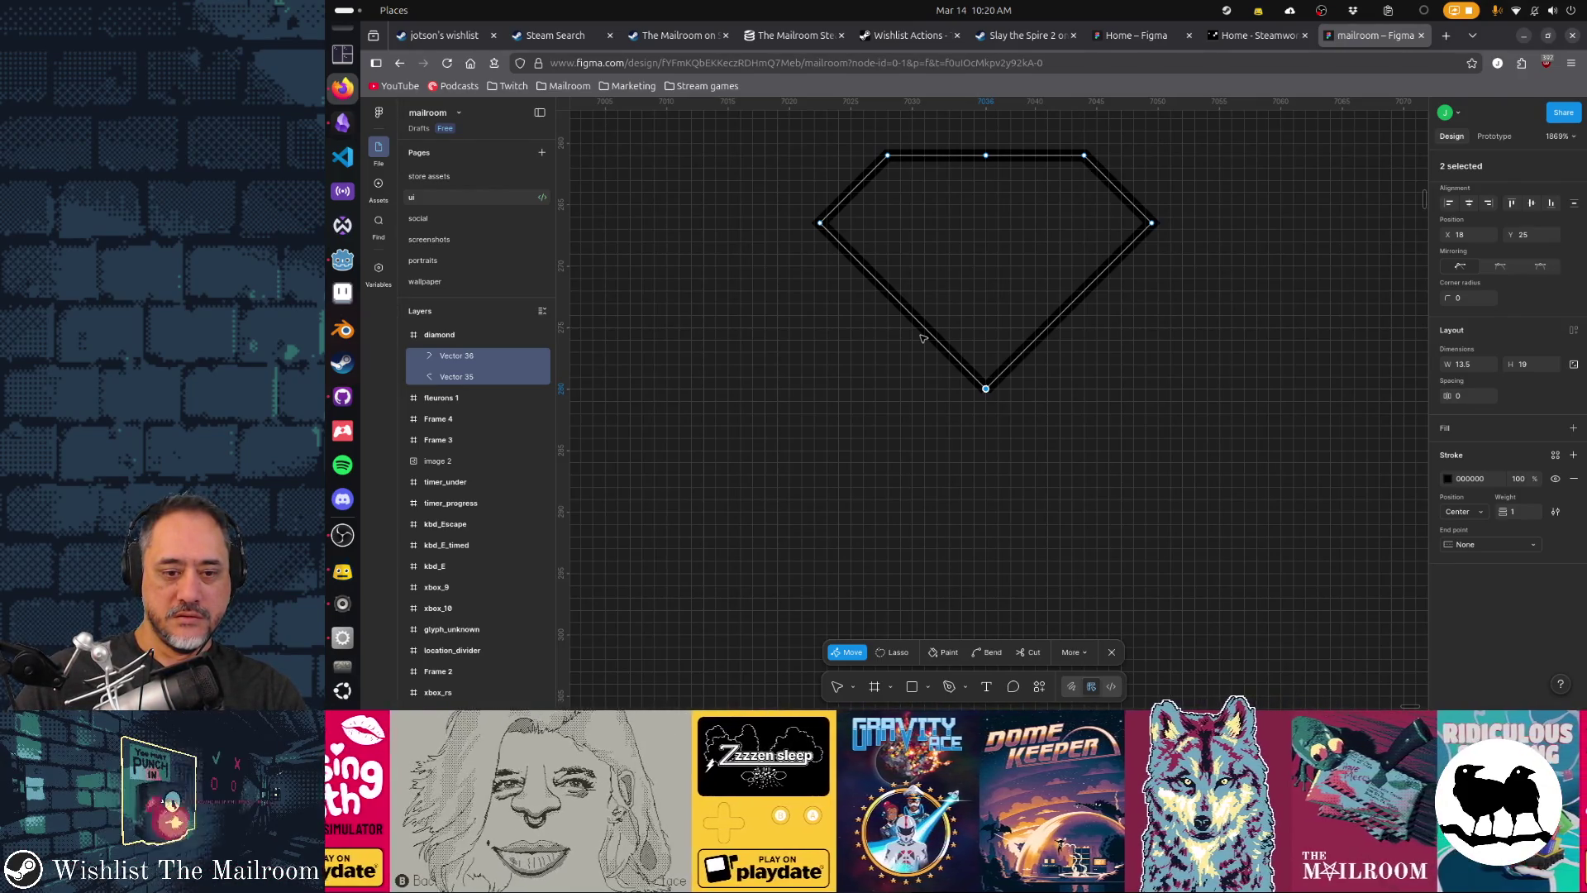
# - Search the path options and quick actions for a merge or join command
pyautogui.click(1079, 654)
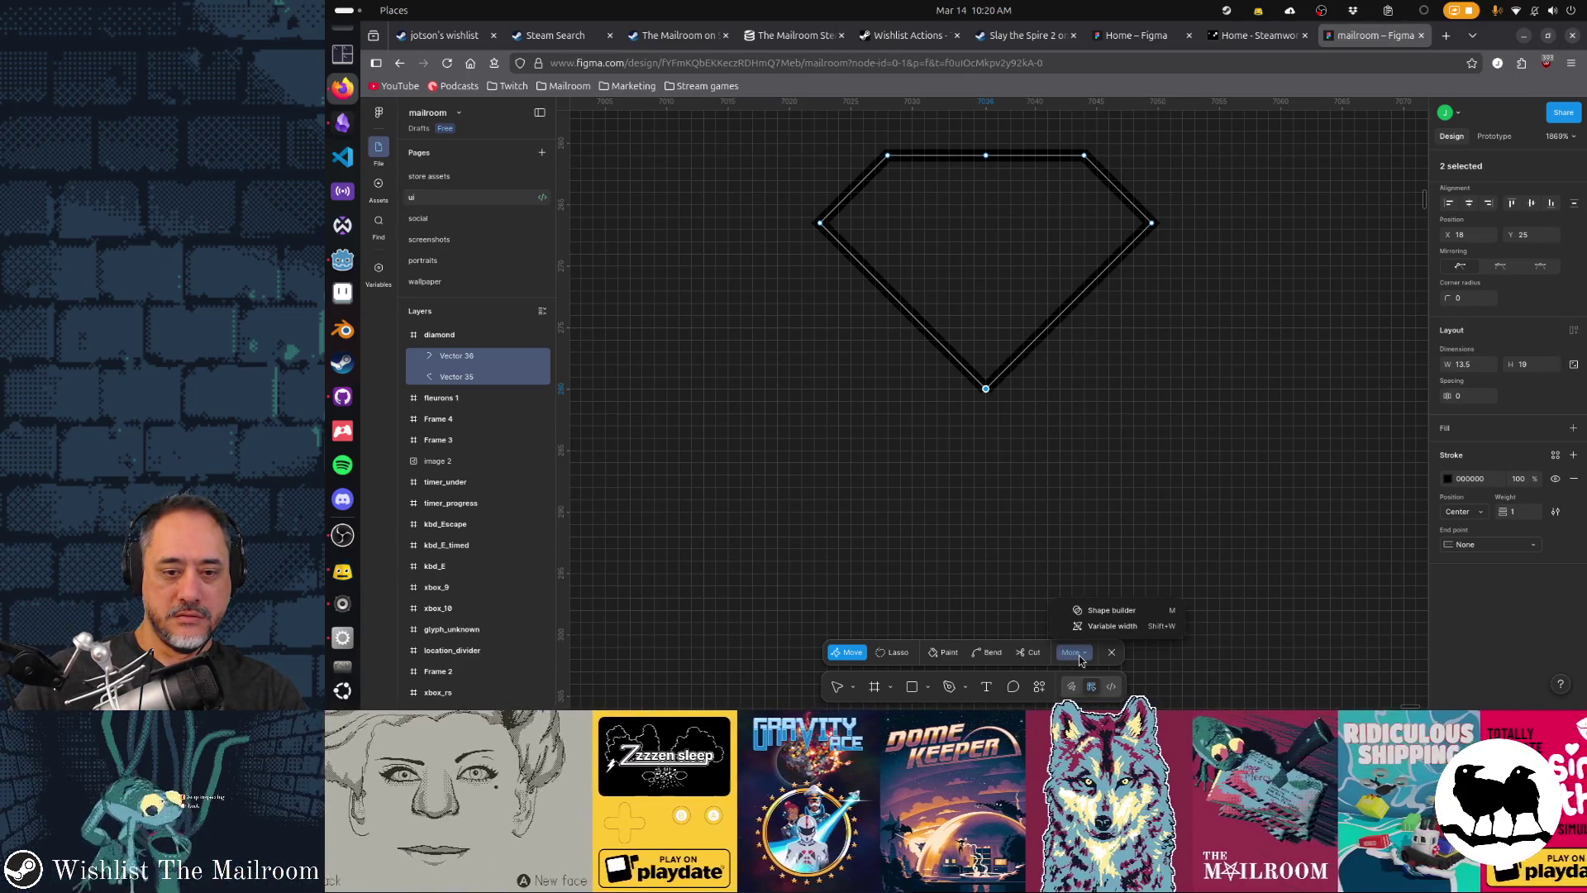
pyautogui.click(1073, 653)
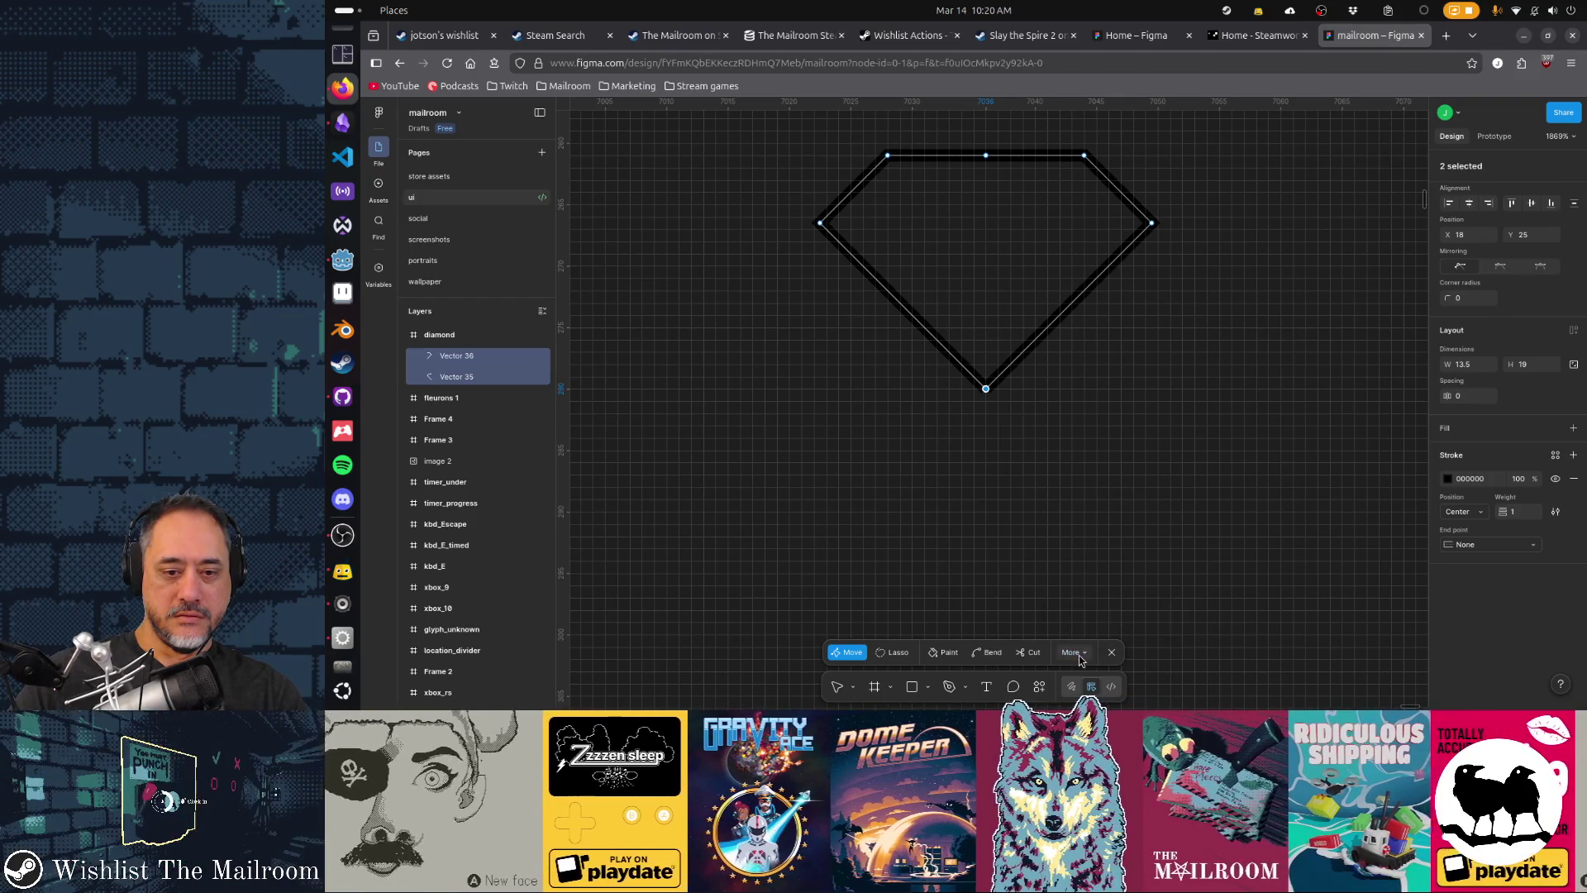
pyautogui.click(1040, 687)
pyautogui.write('merge')
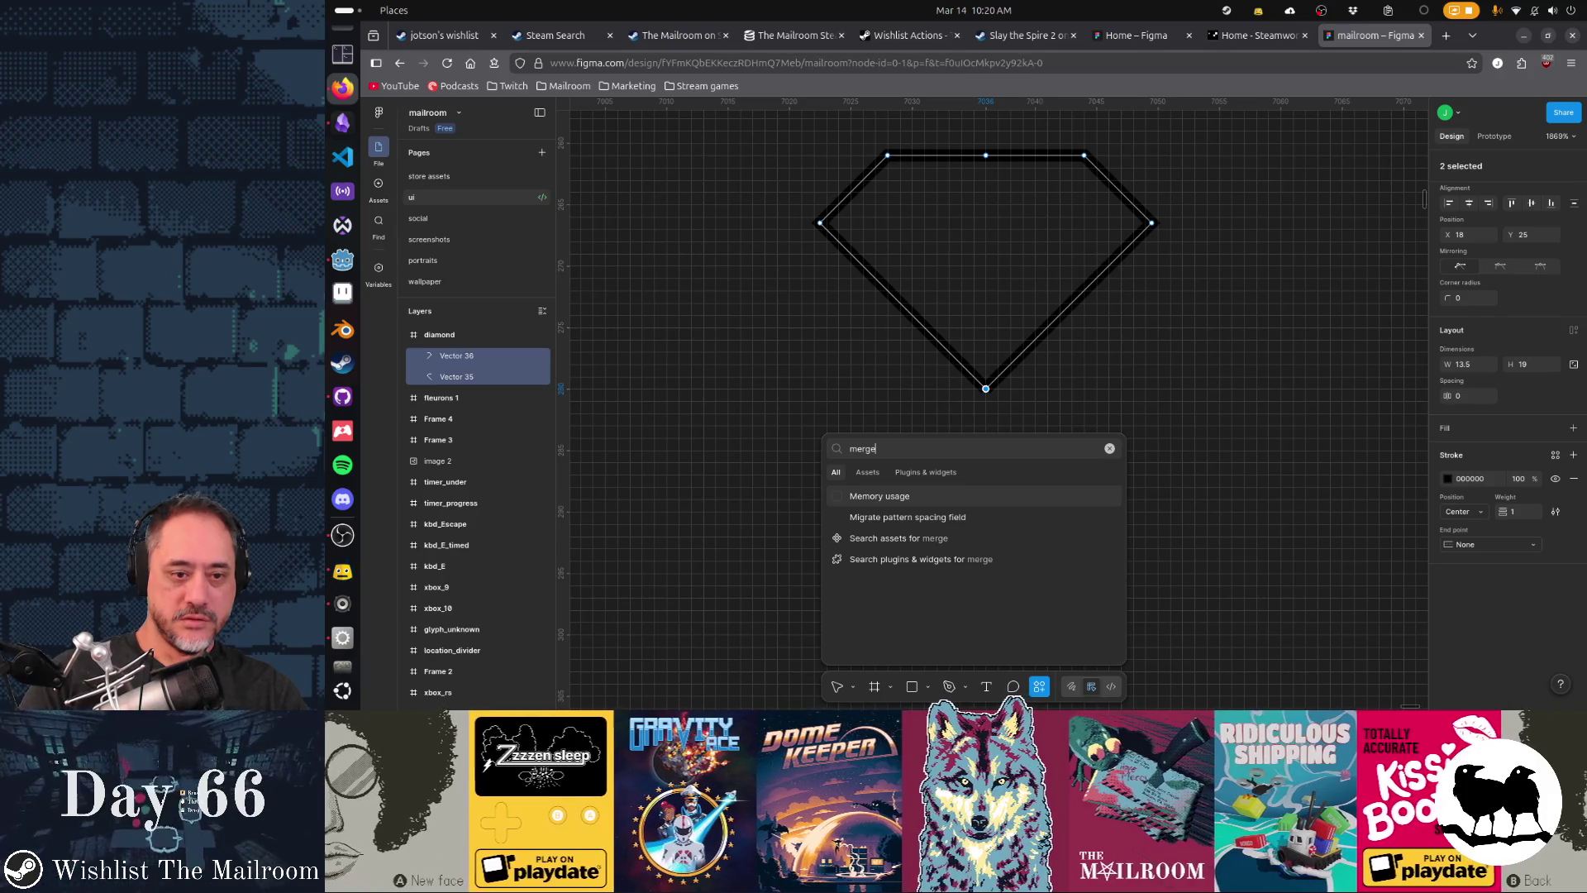
pyautogui.hotkey('ctrl', 'a')
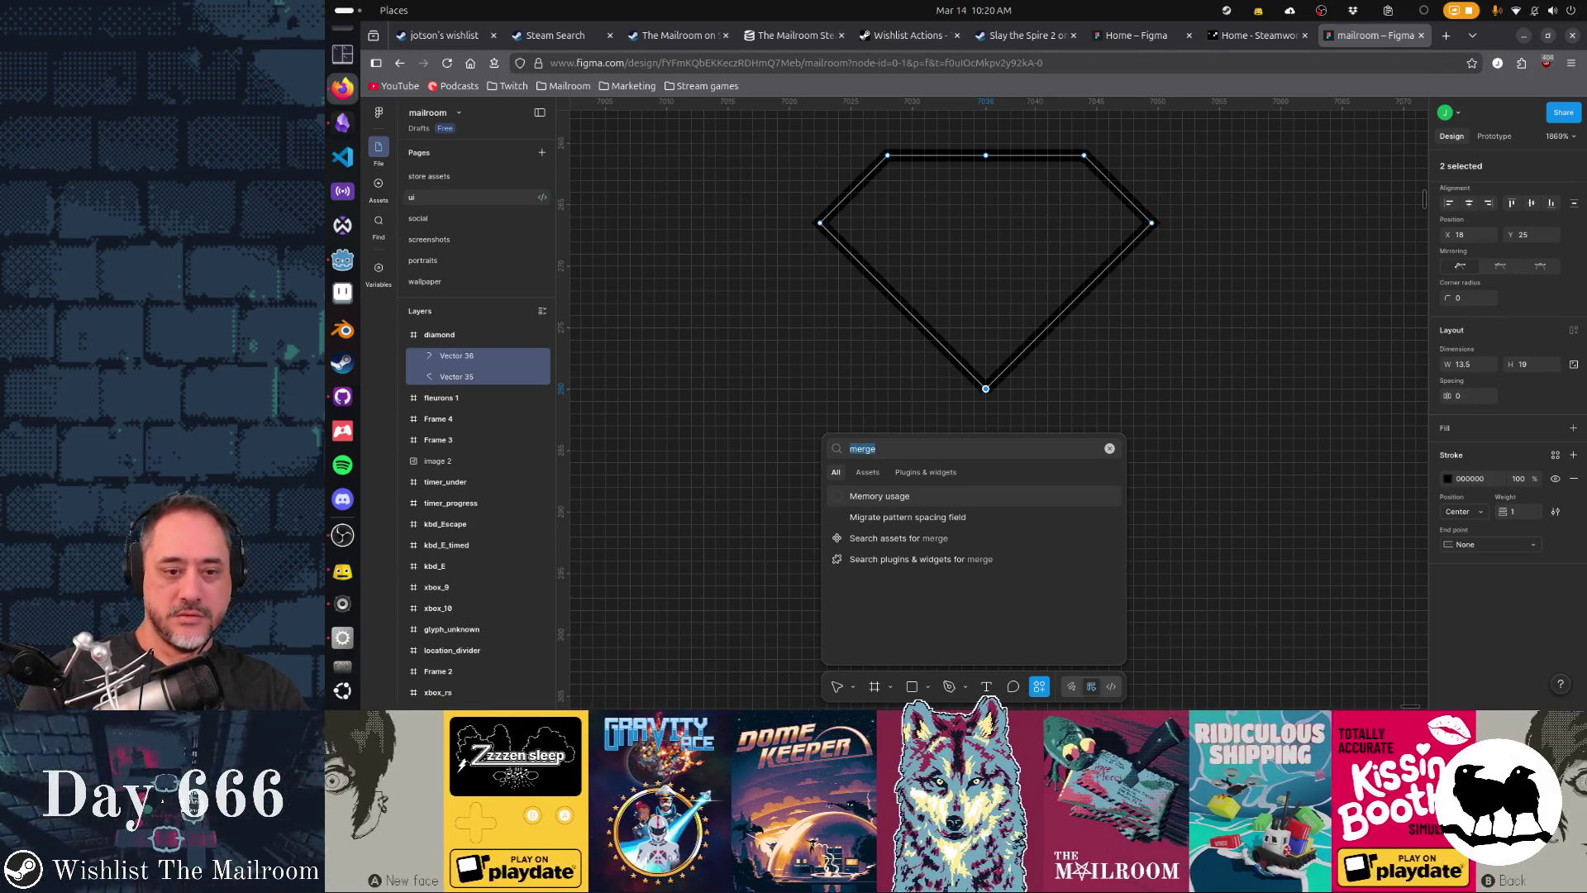
pyautogui.write('ve')
pyautogui.press('Escape')
pyautogui.press('Return')
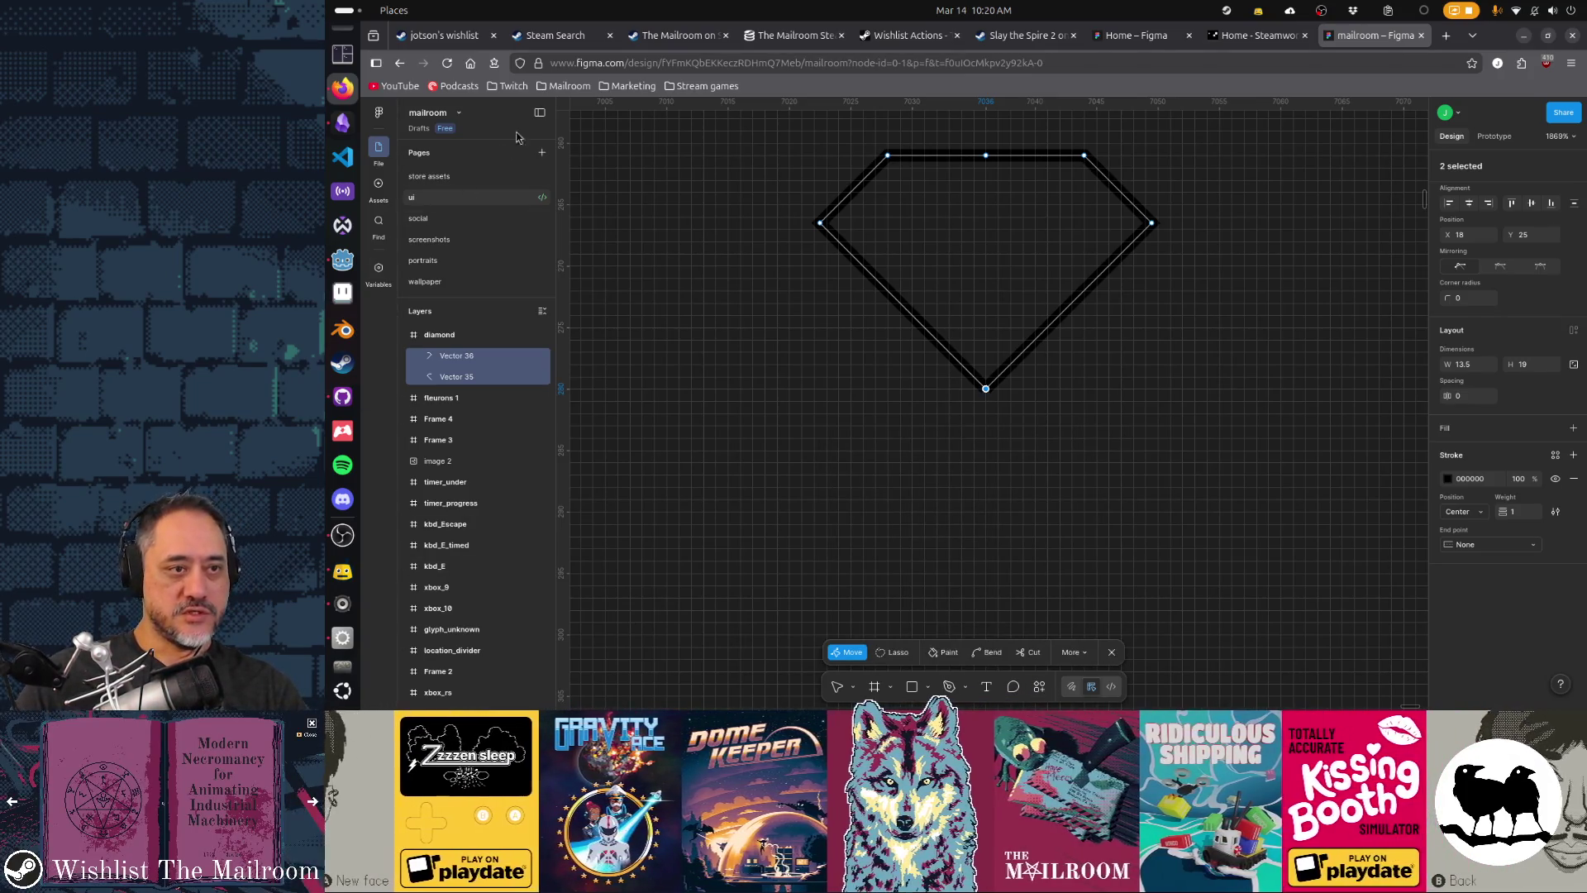
# - Join the two halves into one path via the main menu's Vector submenu
pyautogui.click(378, 113)
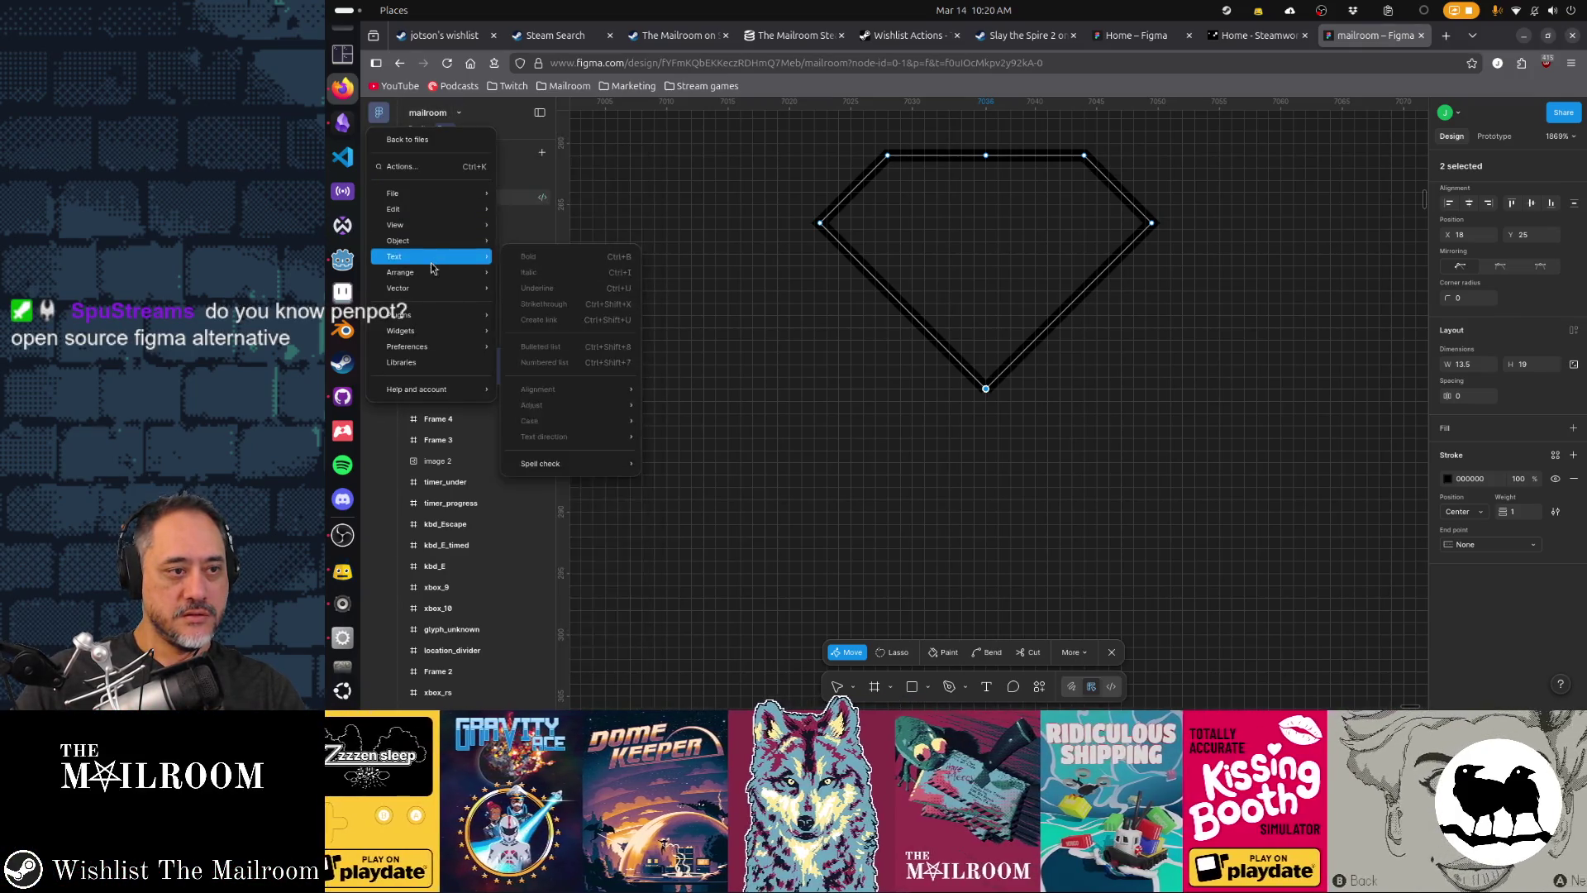
pyautogui.moveTo(434, 289)
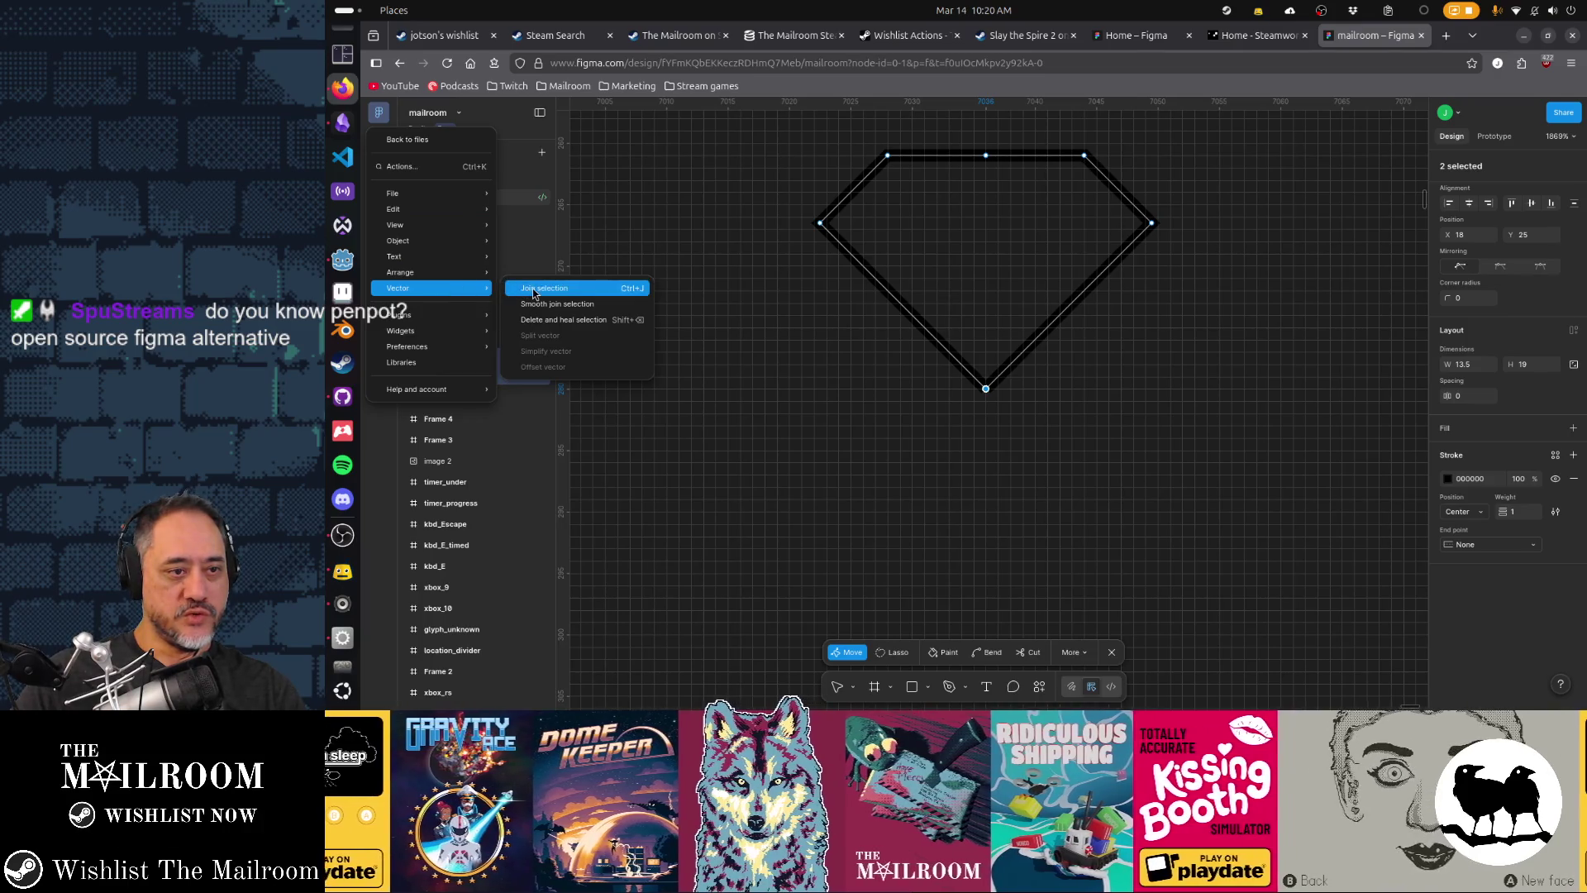
pyautogui.click(533, 289)
pyautogui.click(985, 154)
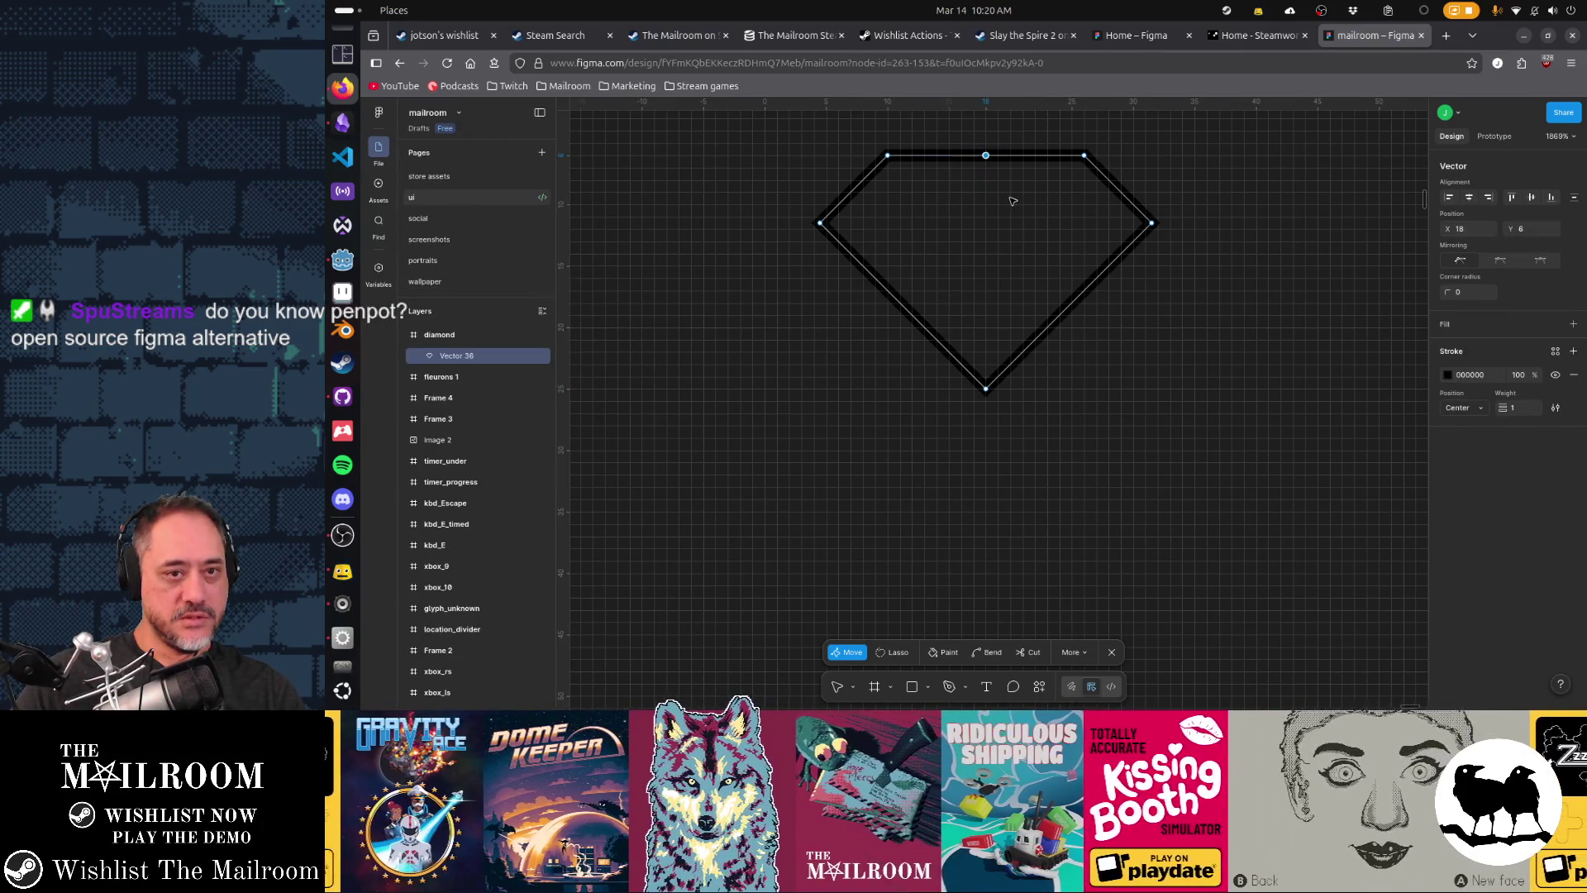
pyautogui.press('Escape')
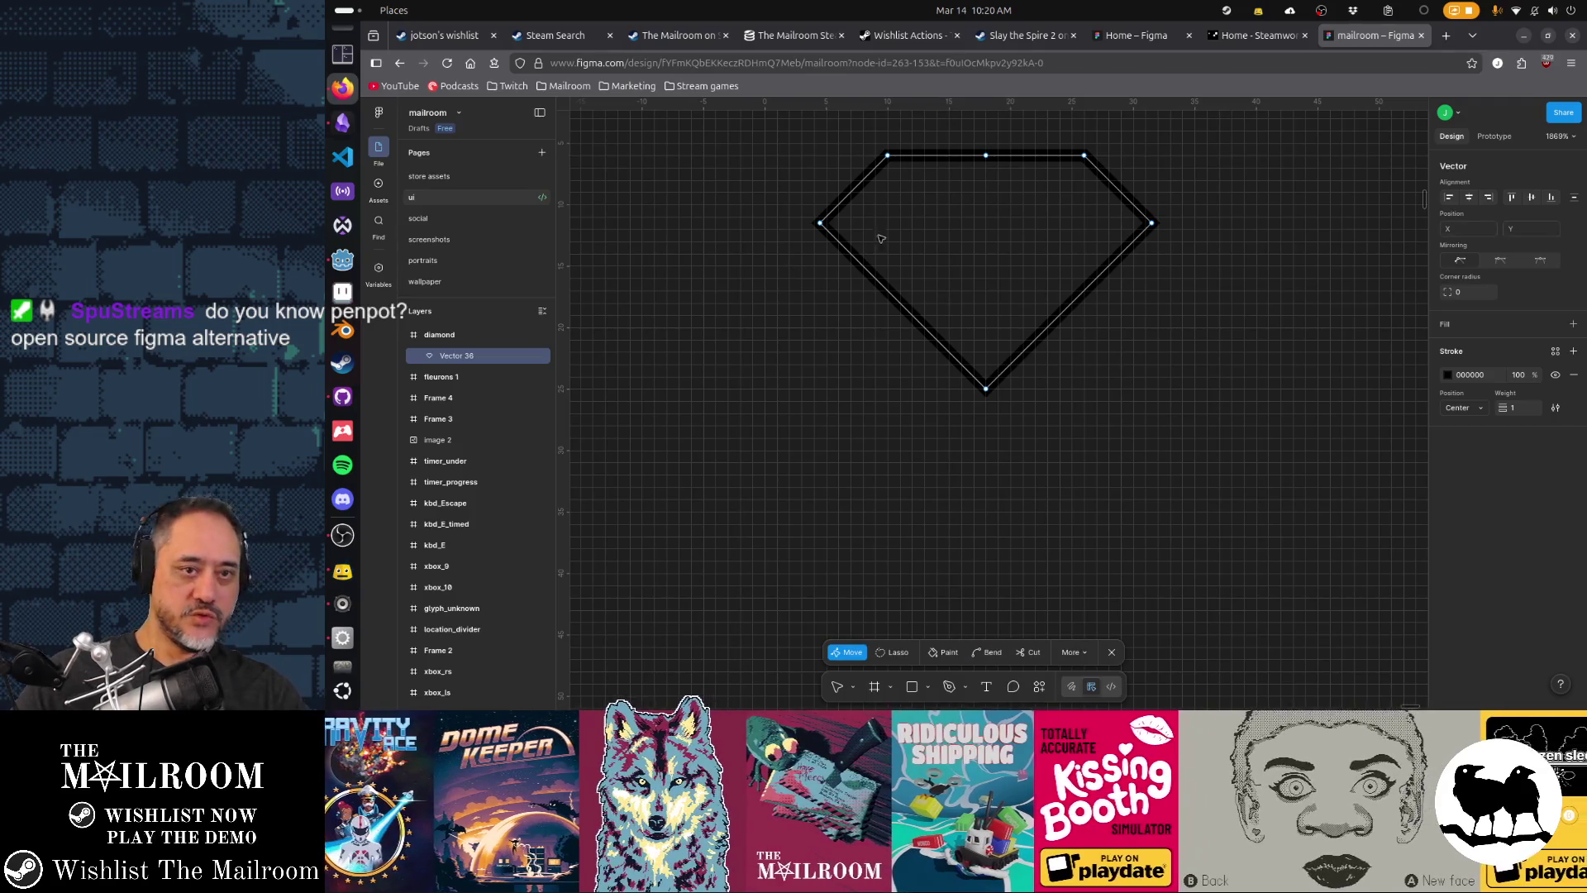
pyautogui.moveTo(981, 132); pyautogui.dragTo(1012, 206)
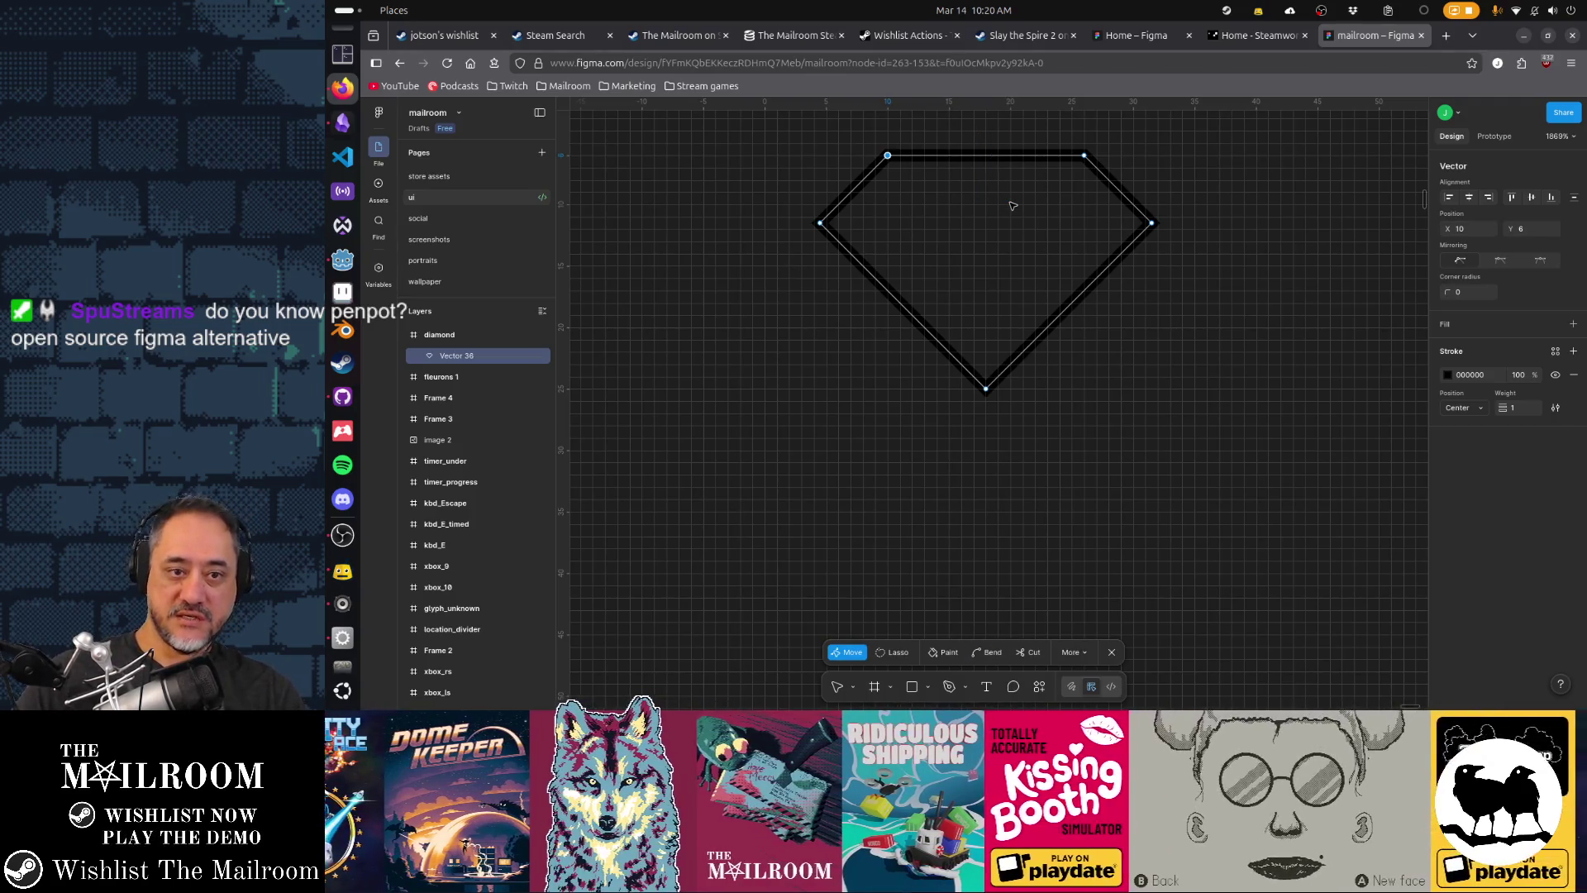
pyautogui.press('ctrl')
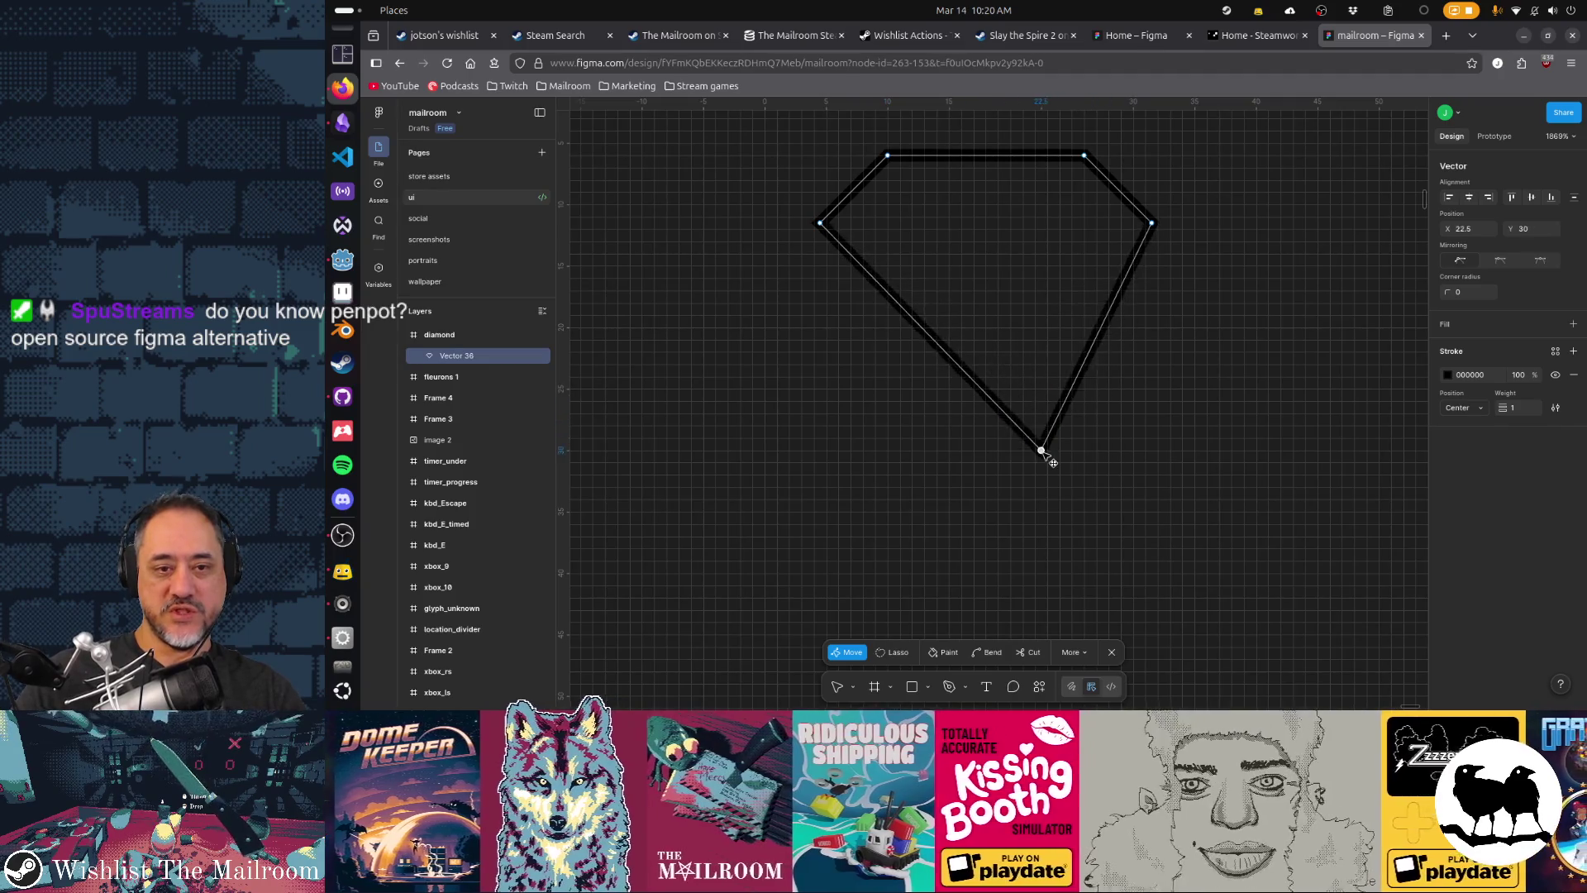
pyautogui.scroll(-5, 1141, 401)
pyautogui.click(1125, 377)
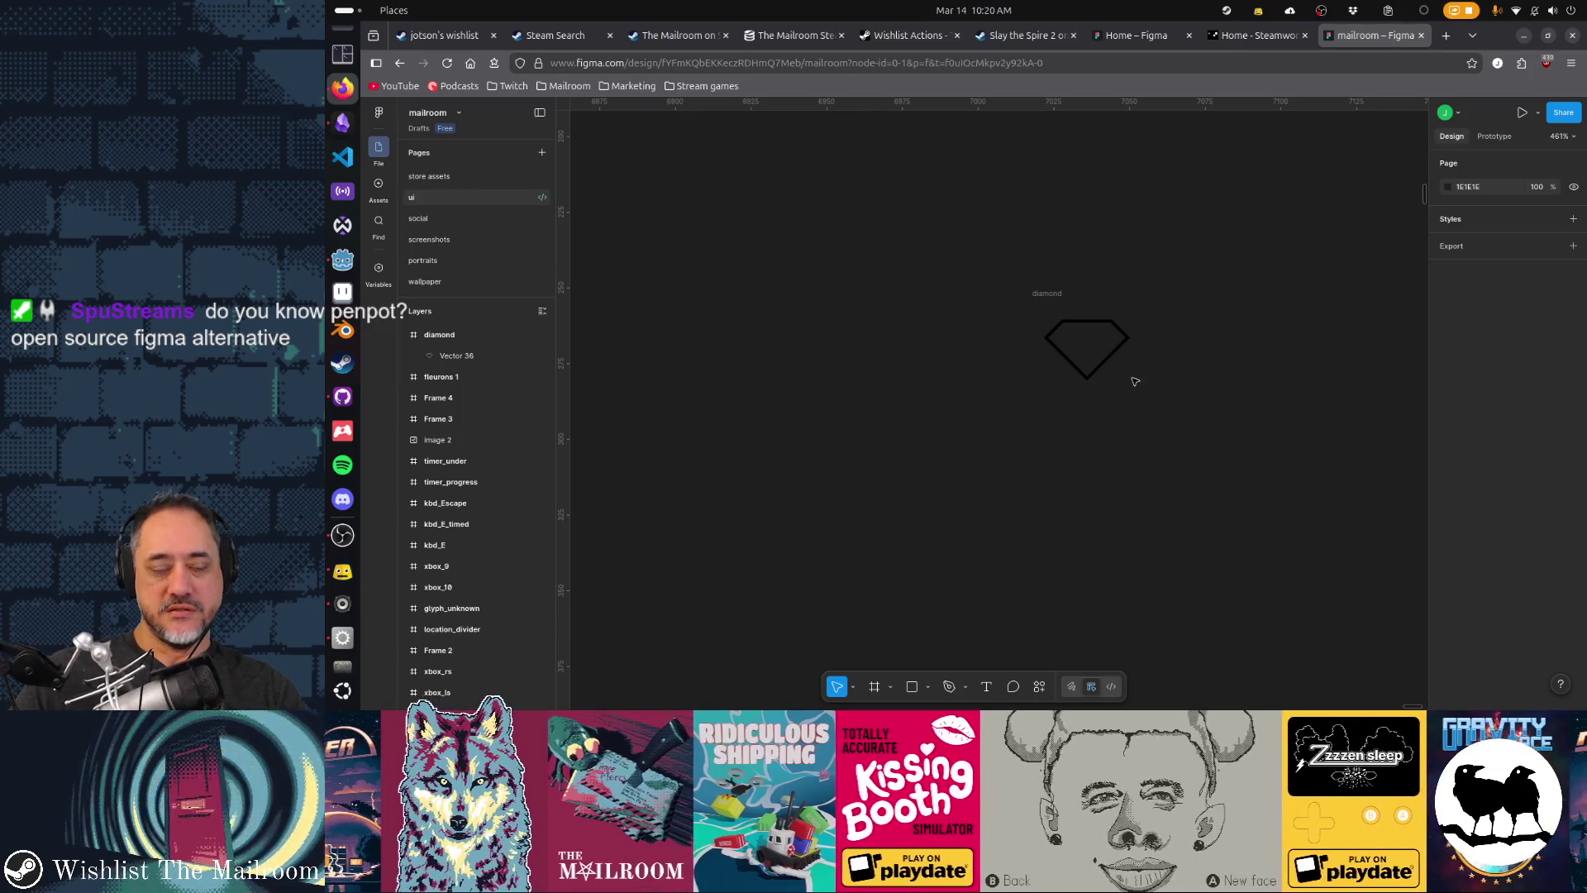
# - Scale Vector 36 up to about 43.68×39 and reposition it inside the diamond frame
pyautogui.click(1110, 367)
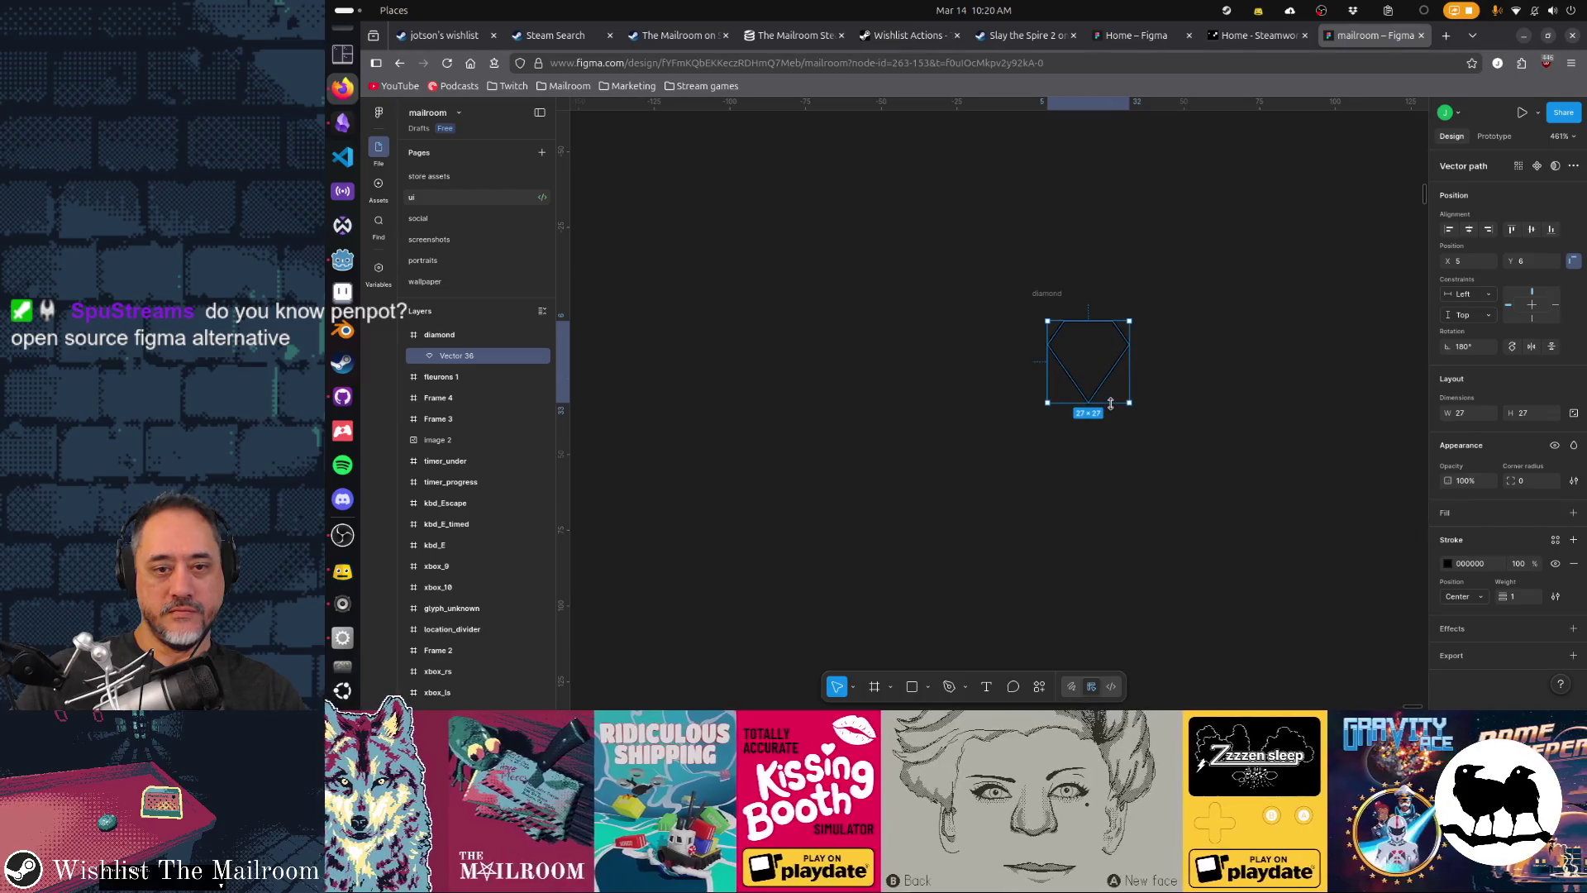
pyautogui.press('k')
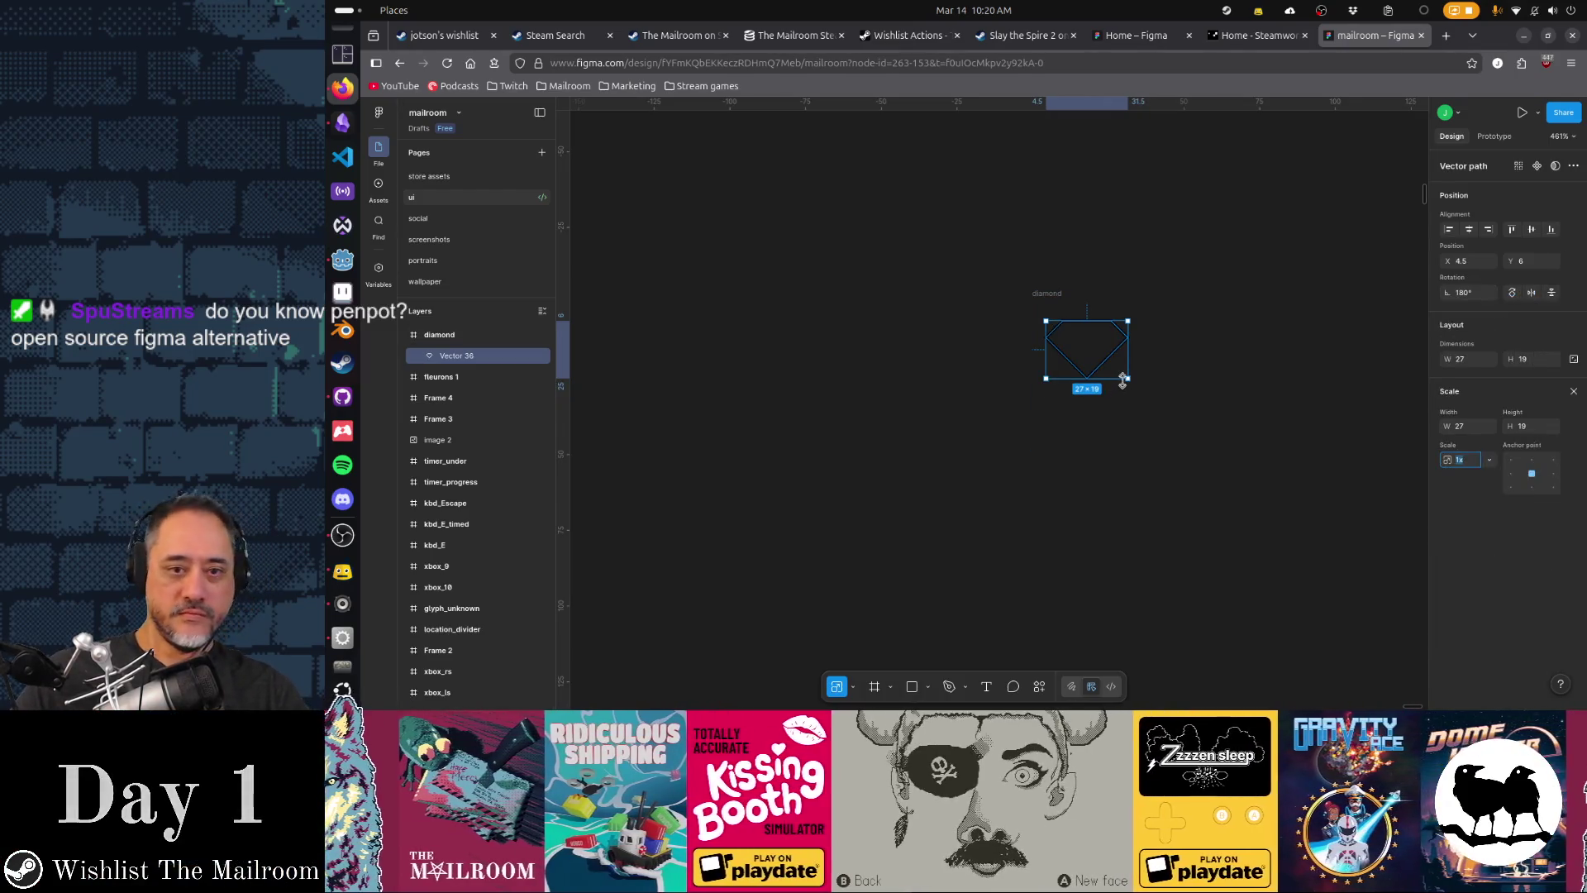
pyautogui.moveTo(1129, 378)
pyautogui.mouseDown()
pyautogui.moveTo(1159, 451)
pyautogui.moveTo(1117, 394)
pyautogui.moveTo(1132, 362)
pyautogui.mouseUp()
pyautogui.press('v')
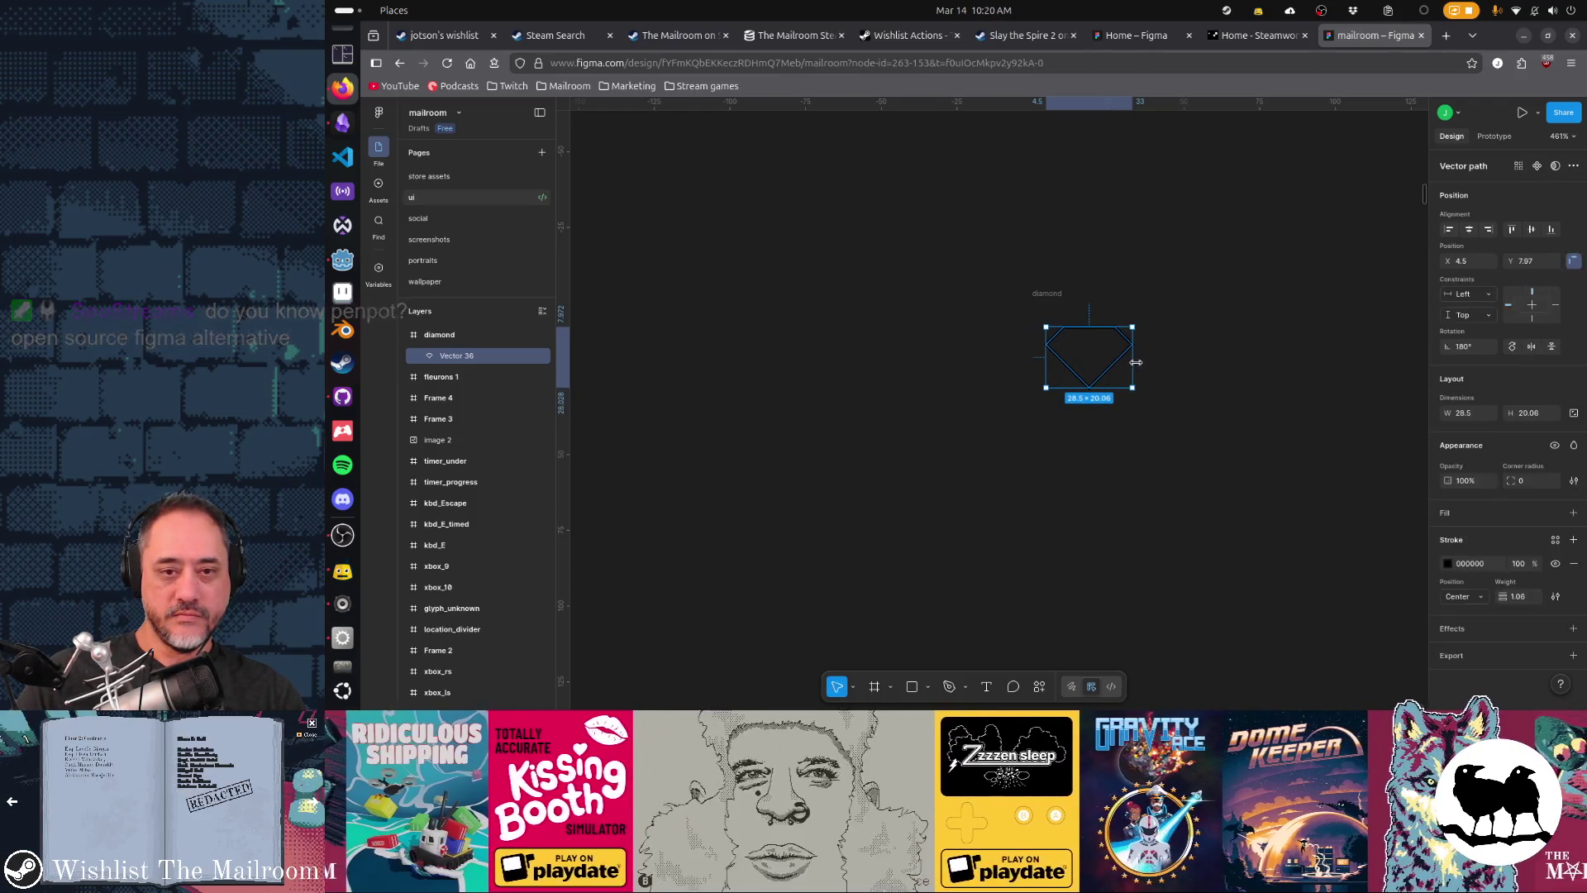
pyautogui.moveTo(1093, 318); pyautogui.dragTo(1092, 315)
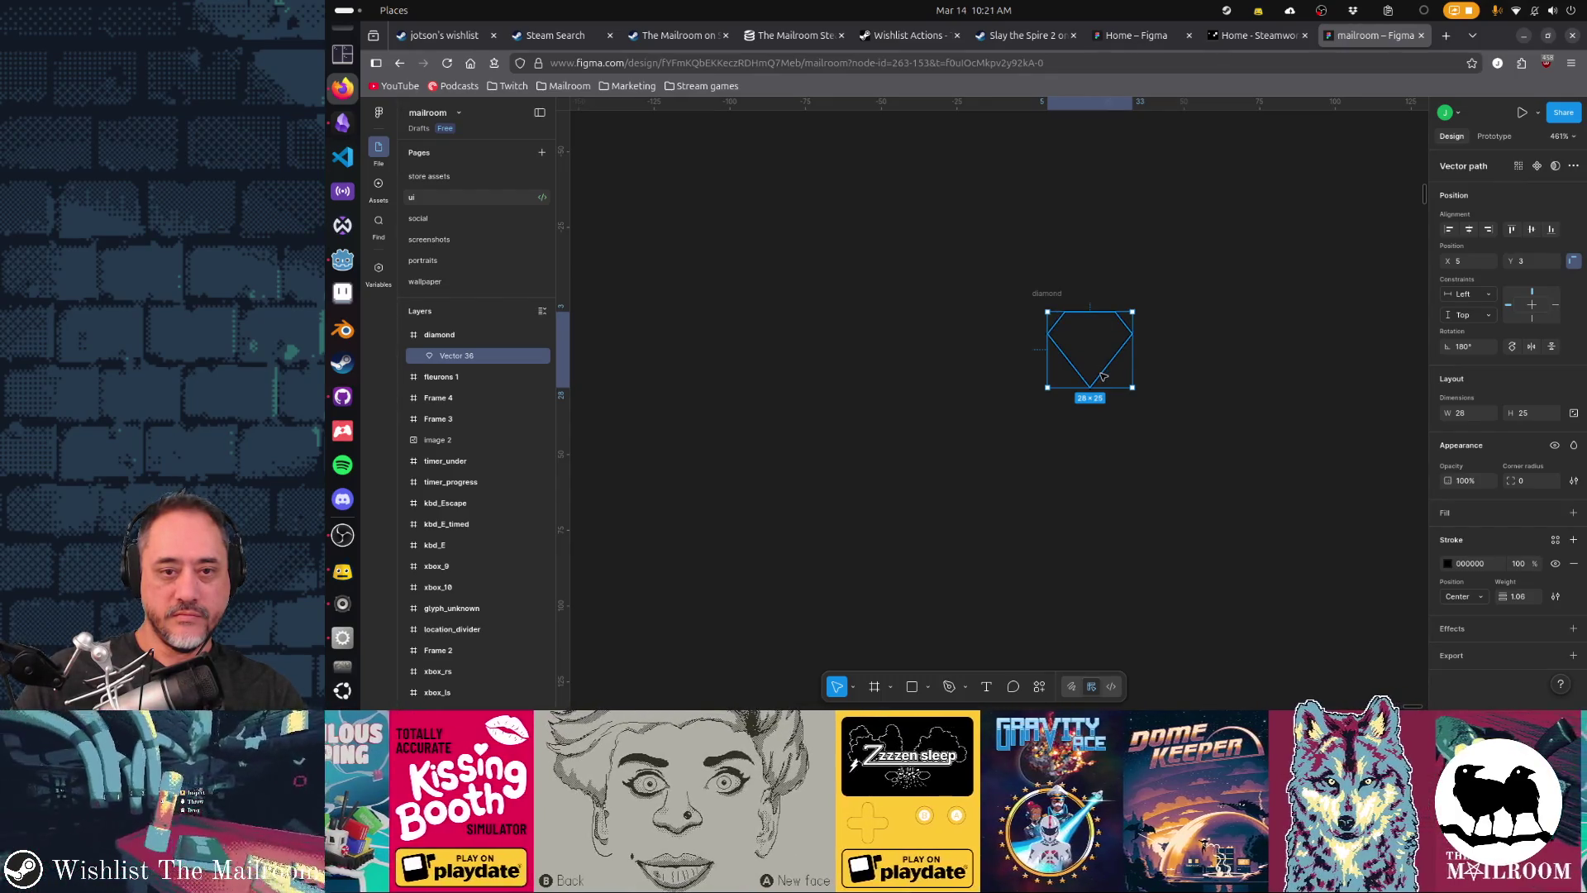
pyautogui.moveTo(1096, 368)
pyautogui.mouseDown()
pyautogui.moveTo(1100, 385)
pyautogui.moveTo(1080, 388)
pyautogui.moveTo(1111, 392)
pyautogui.mouseUp()
pyautogui.press('k')
pyautogui.moveTo(1115, 335)
pyautogui.mouseDown()
pyautogui.moveTo(1168, 305)
pyautogui.moveTo(1154, 314)
pyautogui.mouseUp()
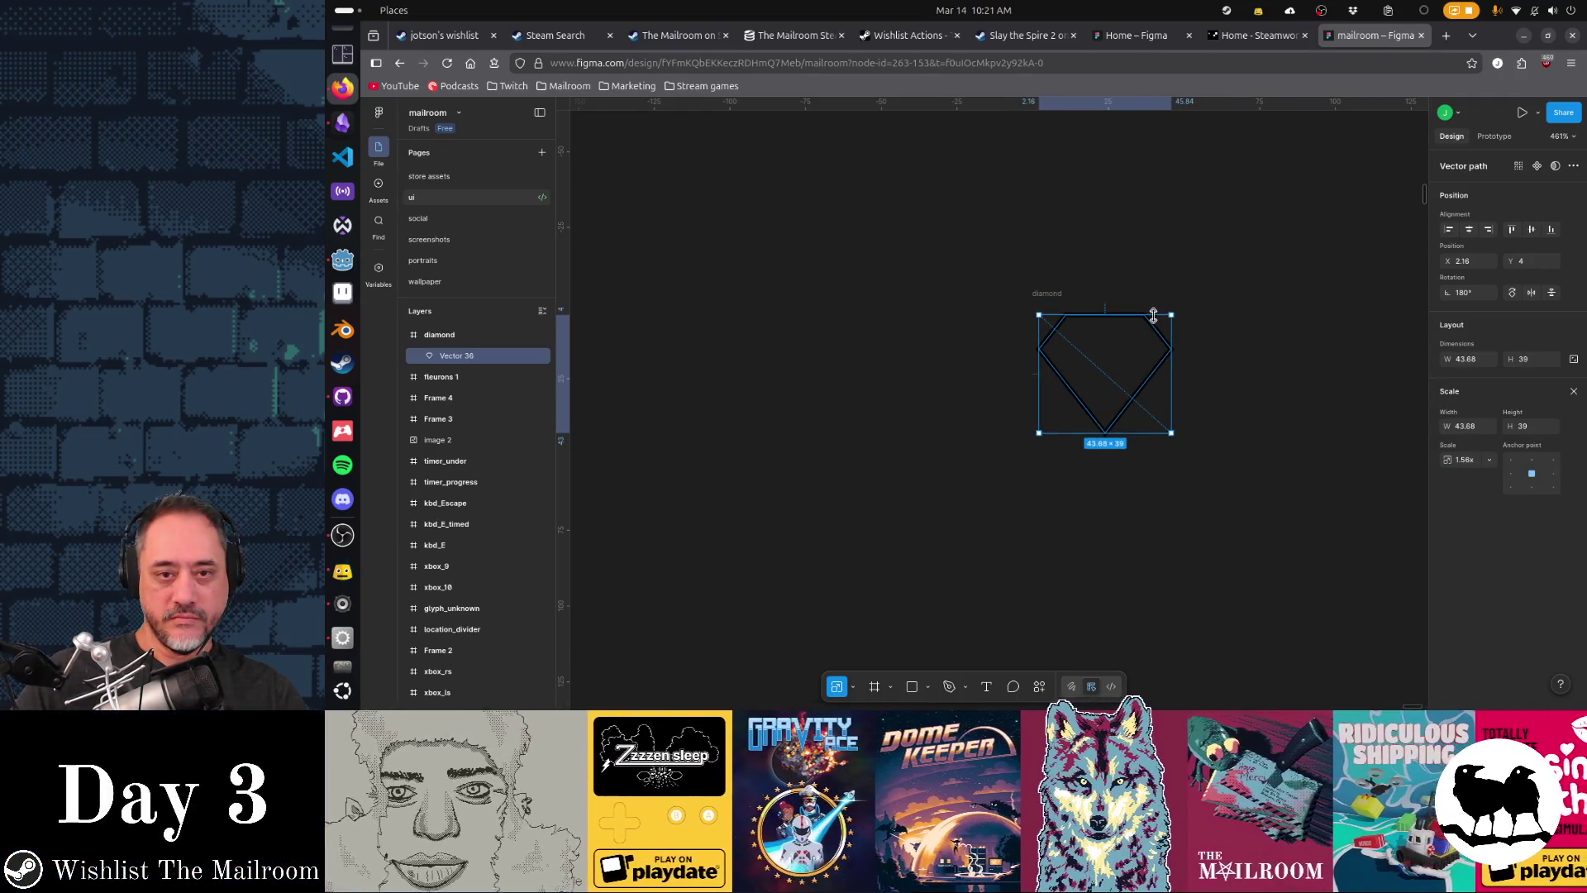
pyautogui.click(1286, 441)
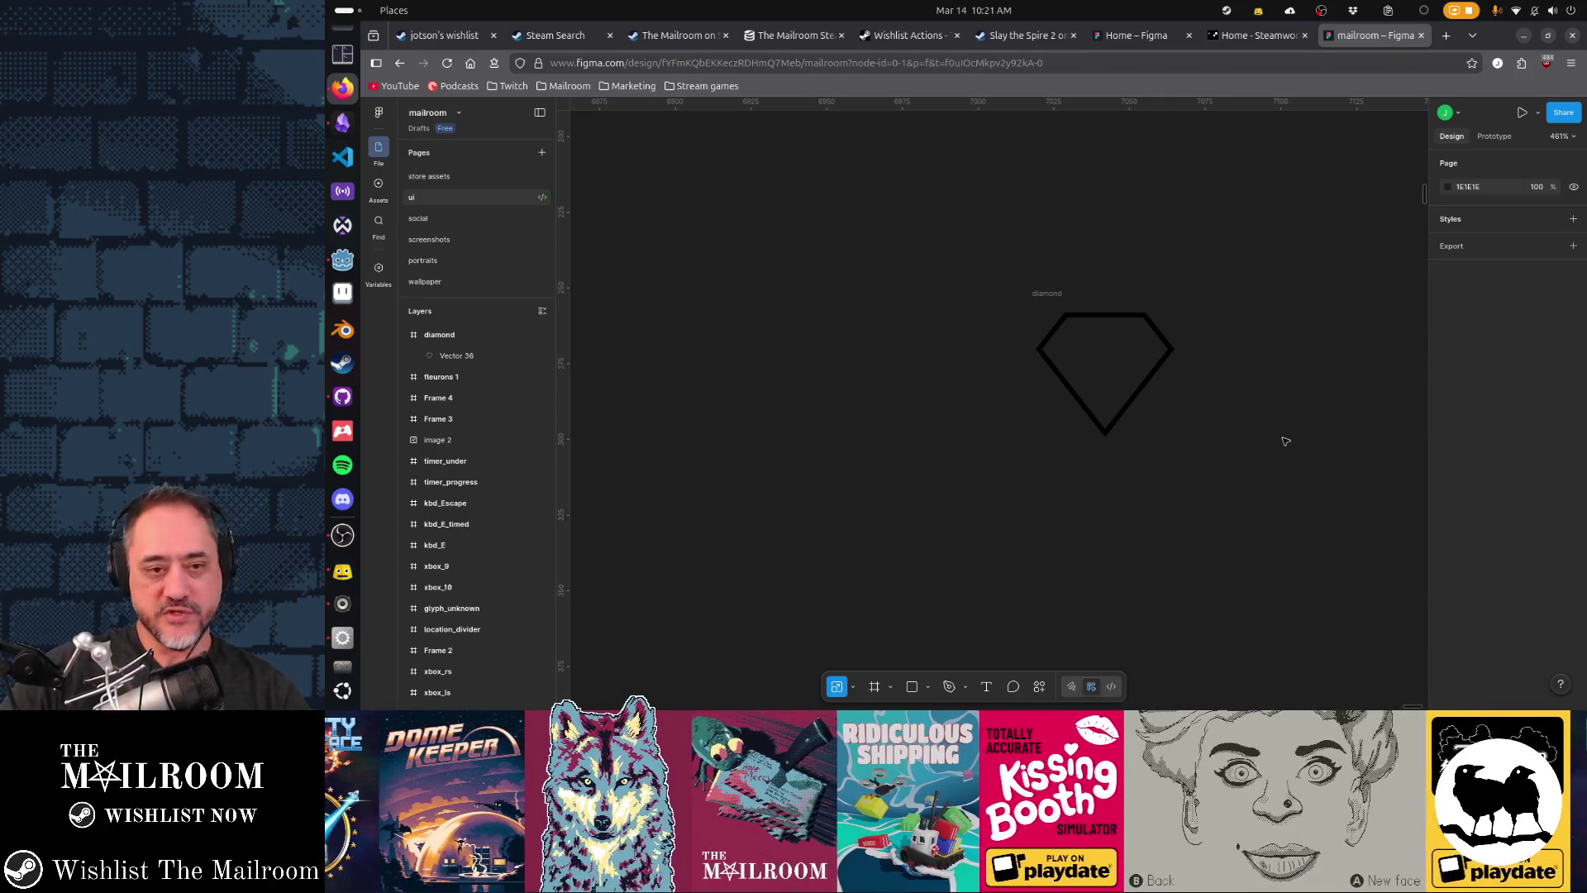
# - Drag the 48×48 diamond frame leftward across the empty canvas
pyautogui.scroll(-10, 870, 421)
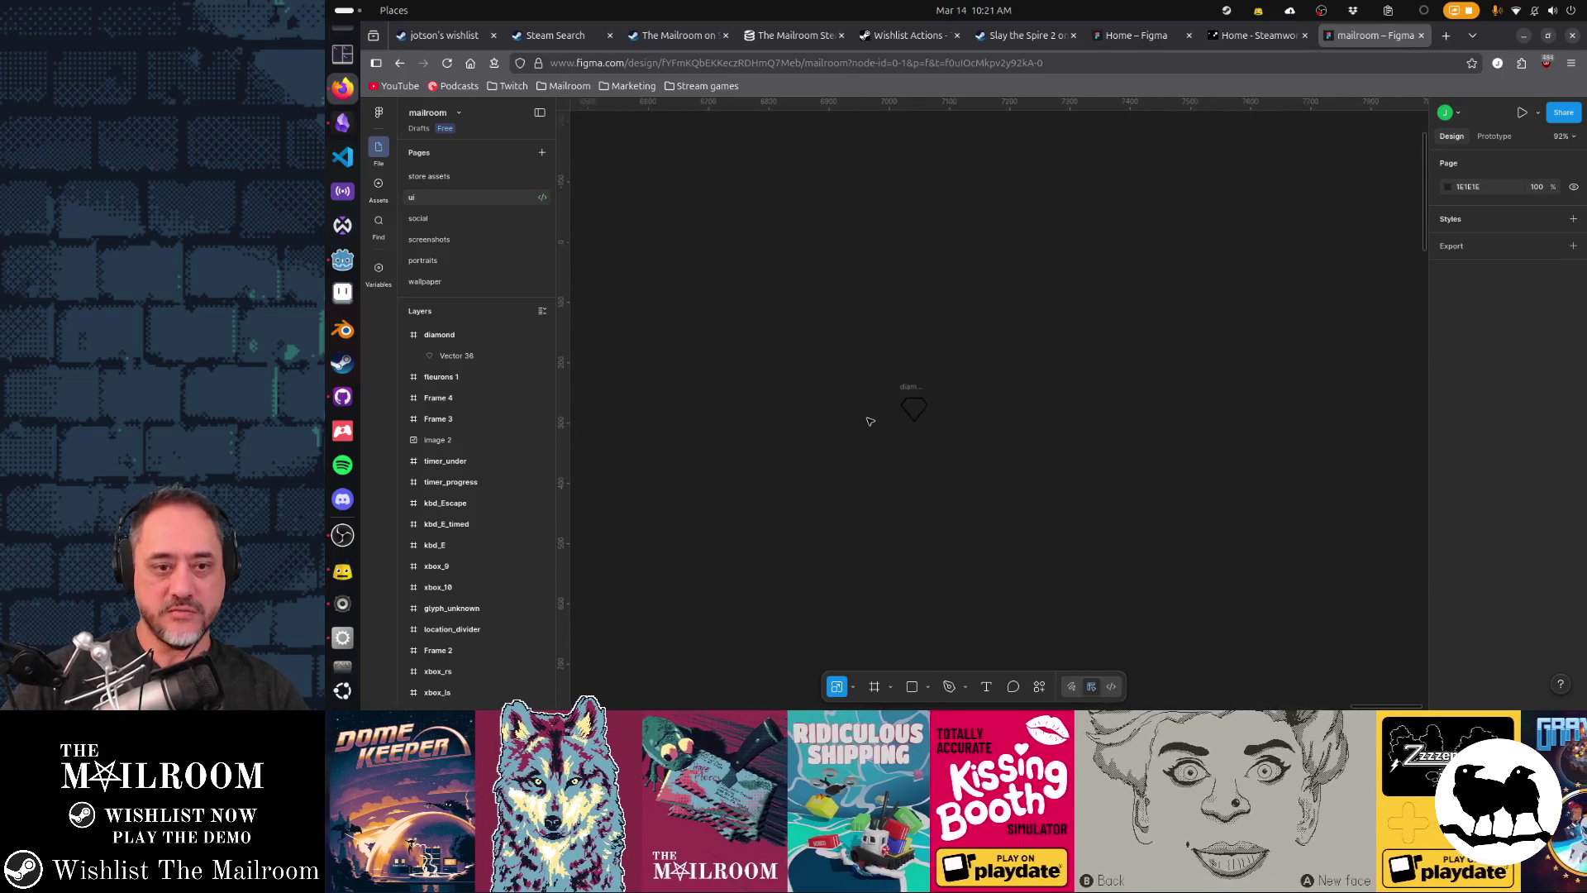
pyautogui.moveTo(834, 427); pyautogui.dragTo(1130, 388)
pyautogui.moveTo(1234, 316)
pyautogui.mouseDown()
pyautogui.moveTo(666, 340)
pyautogui.moveTo(713, 359)
pyautogui.mouseUp()
pyautogui.scroll(-10, 889, 326)
pyautogui.scroll(5, 712, 360)
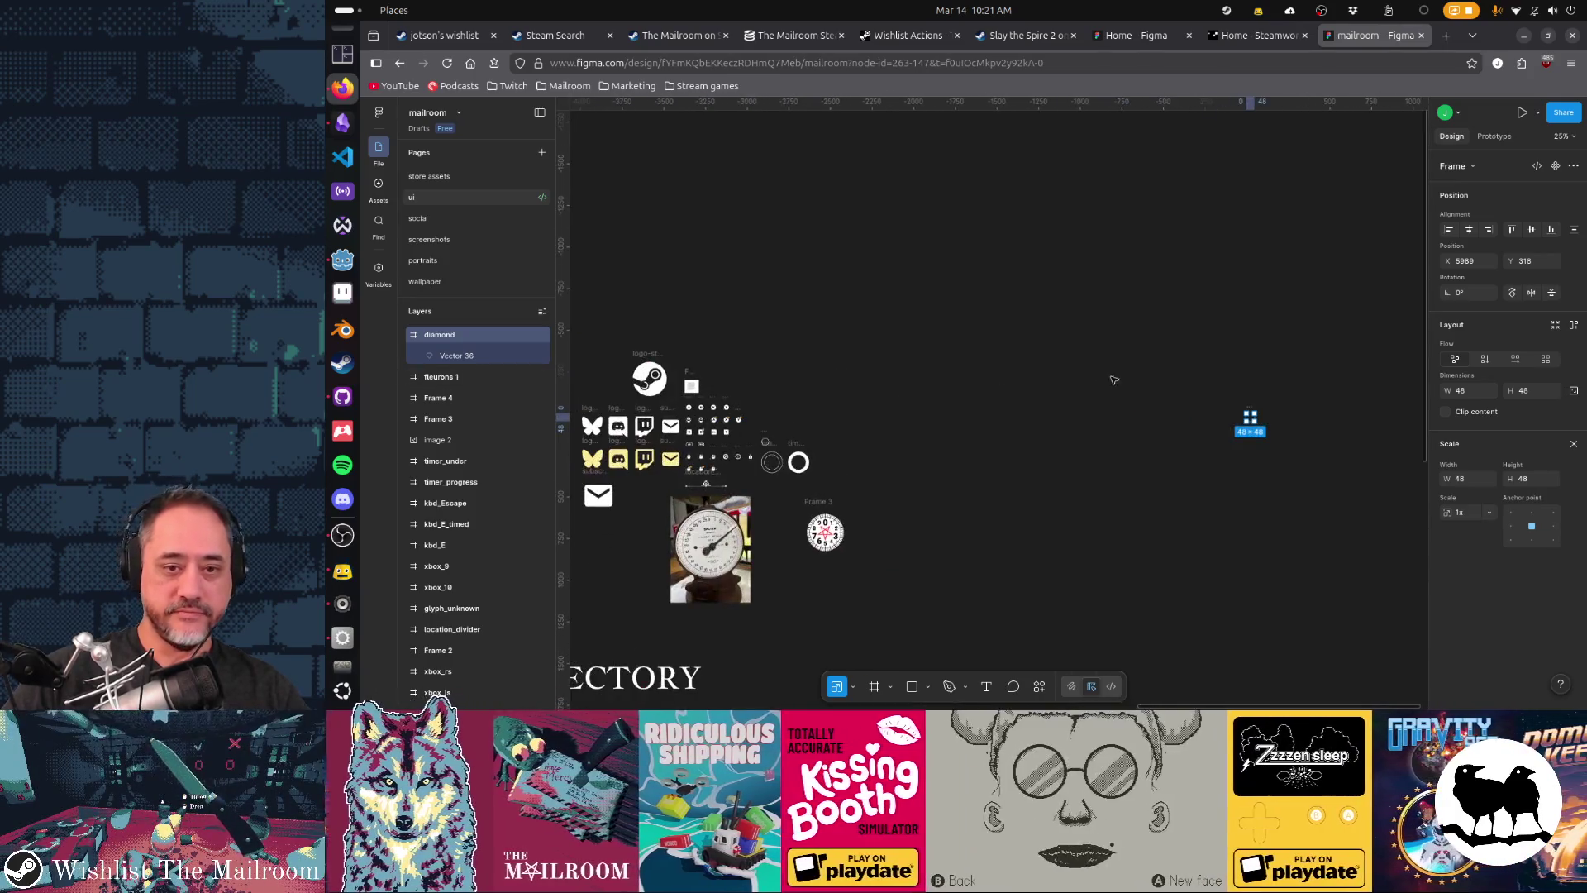
pyautogui.scroll(5, 1253, 409)
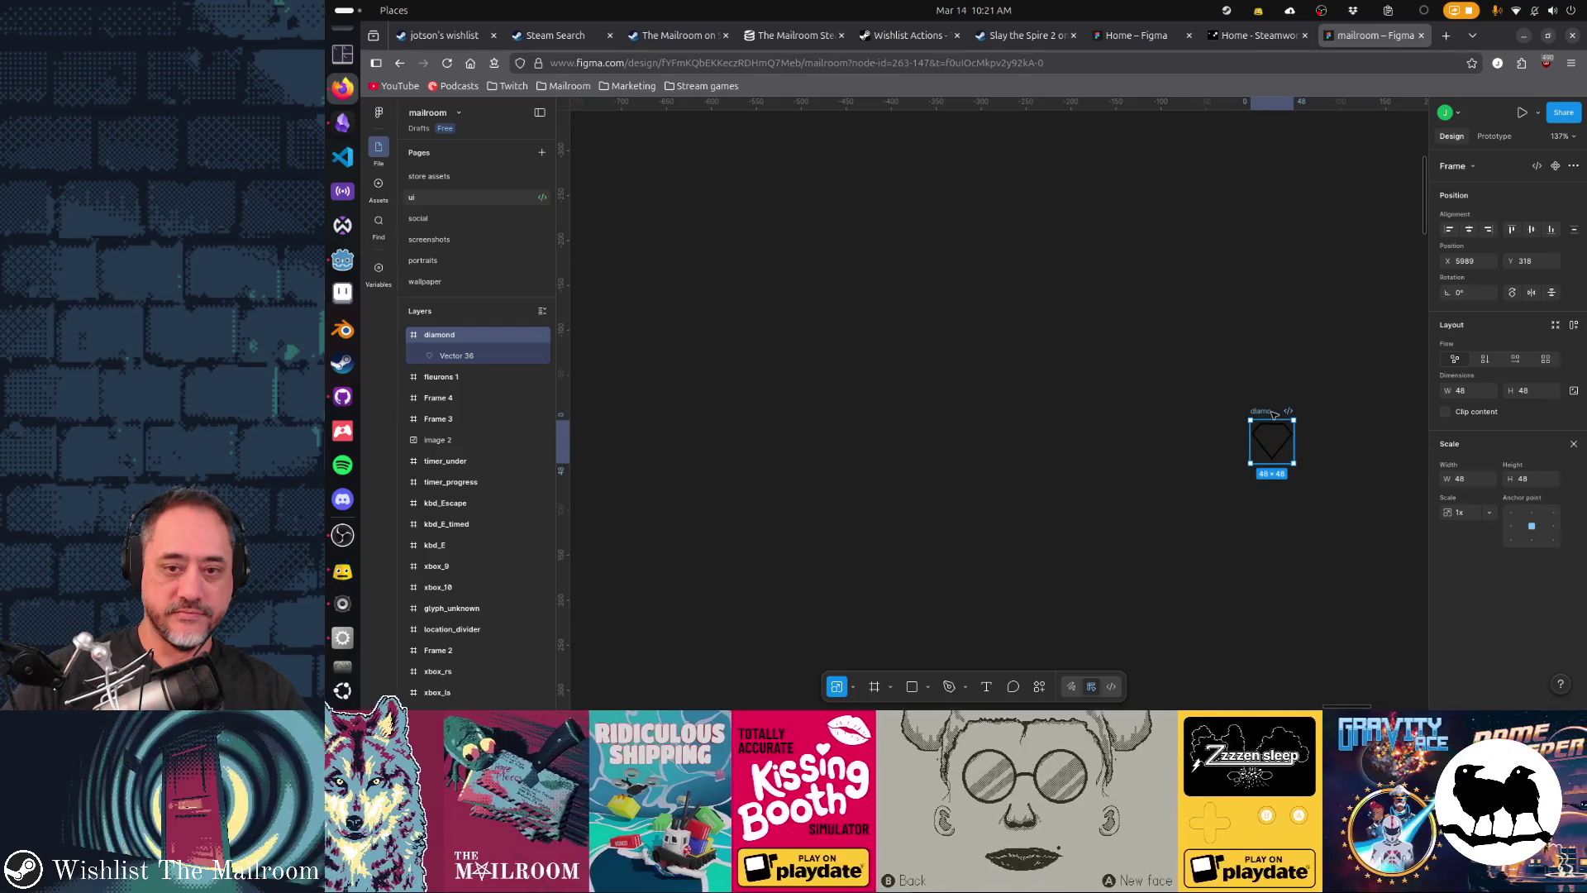
pyautogui.moveTo(1260, 413)
pyautogui.mouseDown()
pyautogui.moveTo(685, 360)
pyautogui.moveTo(579, 380)
pyautogui.mouseUp()
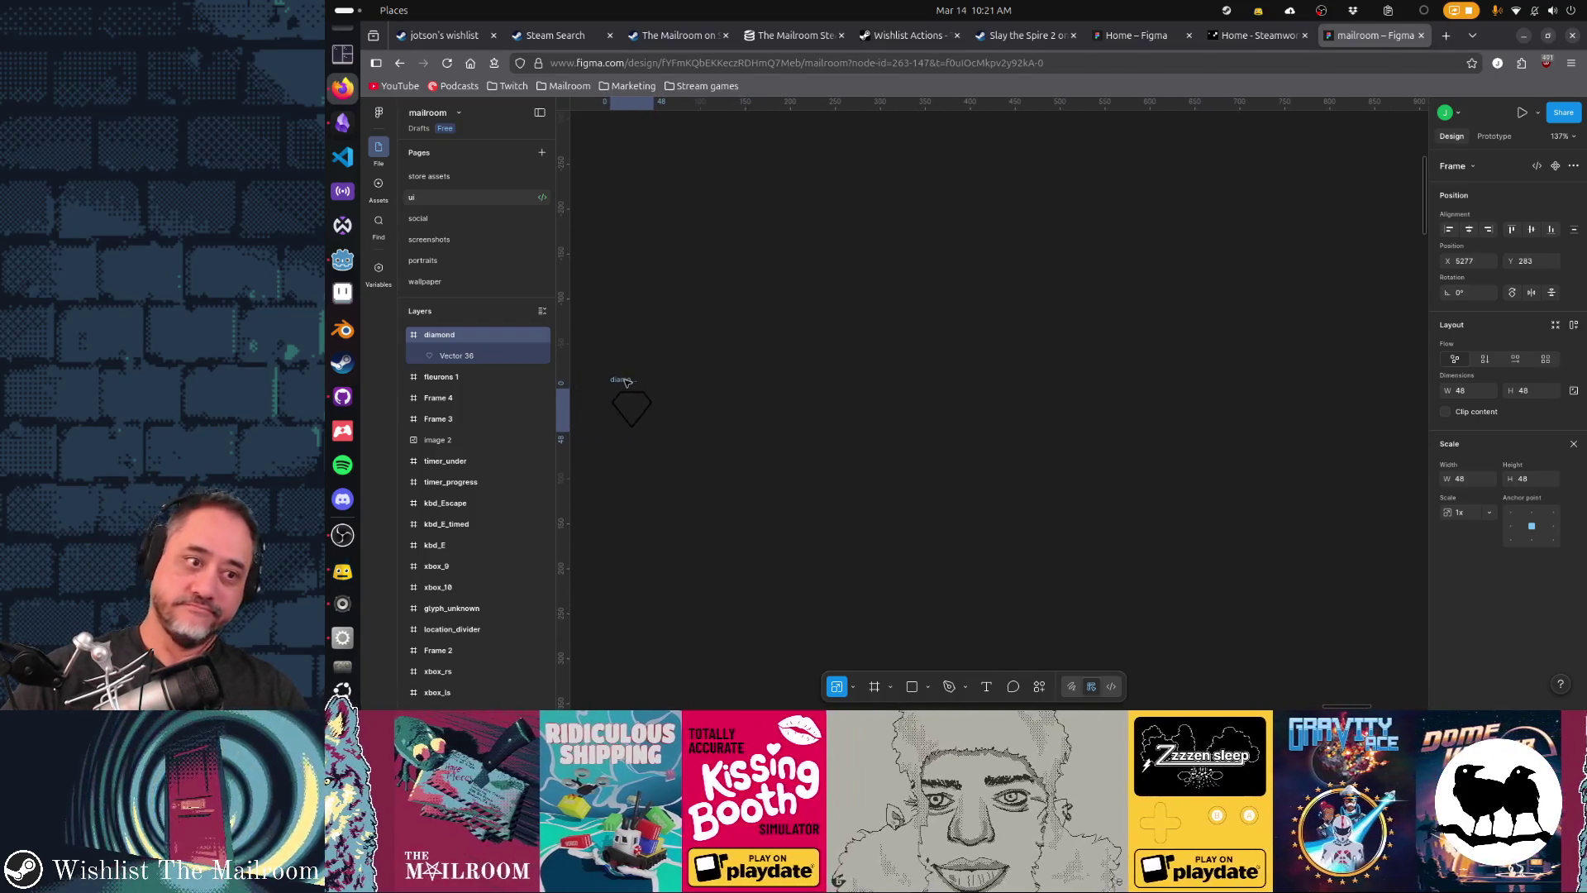
pyautogui.hscroll(-10, 985, 354)
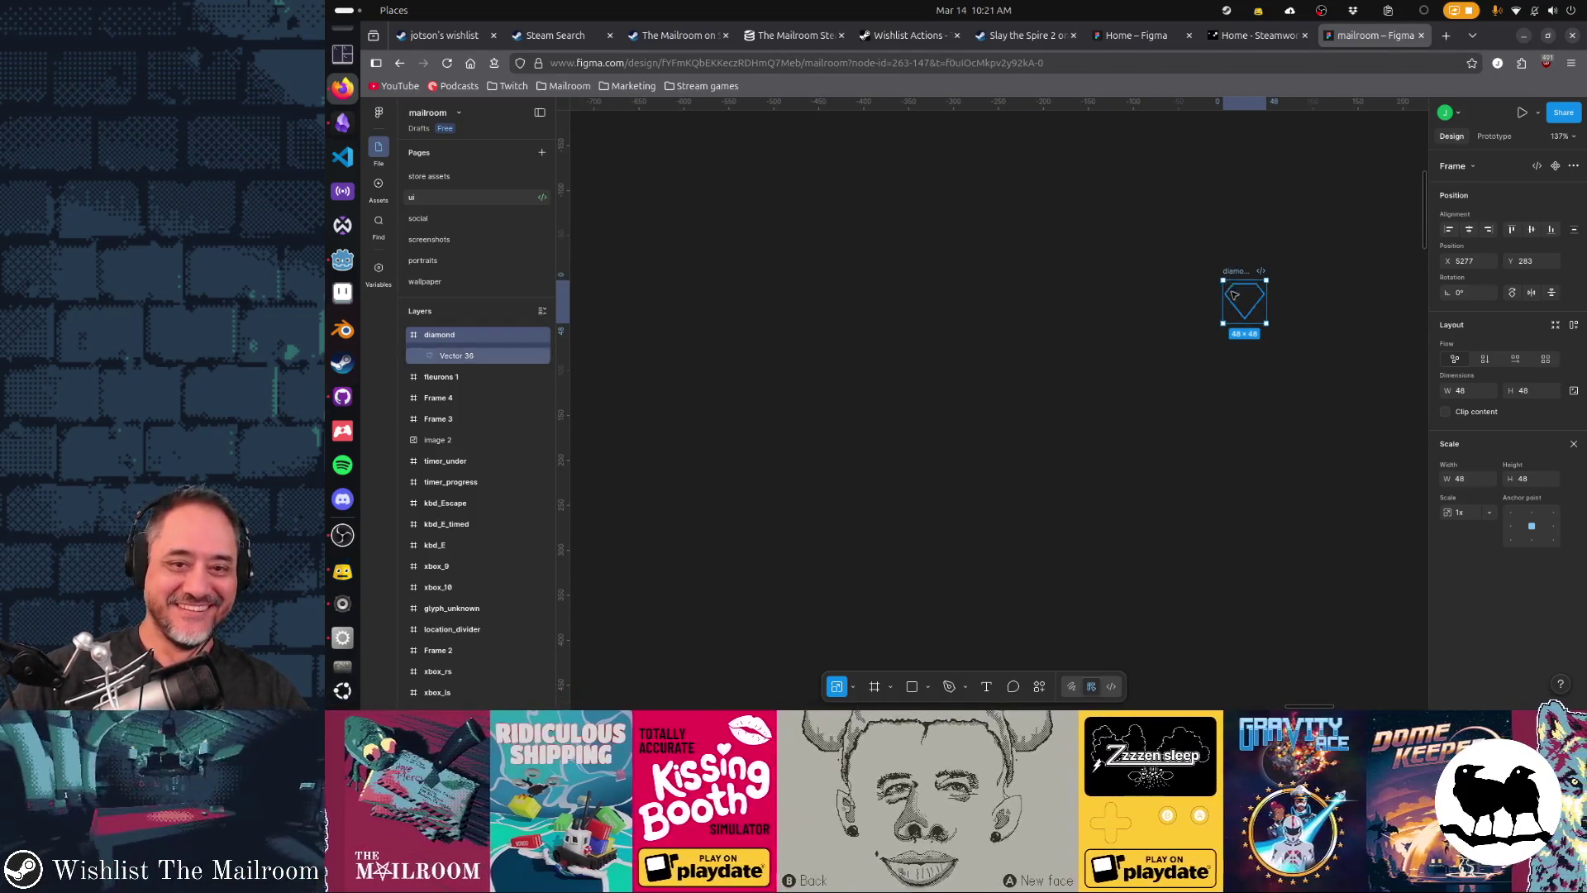
pyautogui.scroll(-5, 1234, 297)
pyautogui.scroll(2, 1234, 297)
# - Place the diamond frame beside the timer icons at about X 3075, Y 332
pyautogui.moveTo(1237, 281)
pyautogui.mouseDown()
pyautogui.moveTo(709, 336)
pyautogui.moveTo(628, 355)
pyautogui.moveTo(626, 372)
pyautogui.mouseUp()
pyautogui.moveTo(777, 393); pyautogui.dragTo(1307, 250)
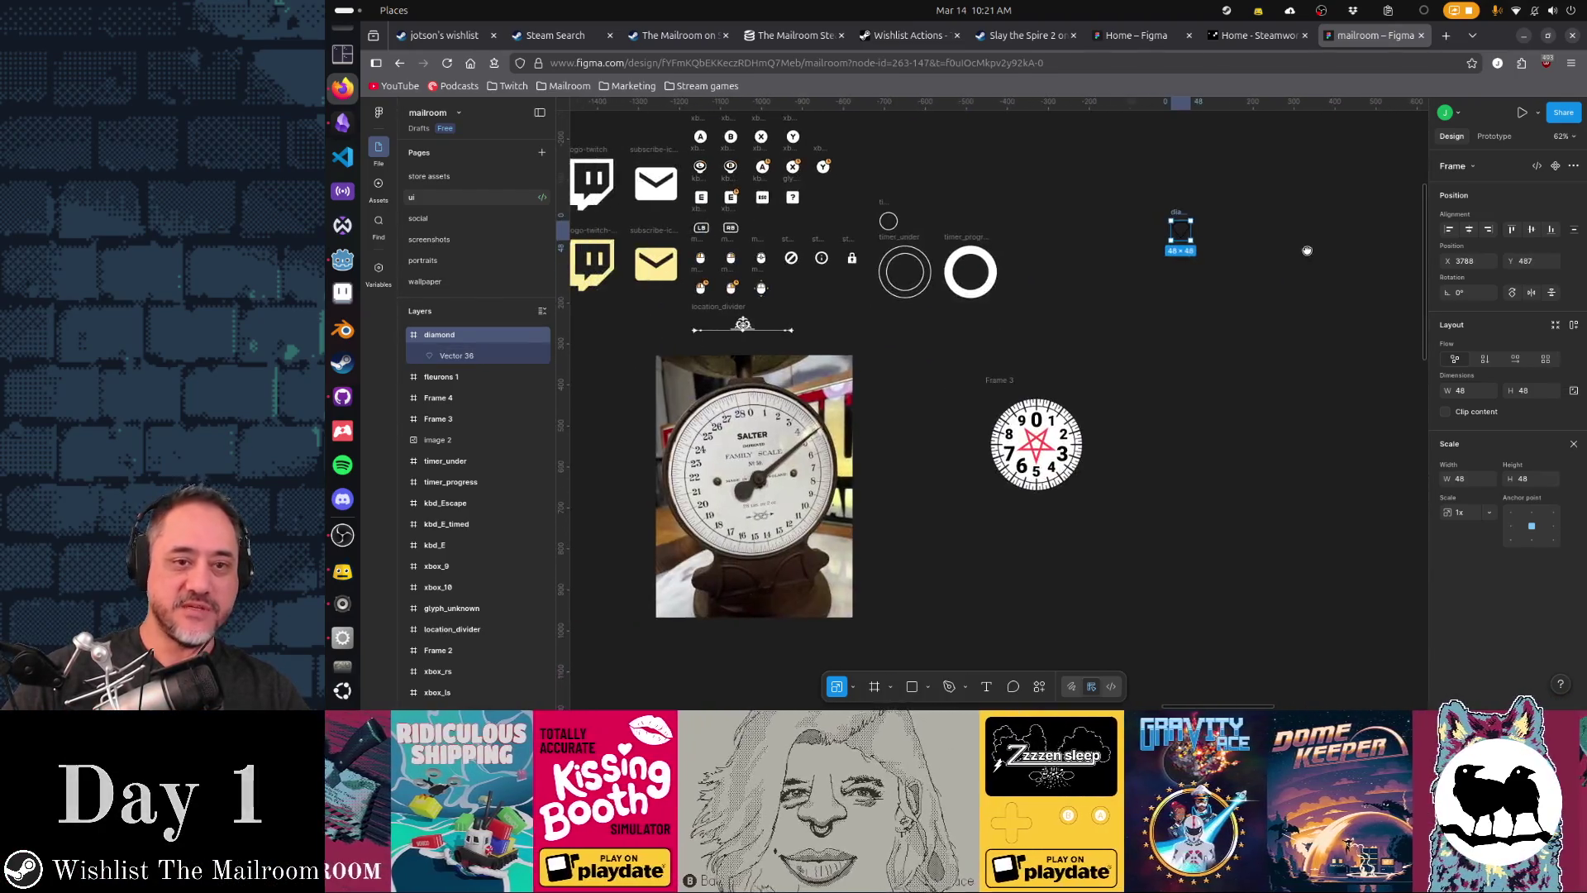
pyautogui.scroll(1, 1171, 223)
pyautogui.moveTo(1174, 252)
pyautogui.mouseDown()
pyautogui.moveTo(764, 183)
pyautogui.moveTo(892, 188)
pyautogui.moveTo(847, 208)
pyautogui.moveTo(887, 186)
pyautogui.moveTo(859, 232)
pyautogui.moveTo(888, 189)
pyautogui.mouseUp()
pyautogui.scroll(6, 884, 190)
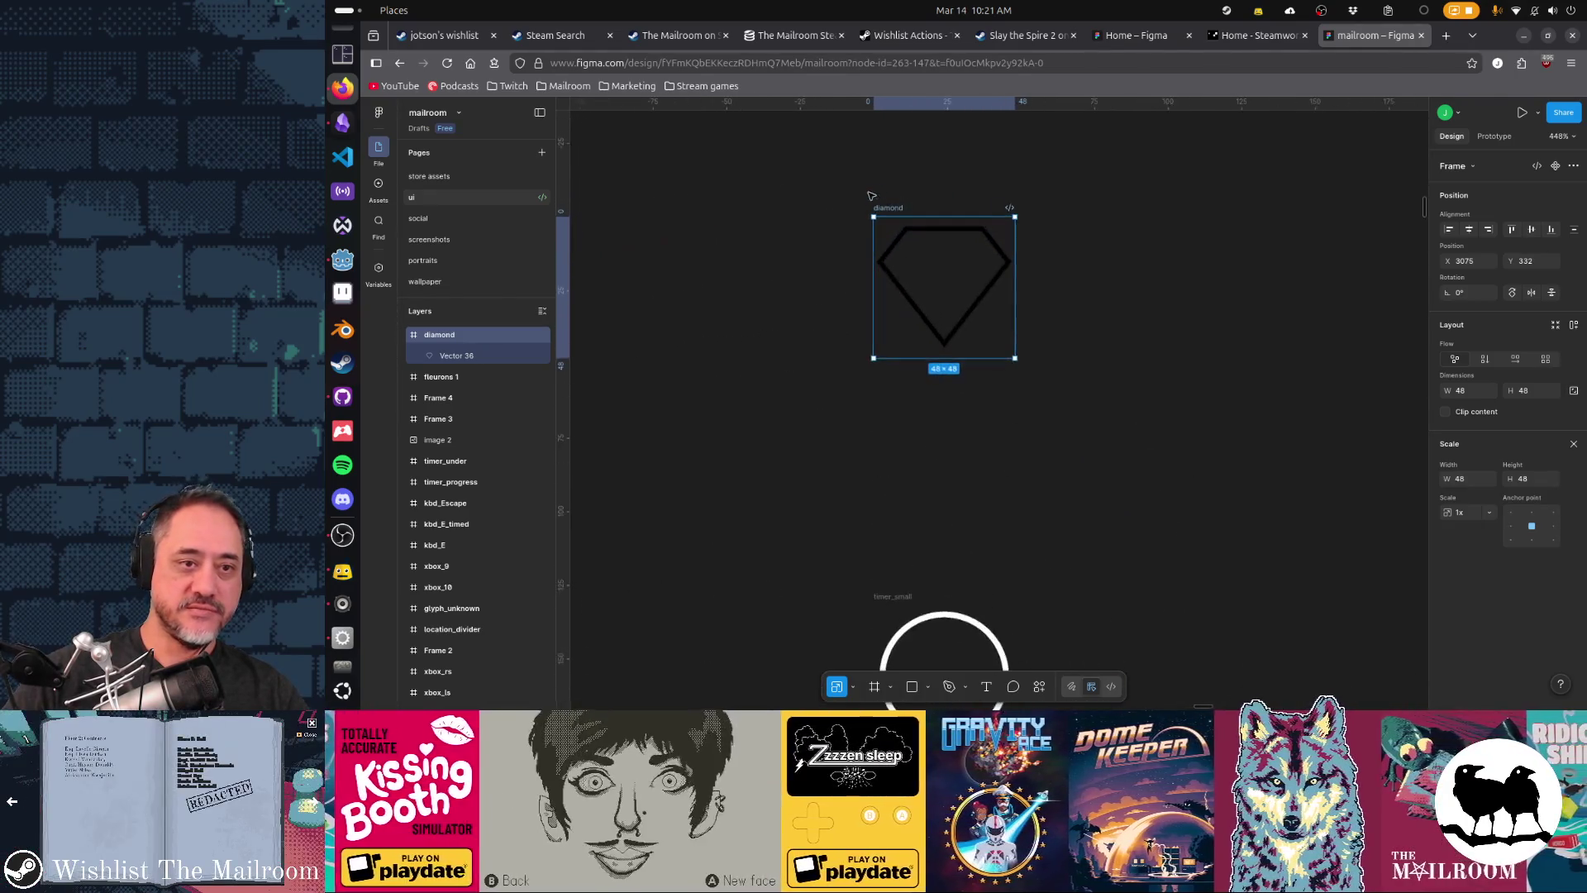
pyautogui.click(1280, 282)
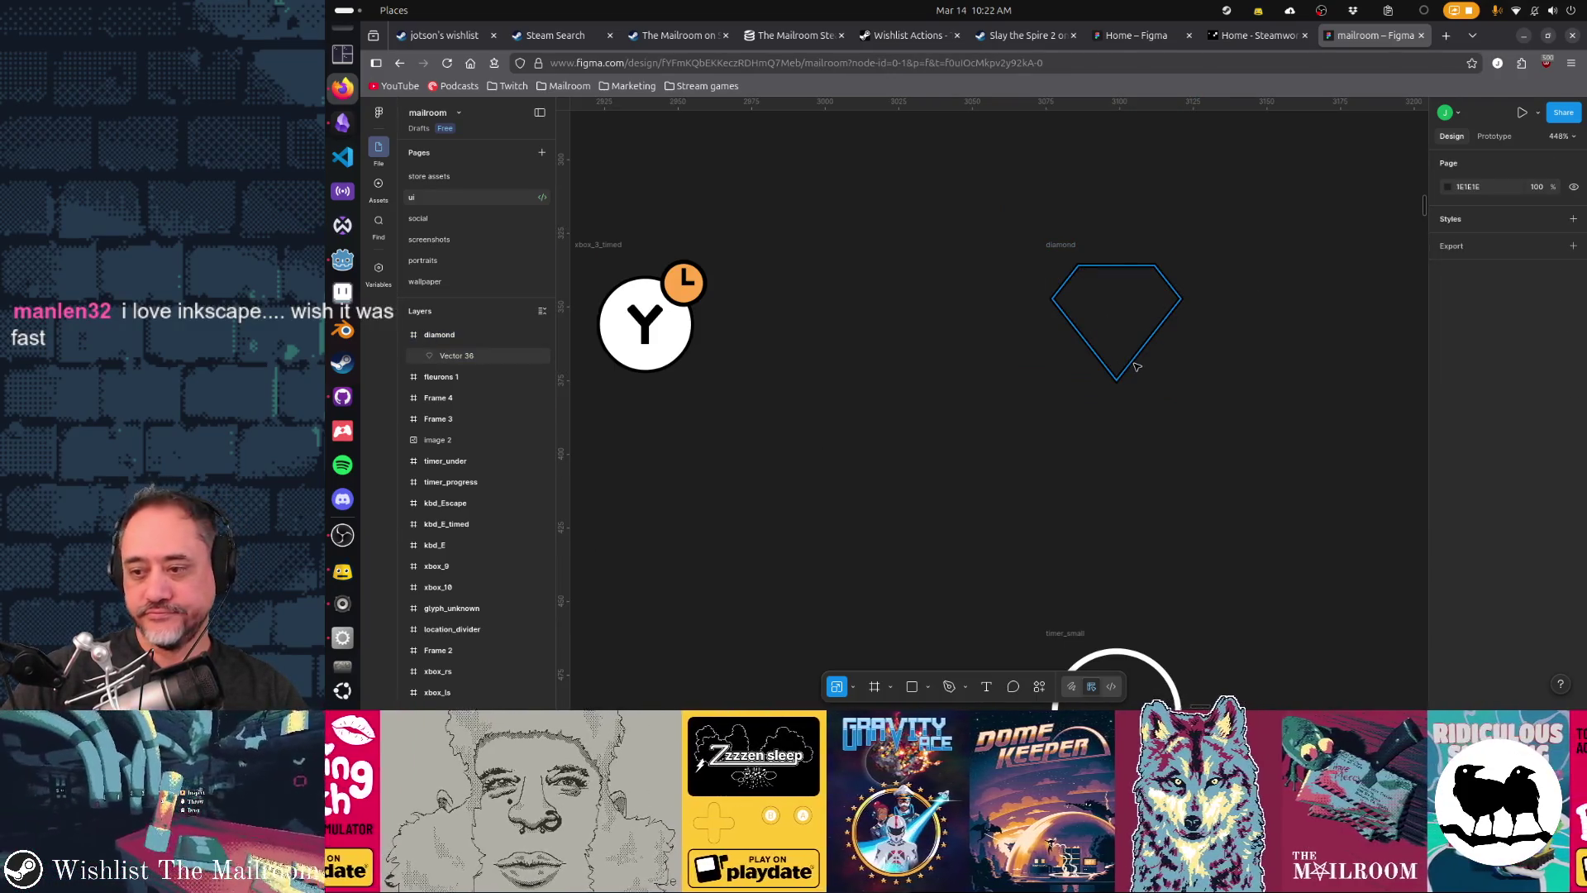
# - Enter vector edit mode on the diamond outline and zoom in on its points
pyautogui.doubleClick(1137, 366)
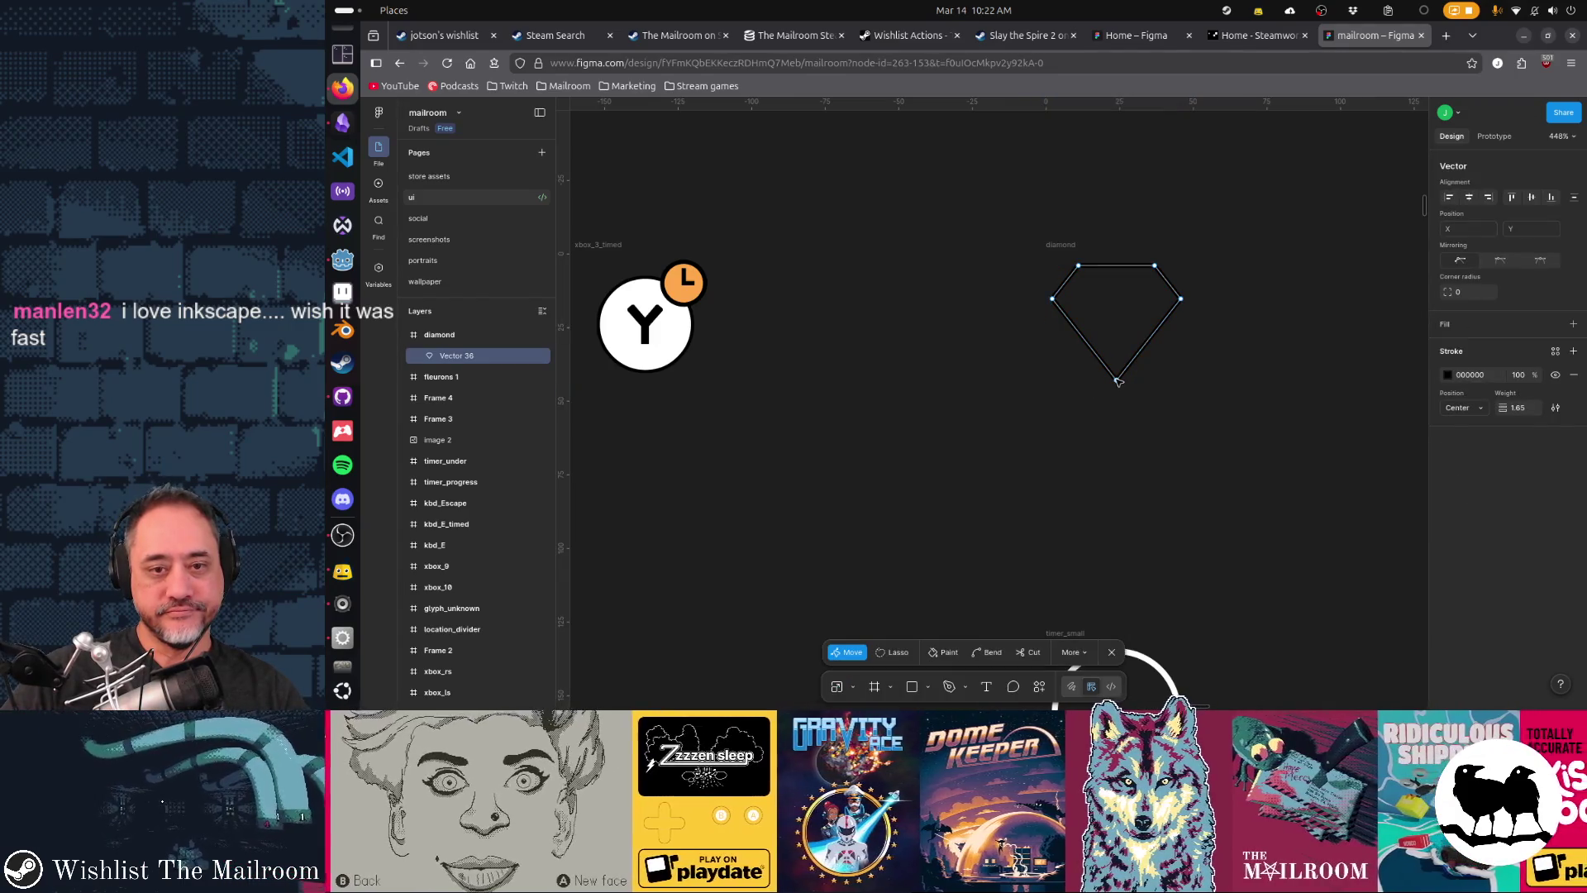
pyautogui.keyDown('ctrl'); pyautogui.scroll(3, 1137, 350); pyautogui.keyUp('ctrl')
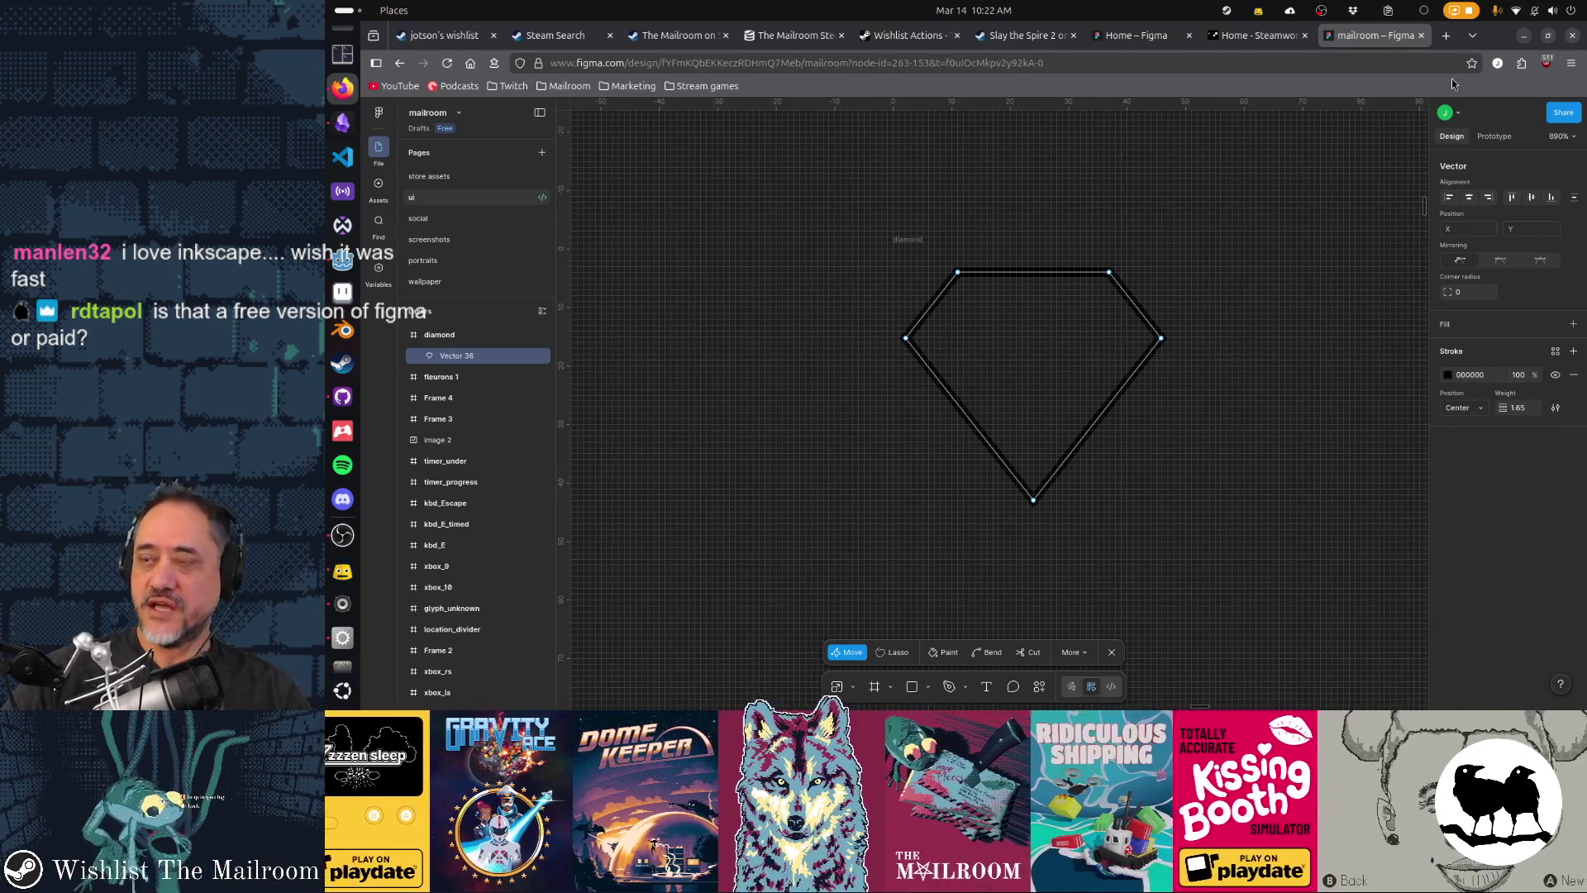
pyautogui.hotkey('ctrl', 'n')
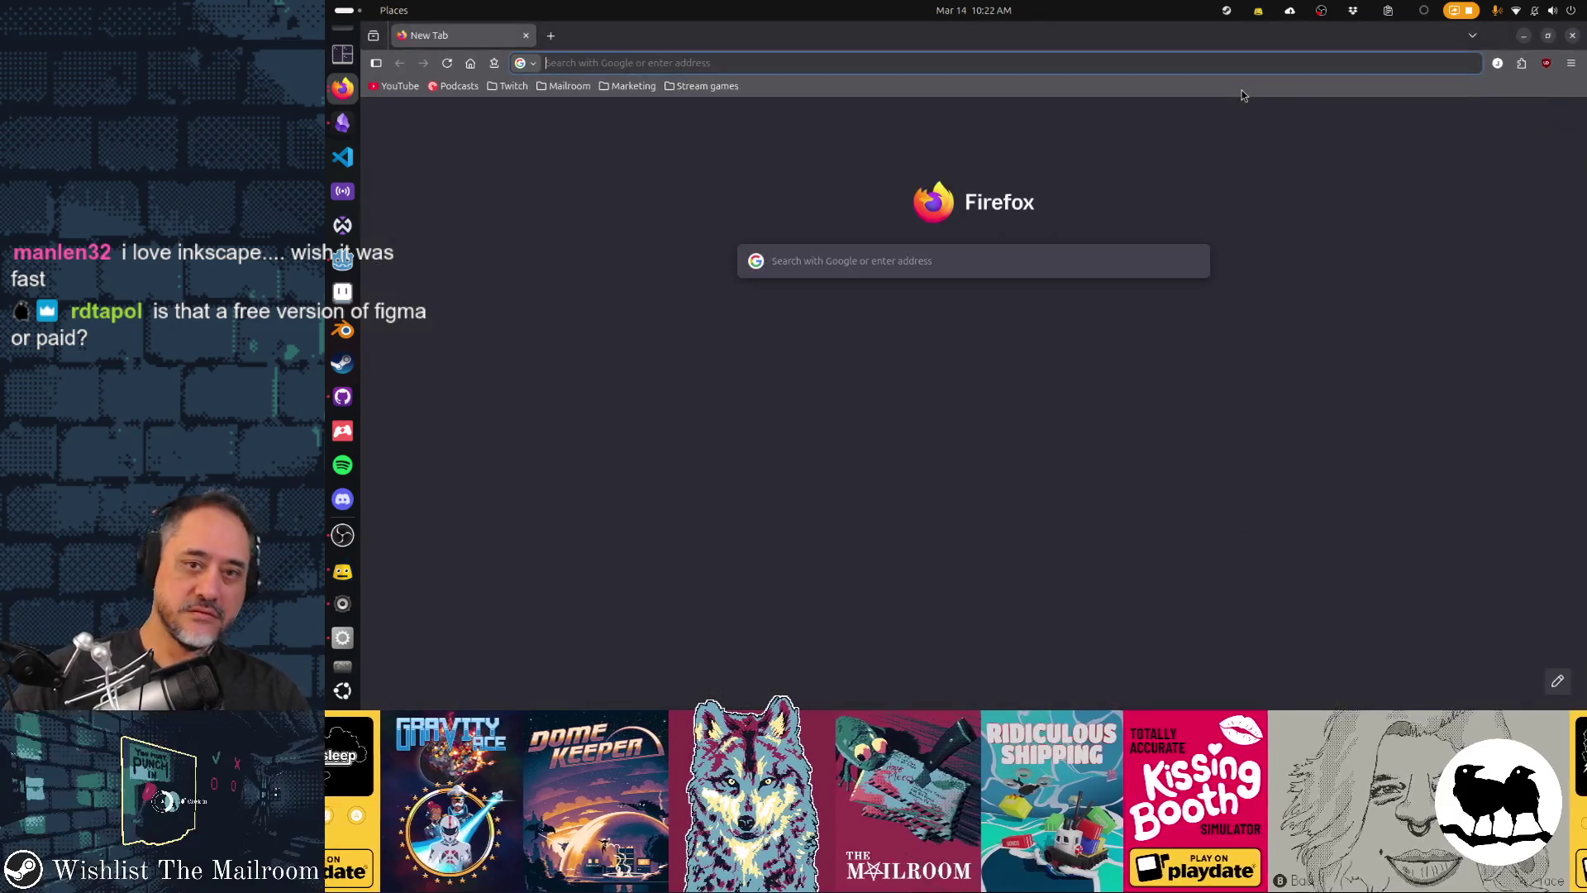
# - Close the stray browser window, exit vector edit mode, and deselect the diamond frame
pyautogui.hotkey('ctrl', 'w')
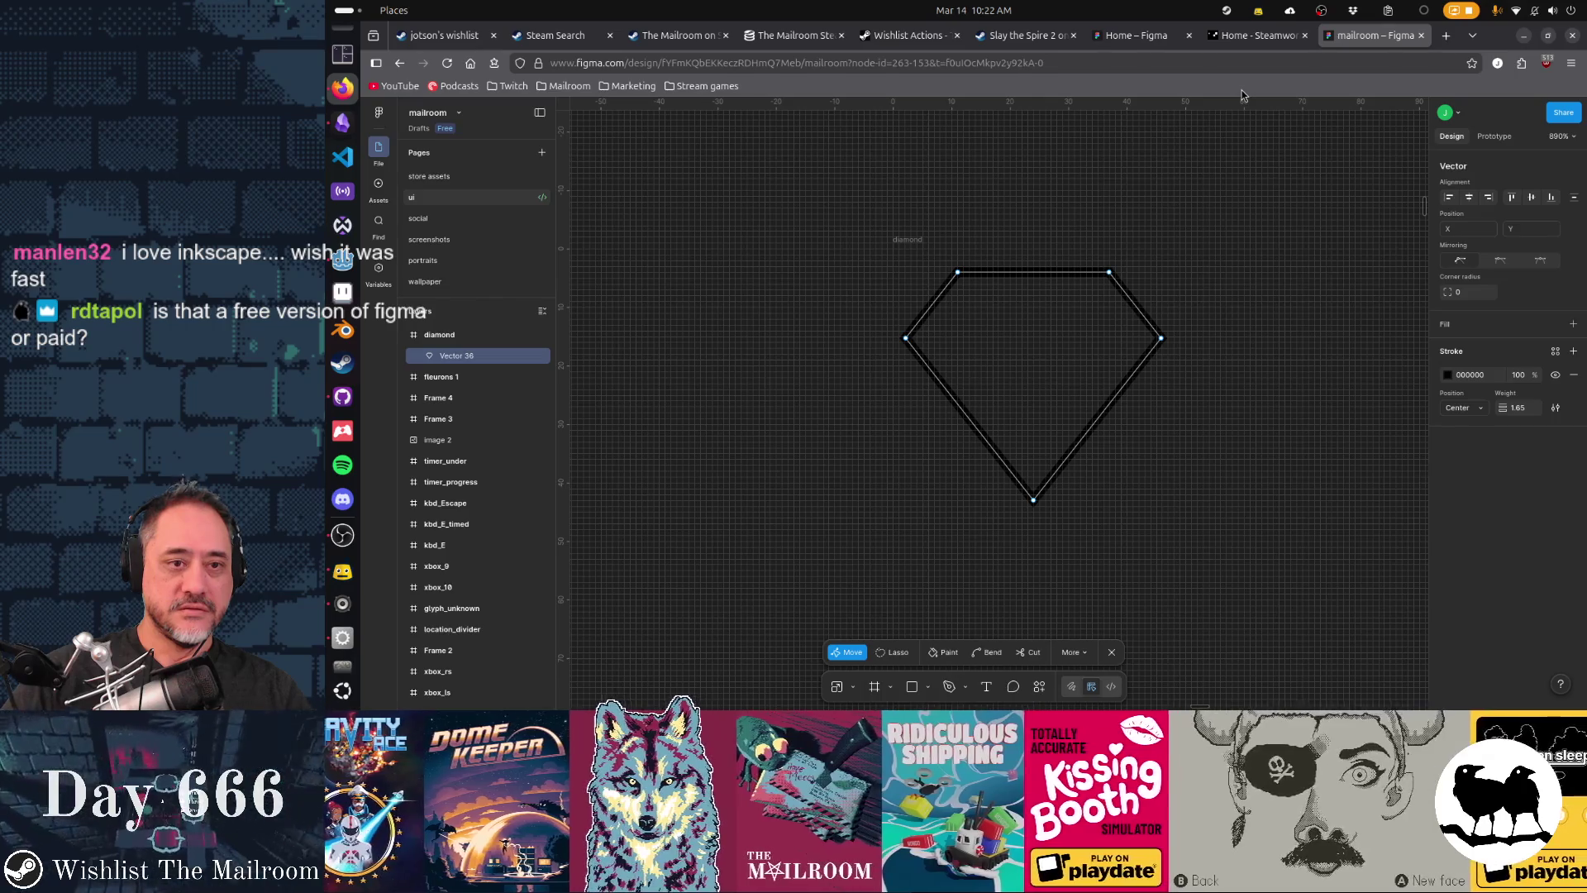
pyautogui.press('Escape')
pyautogui.click(924, 240)
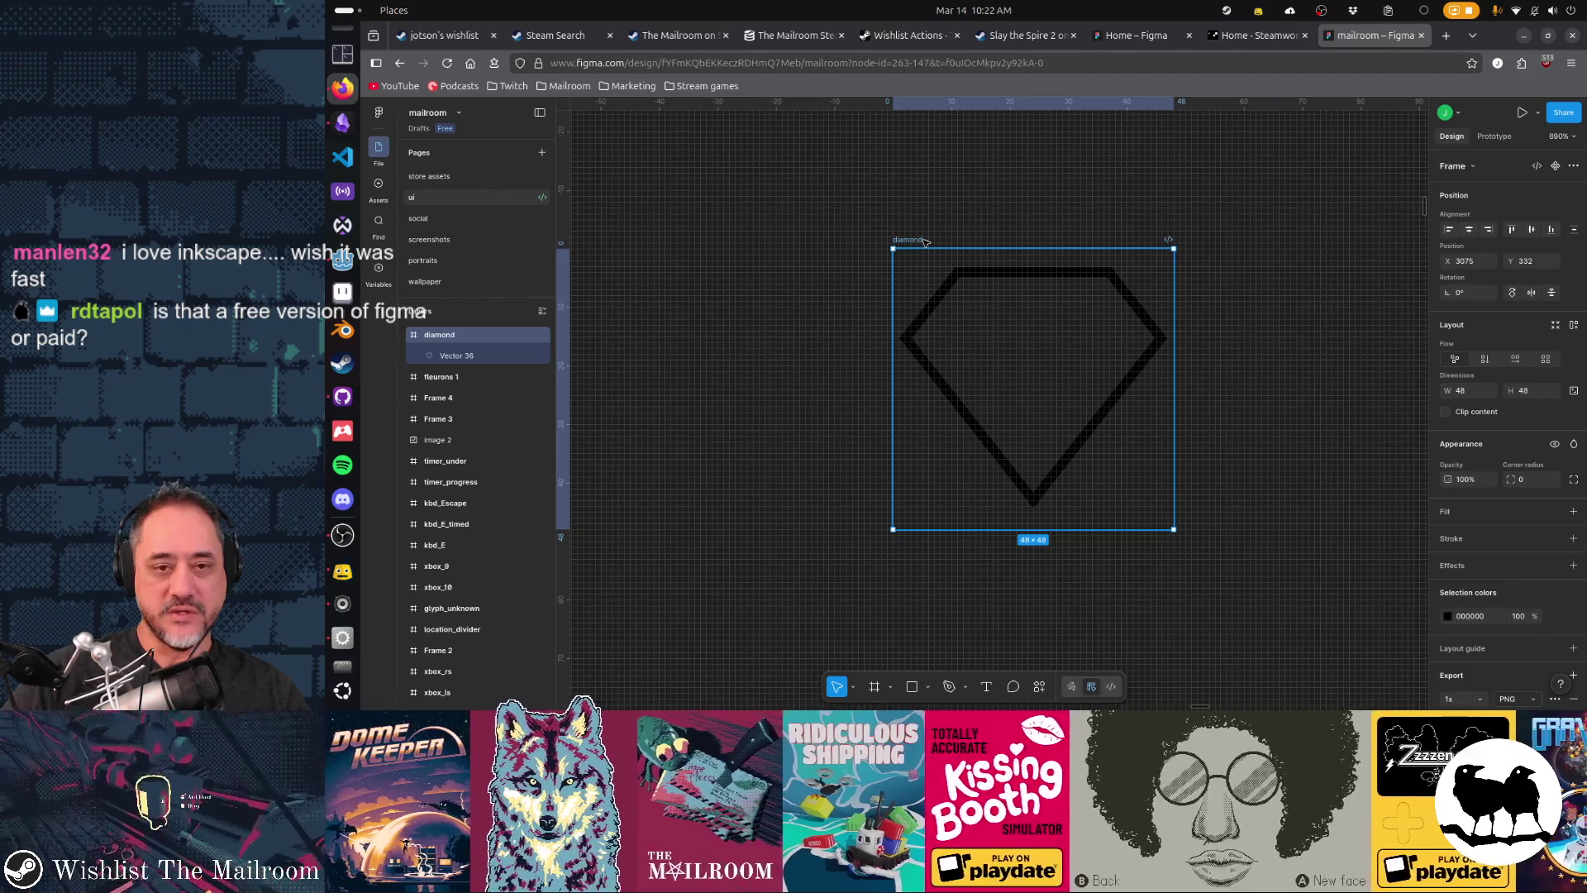
pyautogui.click(1325, 191)
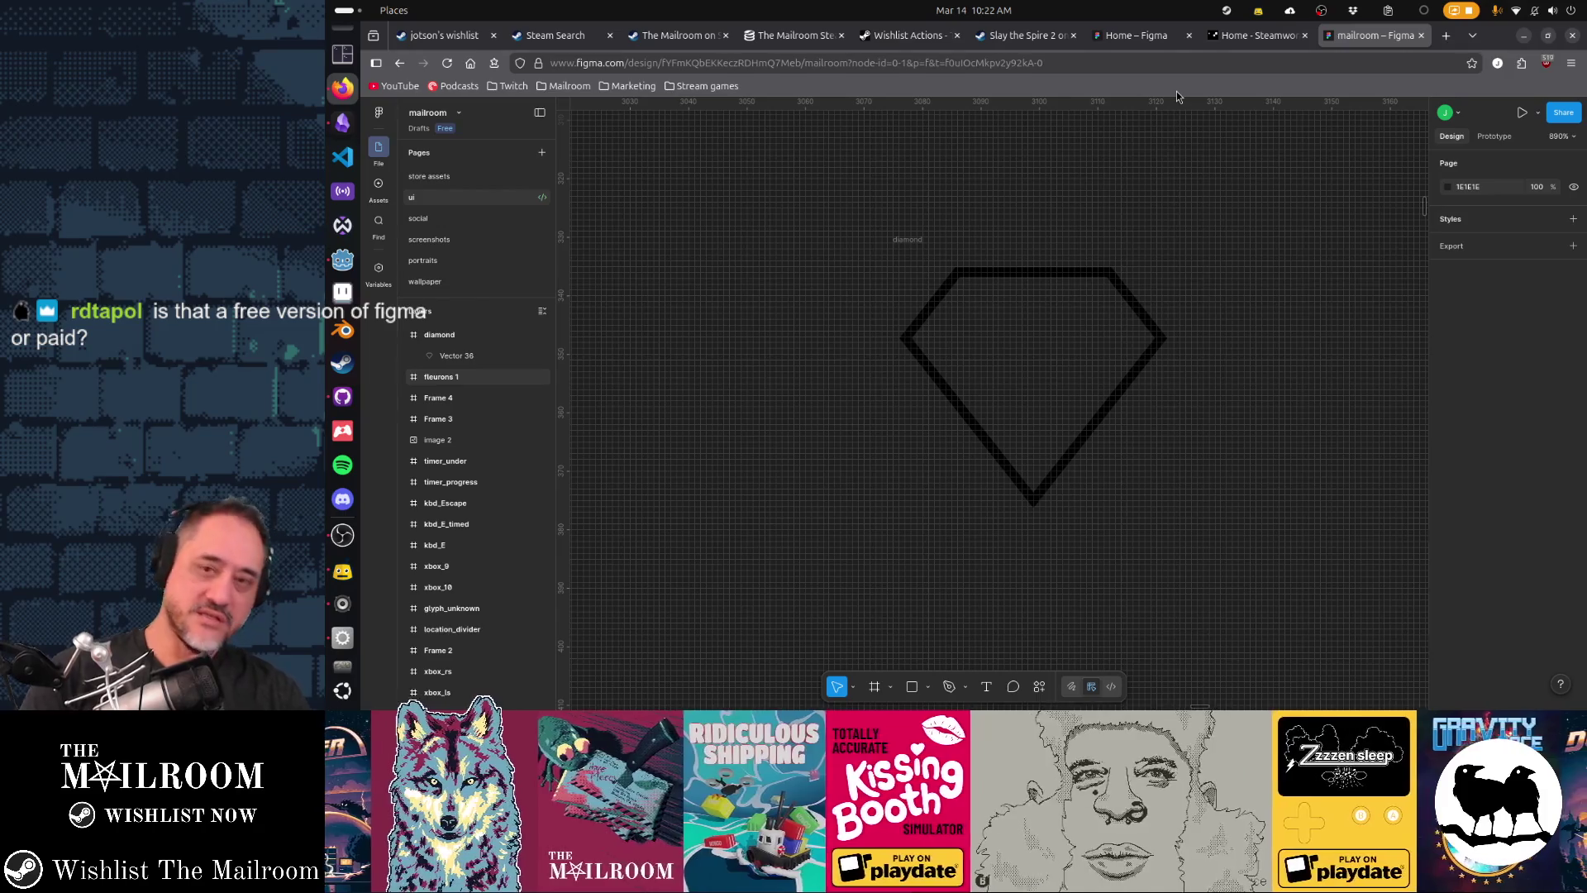
pyautogui.hotkey('ctrl', 't')
# - Search Google Images for 'diamond' and open the cut-diamond photo on black
pyautogui.write('diamond')
pyautogui.press('Return')
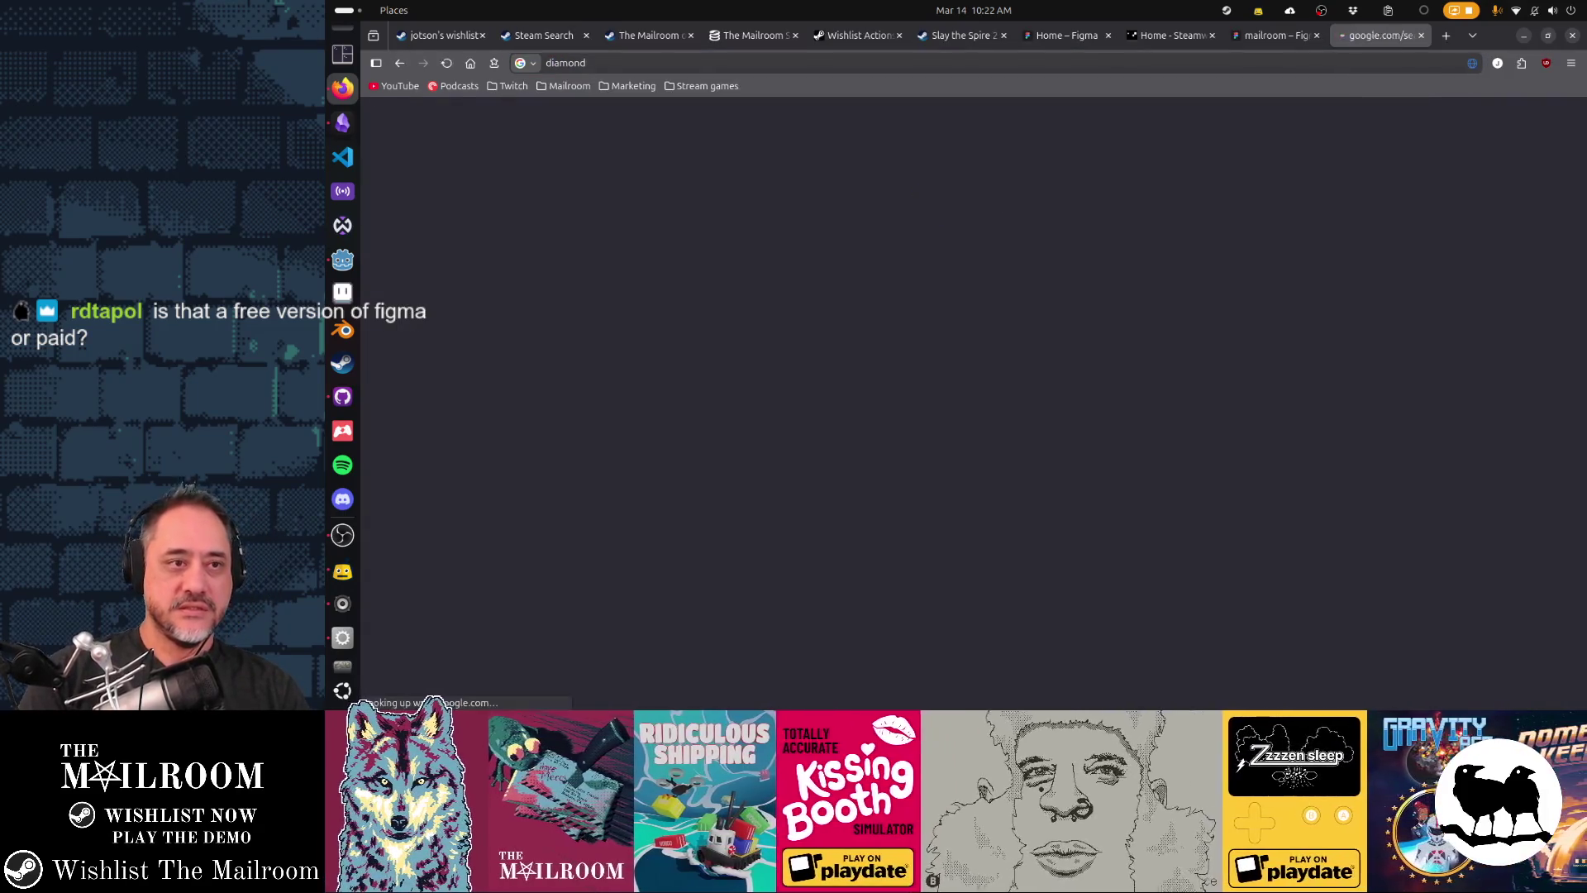
pyautogui.click(605, 173)
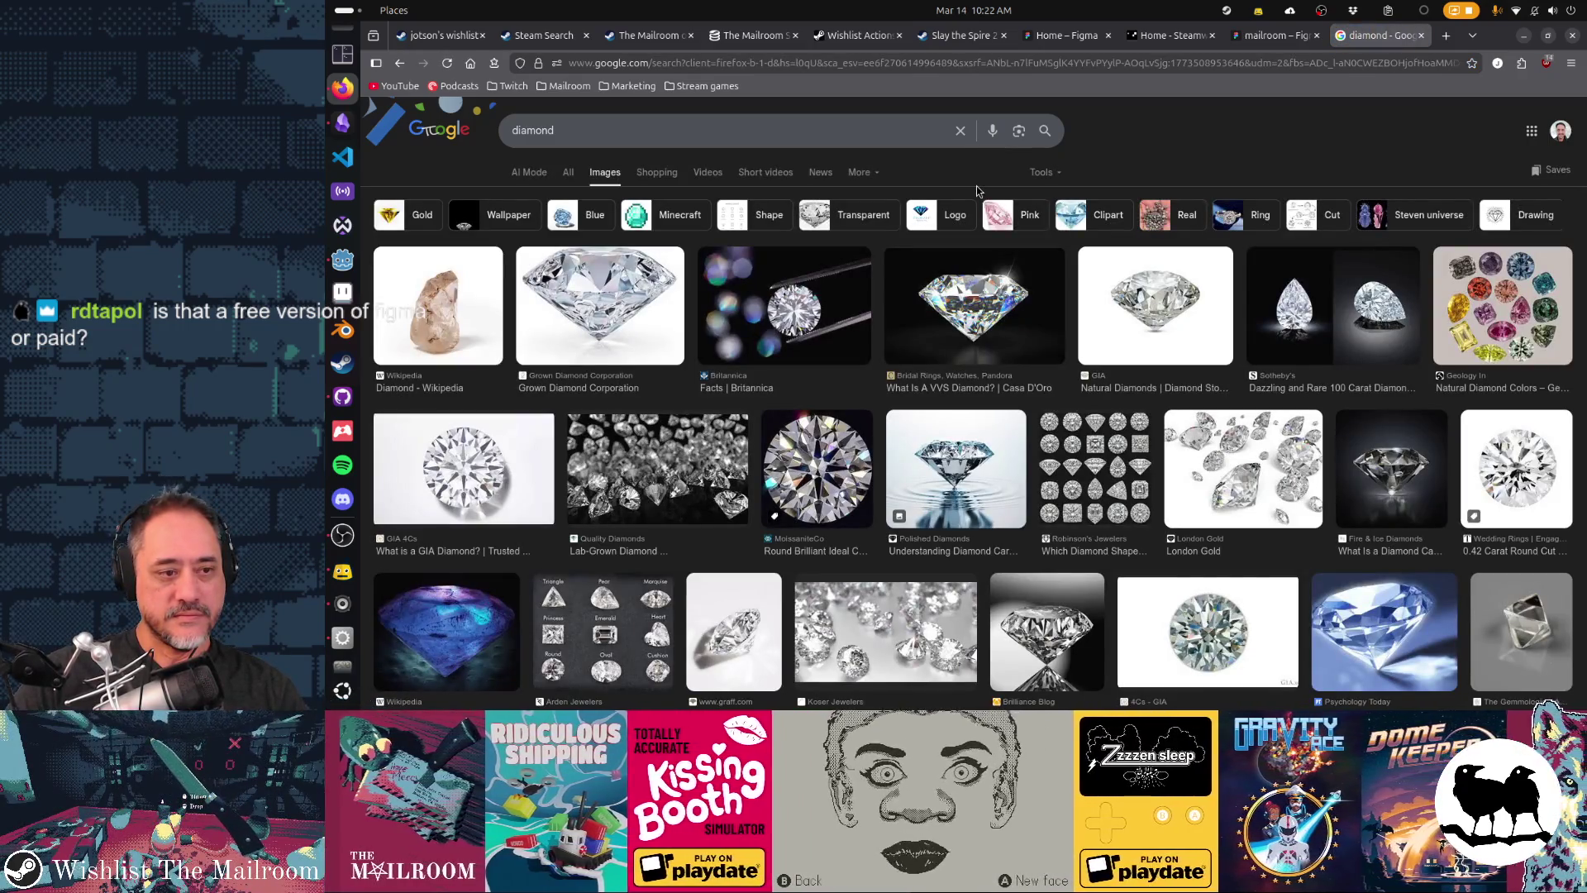
pyautogui.click(1029, 310)
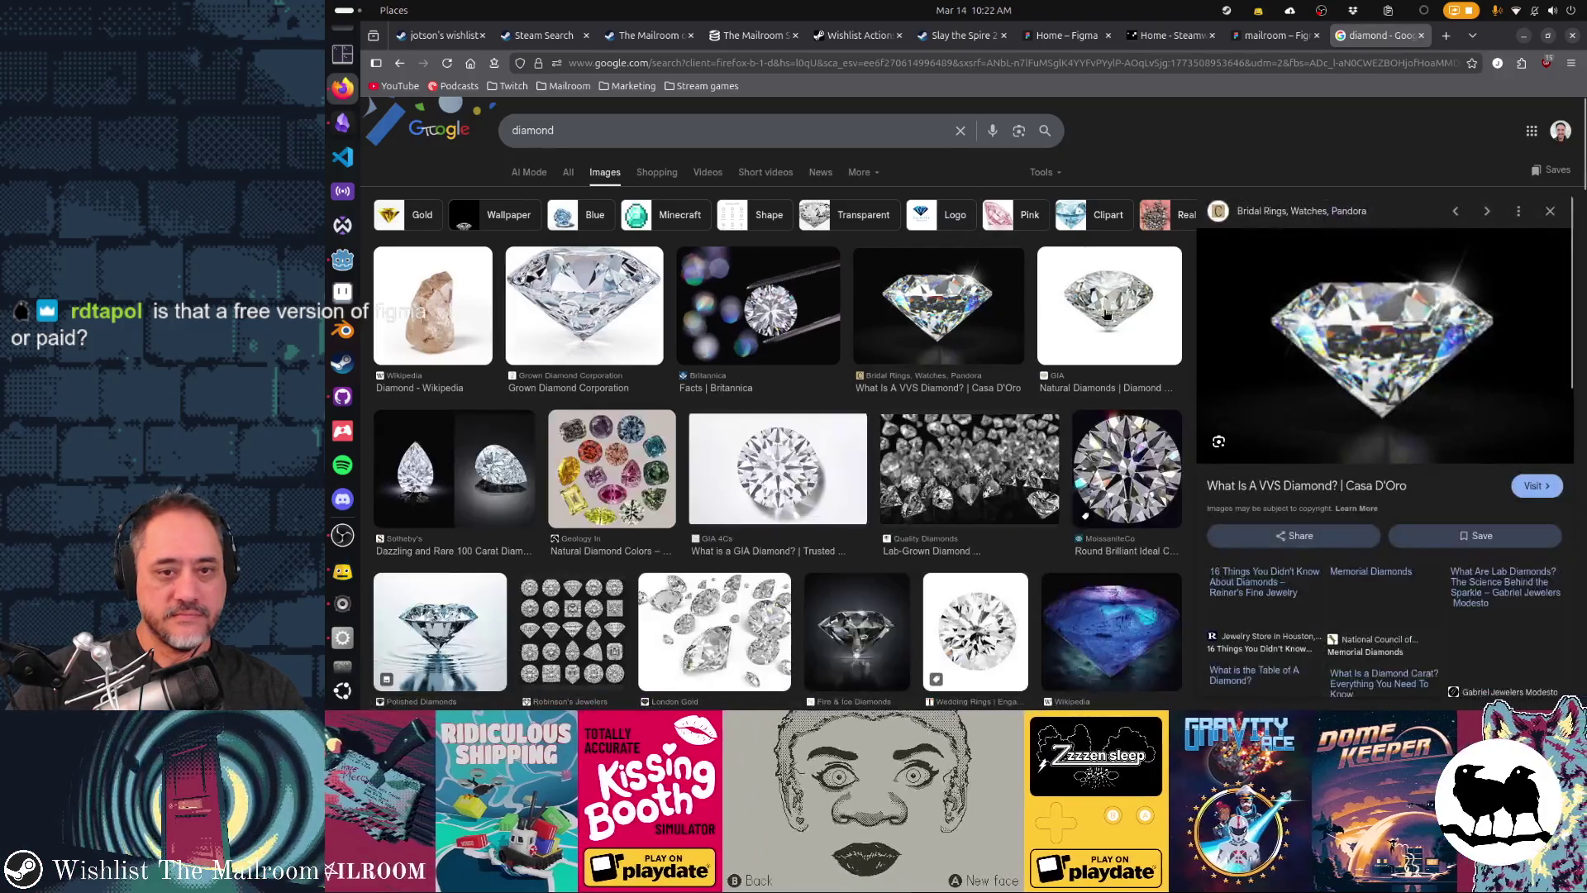
# - Copy the diamond photo to the clipboard and return to the Figma file
pyautogui.rightClick(1357, 281)
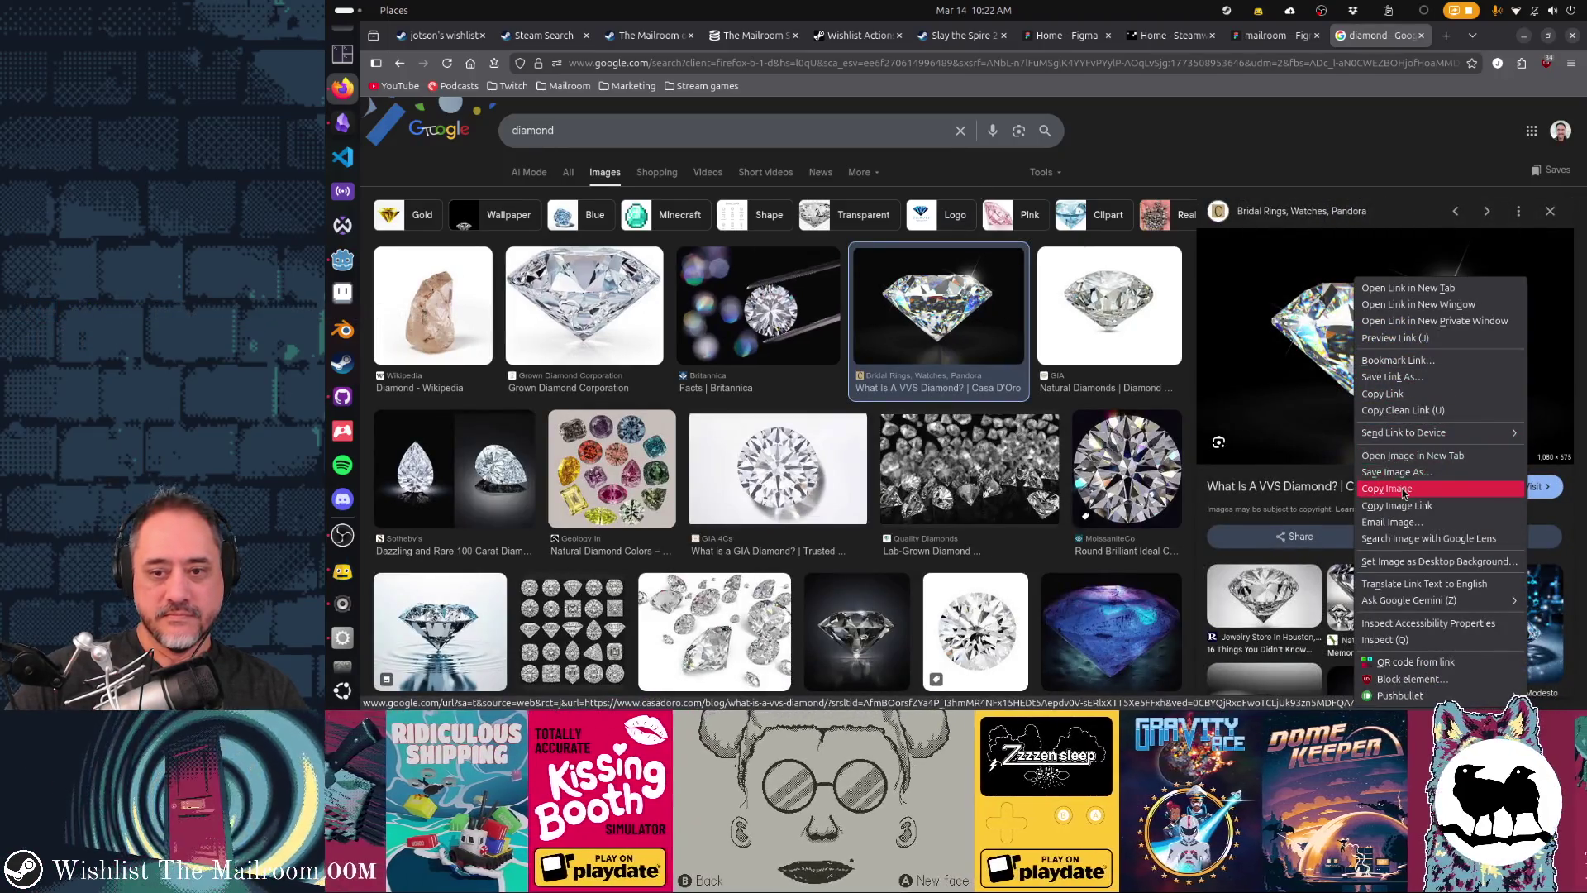
pyautogui.click(1403, 488)
pyautogui.hotkey('alt', 'Tab')
pyautogui.hotkey('alt', 'Tab')
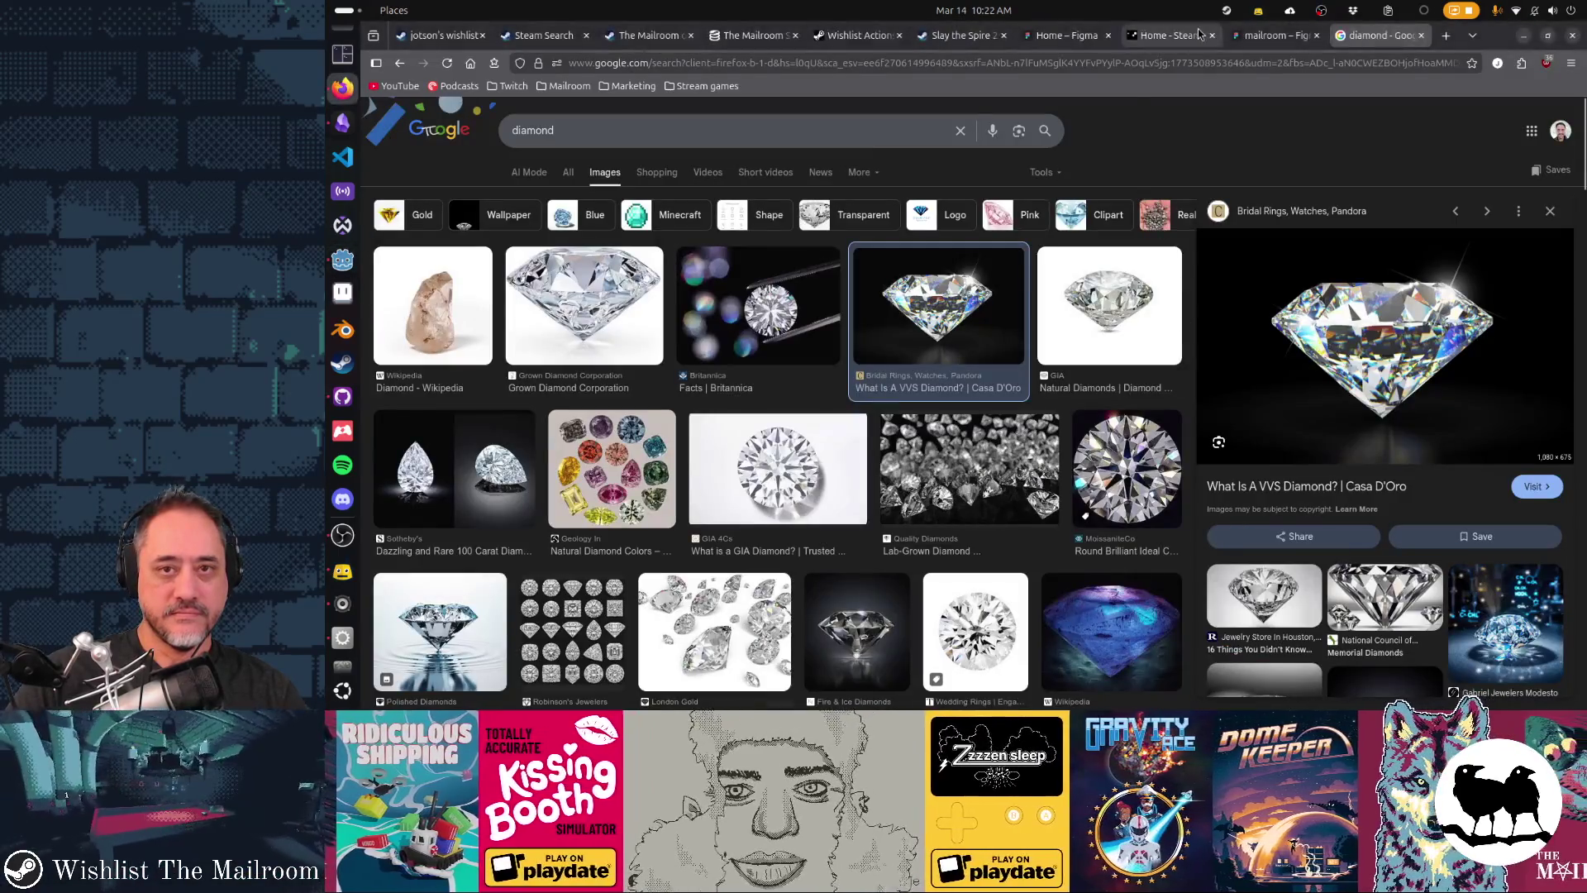
pyautogui.click(1271, 35)
pyautogui.hscroll(1, 1219, 457)
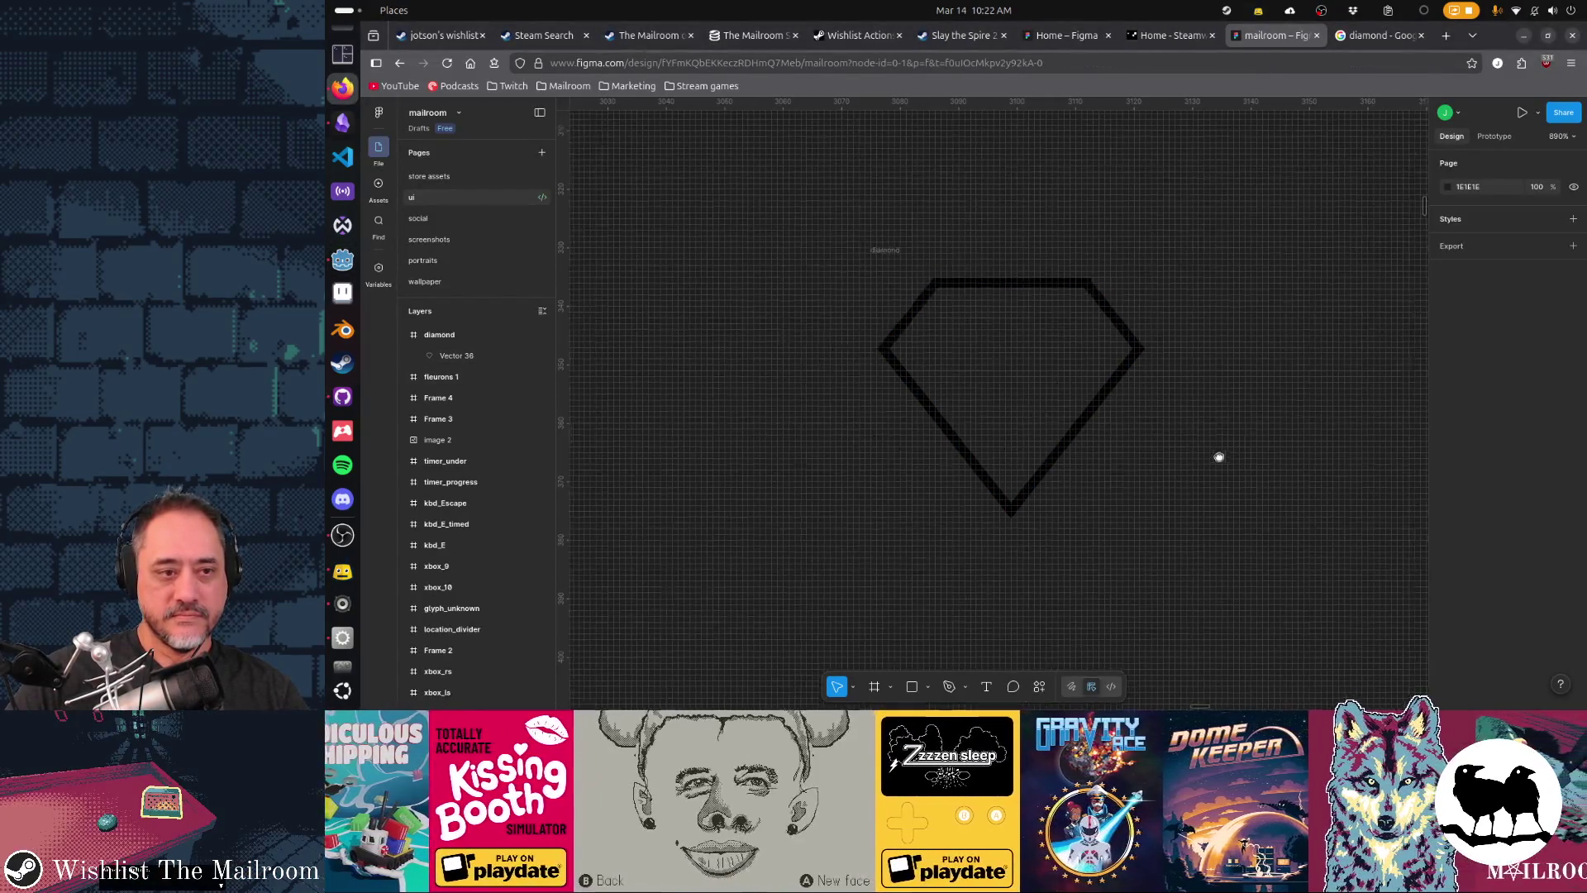
# - Paste the diamond photo as Image 4 and shrink it to about 307×192
pyautogui.hscroll(3, 1219, 457)
pyautogui.hotkey('ctrl', 'v')
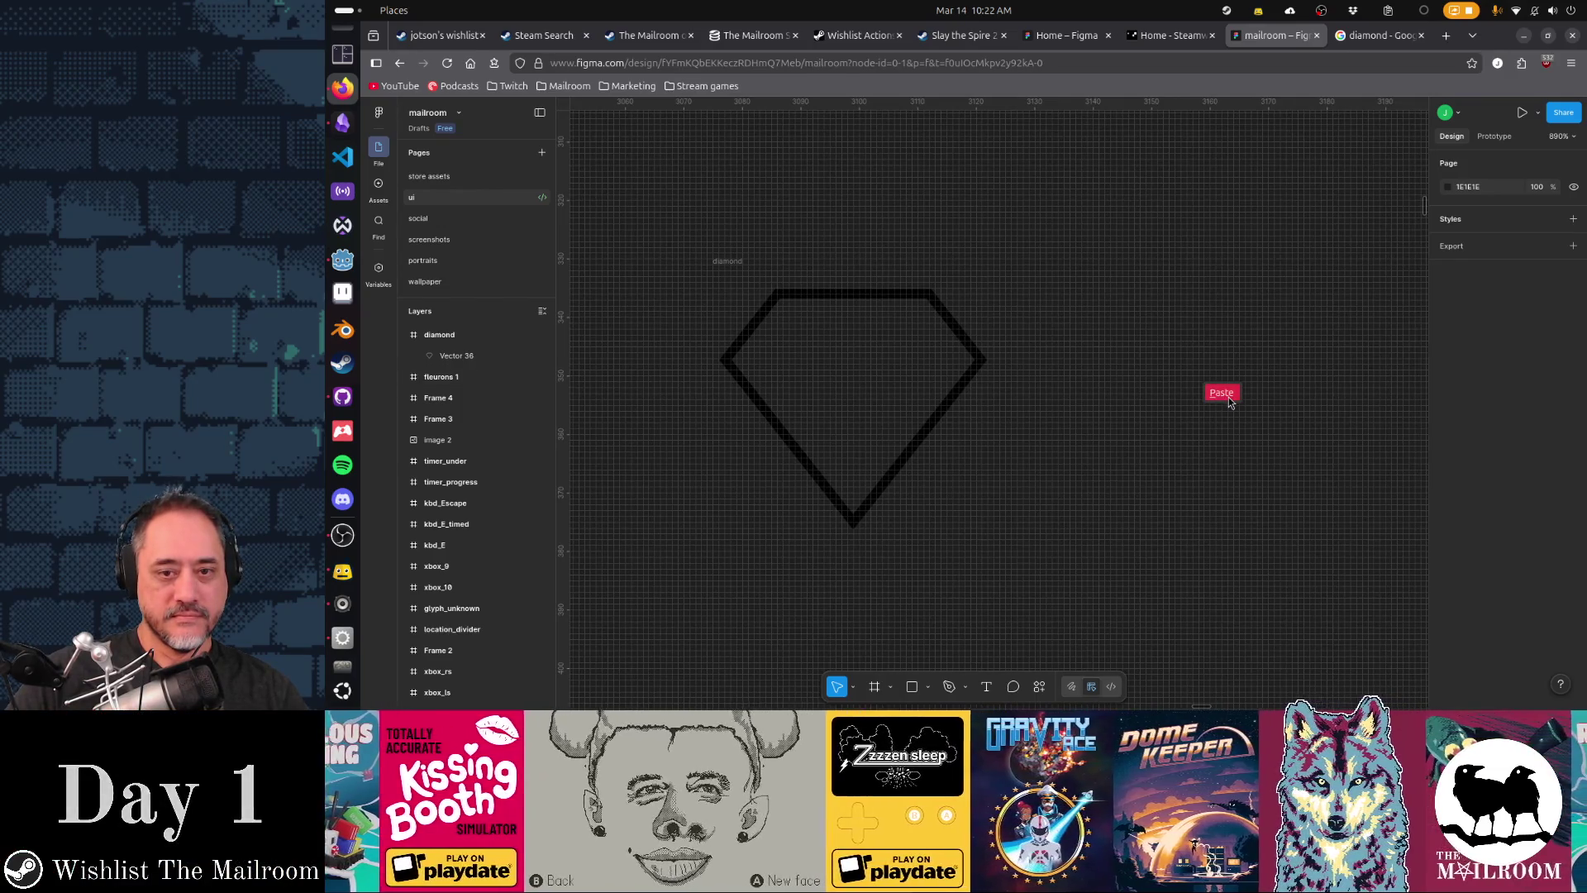
pyautogui.click(1222, 393)
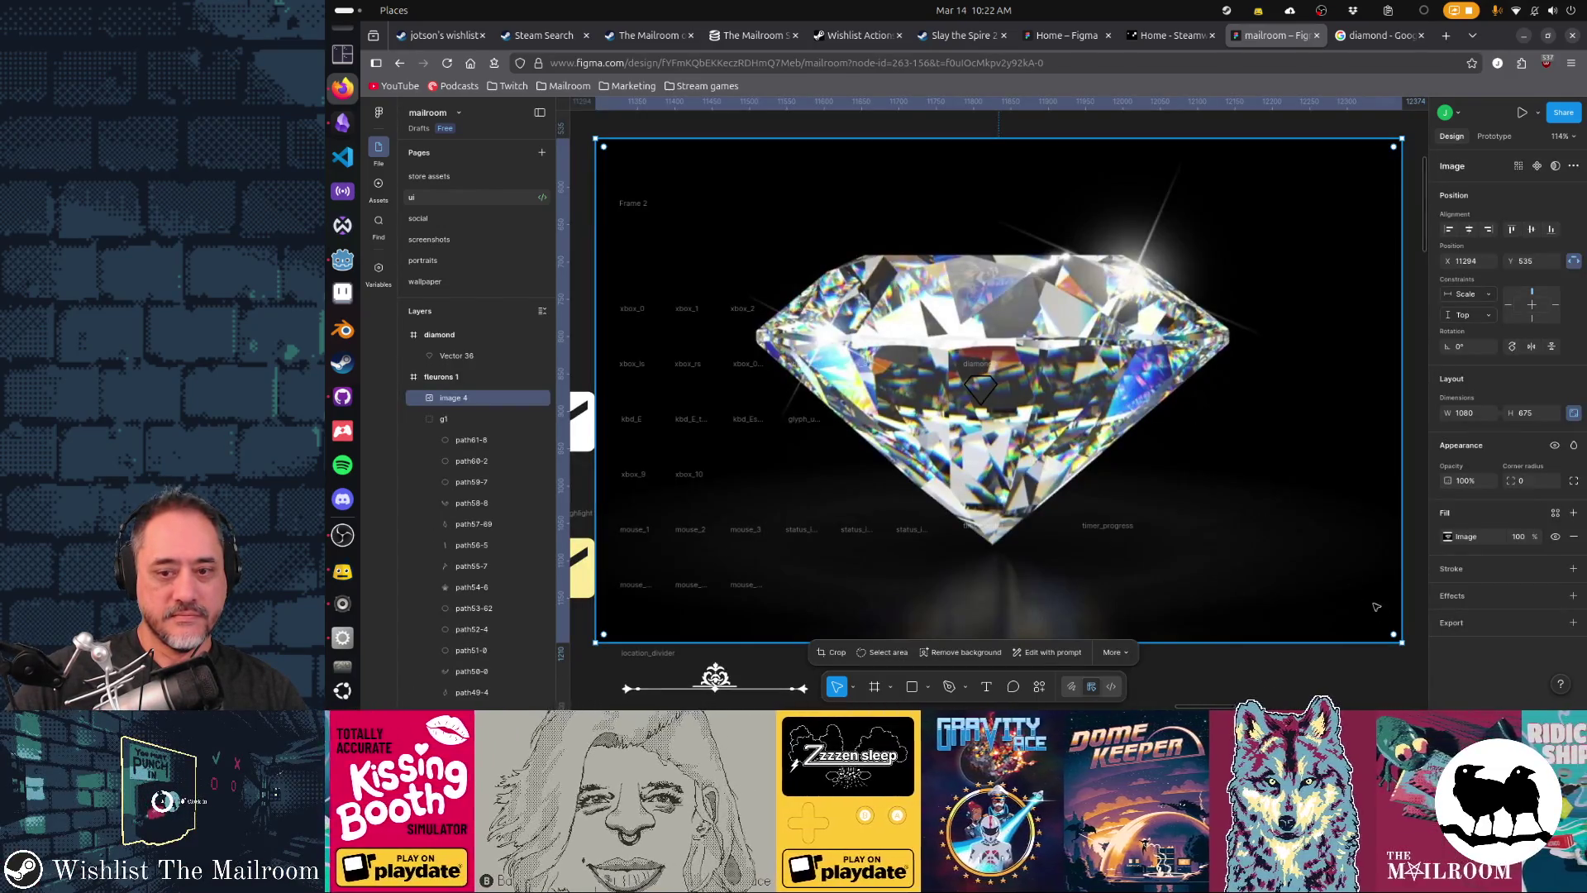
pyautogui.moveTo(1402, 643)
pyautogui.mouseDown()
pyautogui.moveTo(747, 234)
pyautogui.moveTo(705, 183)
pyautogui.moveTo(1107, 329)
pyautogui.moveTo(1107, 378)
pyautogui.moveTo(1082, 386)
pyautogui.mouseUp()
pyautogui.keyDown('ctrl'); pyautogui.scroll(5, 1075, 382); pyautogui.keyUp('ctrl')
pyautogui.keyDown('ctrl'); pyautogui.scroll(4, 1073, 383); pyautogui.keyUp('ctrl')
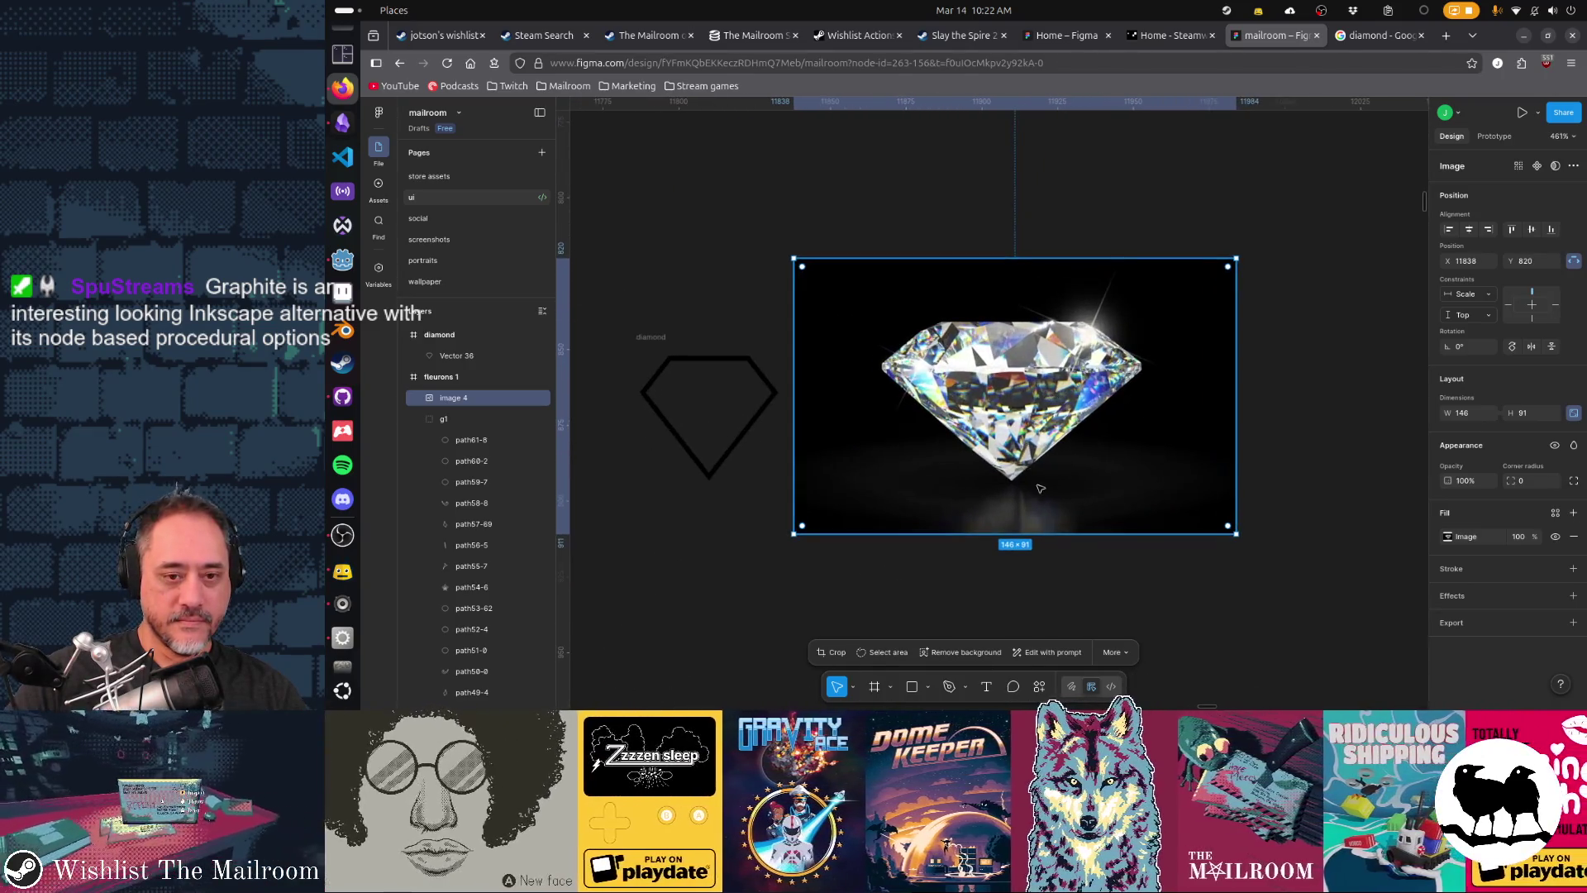
# - Resize the photo down to about 76×88
pyautogui.moveTo(1043, 546)
pyautogui.mouseDown()
pyautogui.moveTo(1042, 573)
pyautogui.moveTo(1052, 520)
pyautogui.mouseUp()
pyautogui.moveTo(1219, 488); pyautogui.dragTo(1166, 486)
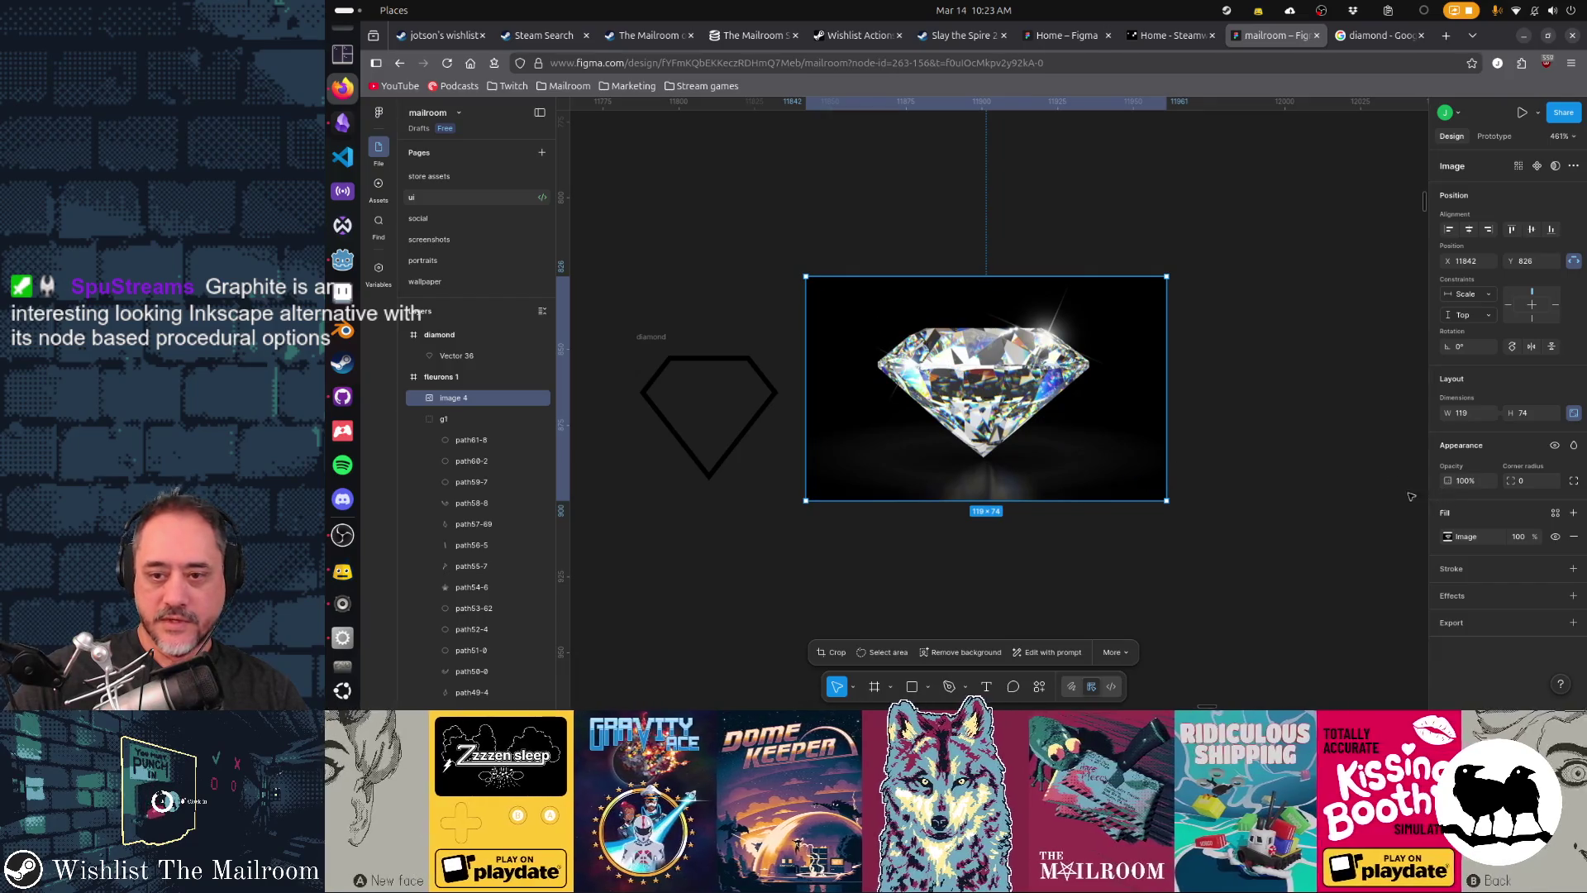
pyautogui.moveTo(1166, 412); pyautogui.dragTo(1099, 412)
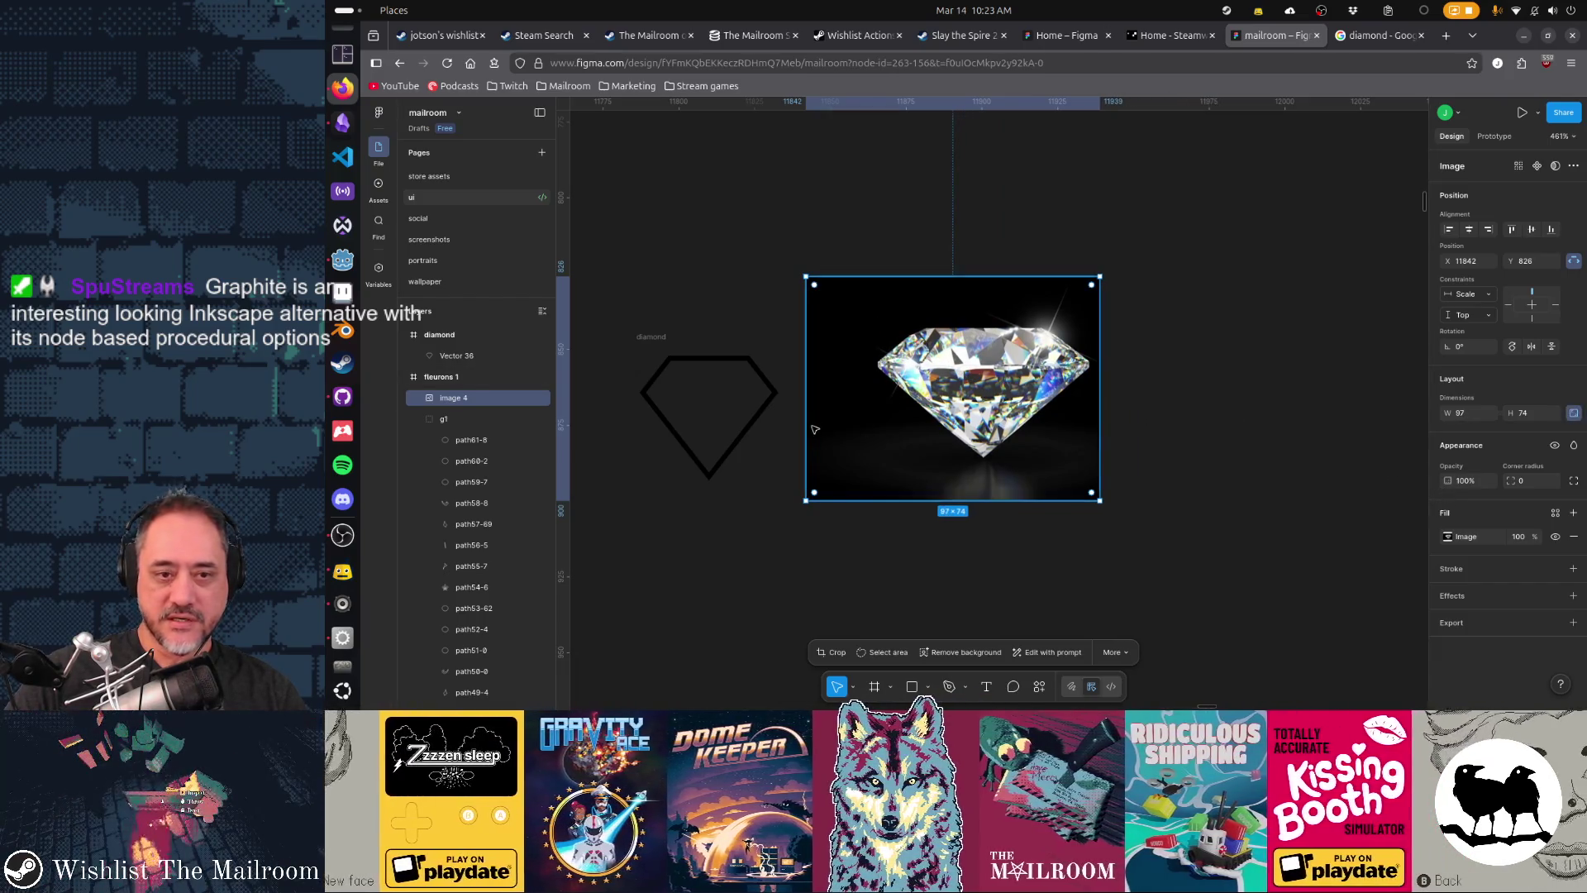
pyautogui.moveTo(806, 421); pyautogui.dragTo(869, 431)
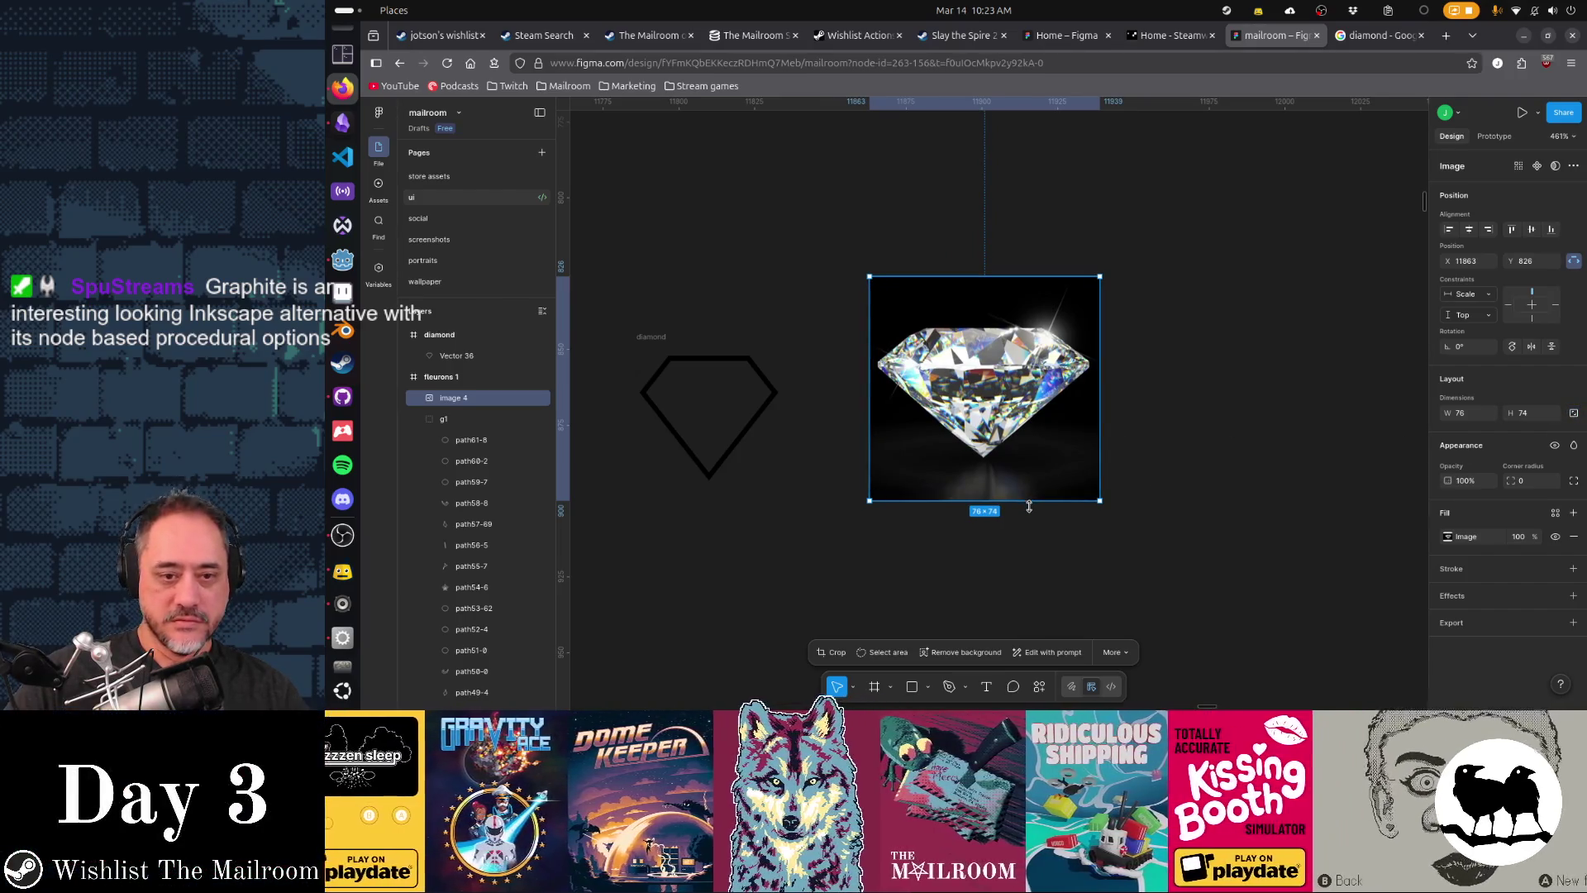
pyautogui.moveTo(1029, 502); pyautogui.dragTo(1025, 543)
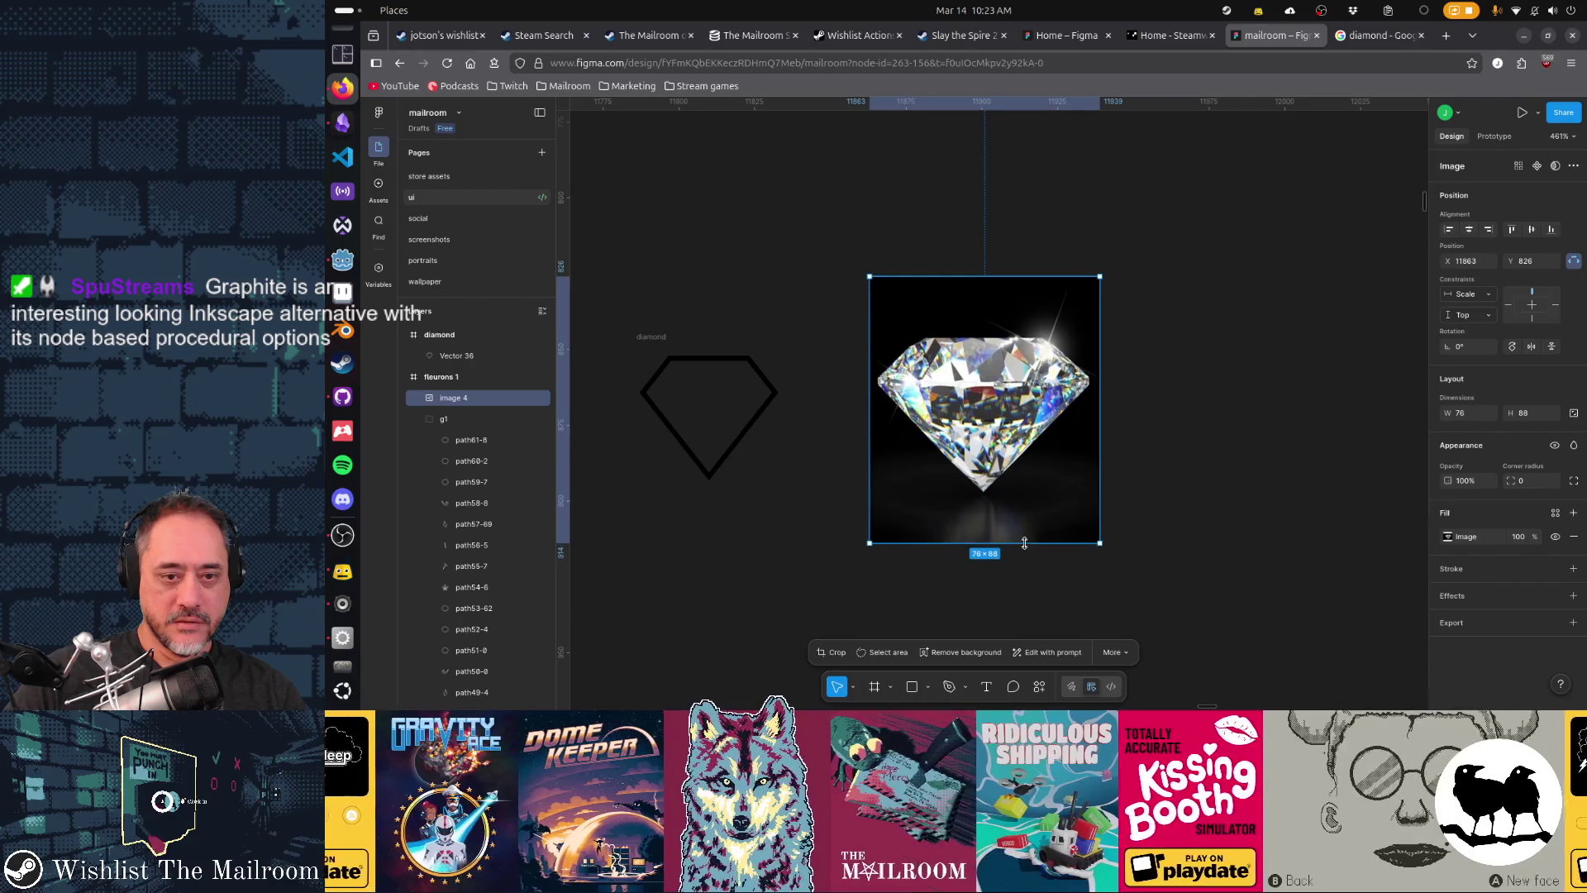
# - Move the photo beside the diamond outline and trim it to 46×68
pyautogui.moveTo(1021, 443); pyautogui.dragTo(746, 447)
pyautogui.moveTo(762, 551); pyautogui.dragTo(762, 514)
pyautogui.moveTo(709, 453); pyautogui.dragTo(893, 452)
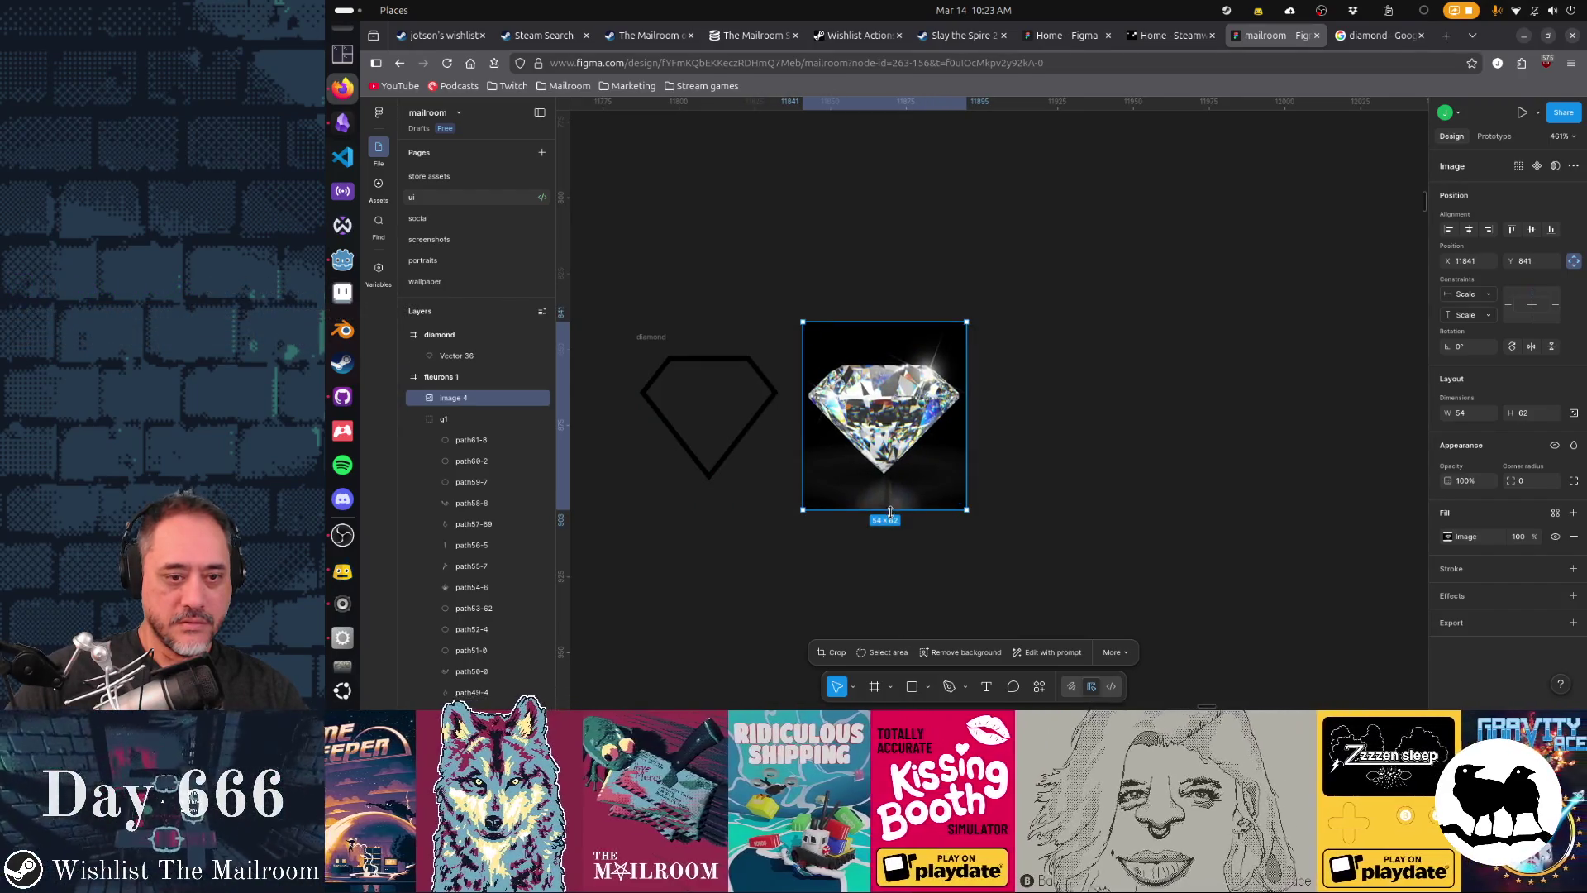
pyautogui.moveTo(898, 321); pyautogui.dragTo(899, 310)
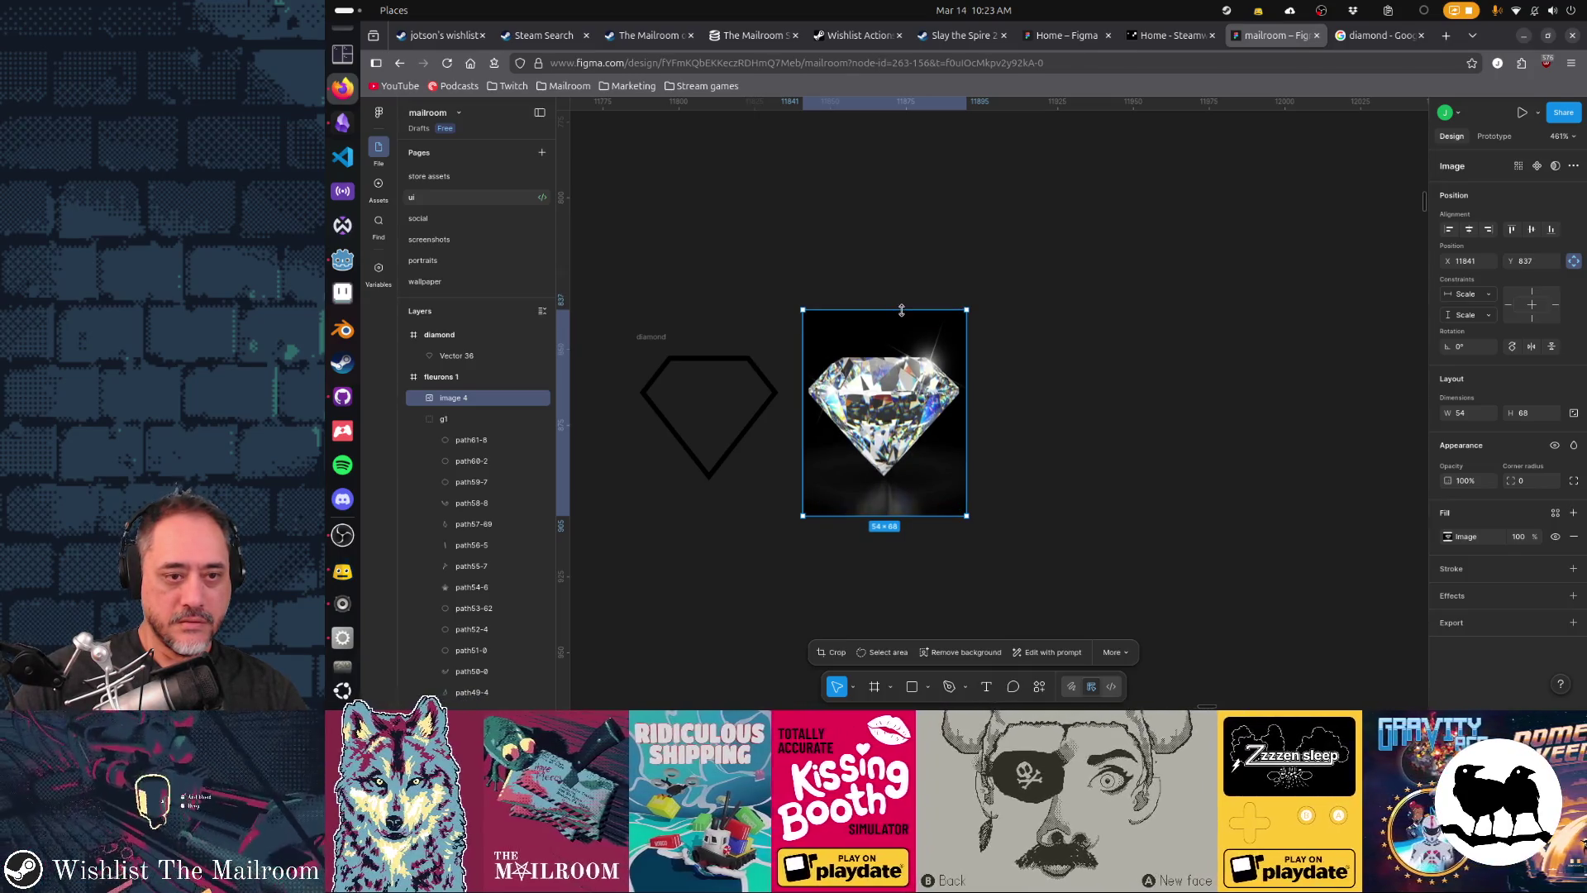
pyautogui.moveTo(899, 425); pyautogui.dragTo(727, 573)
pyautogui.moveTo(629, 554); pyautogui.dragTo(643, 554)
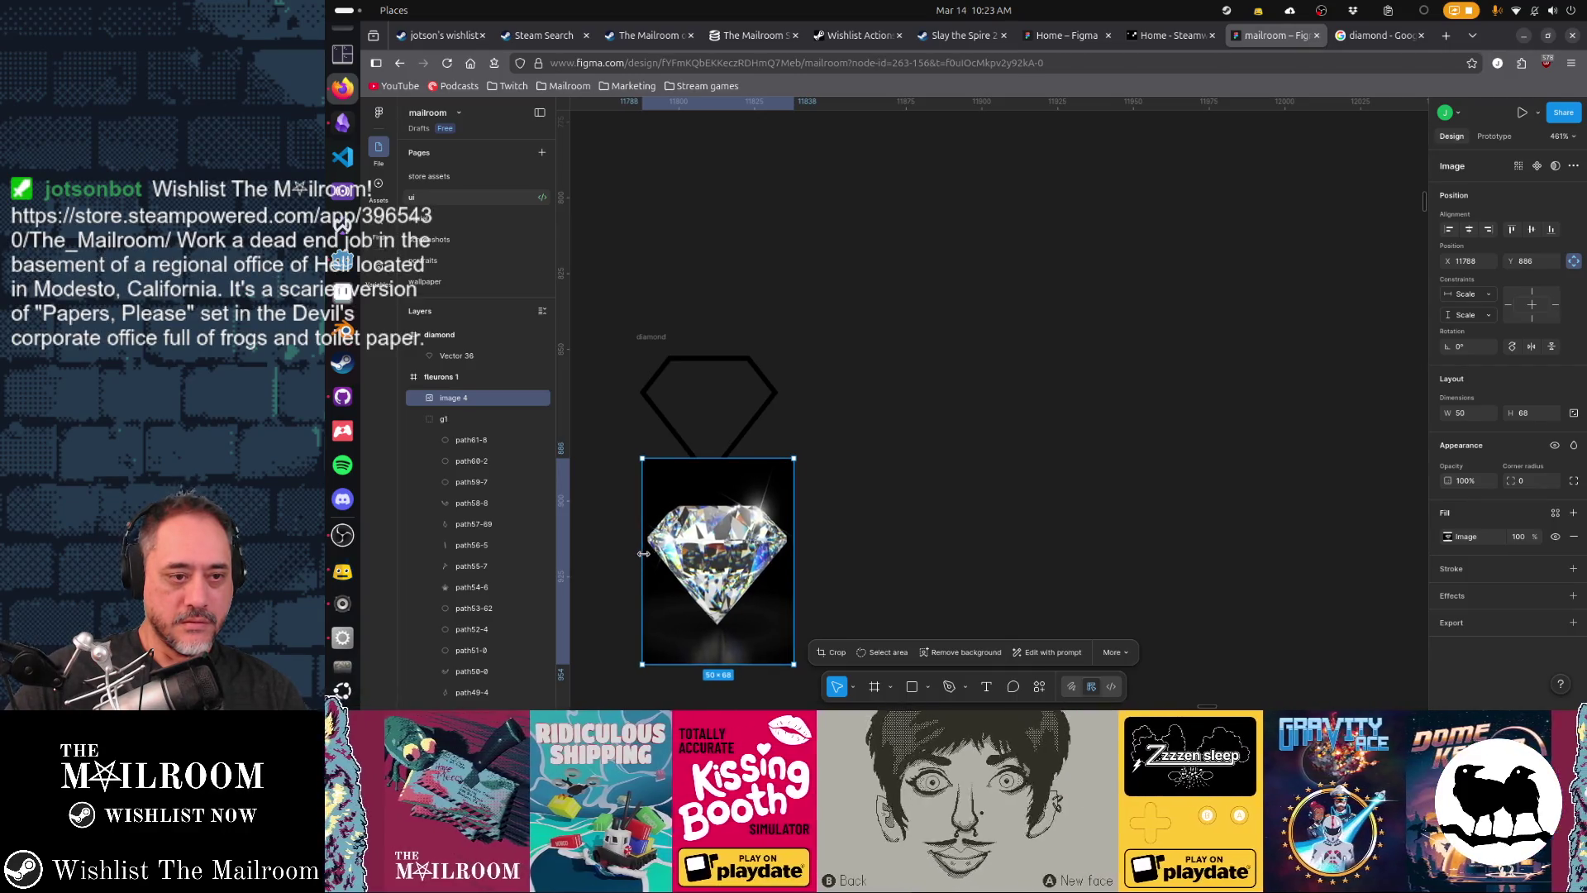
pyautogui.moveTo(794, 570)
pyautogui.mouseDown()
pyautogui.moveTo(988, 386)
pyautogui.moveTo(925, 411)
pyautogui.mouseUp()
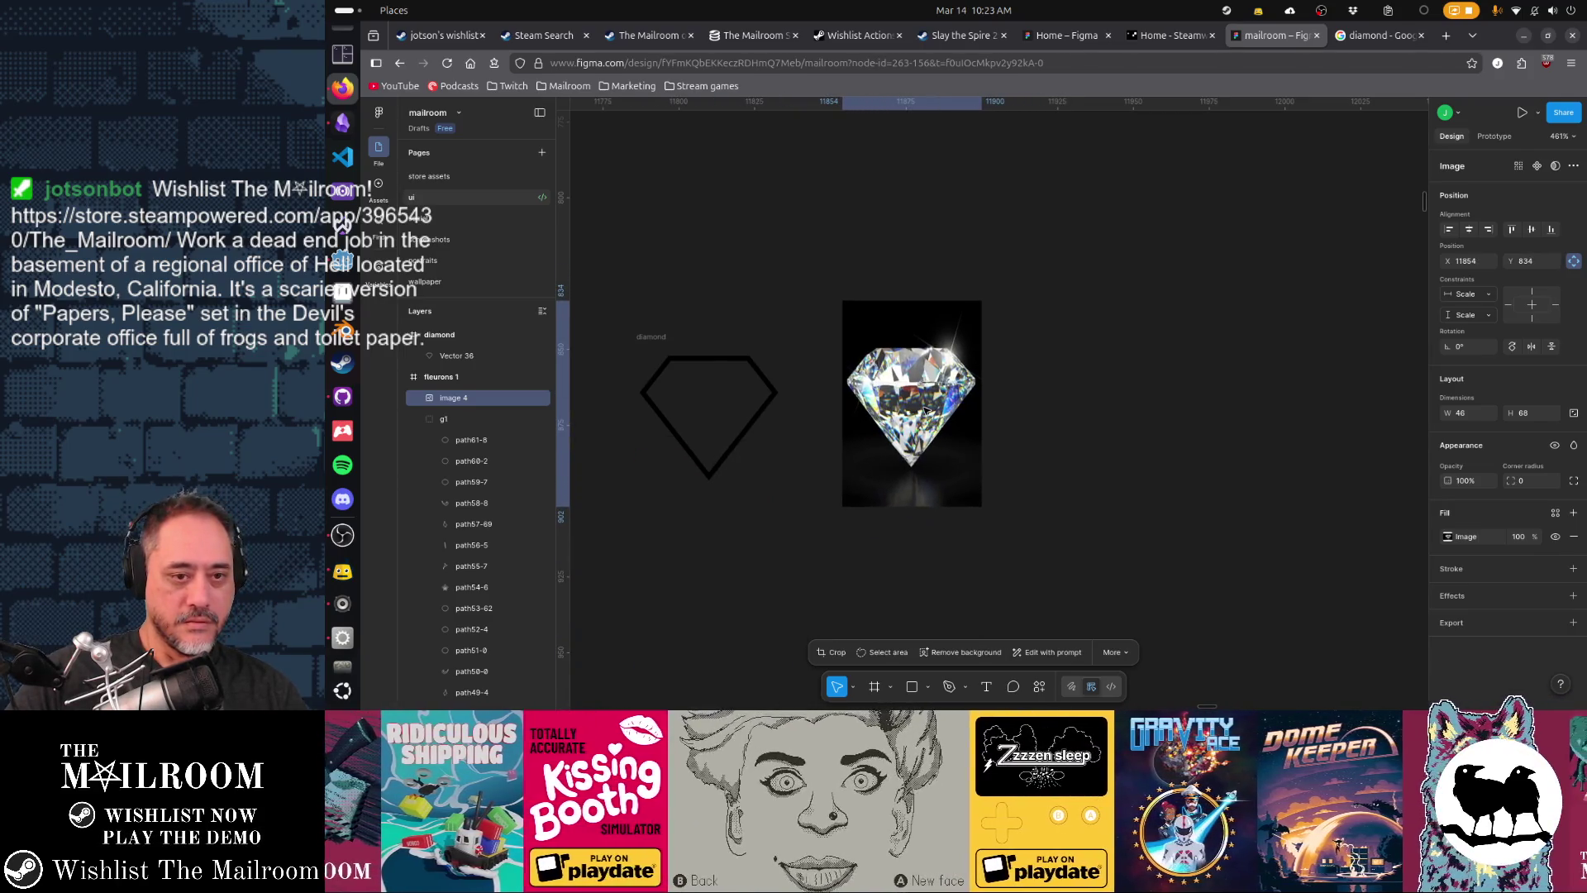
pyautogui.scroll(5, 926, 411)
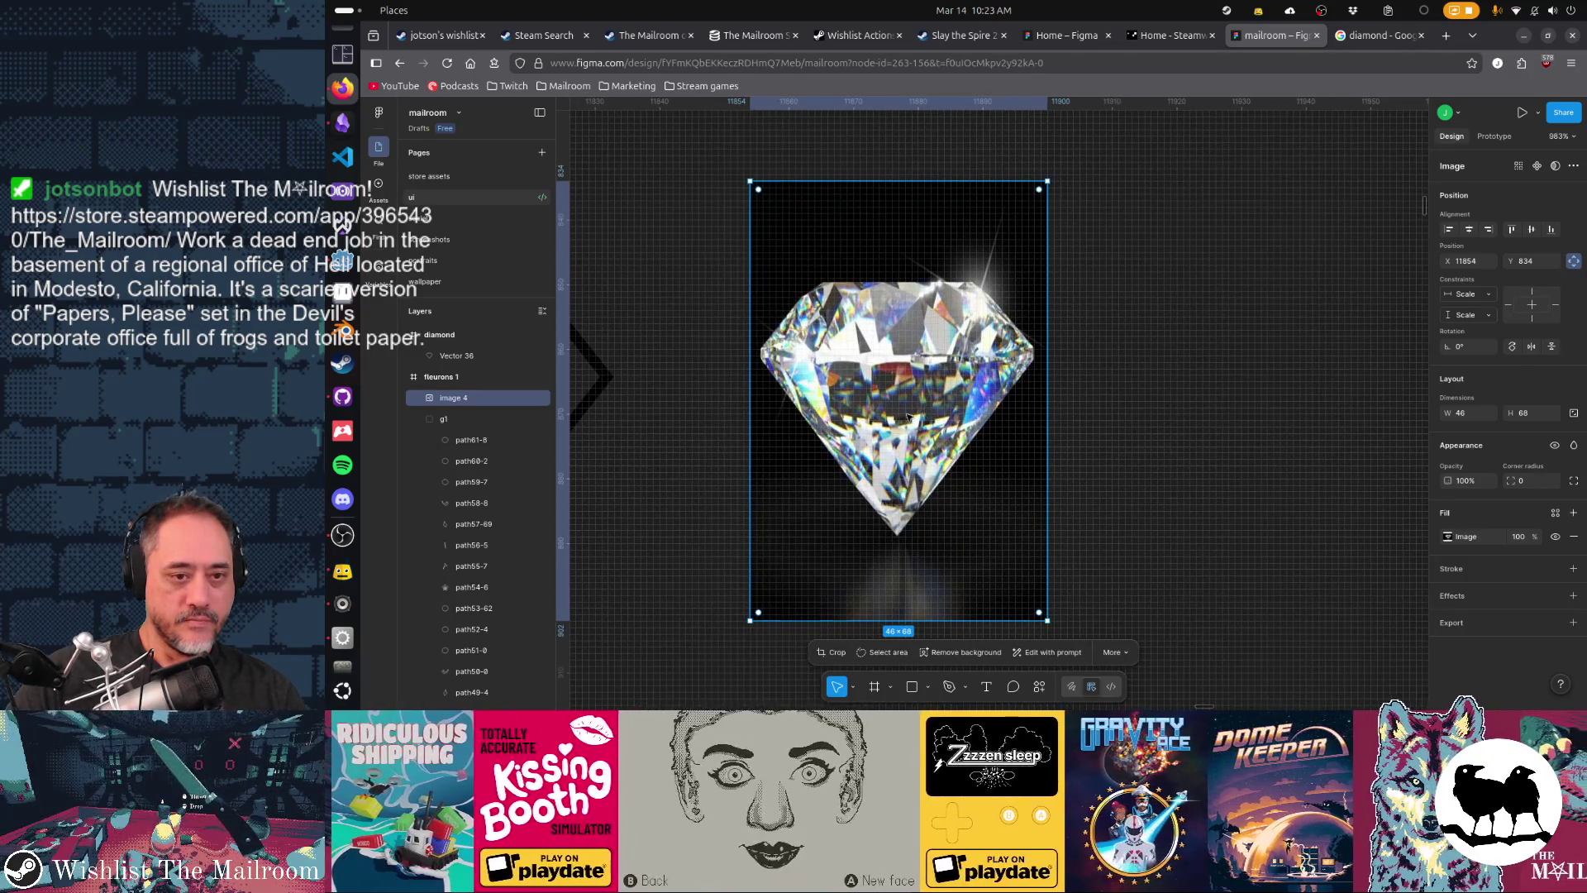
# - Put Image 4 in the diamond frame behind Vector 36 and set its fill to 38%
pyautogui.hscroll(-3, 926, 410)
pyautogui.hscroll(-3, 1157, 405)
pyautogui.moveTo(1263, 395); pyautogui.dragTo(830, 416)
pyautogui.hotkey('ctrl', '[')
pyautogui.moveTo(1042, 460)
pyautogui.mouseDown()
pyautogui.moveTo(1197, 471)
pyautogui.moveTo(1106, 488)
pyautogui.mouseUp()
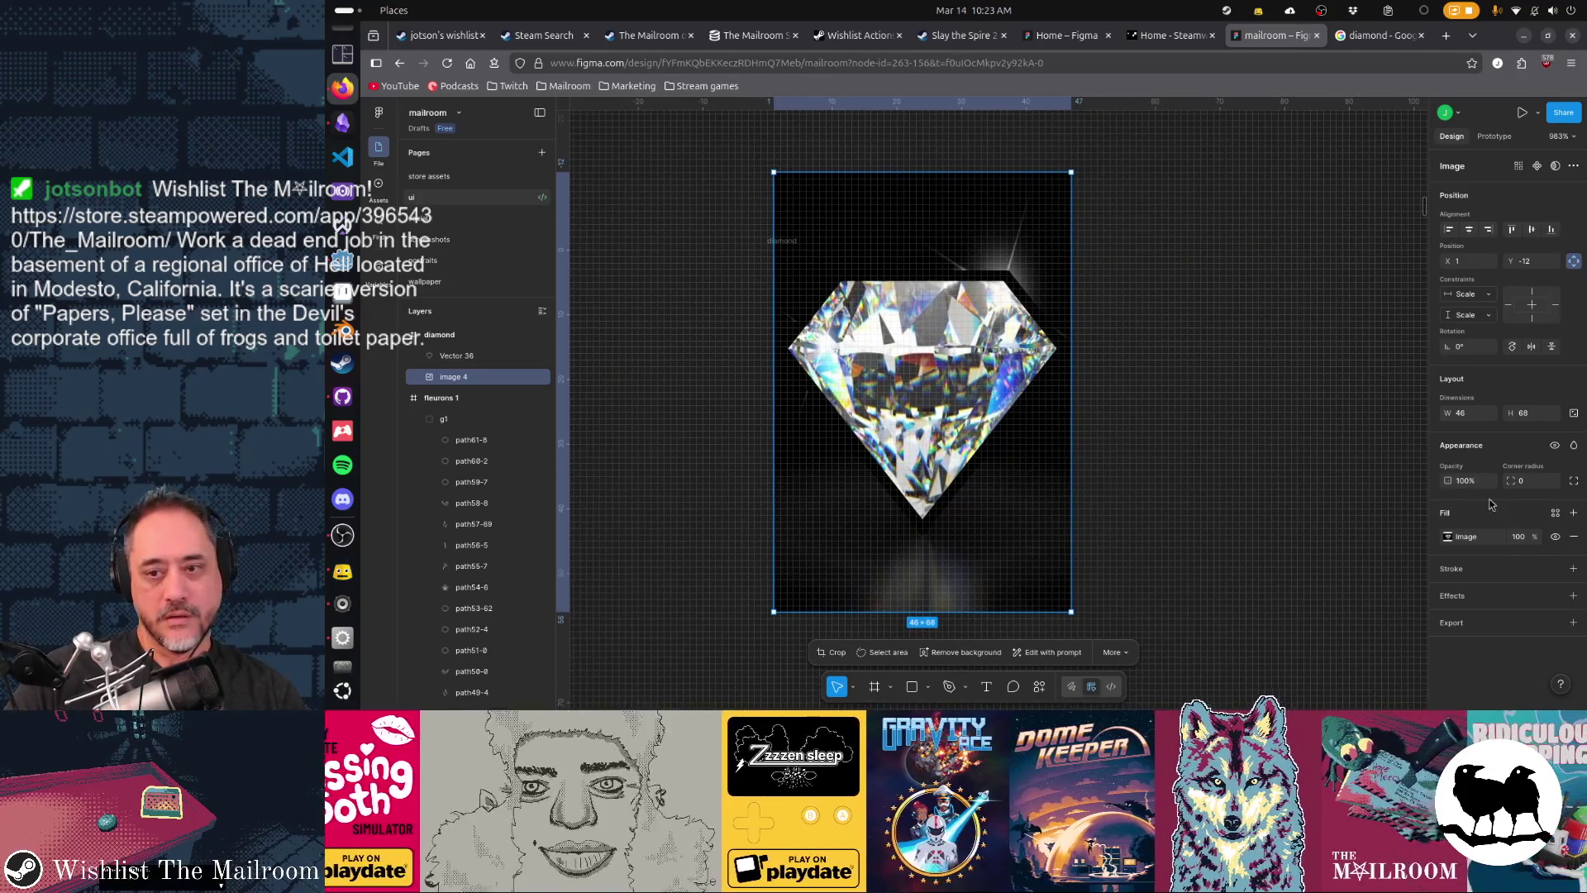
pyautogui.moveTo(1533, 538); pyautogui.dragTo(1438, 538)
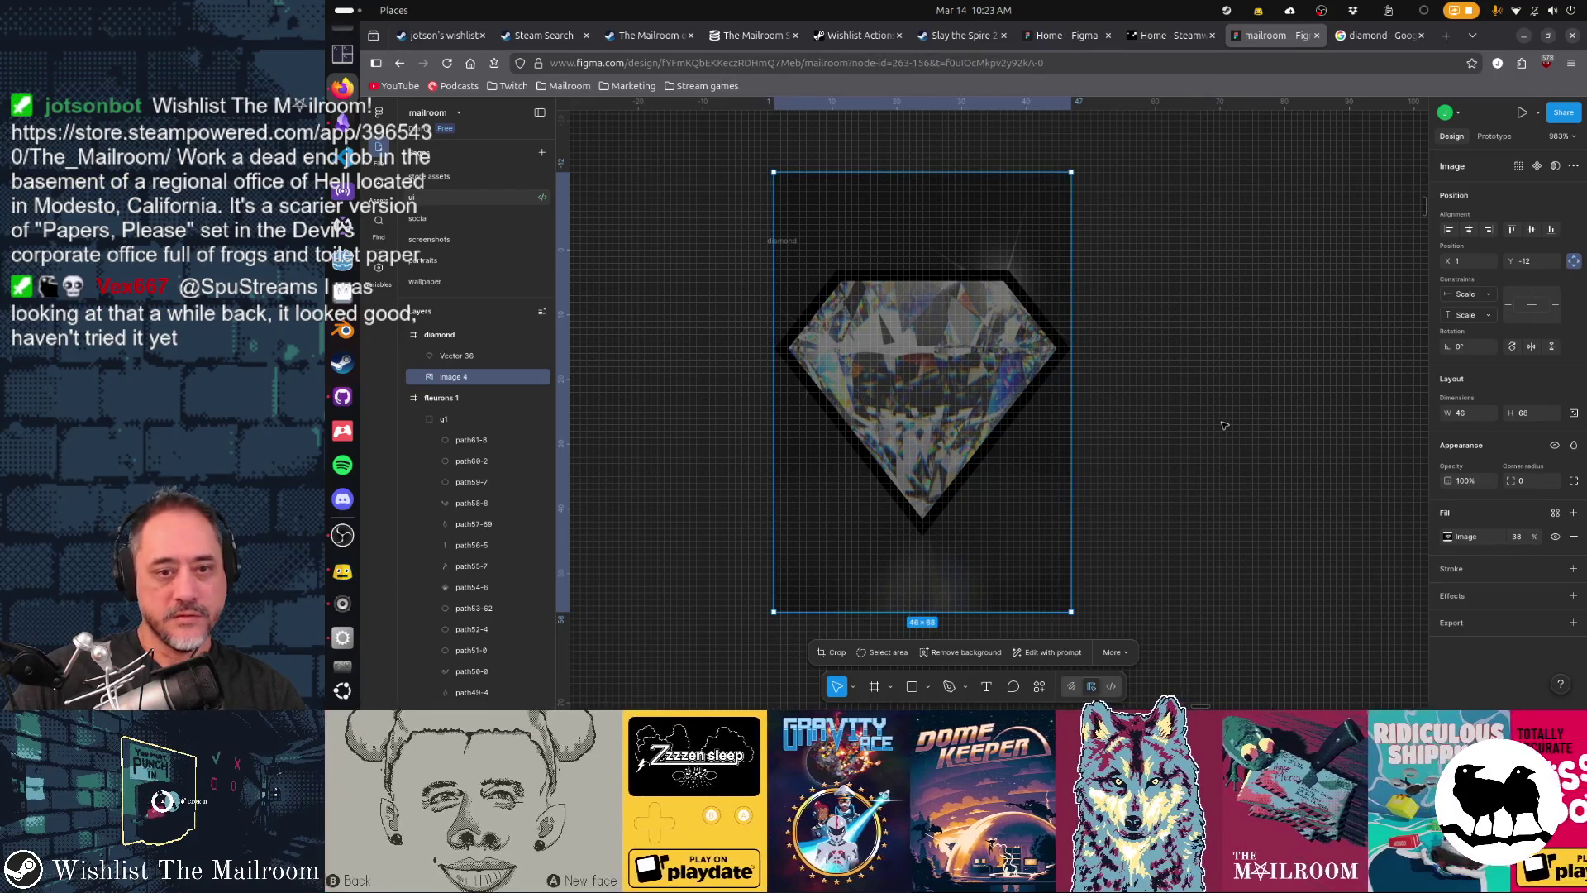
# - Give Vector 36 a blue 2596FF stroke with a weight of 1
pyautogui.click(1038, 397)
pyautogui.click(1027, 408)
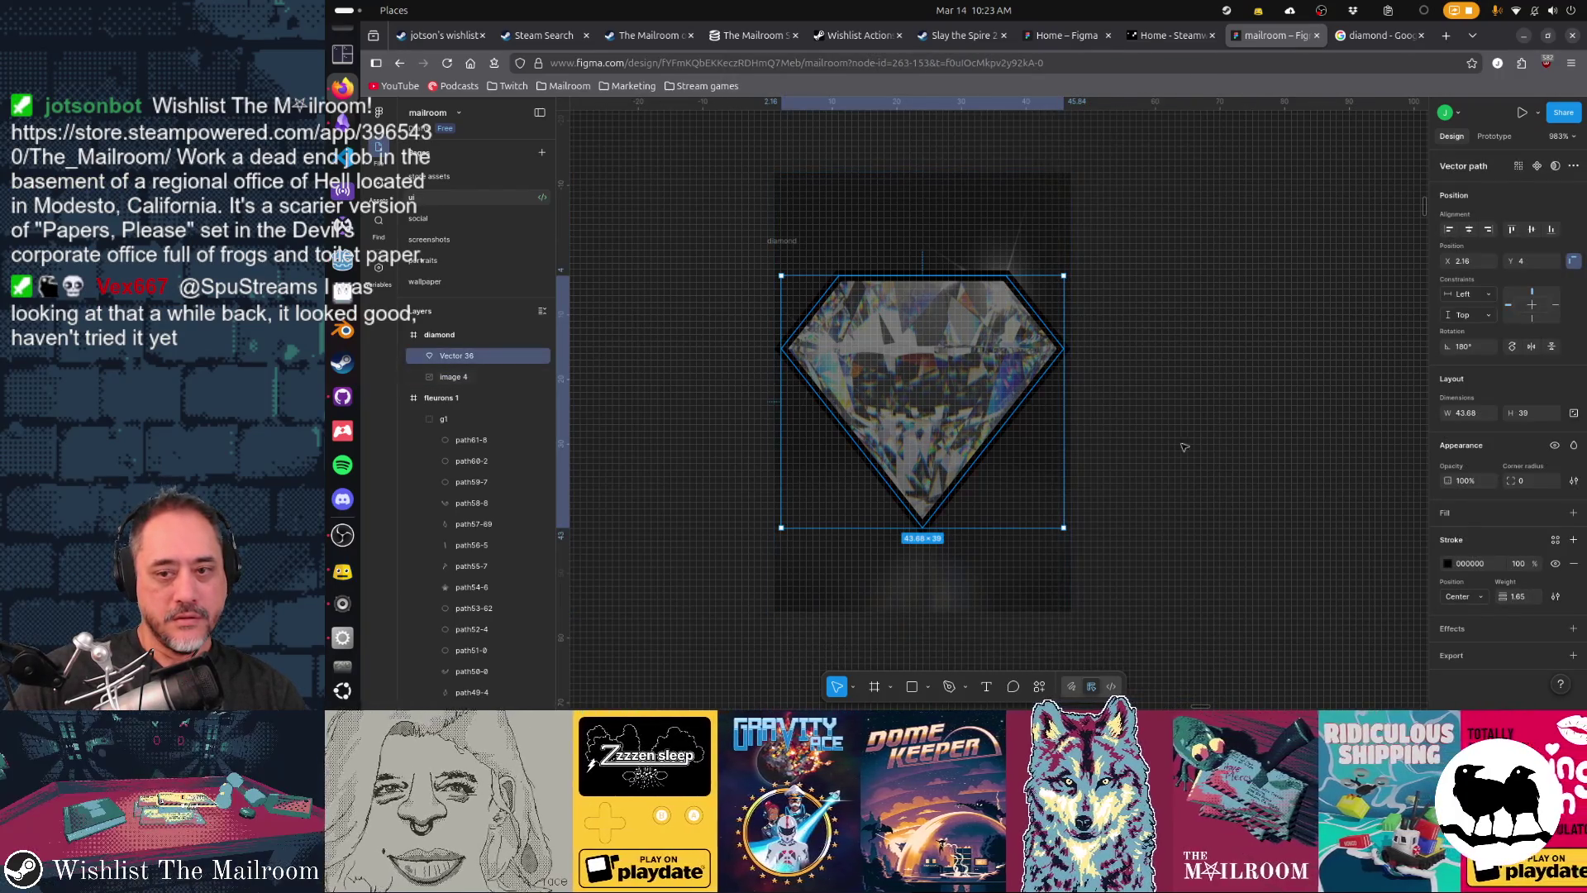
pyautogui.click(1447, 564)
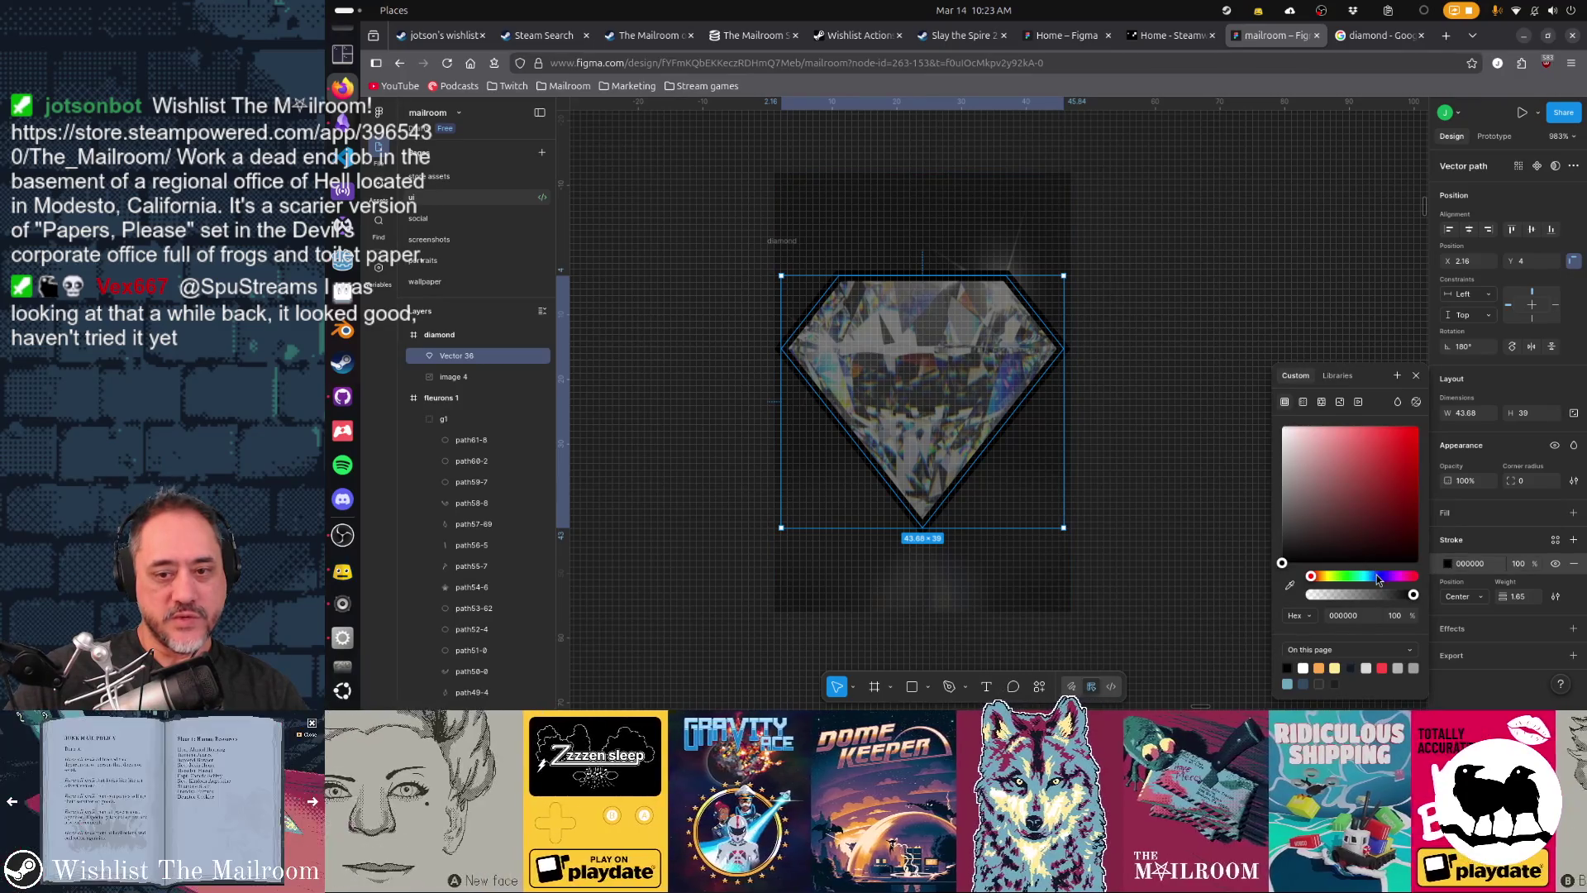
pyautogui.moveTo(1377, 577)
pyautogui.mouseDown()
pyautogui.moveTo(1415, 434)
pyautogui.moveTo(1401, 405)
pyautogui.mouseUp()
pyautogui.click(1517, 596)
pyautogui.write('1')
pyautogui.press('Return')
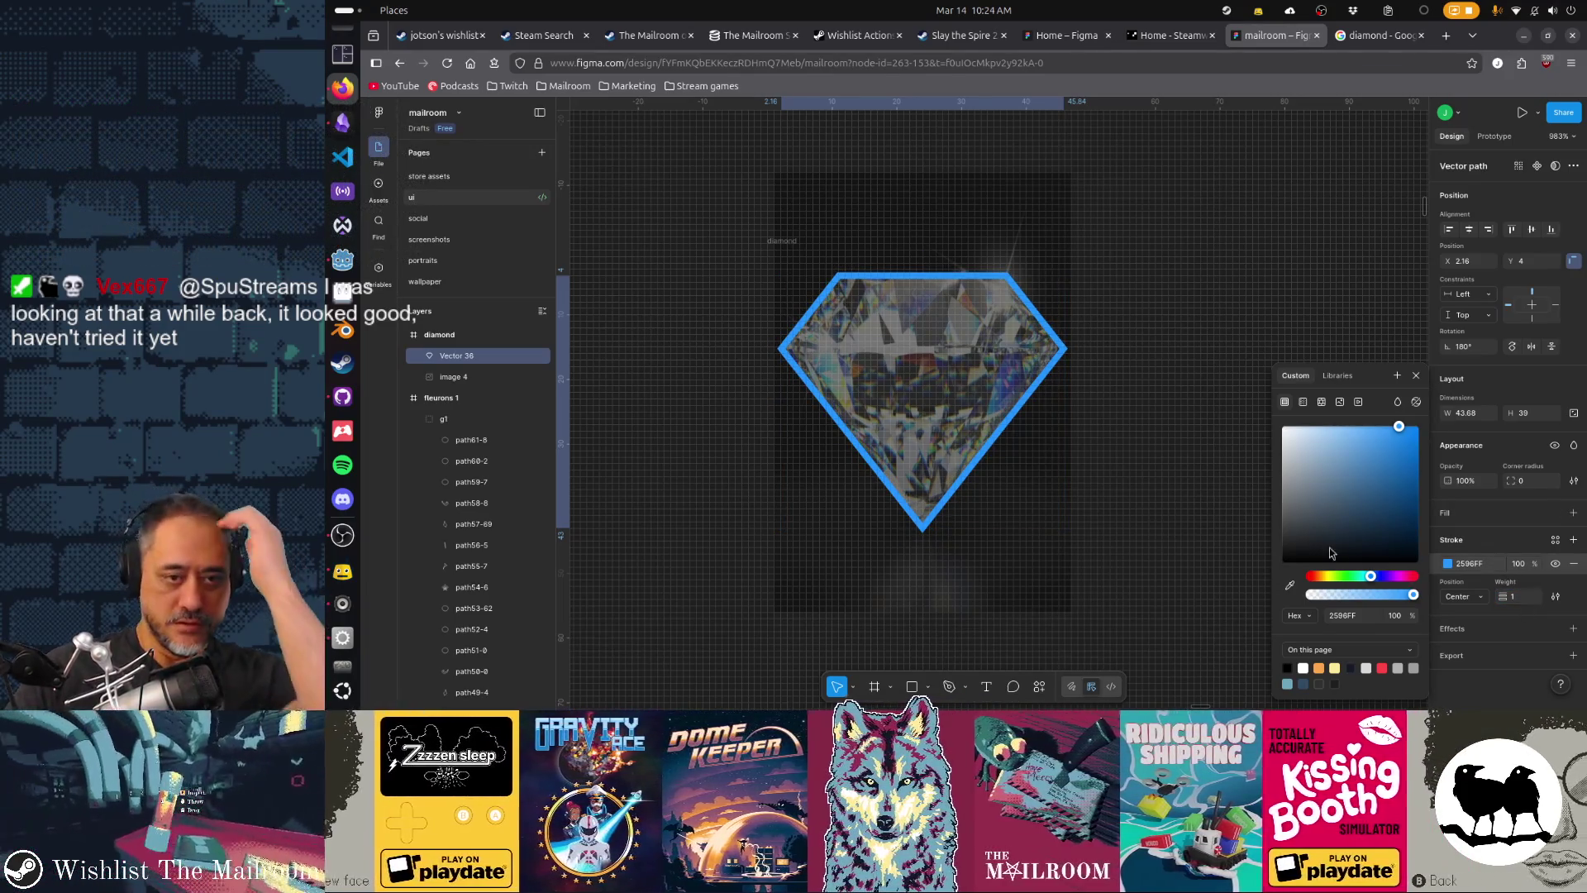
pyautogui.click(1173, 463)
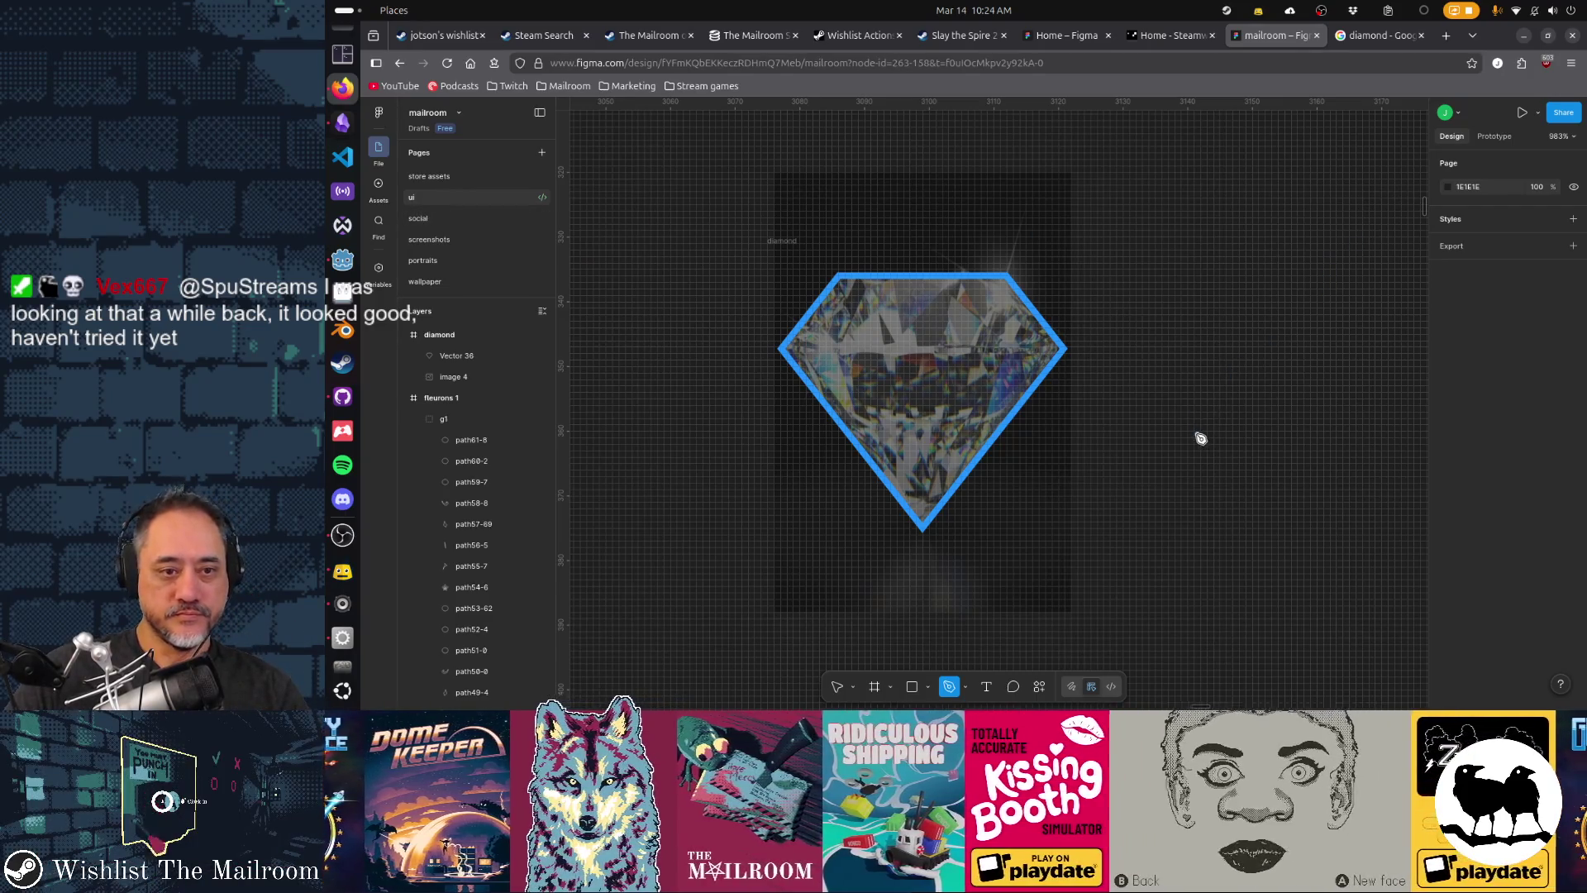
# - Trace one facet of the diamond photo as a seven-point pen path
pyautogui.click(1196, 434)
pyautogui.press('BackSpace')
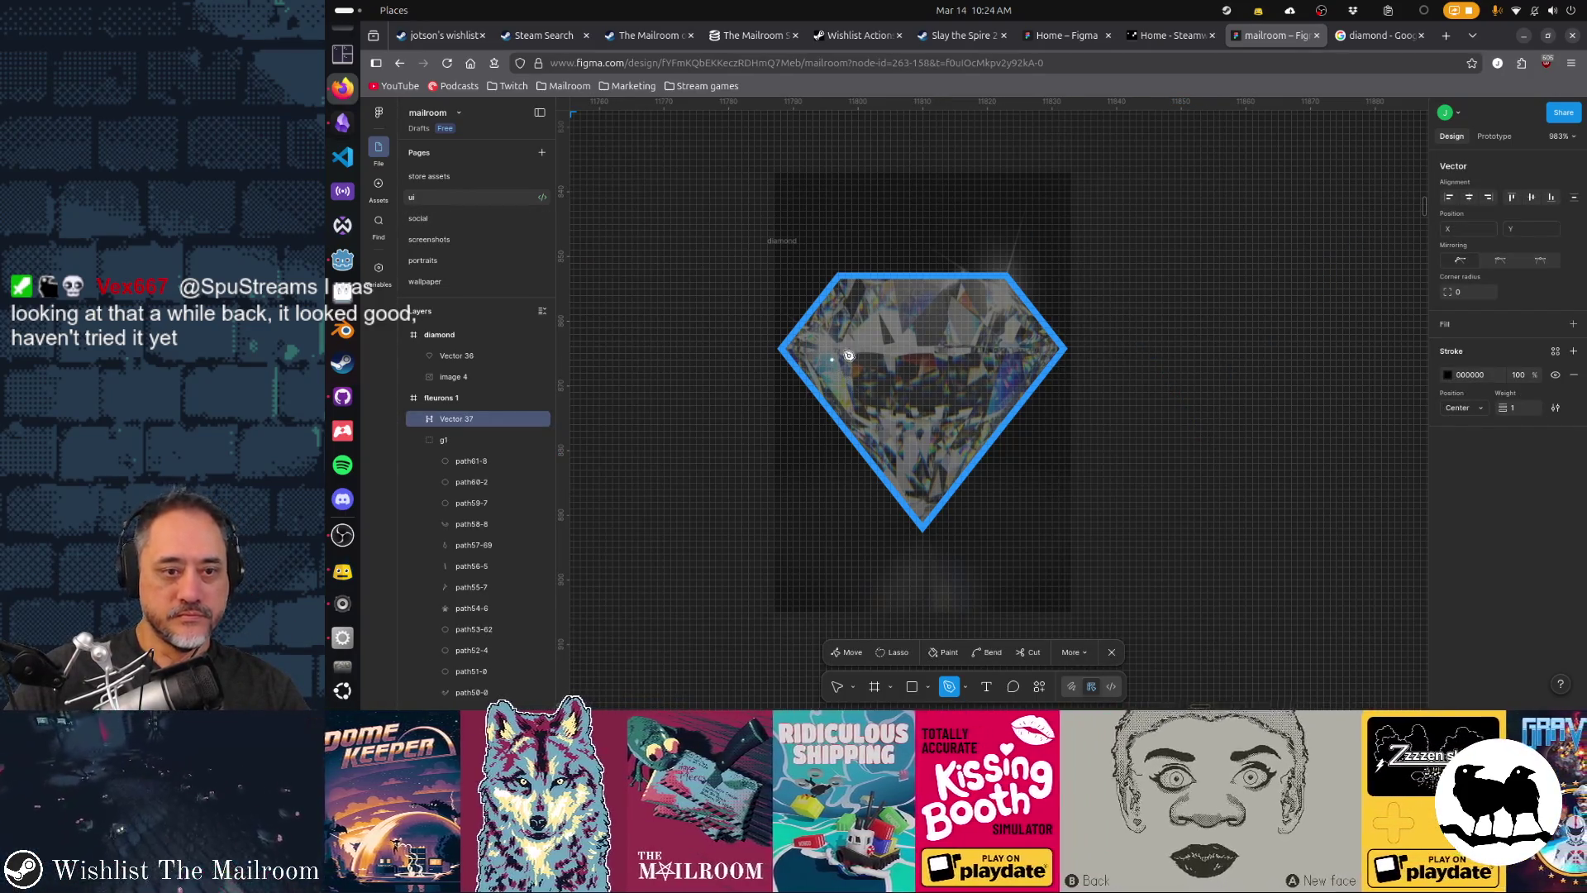
pyautogui.click(896, 342)
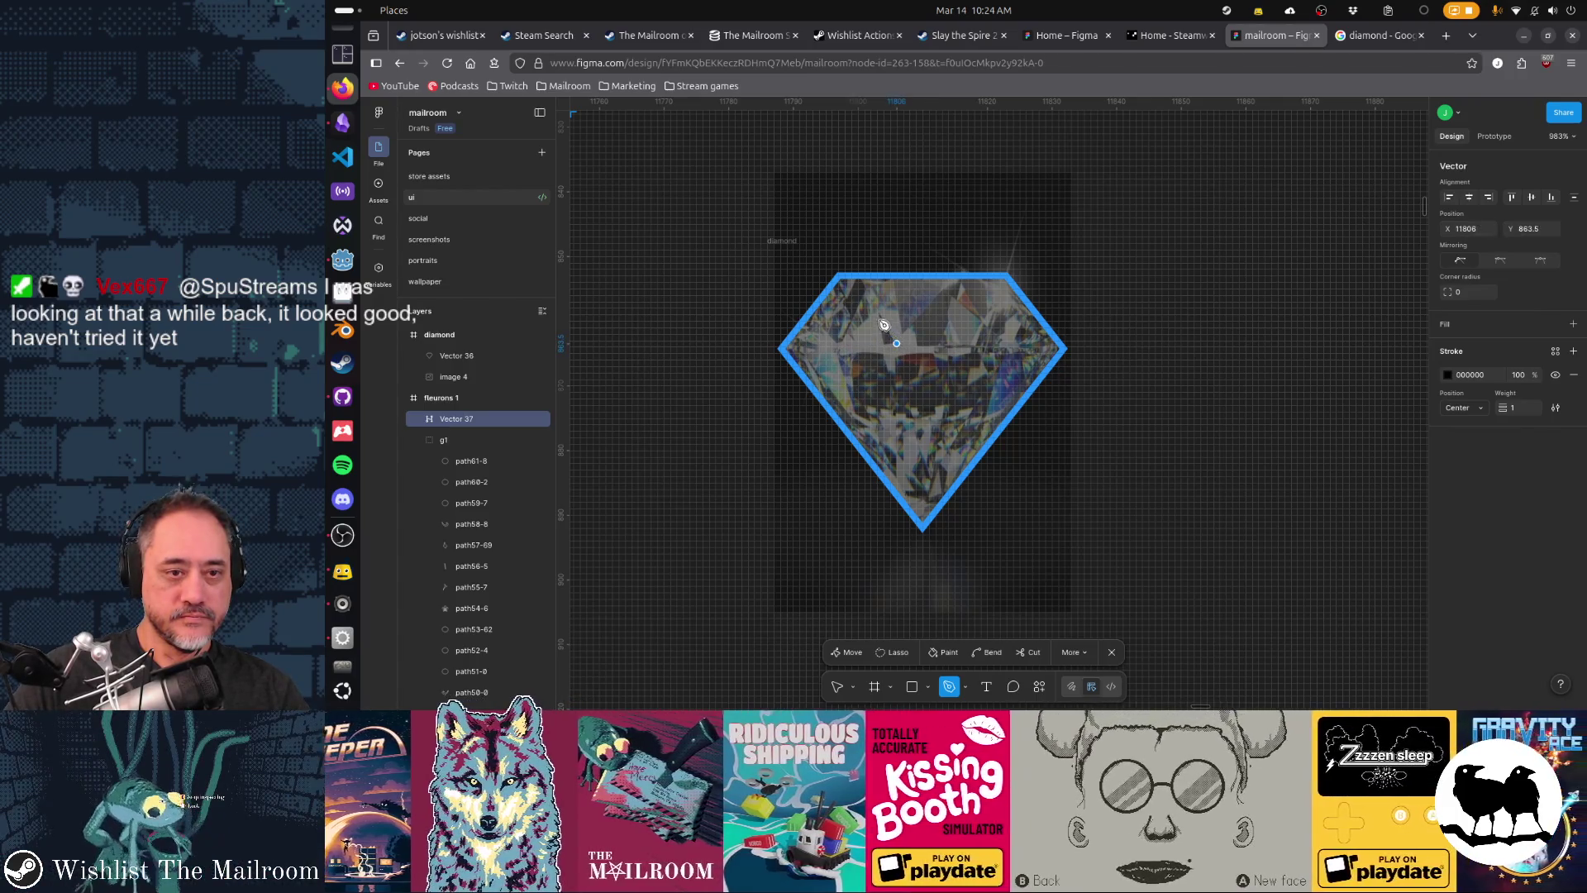
pyautogui.click(882, 315)
pyautogui.click(897, 311)
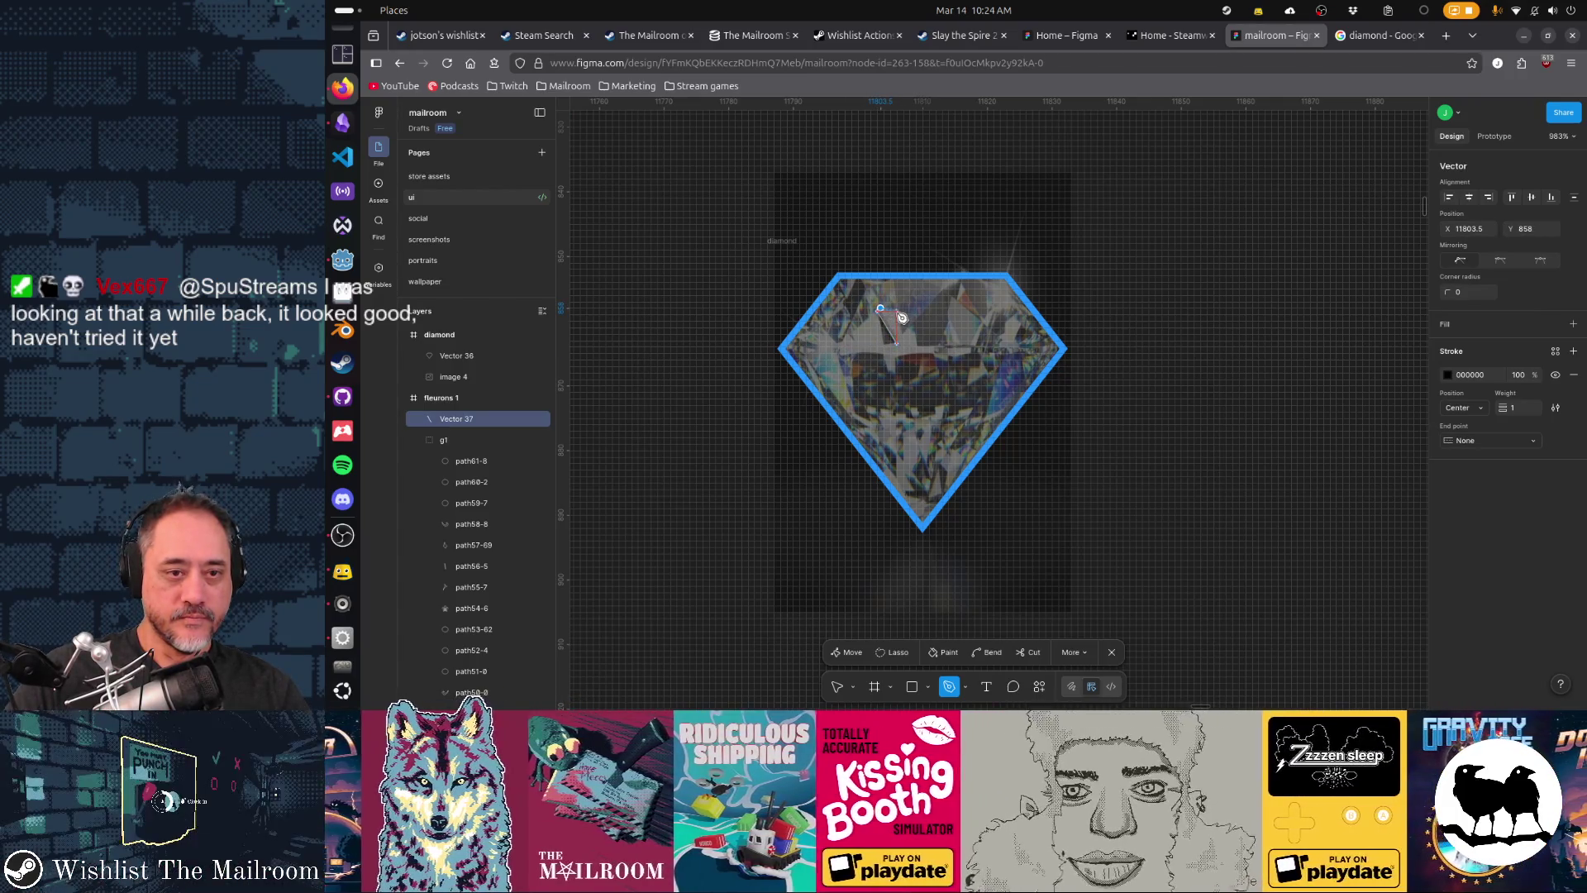
pyautogui.click(913, 324)
pyautogui.click(919, 342)
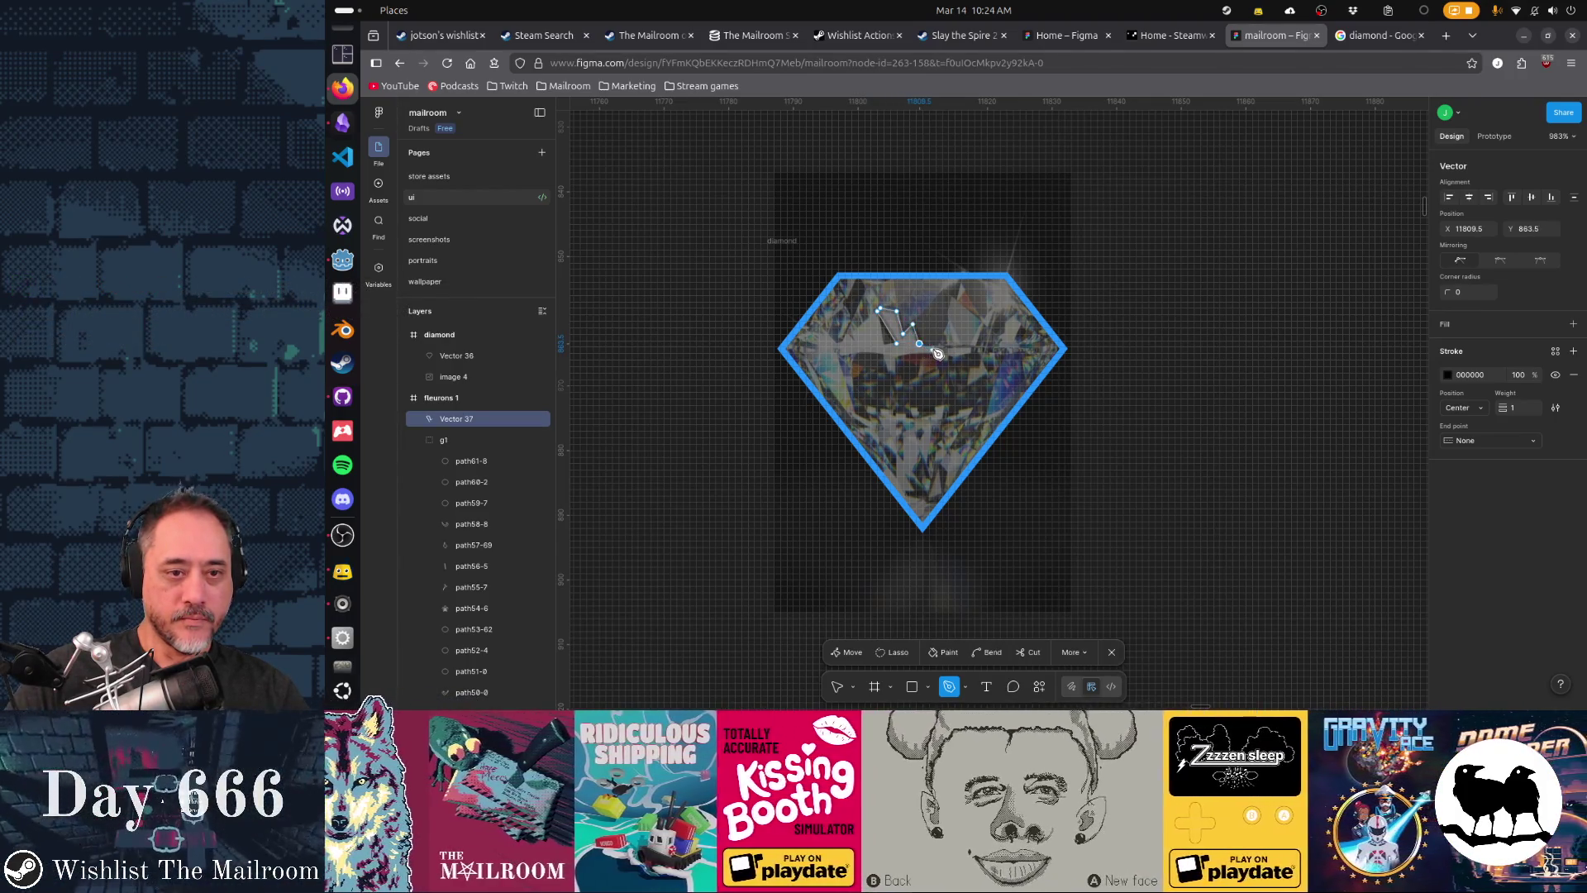
pyautogui.click(935, 347)
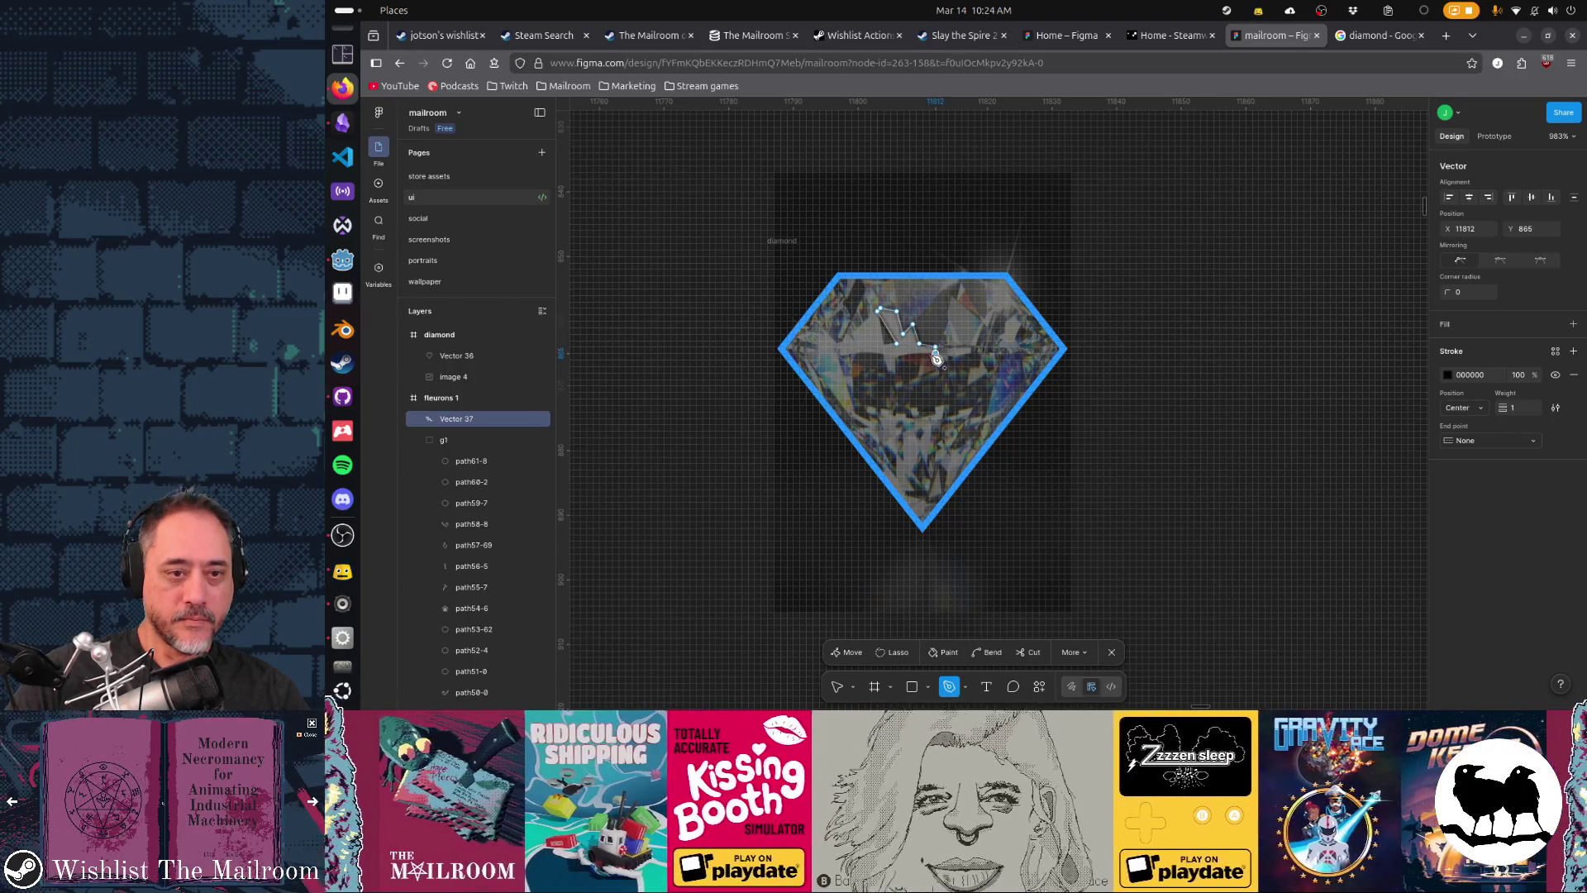
pyautogui.click(883, 347)
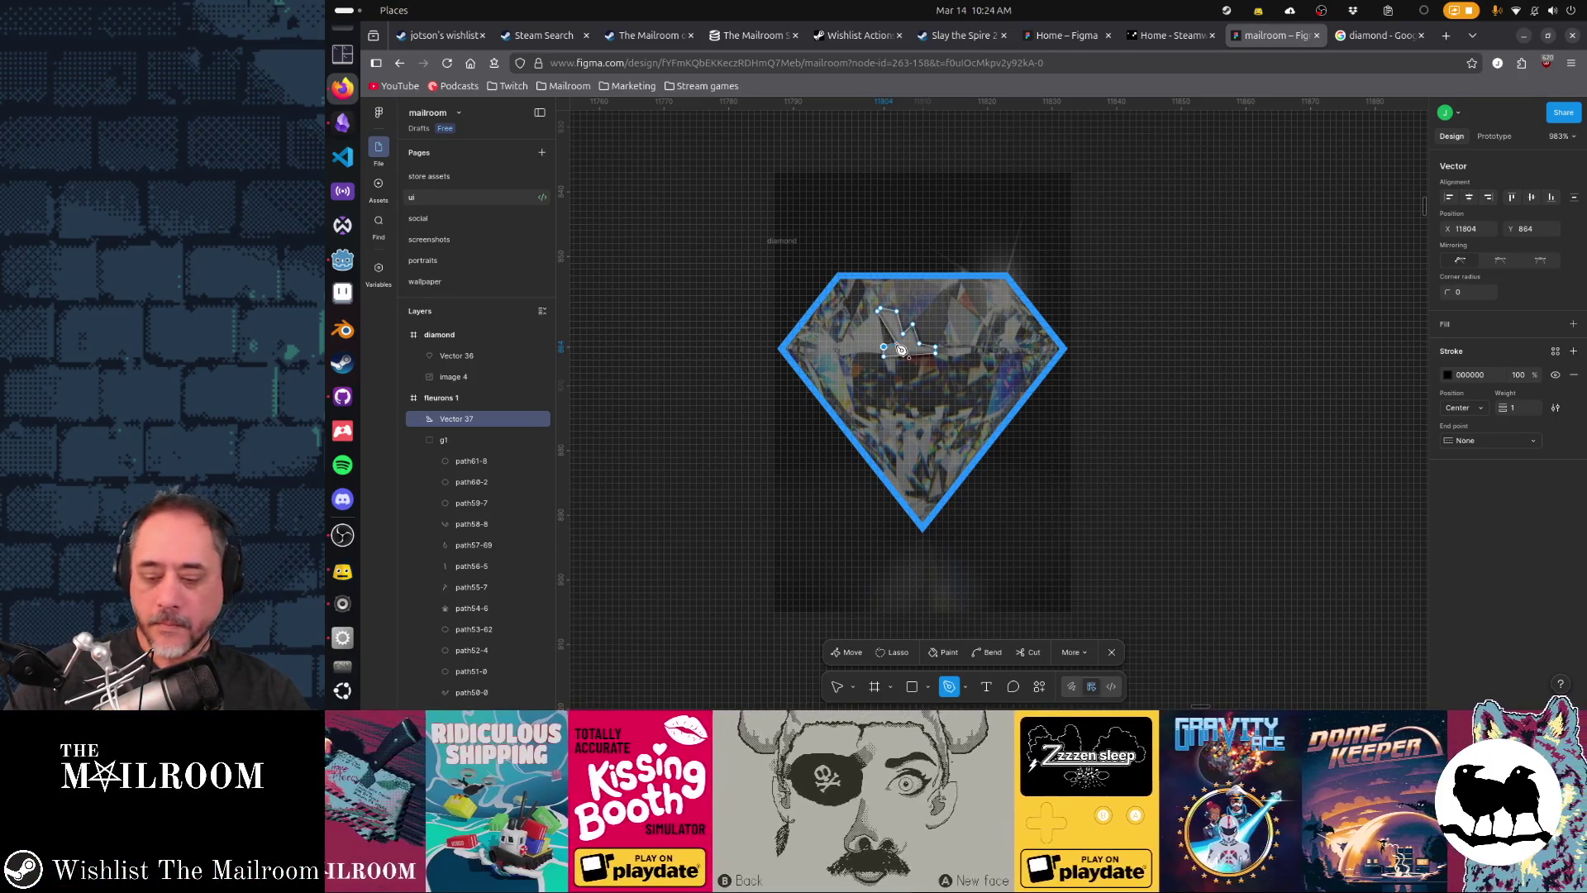
pyautogui.press('Escape')
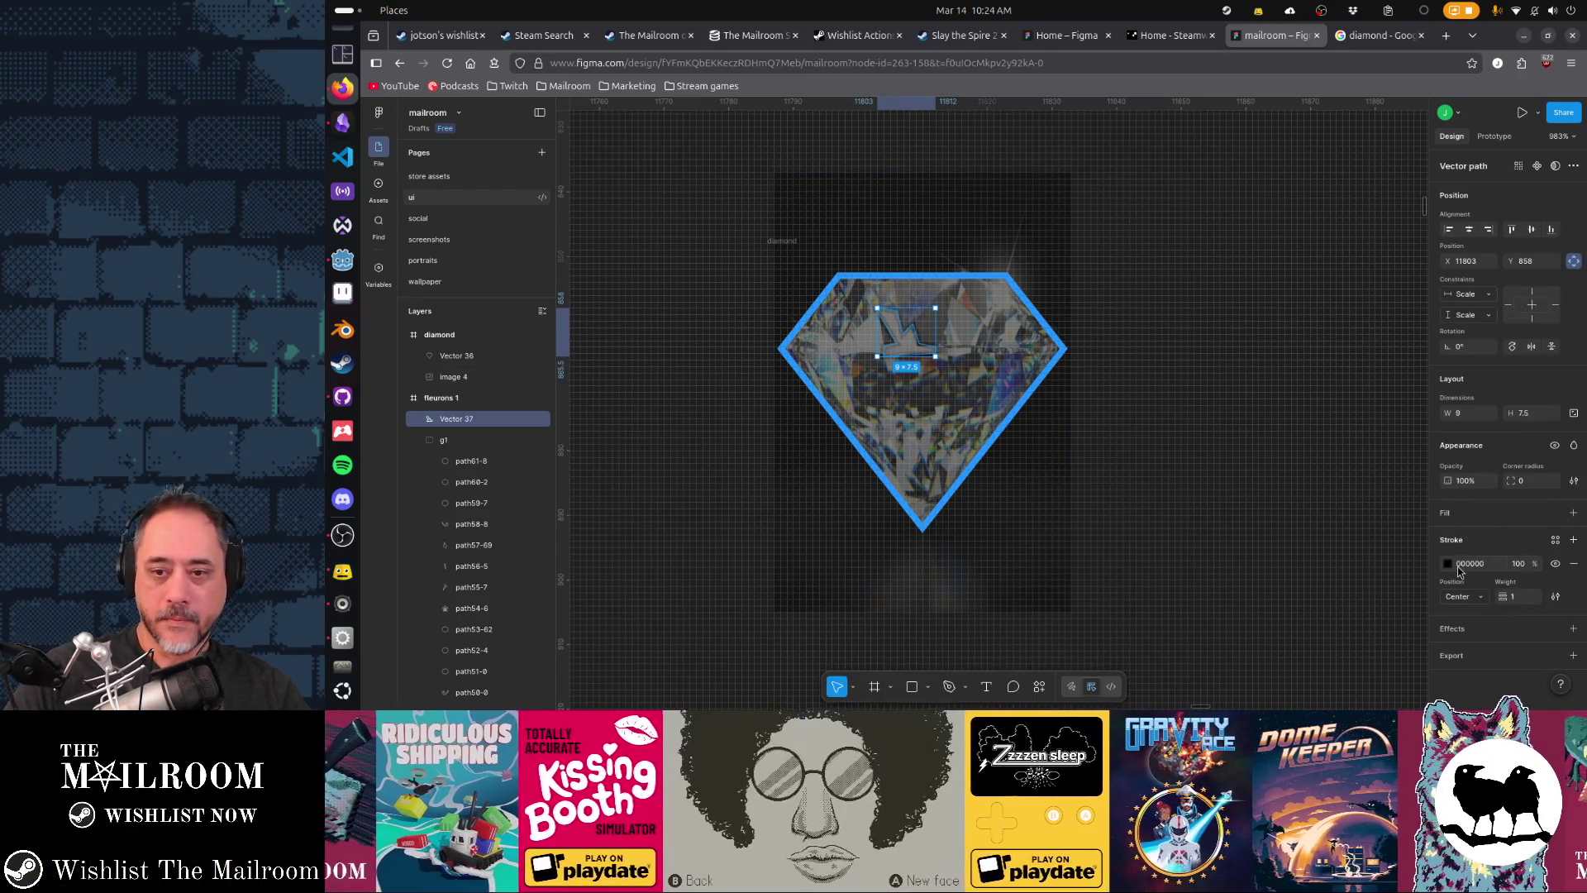
# - Remove the facet's stroke and give it a light grey D9D9D9 fill
pyautogui.click(1574, 563)
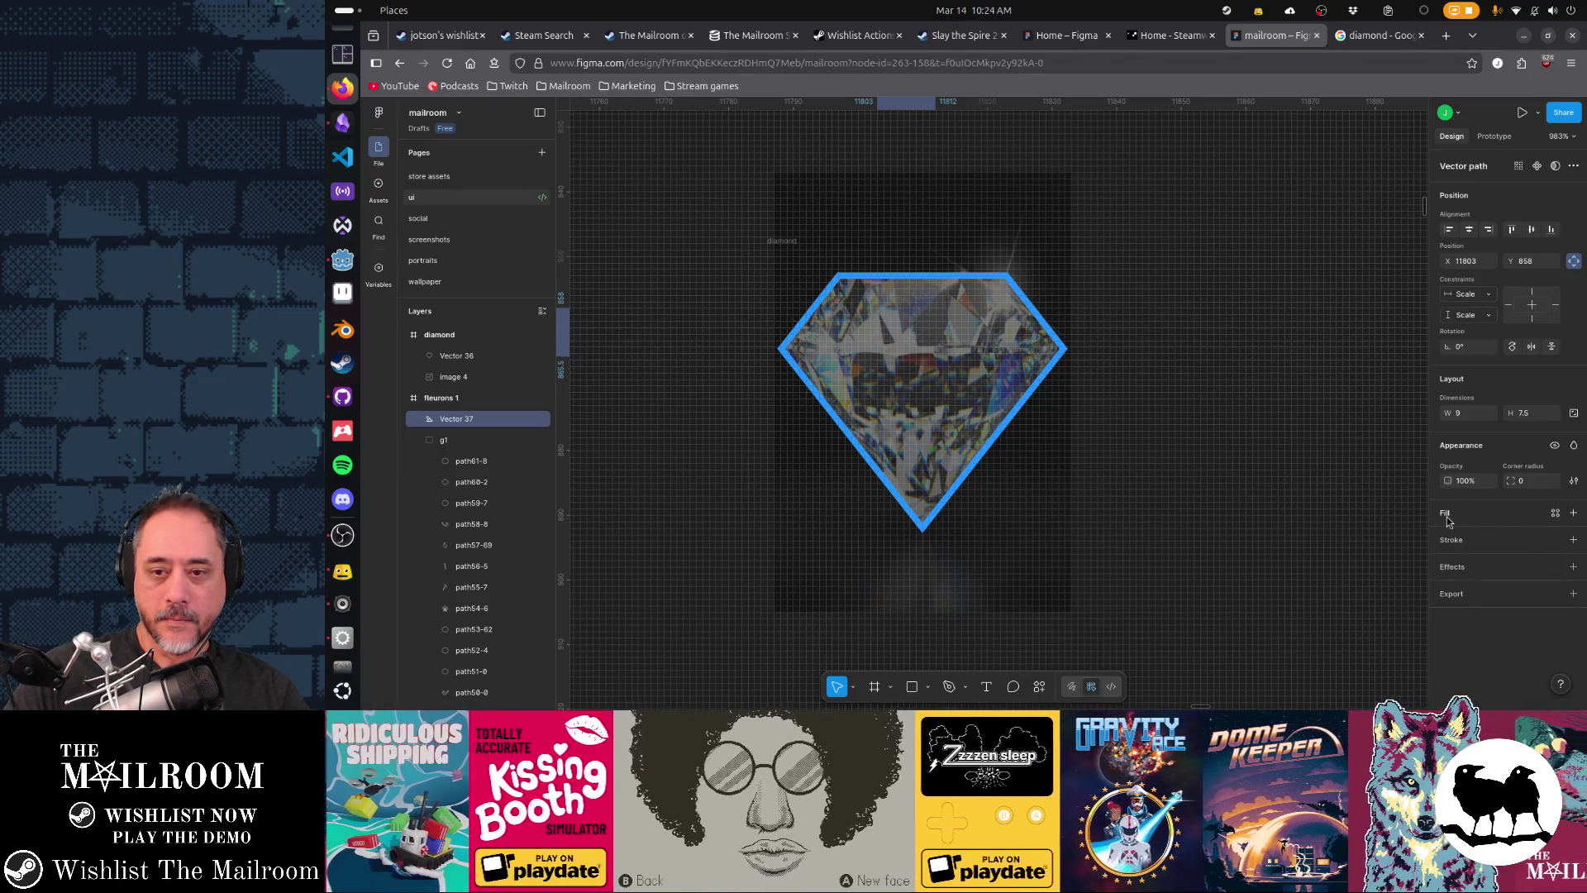
pyautogui.click(1447, 515)
pyautogui.click(1448, 537)
pyautogui.scroll(5, 889, 386)
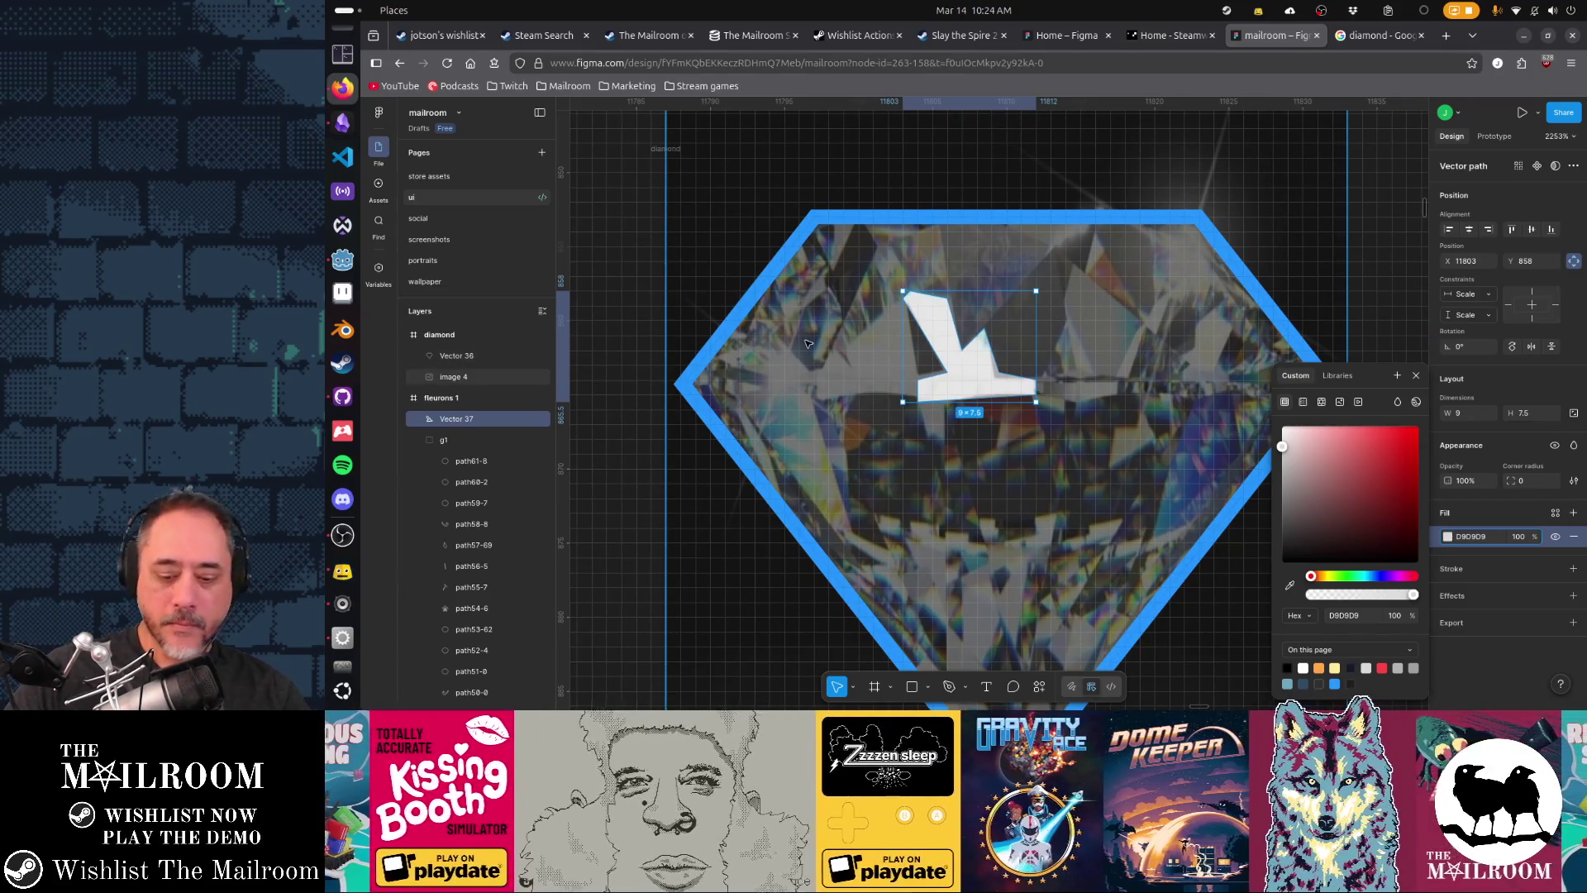
# - Pen-trace a closed path around the facet next to the first one
pyautogui.press('p')
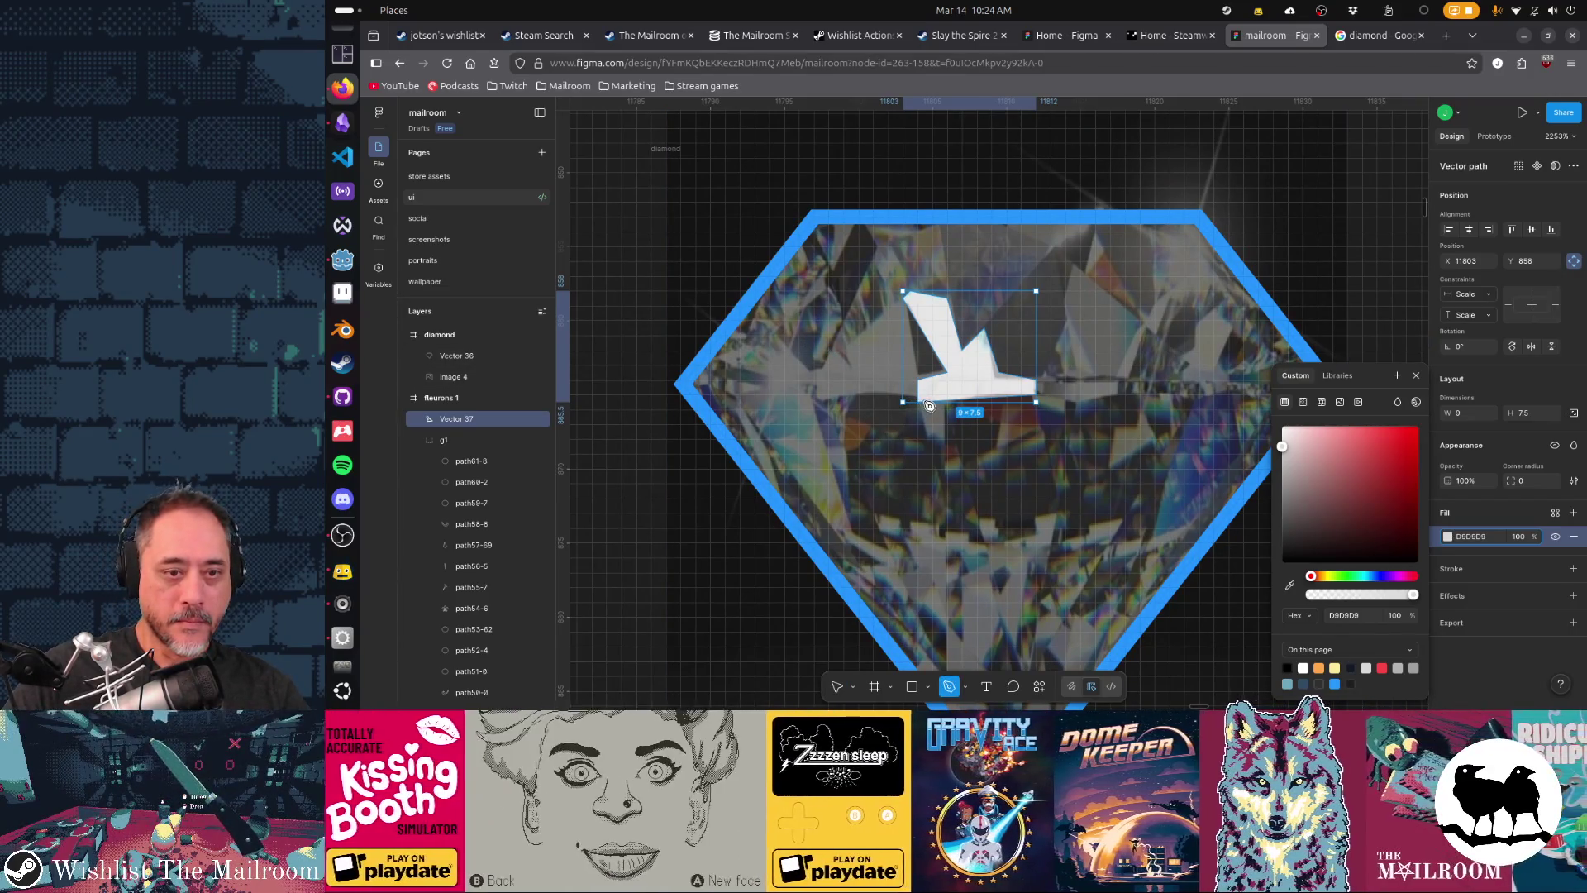
pyautogui.click(924, 402)
pyautogui.click(903, 297)
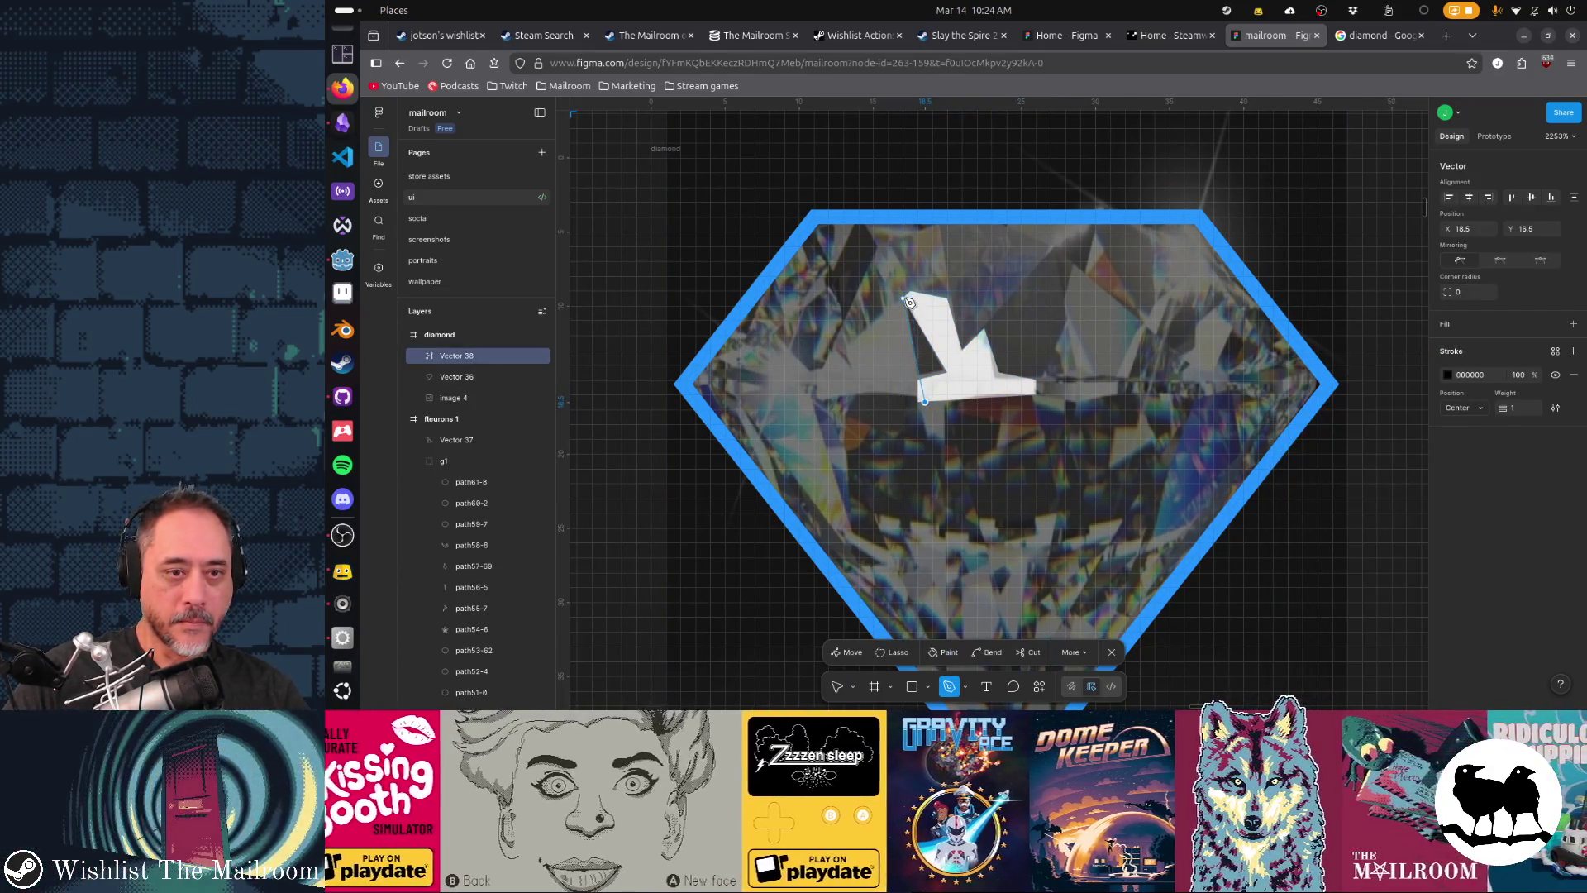
pyautogui.click(829, 358)
pyautogui.click(814, 386)
pyautogui.click(821, 402)
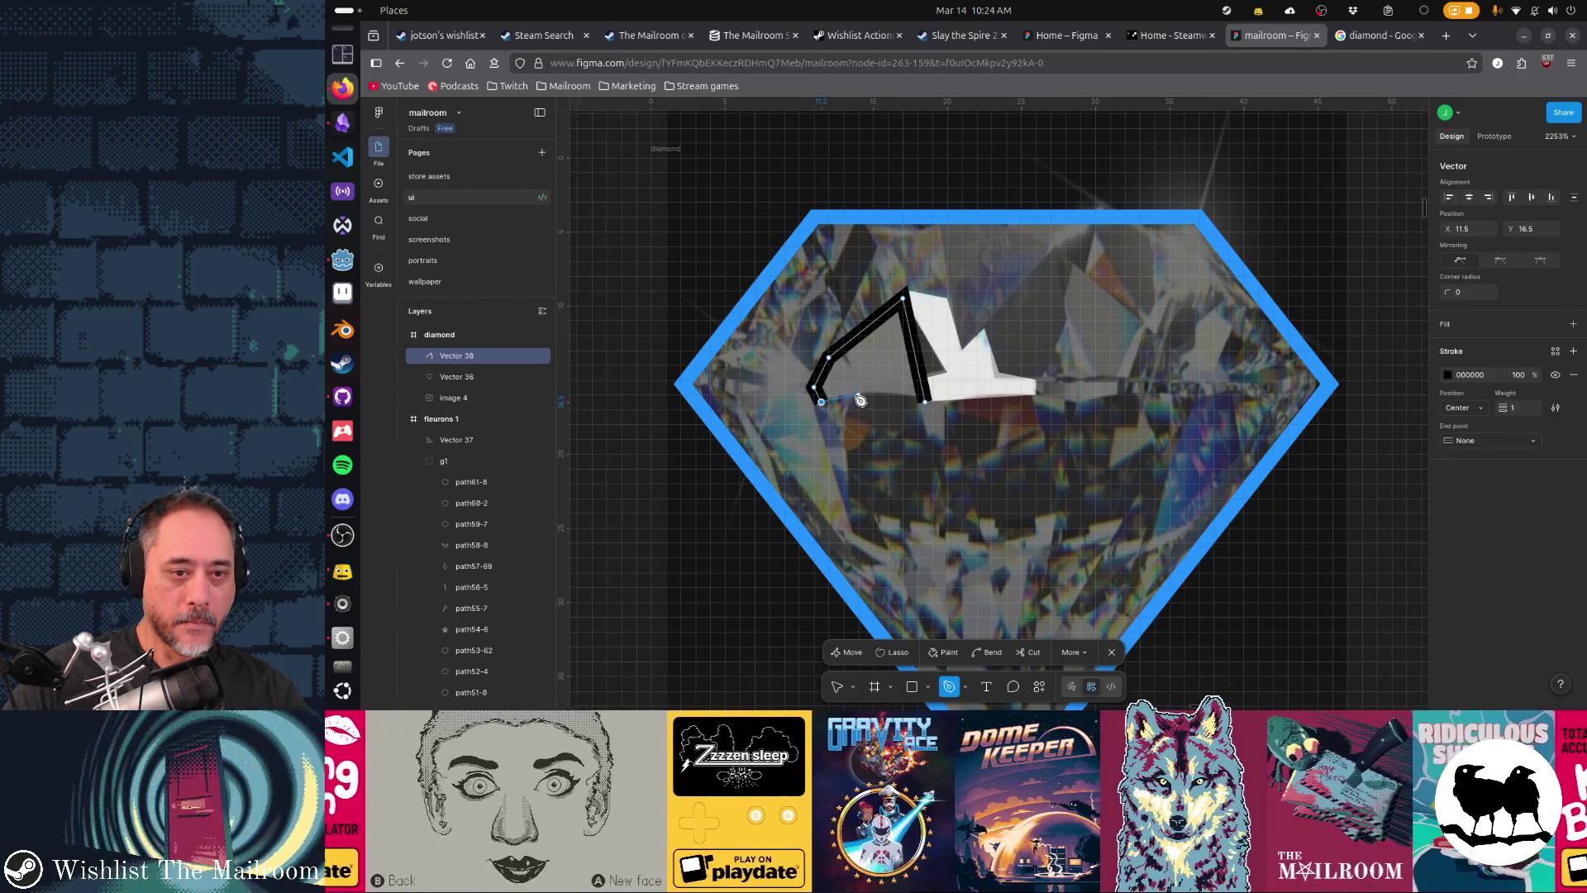
pyautogui.click(872, 394)
pyautogui.click(924, 401)
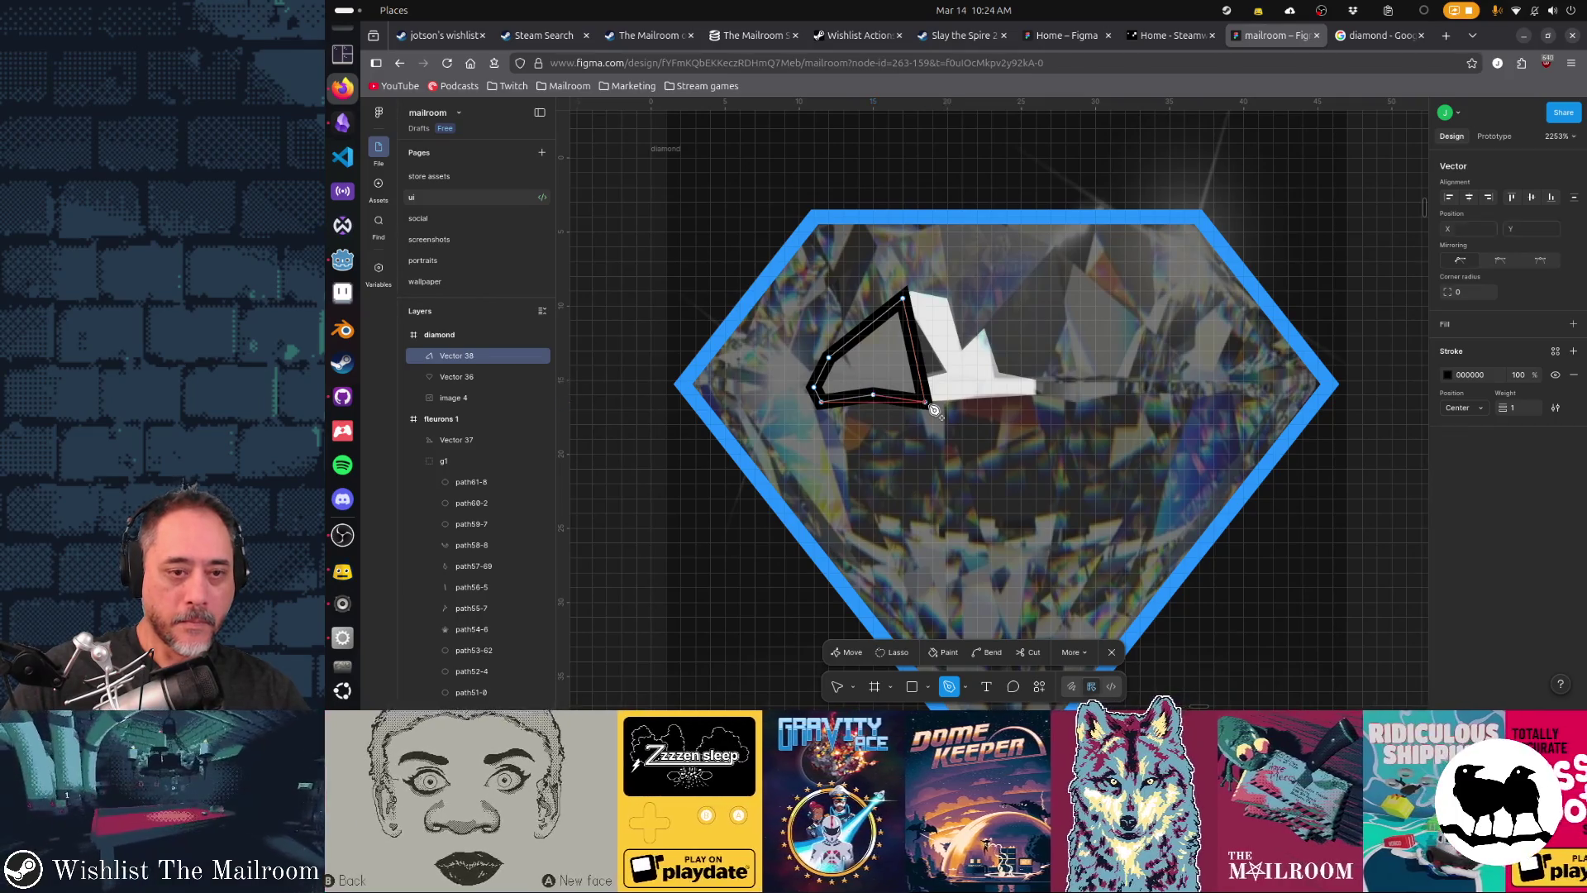
pyautogui.press('Escape')
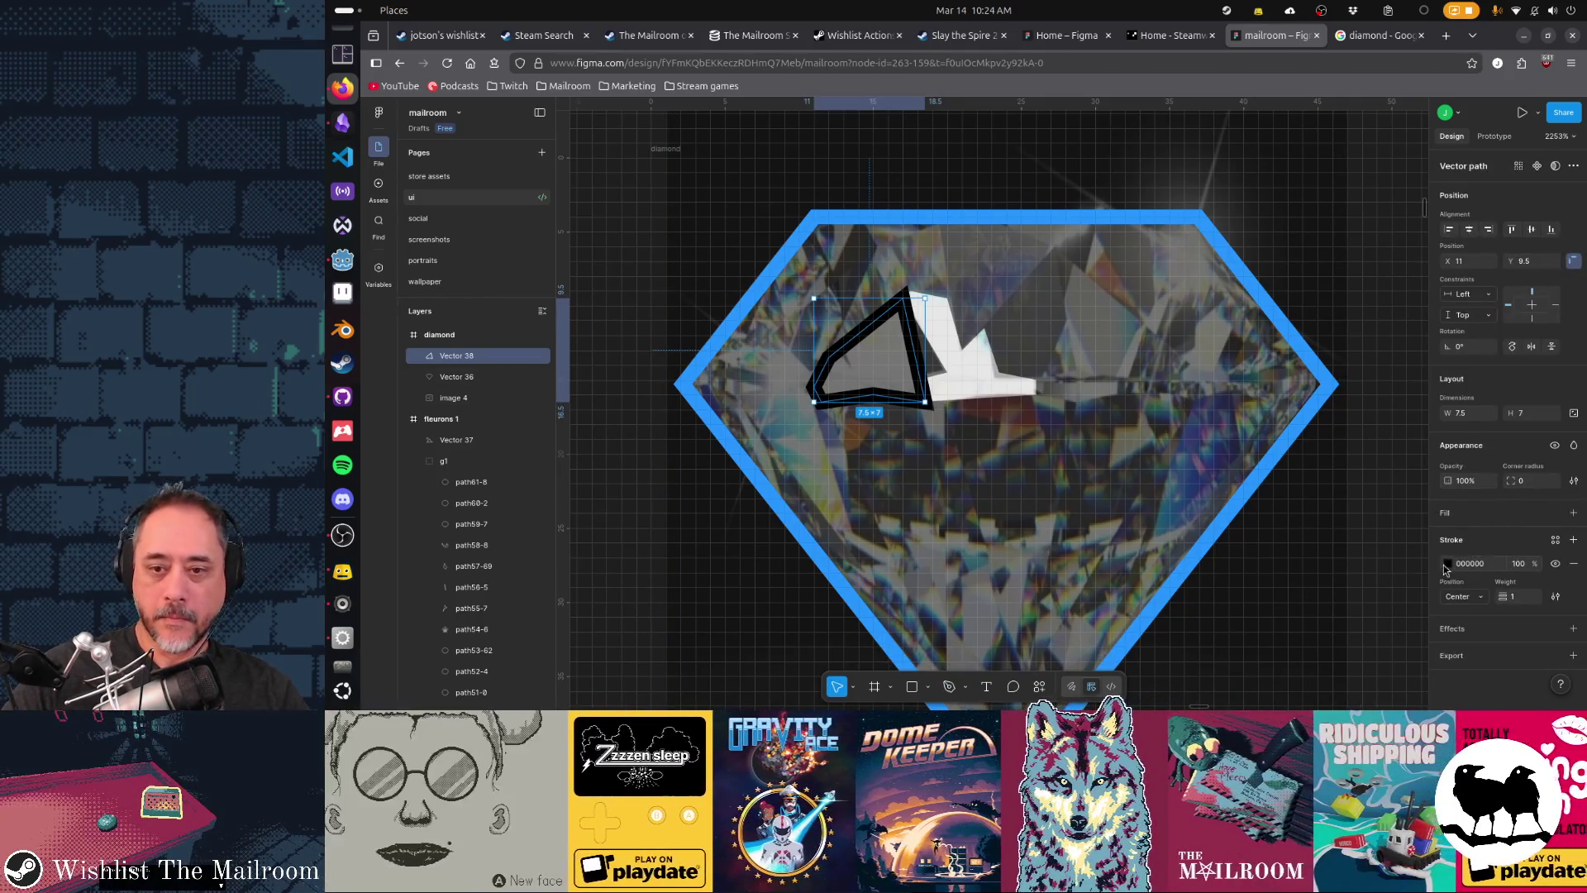
# - Strip the second facet's stroke, fill it D9D9D9, and begin the next facet path
pyautogui.click(1573, 563)
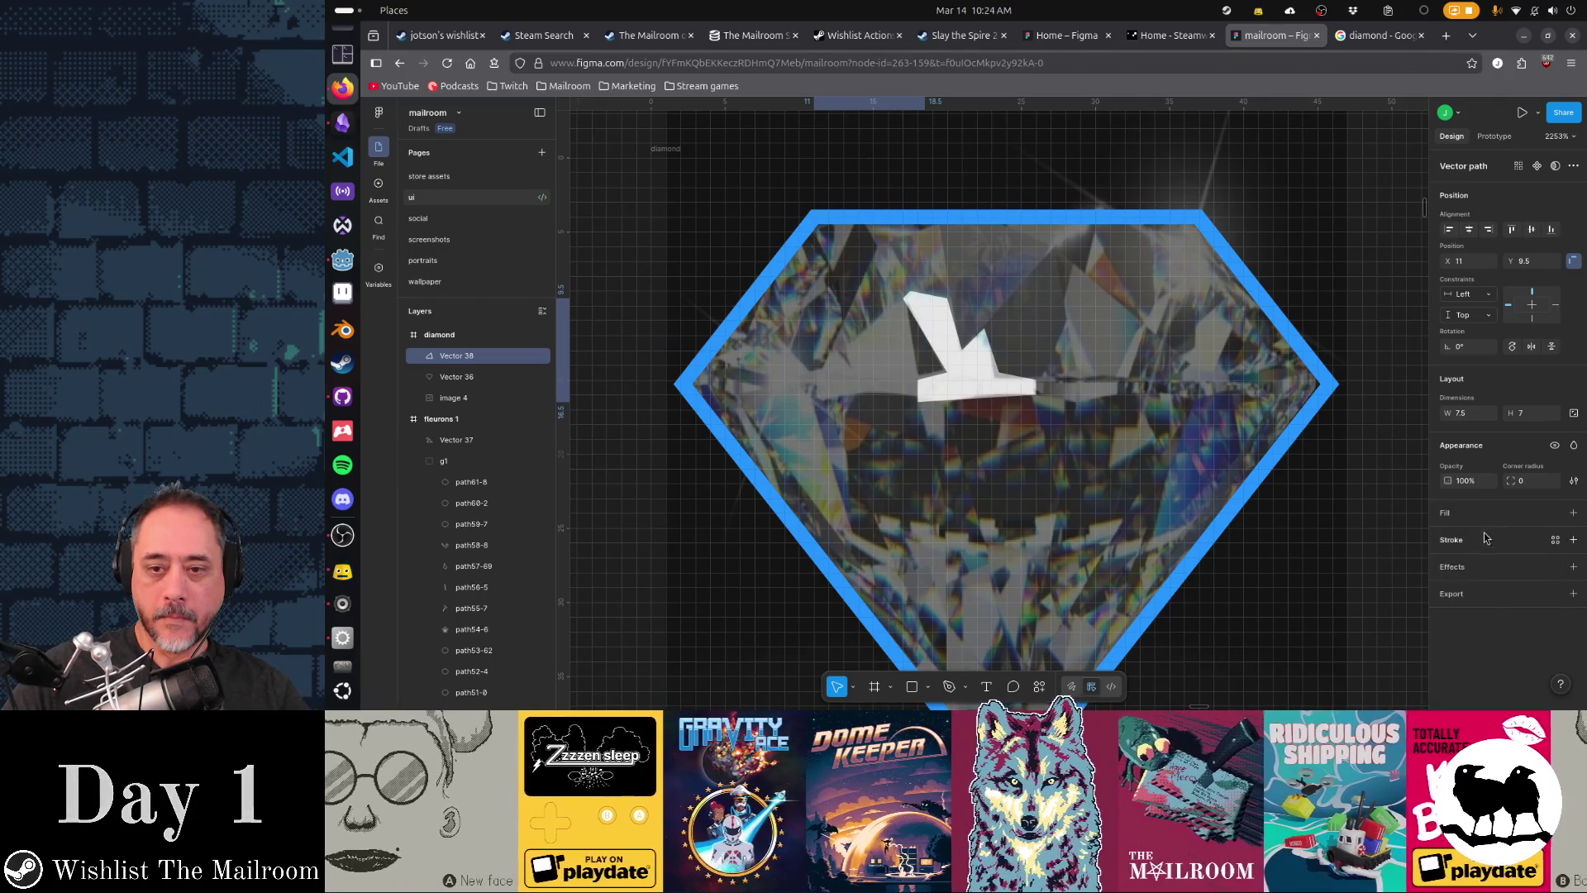
pyautogui.click(1573, 513)
pyautogui.click(1448, 536)
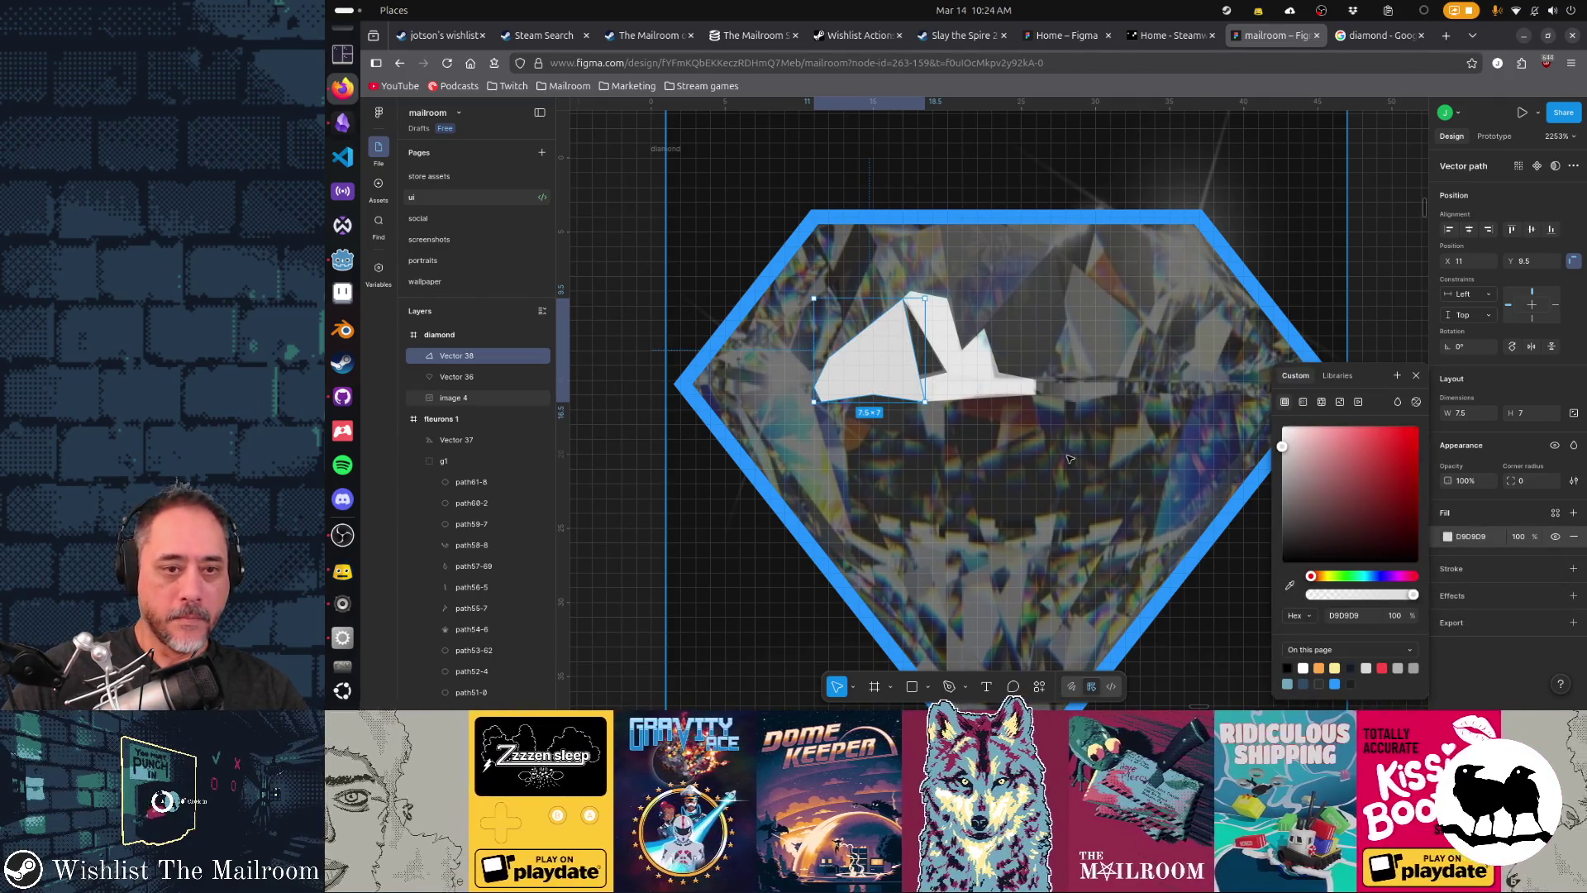
pyautogui.scroll(-3, 1066, 405)
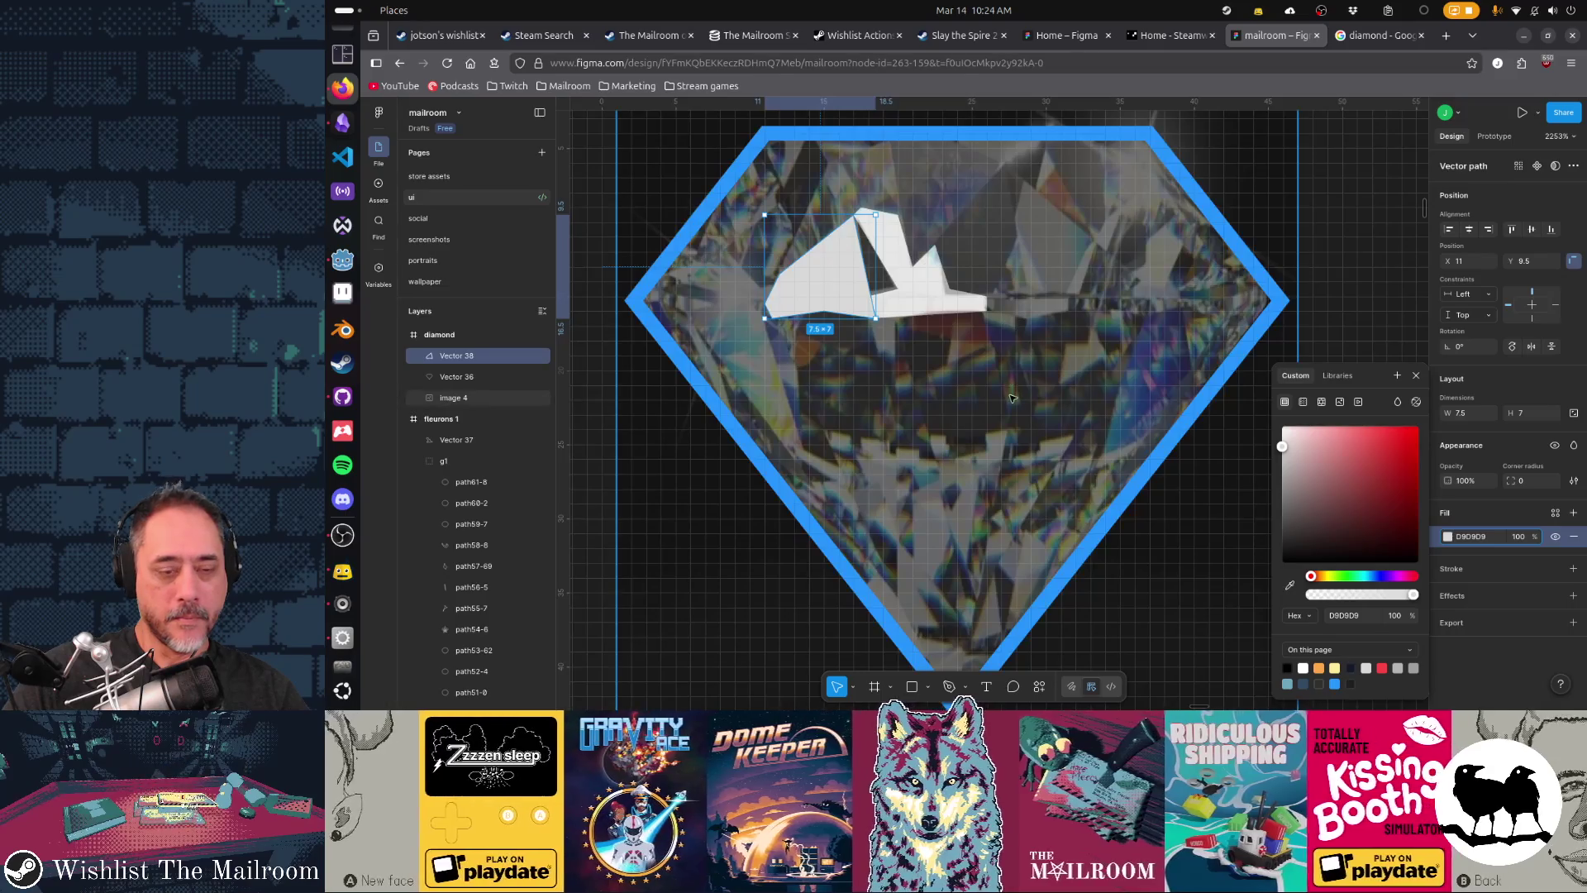
pyautogui.scroll(-2, 1009, 356)
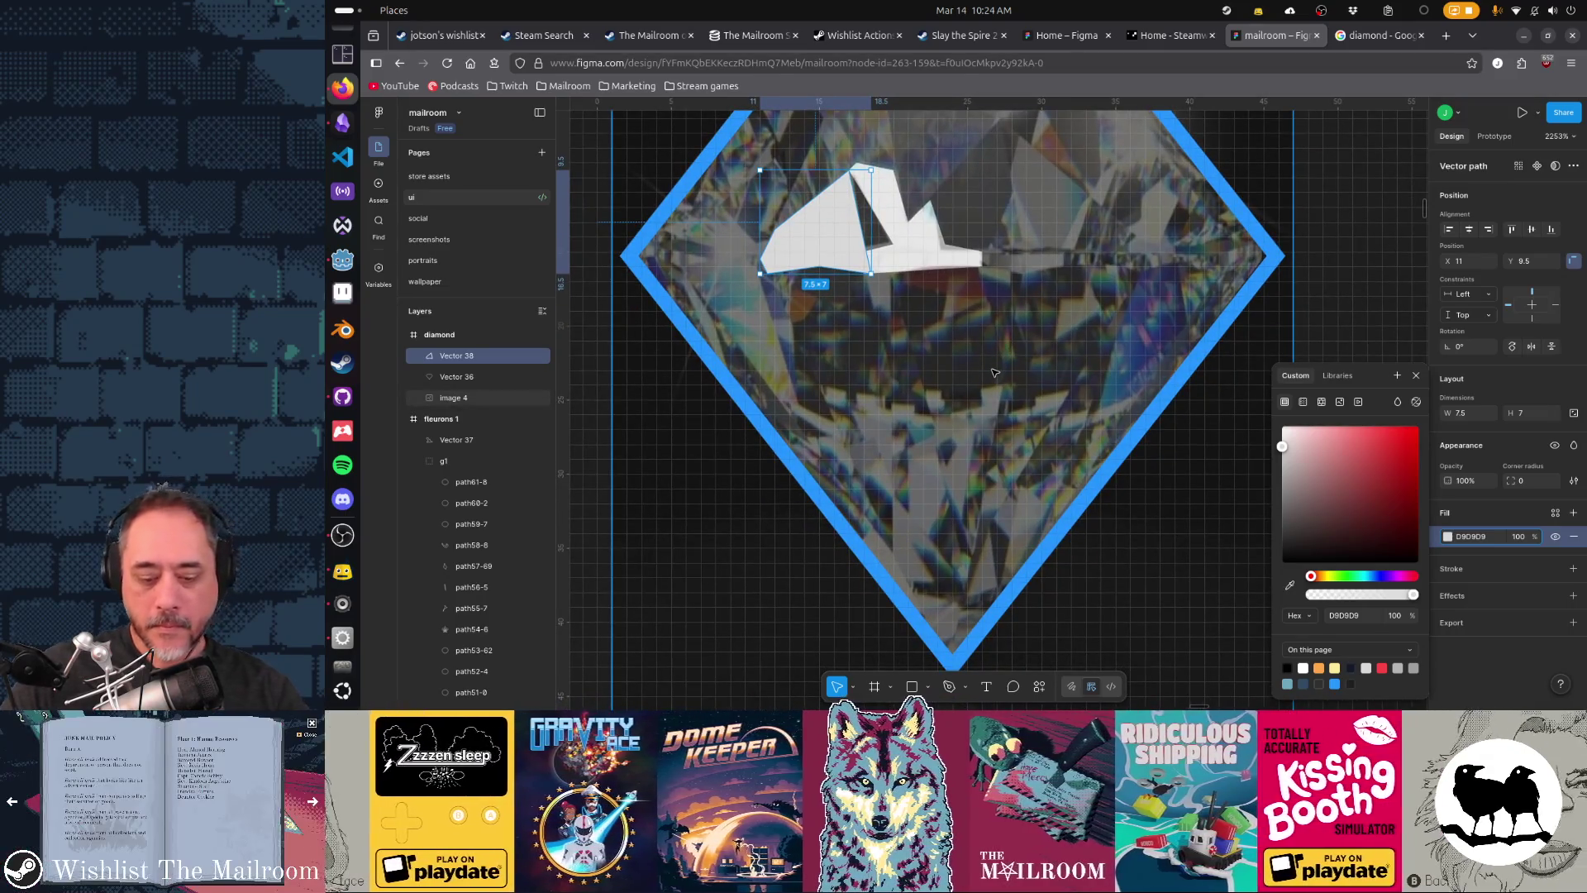
pyautogui.press('p')
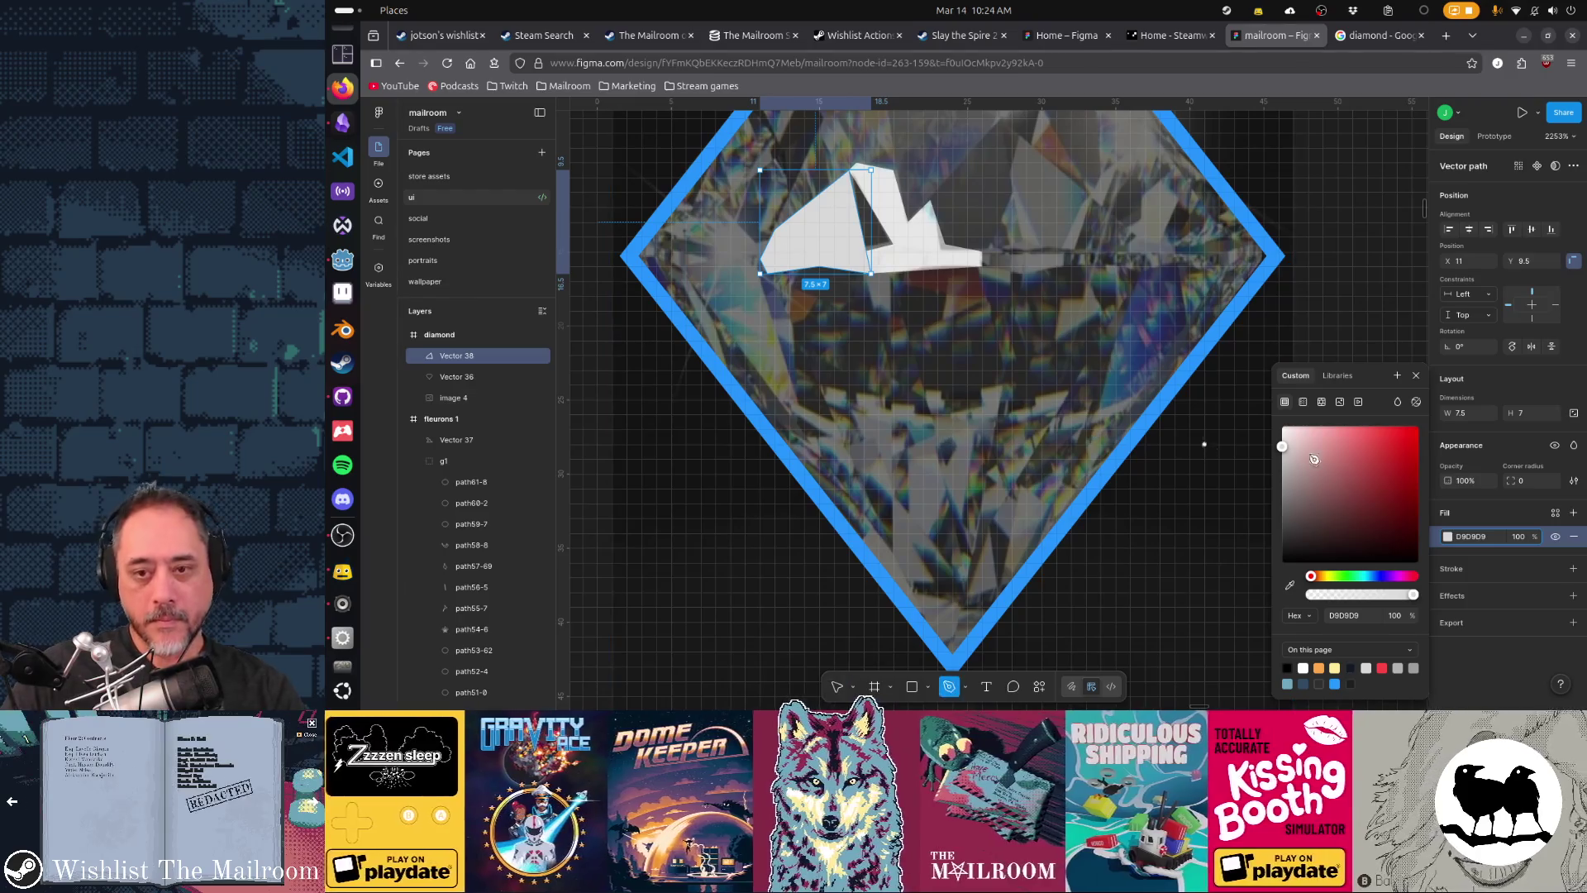
pyautogui.click(907, 451)
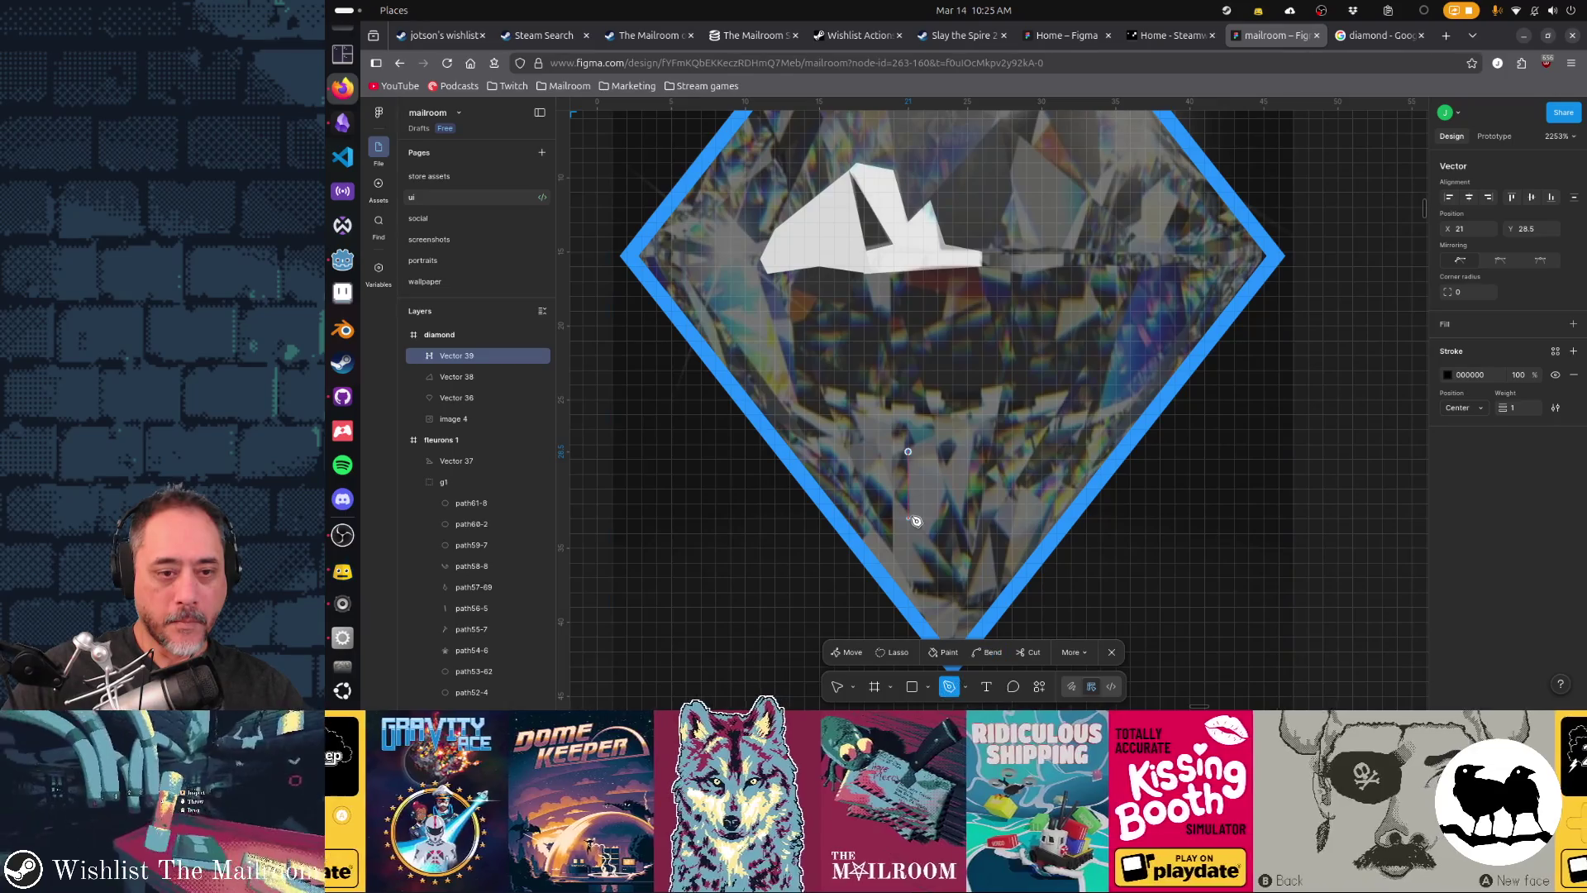
# - Trace a zigzag facet outline down to the diamond's bottom tip and close the shape
pyautogui.click(908, 517)
pyautogui.click(894, 547)
pyautogui.click(871, 526)
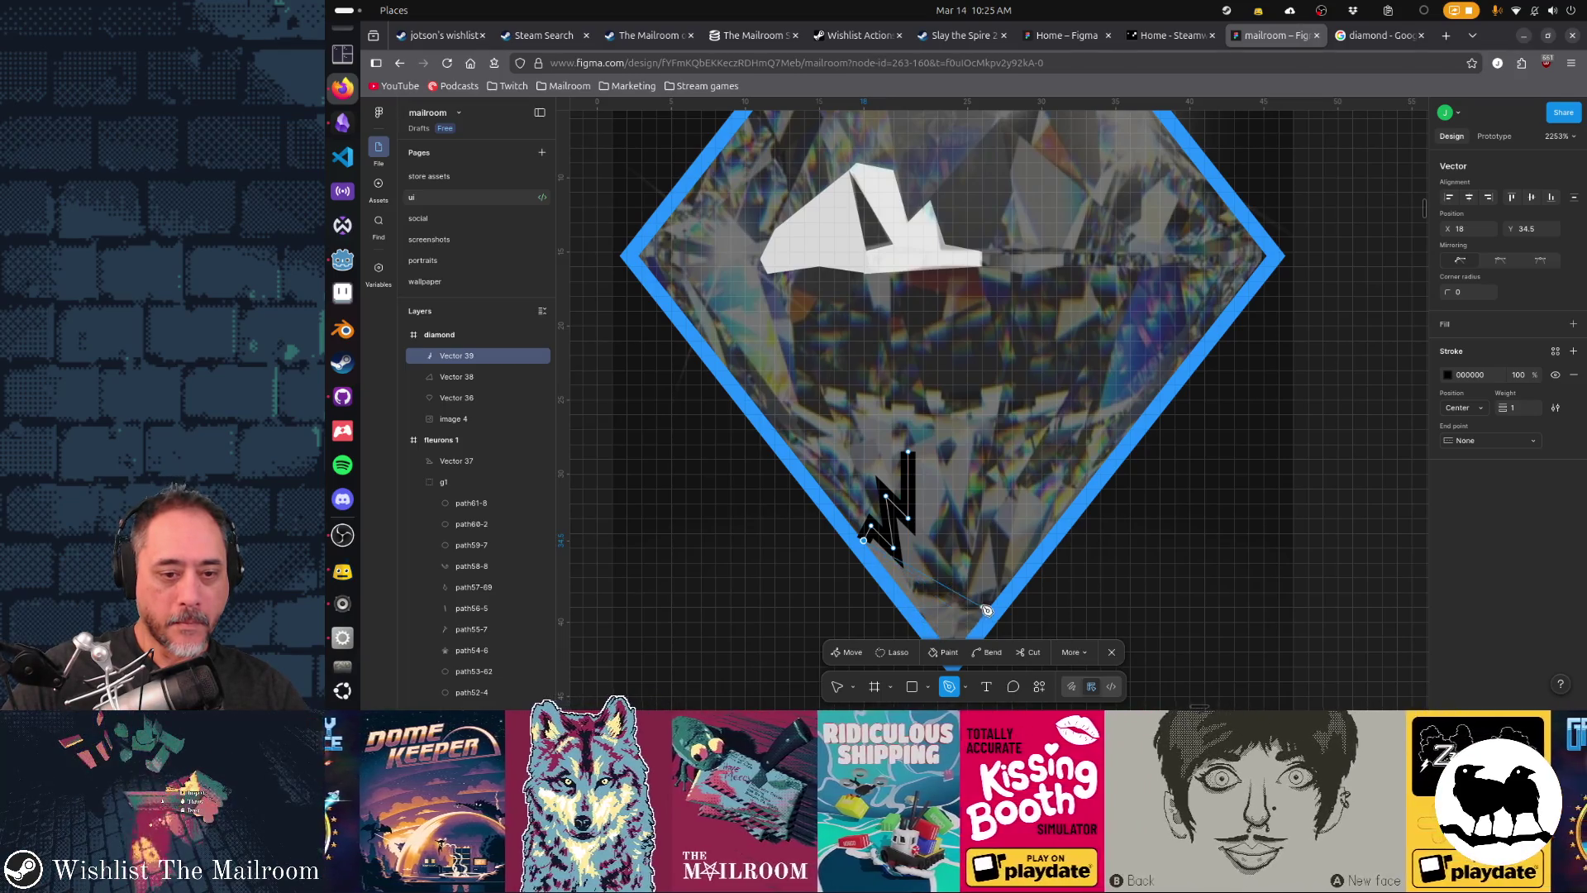
pyautogui.scroll(-2, 986, 610)
pyautogui.click(950, 587)
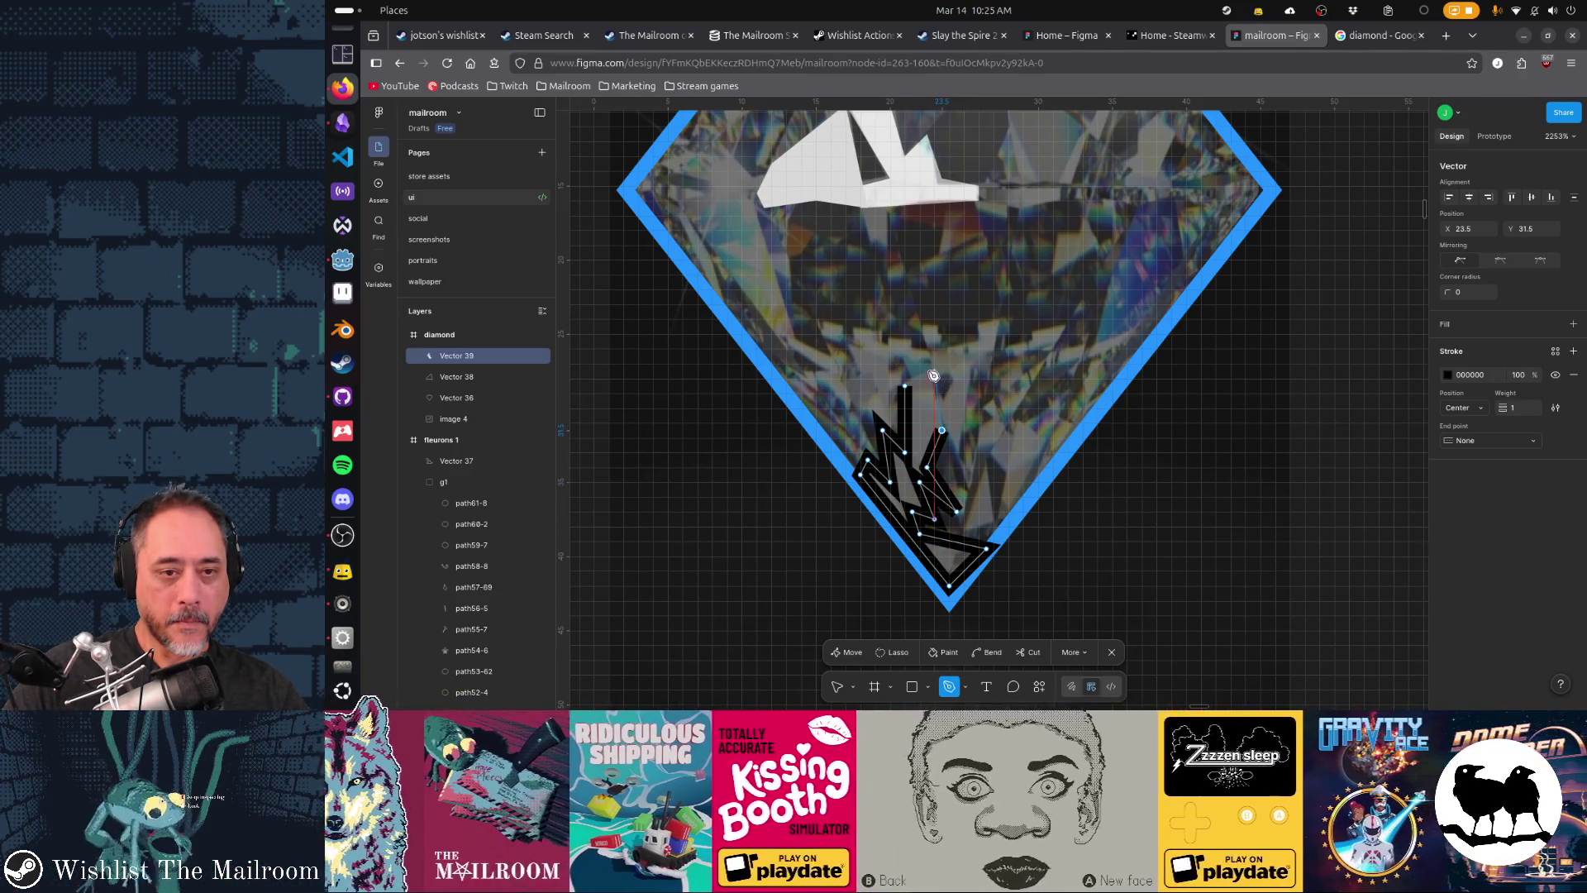
pyautogui.click(904, 395)
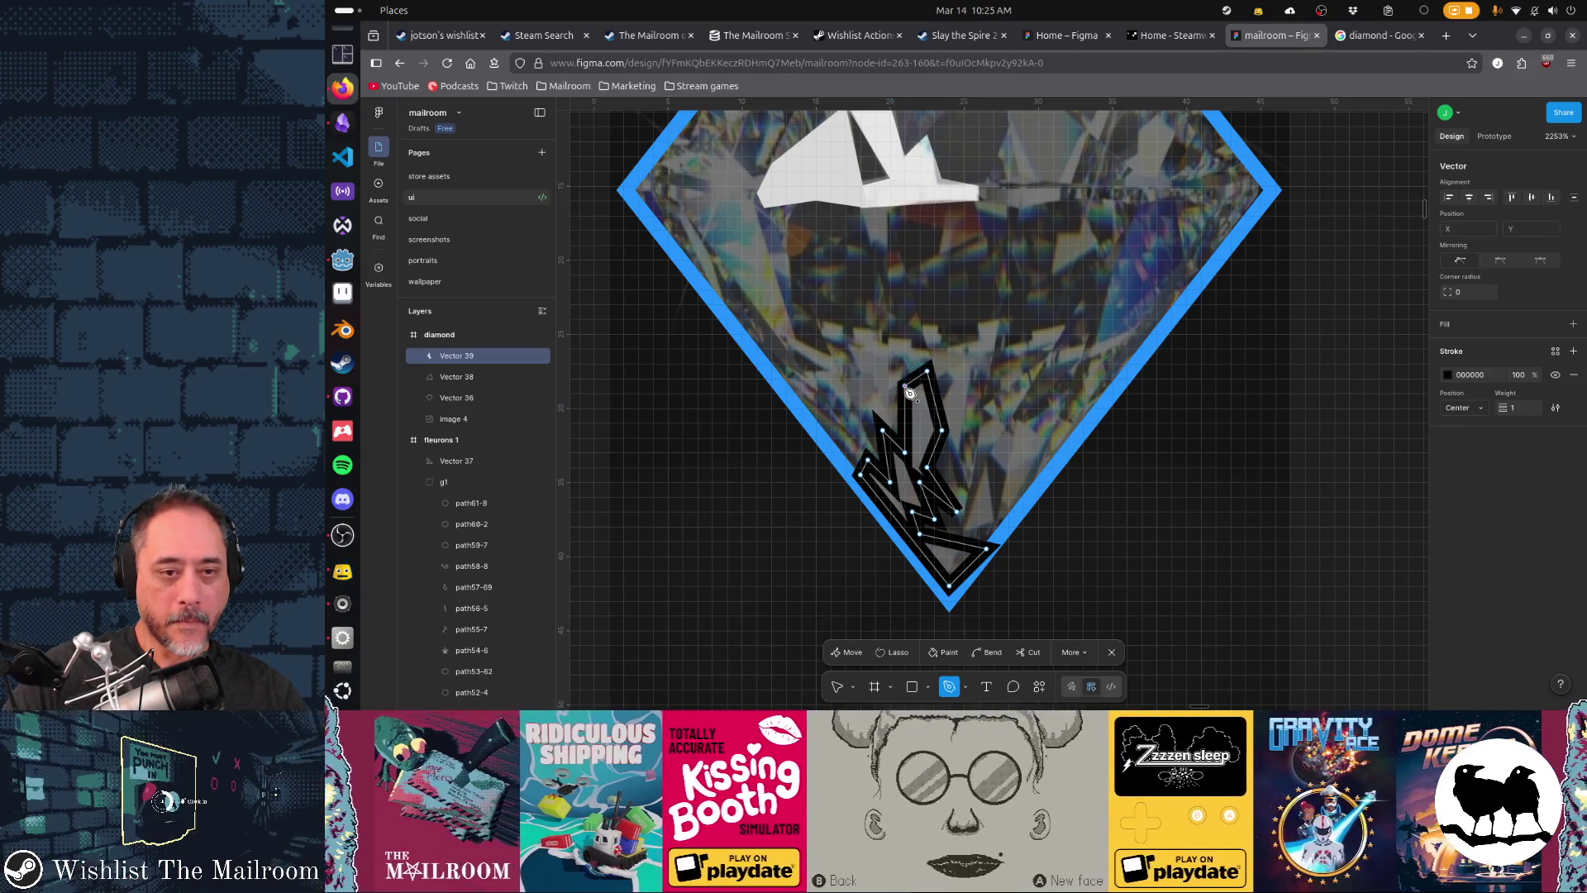
pyautogui.press('Escape')
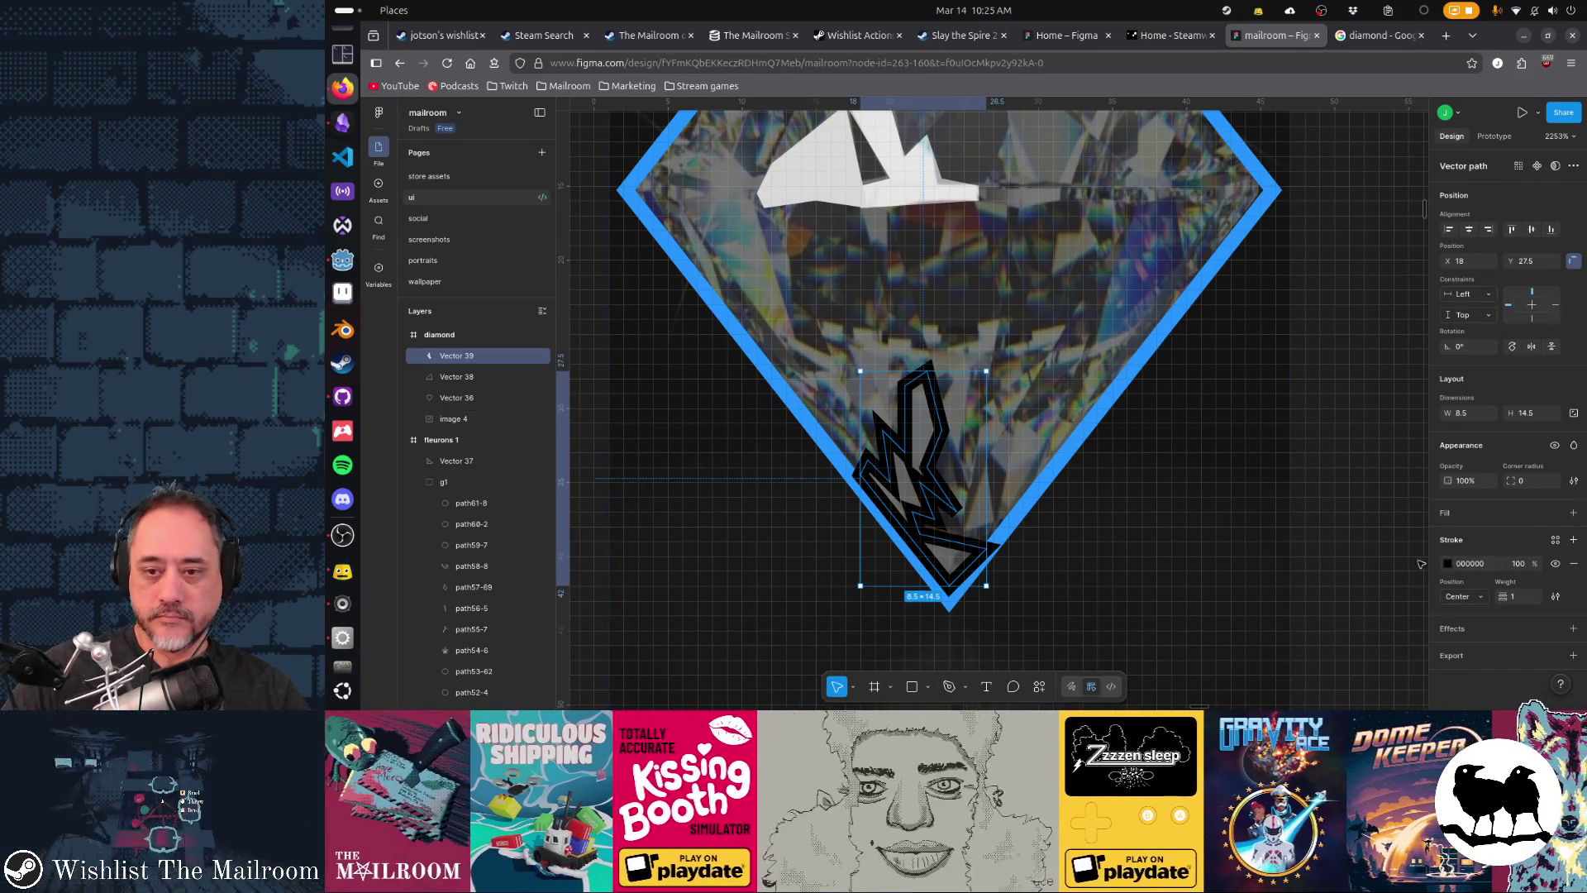
# - Remove the facet's black stroke and give it a light grey D9D9D9 fill
pyautogui.click(1572, 563)
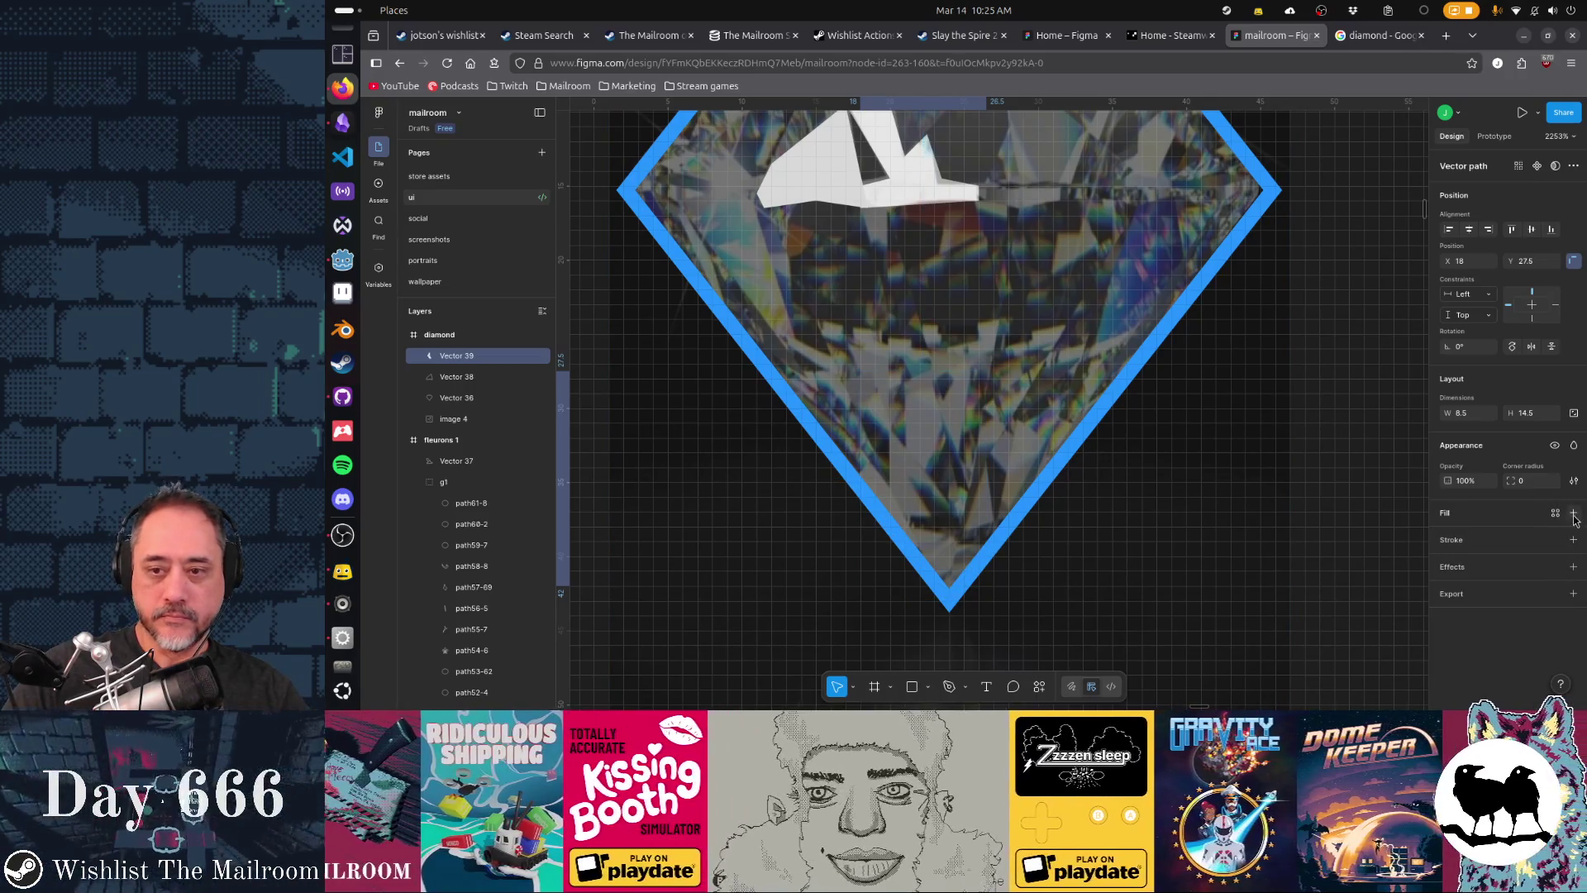
pyautogui.click(1573, 513)
pyautogui.click(1447, 537)
pyautogui.press('Escape')
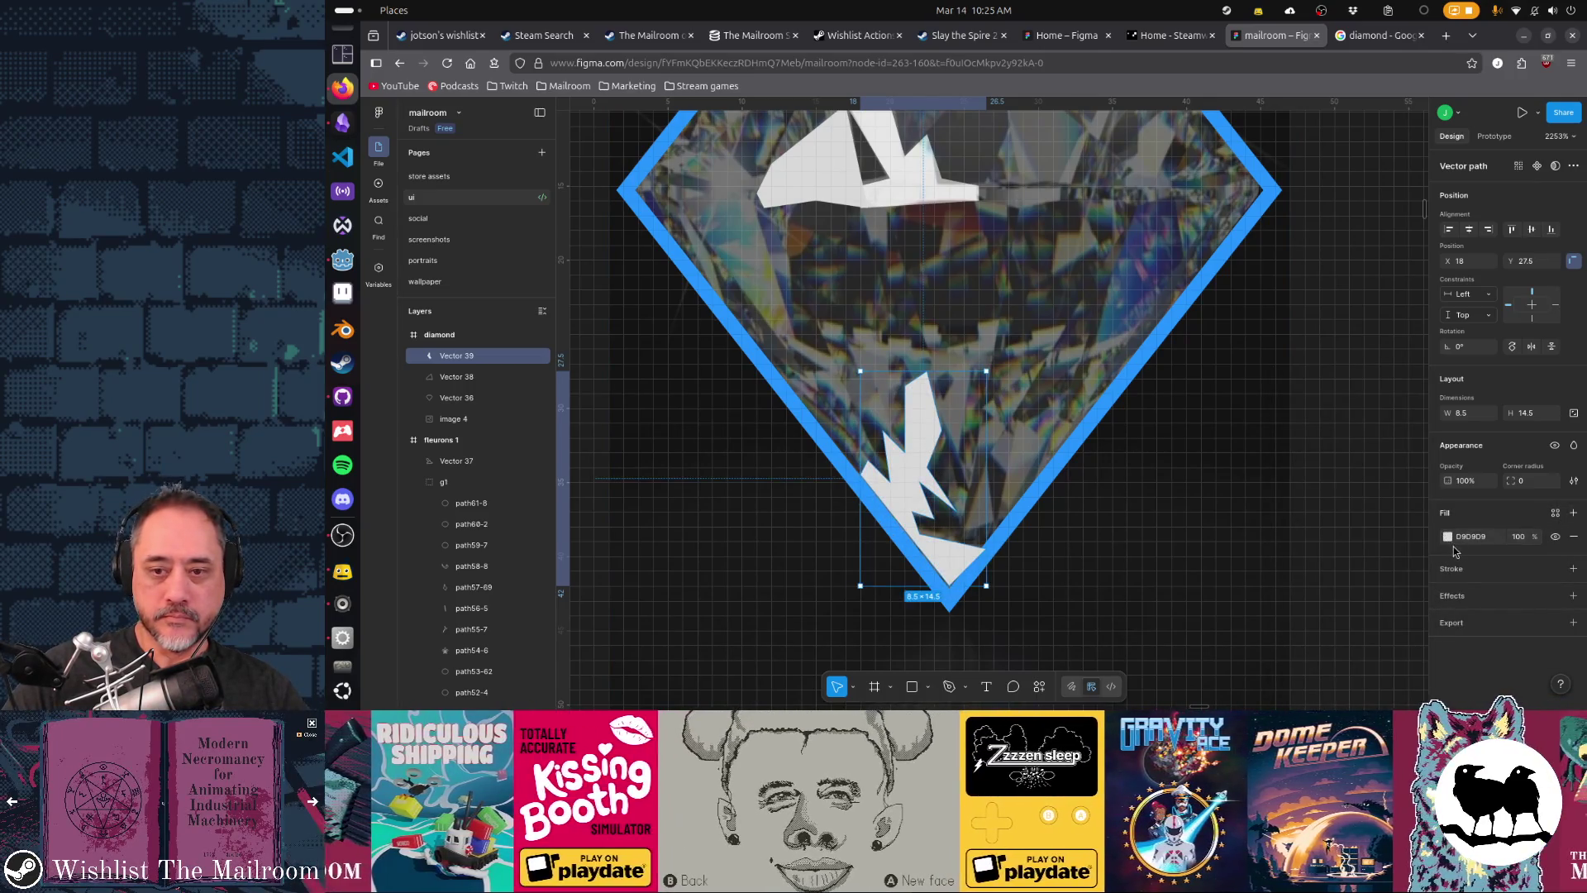
# - Set the fills of both facets, Vector 39 and Vector 38, to white FFFFFF
pyautogui.click(1447, 537)
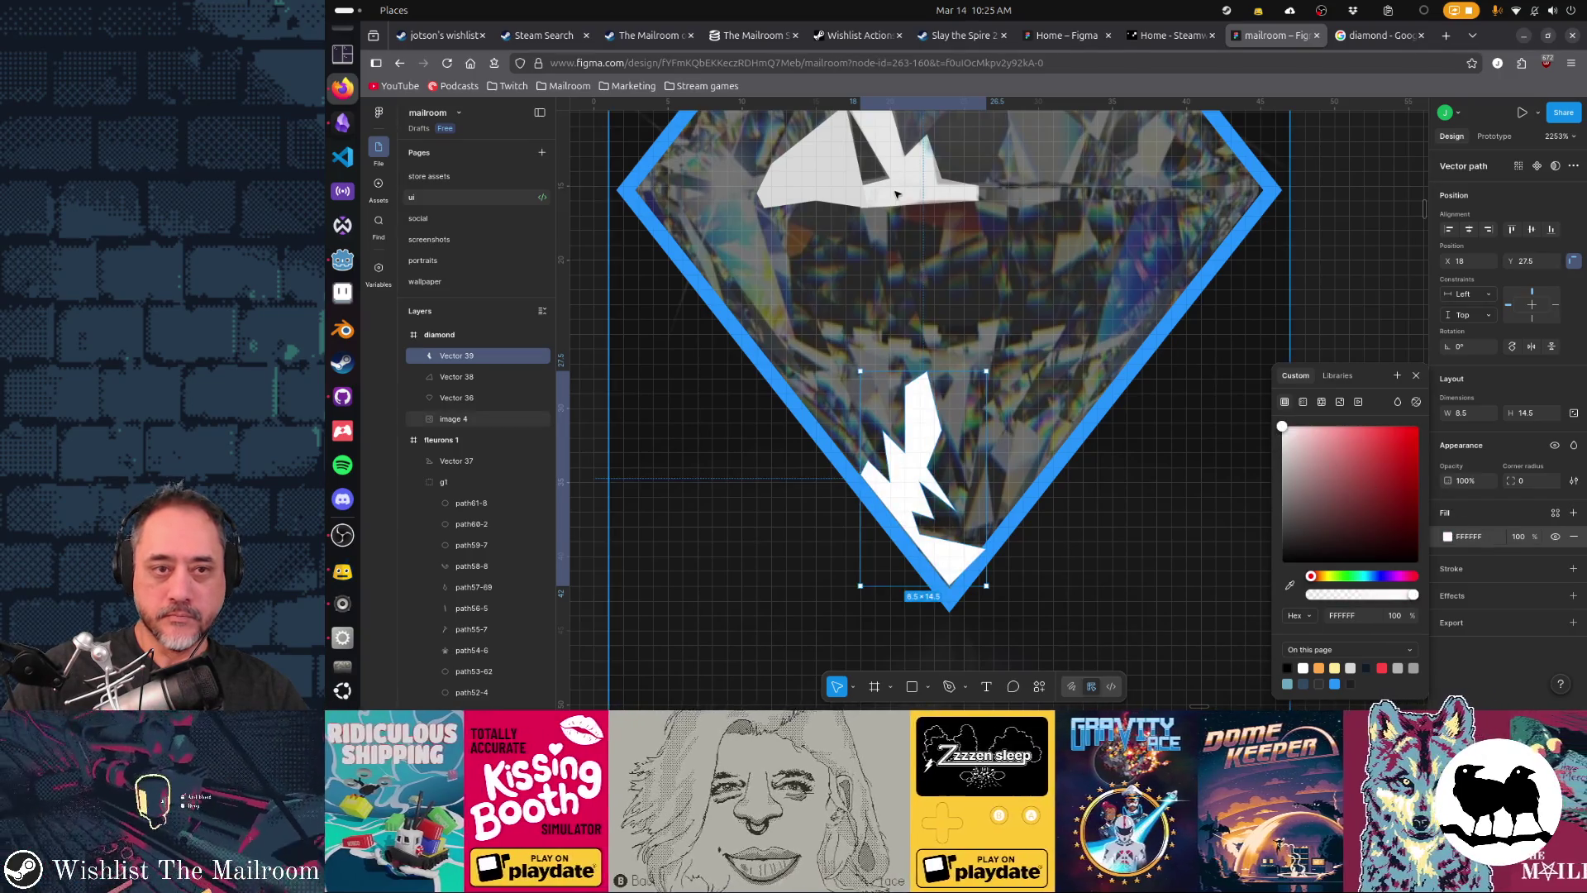
pyautogui.click(897, 194)
pyautogui.doubleClick(816, 192)
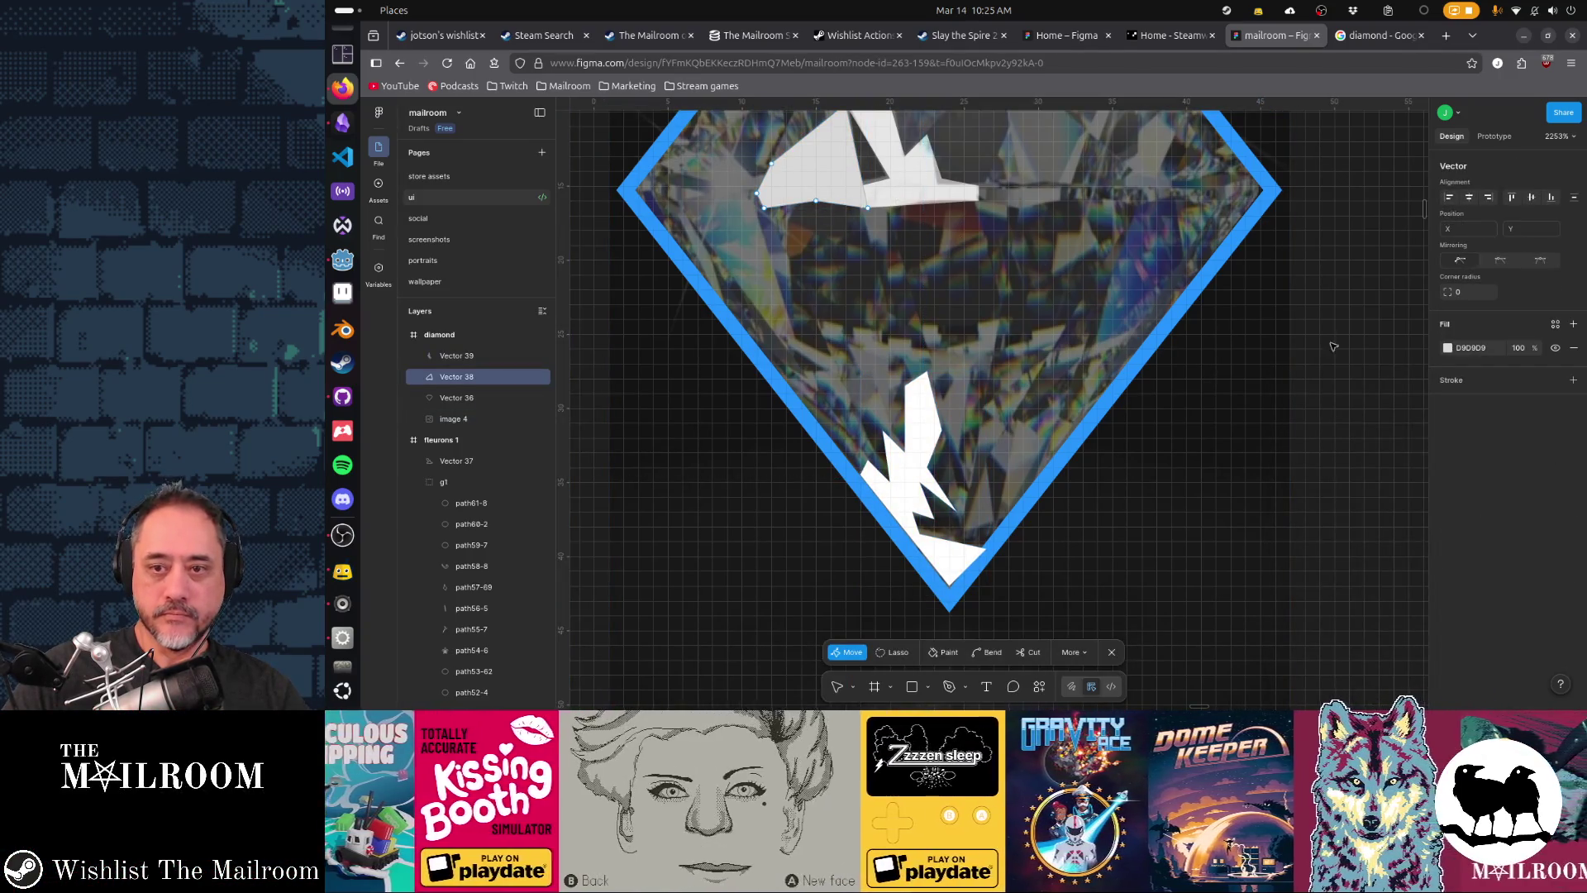
pyautogui.press('Escape')
pyautogui.click(1447, 537)
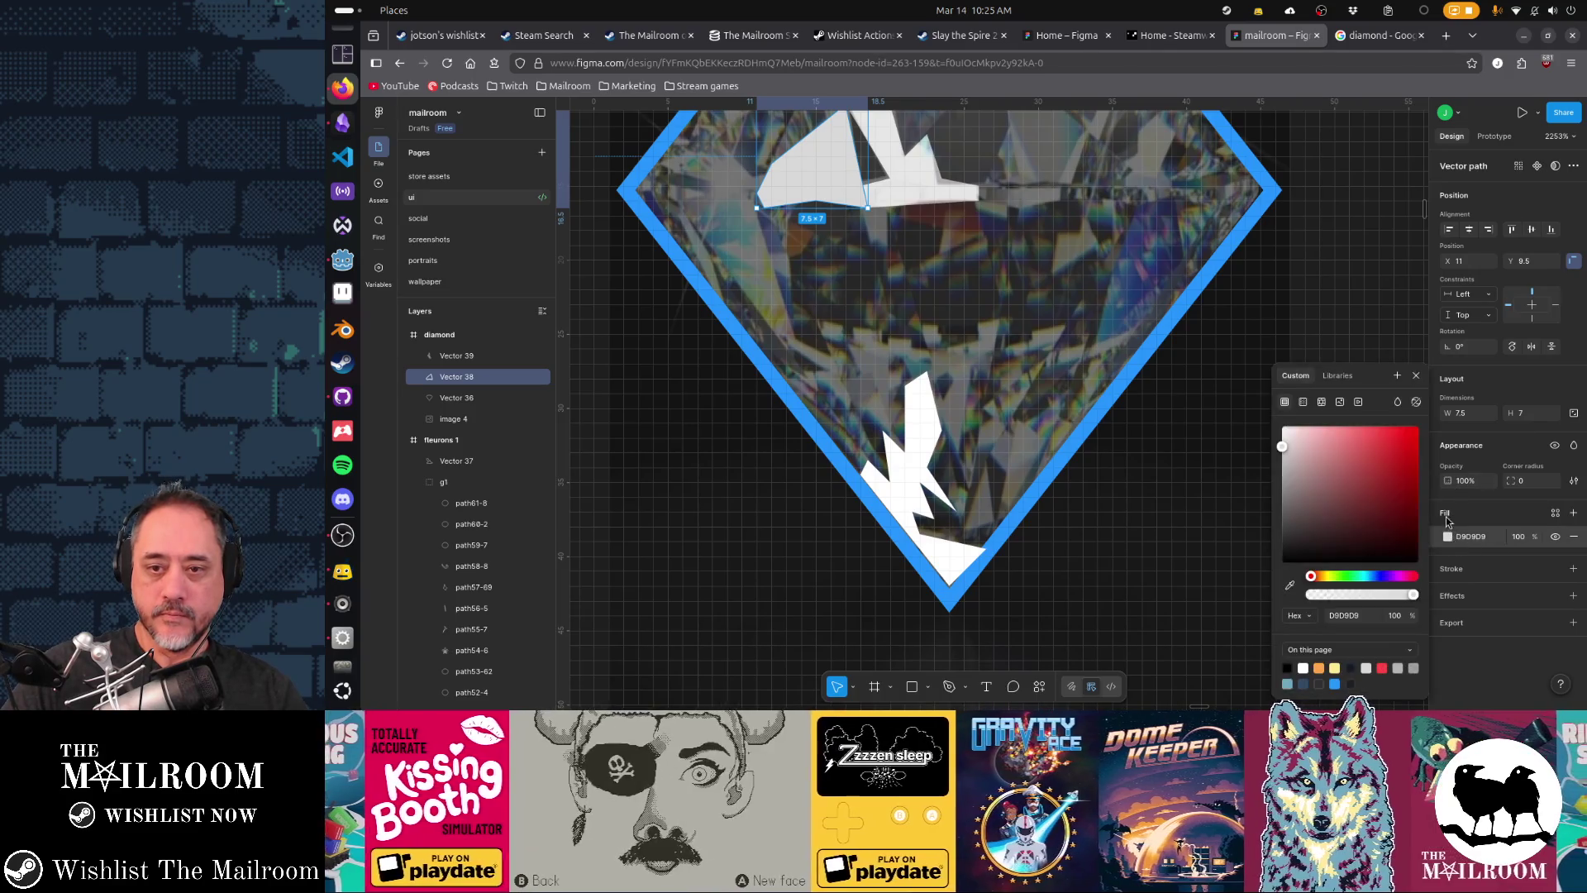
pyautogui.click(927, 194)
# - Check the diamond photo, then inspect the facet and blue outline layers
pyautogui.doubleClick(927, 194)
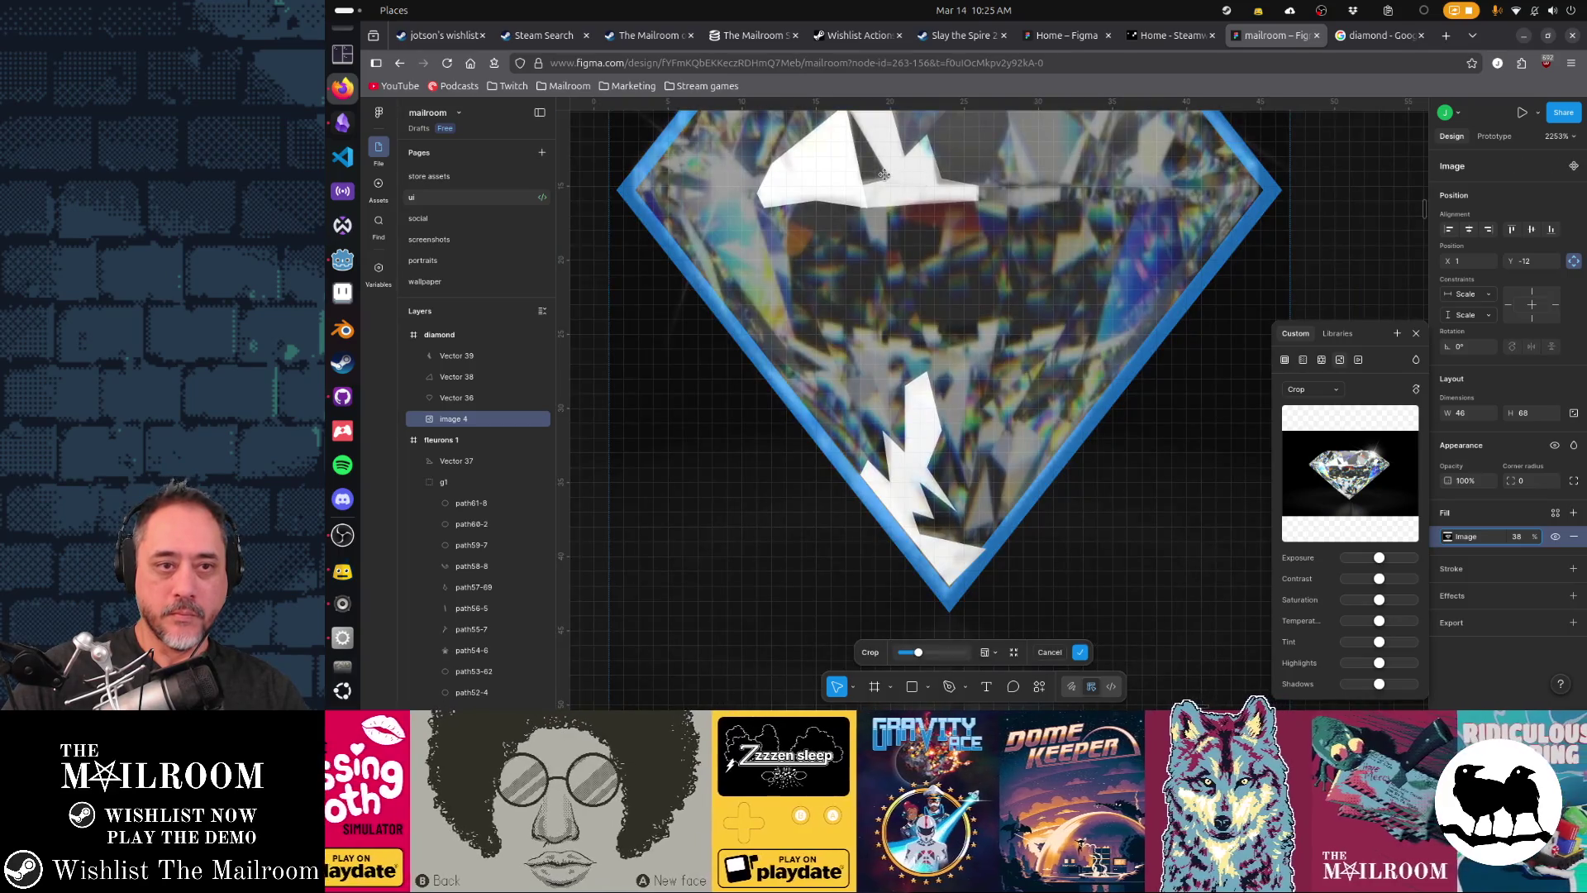
pyautogui.press('Escape')
pyautogui.scroll(3, 975, 287)
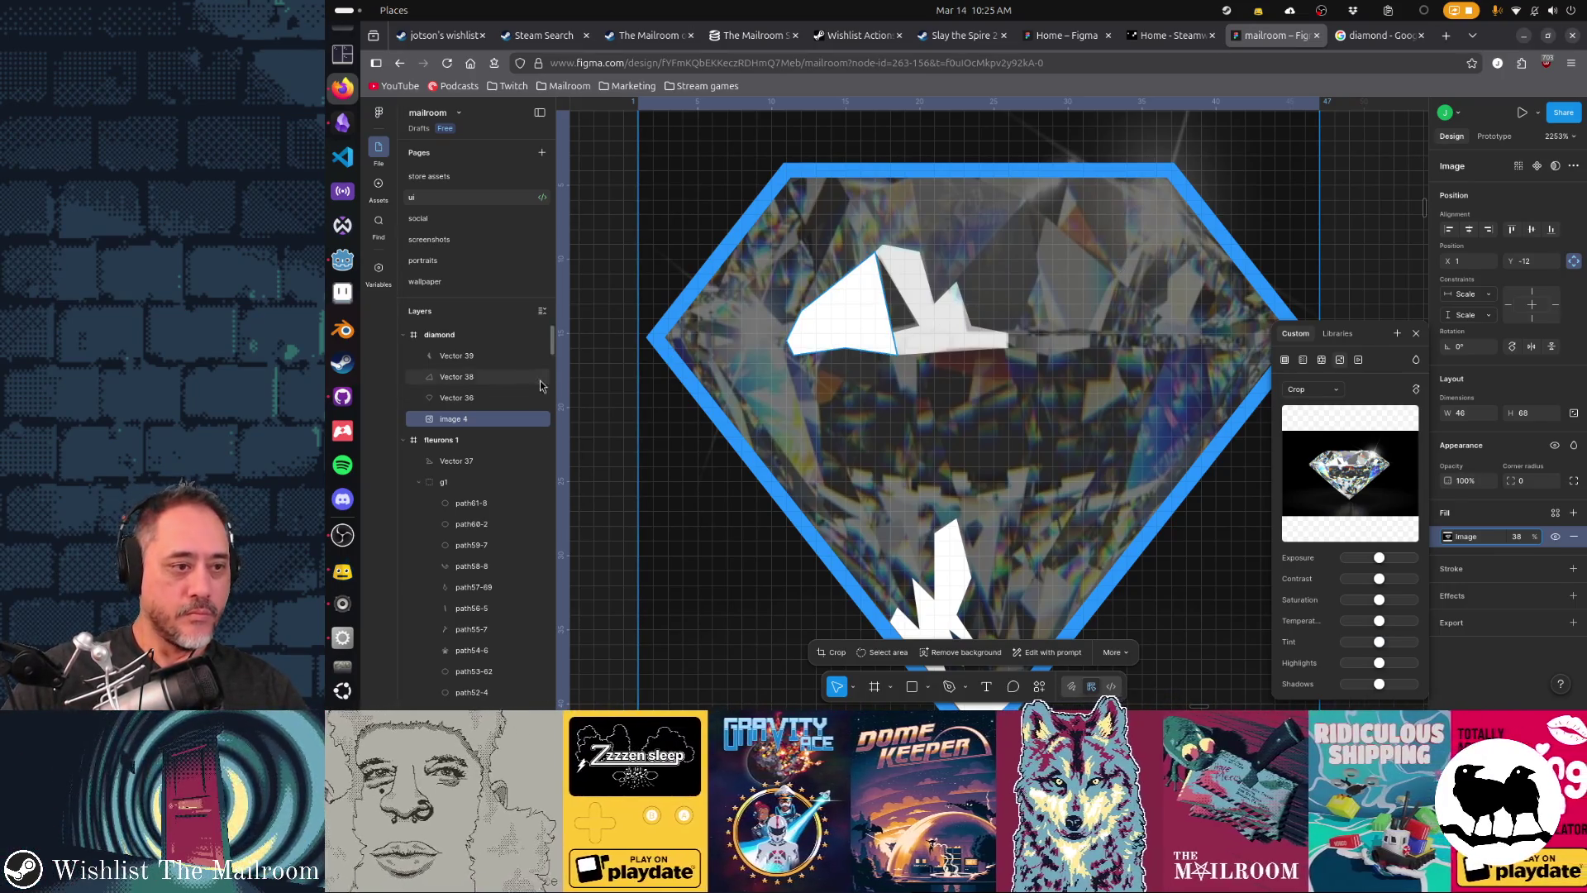
pyautogui.click(496, 398)
pyautogui.click(479, 357)
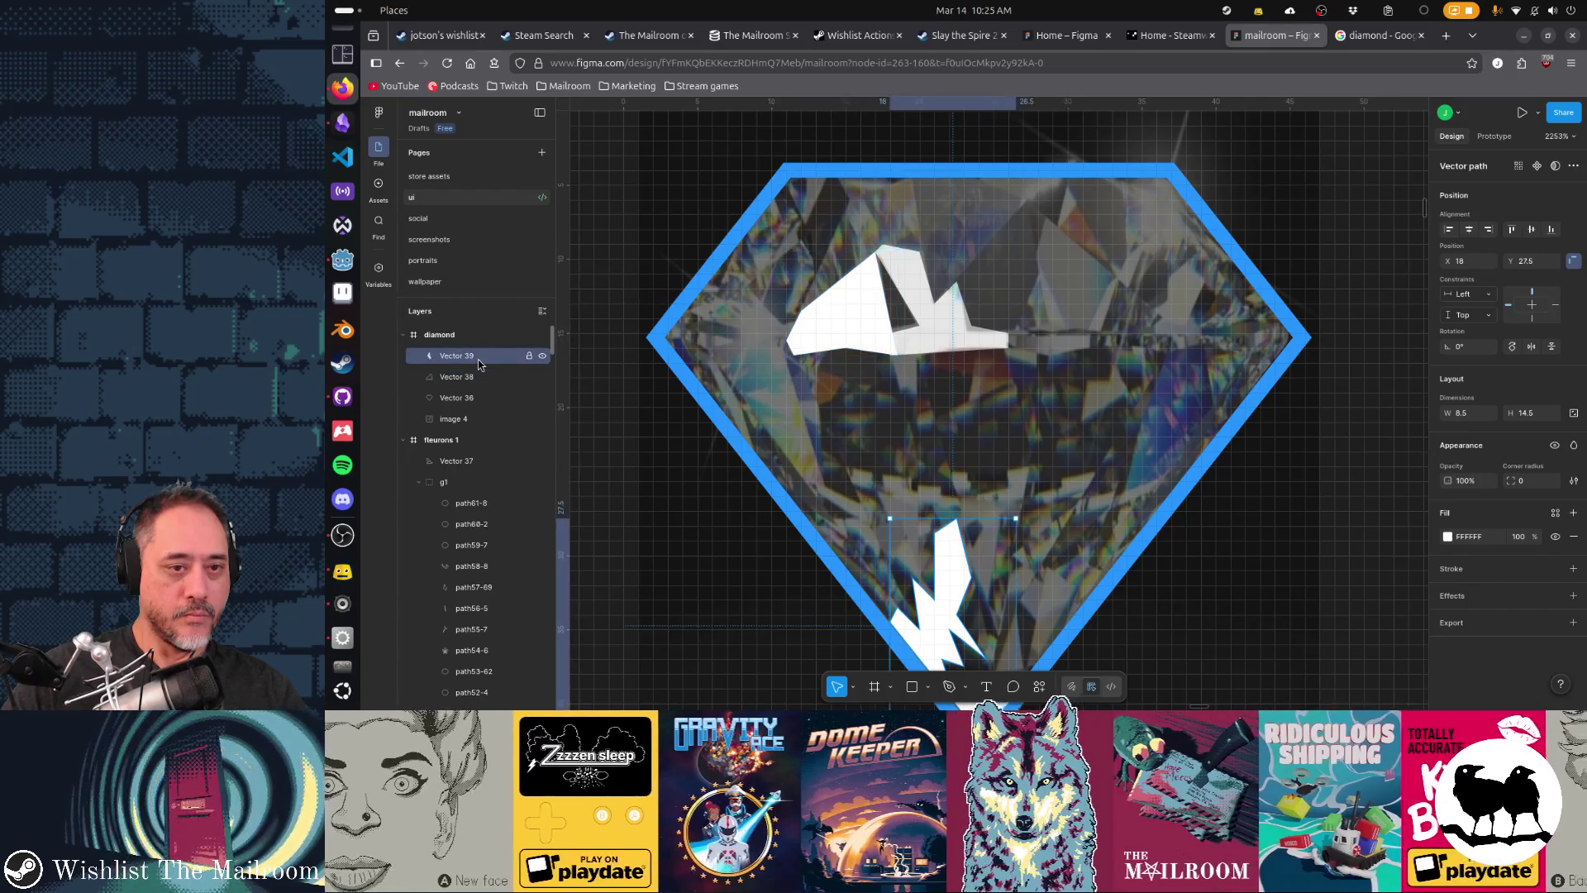
pyautogui.click(465, 377)
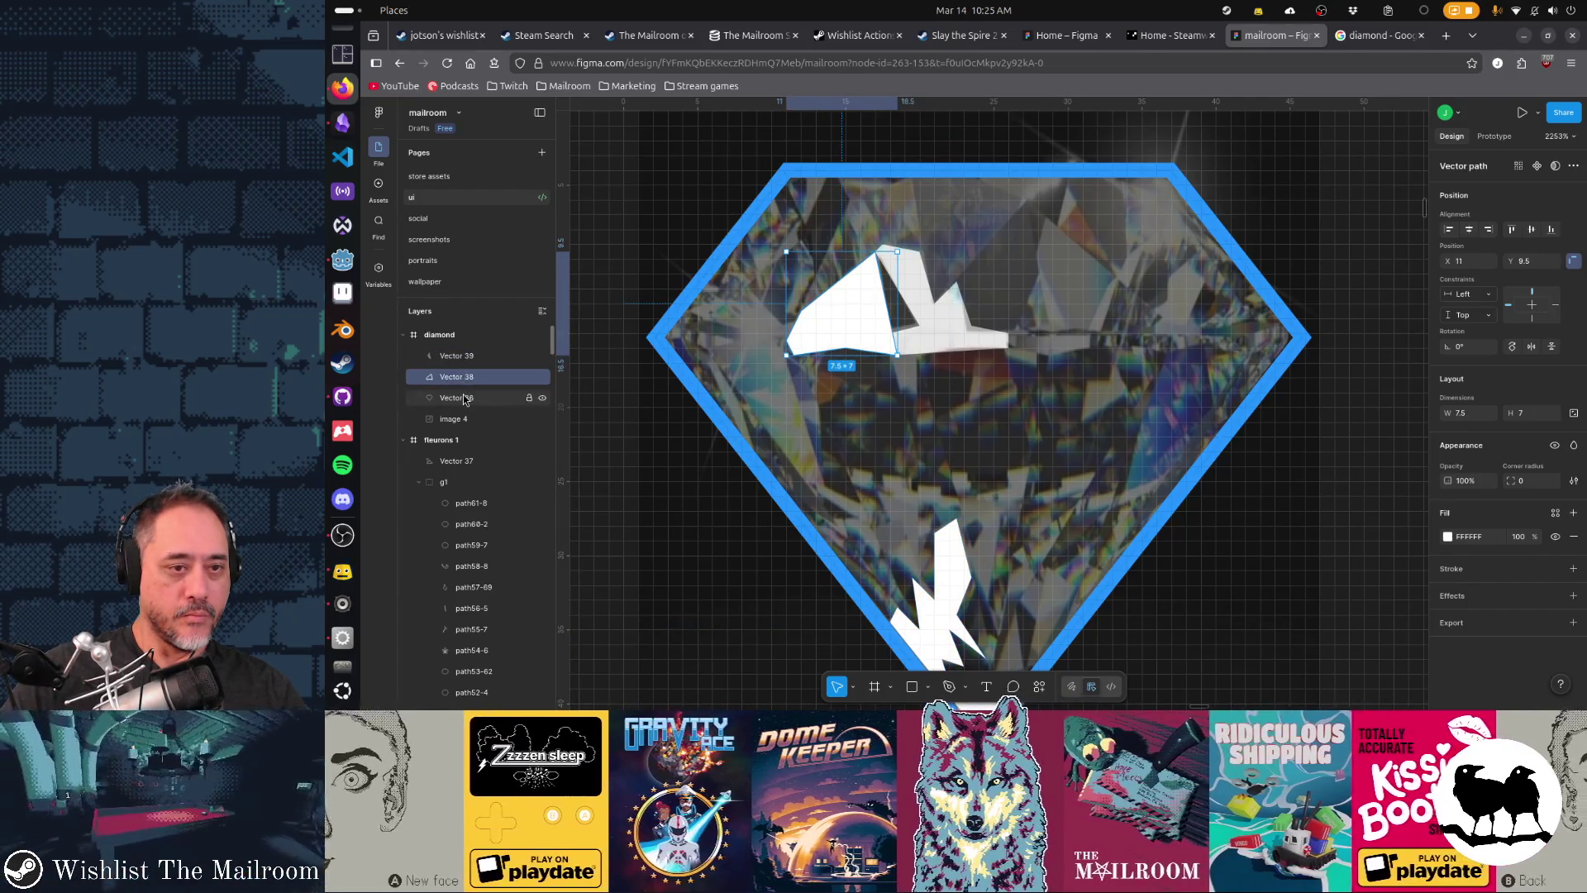
pyautogui.click(468, 401)
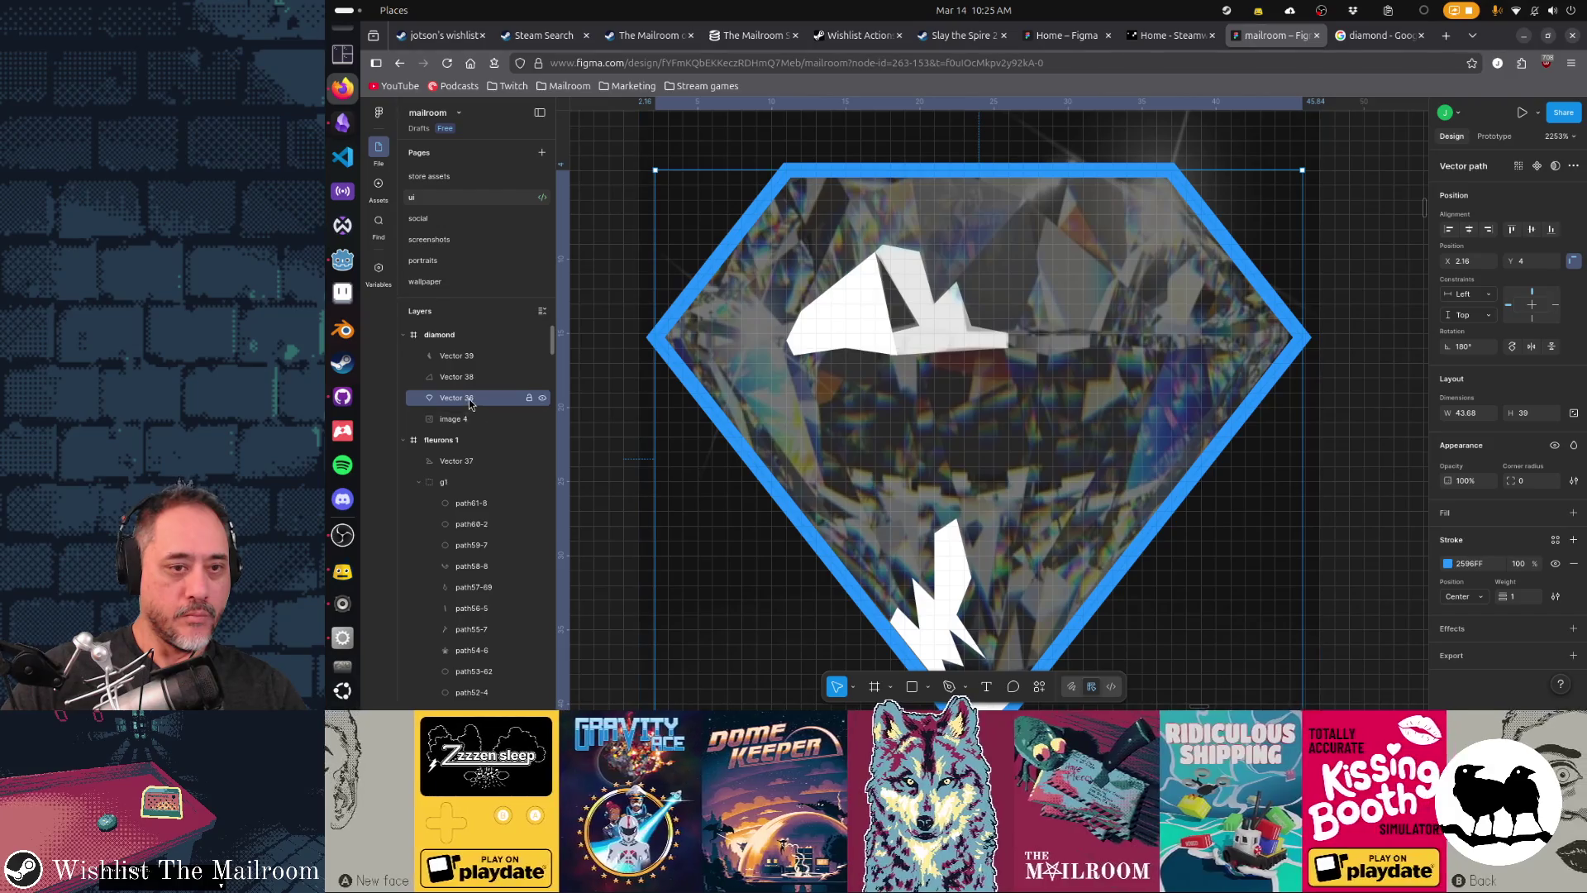
# - Drag the diamond photo, image 4, out of the diamond frame to the right
pyautogui.moveTo(835, 453)
pyautogui.mouseDown()
pyautogui.moveTo(980, 489)
pyautogui.moveTo(835, 453)
pyautogui.mouseUp()
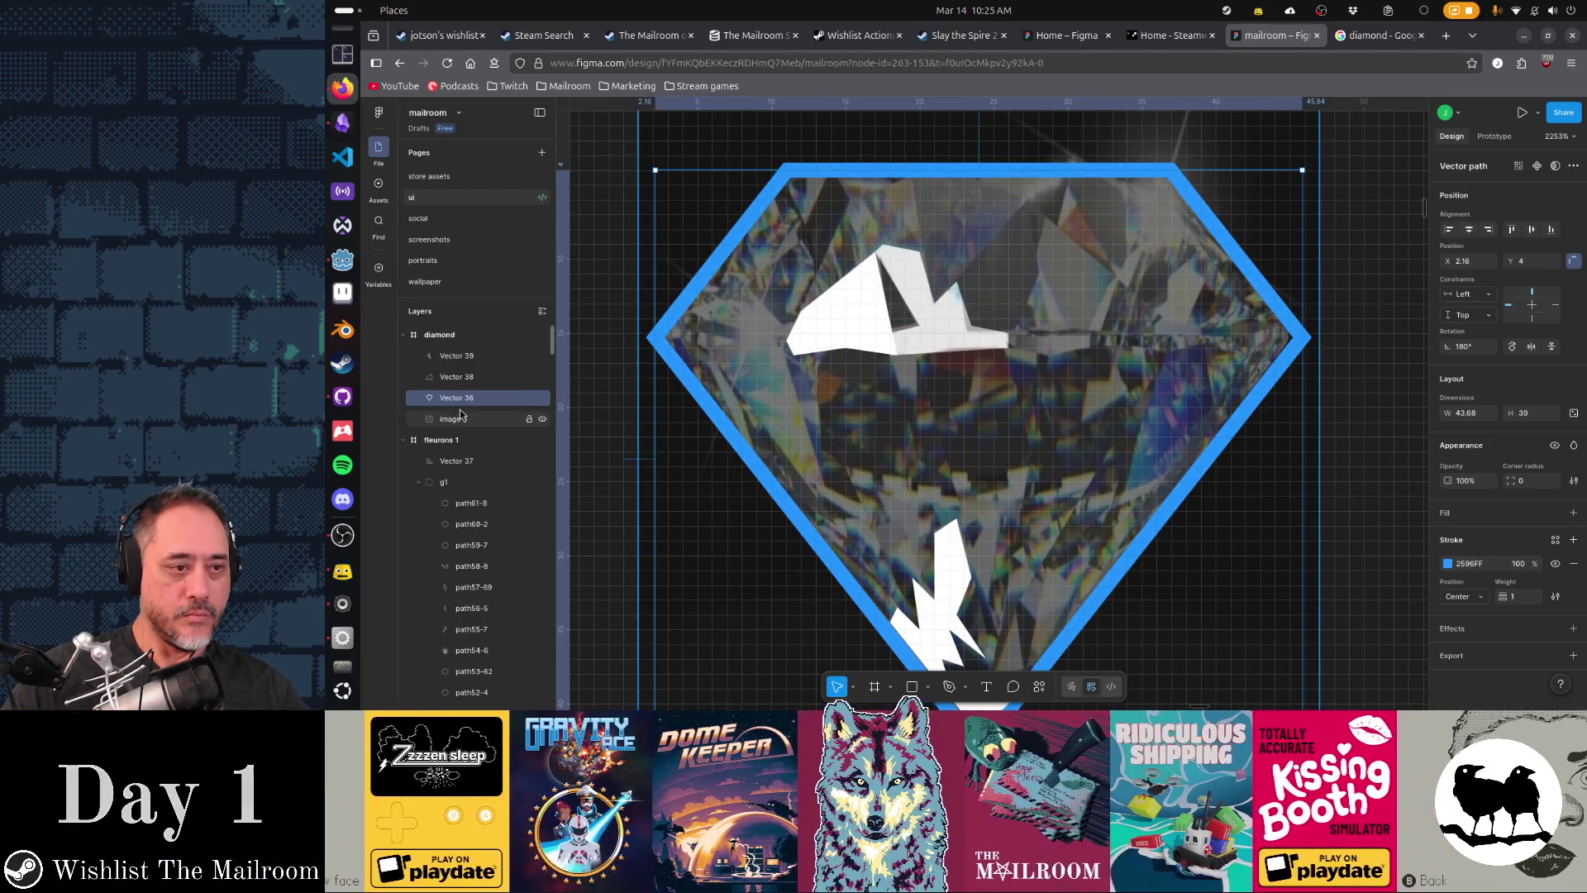
pyautogui.click(464, 379)
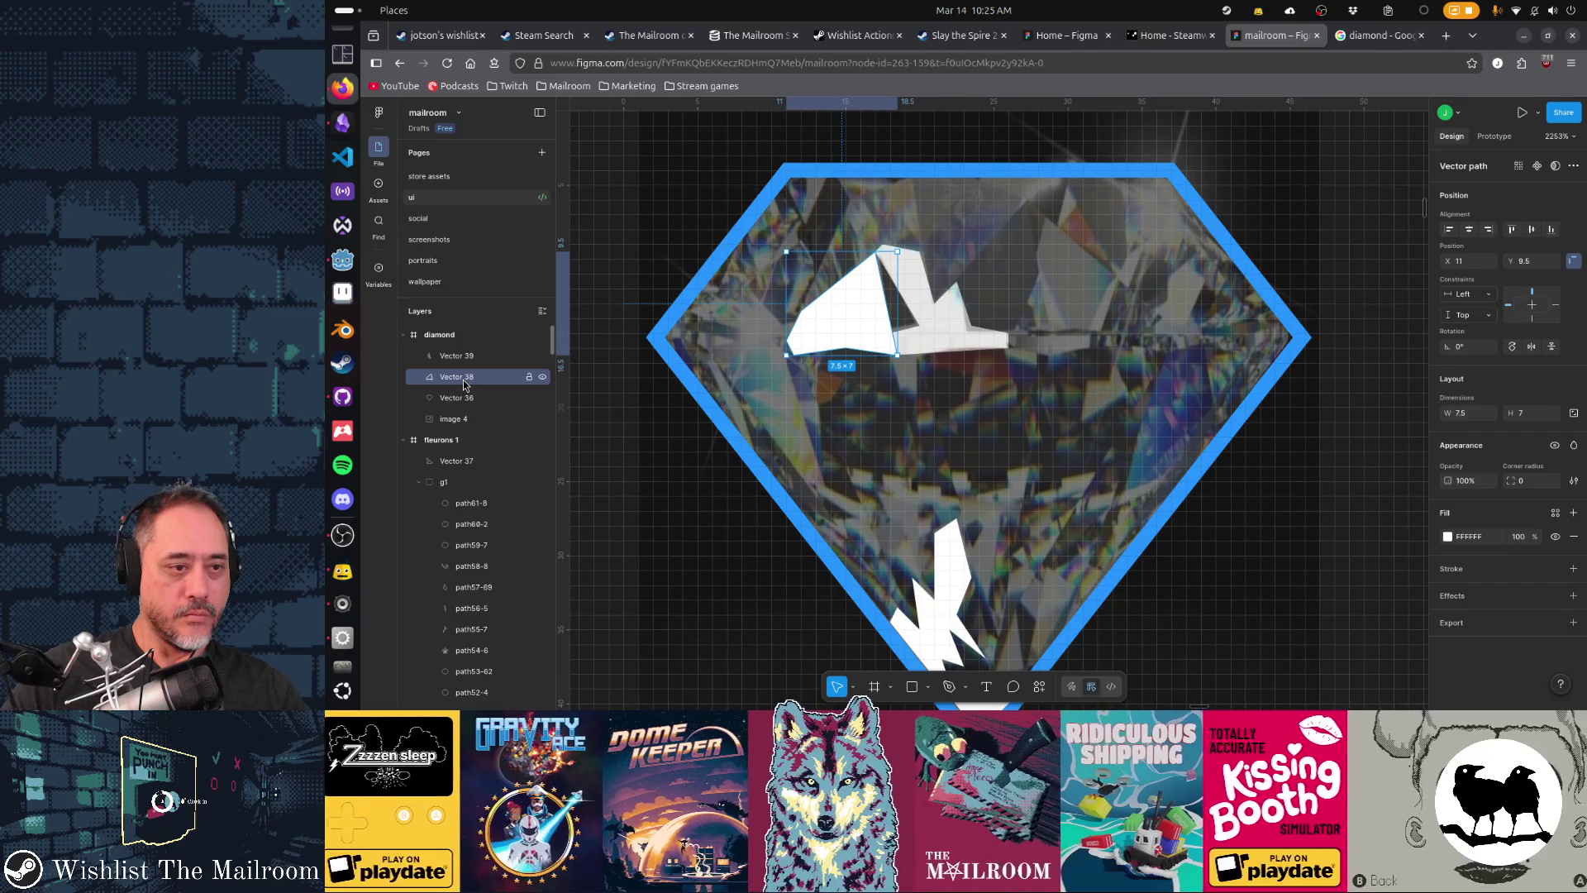
pyautogui.click(461, 358)
pyautogui.click(453, 419)
pyautogui.moveTo(785, 414); pyautogui.dragTo(1198, 388)
pyautogui.click(846, 342)
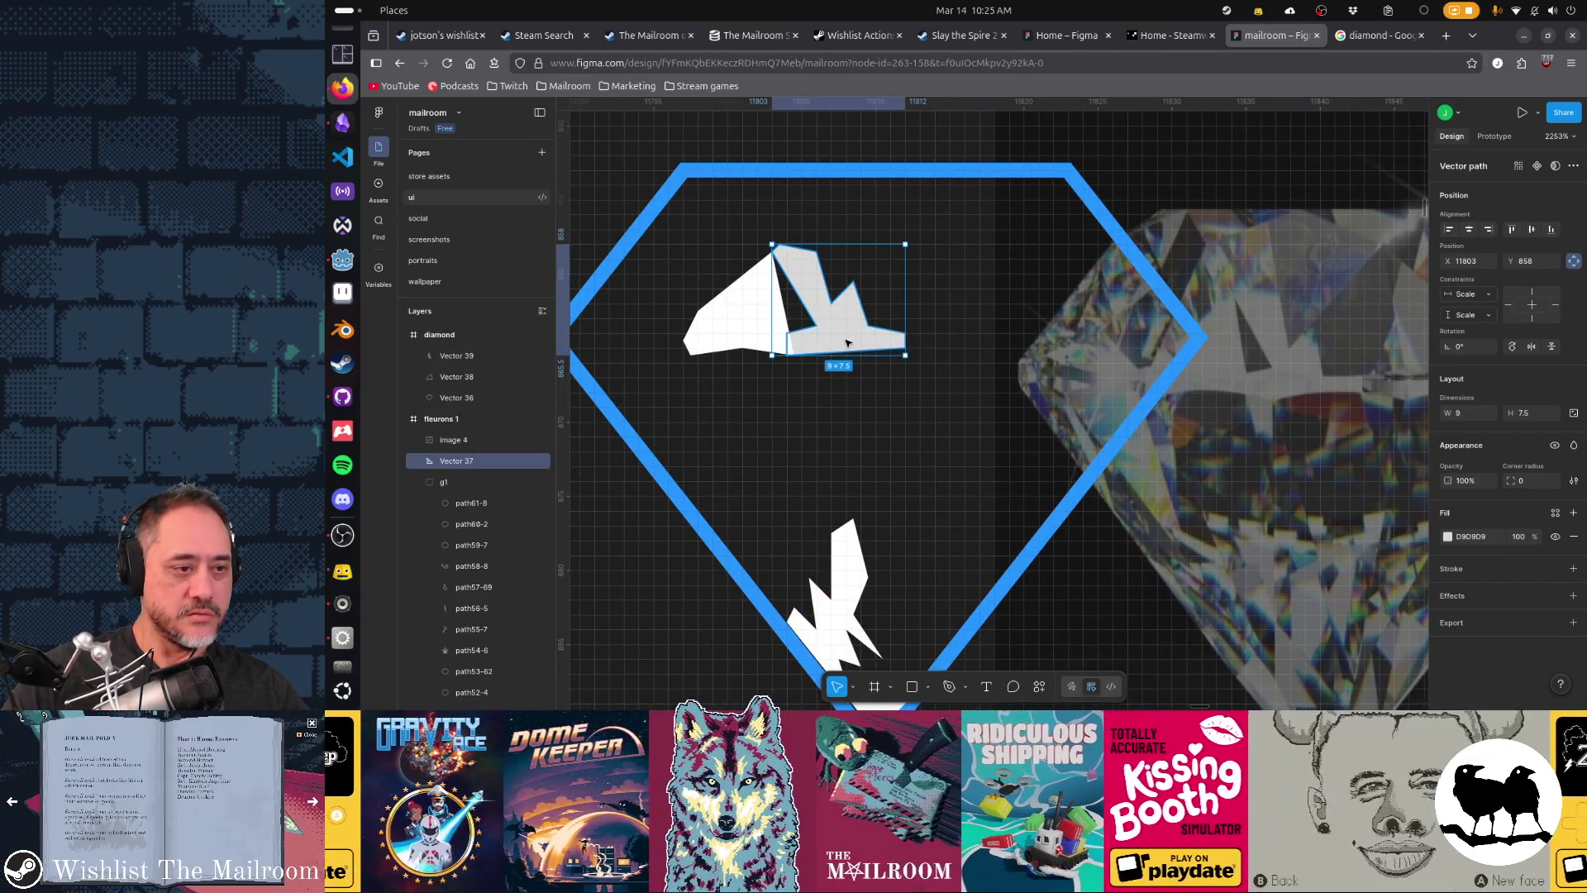
# - Move Vector 37 into the diamond frame and drag the diamond photo back over the diamond
pyautogui.moveTo(476, 467); pyautogui.dragTo(469, 415)
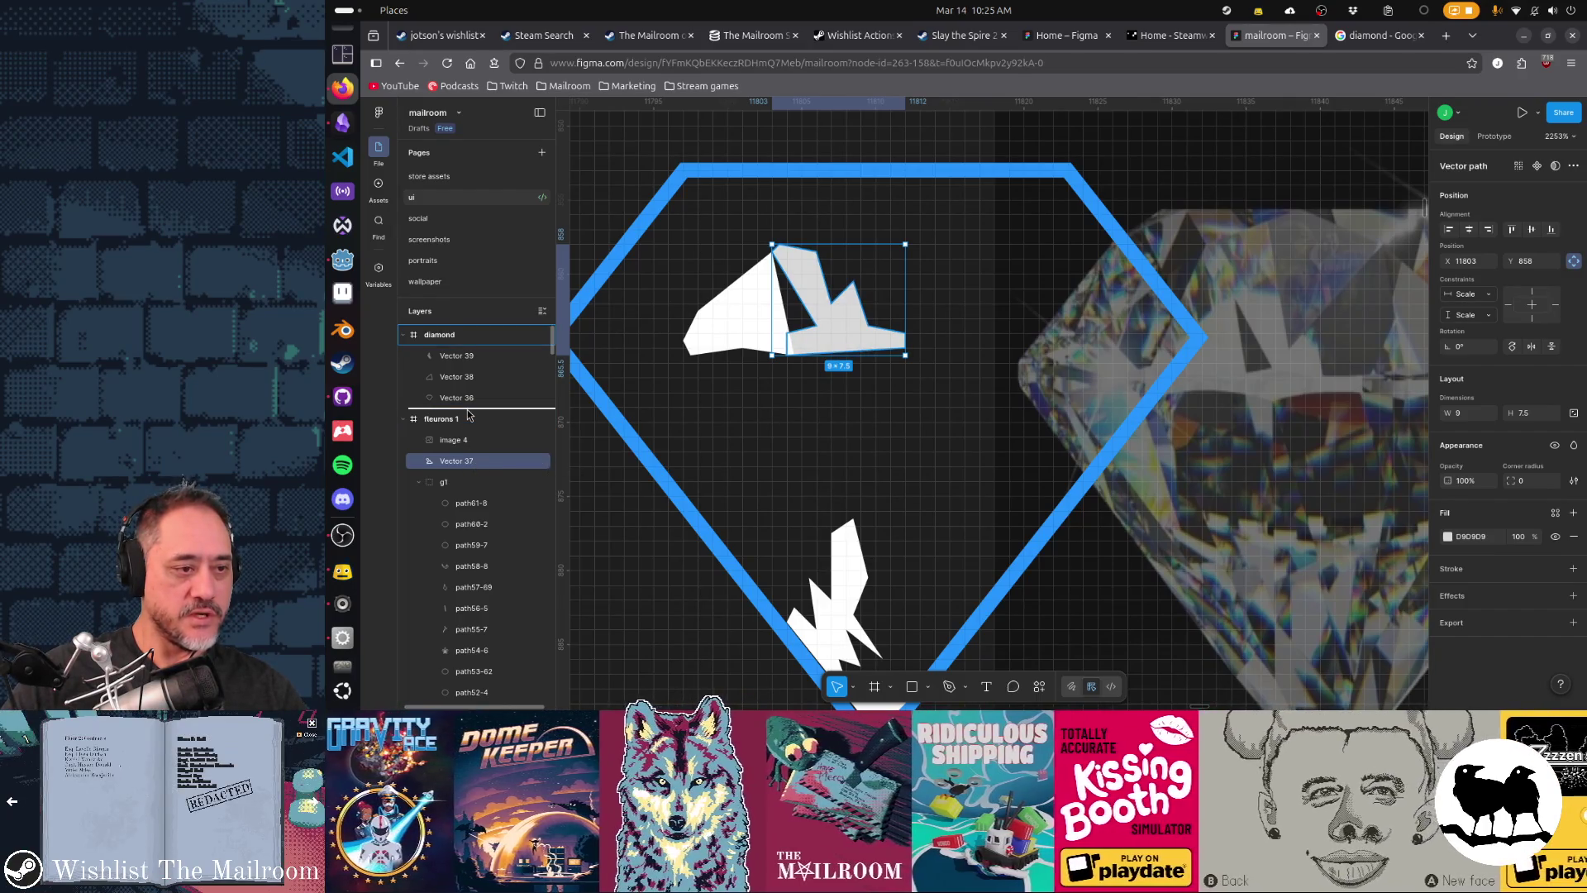
pyautogui.moveTo(486, 359); pyautogui.dragTo(484, 355)
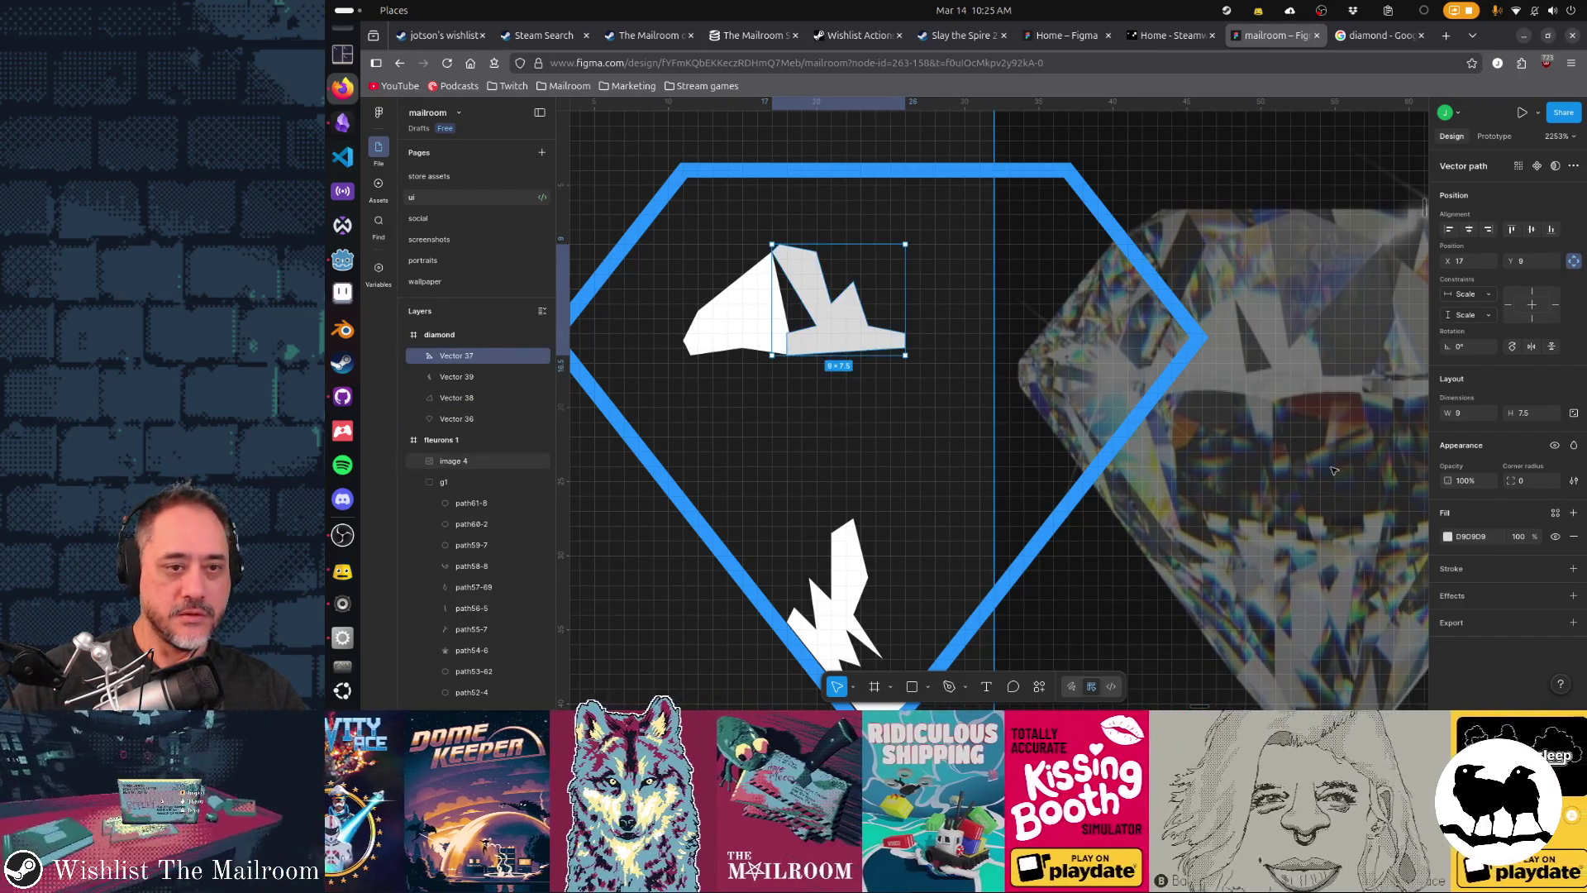
pyautogui.click(1273, 502)
pyautogui.moveTo(1273, 501)
pyautogui.mouseDown()
pyautogui.moveTo(827, 465)
pyautogui.moveTo(935, 460)
pyautogui.moveTo(927, 448)
pyautogui.mouseUp()
# - Check Vector 37's fill colour and clear the selection
pyautogui.click(463, 378)
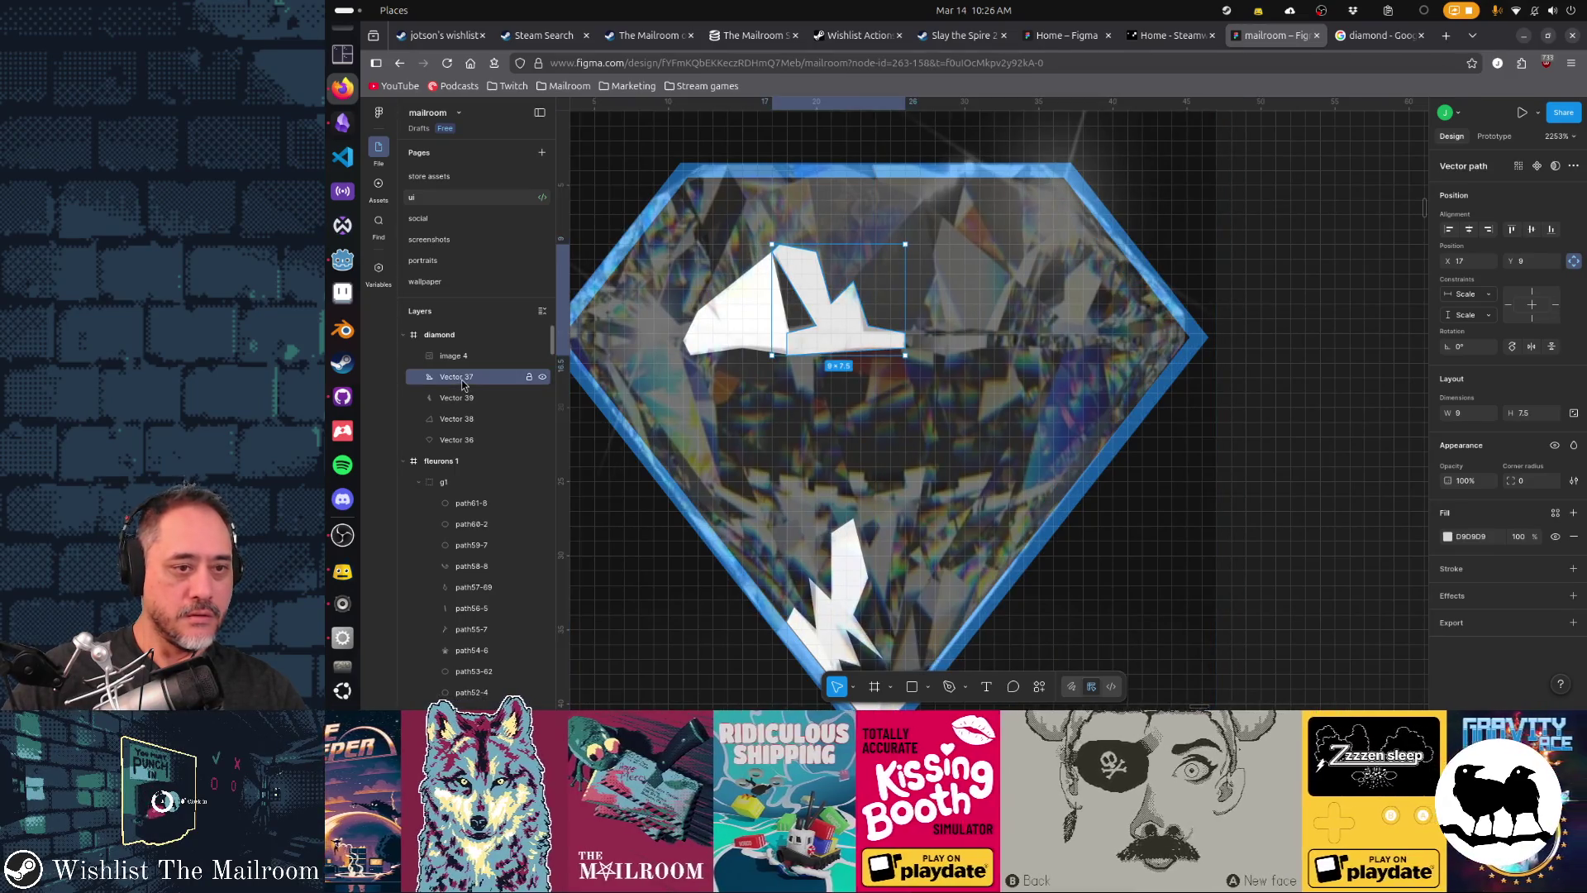
pyautogui.click(1447, 536)
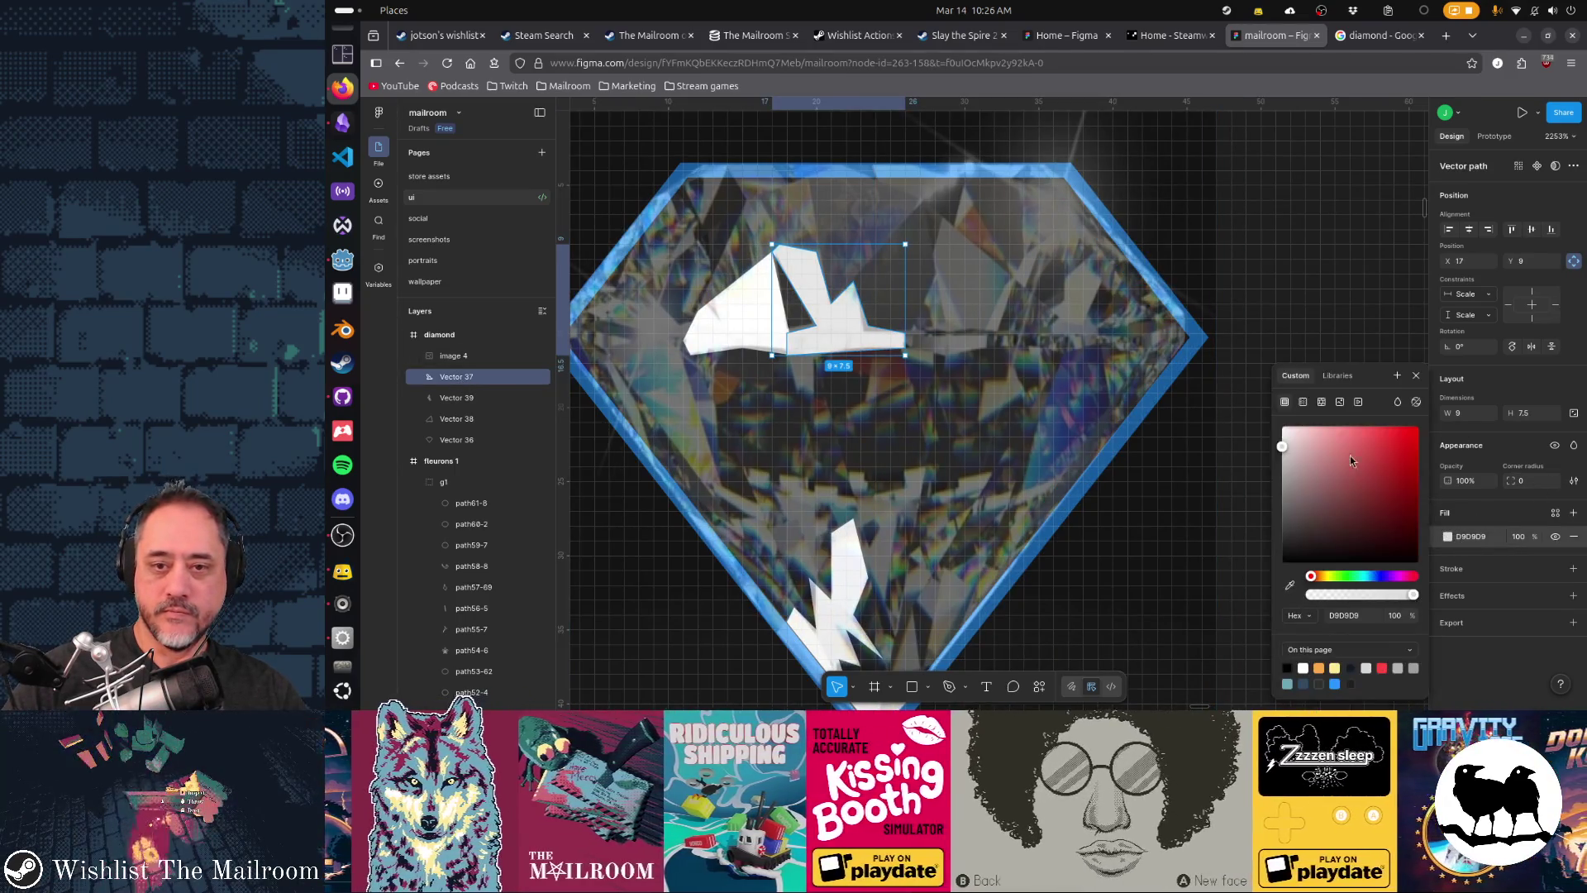
pyautogui.click(1050, 470)
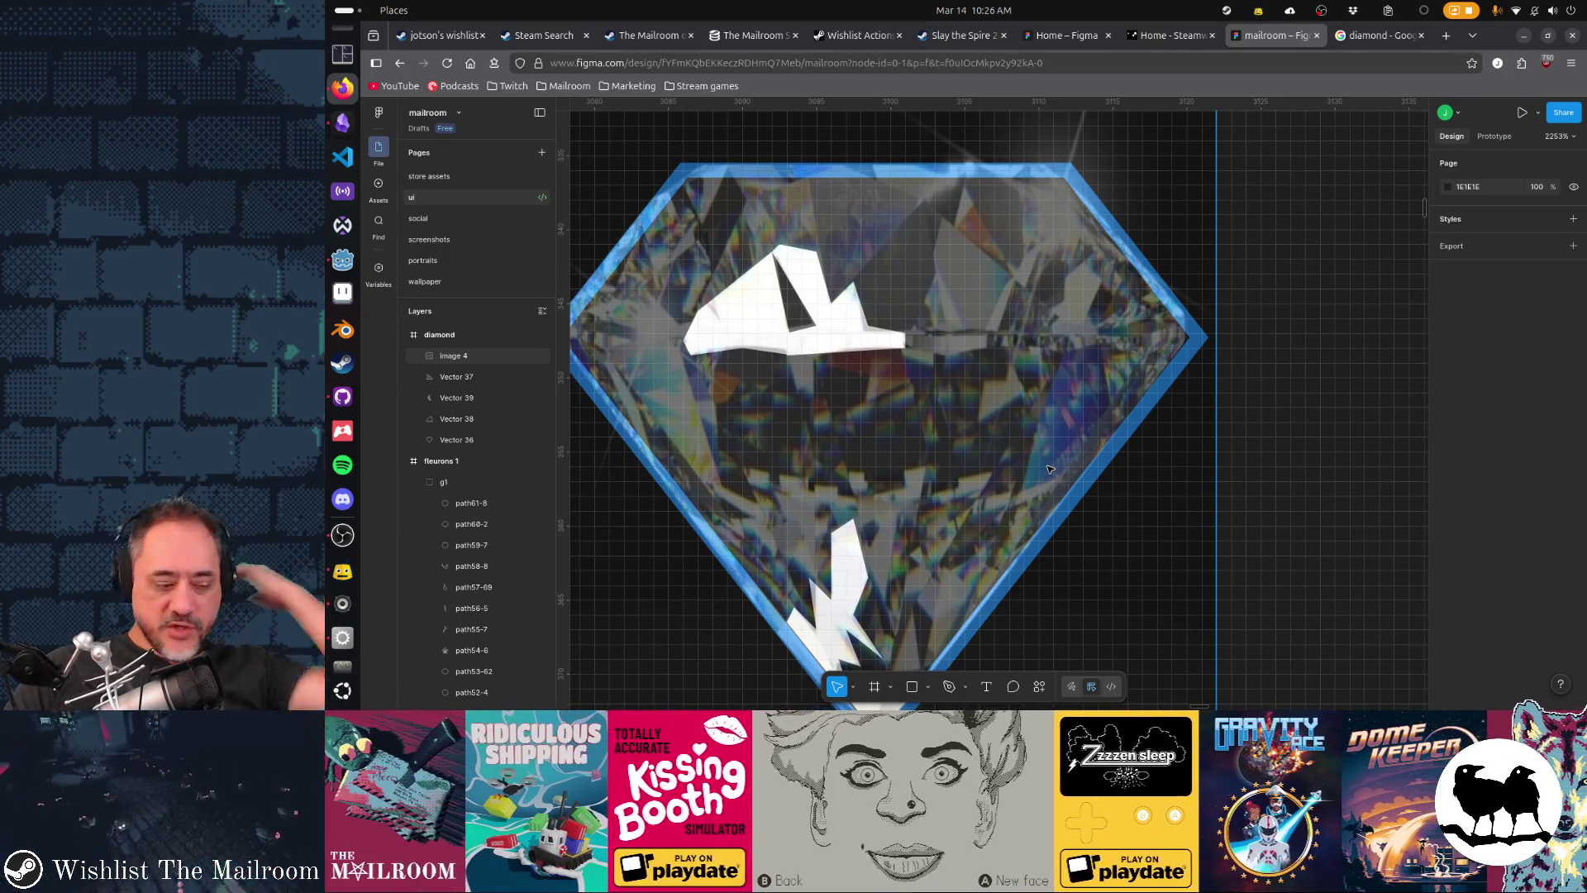
pyautogui.scroll(-3, 1048, 469)
pyautogui.hscroll(-3, 1048, 469)
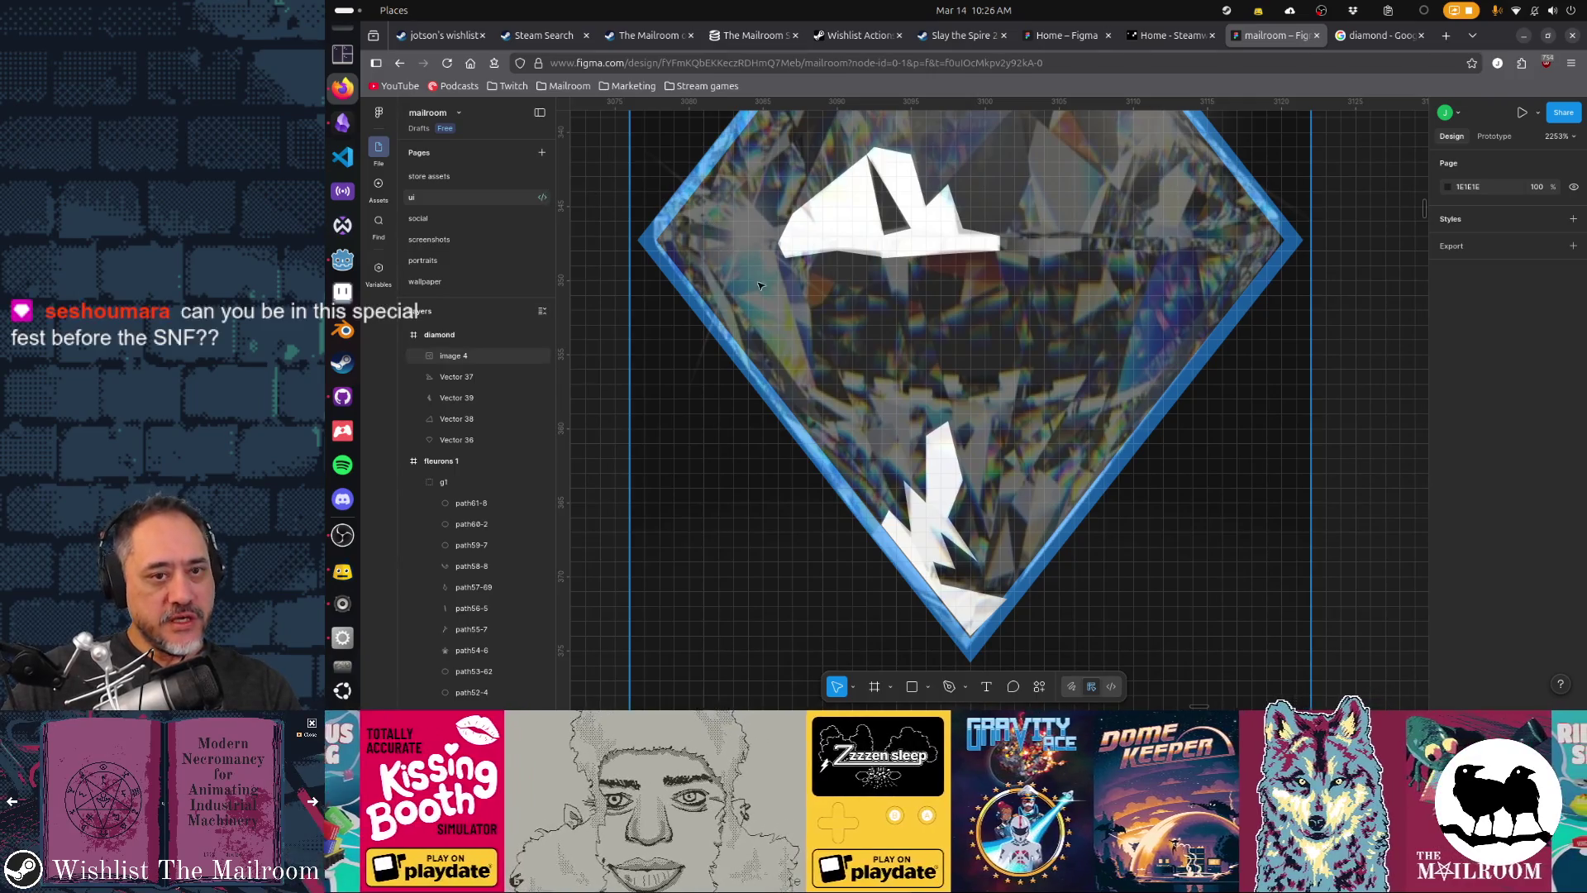
# - Draw a narrow shard at the lower right and make it solid white FFFFFF with no outline
pyautogui.press('p')
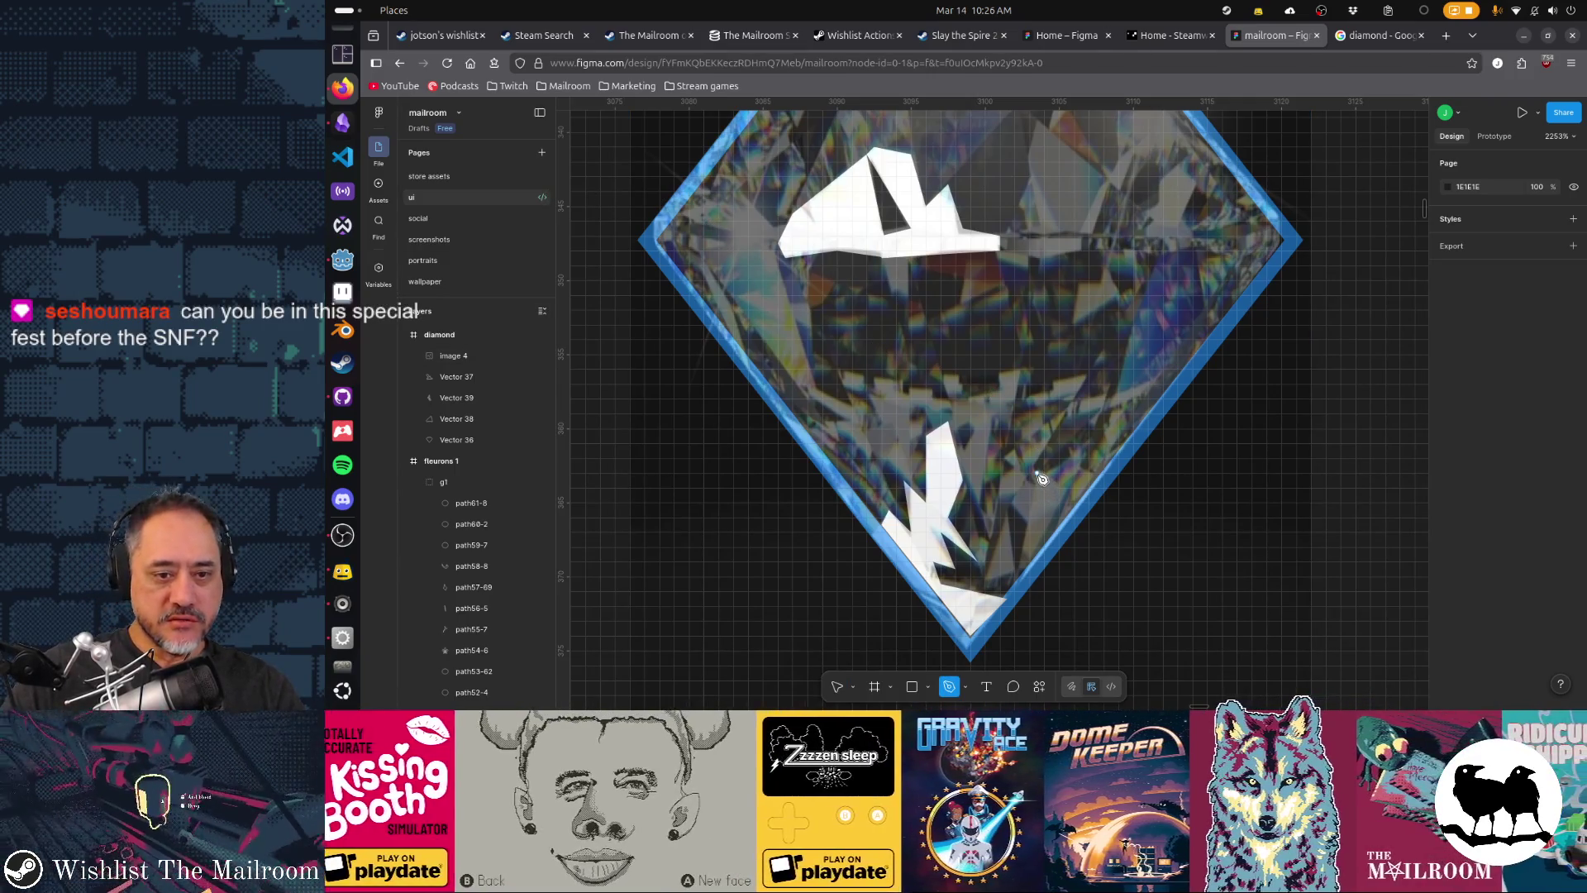
pyautogui.click(1036, 472)
pyautogui.click(1023, 569)
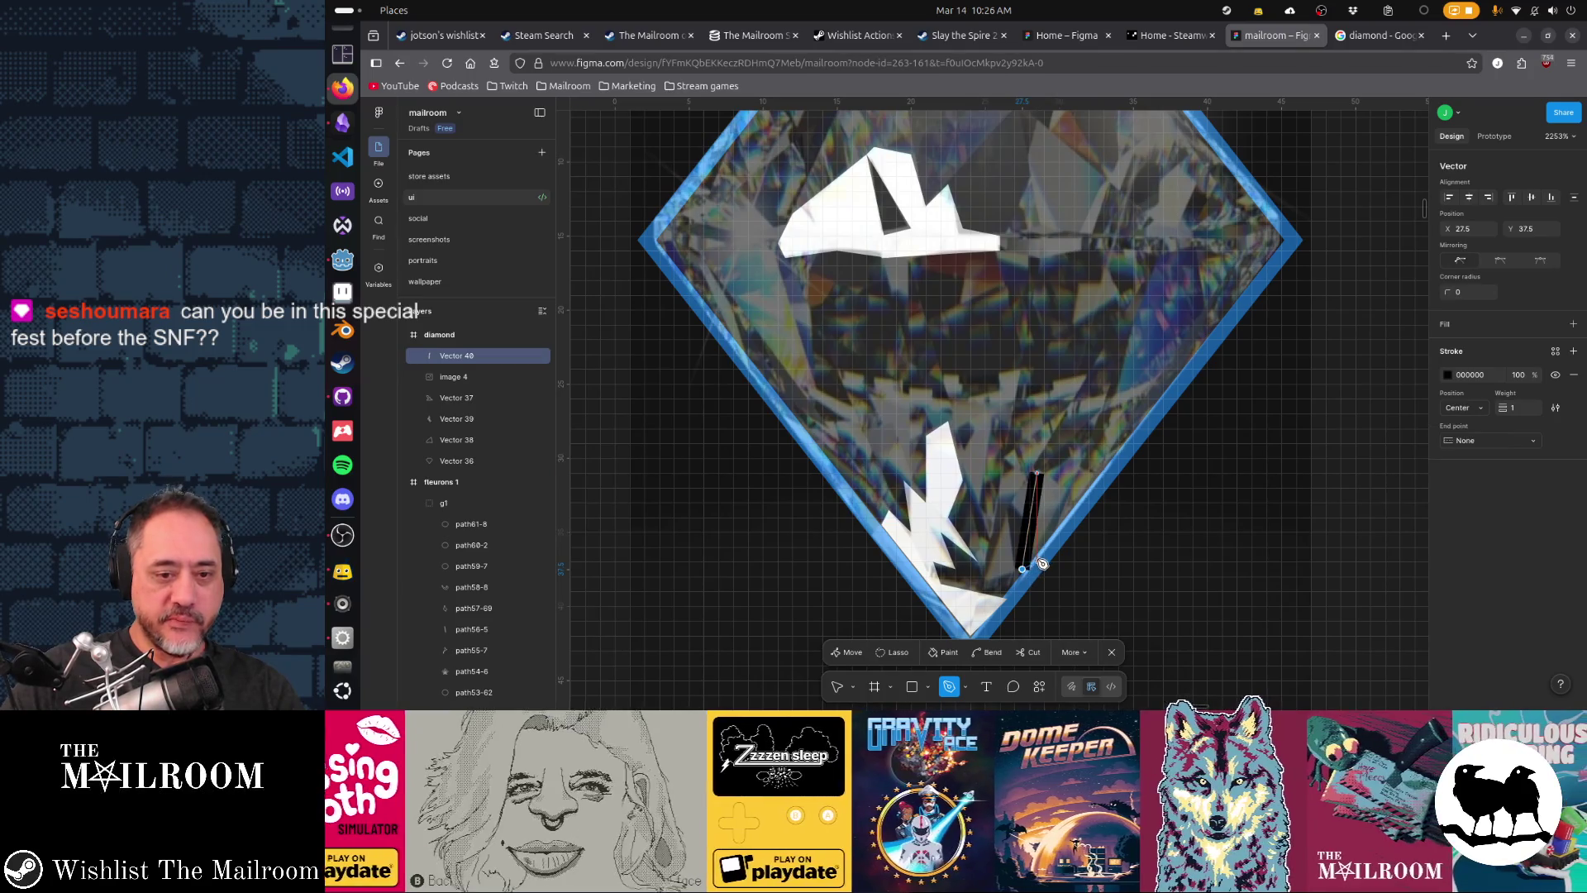
pyautogui.click(1037, 474)
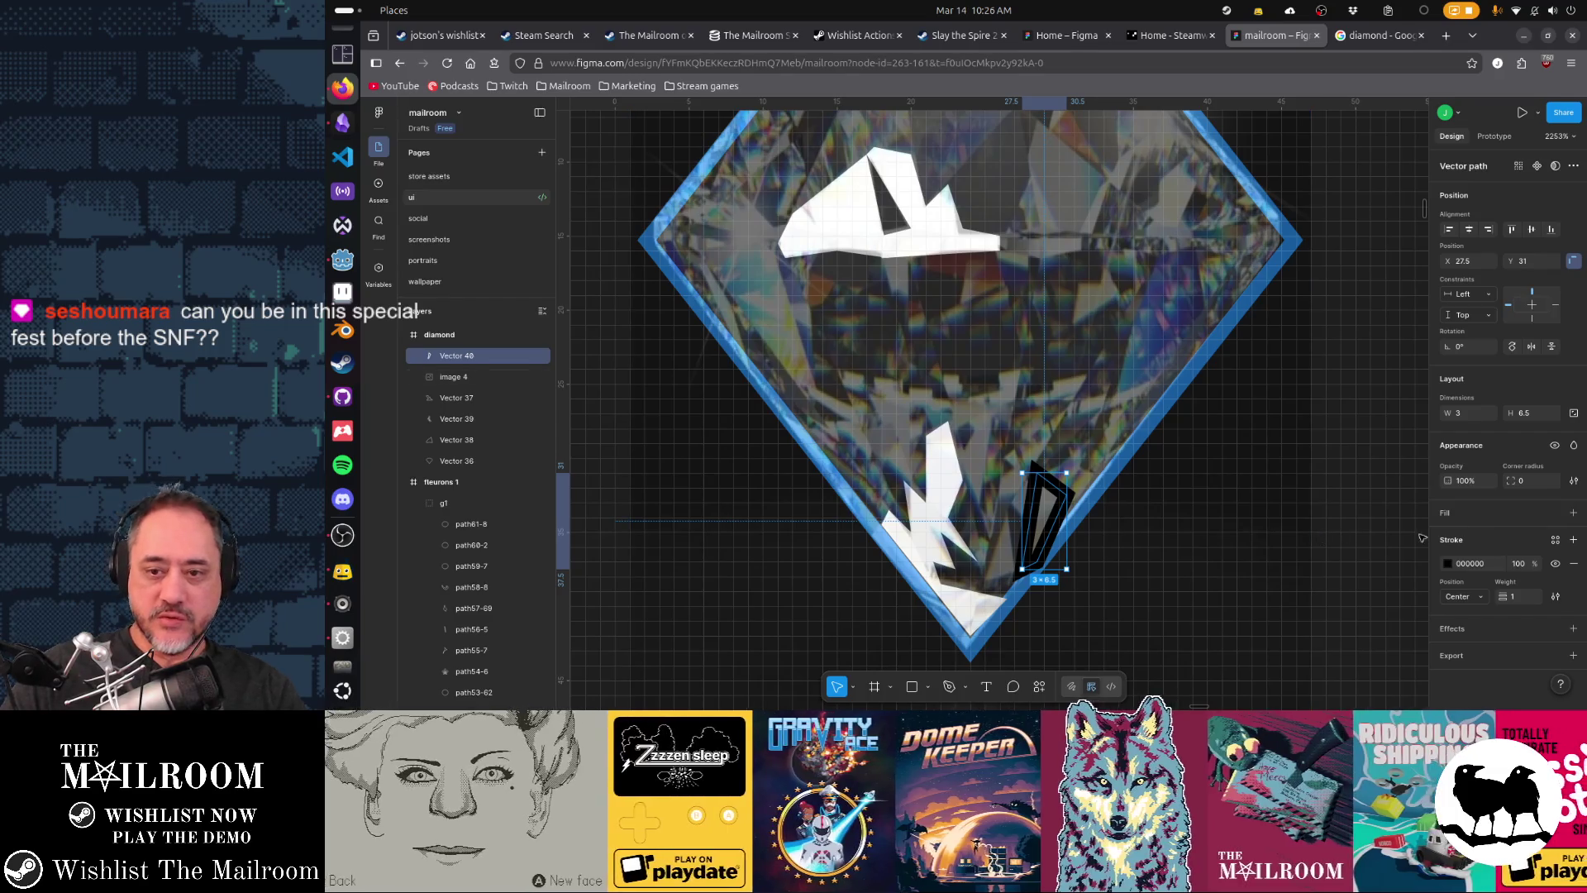
pyautogui.click(1574, 564)
pyautogui.click(1574, 513)
pyautogui.click(1448, 536)
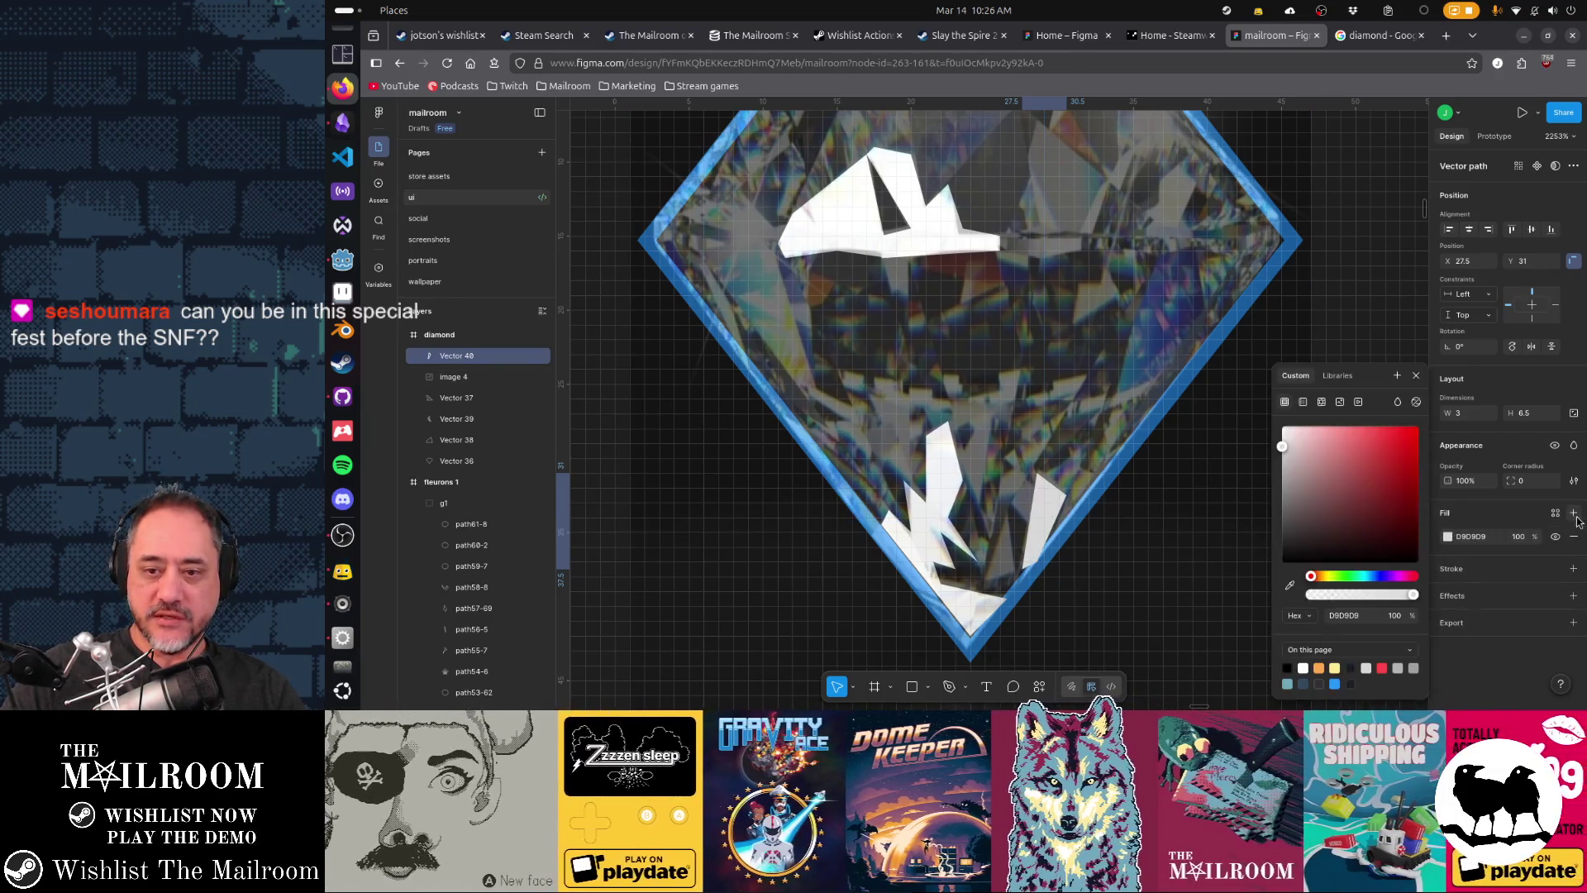
pyautogui.click(1447, 537)
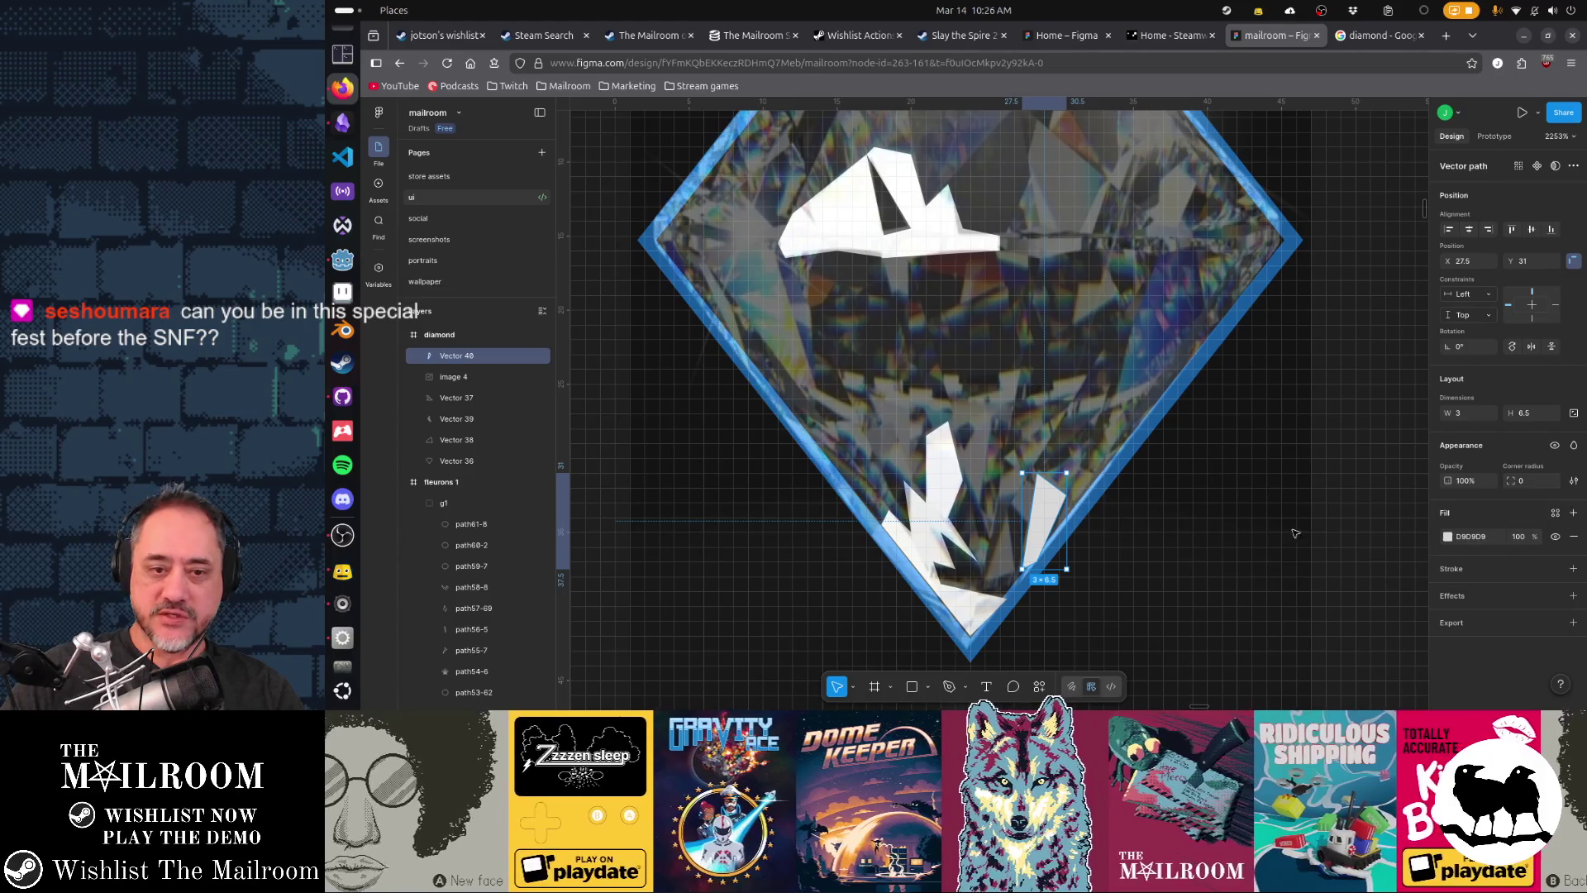
pyautogui.click(1448, 537)
pyautogui.moveTo(1334, 495); pyautogui.dragTo(1280, 424)
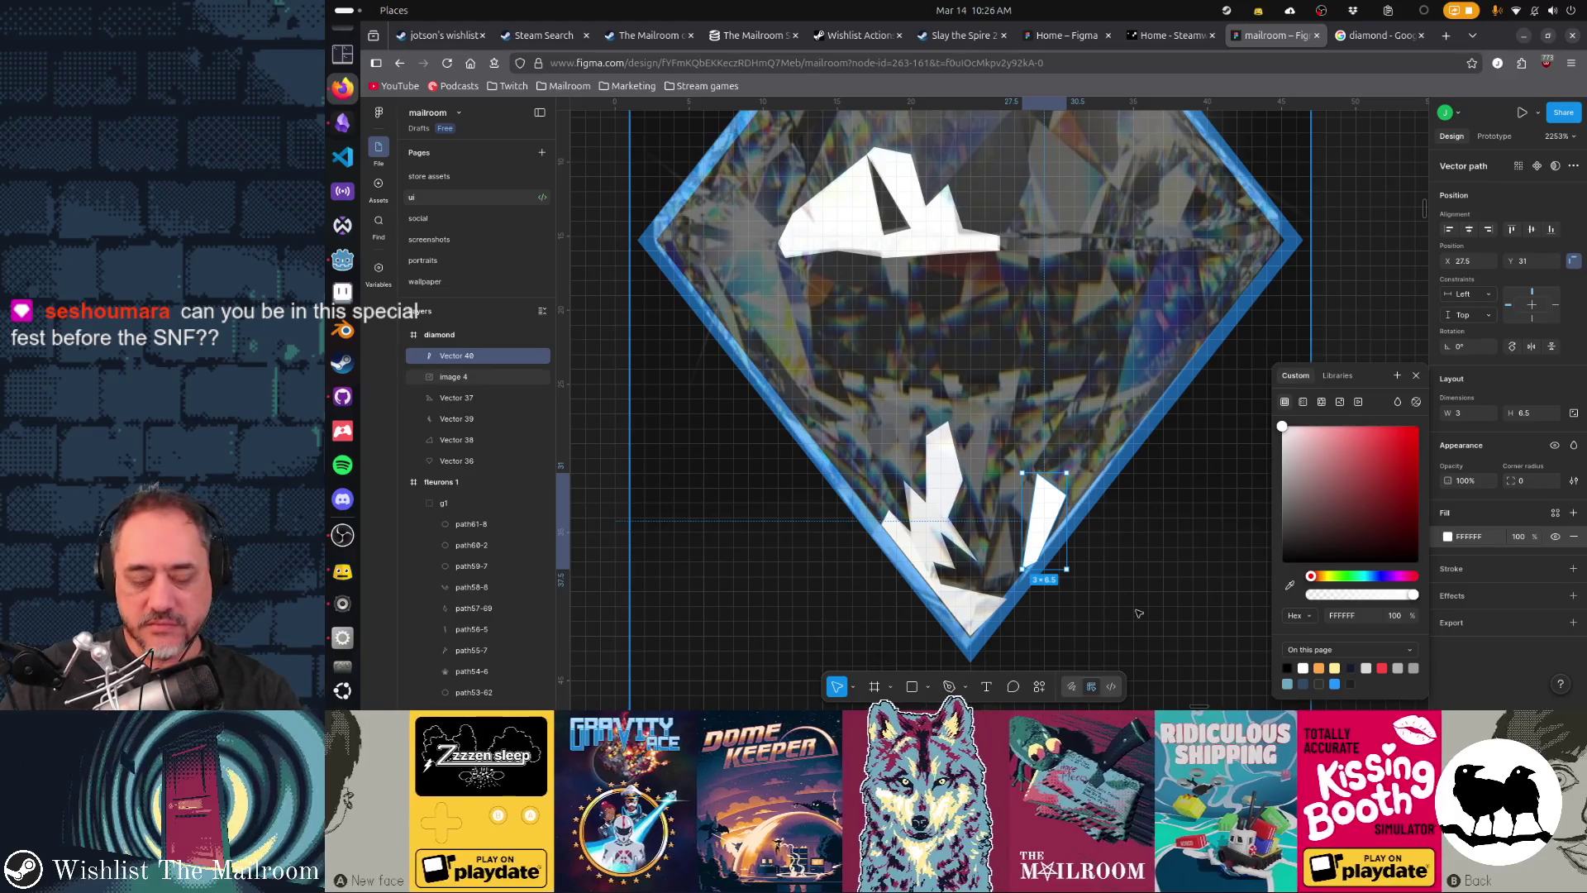
pyautogui.click(1138, 613)
# - Draw a small triangle near the diamond's bottom and fill it white with no outline
pyautogui.press('p')
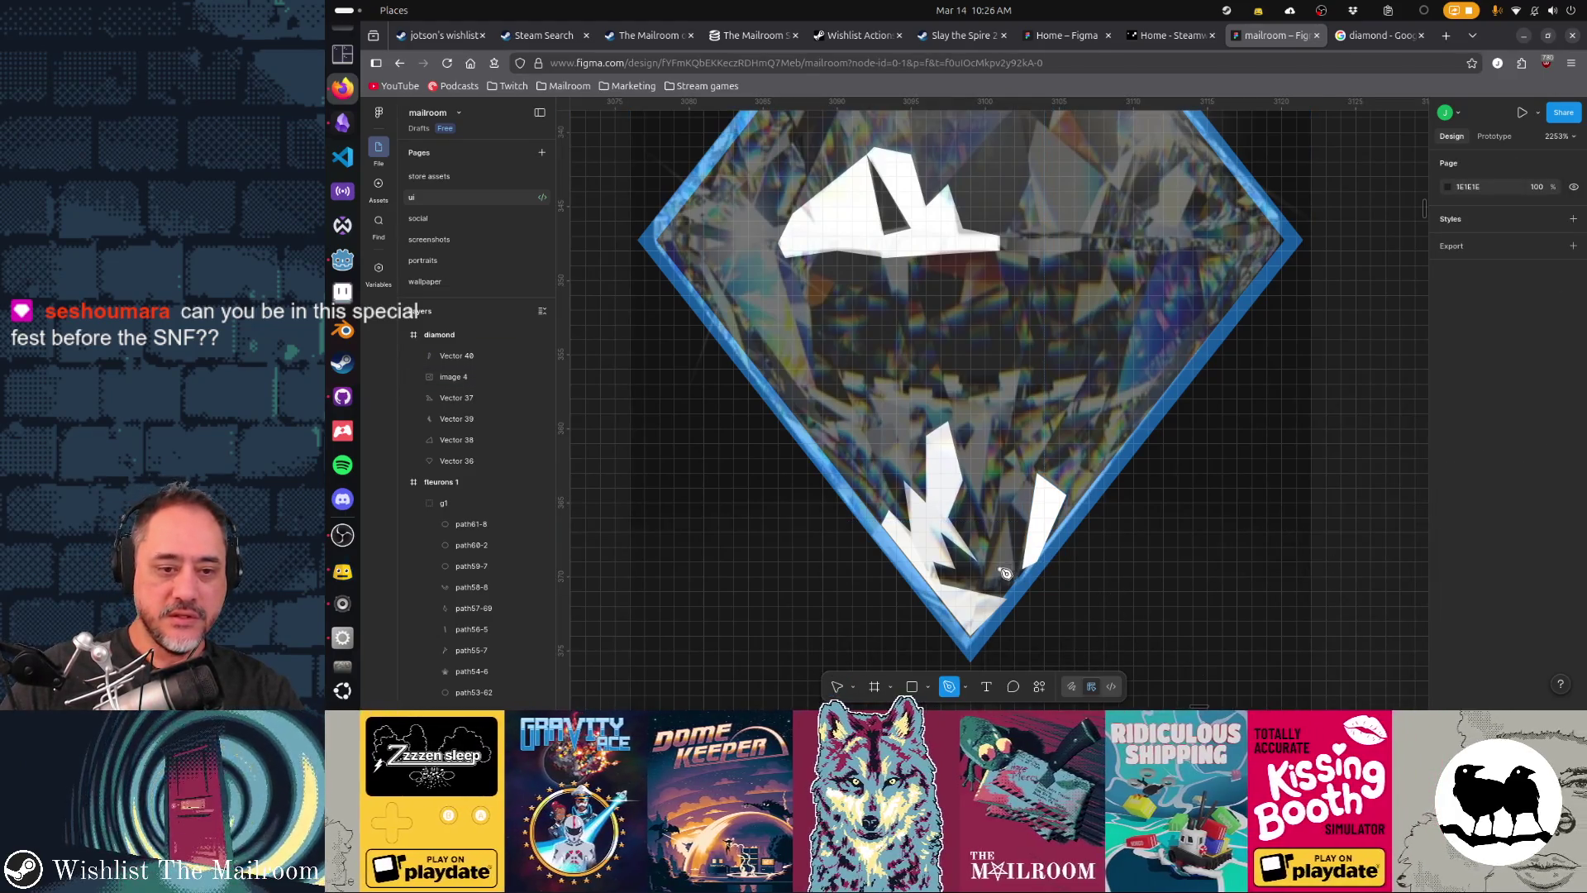
pyautogui.click(1014, 568)
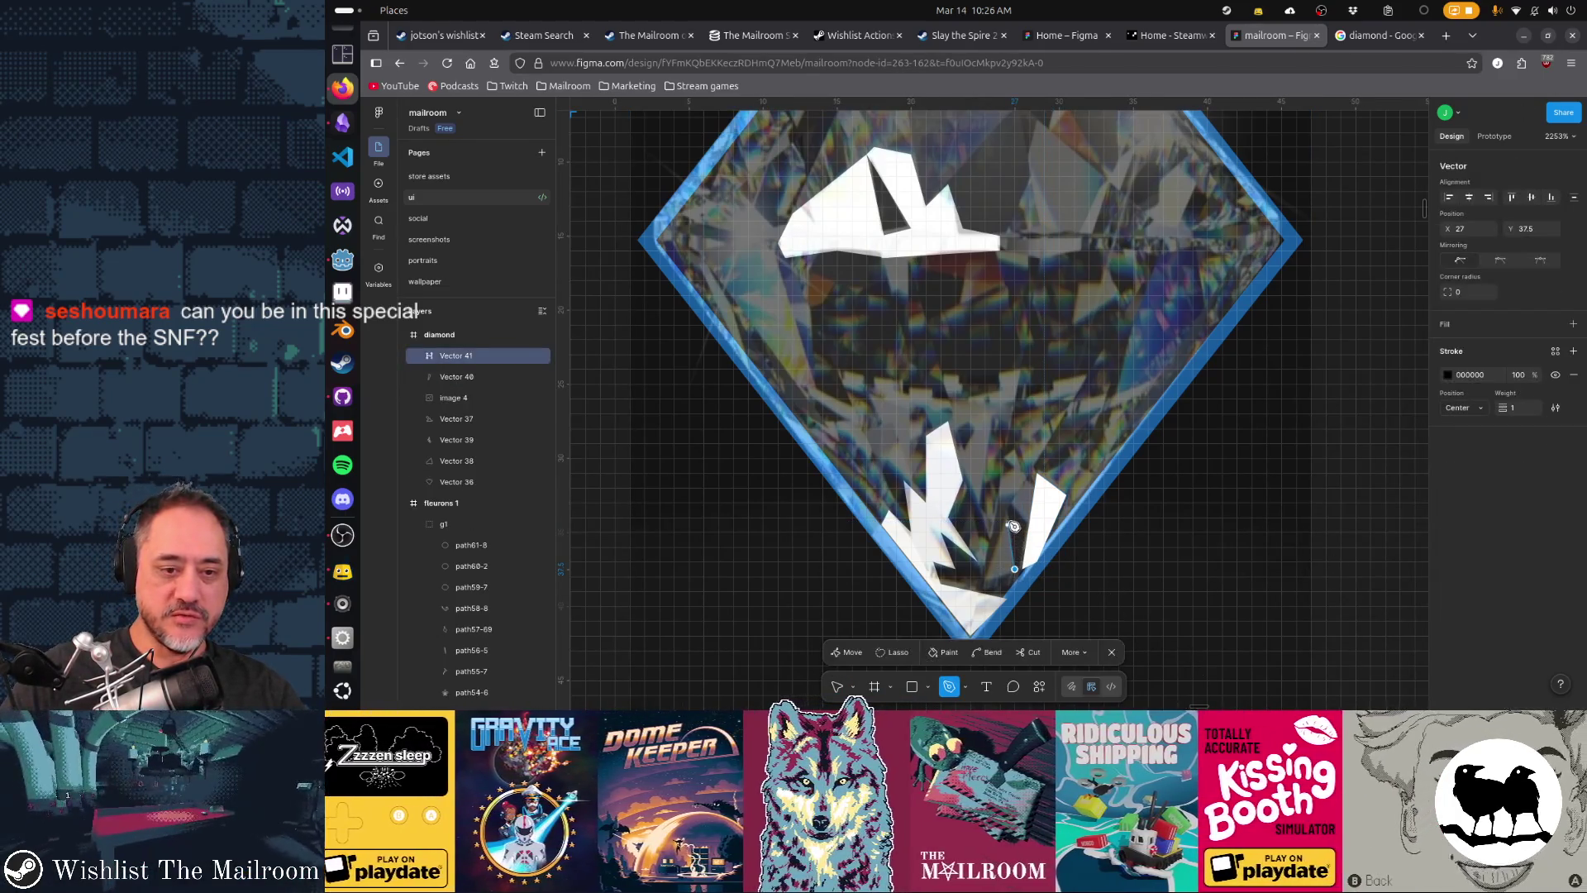
pyautogui.click(1006, 517)
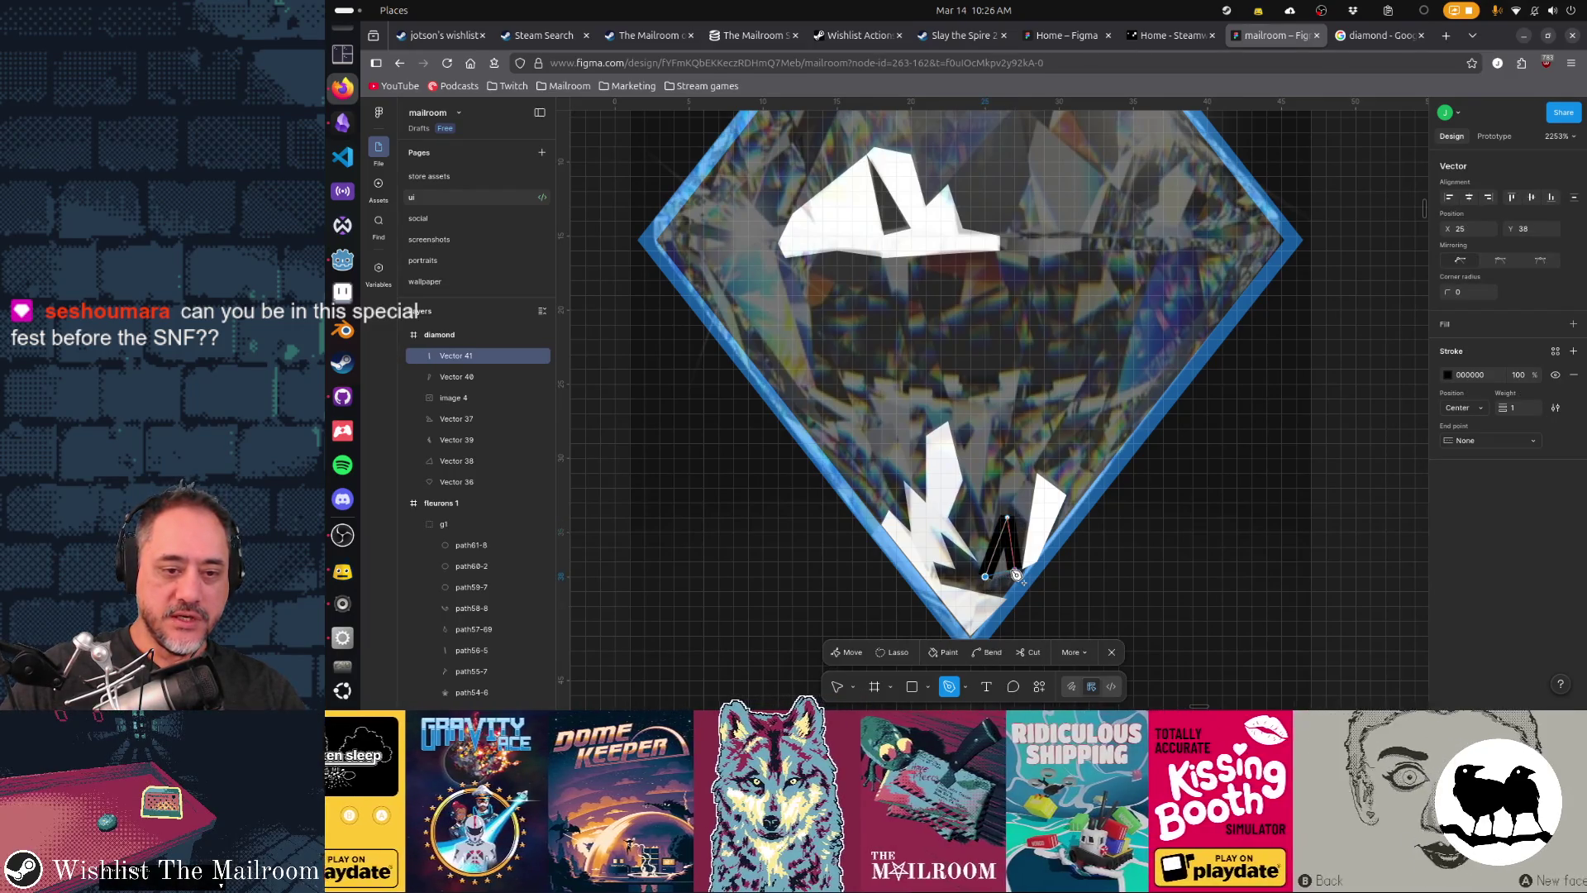
pyautogui.click(1017, 574)
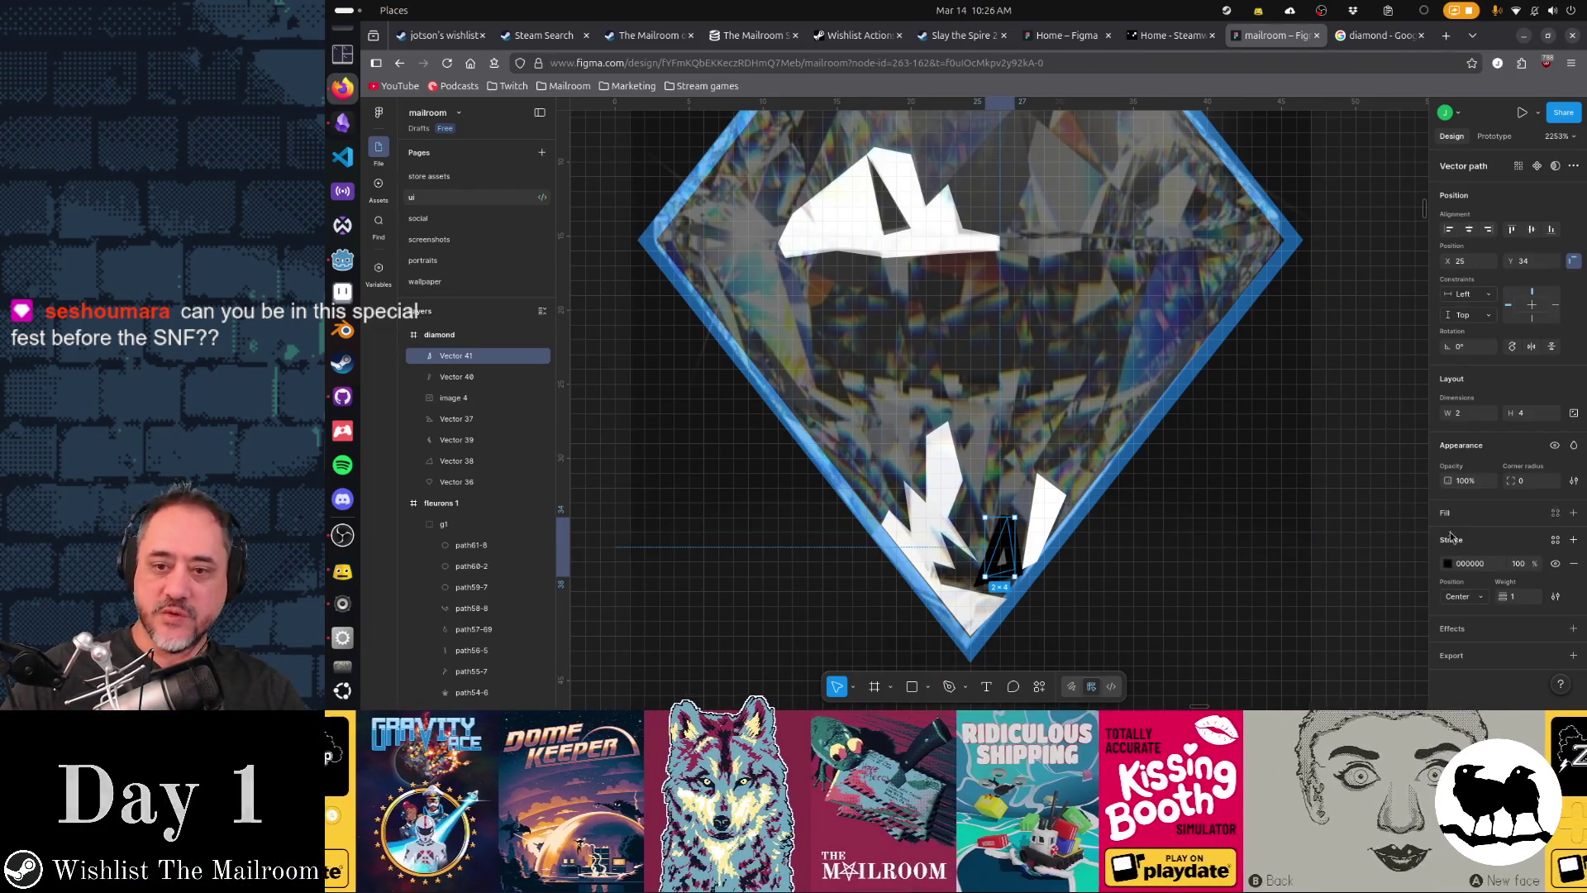
pyautogui.click(1574, 564)
pyautogui.click(1573, 513)
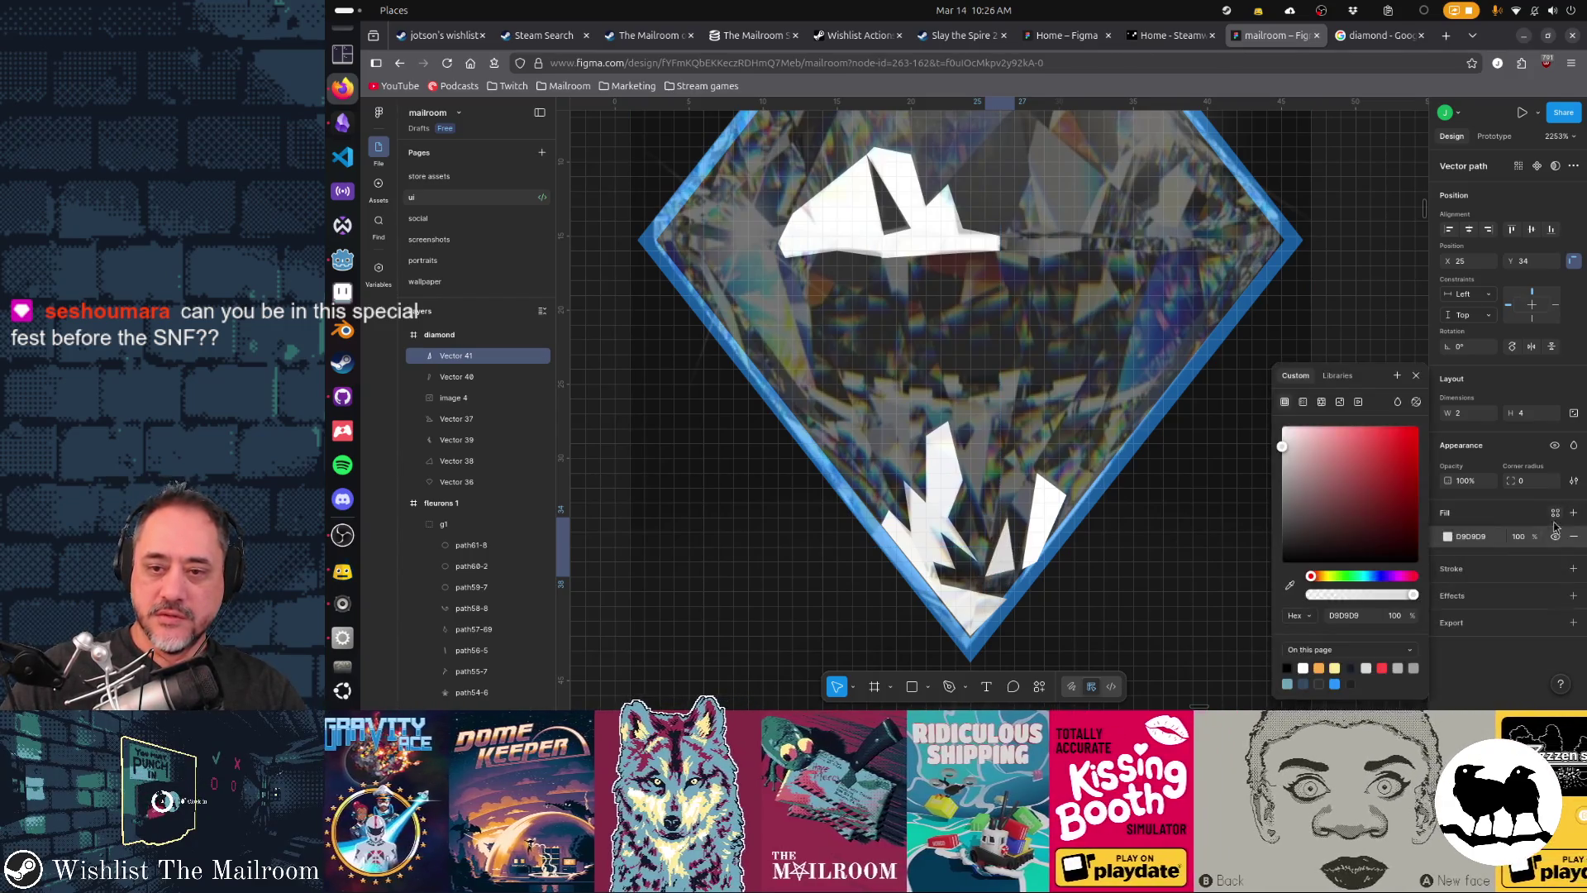
pyautogui.click(1447, 537)
pyautogui.click(1447, 536)
pyautogui.moveTo(1282, 447); pyautogui.dragTo(1212, 376)
pyautogui.press('Escape')
pyautogui.press('Escape')
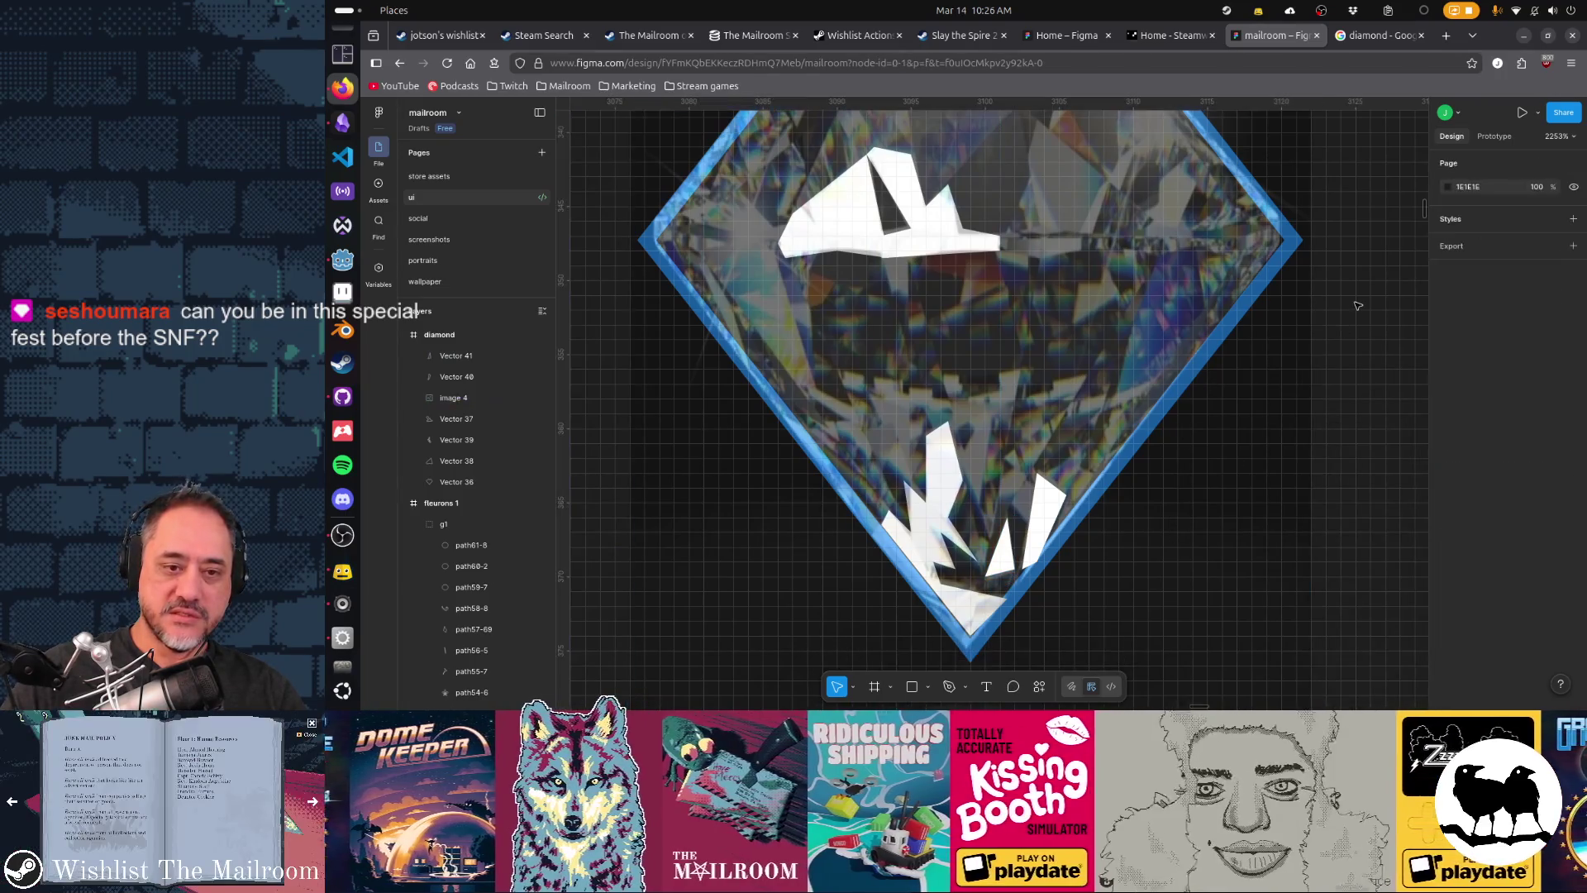
# - Move the white triangle up toward the diamond's centre and reshape its top and bottom points
pyautogui.click(1004, 556)
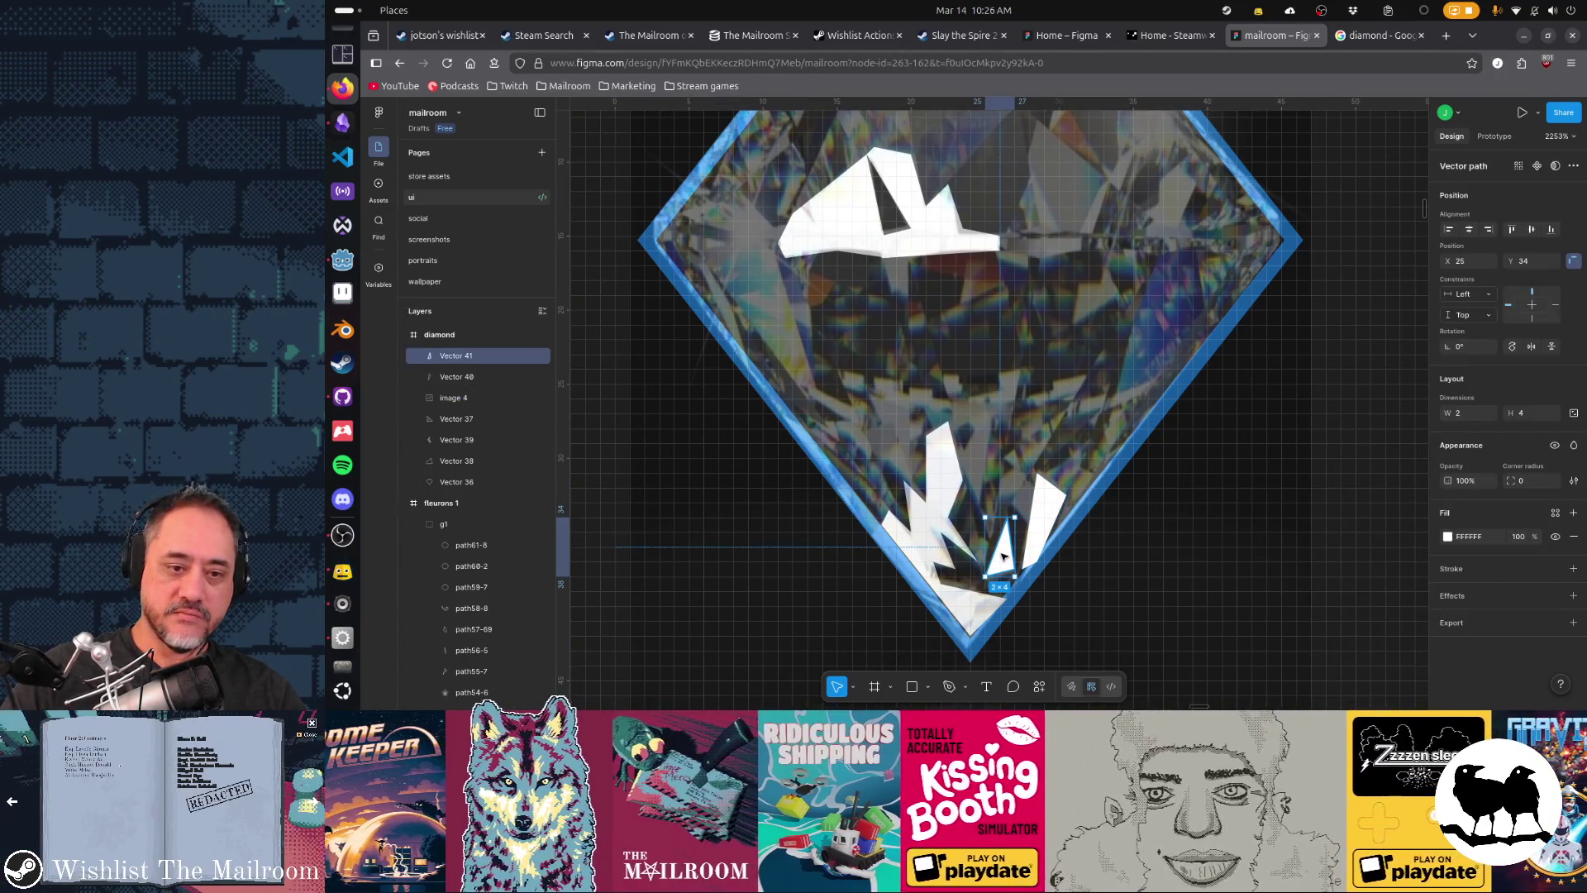
pyautogui.moveTo(1008, 563)
pyautogui.mouseDown()
pyautogui.moveTo(978, 433)
pyautogui.moveTo(1016, 438)
pyautogui.moveTo(959, 518)
pyautogui.mouseUp()
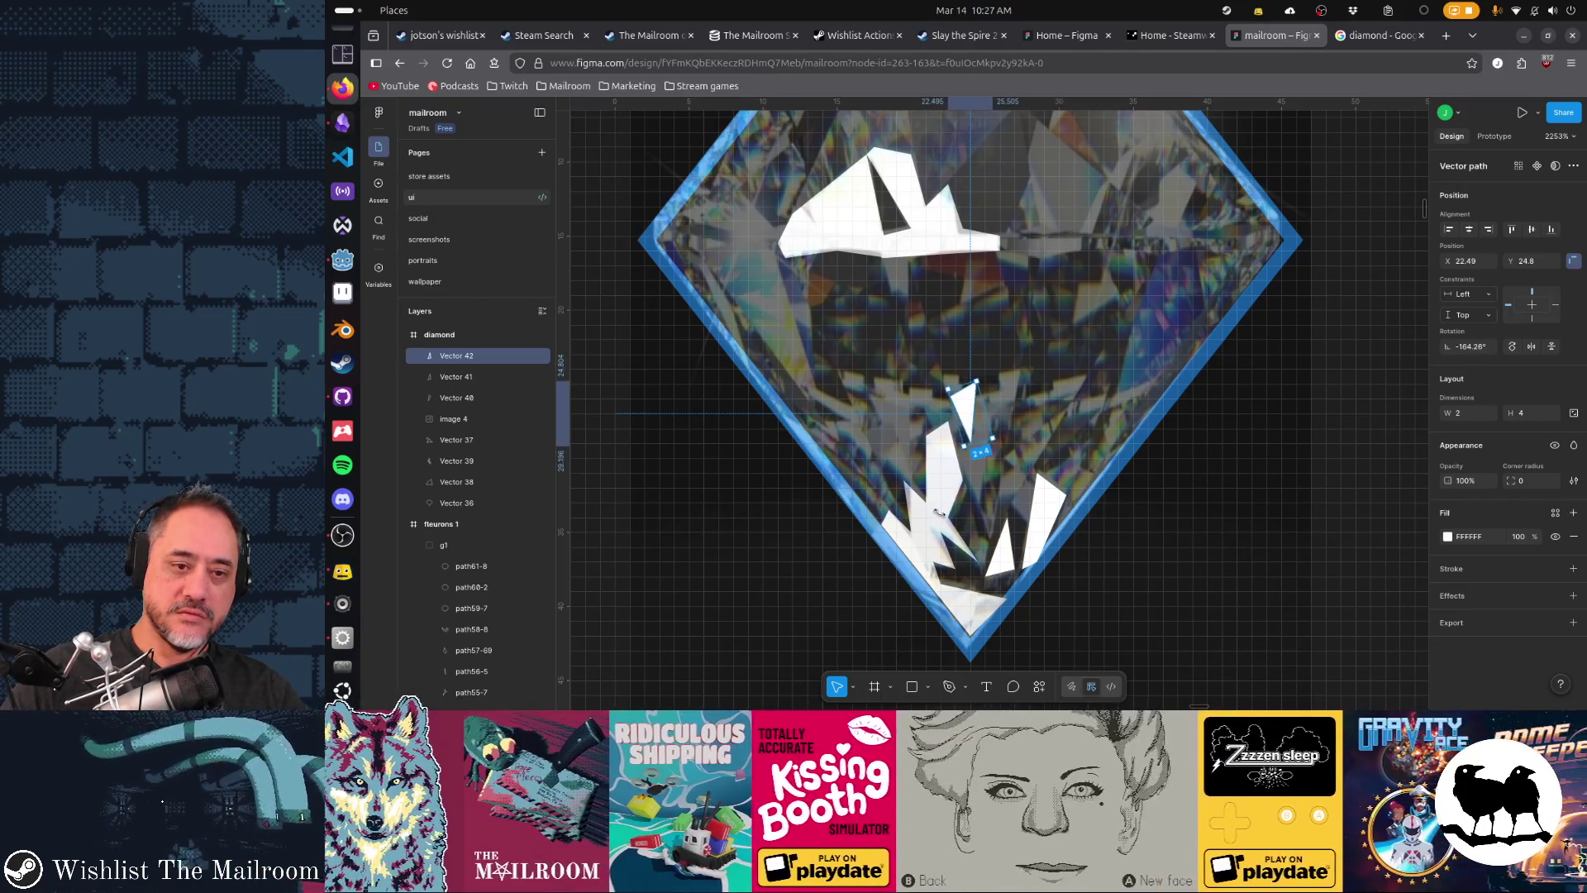
pyautogui.doubleClick(969, 423)
pyautogui.moveTo(970, 447); pyautogui.dragTo(979, 502)
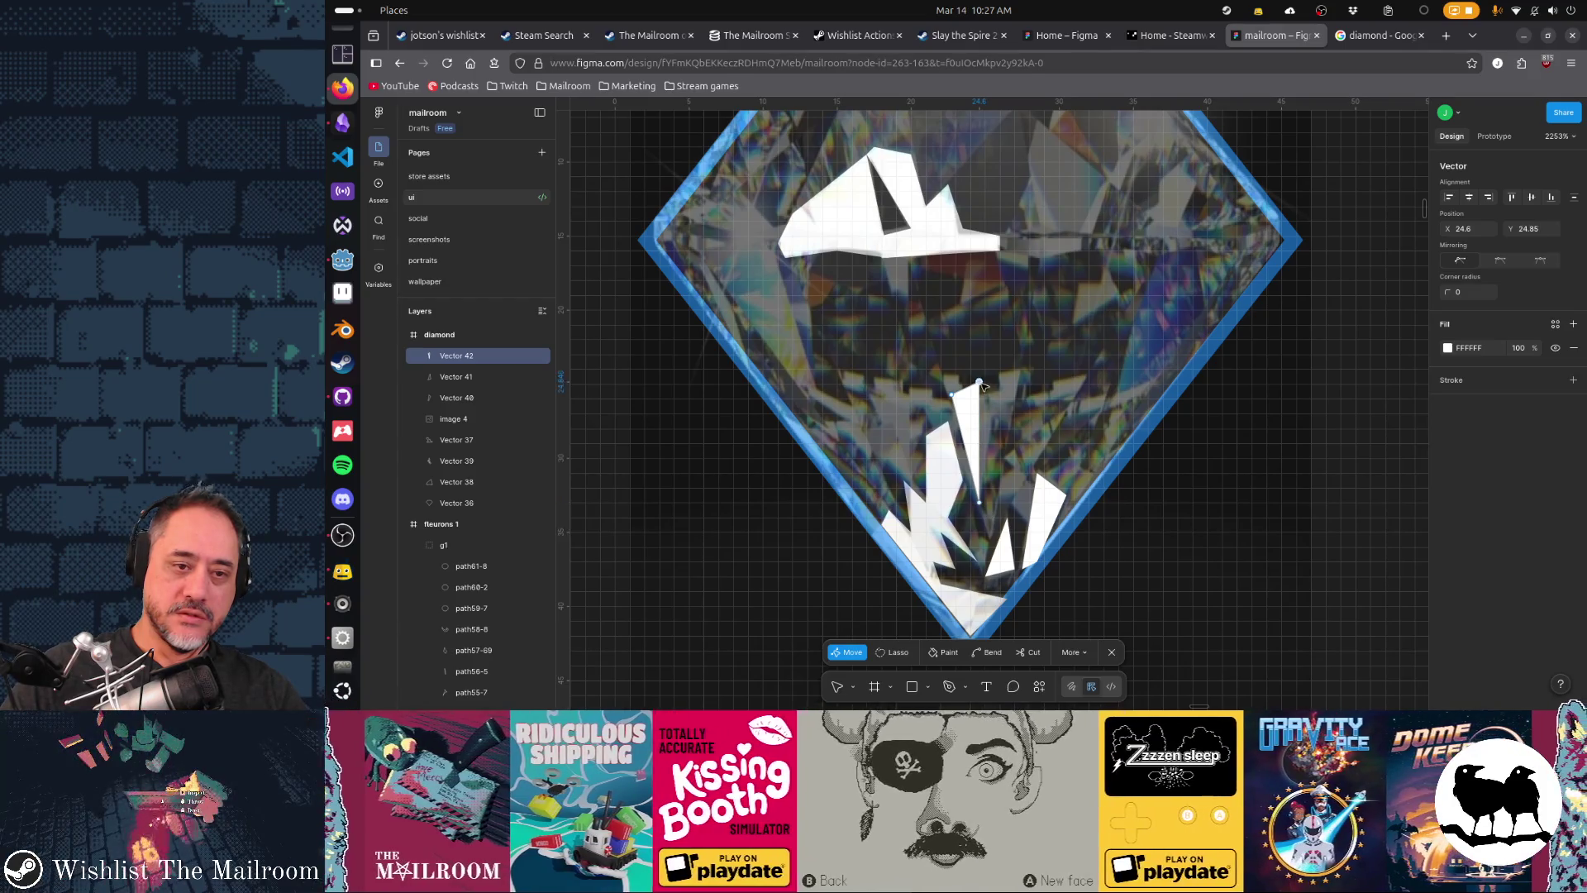
pyautogui.moveTo(980, 383); pyautogui.dragTo(1003, 398)
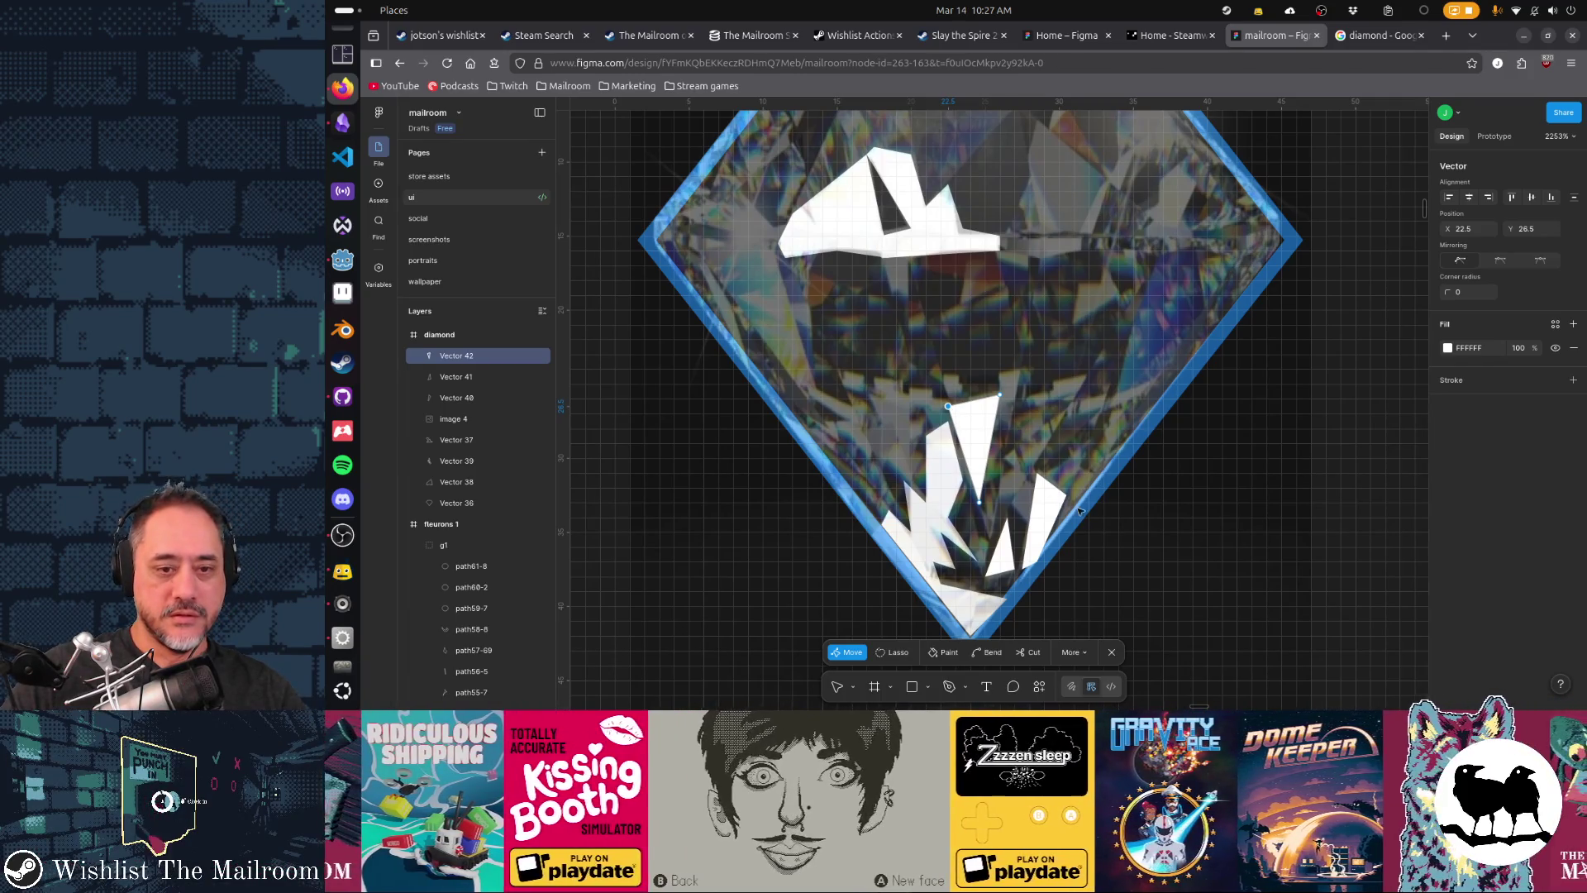
pyautogui.press('Escape')
pyautogui.press('Escape')
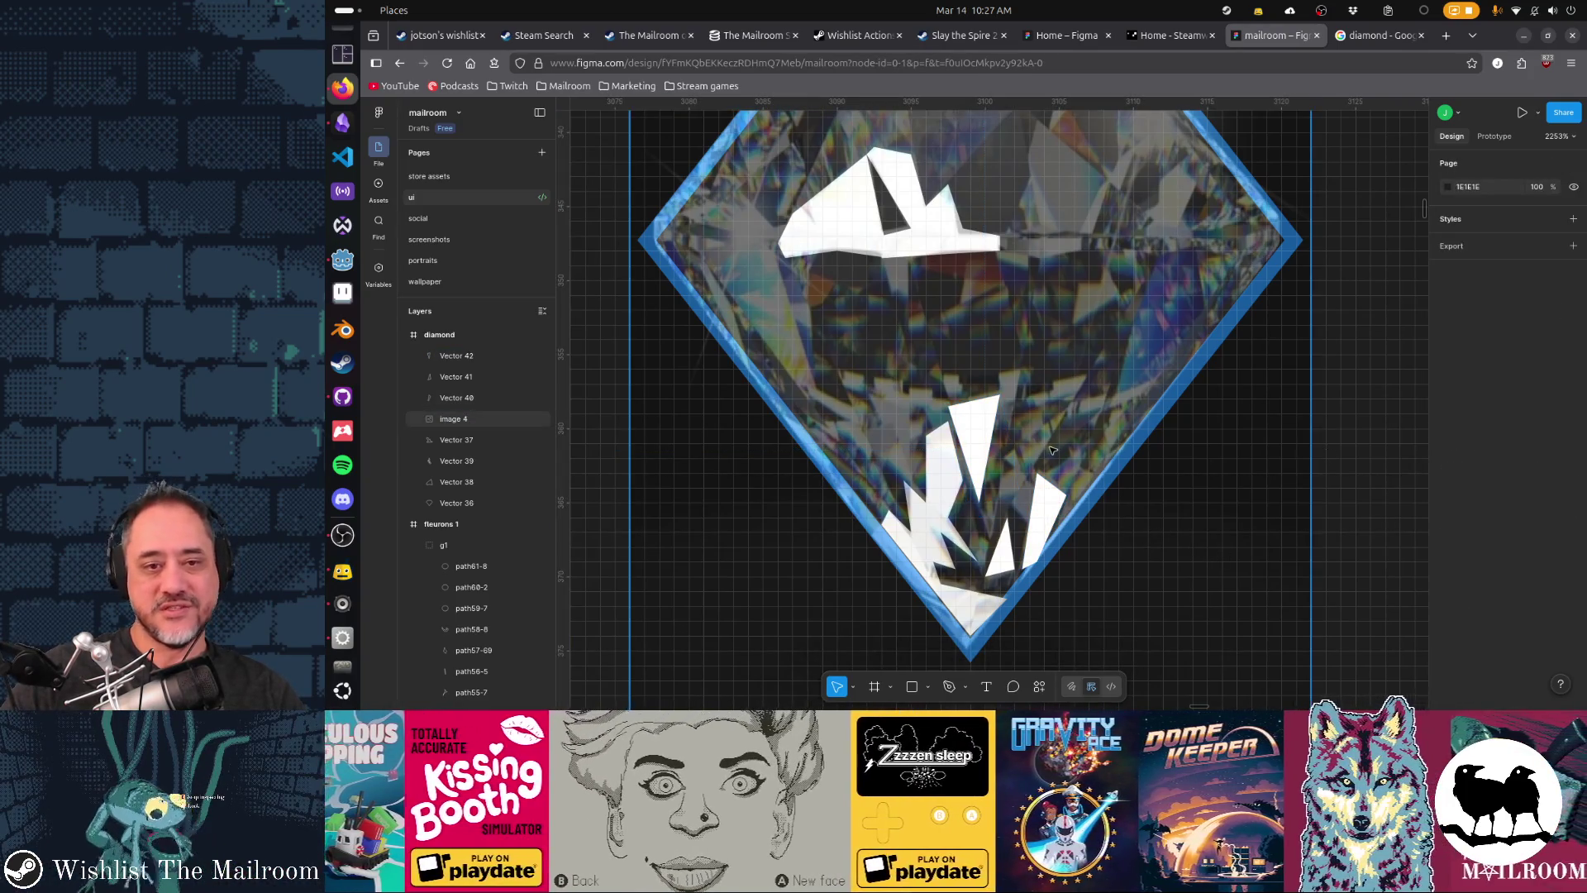
# - Zoom out and shift the 48×48 diamond frame left toward the xbox_3_timed frame
pyautogui.scroll(-5, 1052, 449)
pyautogui.scroll(-2, 1180, 529)
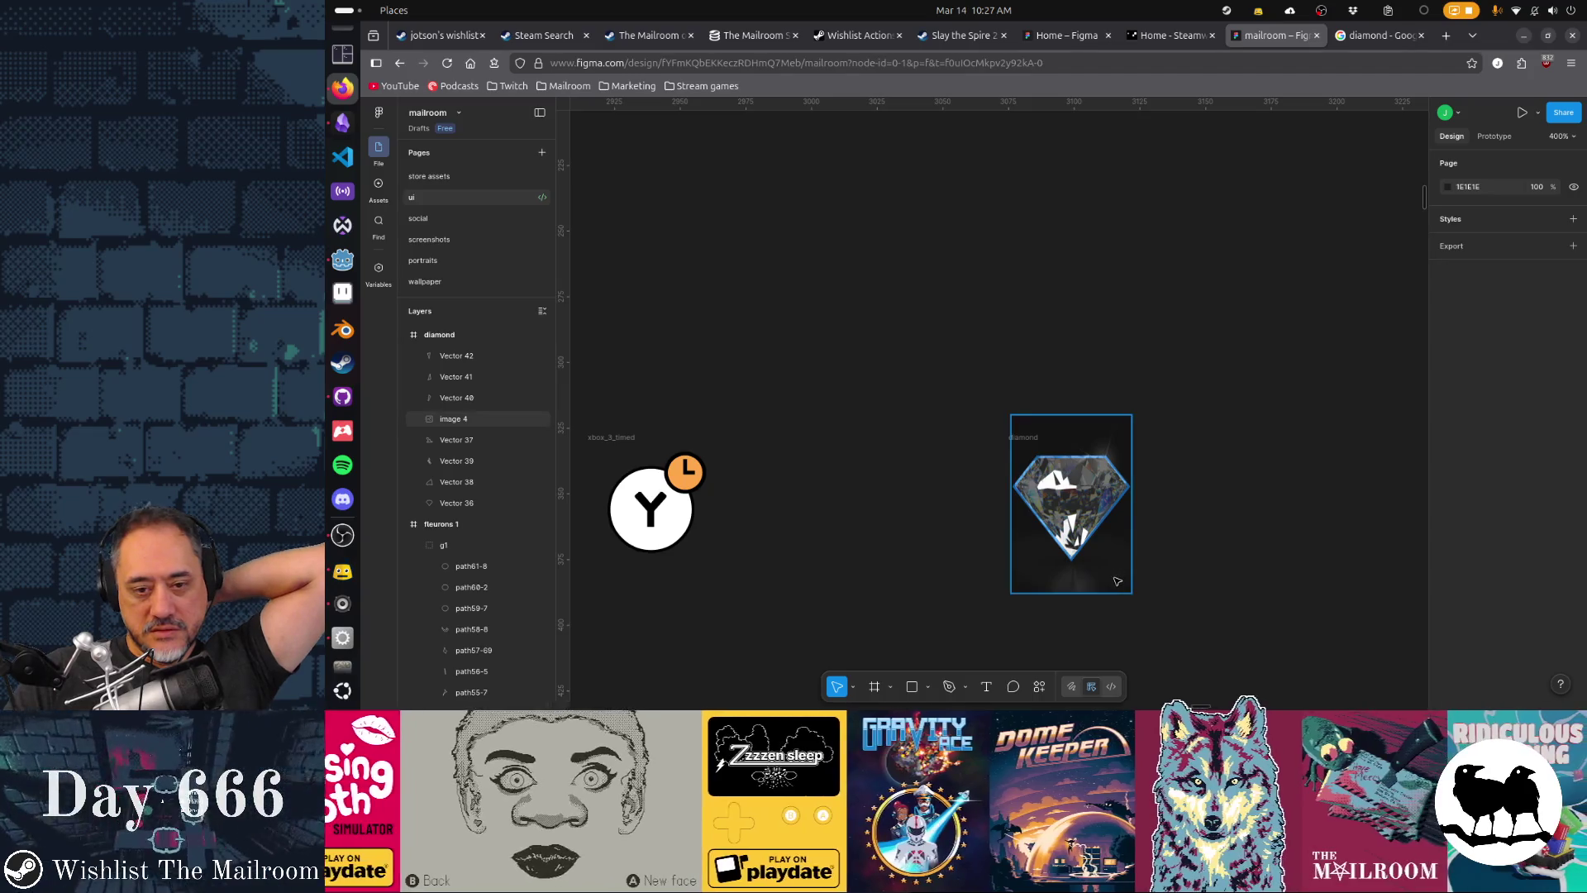
pyautogui.click(1025, 436)
pyautogui.press('Escape')
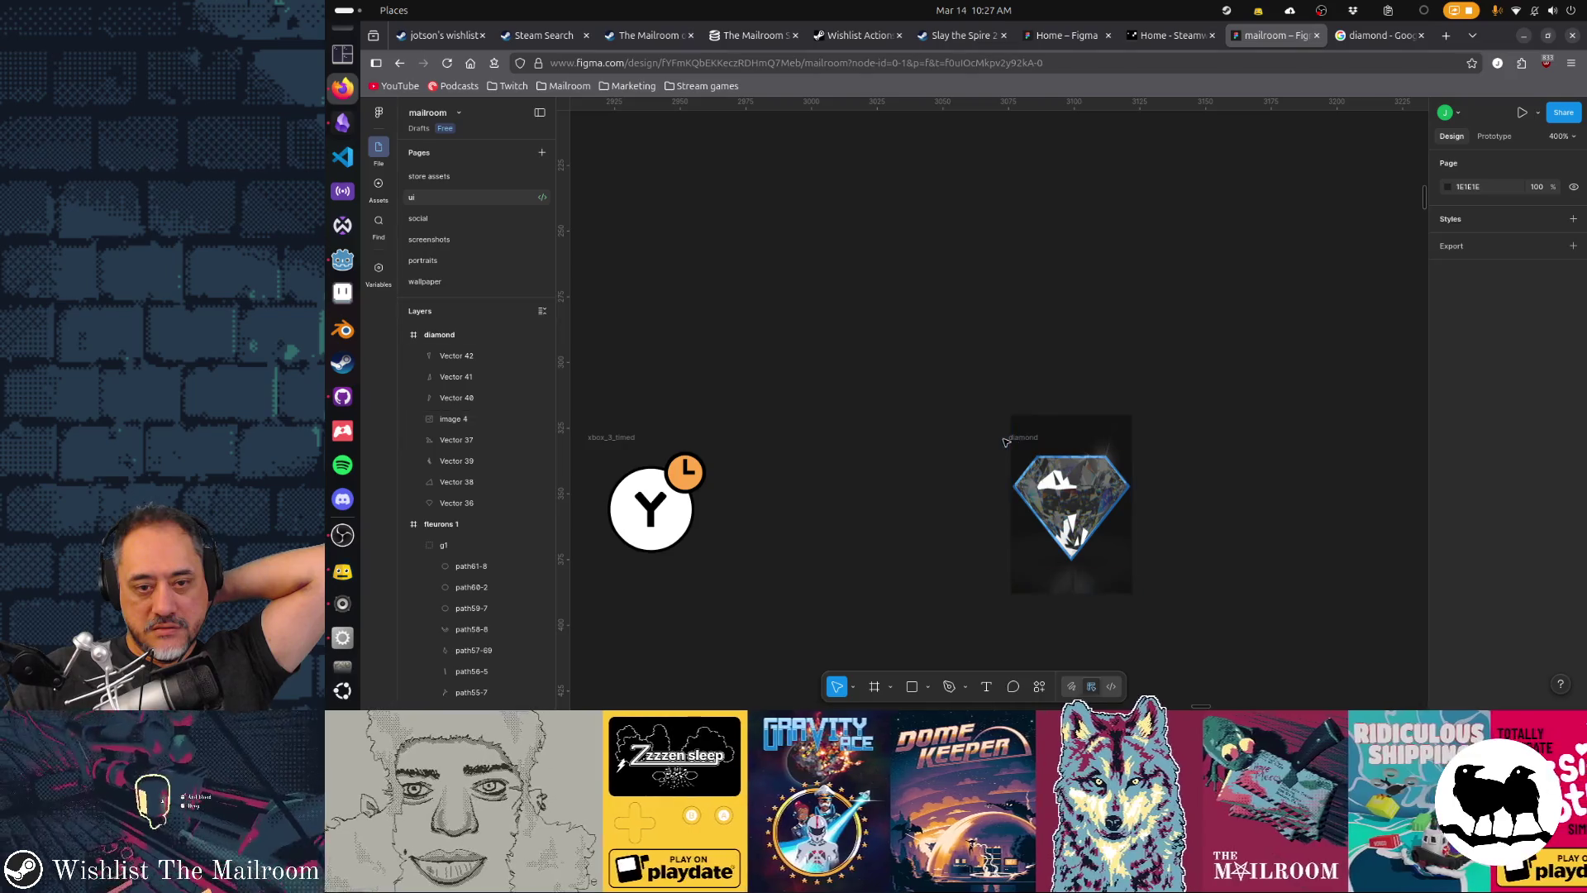
pyautogui.moveTo(1014, 442)
pyautogui.mouseDown()
pyautogui.moveTo(860, 431)
pyautogui.moveTo(896, 426)
pyautogui.mouseUp()
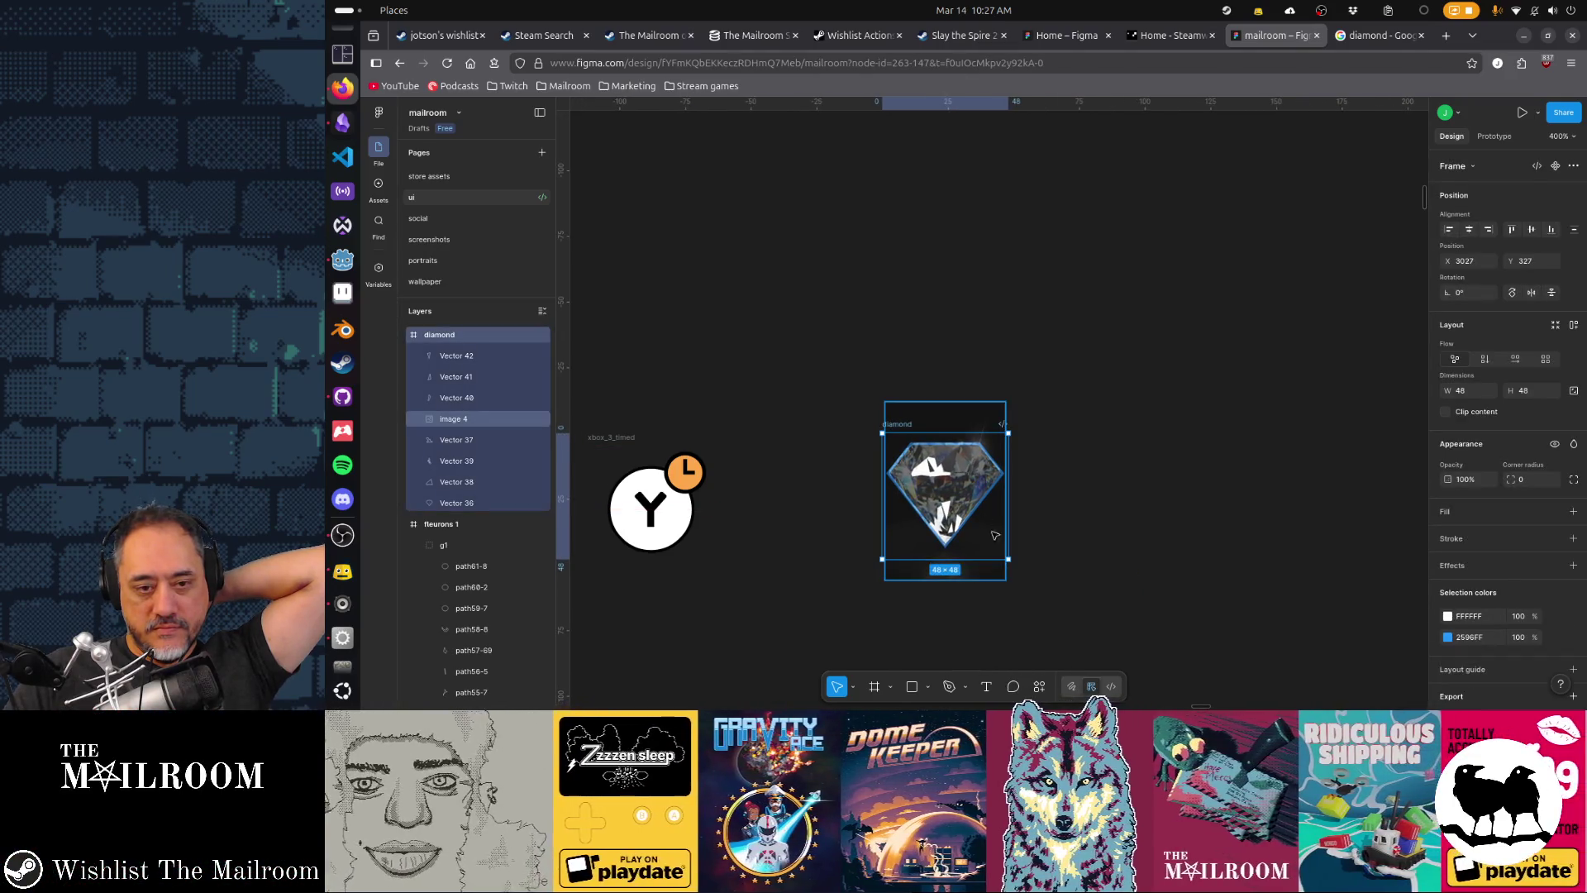
# - Pull the diamond photo beside the frame, set it to 100% fill opacity and copy it as PNG
pyautogui.click(984, 575)
pyautogui.moveTo(1004, 453); pyautogui.dragTo(1255, 444)
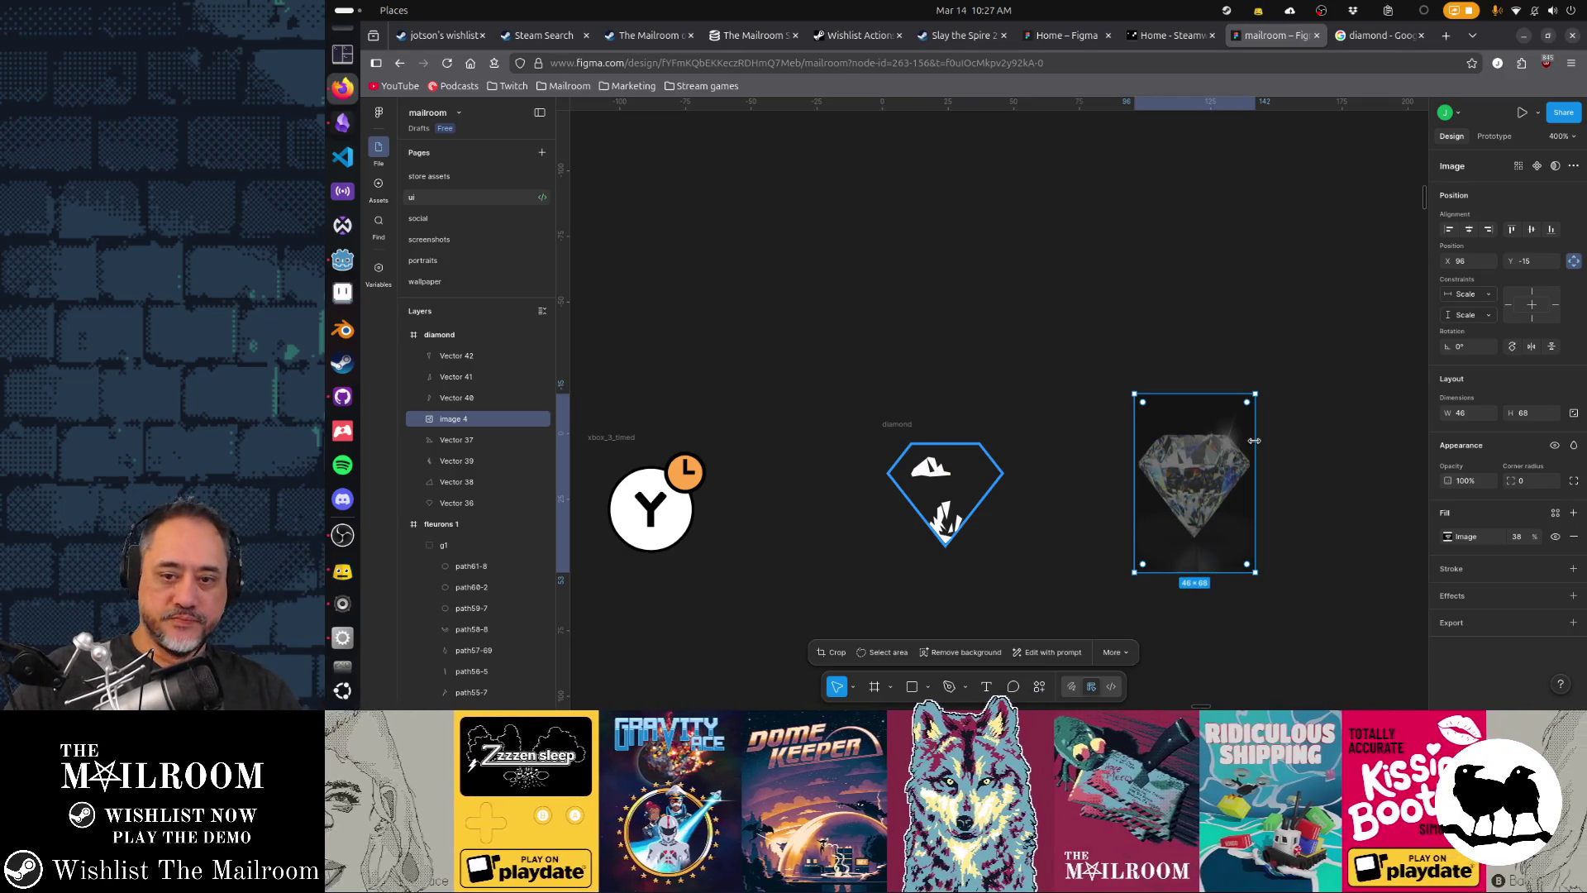
pyautogui.moveTo(1533, 536)
pyautogui.mouseDown()
pyautogui.moveTo(1516, 536)
pyautogui.moveTo(1574, 535)
pyautogui.mouseUp()
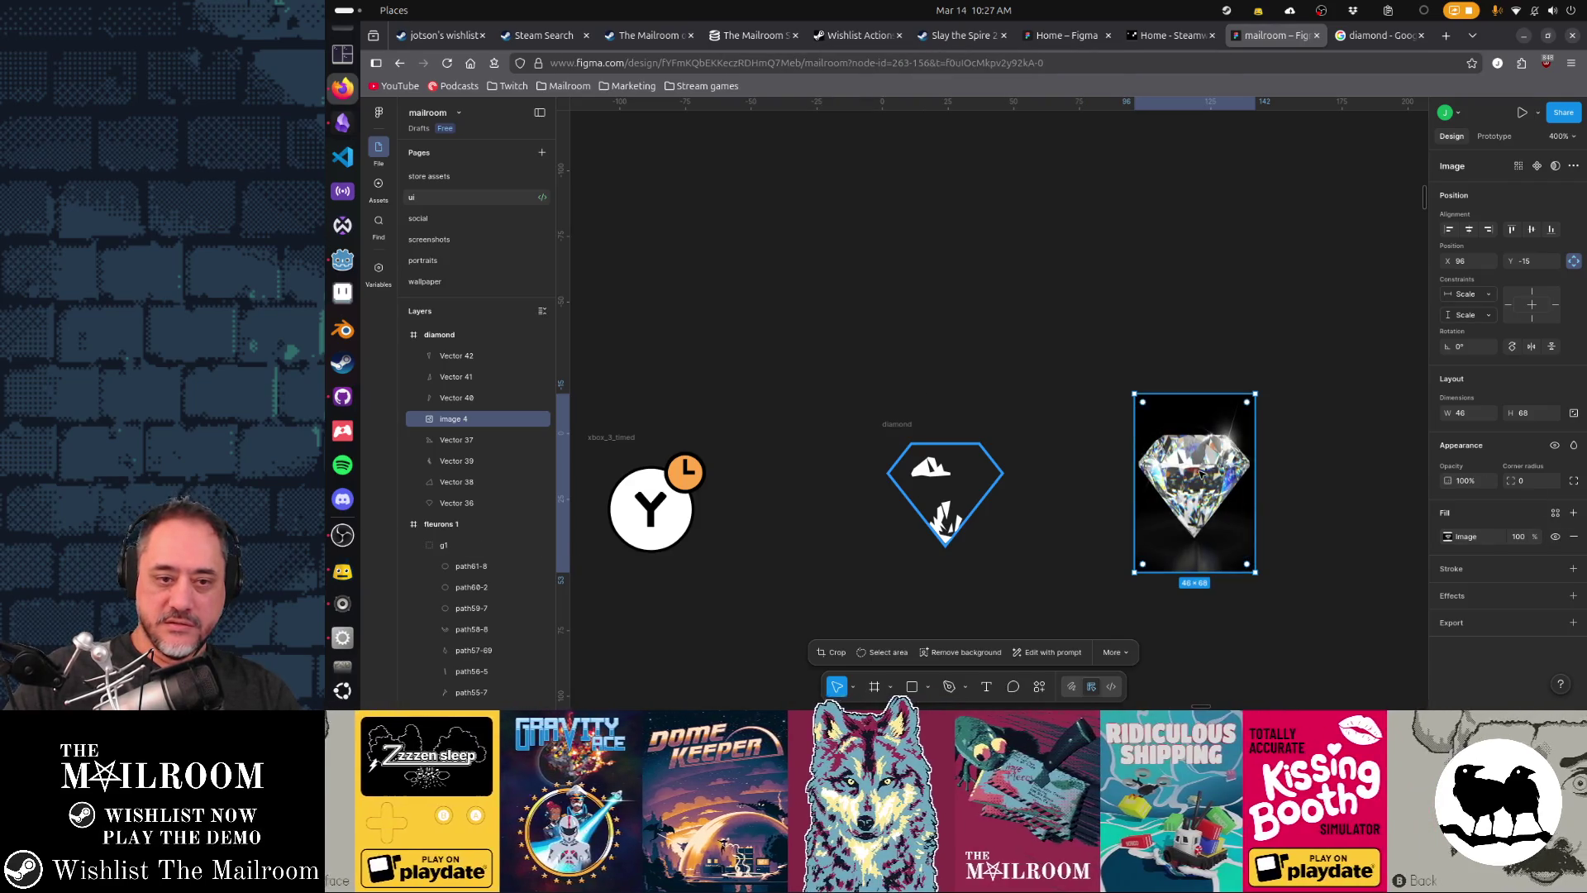
pyautogui.hotkey('ctrl', 'shift', 'c')
pyautogui.press('Escape')
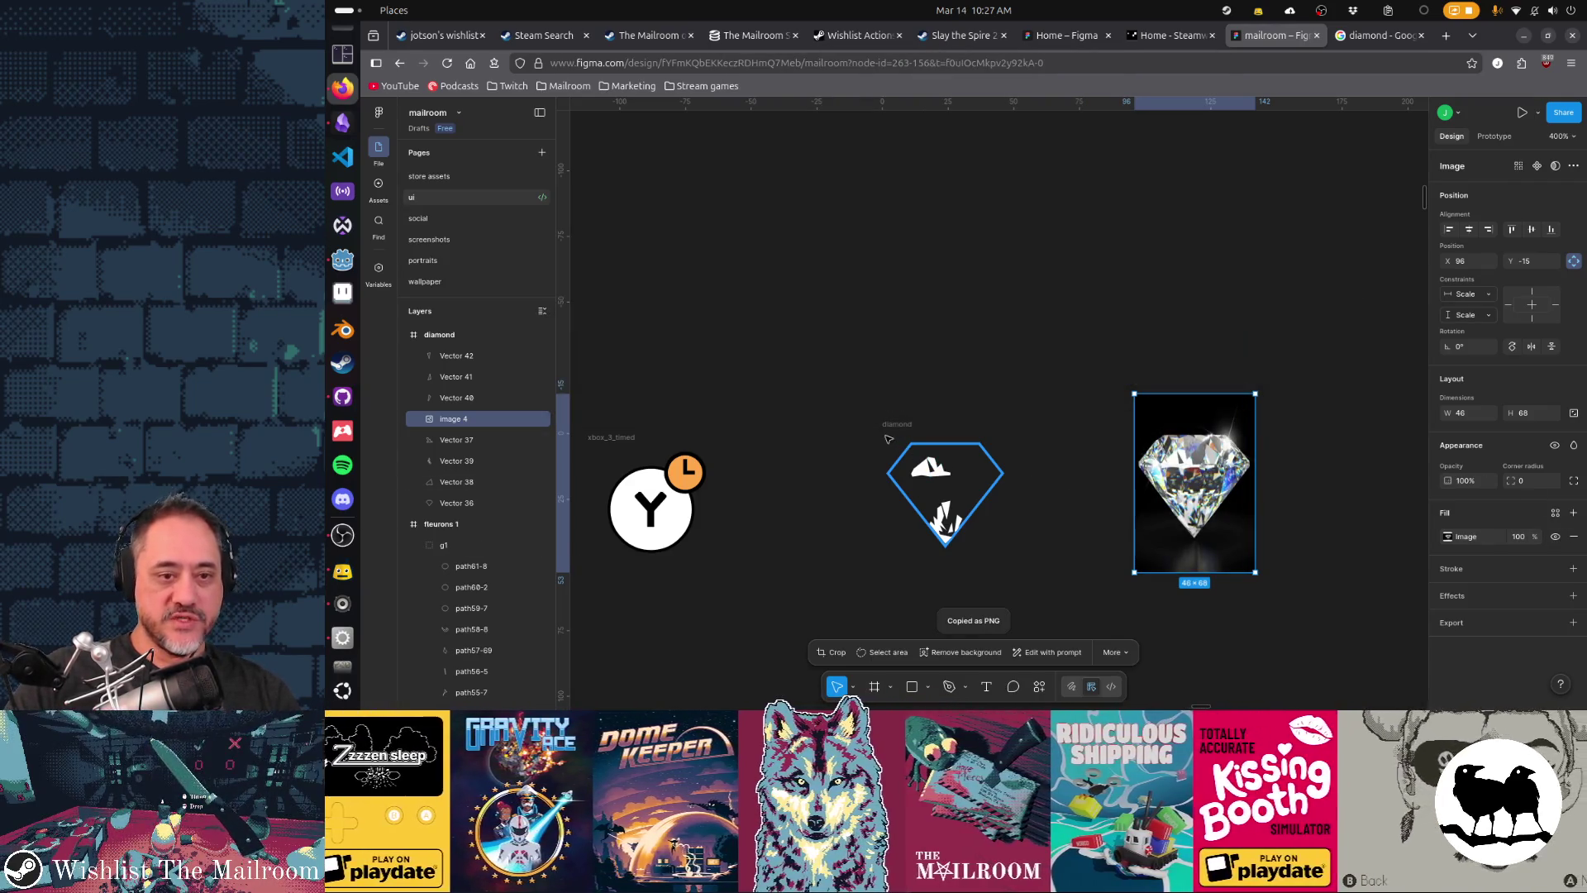
# - Add a 1x PNG export setting to the diamond frame
pyautogui.click(892, 425)
pyautogui.click(1572, 696)
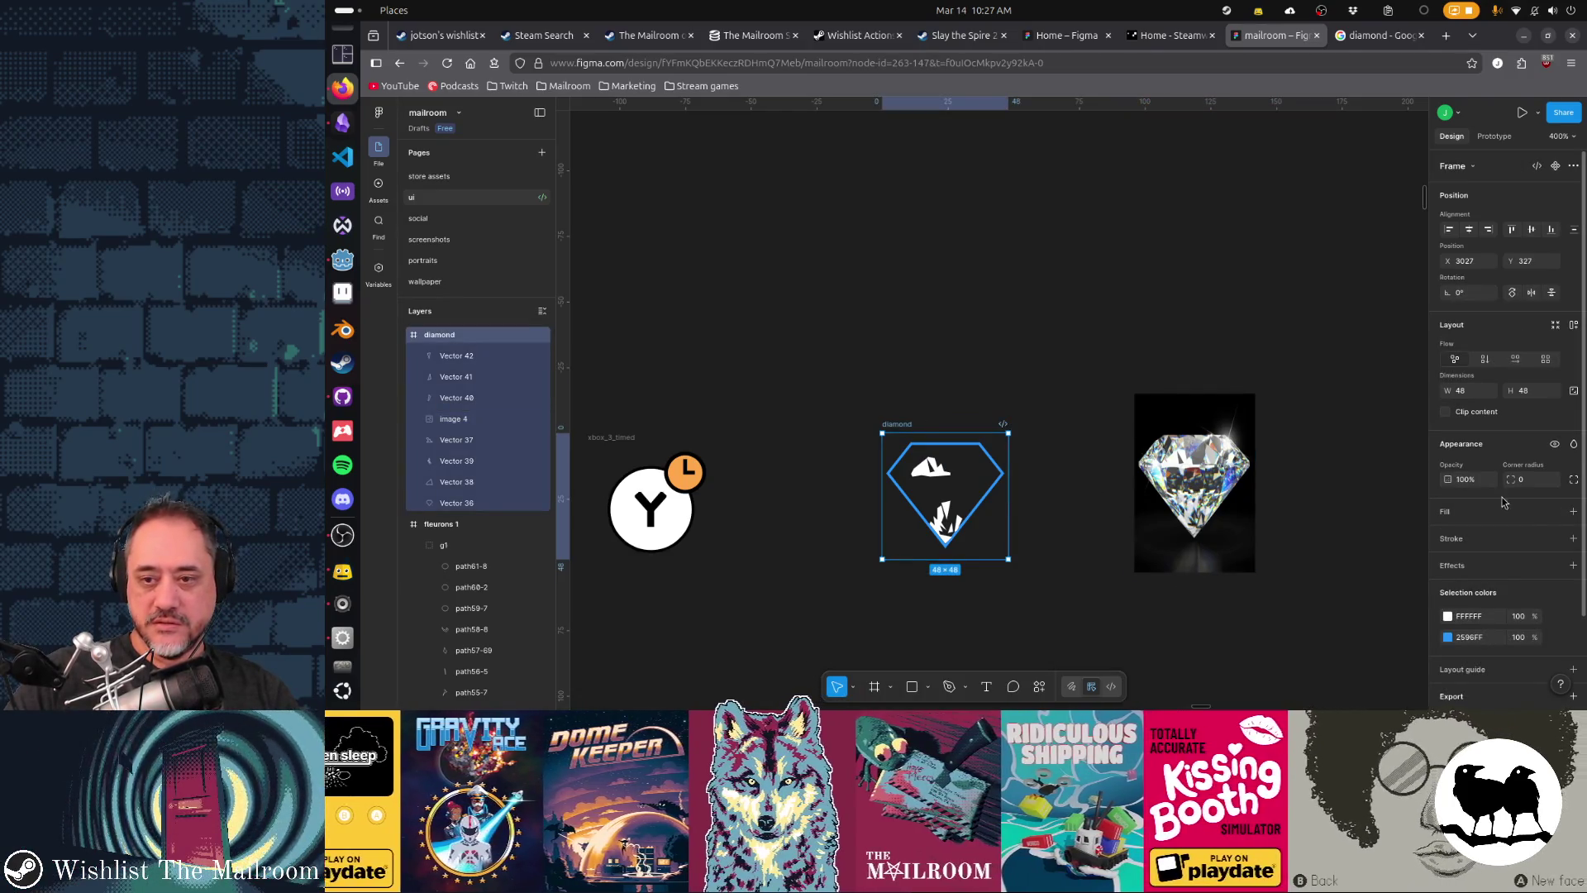
pyautogui.scroll(-3, 1521, 513)
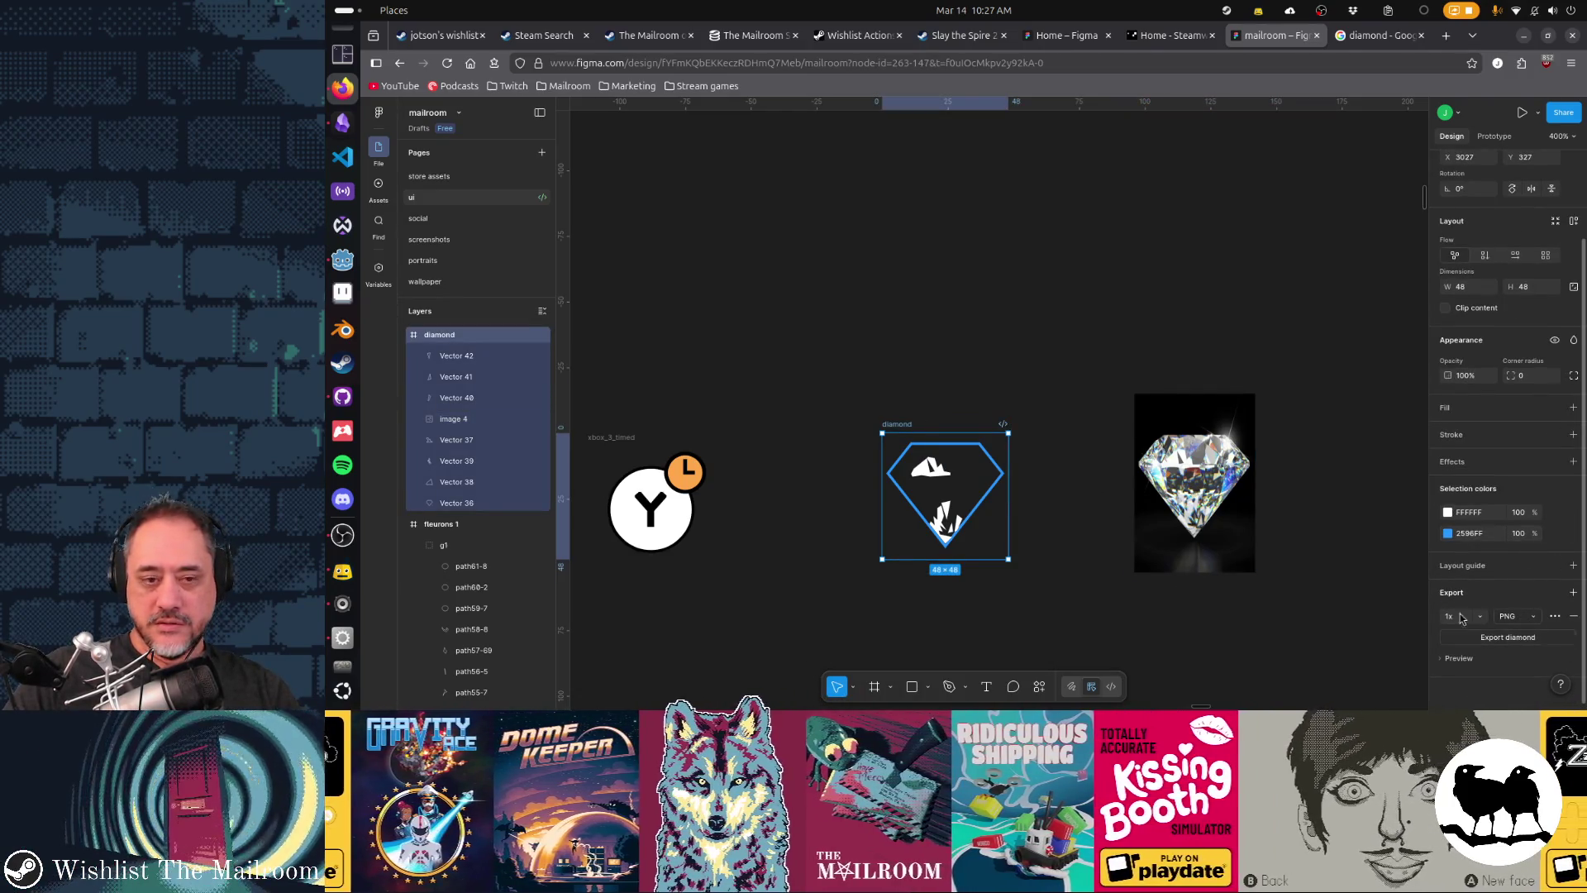
pyautogui.hotkey('alt', 'Tab')
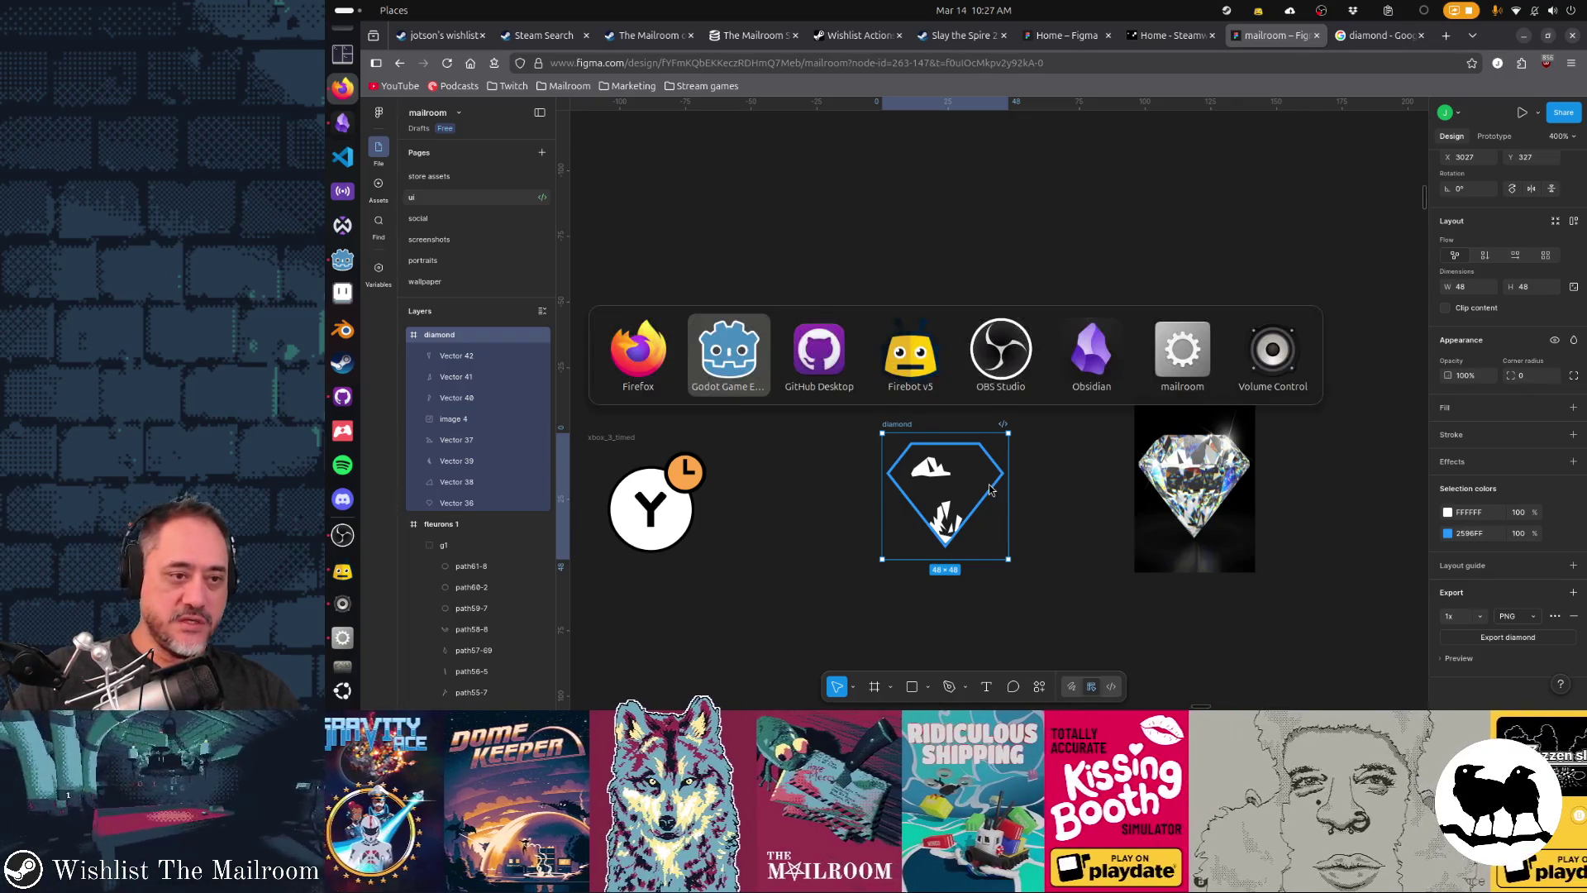
# - In Aseprite, create a new 48×48 sprite
pyautogui.click(342, 291)
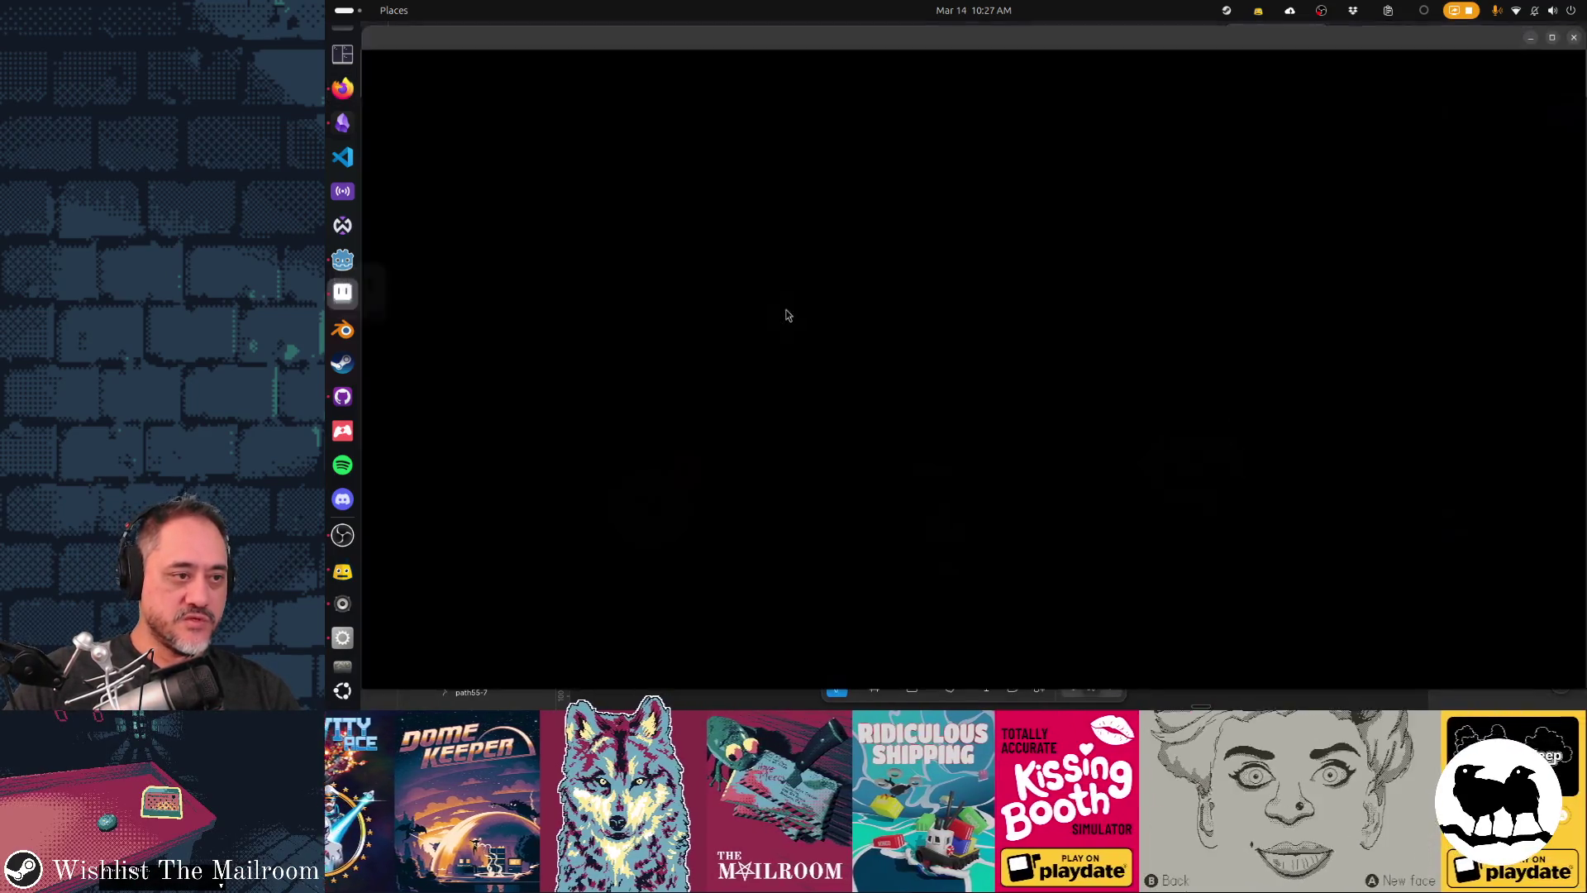
pyautogui.click(425, 102)
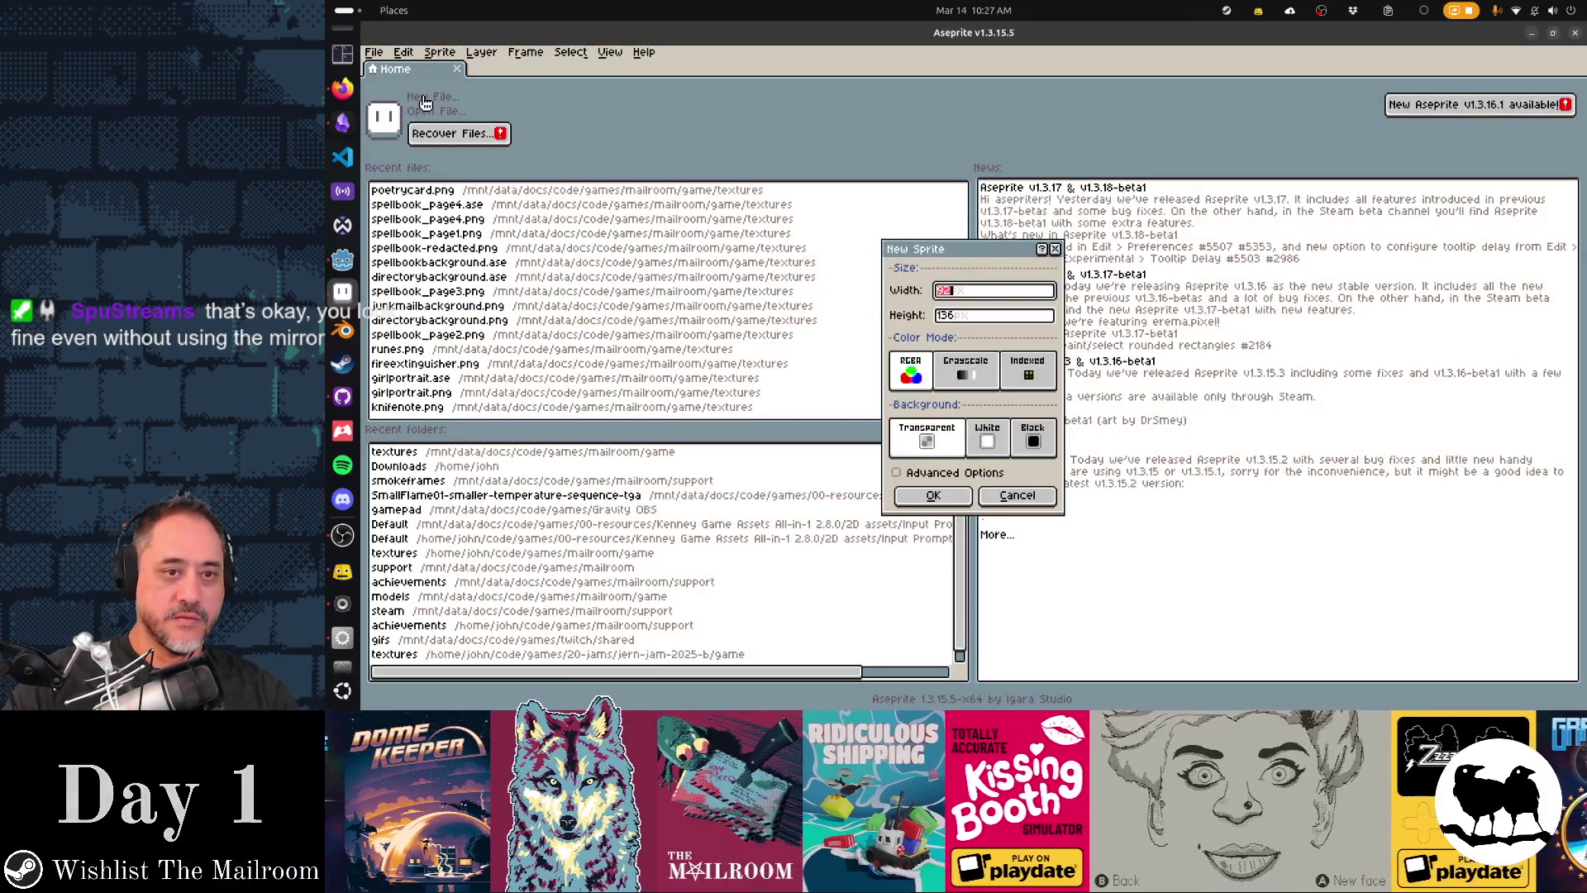
pyautogui.write('48')
pyautogui.press('Tab')
pyautogui.write('48')
pyautogui.press('Return')
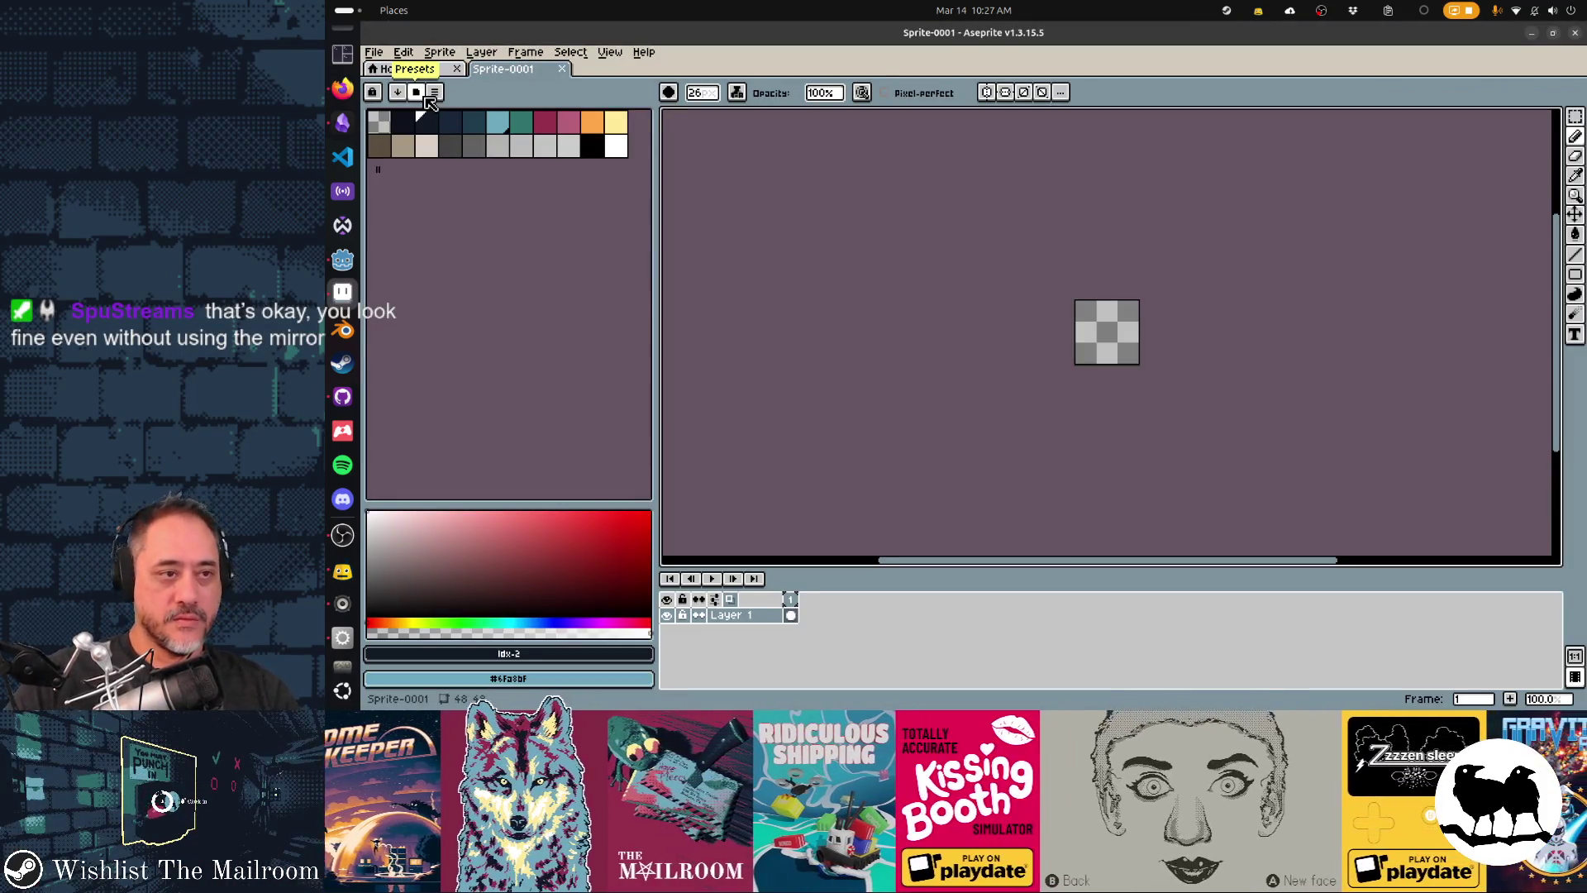
# - Paste the diamond photo and scale it to fill the 48×48 canvas, then apply the transform
pyautogui.hotkey('ctrl', 'v')
pyautogui.moveTo(1199, 484); pyautogui.dragTo(1126, 396)
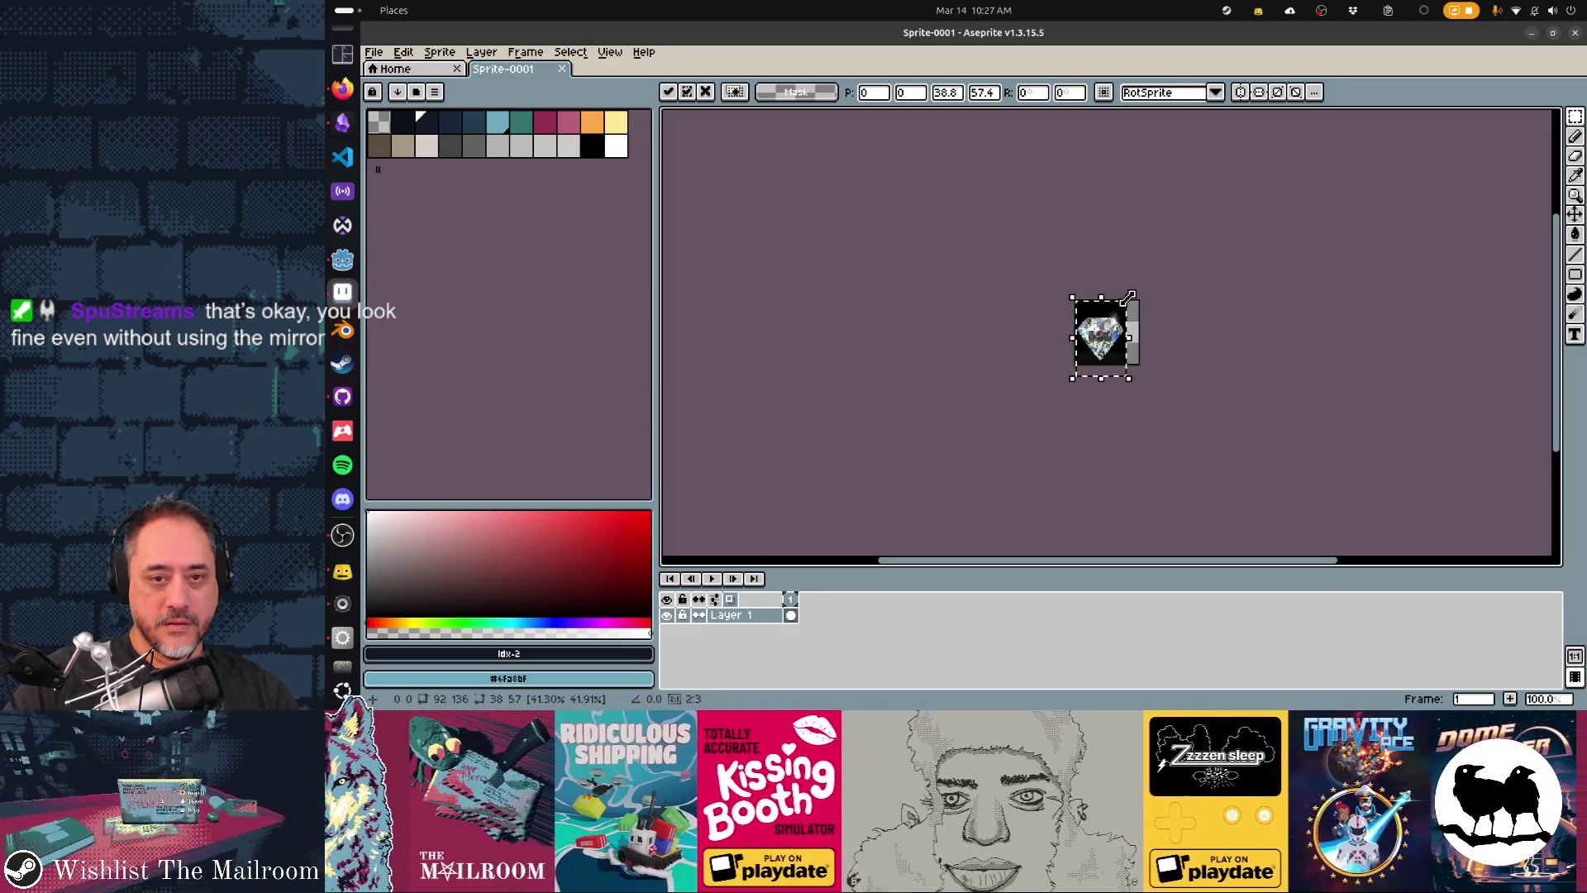
pyautogui.moveTo(1129, 296); pyautogui.dragTo(1141, 290)
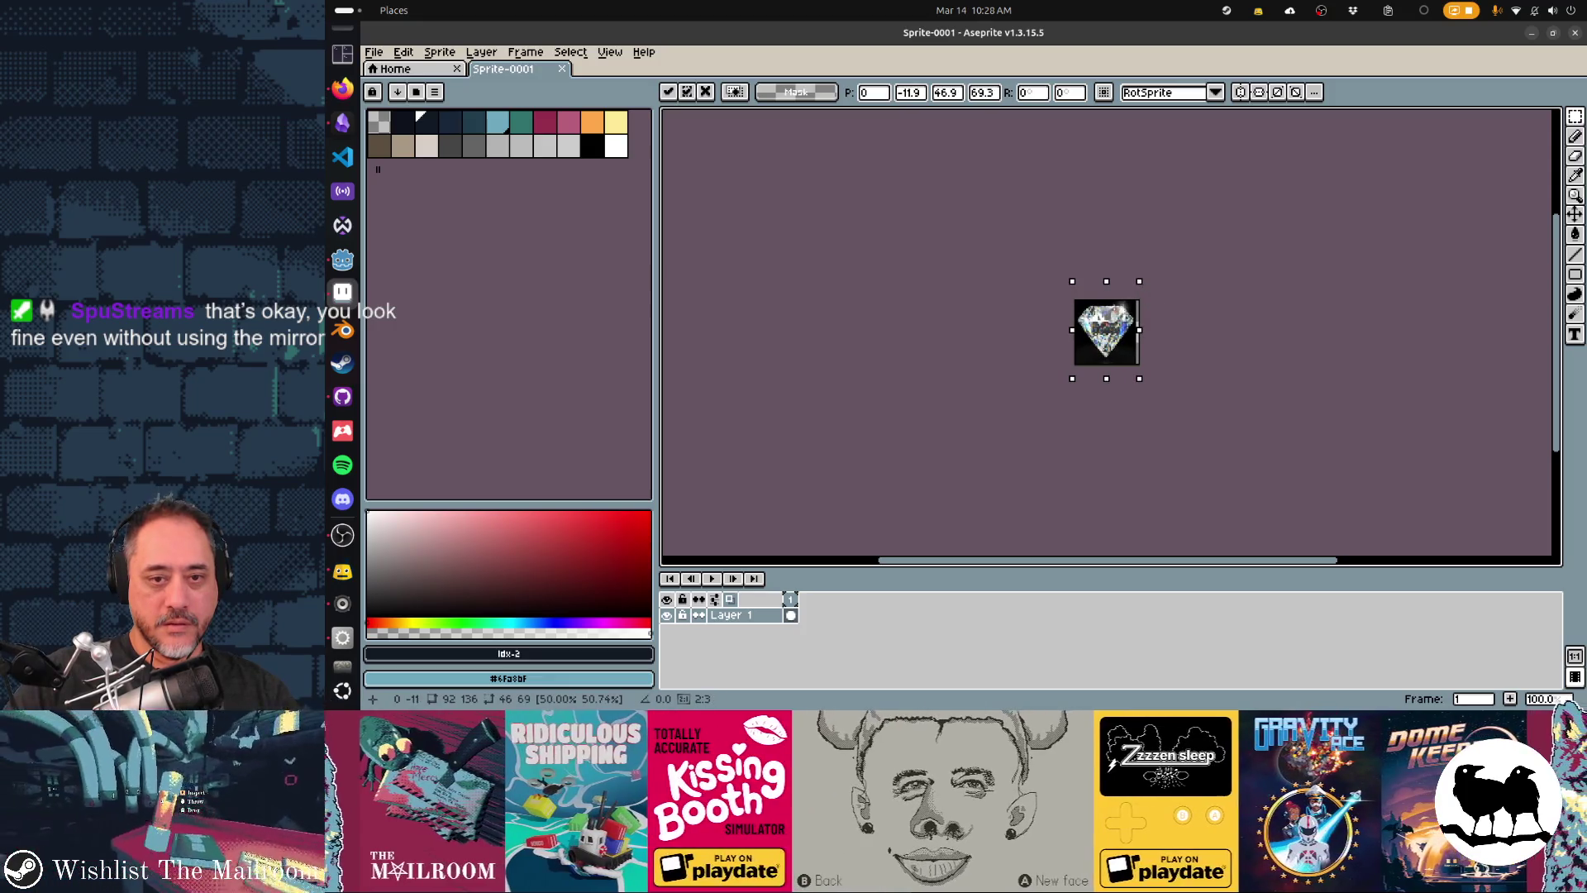
pyautogui.moveTo(1132, 362); pyautogui.dragTo(1132, 362)
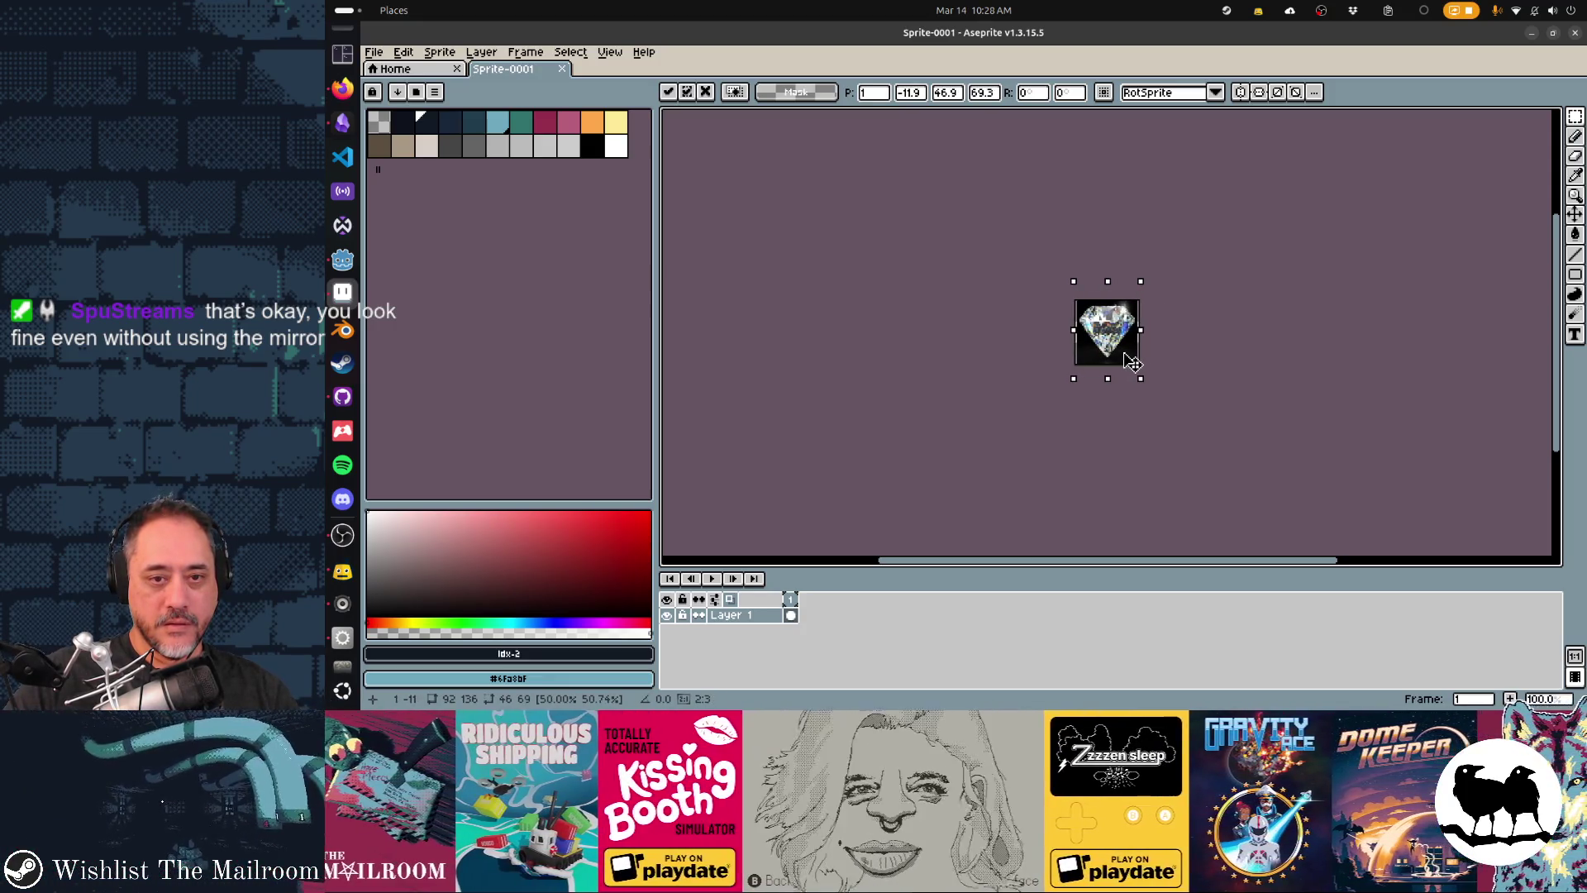
pyautogui.press('Return')
pyautogui.scroll(3, 1126, 354)
# - Delete the black background with the Magic Wand and erase leftover dark pixels at the top right
pyautogui.press('w')
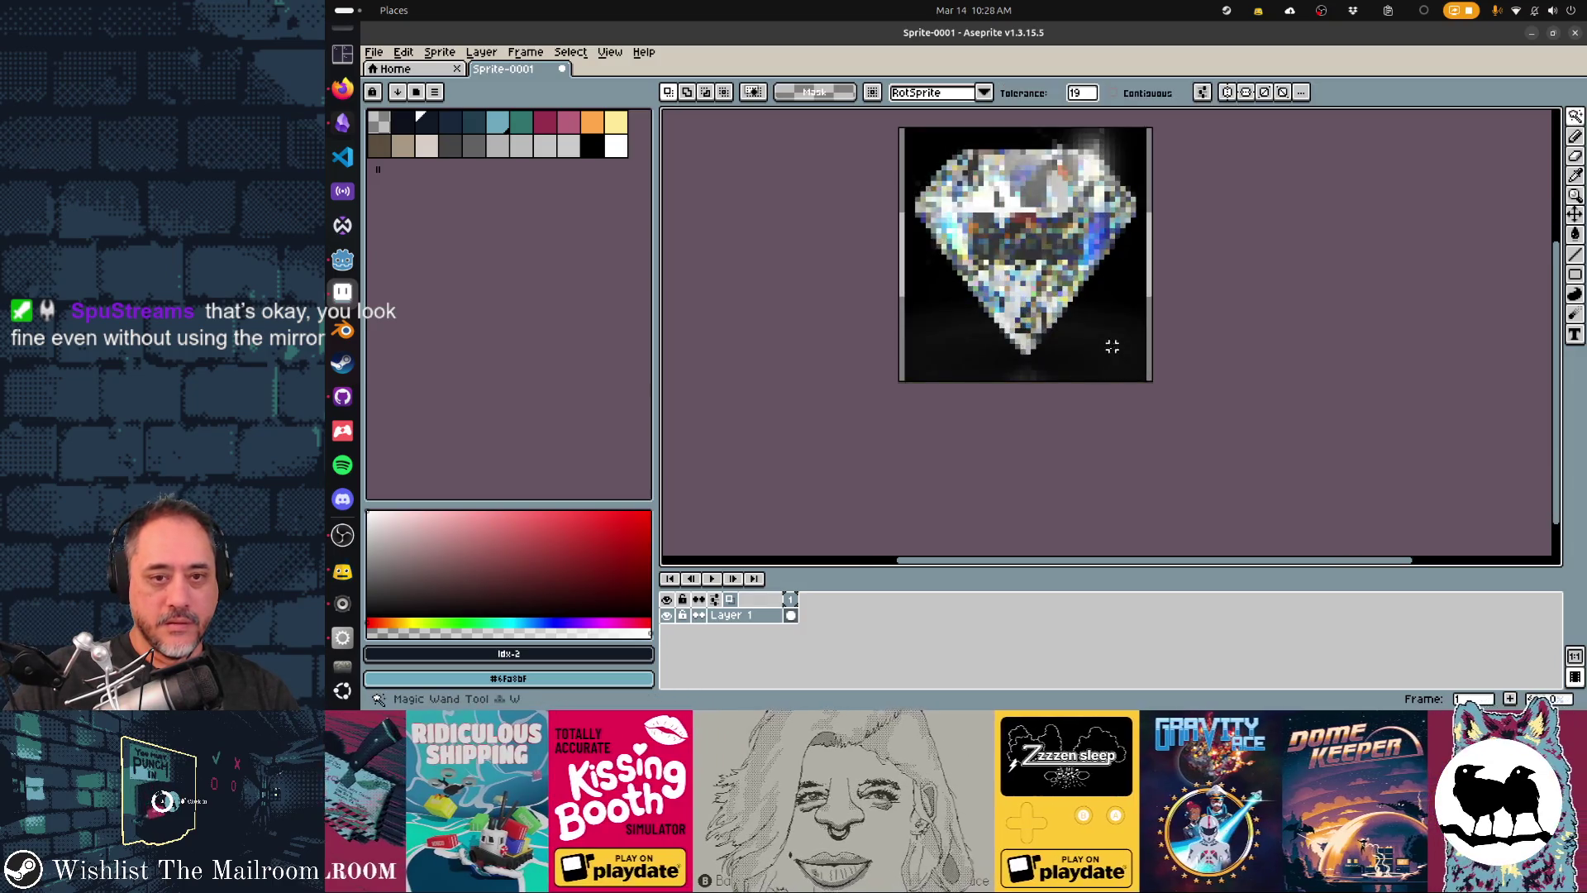
pyautogui.click(1111, 346)
pyautogui.scroll(2, 1157, 413)
pyautogui.press('Delete')
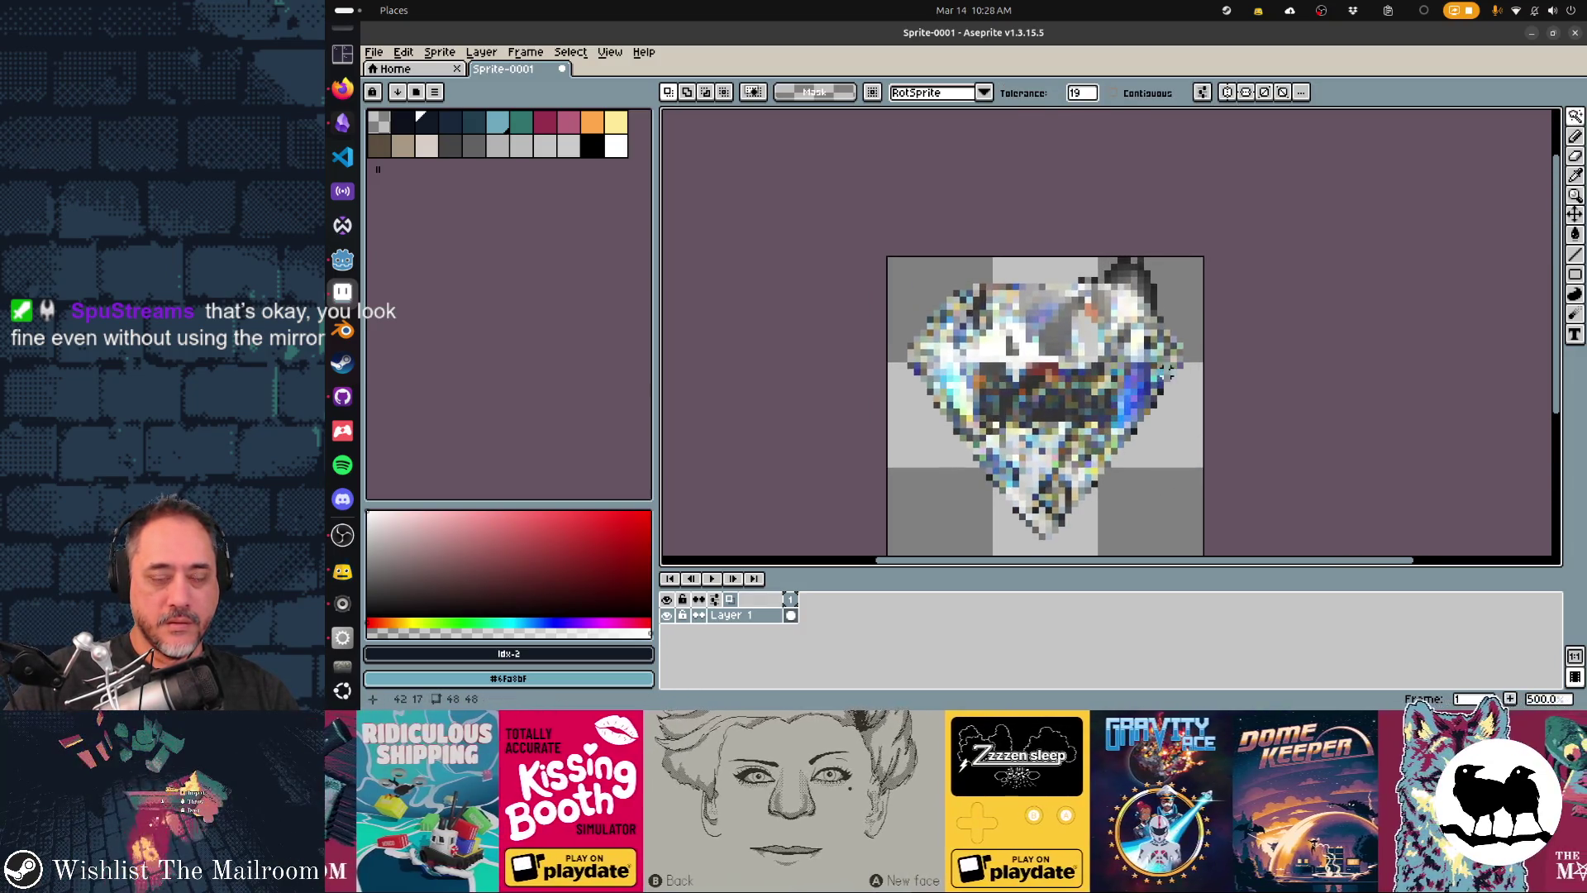
pyautogui.press('e')
pyautogui.moveTo(1143, 265); pyautogui.dragTo(1212, 333)
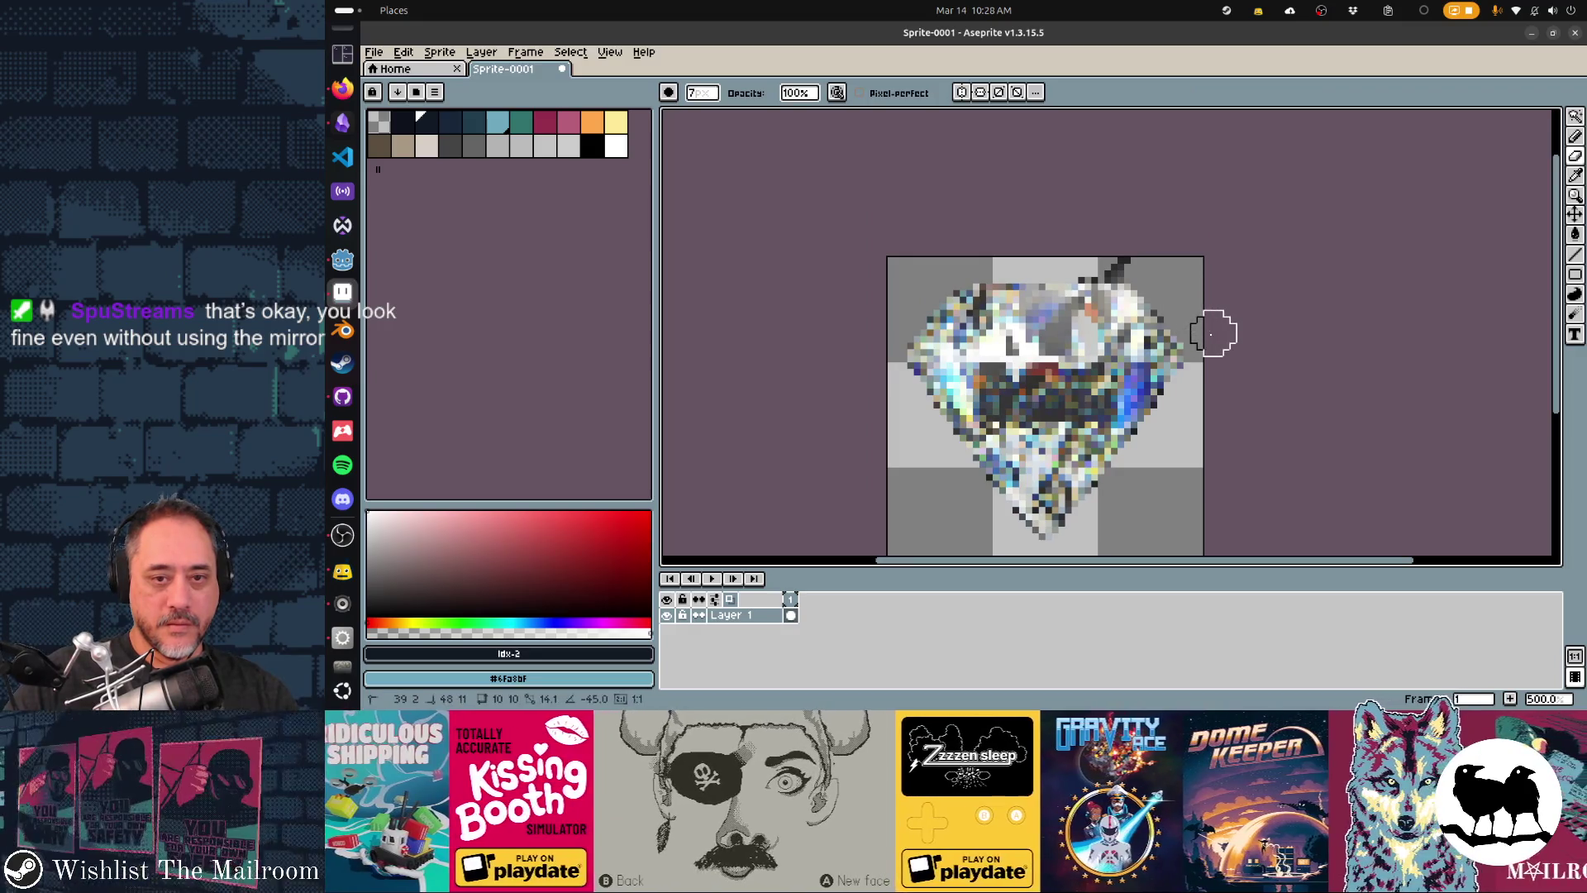
pyautogui.moveTo(1102, 248)
pyautogui.mouseDown()
pyautogui.moveTo(1083, 255)
pyautogui.moveTo(1167, 265)
pyautogui.mouseUp()
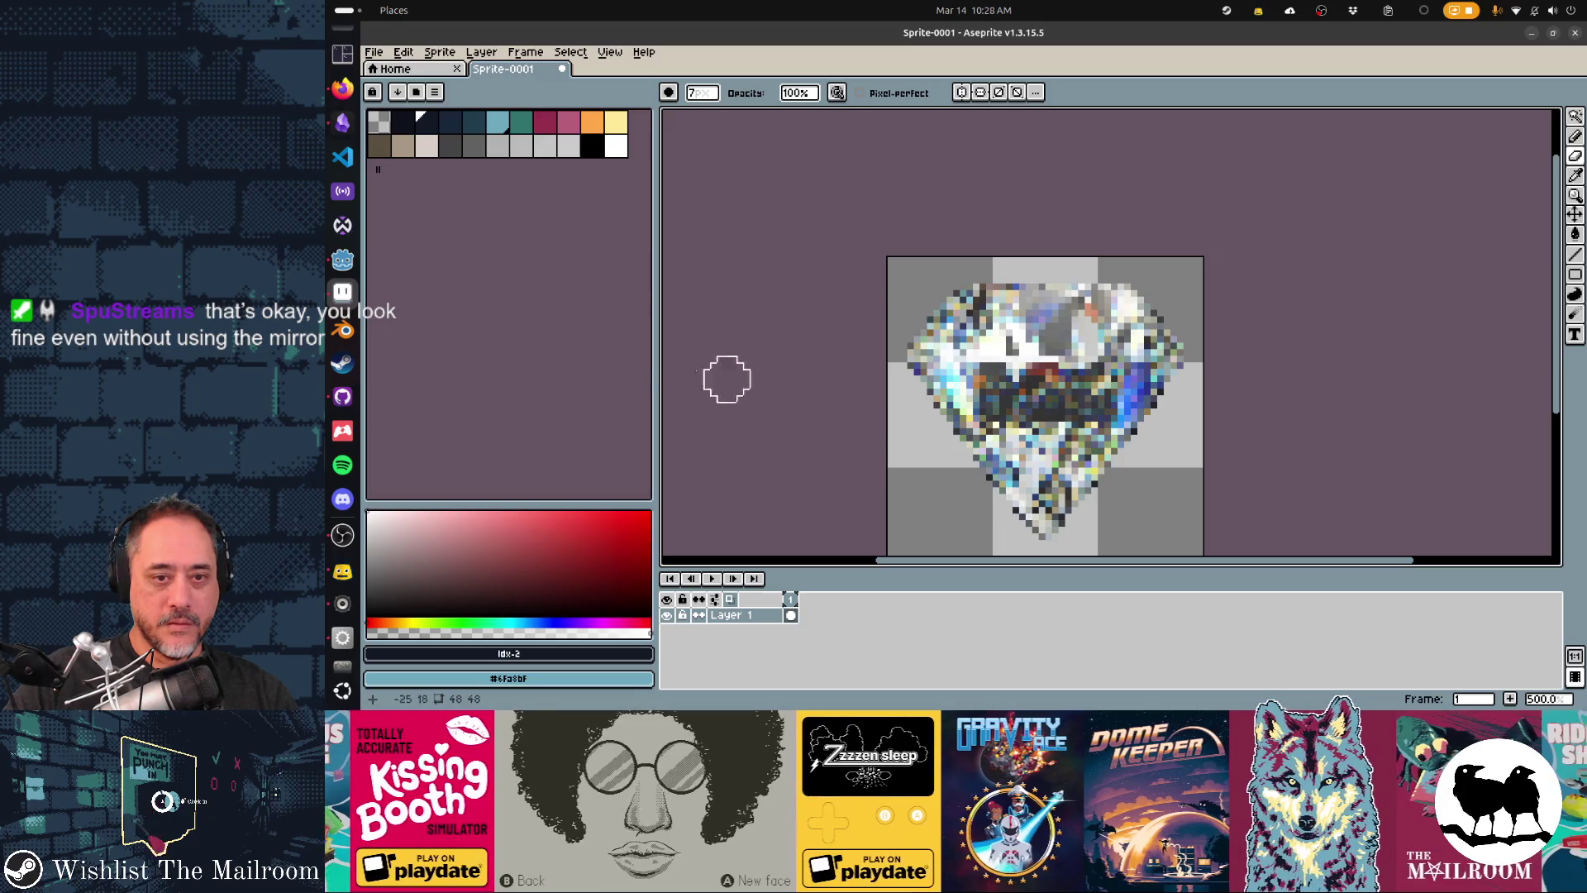
# - Add a new Layer 2 and lower Layer 1's opacity to 81%
pyautogui.hotkey('shift', 'n')
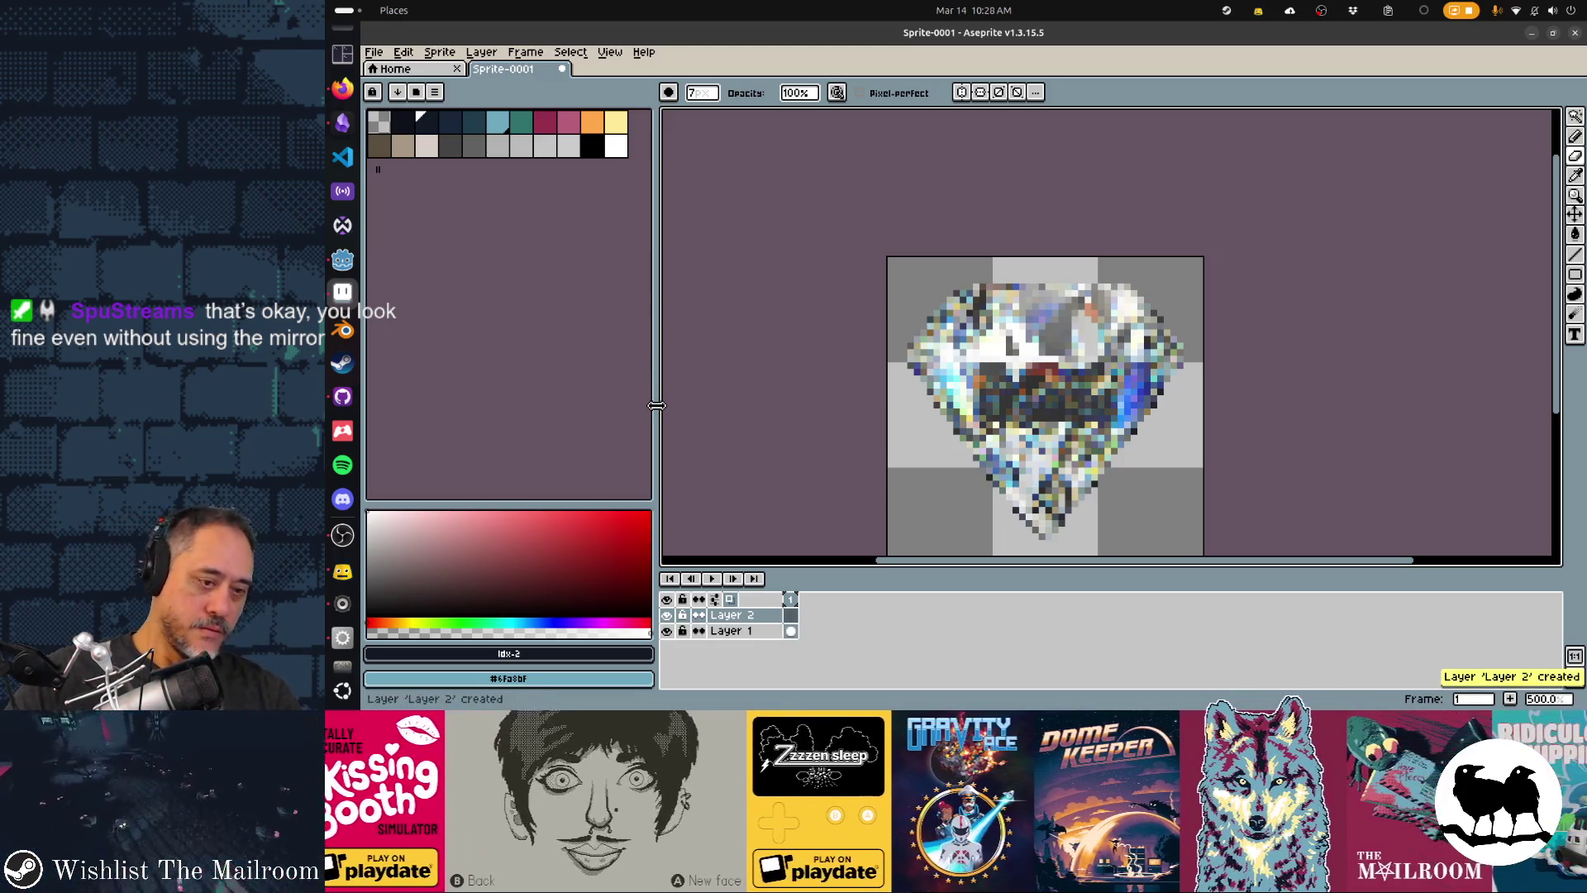
pyautogui.doubleClick(765, 633)
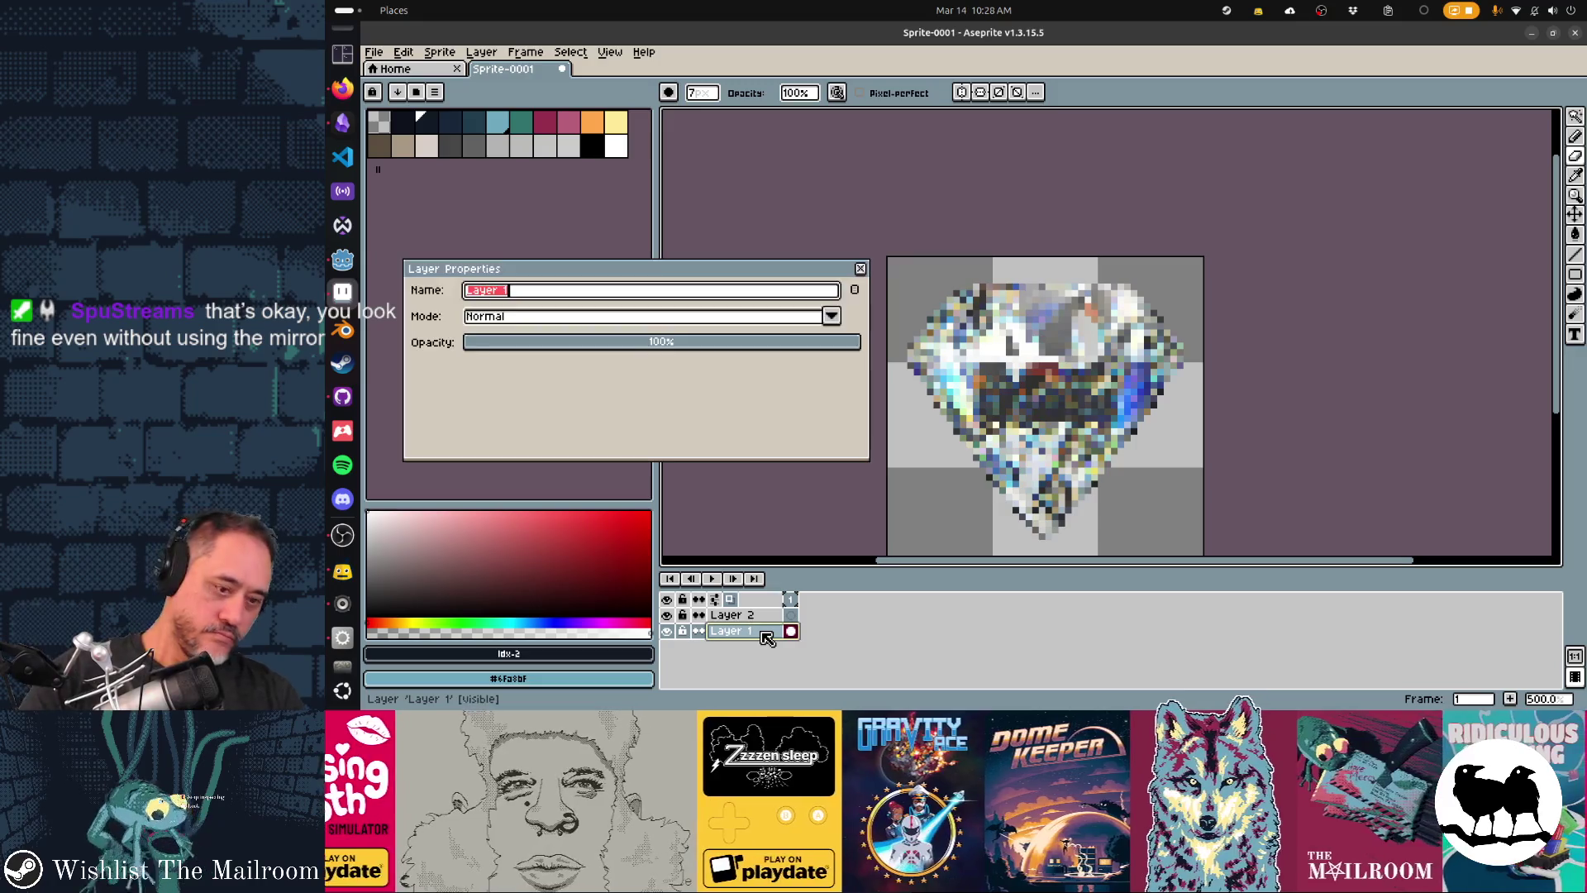
pyautogui.click(789, 347)
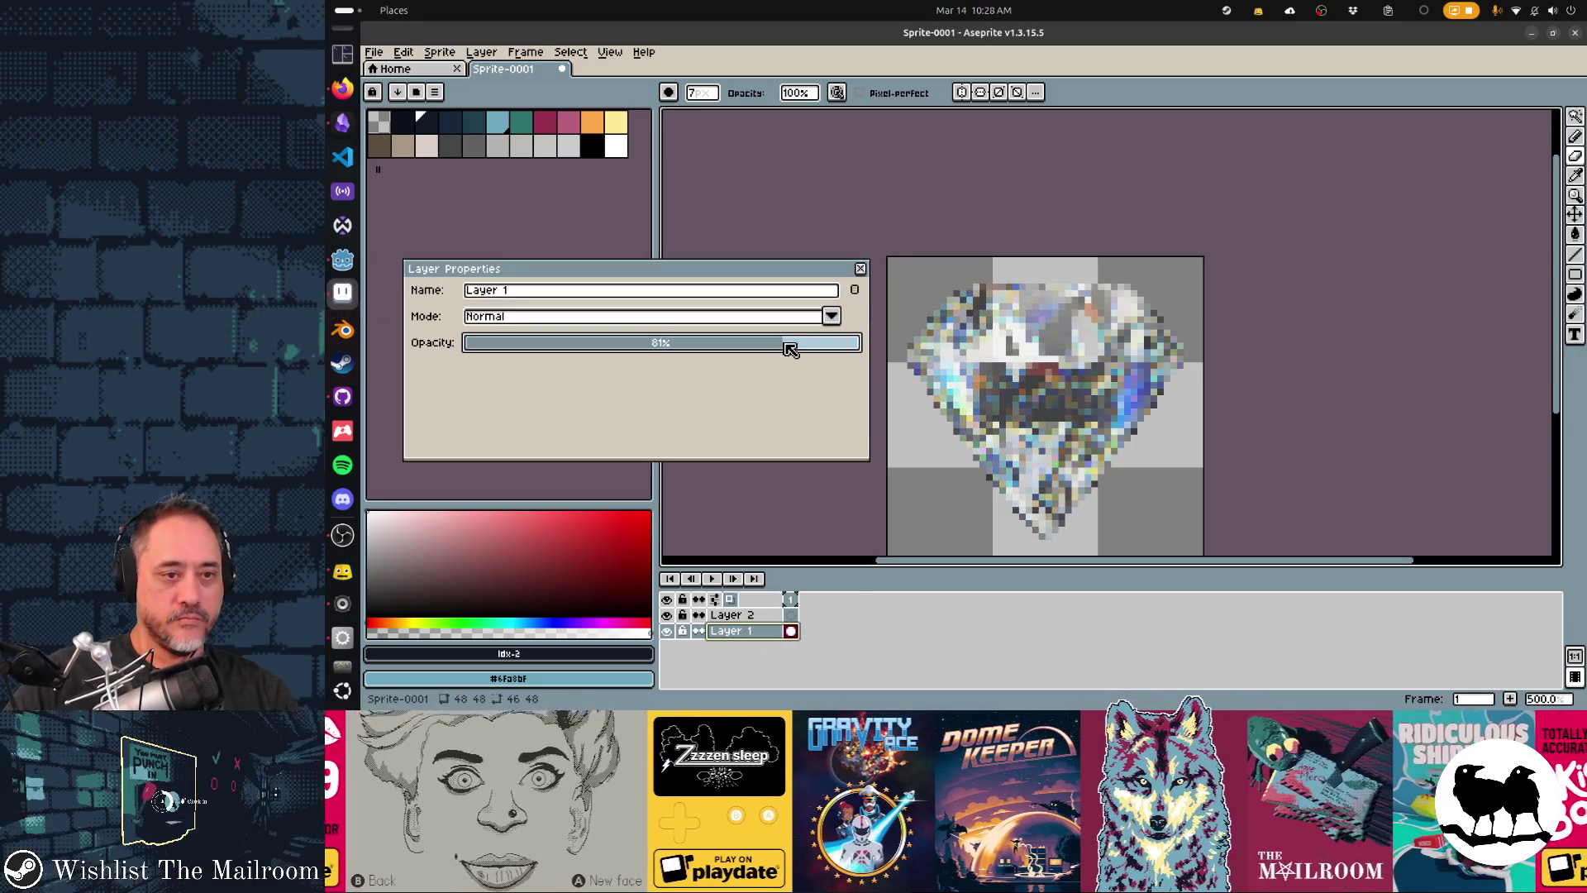
pyautogui.click(616, 149)
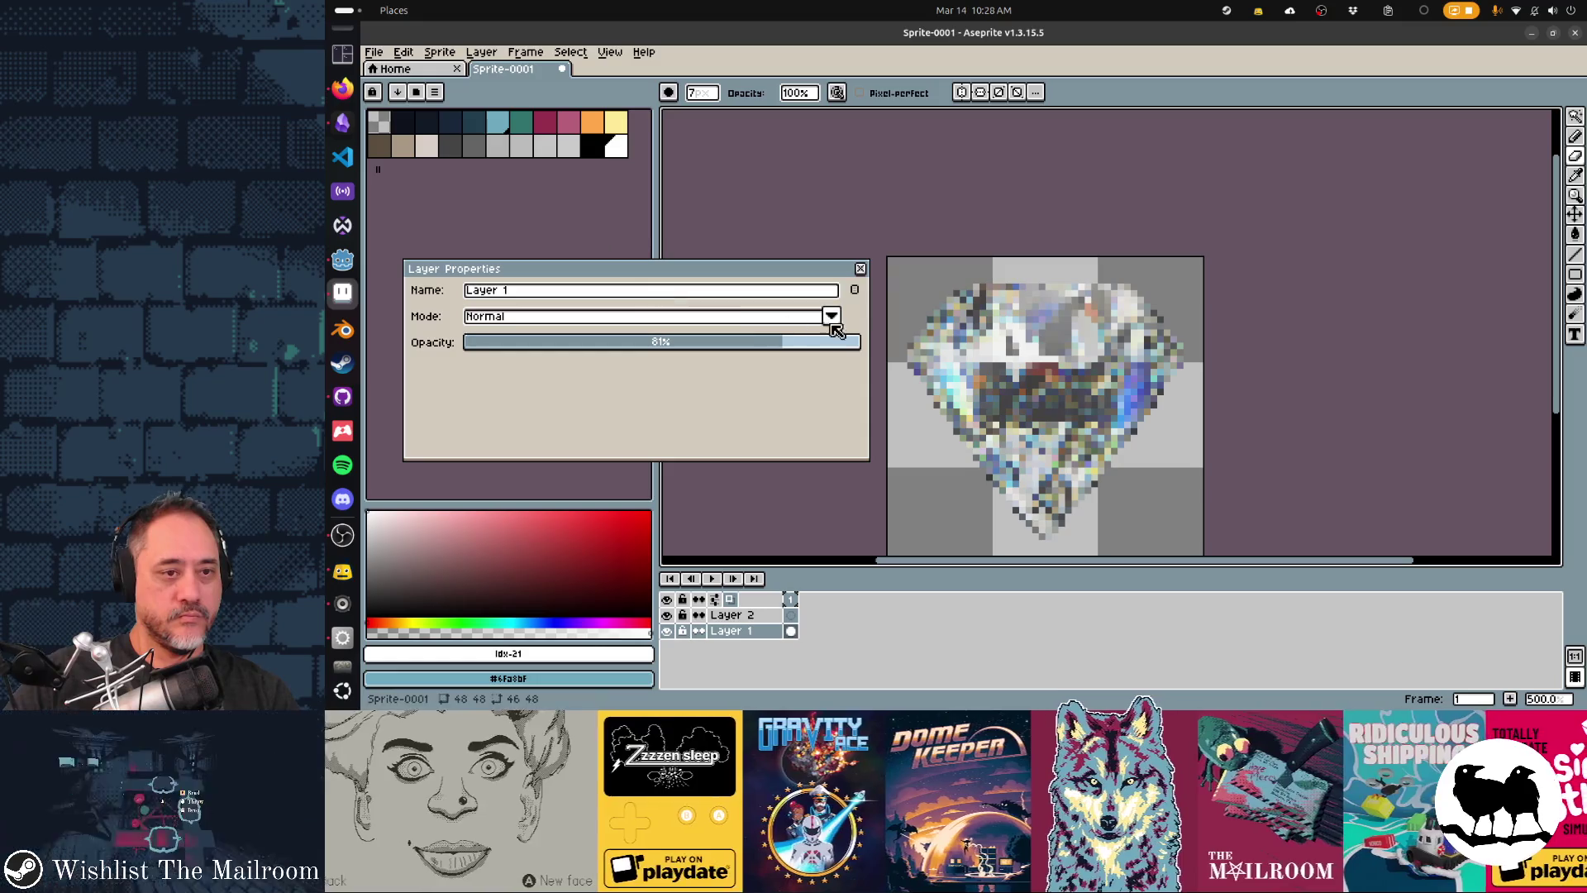
pyautogui.click(860, 269)
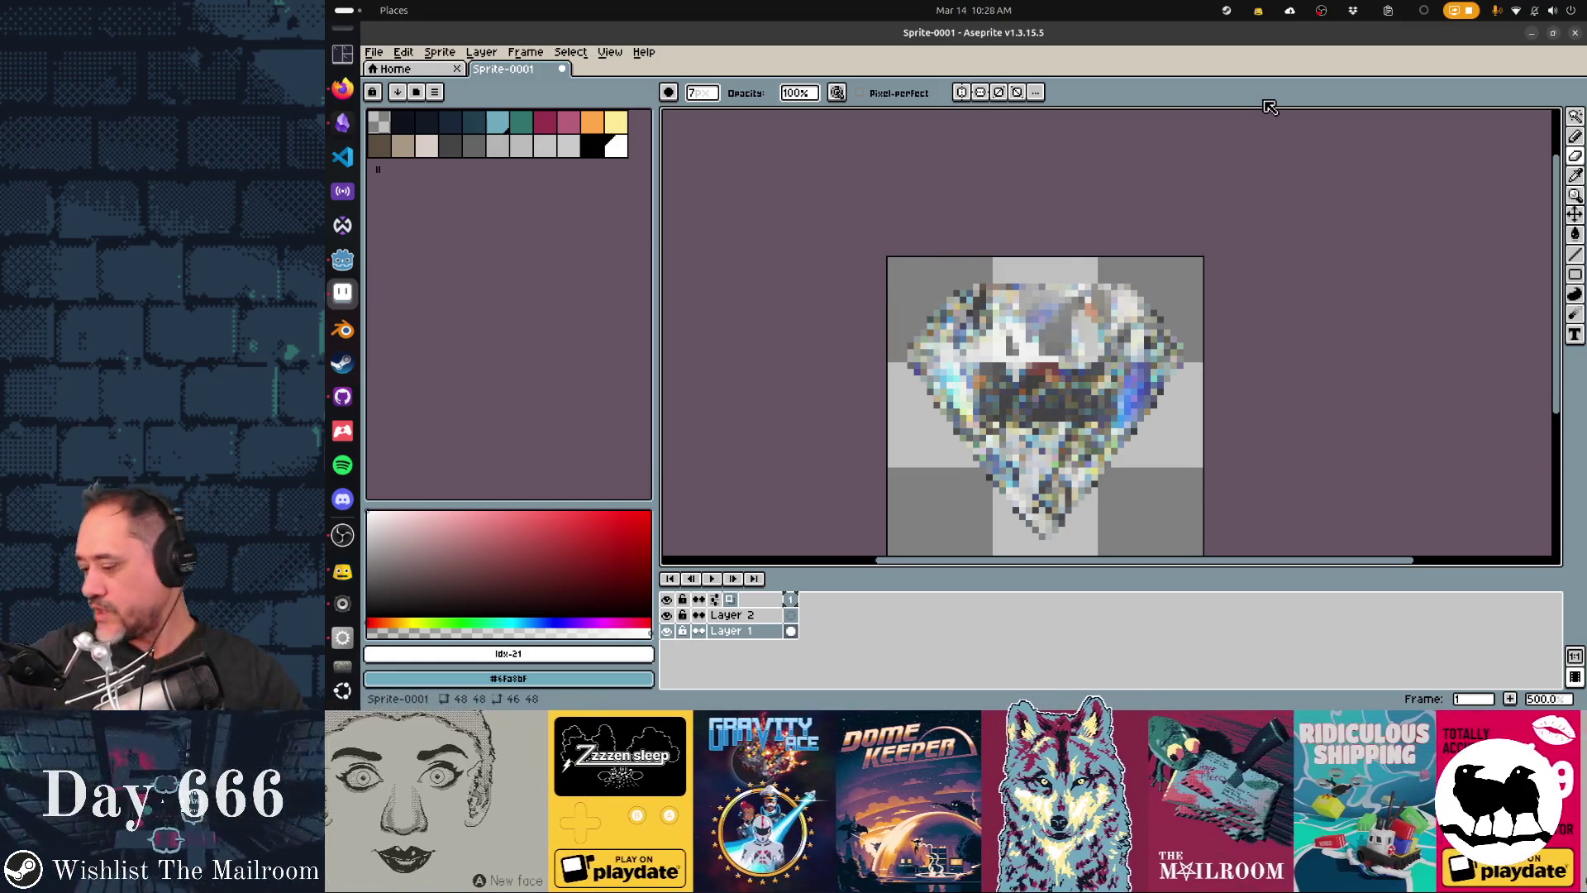
pyautogui.scroll(-1, 1269, 128)
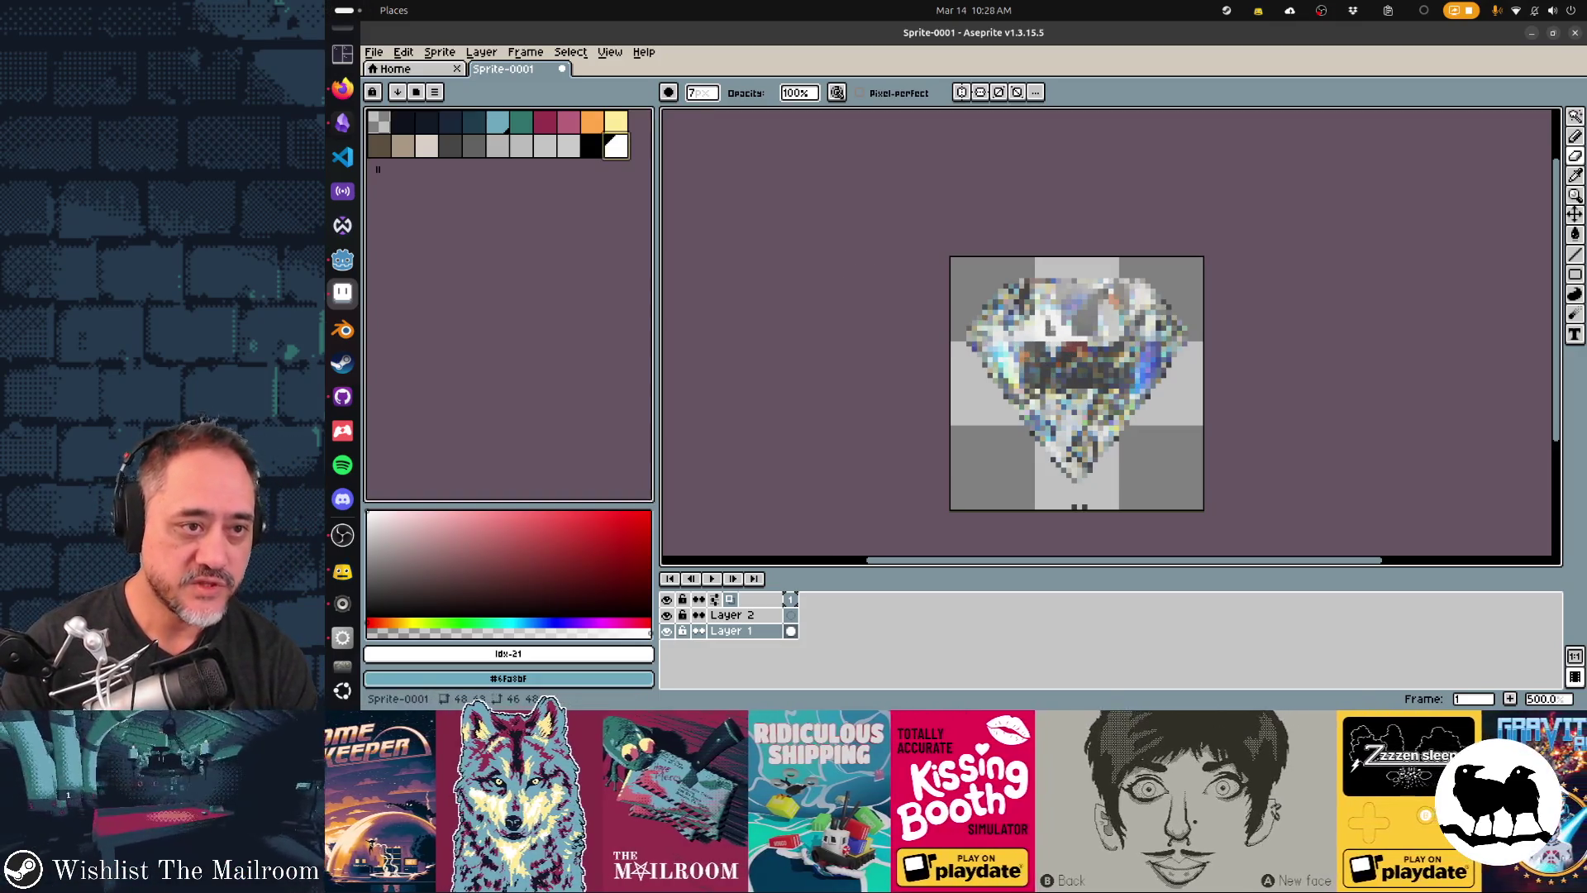
# - Switch to the line-shaped brush, set its angle to 49°, and edit the brush size
pyautogui.click(669, 92)
pyautogui.click(715, 114)
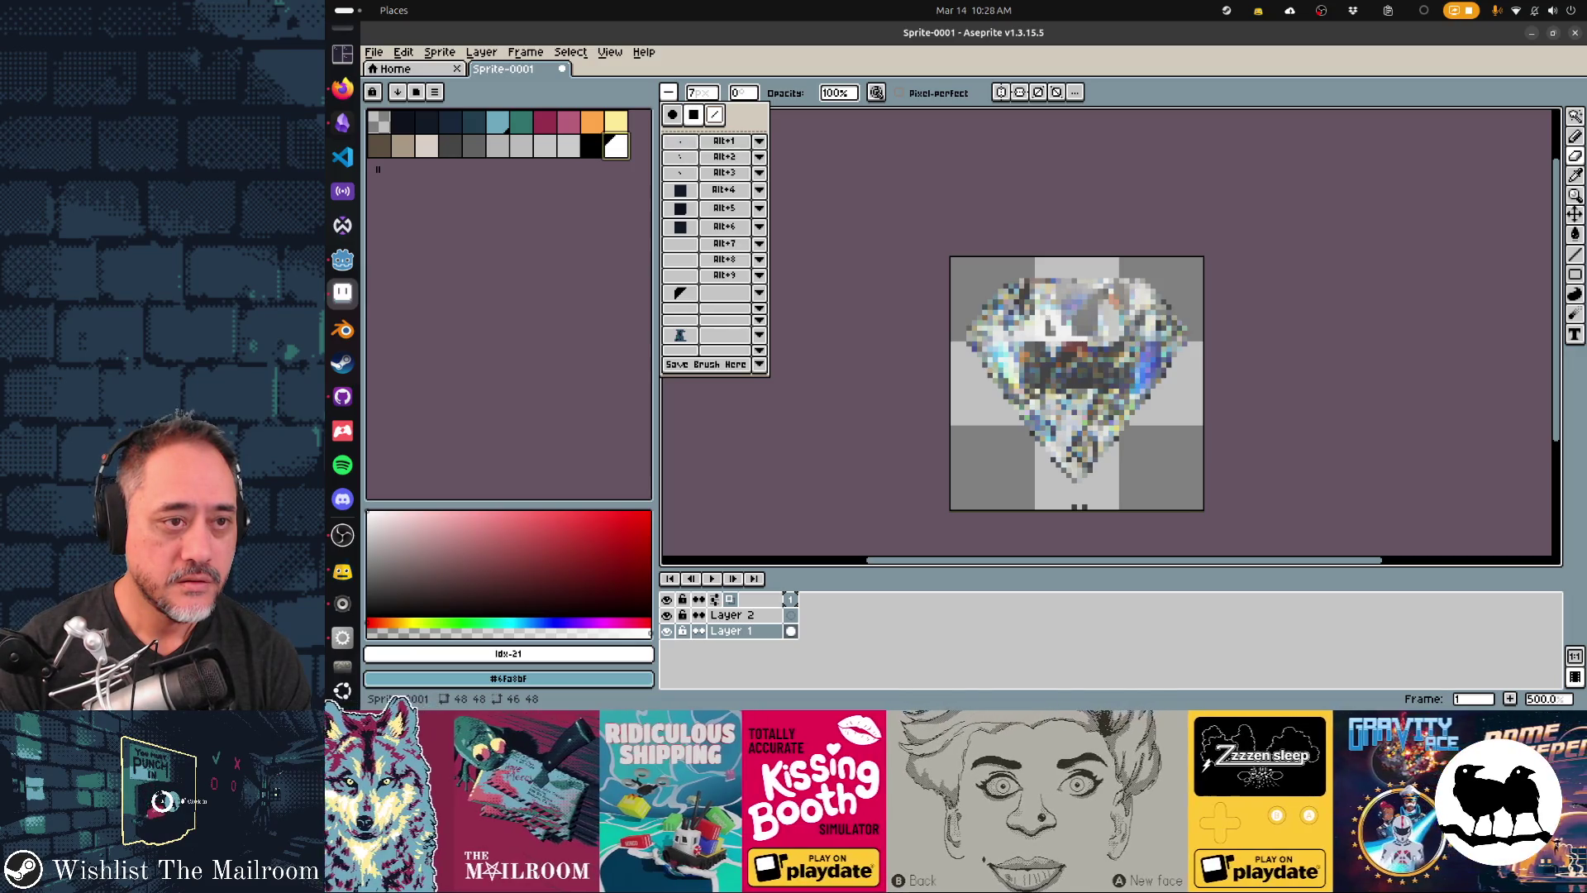
pyautogui.click(694, 93)
pyautogui.moveTo(694, 113); pyautogui.dragTo(691, 113)
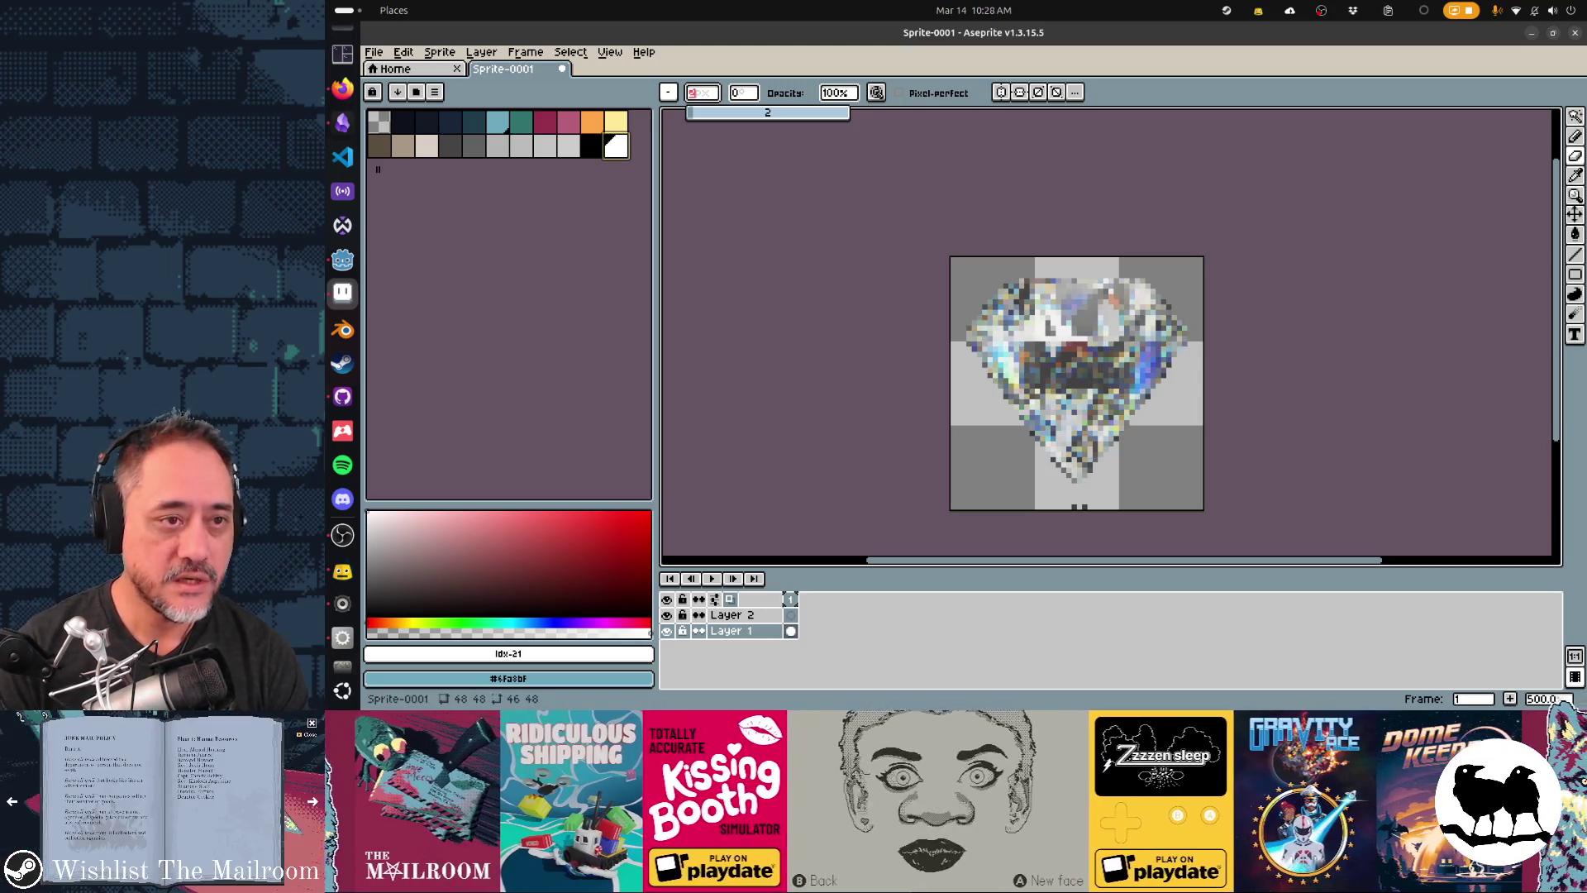
pyautogui.click(668, 93)
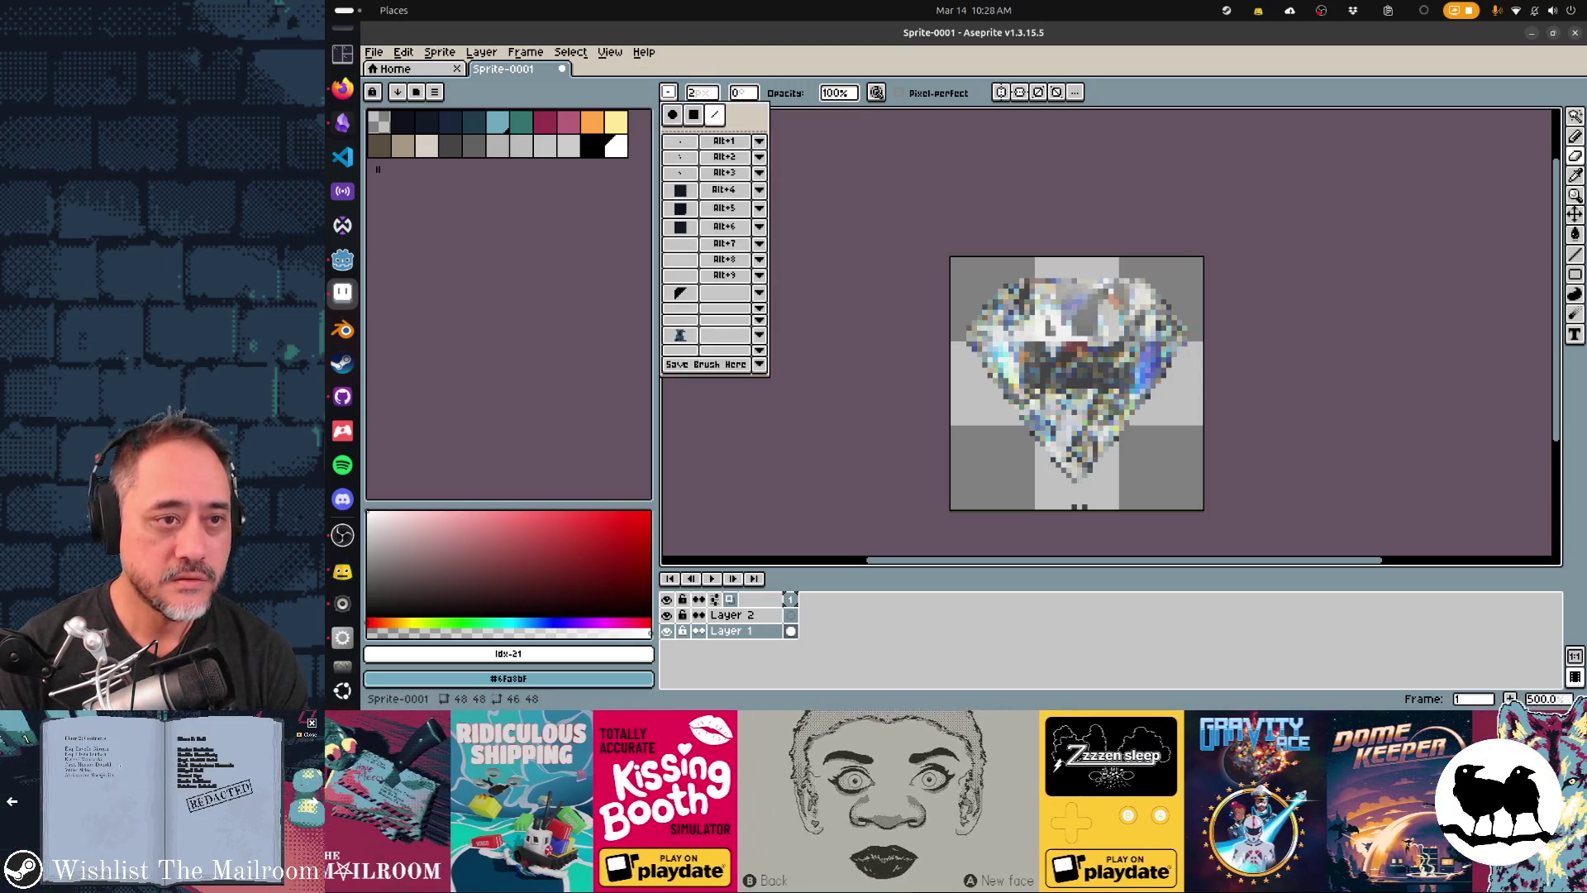
pyautogui.click(743, 93)
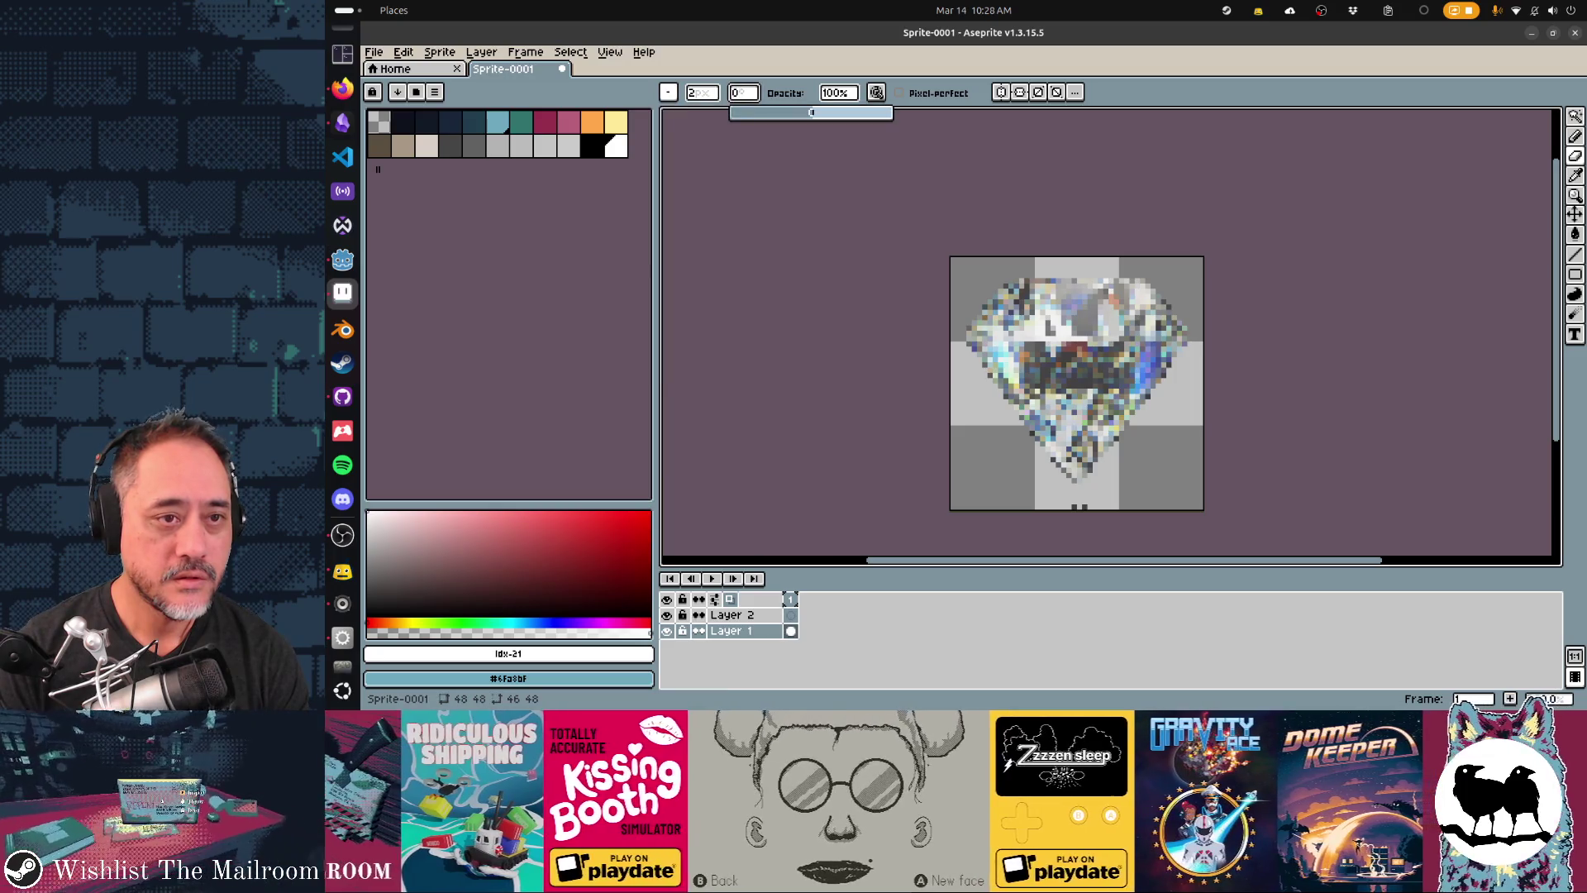
pyautogui.moveTo(811, 113); pyautogui.dragTo(834, 113)
pyautogui.click(702, 93)
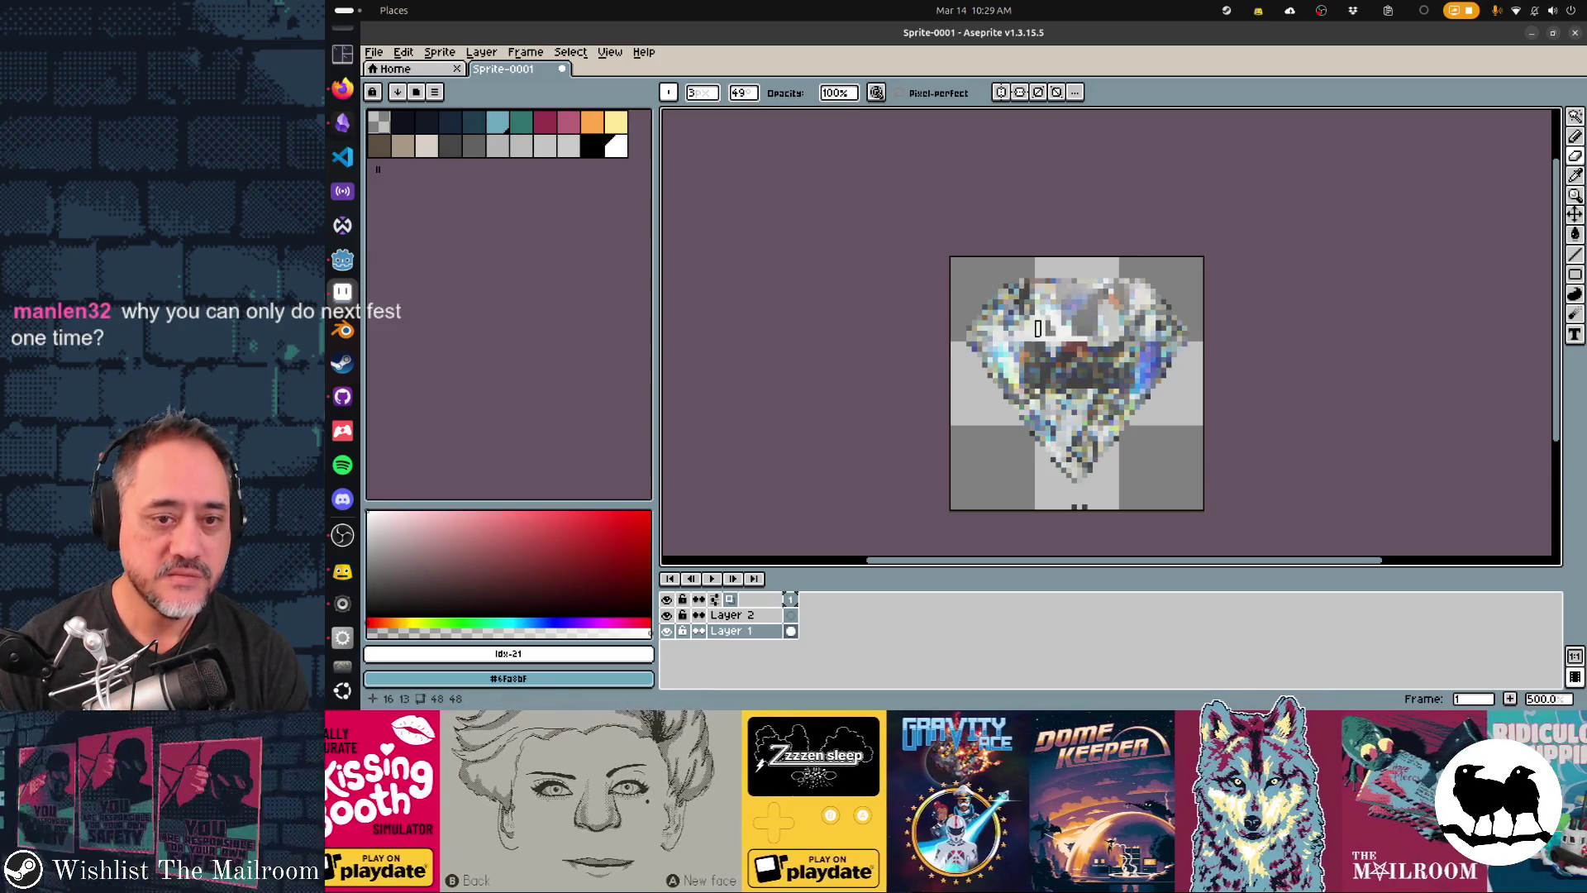
# - Confirm the 3 px brush size, make Layer 2 active and switch to the Pencil
pyautogui.press('Return')
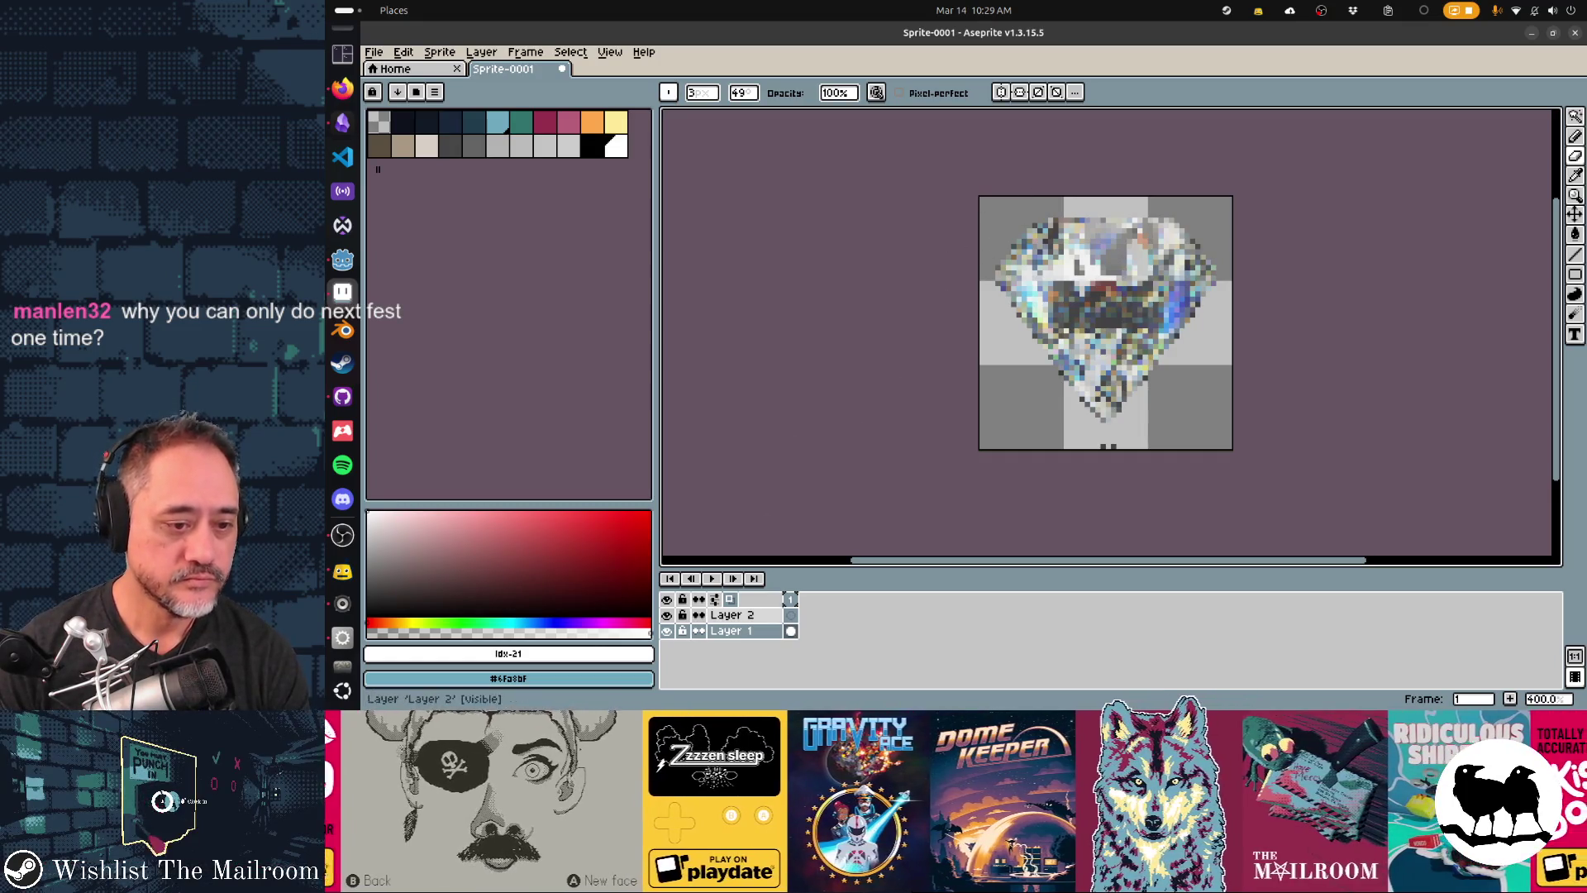
pyautogui.click(731, 615)
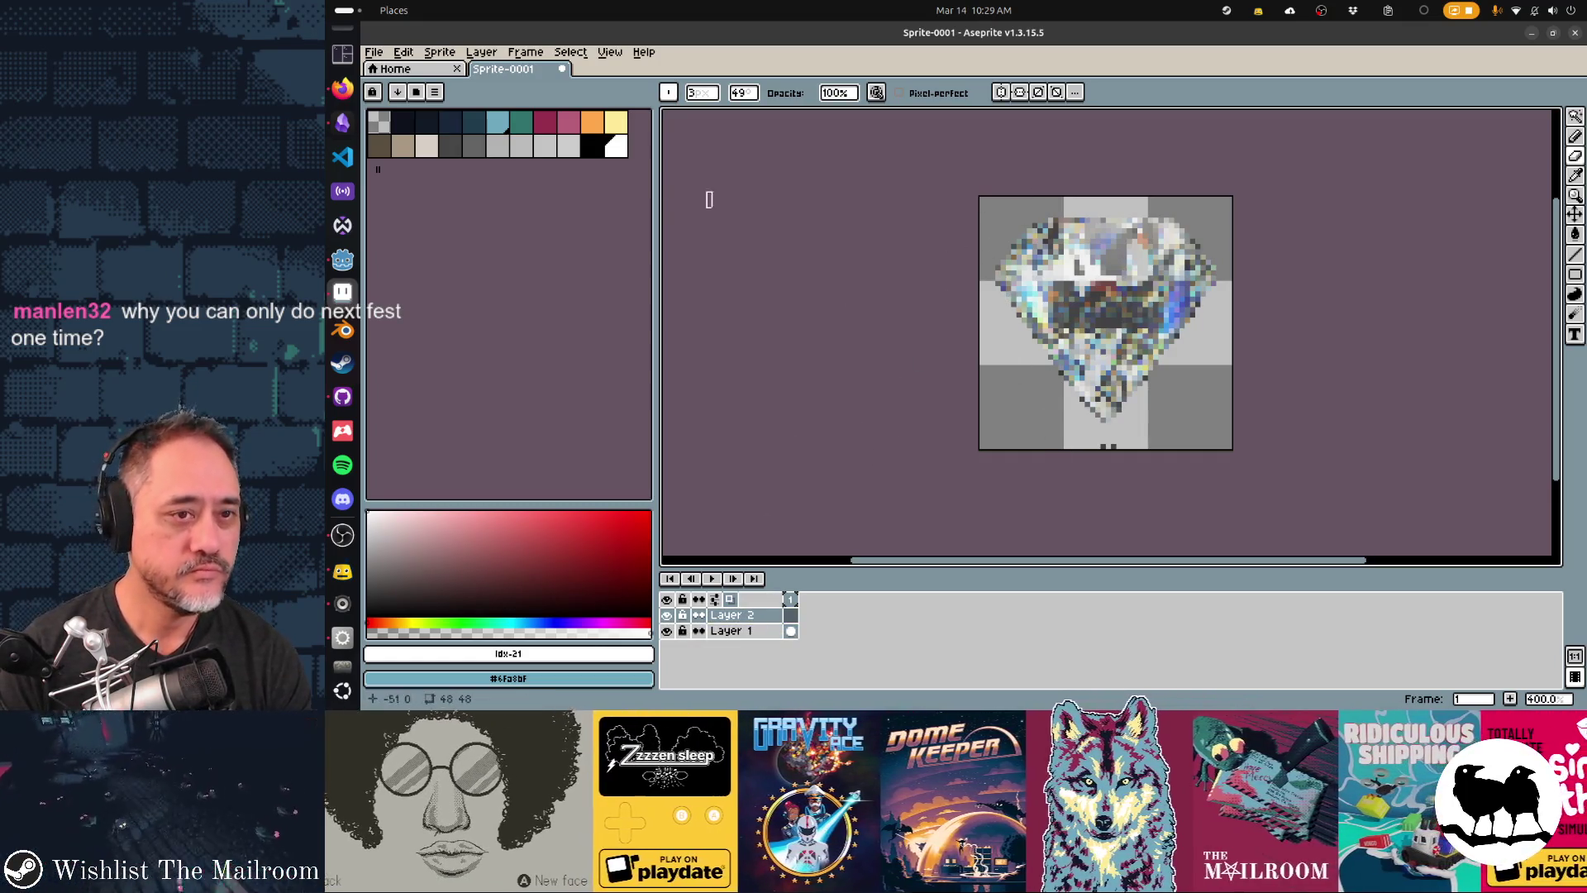
pyautogui.press('b')
pyautogui.click(736, 92)
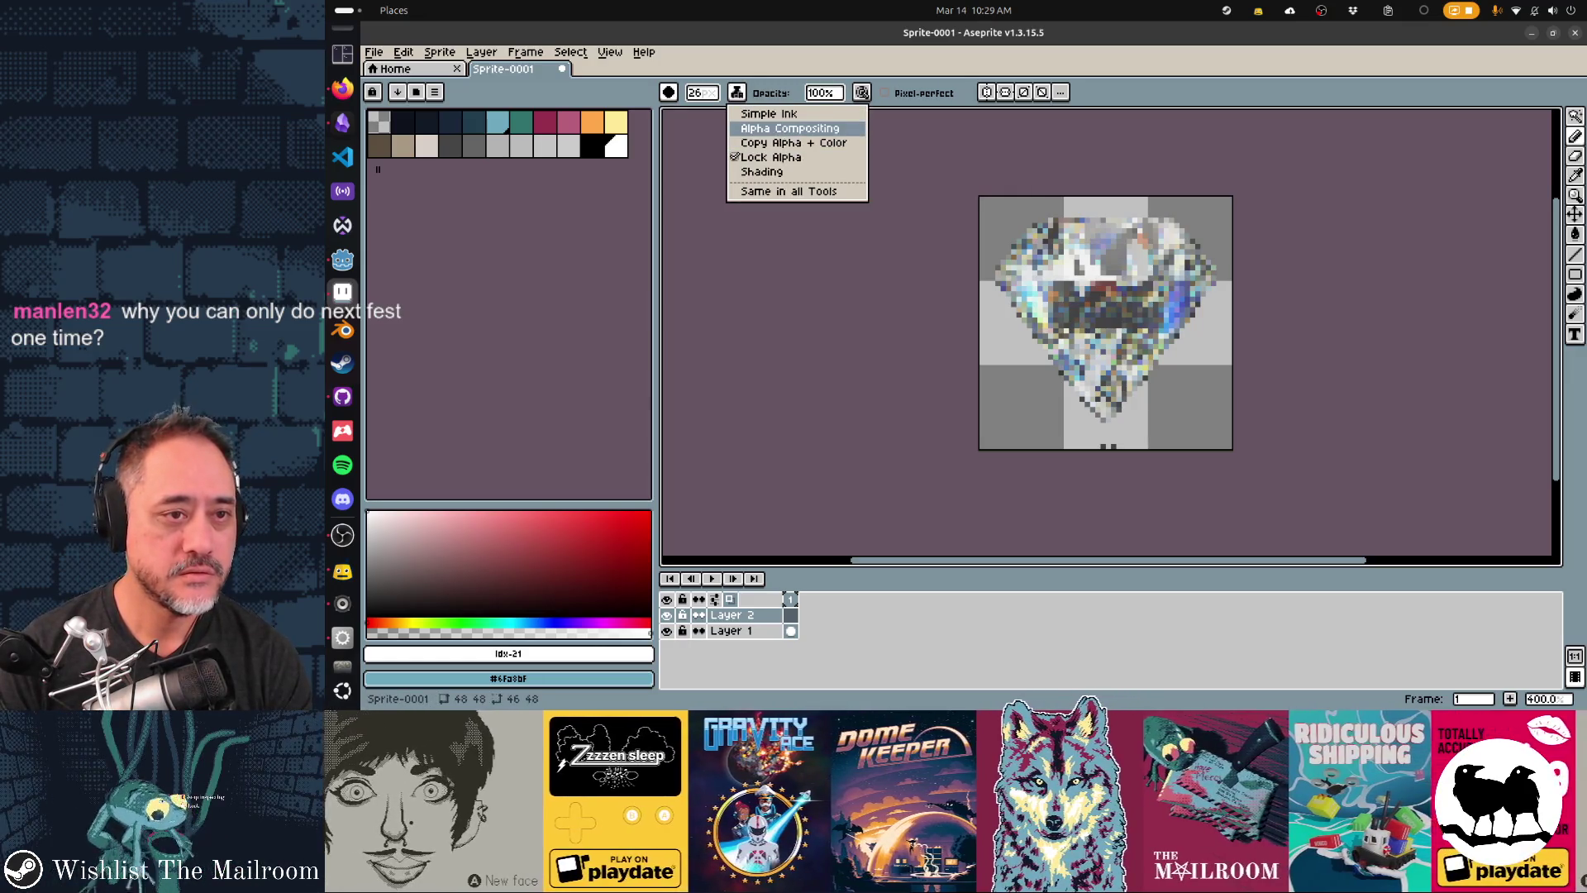
pyautogui.press('Escape')
# - Choose the line brush type again and set its size to 3
pyautogui.click(669, 92)
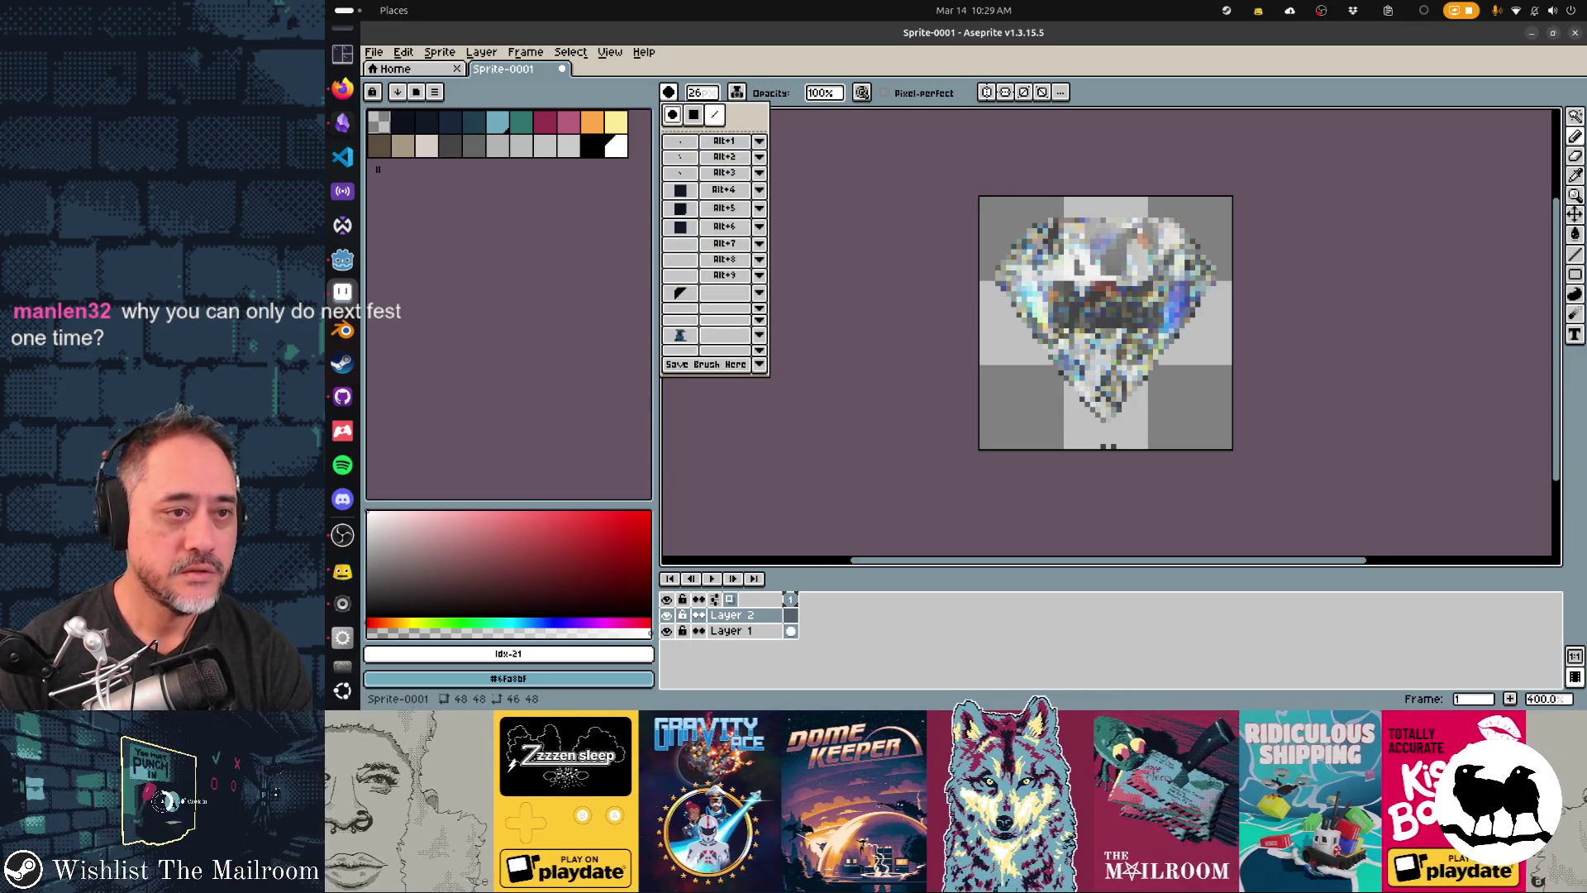
pyautogui.click(714, 115)
pyautogui.click(701, 92)
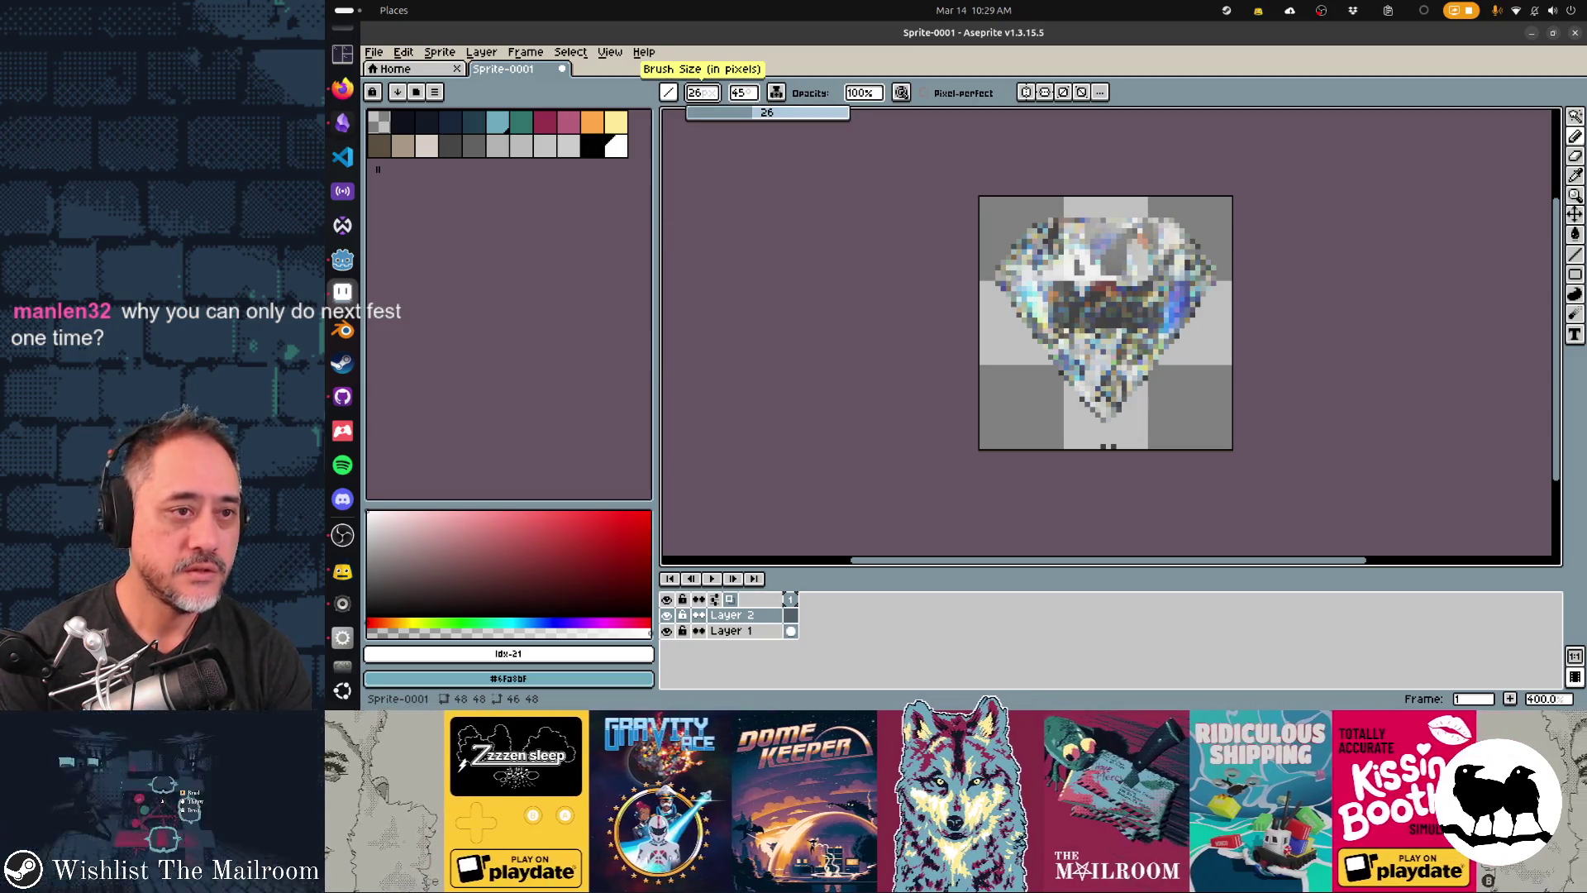
pyautogui.write('31')
pyautogui.press('BackSpace')
pyautogui.press('Return')
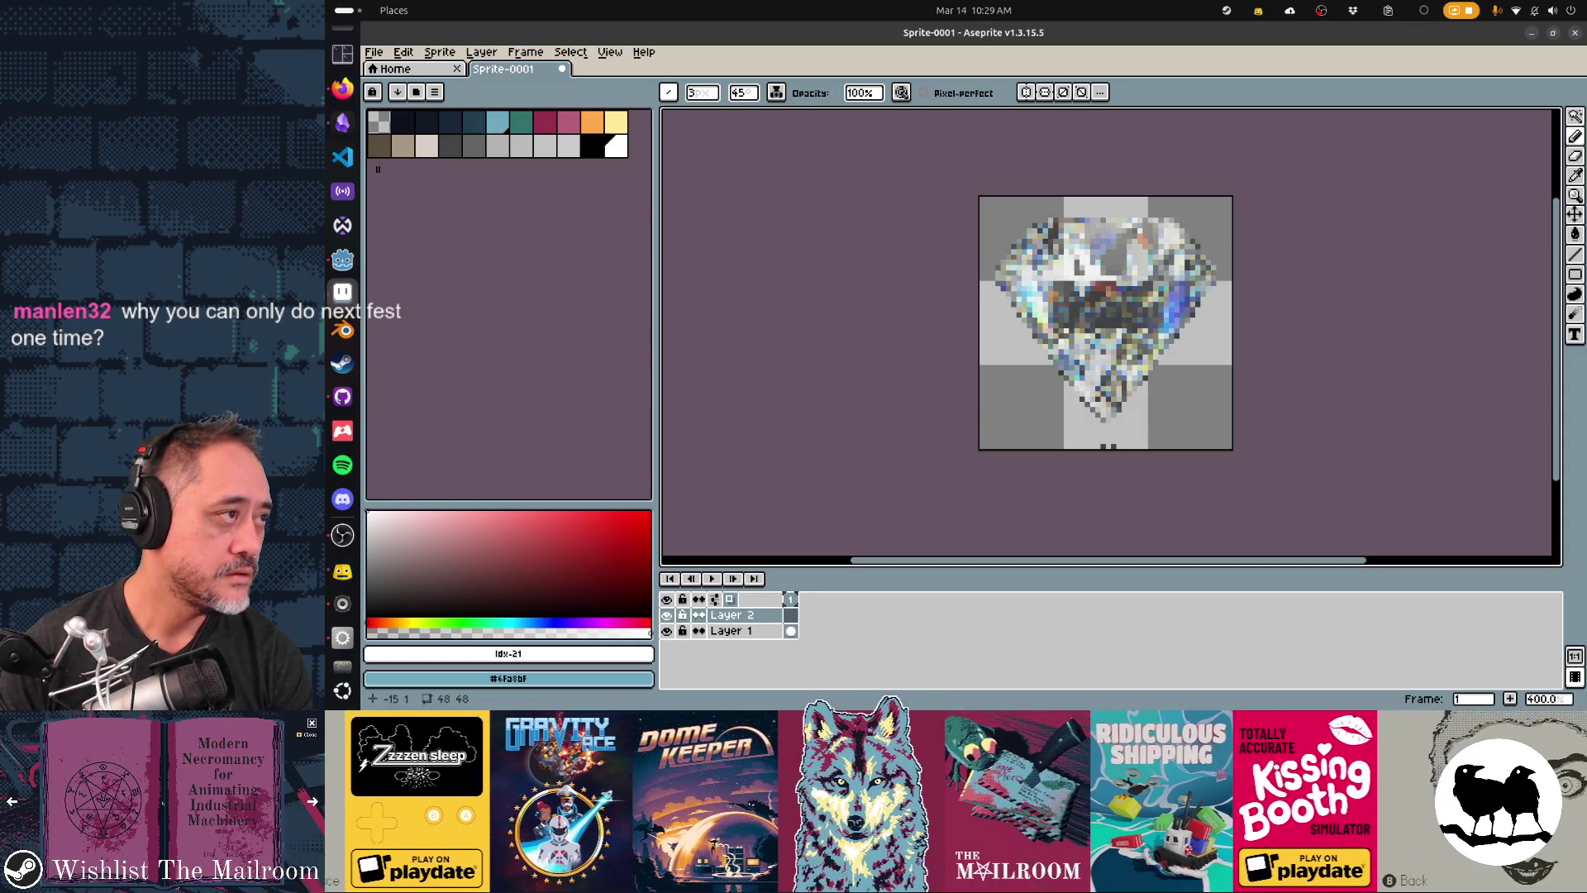
pyautogui.press('XF86AudioMicMute')
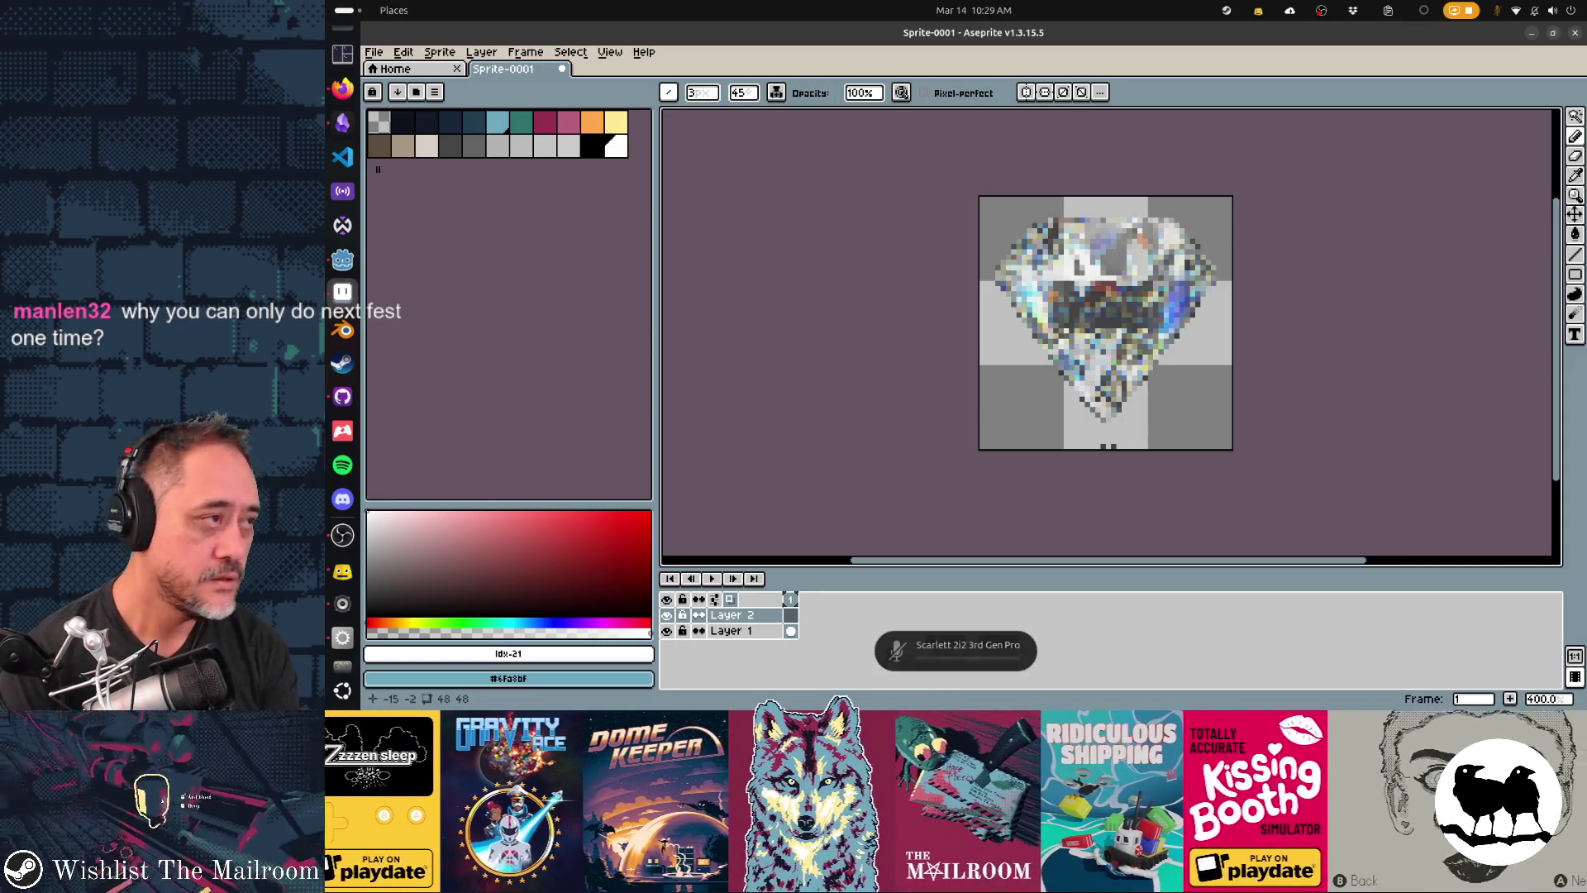
pyautogui.press('XF86AudioMicMute')
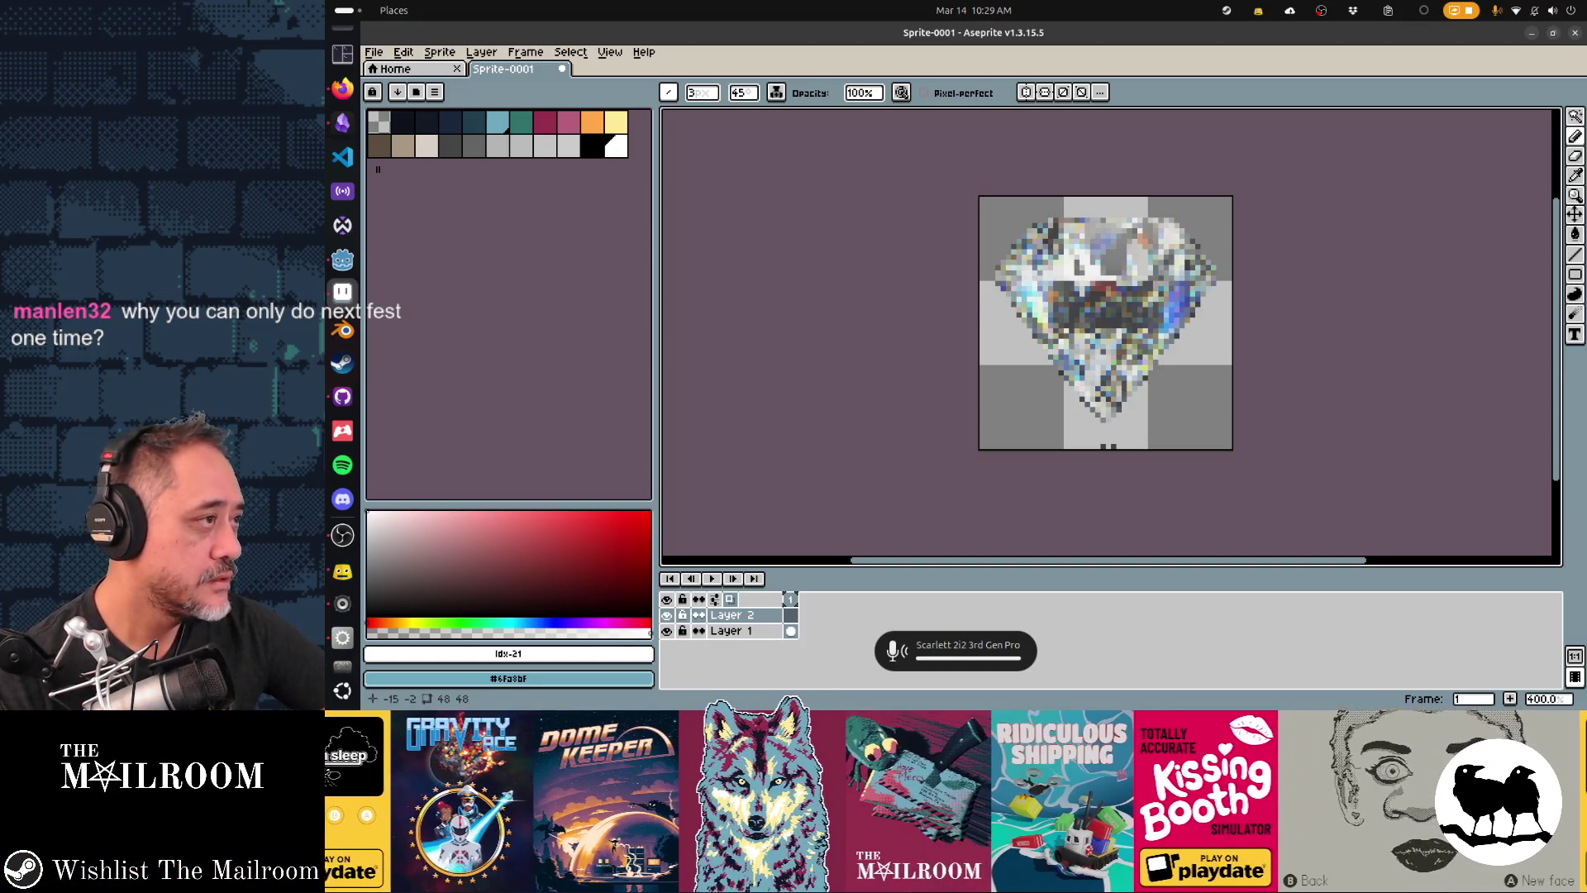
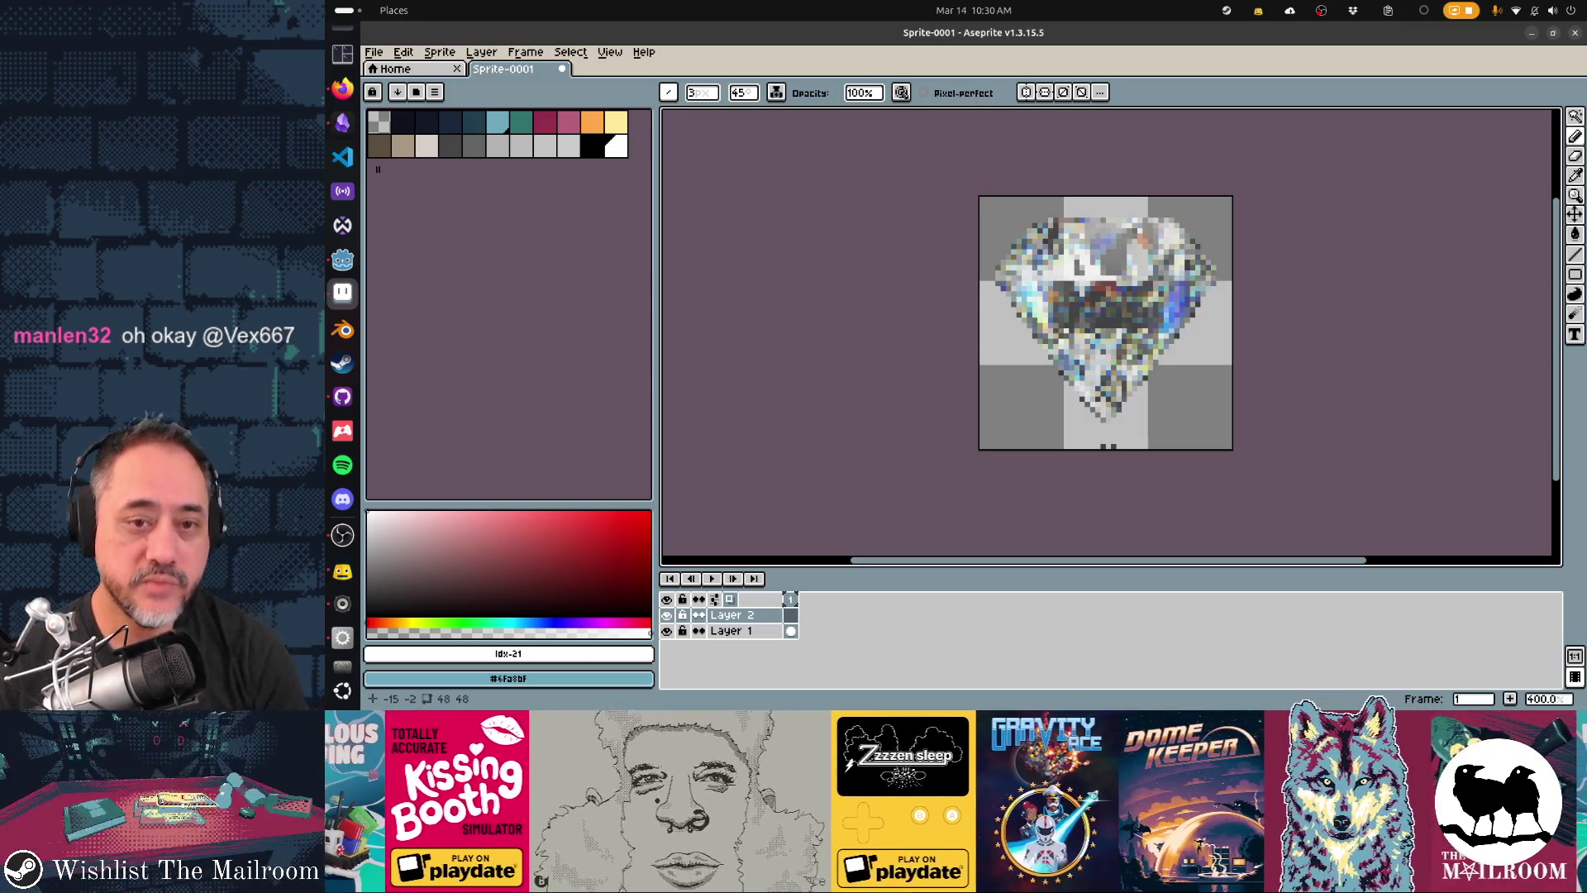
# - Paint white highlight strokes on the diamond's upper middle, lower middle and left side
pyautogui.click(1058, 274)
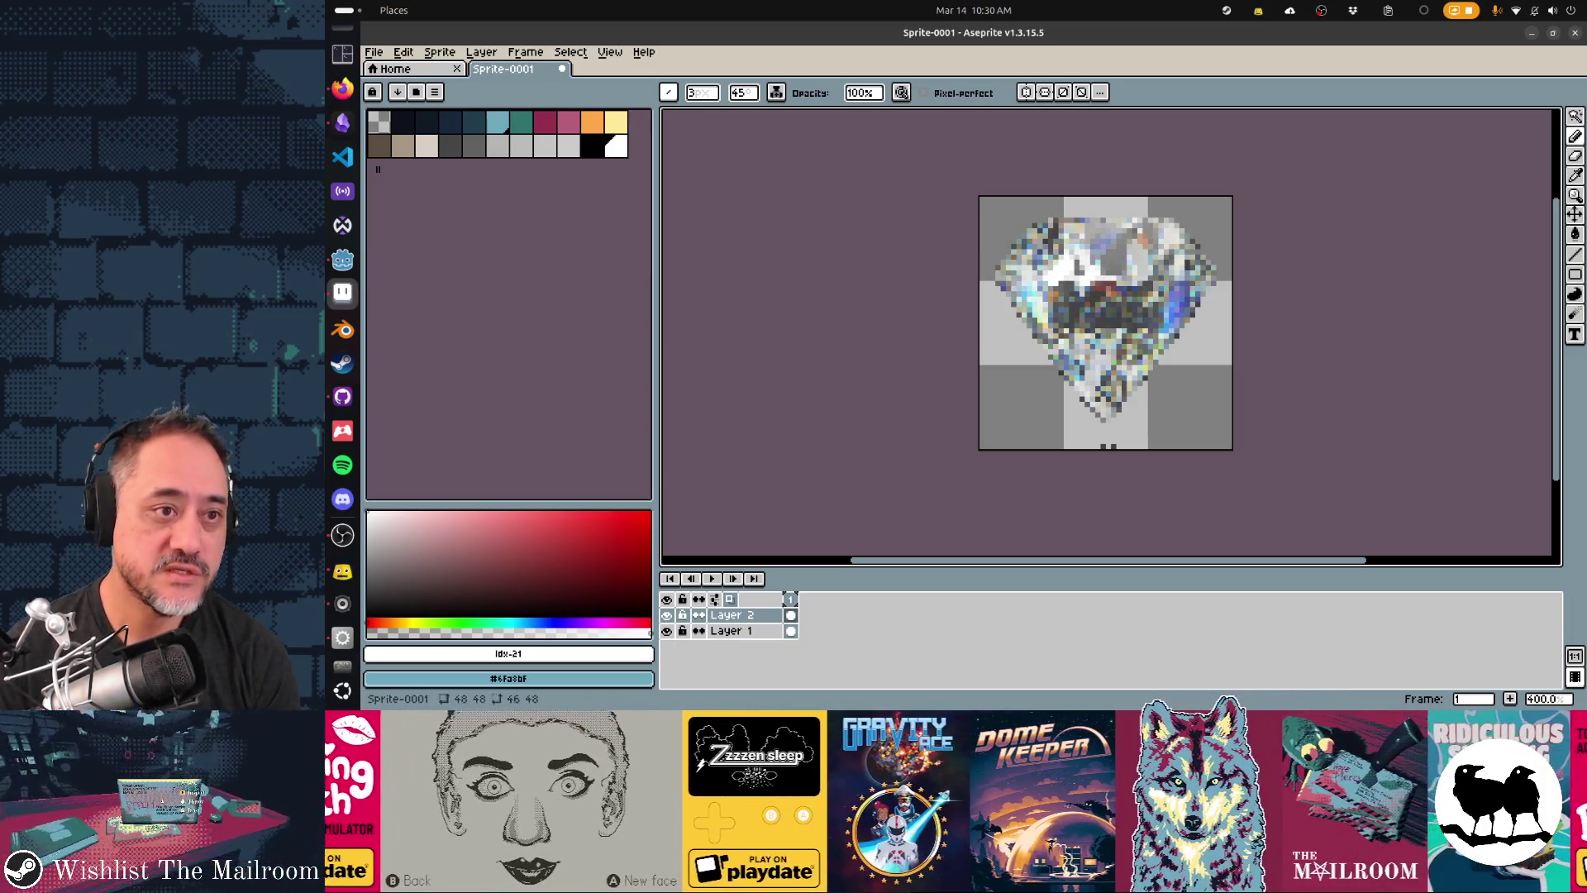
pyautogui.click(698, 92)
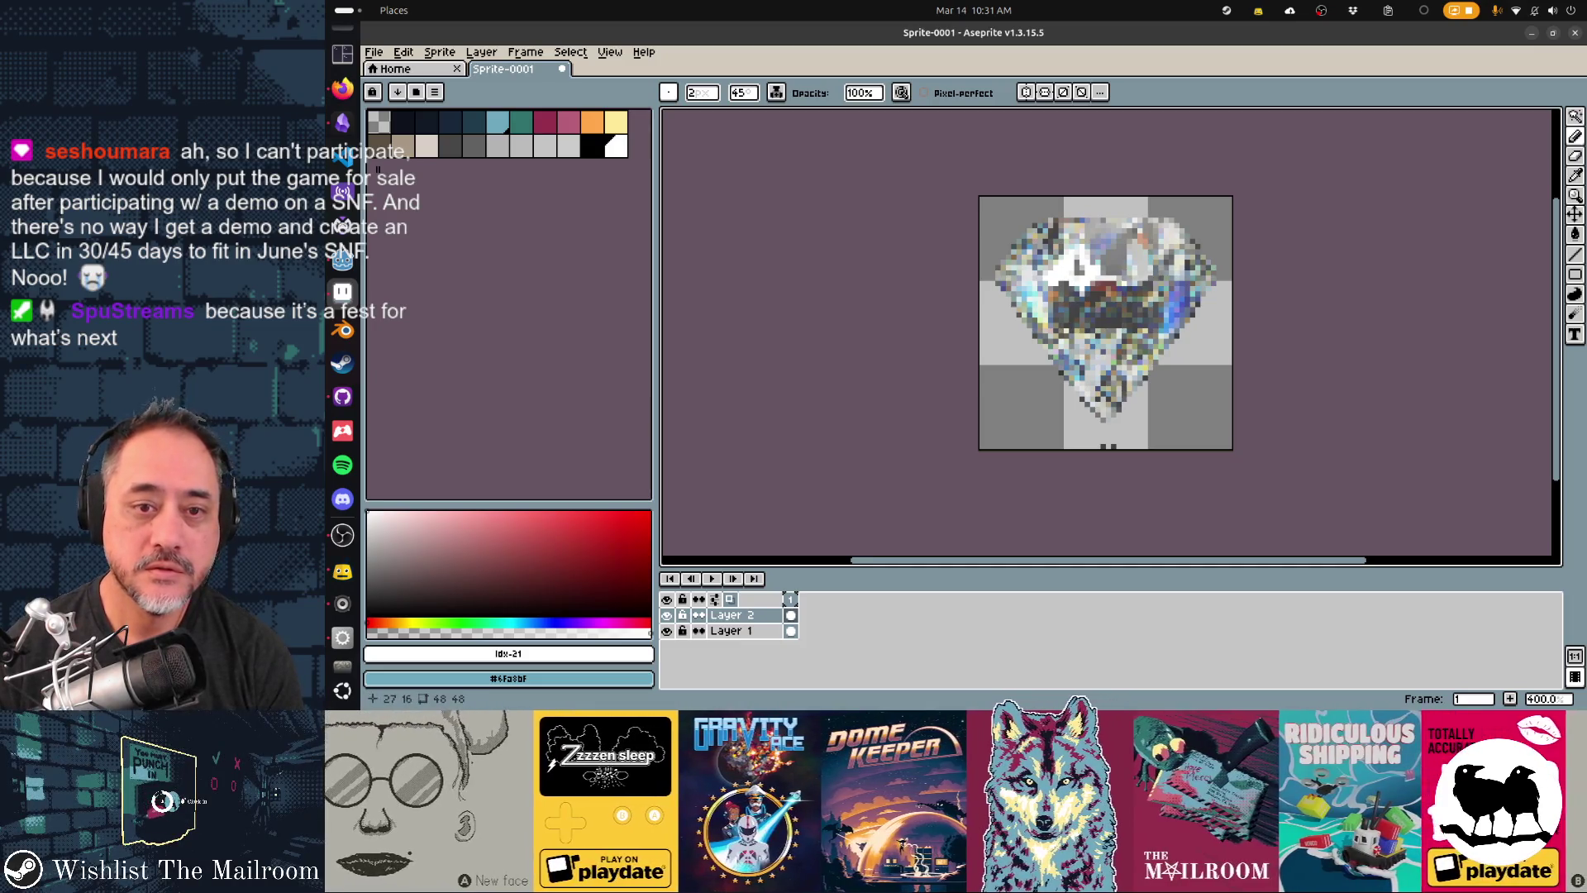
pyautogui.moveTo(1137, 250); pyautogui.dragTo(1140, 280)
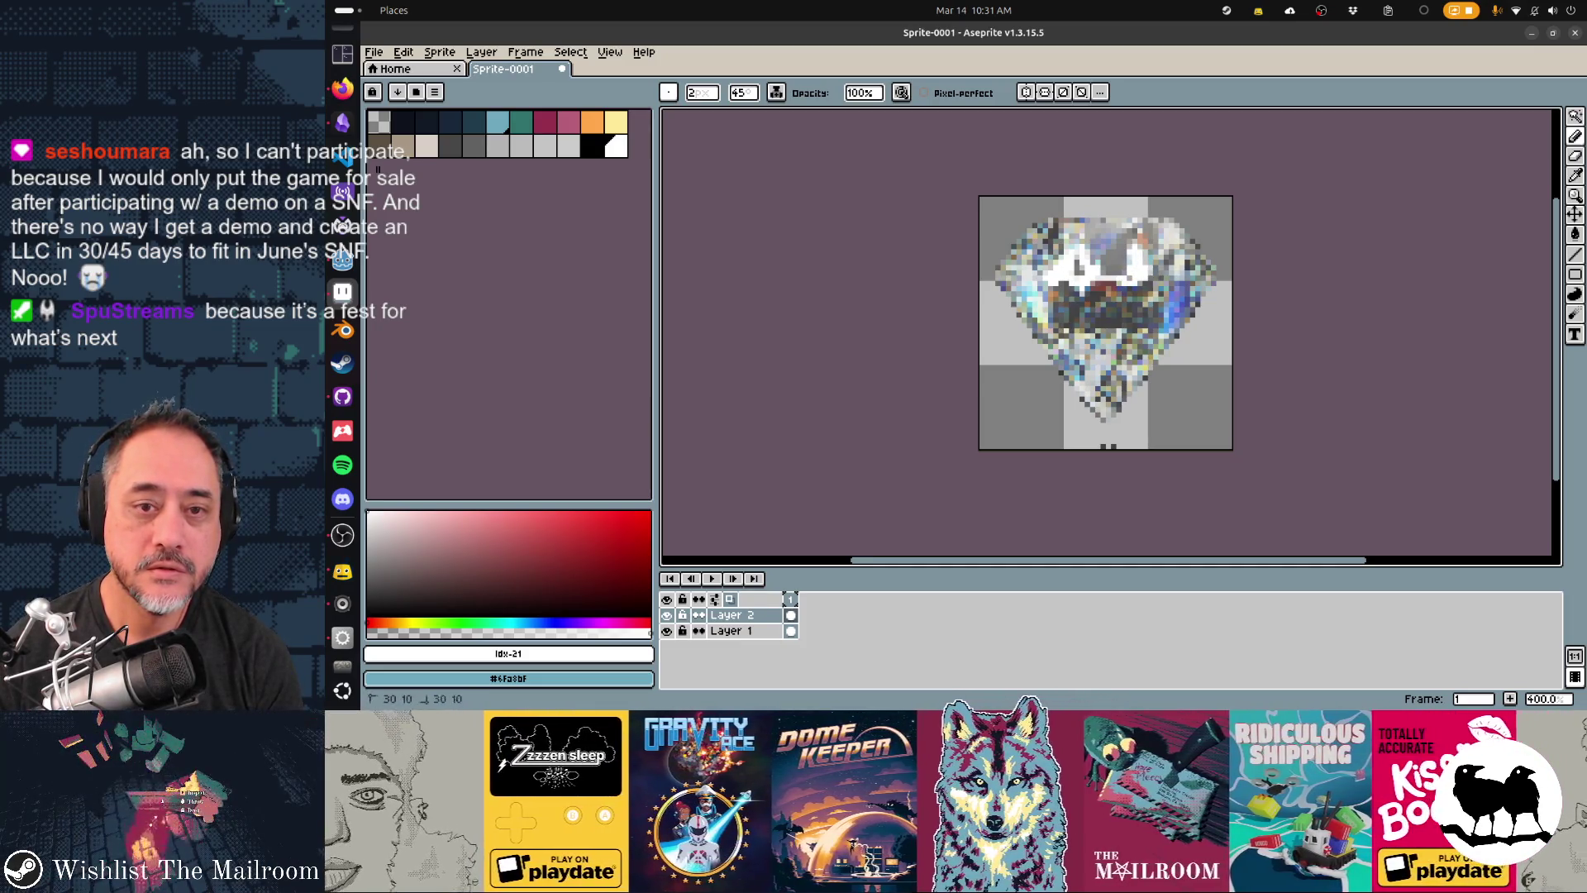
pyautogui.moveTo(1066, 346)
pyautogui.mouseDown()
pyautogui.moveTo(1098, 378)
pyautogui.moveTo(1103, 342)
pyautogui.moveTo(1104, 414)
pyautogui.mouseUp()
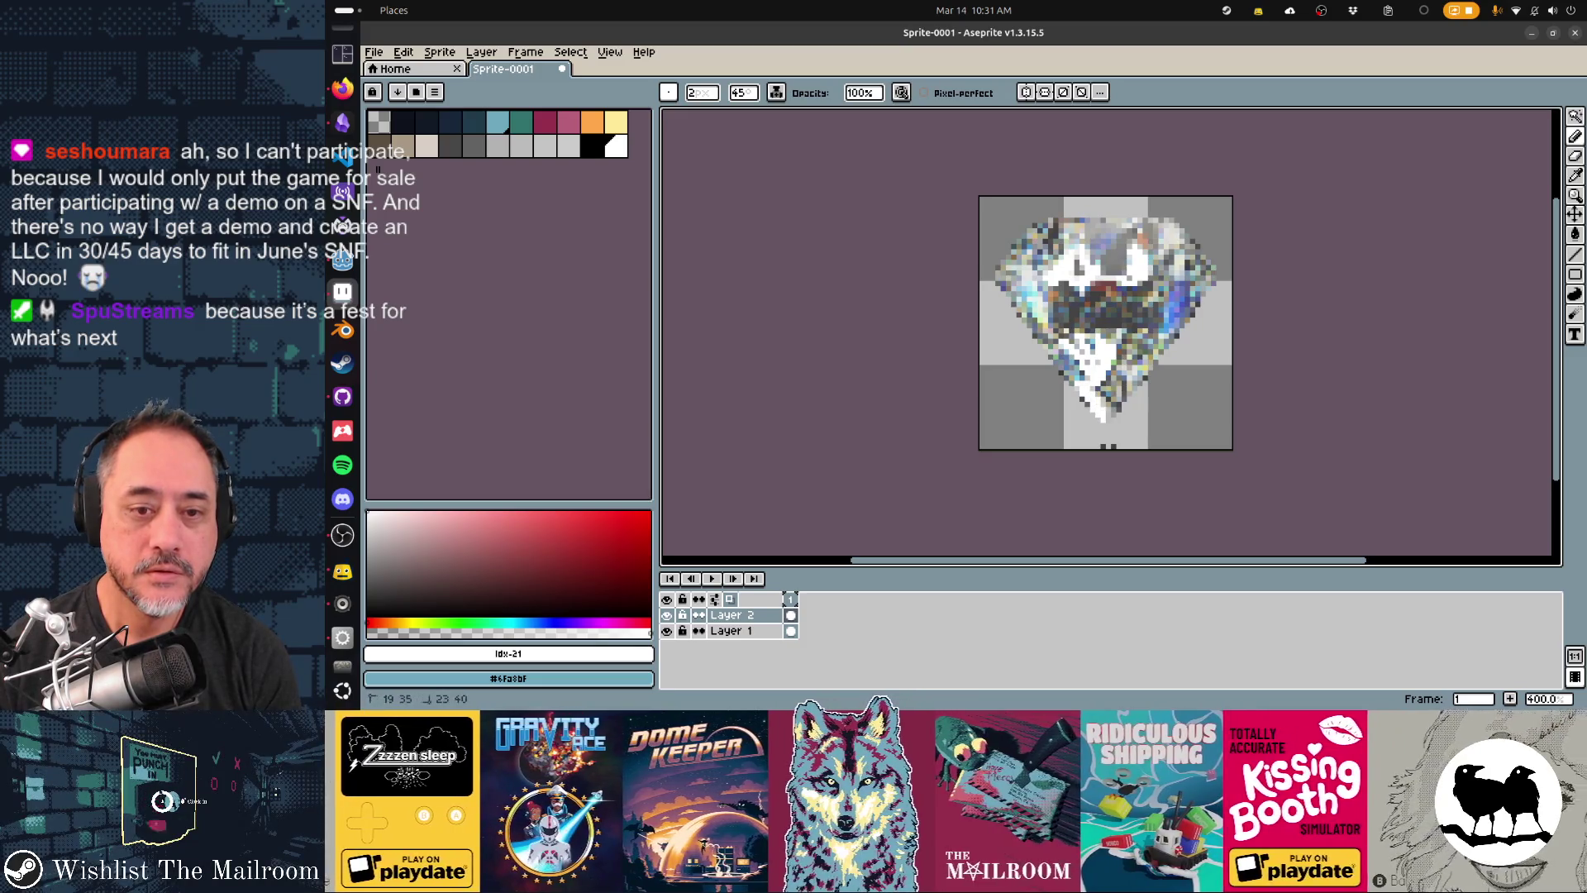
pyautogui.moveTo(1046, 327)
pyautogui.mouseDown()
pyautogui.moveTo(1025, 268)
pyautogui.moveTo(1046, 315)
pyautogui.mouseUp()
# - Pick the light blue palette colour, undo and redo the last stroke, then pan the canvas
pyautogui.click(497, 122)
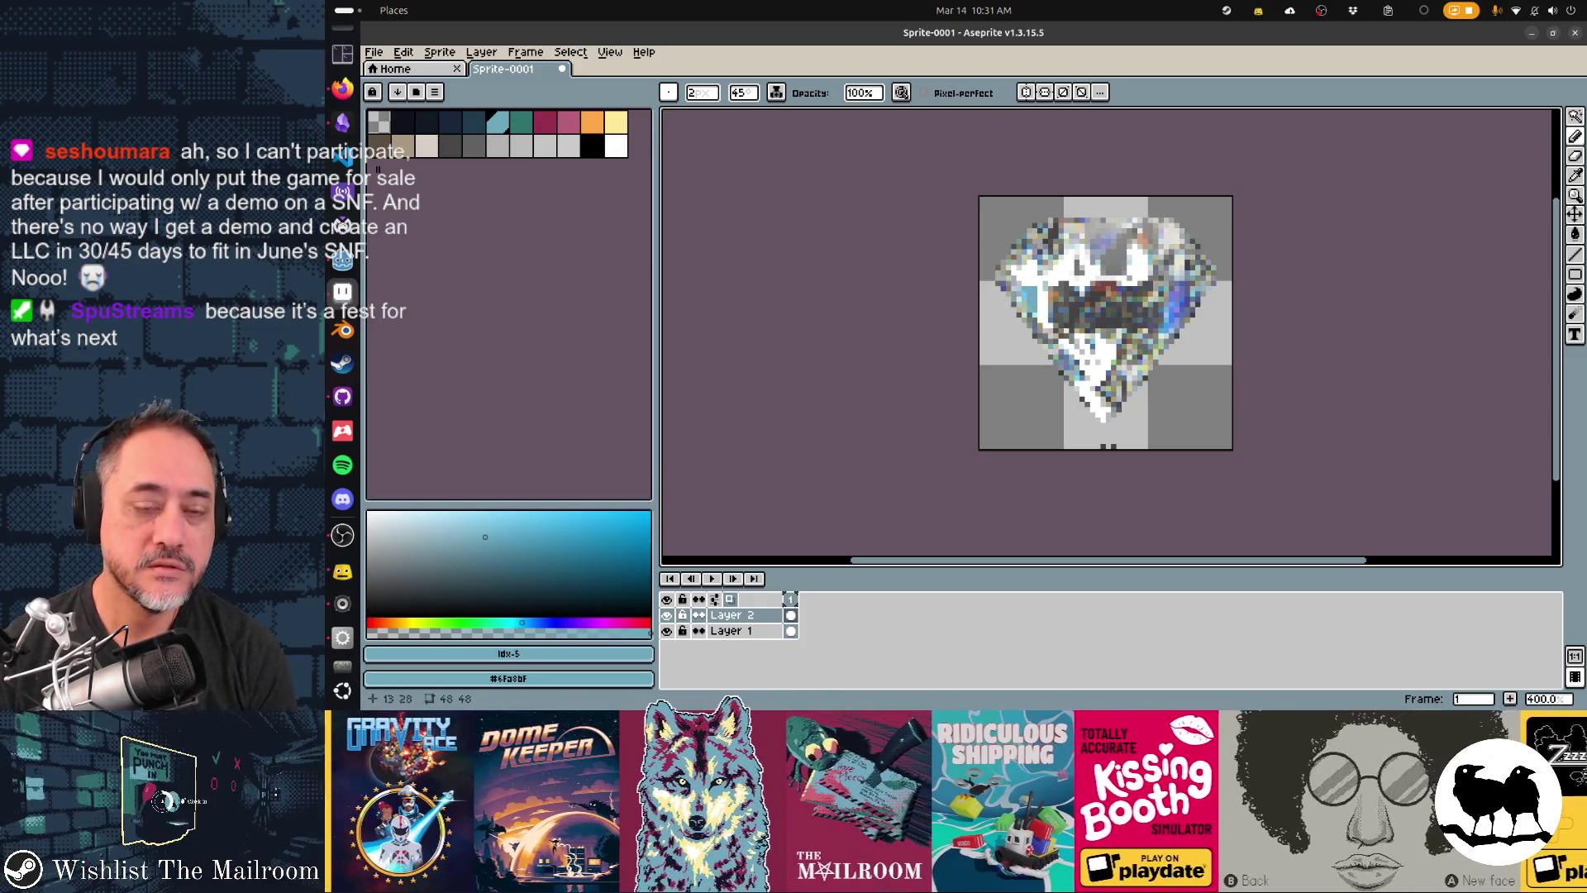
pyautogui.hotkey('ctrl', 'z')
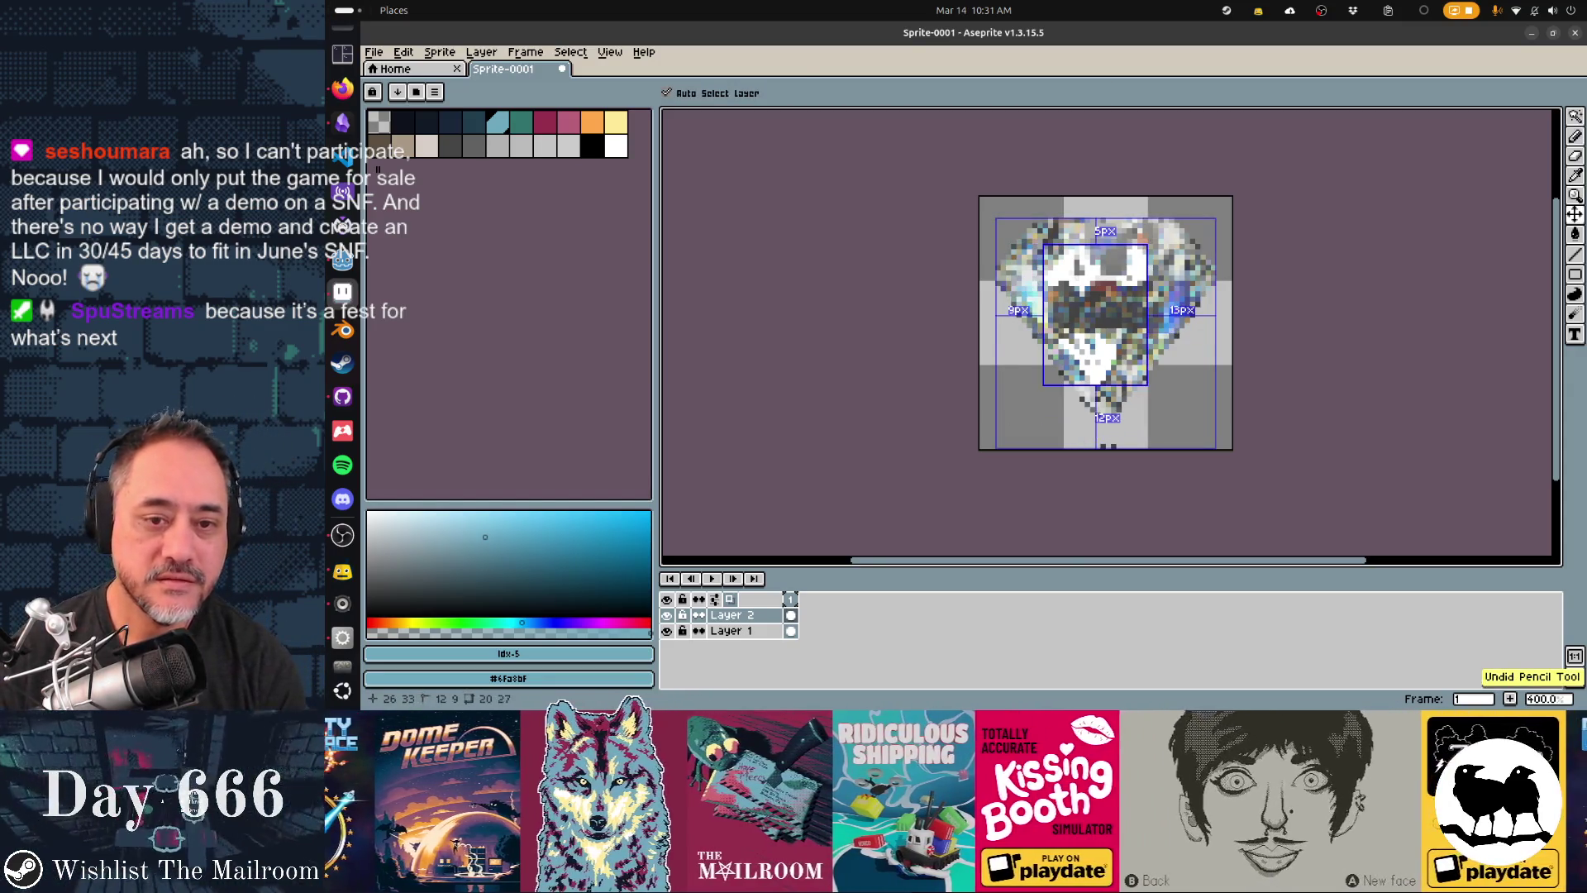
pyautogui.hotkey('ctrl', 'y')
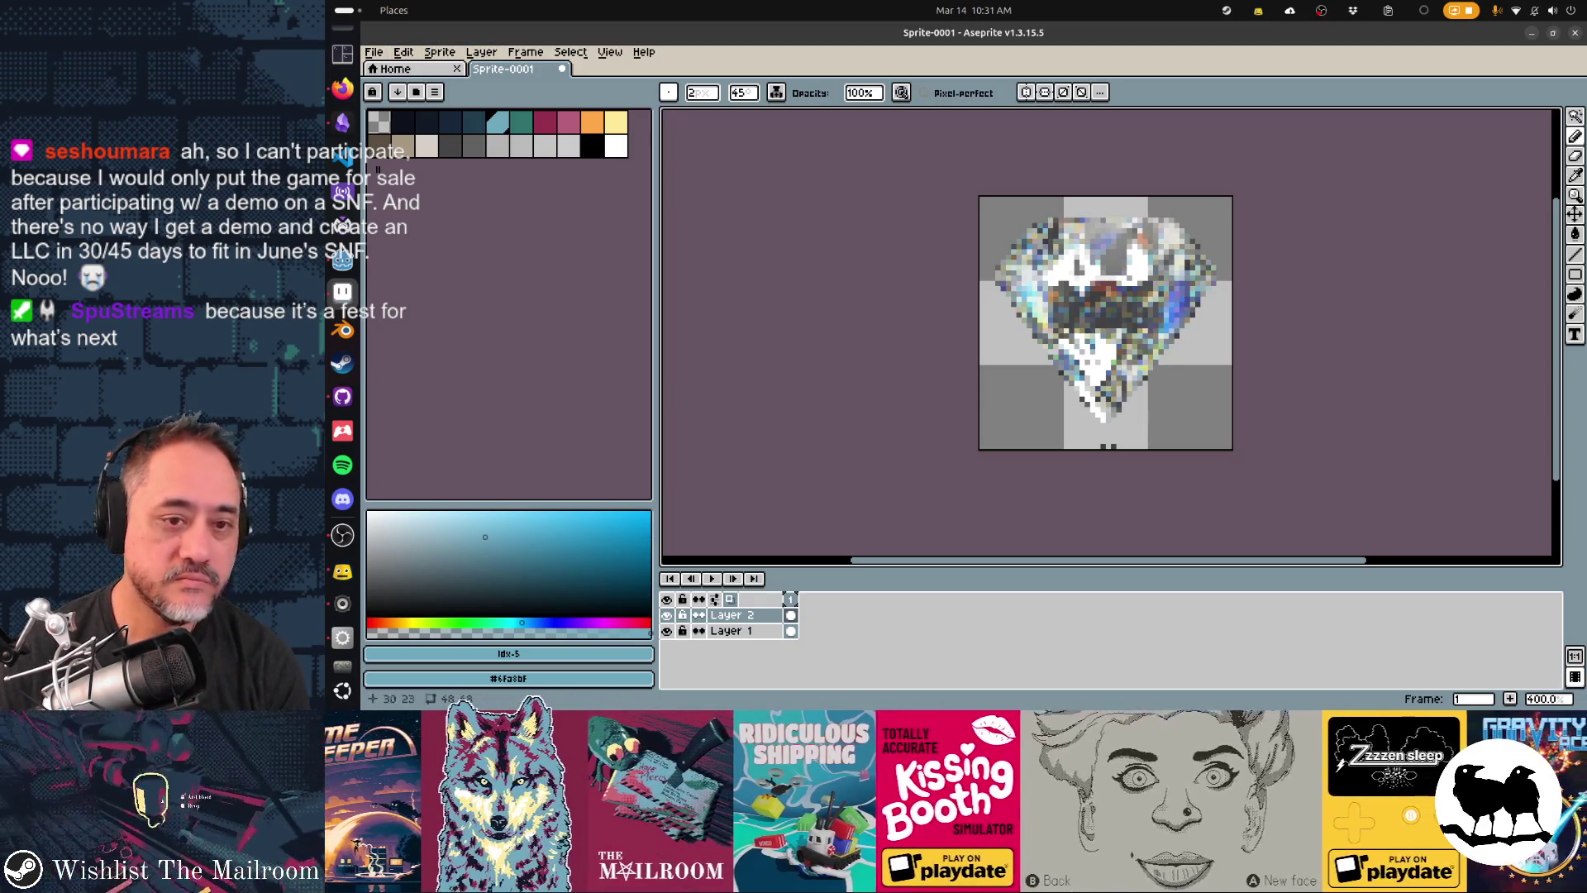
pyautogui.moveTo(1033, 323); pyautogui.dragTo(1002, 348)
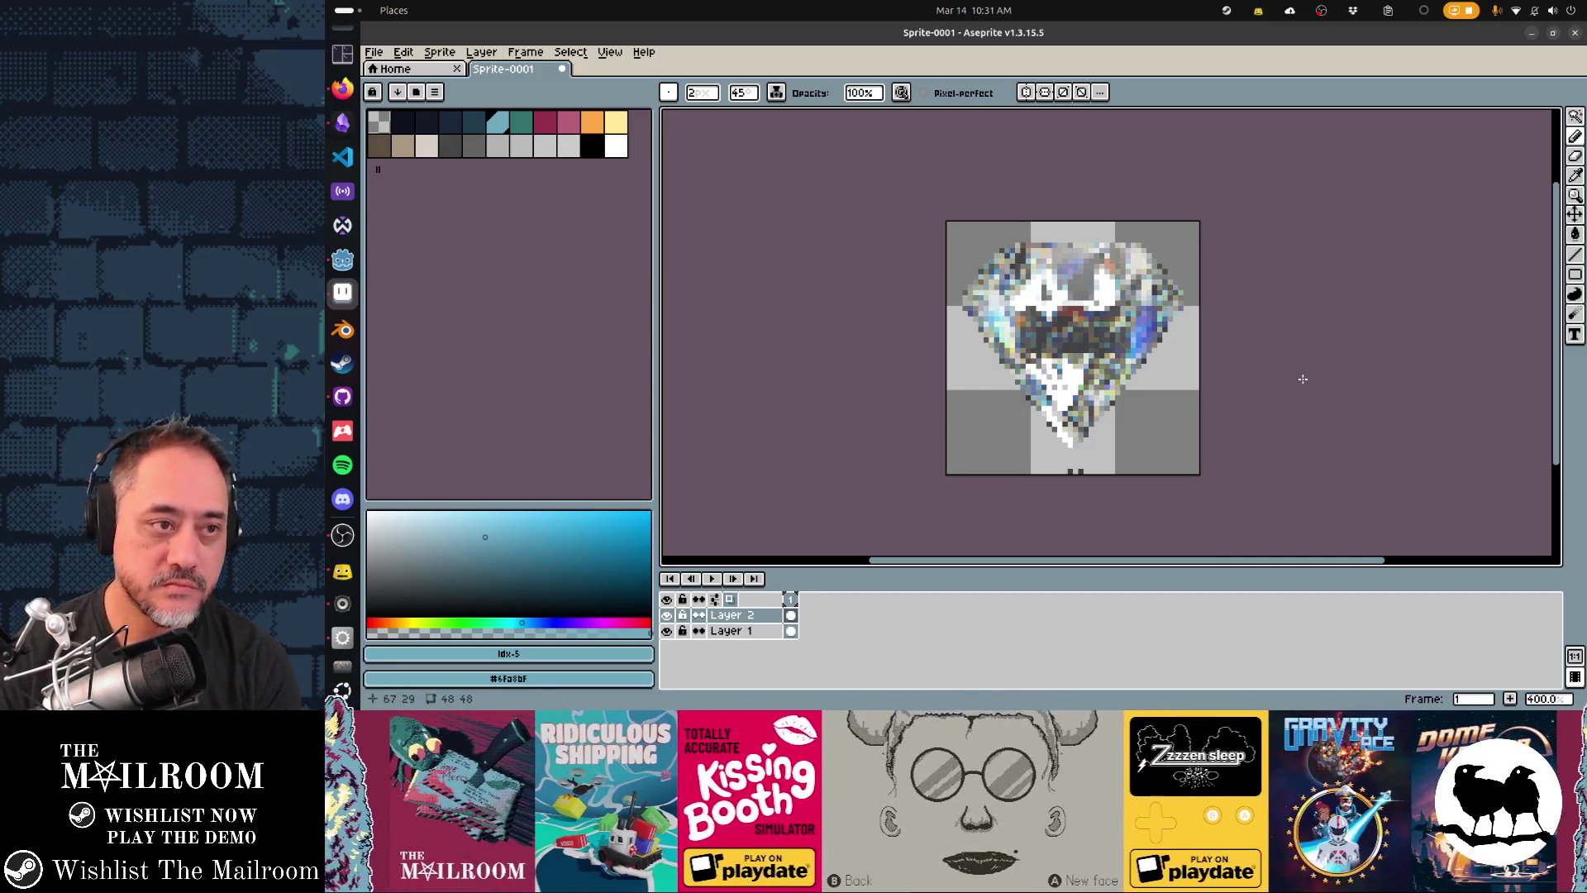
# - Paint light blue over the left facet and blue on the right facet, sampling each from the sprite
pyautogui.scroll(2, 1017, 314)
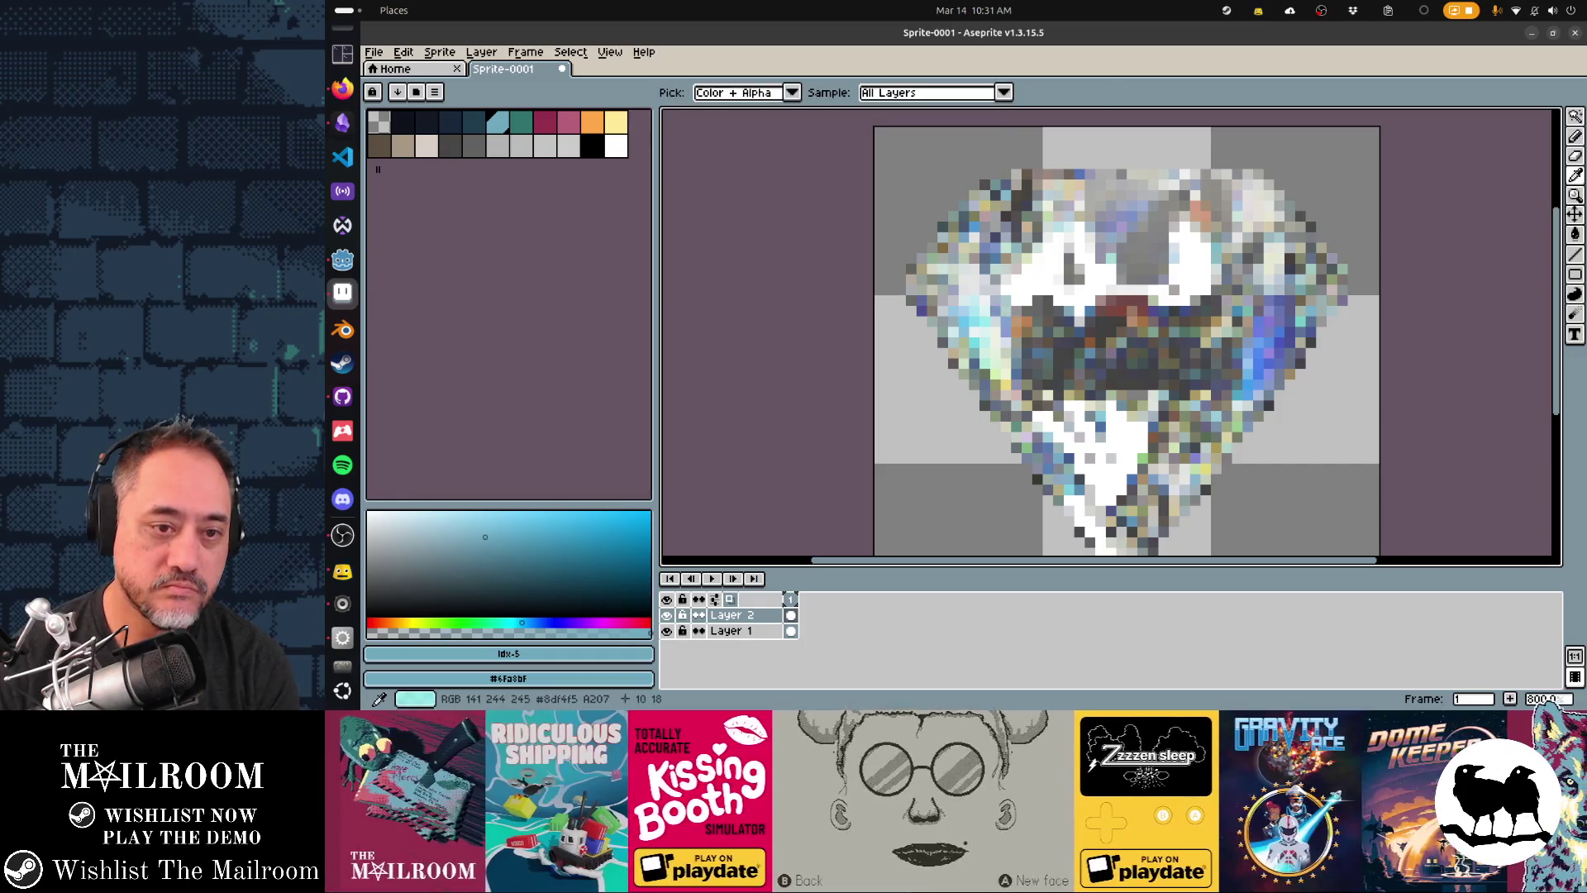
pyautogui.keyDown('alt'); pyautogui.click(954, 314); pyautogui.keyUp('alt')
pyautogui.moveTo(951, 310); pyautogui.dragTo(1000, 397)
pyautogui.press('alt')
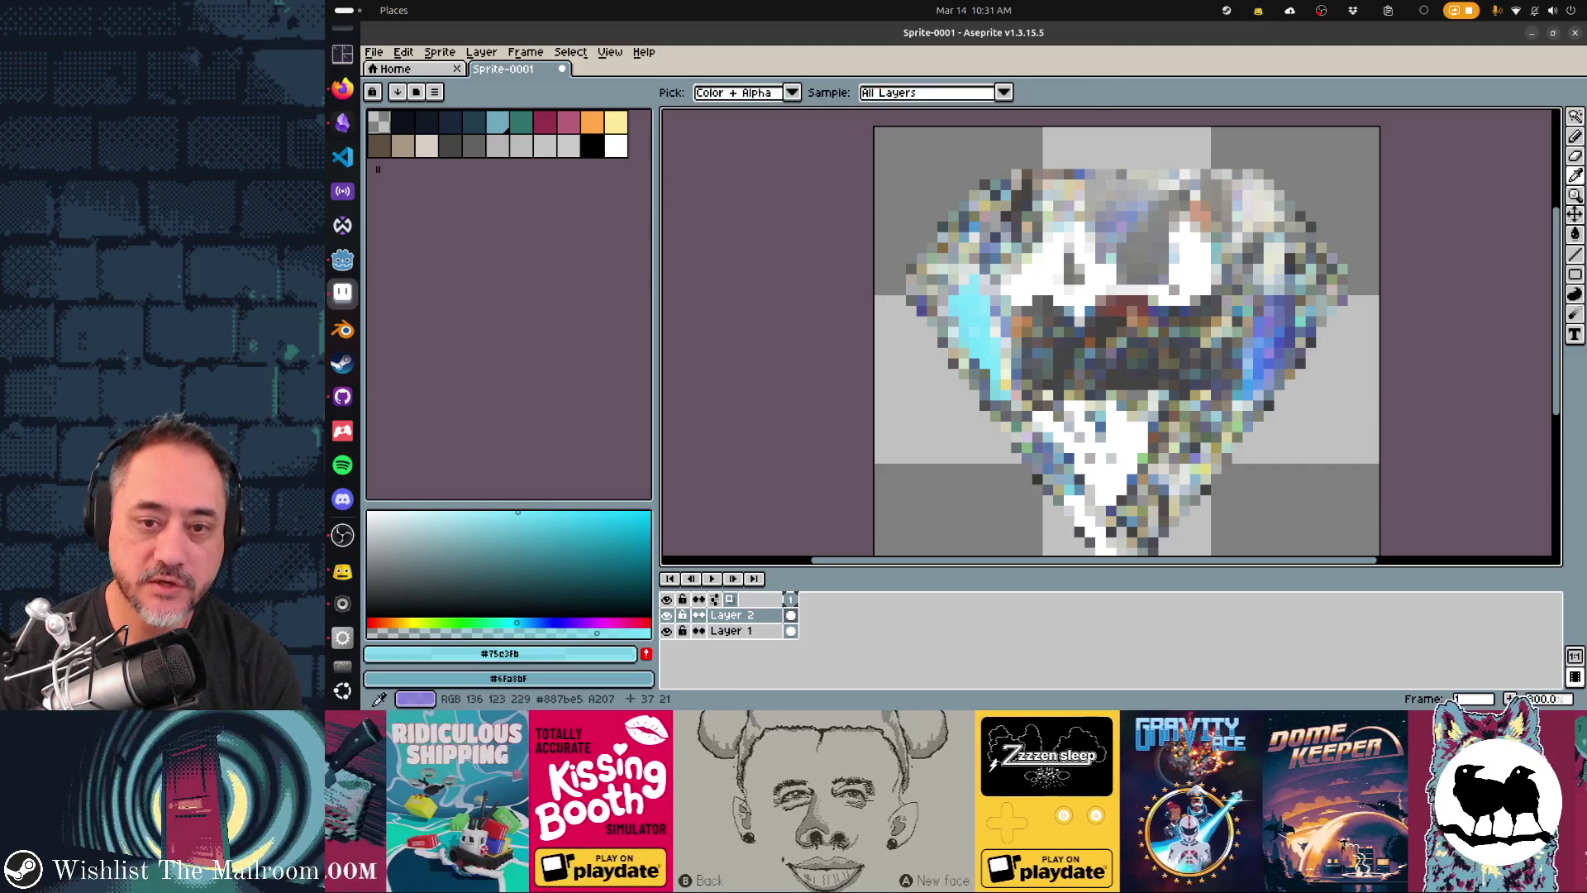
pyautogui.keyDown('alt'); pyautogui.click(1258, 342); pyautogui.keyUp('alt')
pyautogui.moveTo(1247, 350)
pyautogui.mouseDown()
pyautogui.moveTo(1277, 314)
pyautogui.moveTo(1262, 367)
pyautogui.mouseUp()
# - Add bright red pixels and strokes across the centre and a diagonal at upper right
pyautogui.keyDown('alt'); pyautogui.click(1124, 307); pyautogui.keyUp('alt')
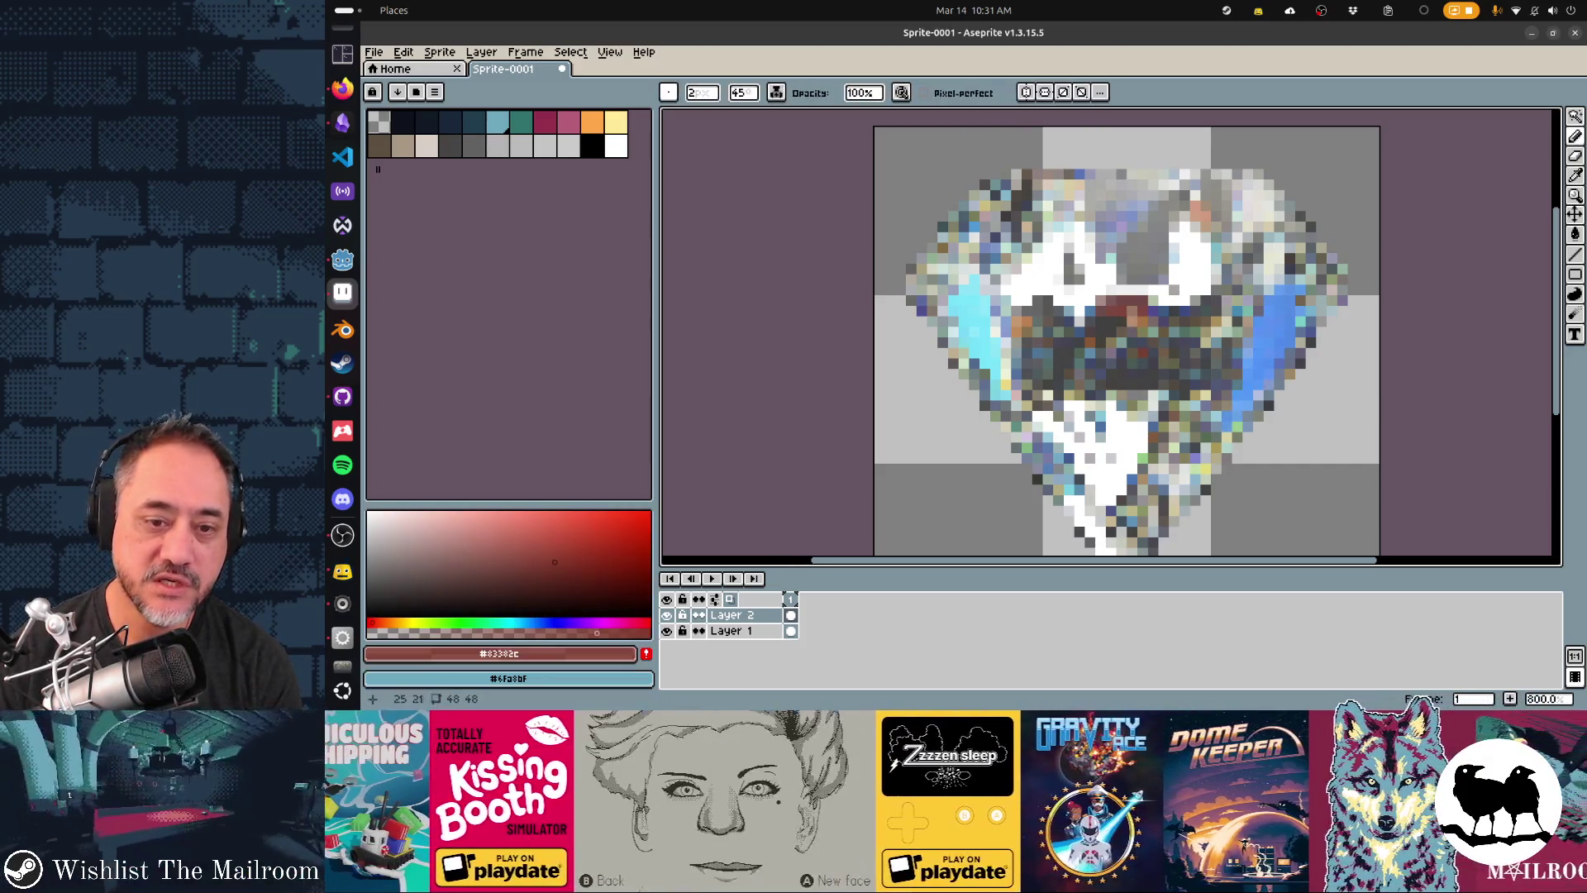
pyautogui.click(602, 524)
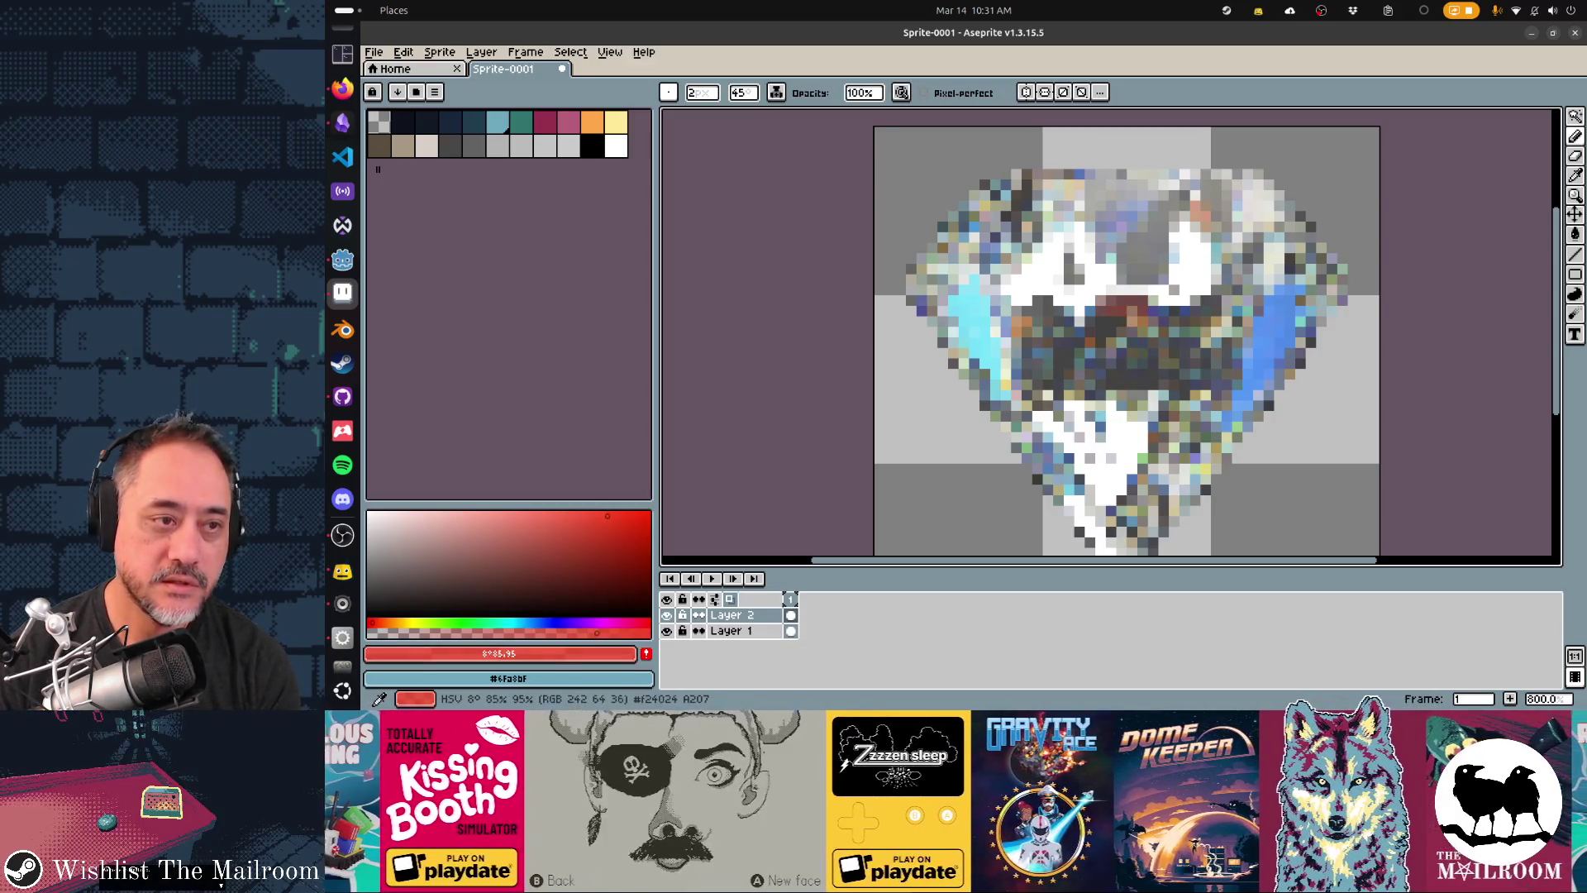
pyautogui.click(1090, 310)
pyautogui.moveTo(1075, 339)
pyautogui.mouseDown()
pyautogui.moveTo(1144, 302)
pyautogui.moveTo(1111, 321)
pyautogui.mouseUp()
pyautogui.moveTo(1191, 199); pyautogui.dragTo(1216, 235)
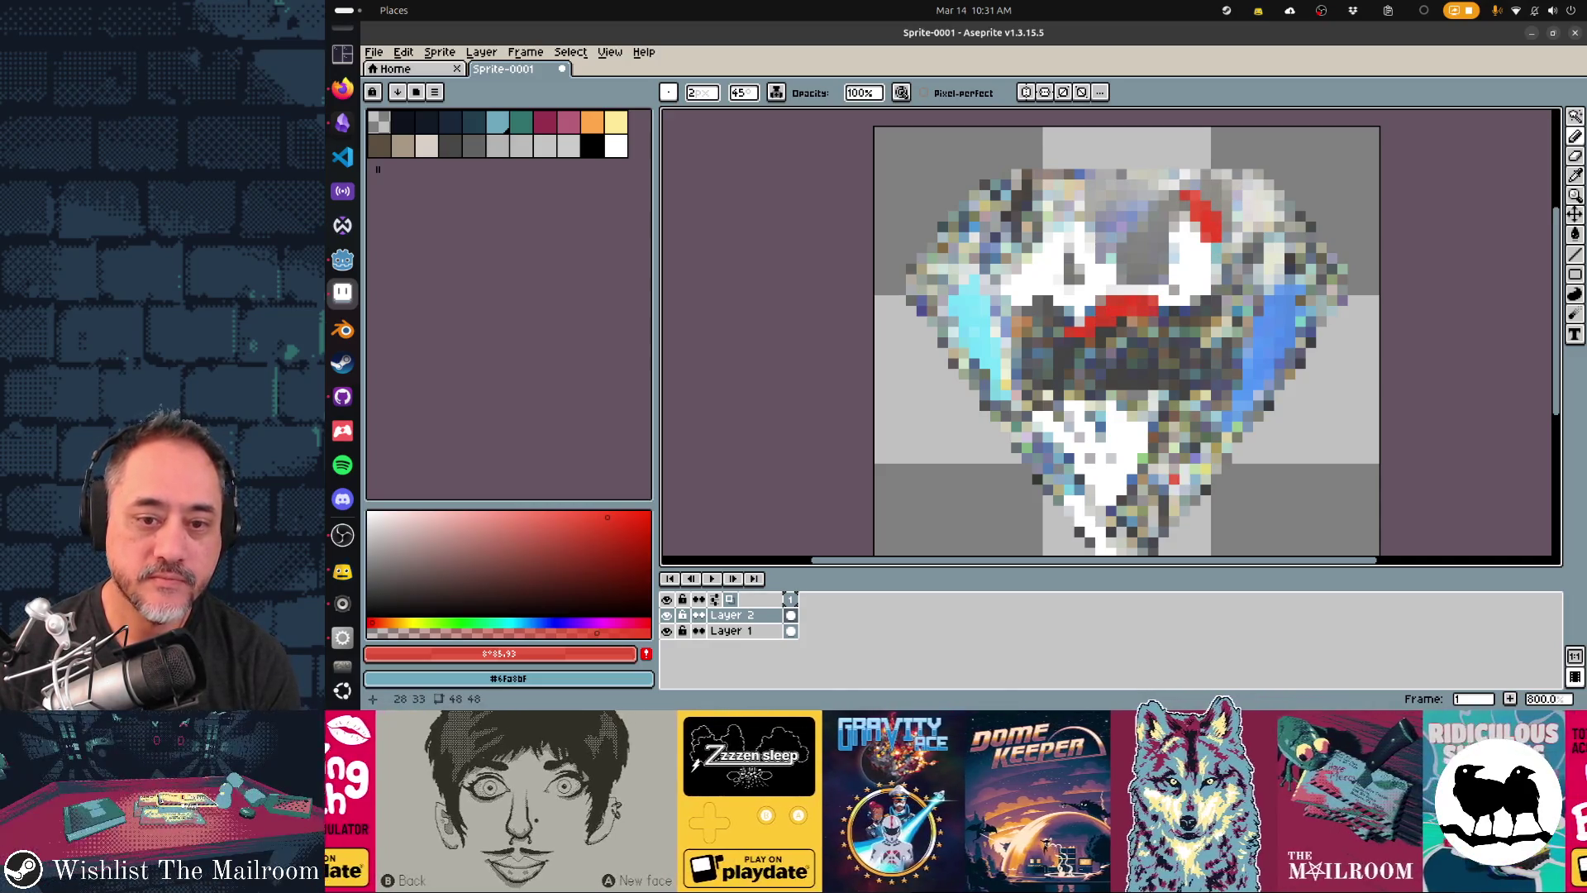
# - Paint pale green on the lower right facet and white highlights on the upper right
pyautogui.keyDown('alt'); pyautogui.click(1174, 478); pyautogui.keyUp('alt')
pyautogui.moveTo(1205, 384)
pyautogui.mouseDown()
pyautogui.moveTo(1145, 505)
pyautogui.moveTo(1183, 438)
pyautogui.moveTo(1217, 450)
pyautogui.mouseUp()
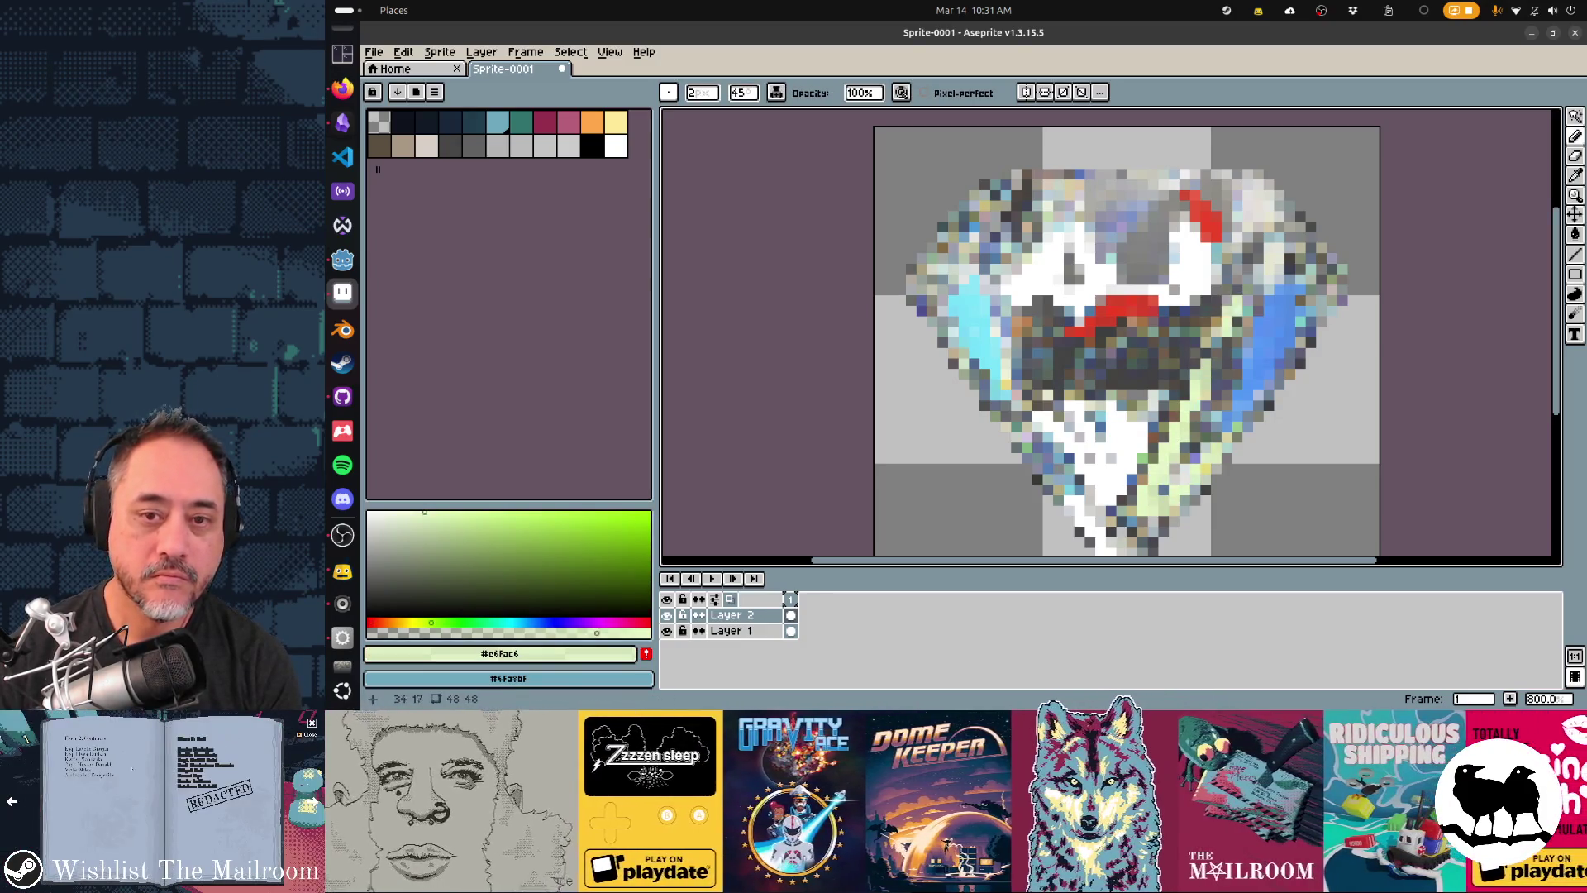
pyautogui.keyDown('alt'); pyautogui.click(1256, 273); pyautogui.keyUp('alt')
pyautogui.moveTo(1258, 269)
pyautogui.mouseDown()
pyautogui.moveTo(1277, 263)
pyautogui.moveTo(1240, 219)
pyautogui.moveTo(1285, 198)
pyautogui.mouseUp()
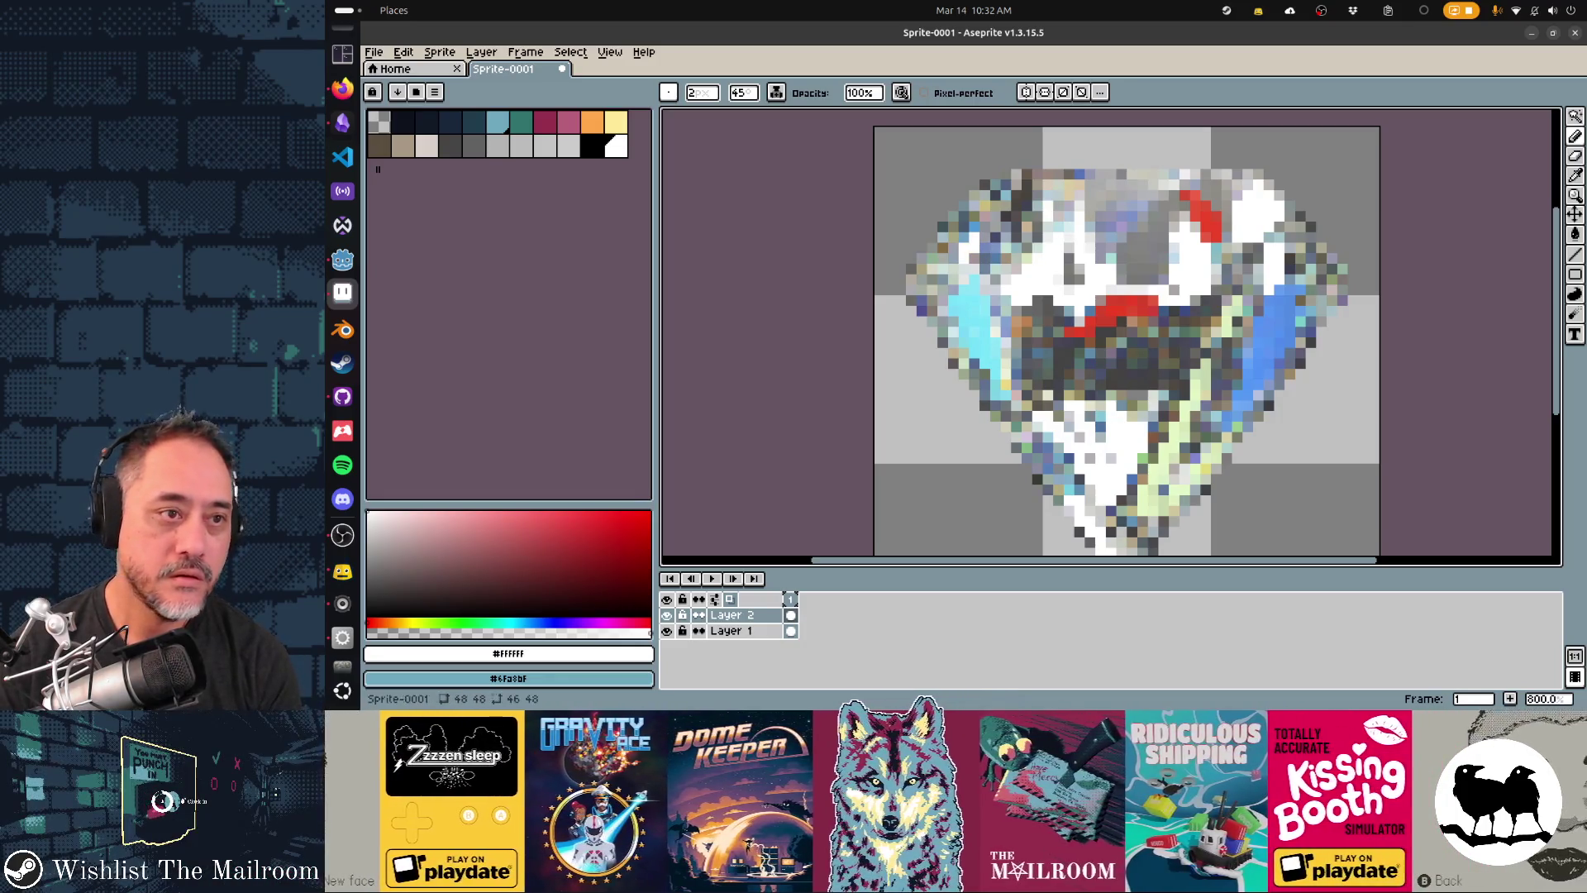
# - Paint dark navy strokes across the diamond's centre and bring the sprite's top into view
pyautogui.click(426, 122)
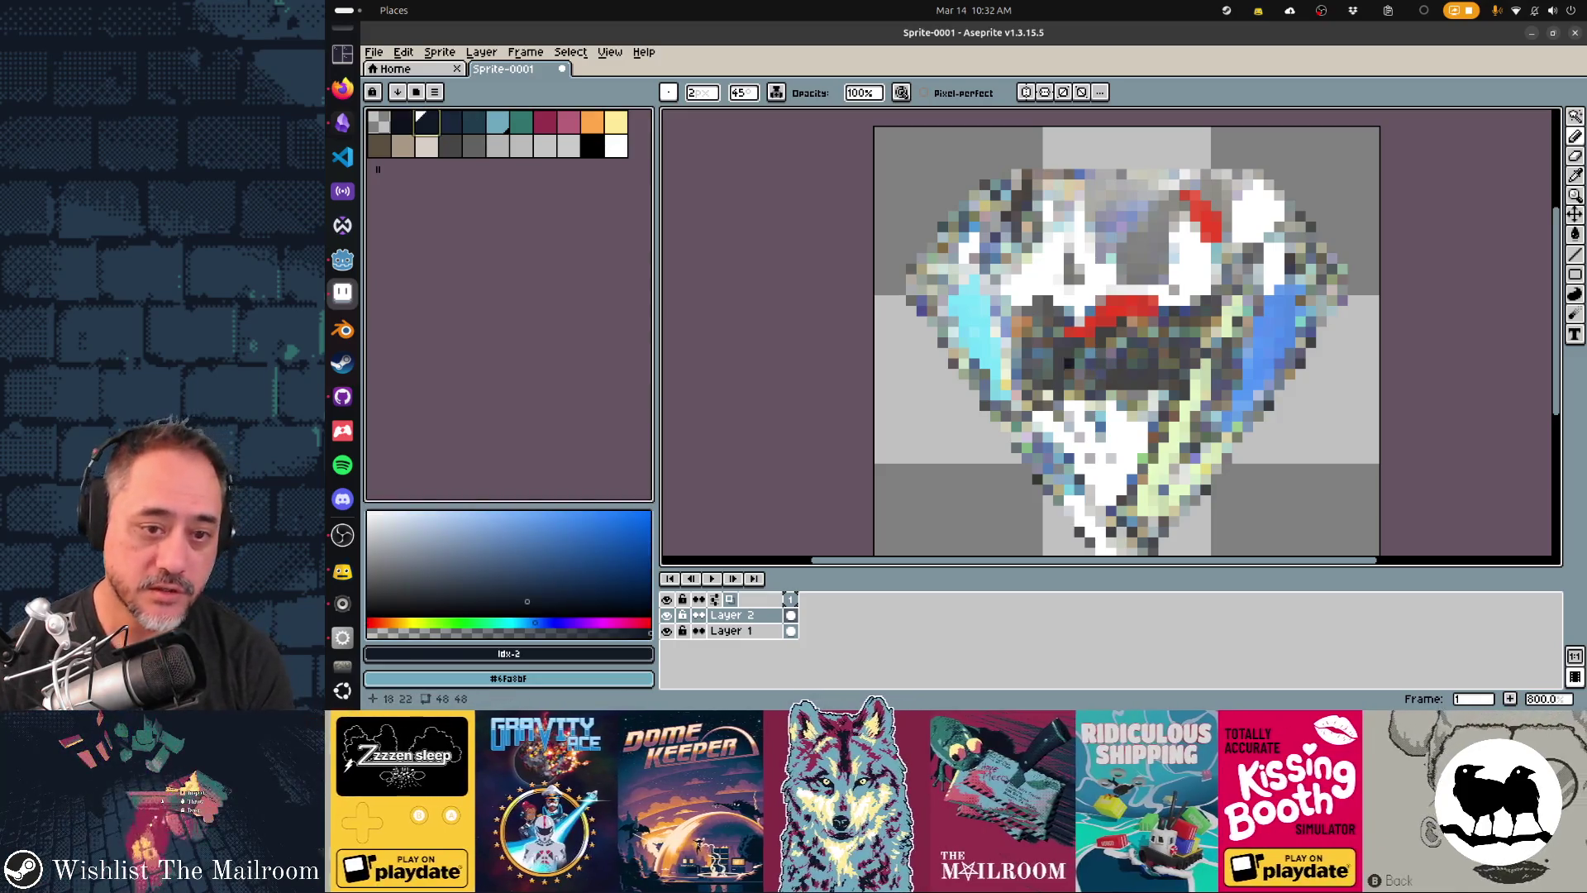
pyautogui.moveTo(1028, 300)
pyautogui.mouseDown()
pyautogui.moveTo(1071, 368)
pyautogui.moveTo(1037, 301)
pyautogui.moveTo(1121, 385)
pyautogui.moveTo(1169, 331)
pyautogui.moveTo(1182, 372)
pyautogui.moveTo(1239, 265)
pyautogui.moveTo(1125, 504)
pyautogui.moveTo(1025, 376)
pyautogui.moveTo(1037, 413)
pyautogui.moveTo(1052, 402)
pyautogui.mouseUp()
pyautogui.moveTo(928, 285); pyautogui.dragTo(977, 352)
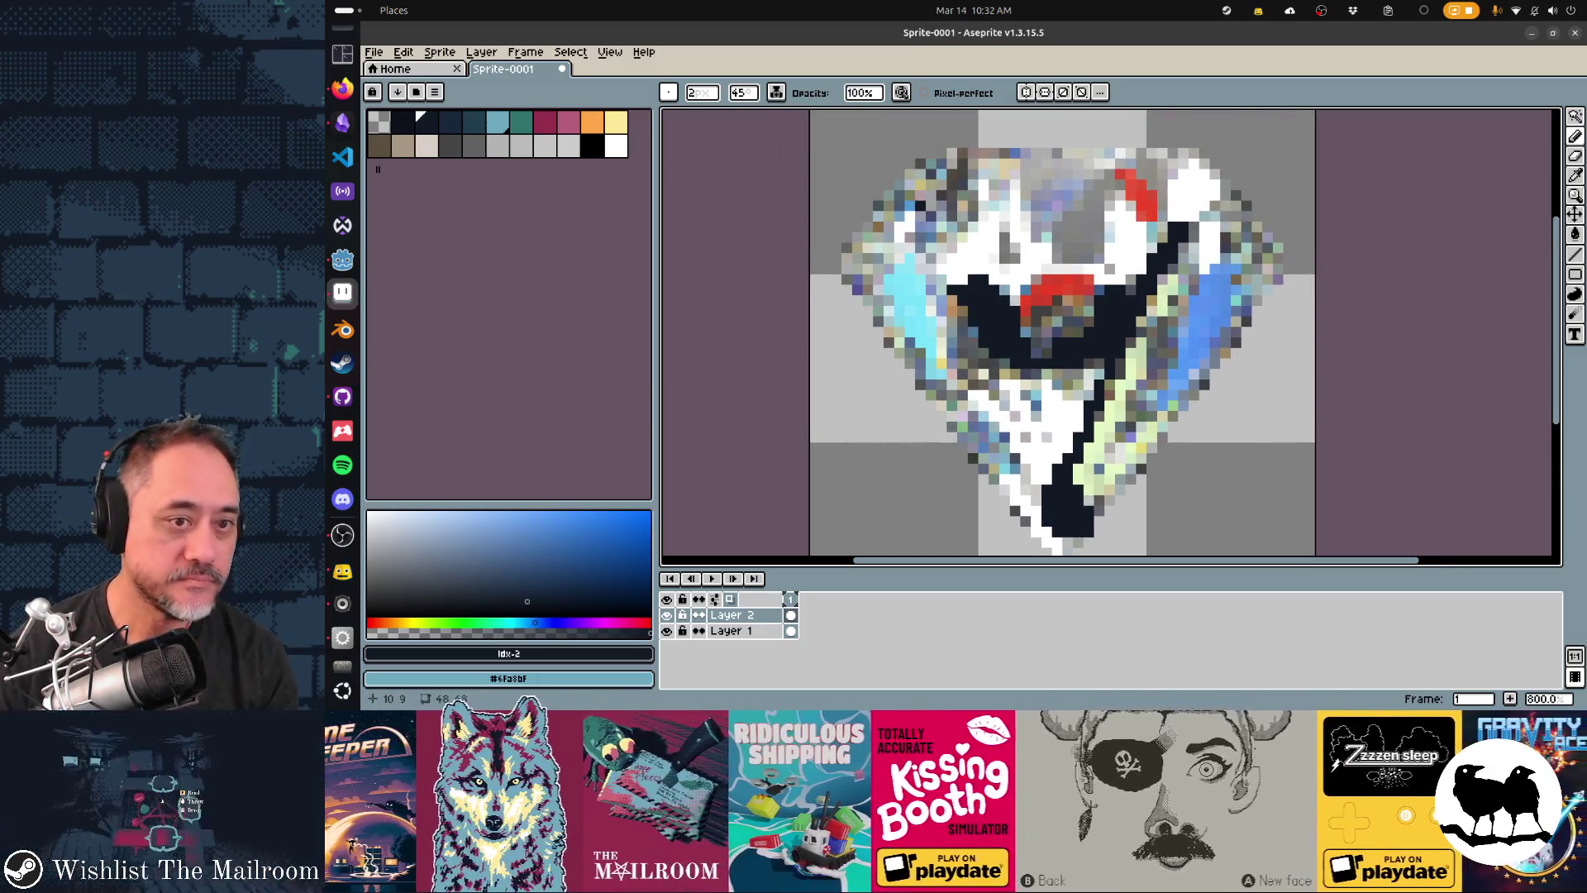
# - Add navy outline pixels on the upper left and right edges, then undo the last two strokes
pyautogui.moveTo(951, 173)
pyautogui.mouseDown()
pyautogui.moveTo(951, 228)
pyautogui.moveTo(934, 197)
pyautogui.mouseUp()
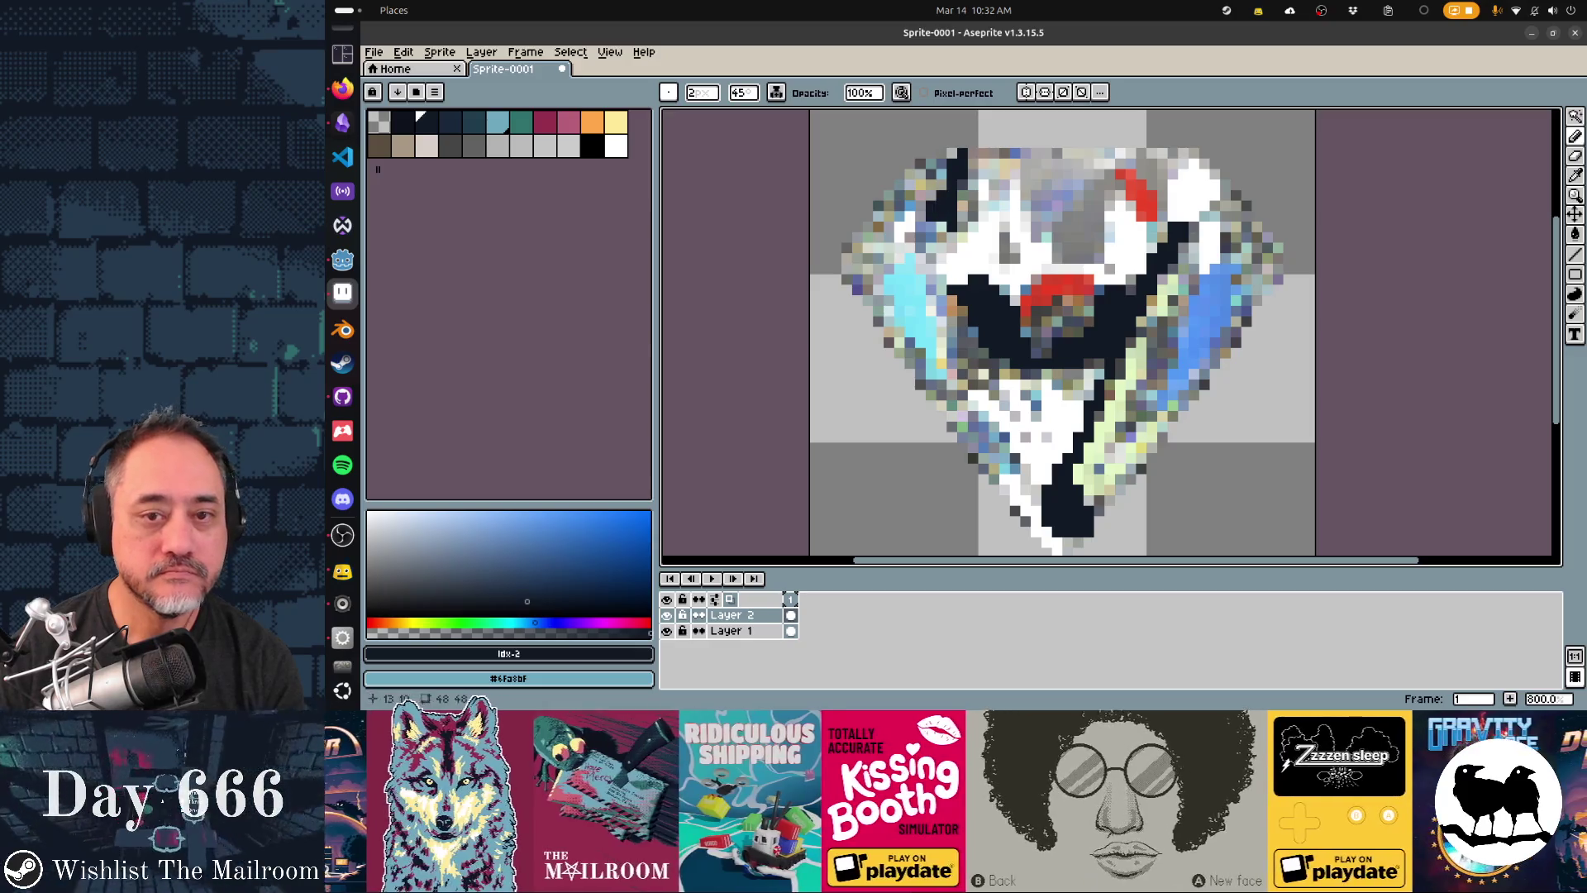
pyautogui.click(1225, 278)
pyautogui.click(1267, 246)
pyautogui.moveTo(1226, 245)
pyautogui.mouseDown()
pyautogui.moveTo(1227, 184)
pyautogui.moveTo(1268, 248)
pyautogui.moveTo(1247, 312)
pyautogui.mouseUp()
pyautogui.hotkey('ctrl', 'z')
pyautogui.press('v')
pyautogui.press('b')
# - Draw a slate blue line on the right facet, olive pixels right of centre, and fill blue
pyautogui.keyDown('alt'); pyautogui.click(1230, 347); pyautogui.keyUp('alt')
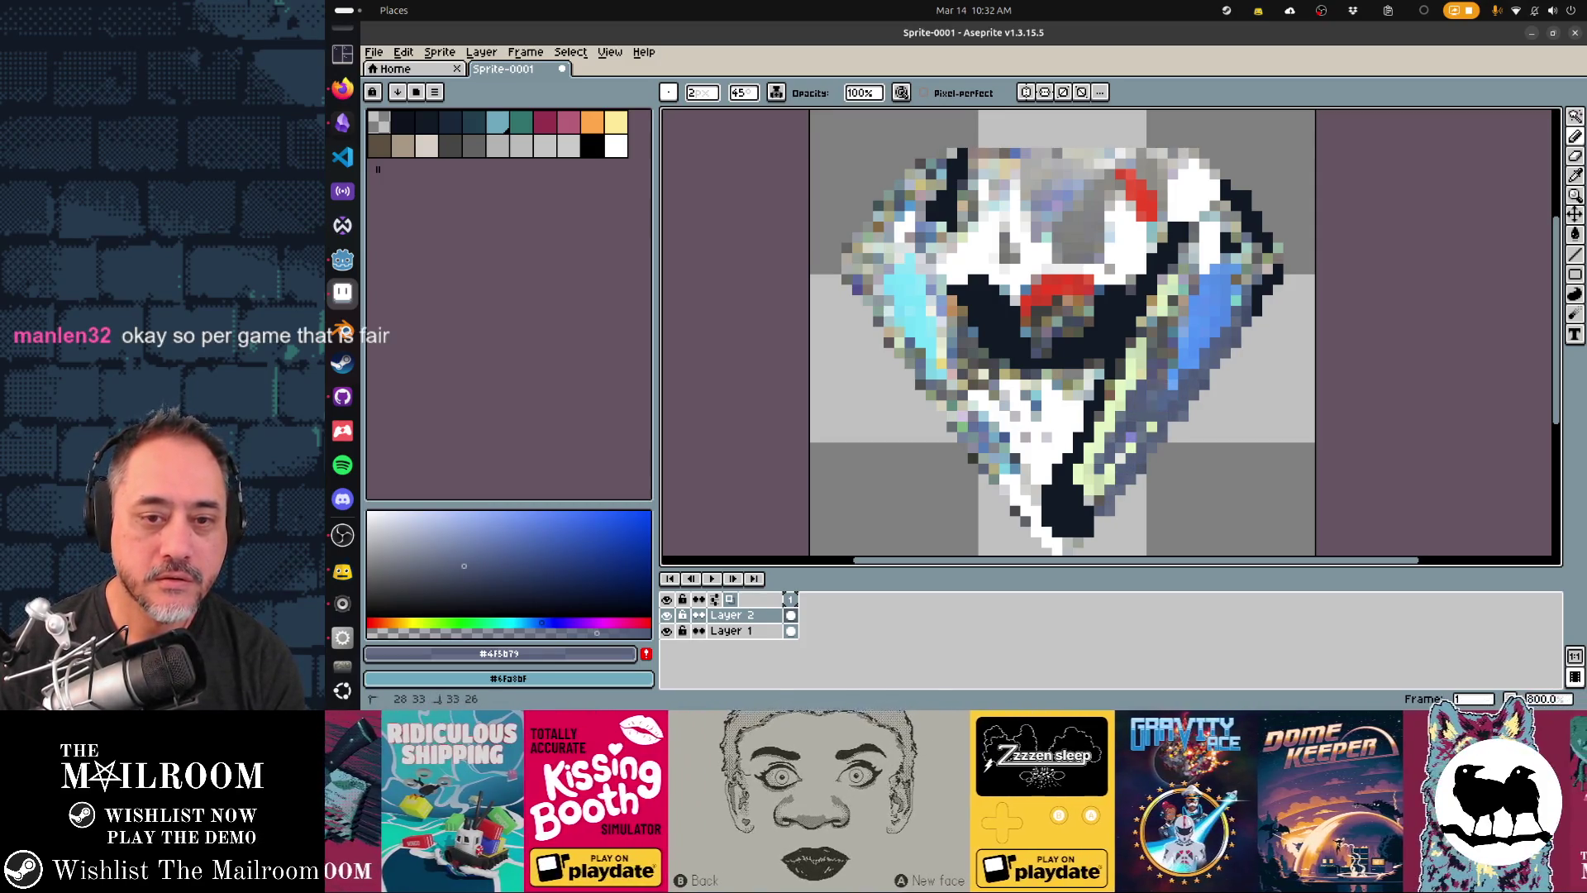
pyautogui.moveTo(1173, 321); pyautogui.dragTo(1141, 353)
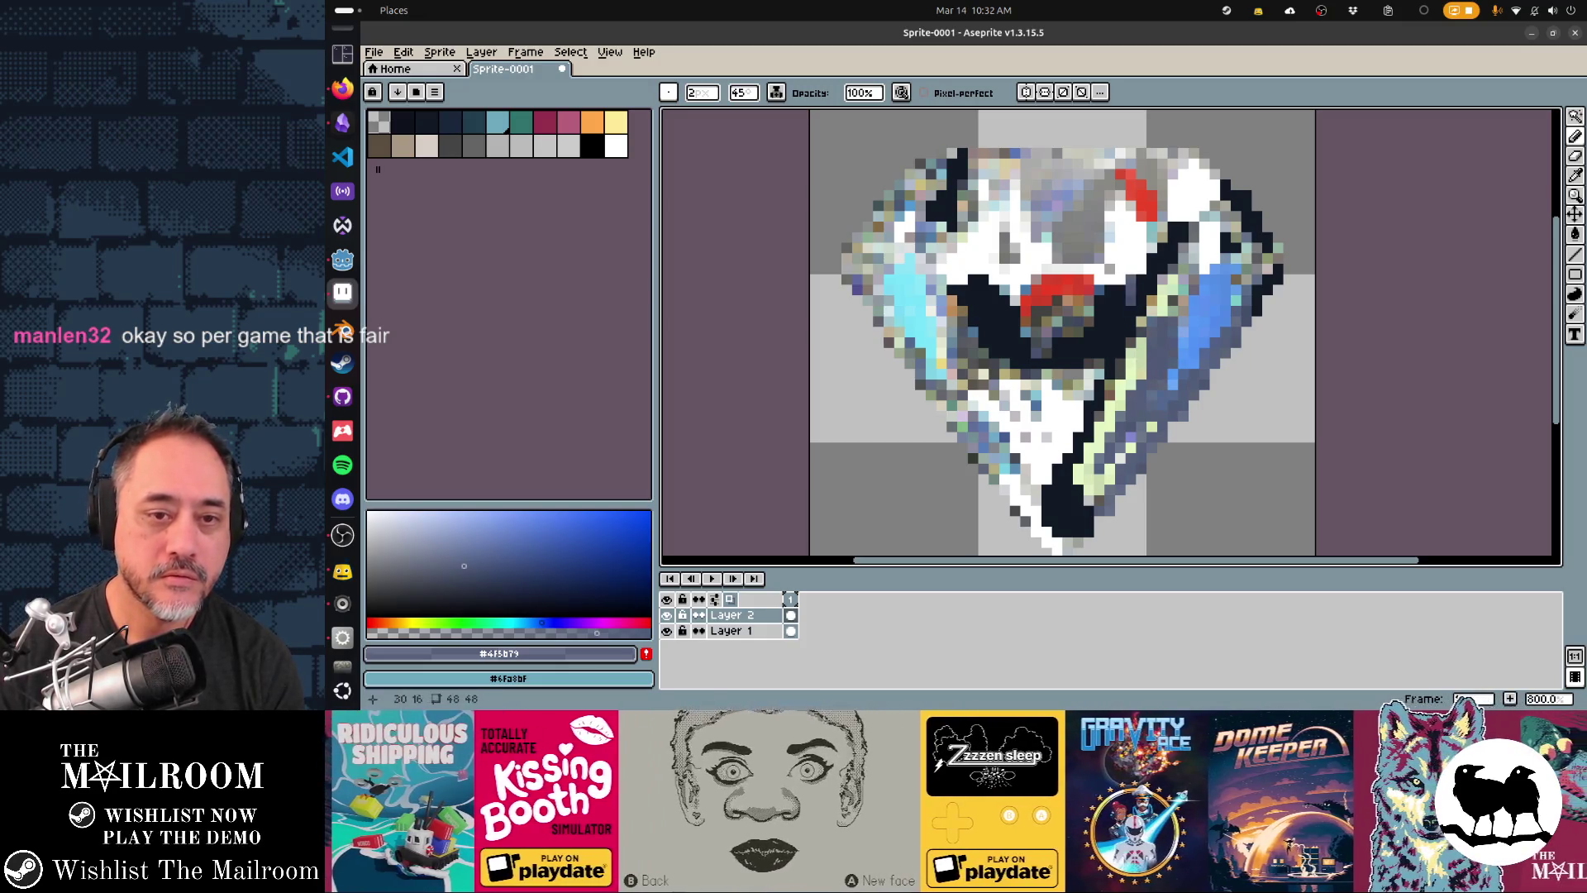
pyautogui.keyDown('alt'); pyautogui.click(1062, 322); pyautogui.keyUp('alt')
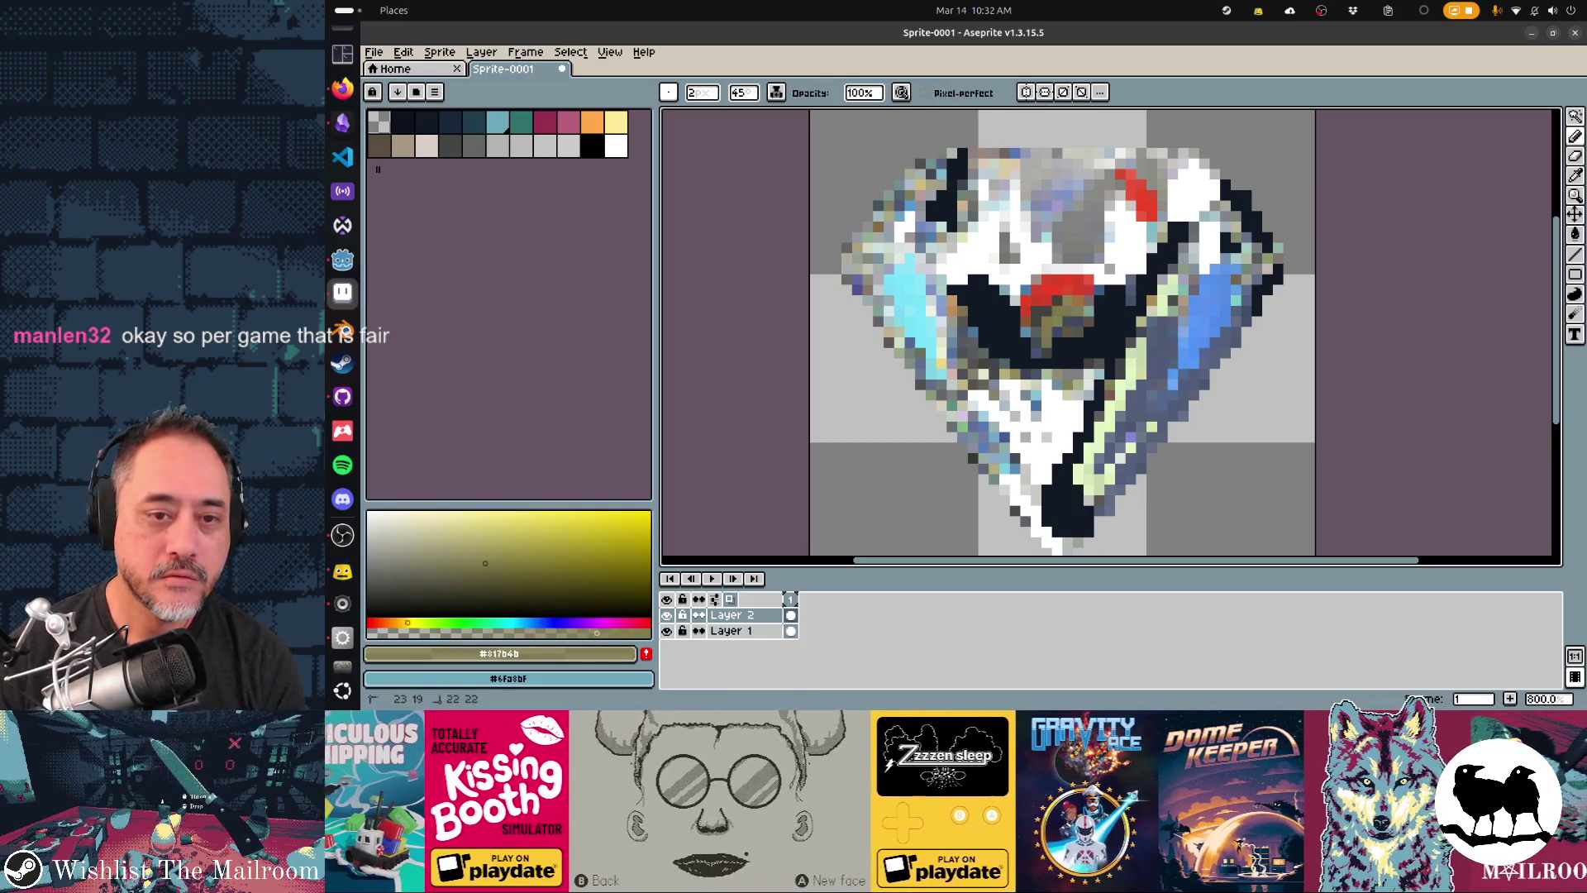
pyautogui.moveTo(1042, 354)
pyautogui.mouseDown()
pyautogui.moveTo(1083, 326)
pyautogui.moveTo(1058, 337)
pyautogui.moveTo(1026, 322)
pyautogui.mouseUp()
pyautogui.keyDown('alt'); pyautogui.click(1199, 323); pyautogui.keyUp('alt')
# - Add a red pixel left of the red area and dark grey pixels beside the white lower area
pyautogui.keyDown('alt'); pyautogui.click(1036, 299); pyautogui.keyUp('alt')
pyautogui.click(1015, 311)
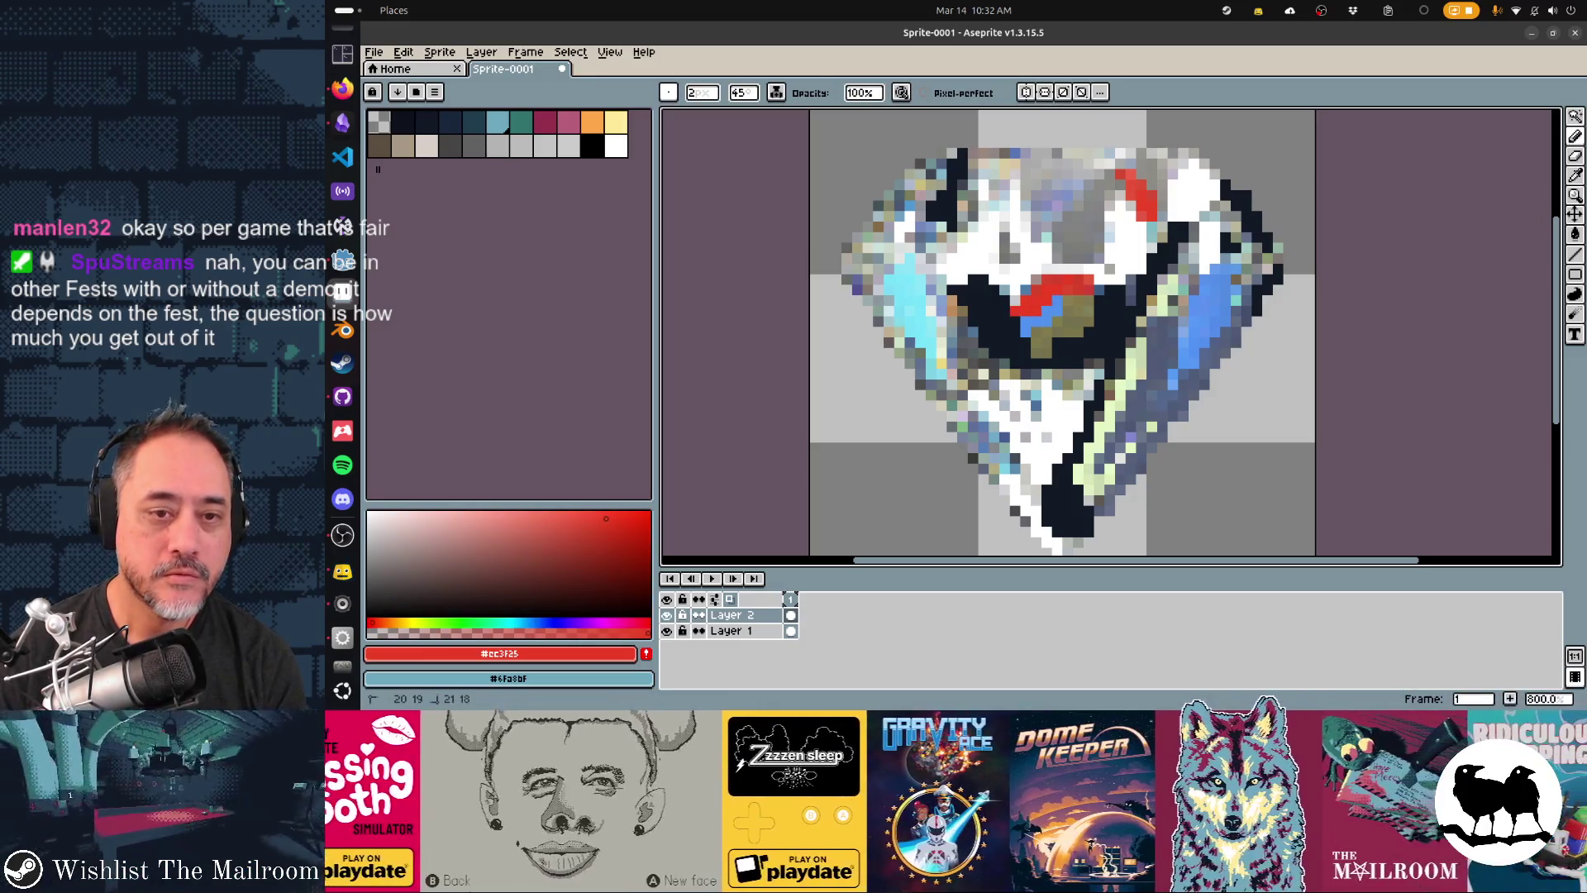
pyautogui.keyDown('alt'); pyautogui.click(972, 376); pyautogui.keyUp('alt')
pyautogui.click(992, 390)
pyautogui.click(1005, 395)
pyautogui.click(1005, 415)
pyautogui.keyDown('alt'); pyautogui.click(1013, 411); pyautogui.keyUp('alt')
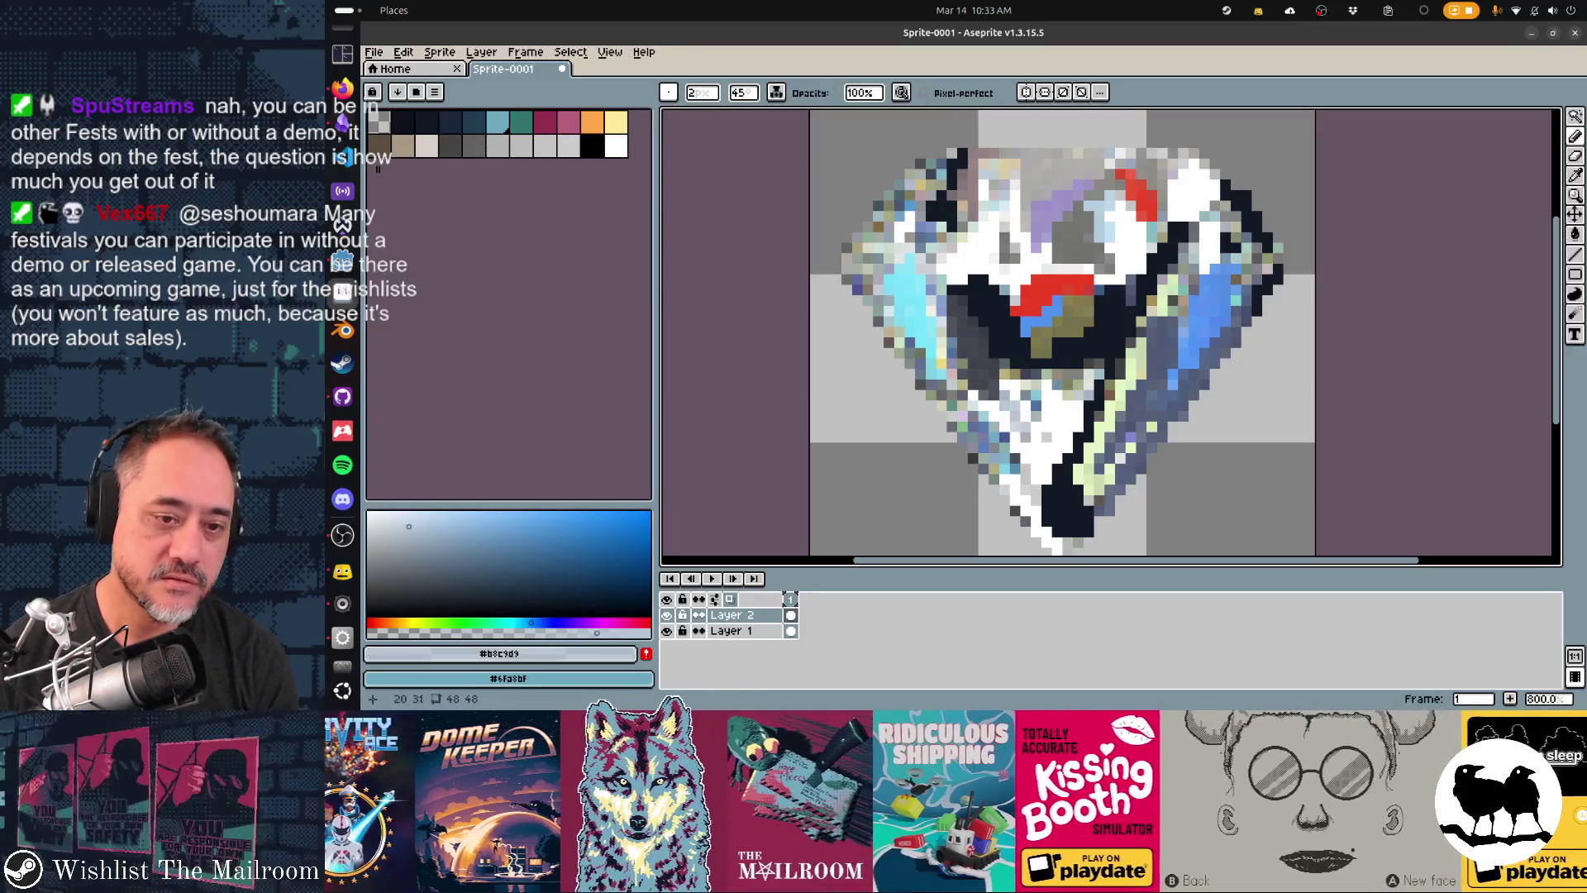
# - Sample colours from the sprite and paint light pink pixels on the diamond's right edge
pyautogui.keyDown('alt'); pyautogui.click(1046, 423); pyautogui.keyUp('alt')
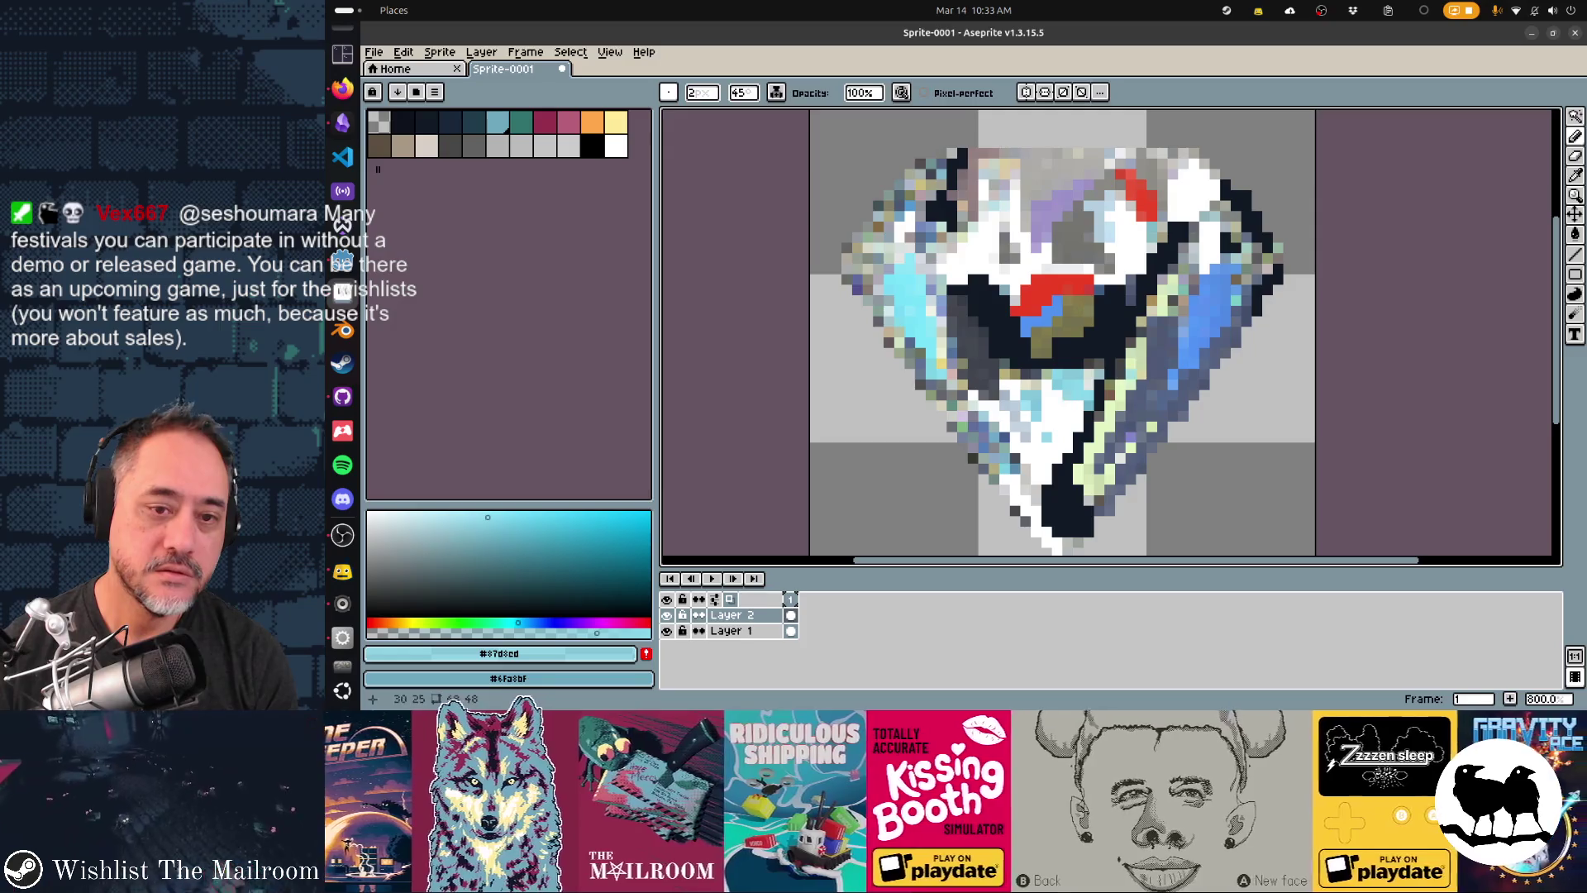
pyautogui.keyDown('alt'); pyautogui.click(1124, 384); pyautogui.keyUp('alt')
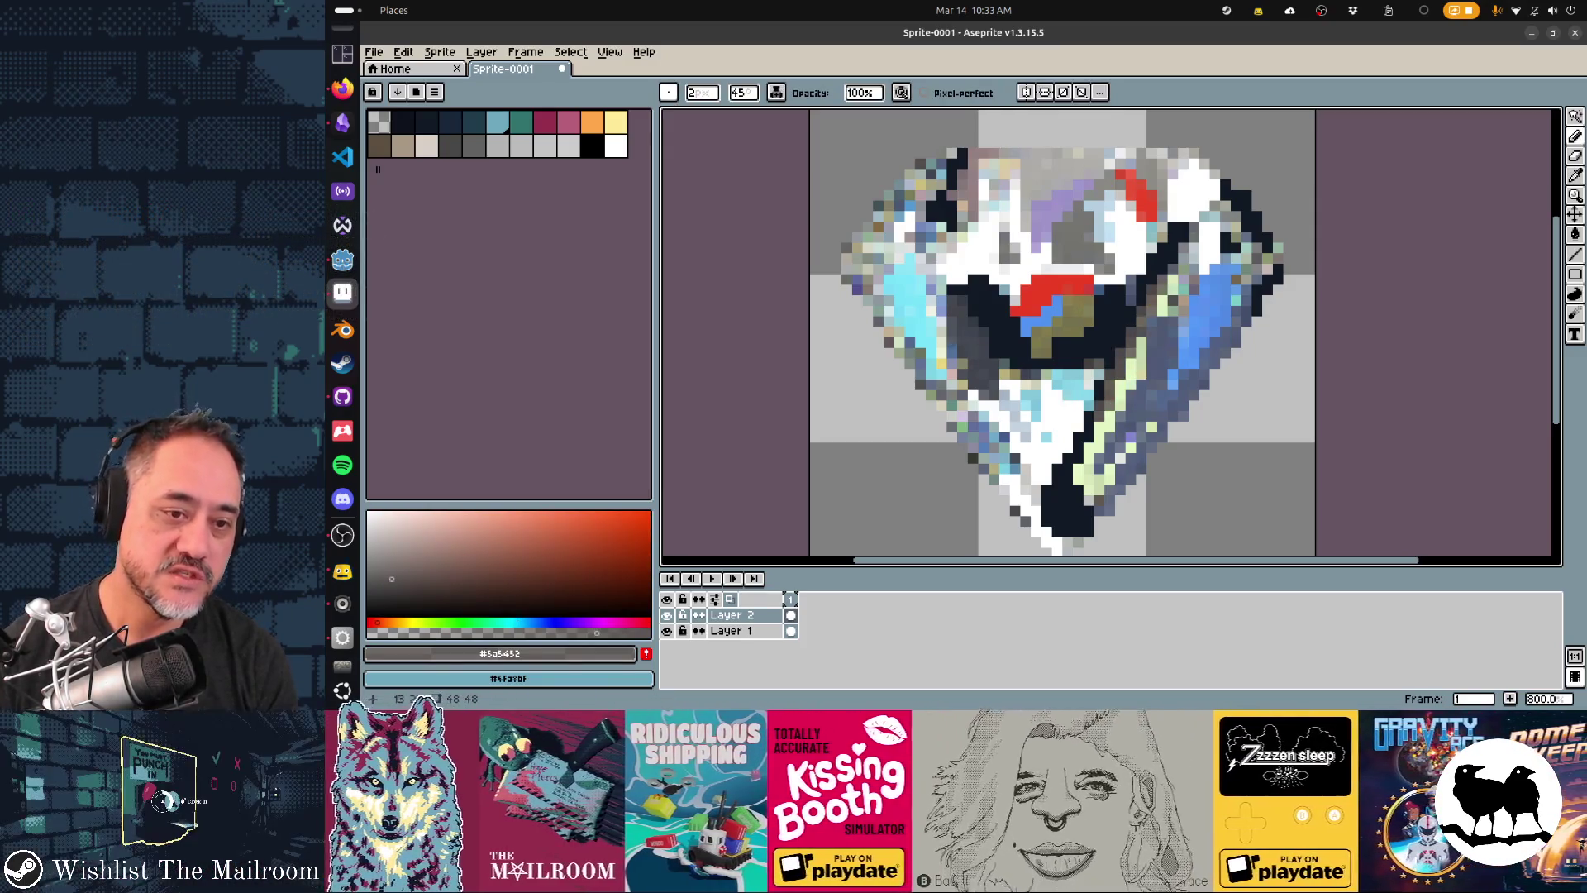
pyautogui.keyDown('alt'); pyautogui.click(949, 322); pyautogui.keyUp('alt')
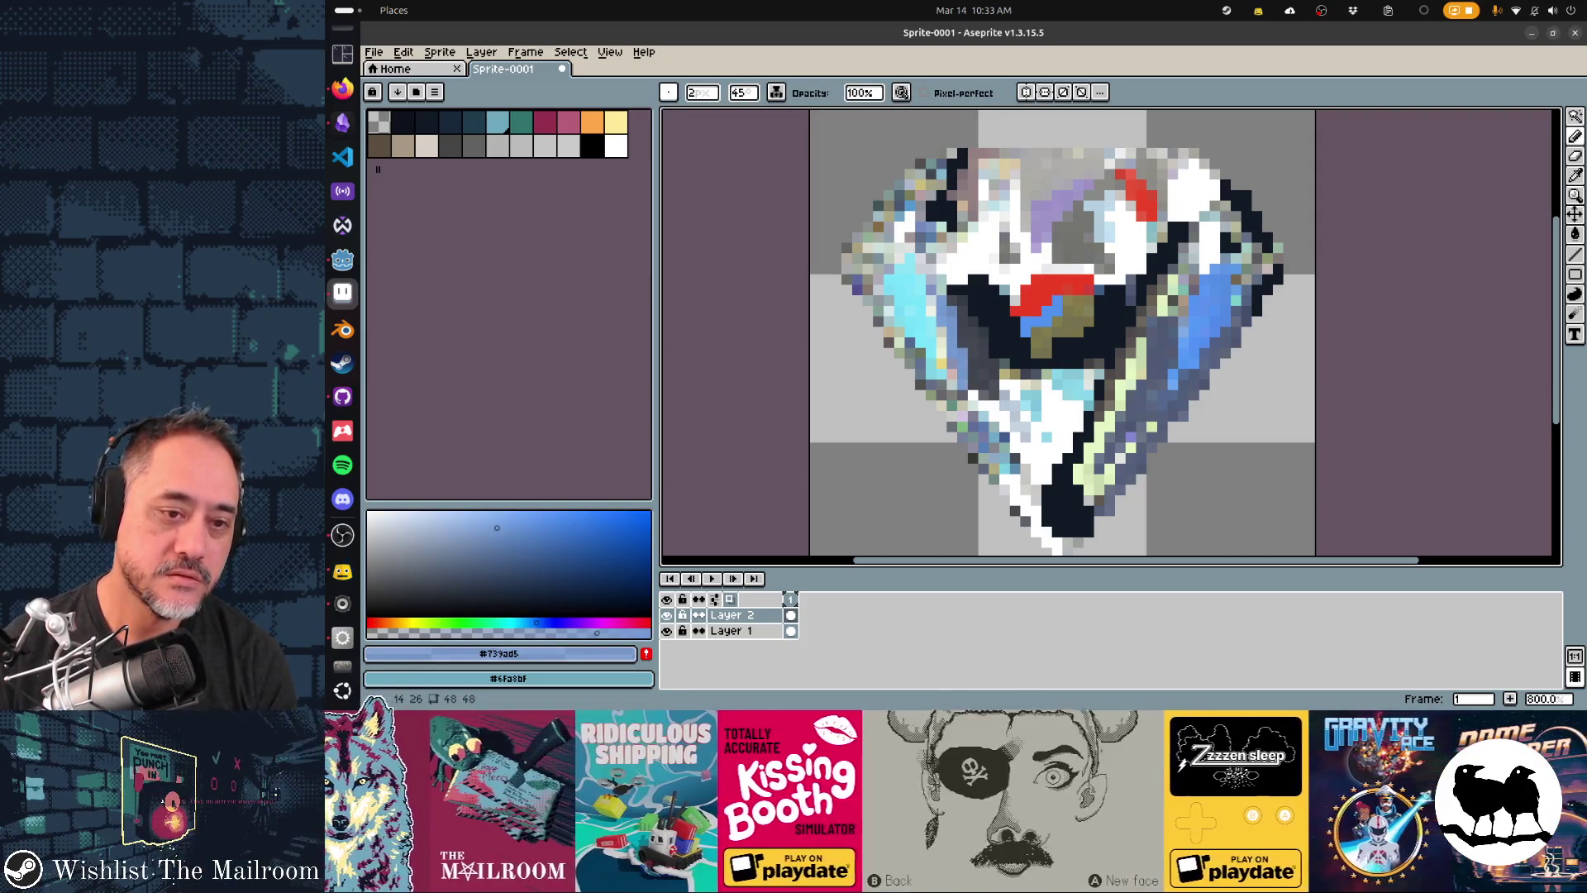
pyautogui.keyDown('alt'); pyautogui.click(1205, 238); pyautogui.keyUp('alt')
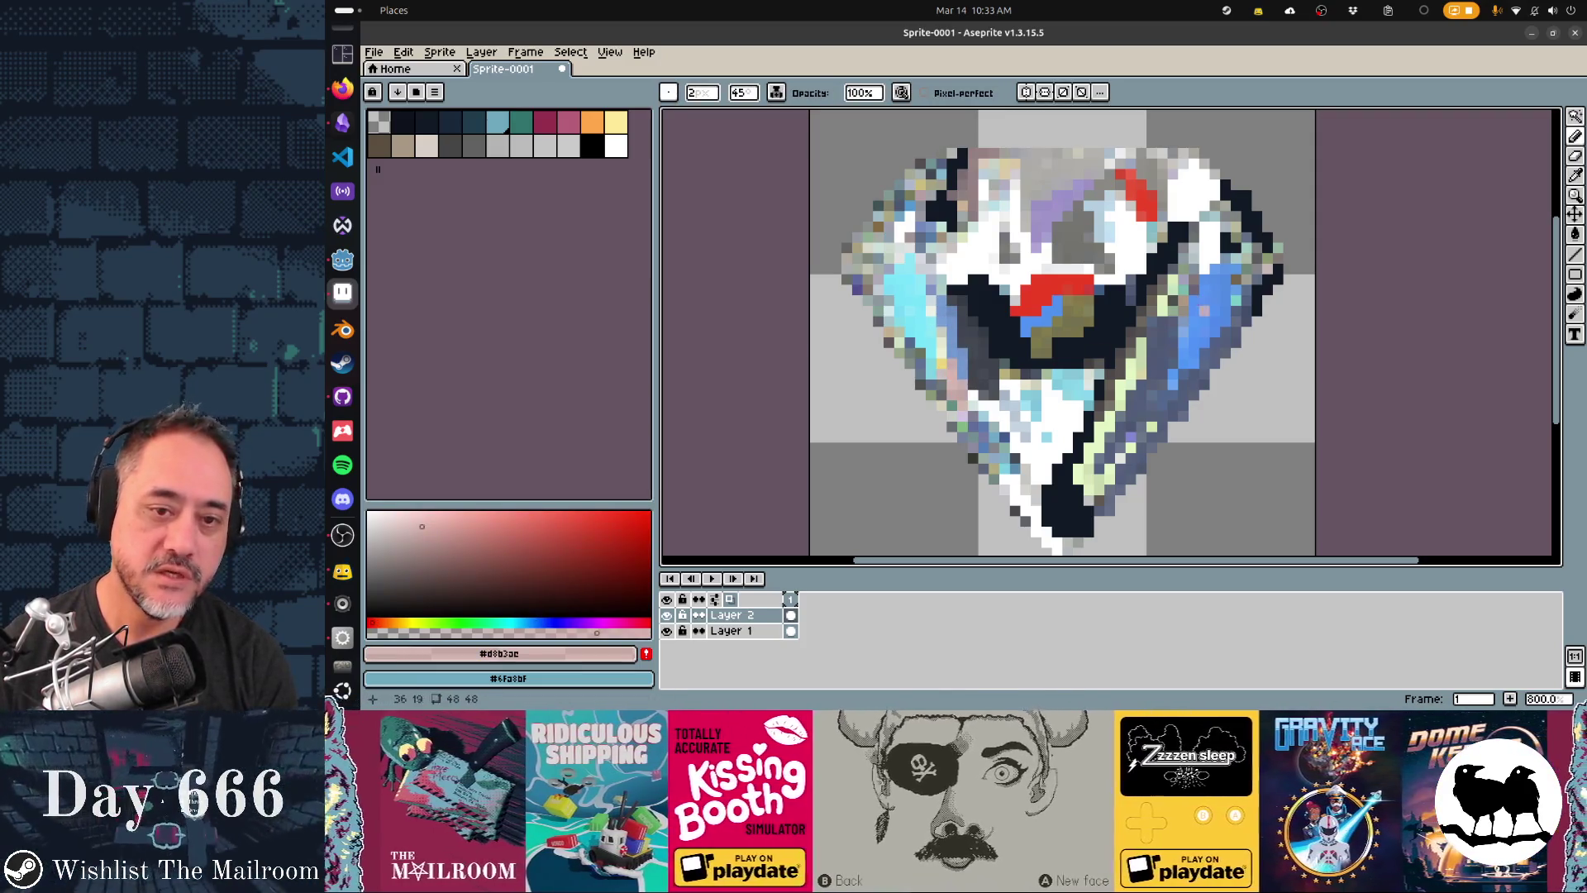
pyautogui.click(1250, 281)
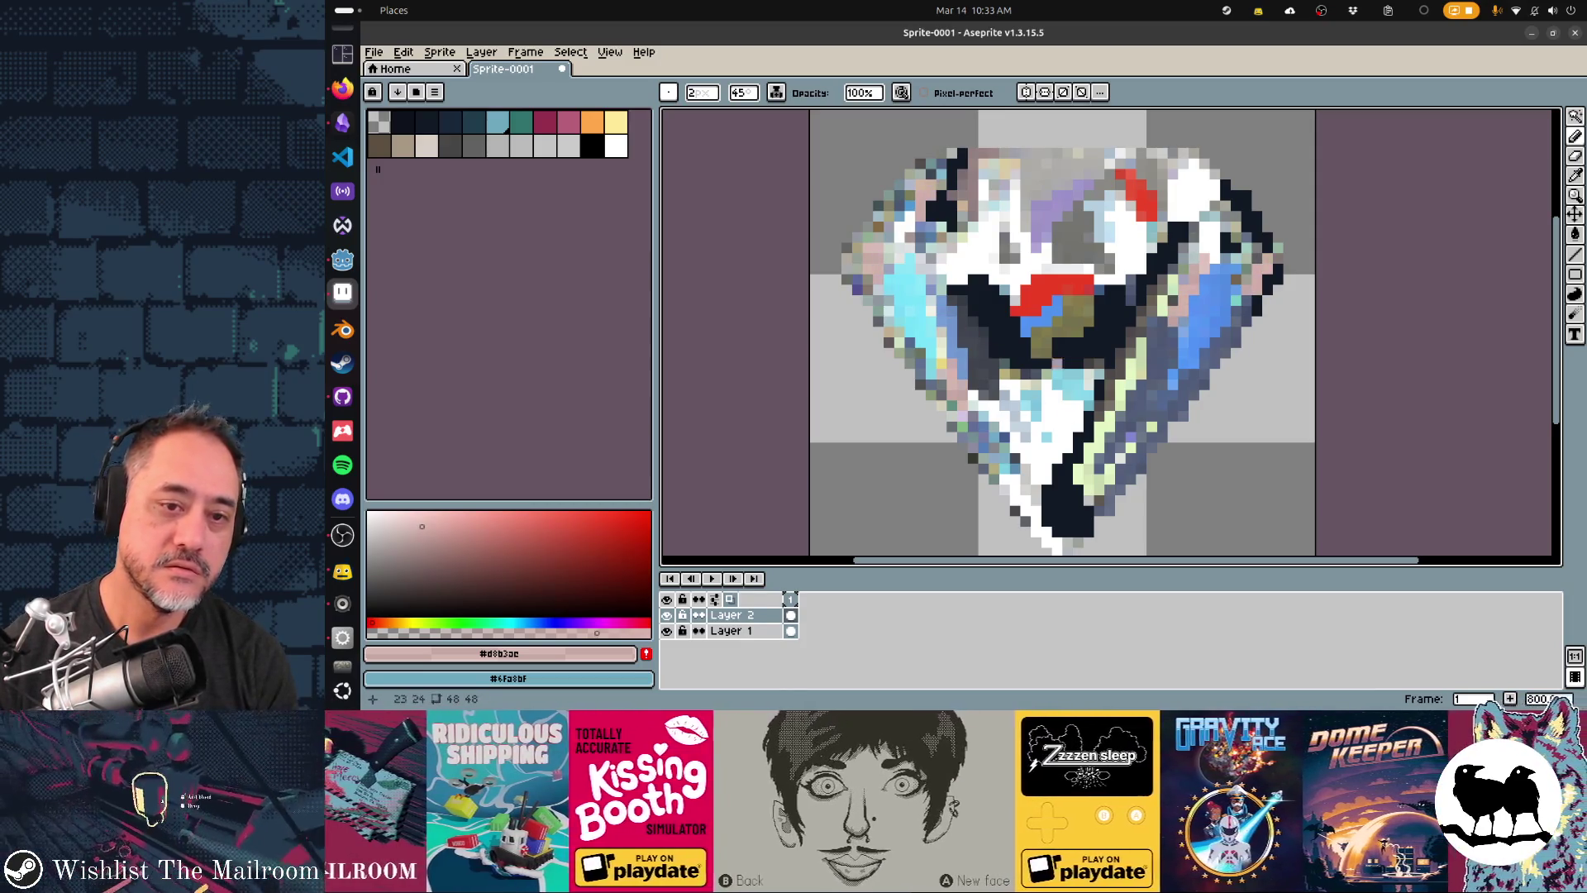
# - Paint grey-green #829e97 strokes on the diamond's upper left and left side
pyautogui.press('alt')
pyautogui.keyDown('alt'); pyautogui.click(889, 198); pyautogui.keyUp('alt')
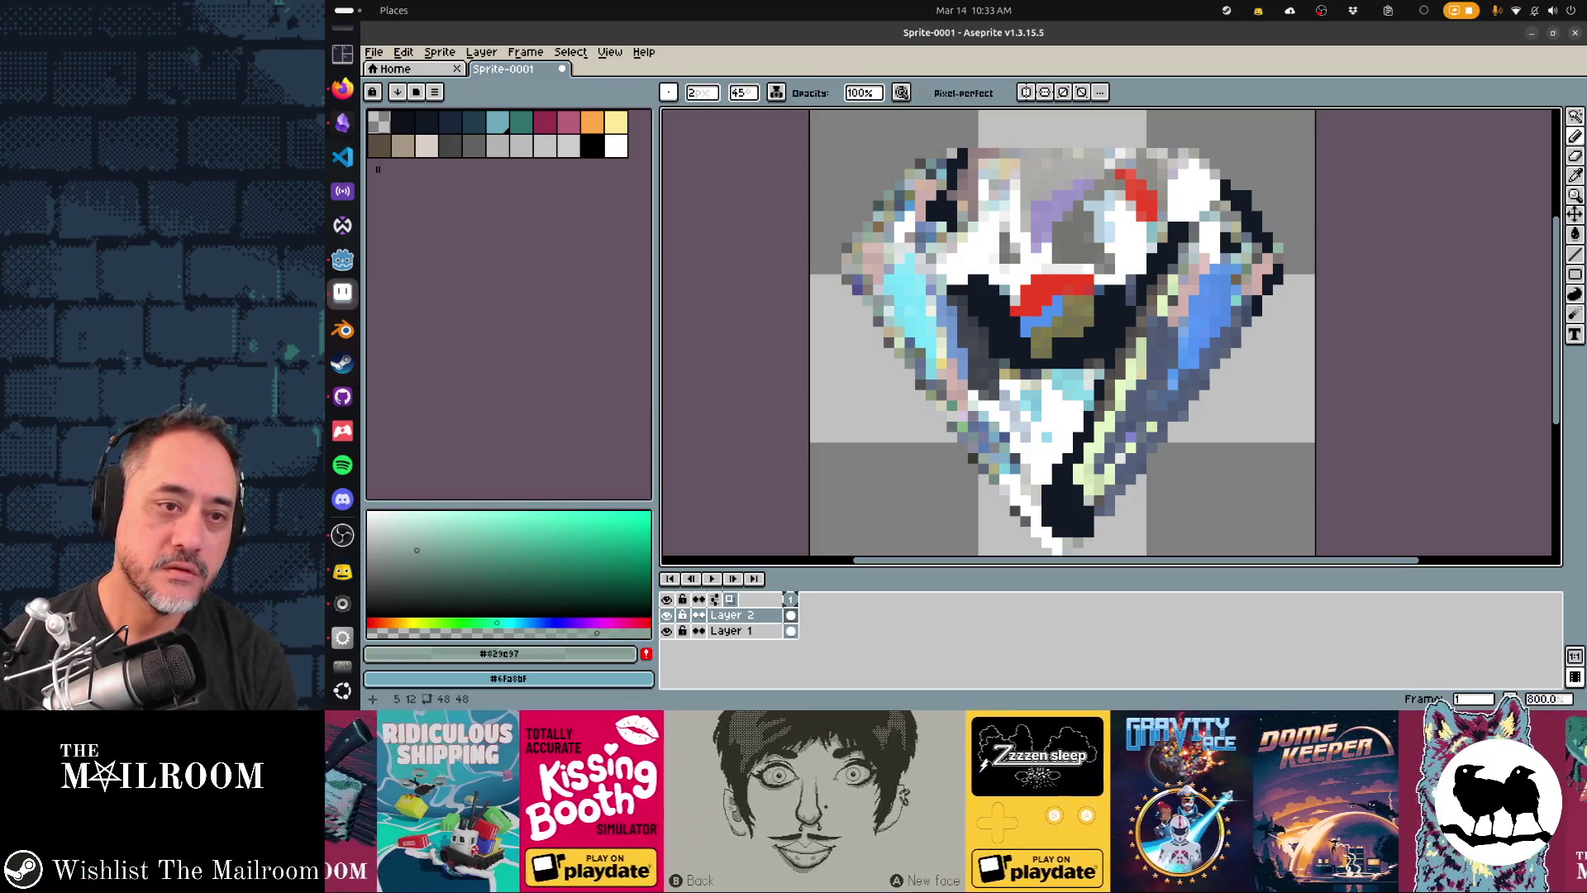
pyautogui.moveTo(847, 248)
pyautogui.mouseDown()
pyautogui.moveTo(916, 163)
pyautogui.moveTo(876, 239)
pyautogui.mouseUp()
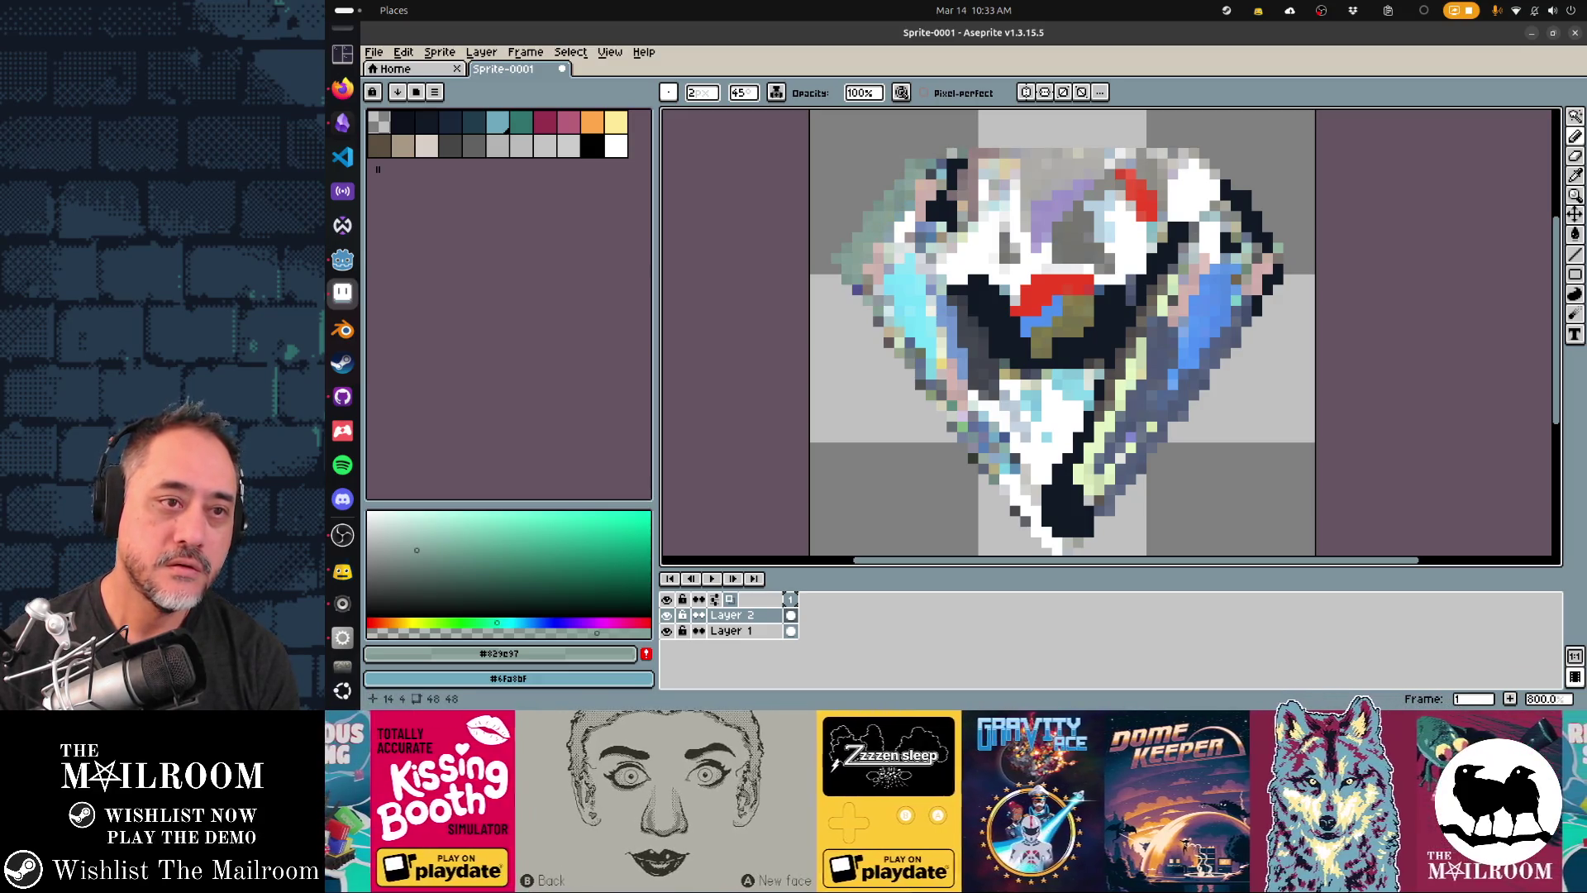
pyautogui.moveTo(888, 311)
pyautogui.mouseDown()
pyautogui.moveTo(901, 347)
pyautogui.moveTo(996, 442)
pyautogui.moveTo(1016, 496)
pyautogui.mouseUp()
# - Shade the lower-left facet with lavender #dac8cc and cyan #6ad6eb, then view at 100%
pyautogui.keyDown('alt'); pyautogui.click(926, 372); pyautogui.keyUp('alt')
pyautogui.keyDown('alt'); pyautogui.click(1012, 477); pyautogui.keyUp('alt')
pyautogui.keyDown('alt'); pyautogui.click(1004, 477); pyautogui.keyUp('alt')
pyautogui.click(1015, 457)
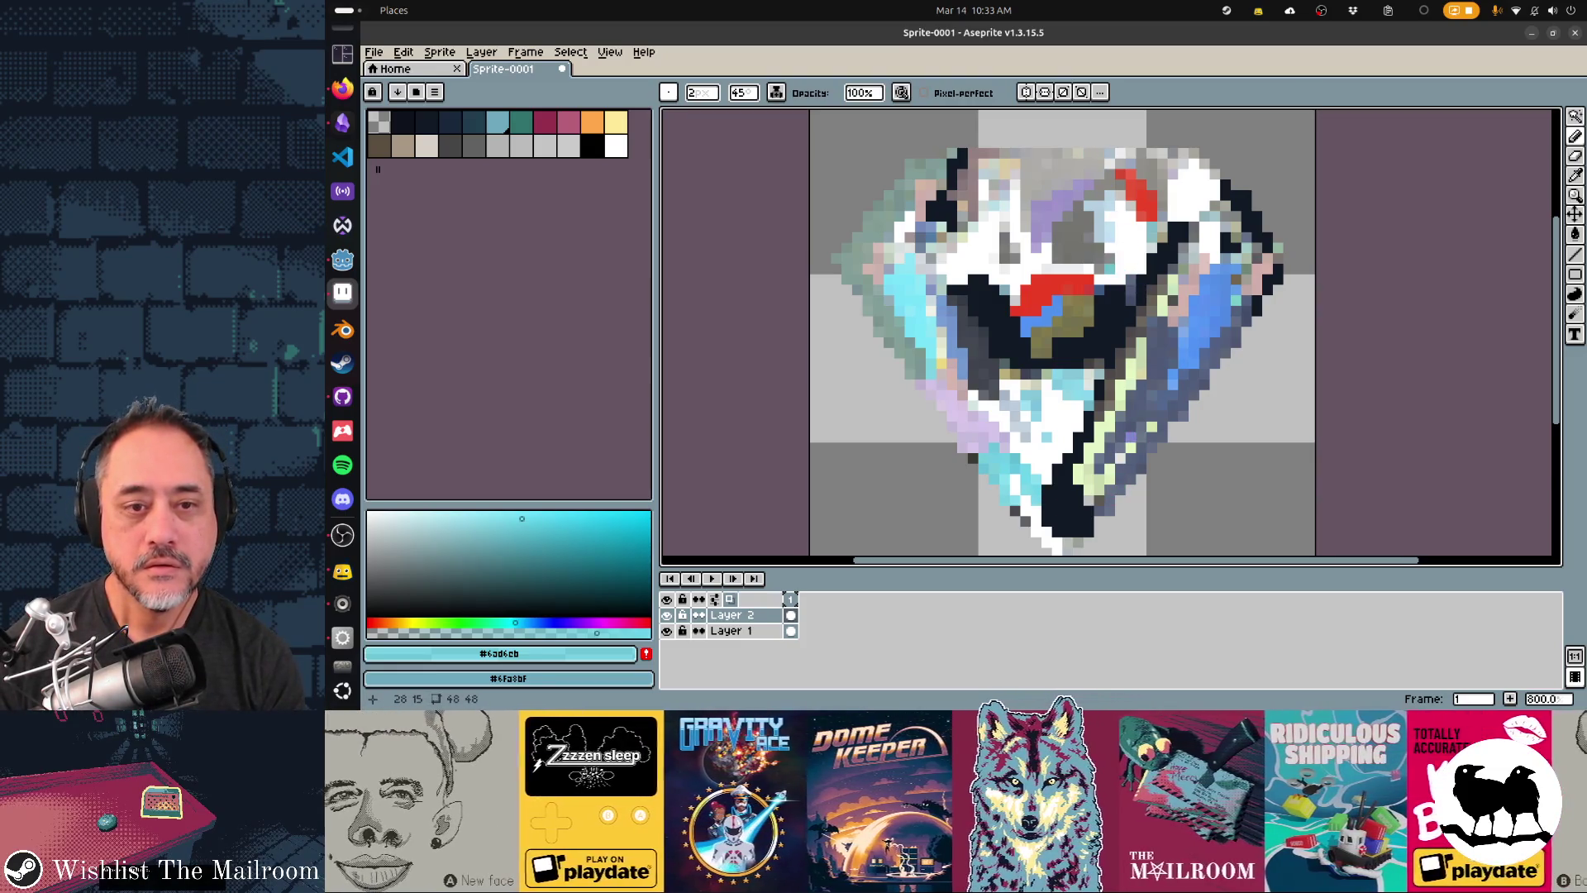
pyautogui.press('1')
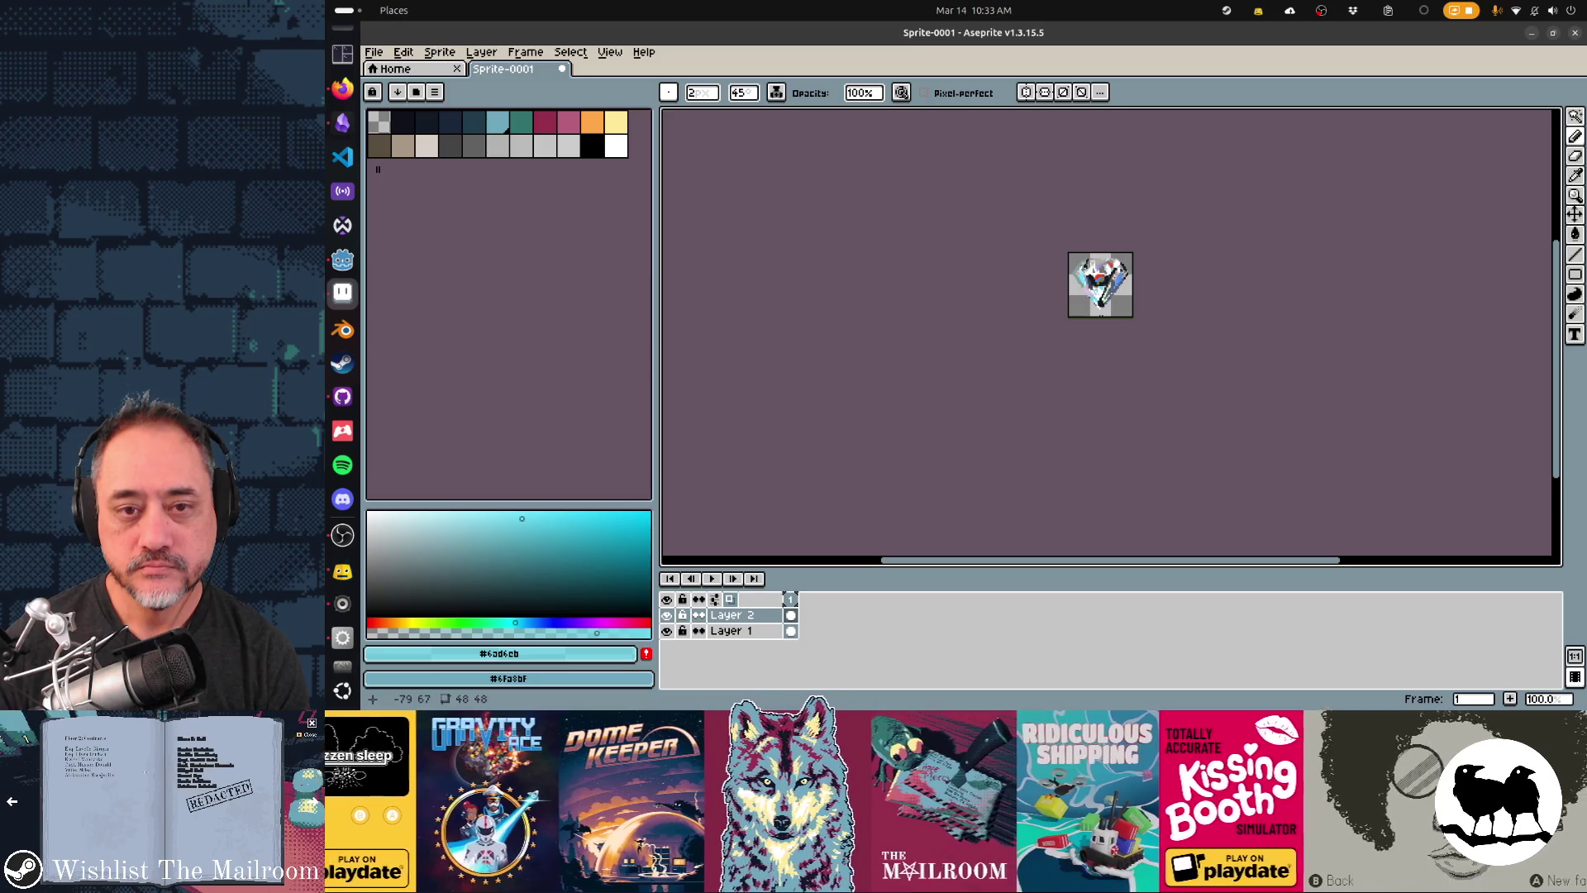
# - Compare the diamond with and without its latest strokes, then add a new Layer 3
pyautogui.press('Delete')
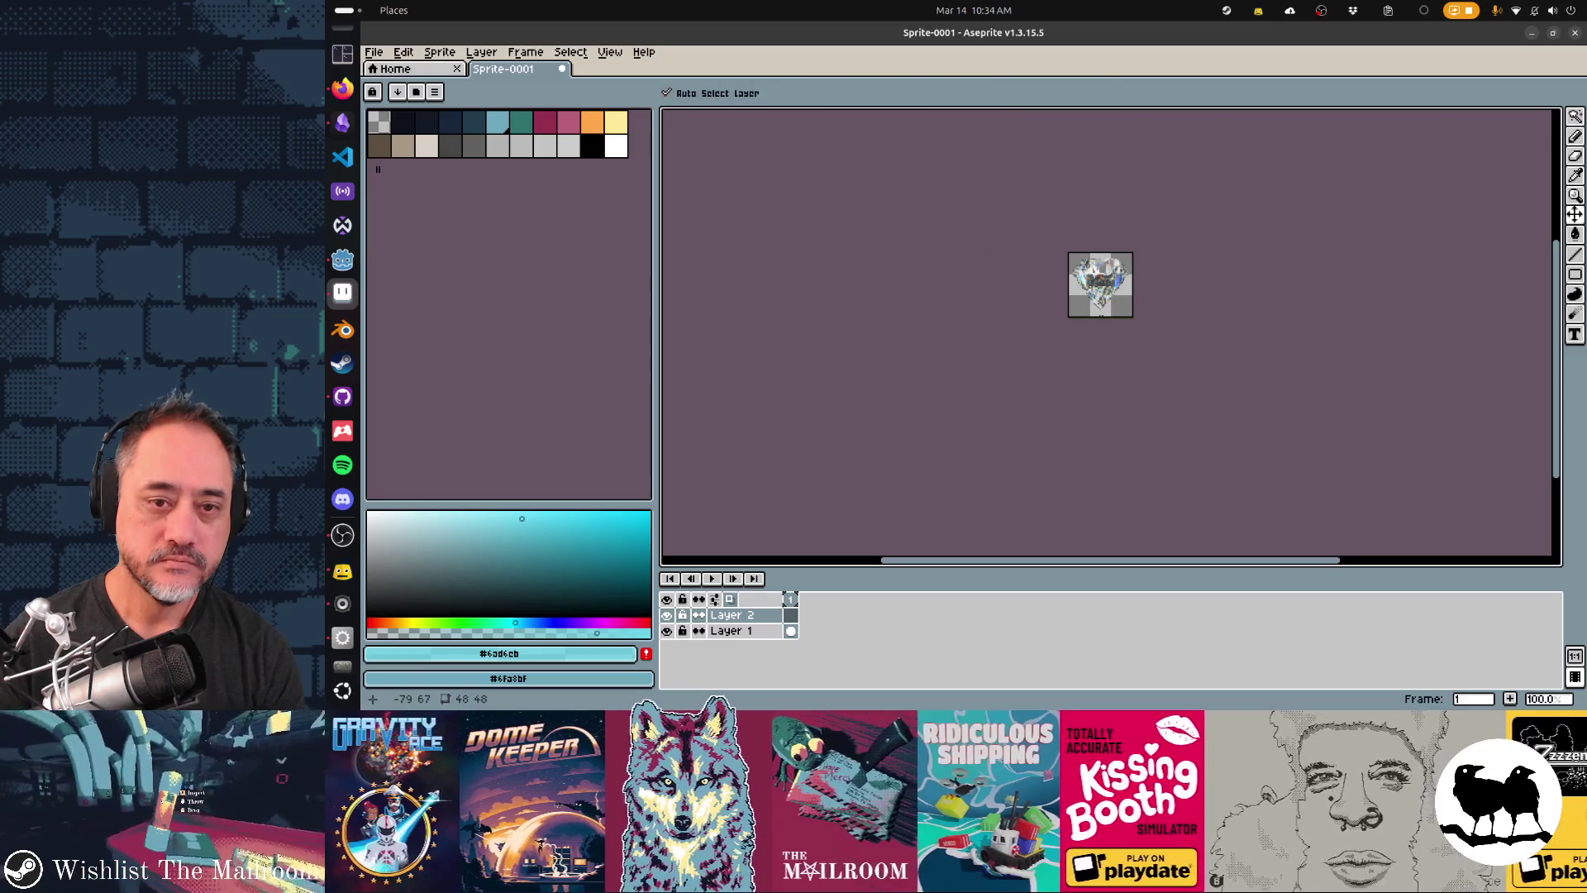
pyautogui.hotkey('ctrl', 'z')
pyautogui.hotkey('ctrl', 'y')
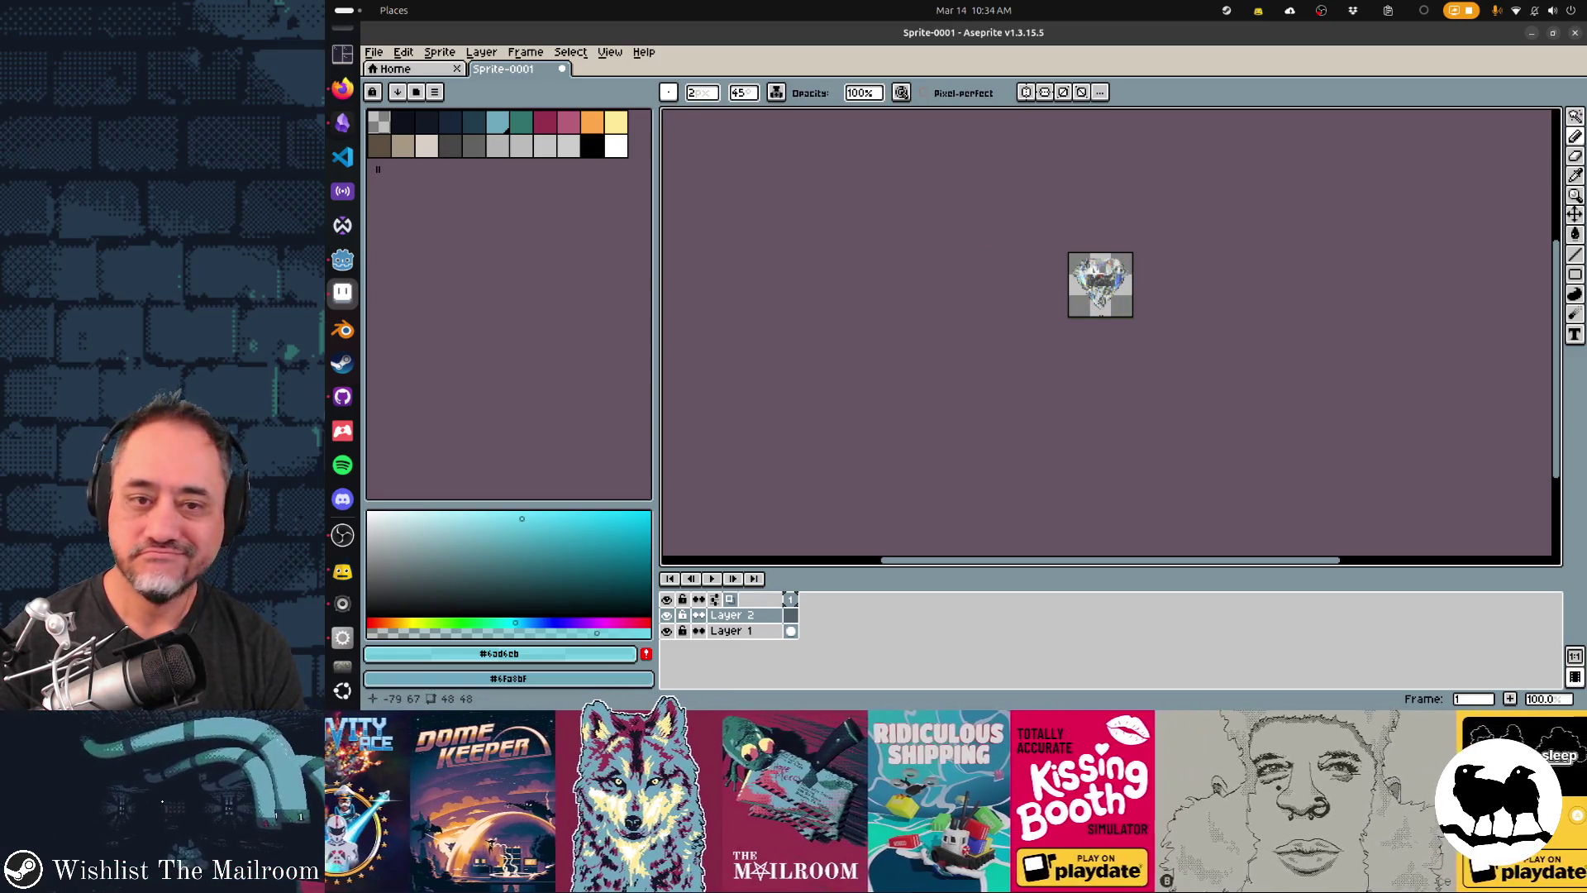
pyautogui.hotkey('ctrl', 'z')
pyautogui.hotkey('ctrl', 'y')
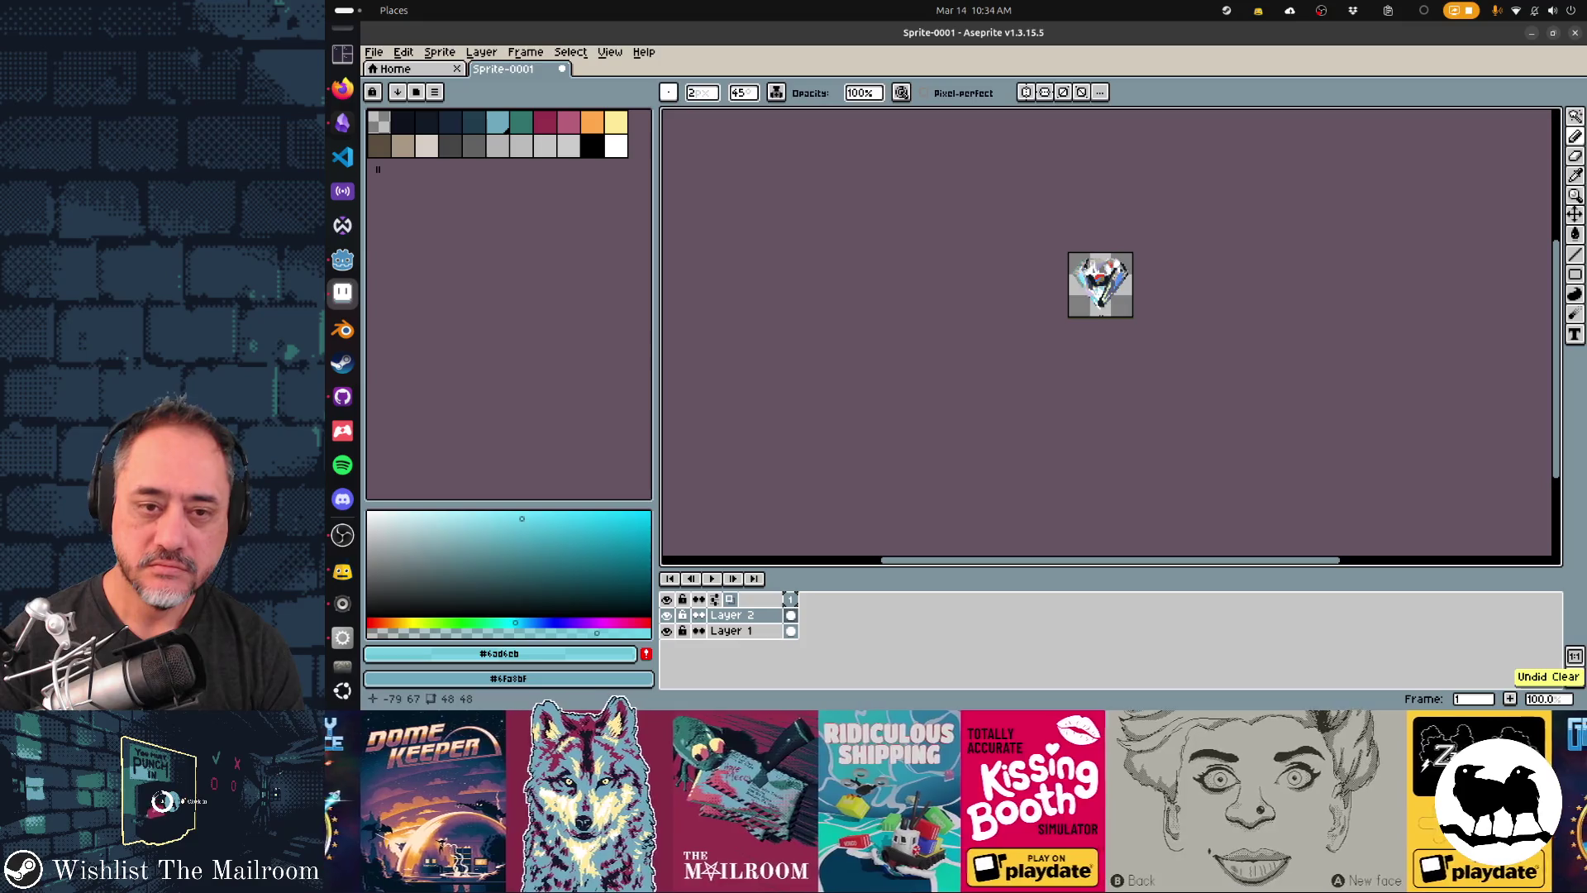
pyautogui.hotkey('ctrl', 'z')
pyautogui.hotkey('ctrl', 'z')
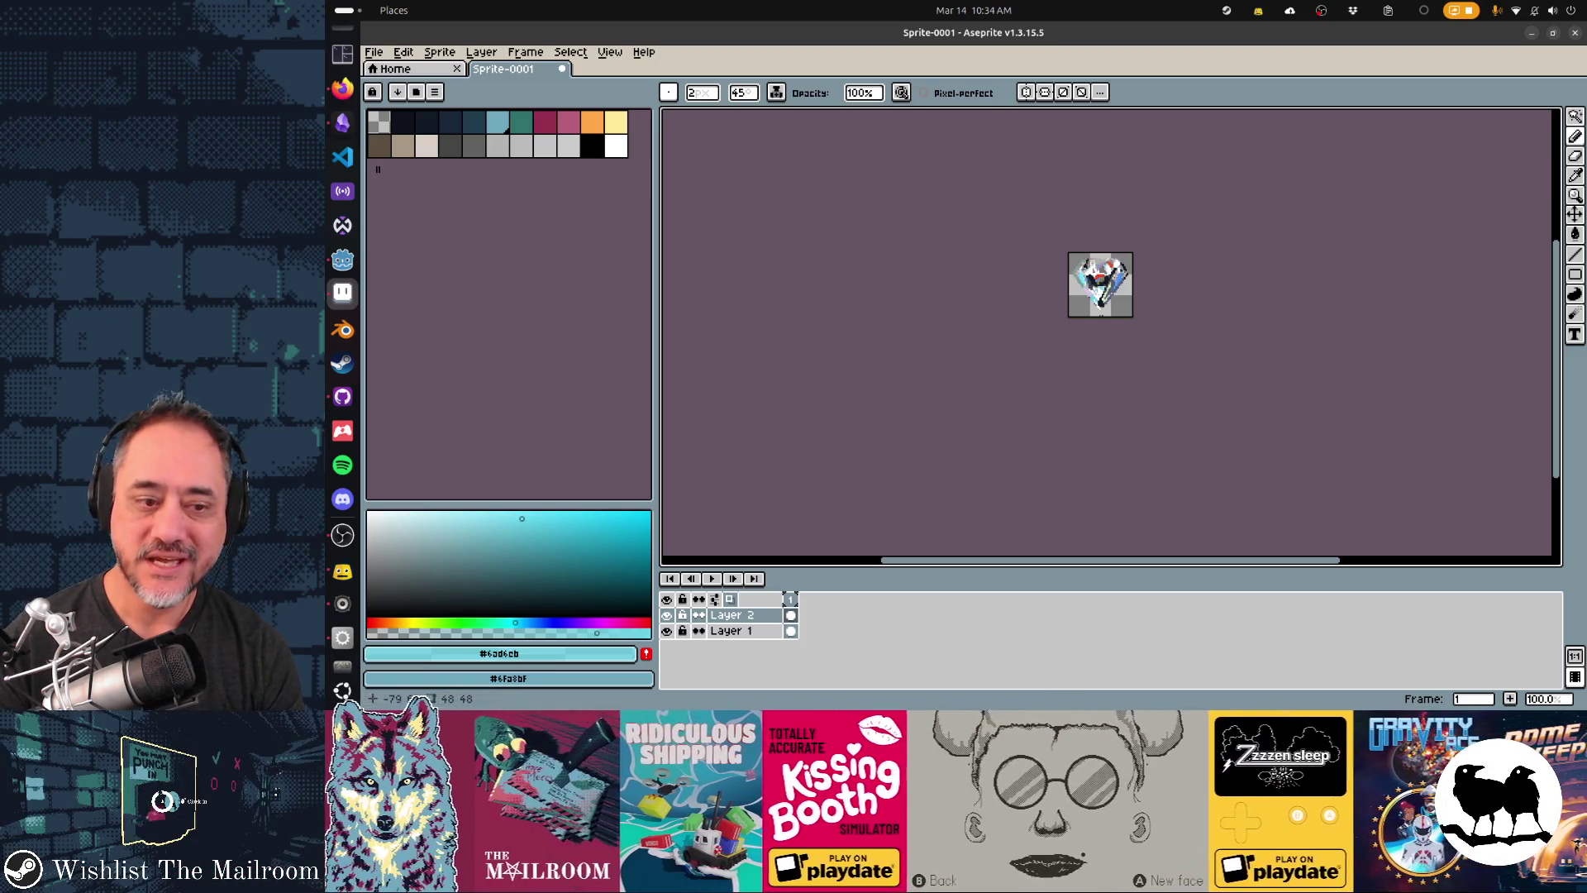
pyautogui.hotkey('shift', 'n')
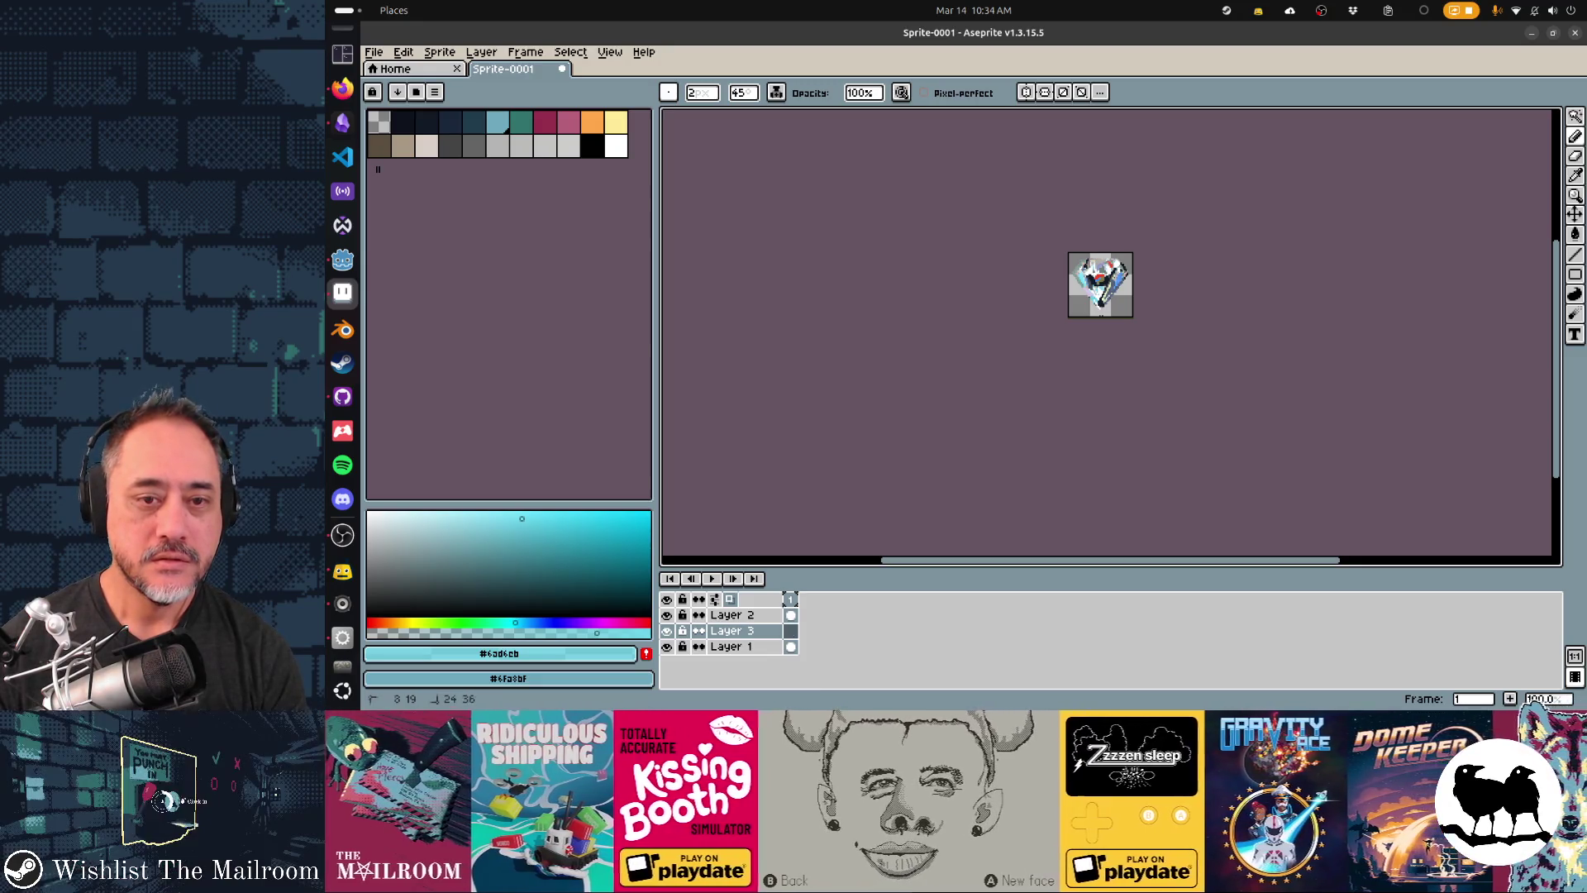
# - Switch to the Eraser tool, then bring up the application switcher
pyautogui.press('e')
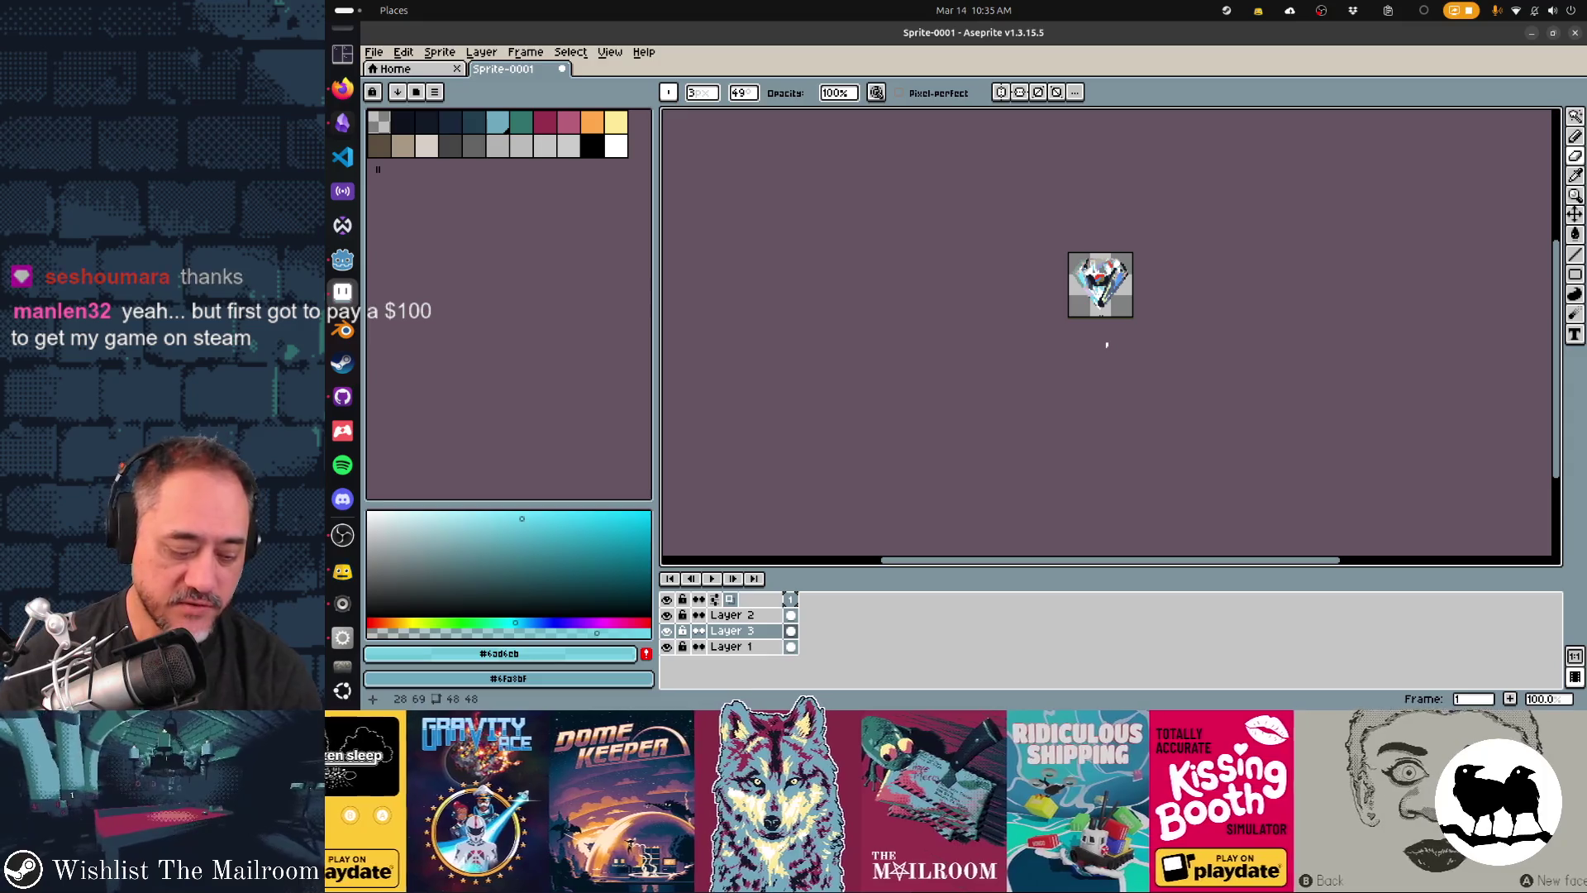
pyautogui.hotkey('alt', 'Tab')
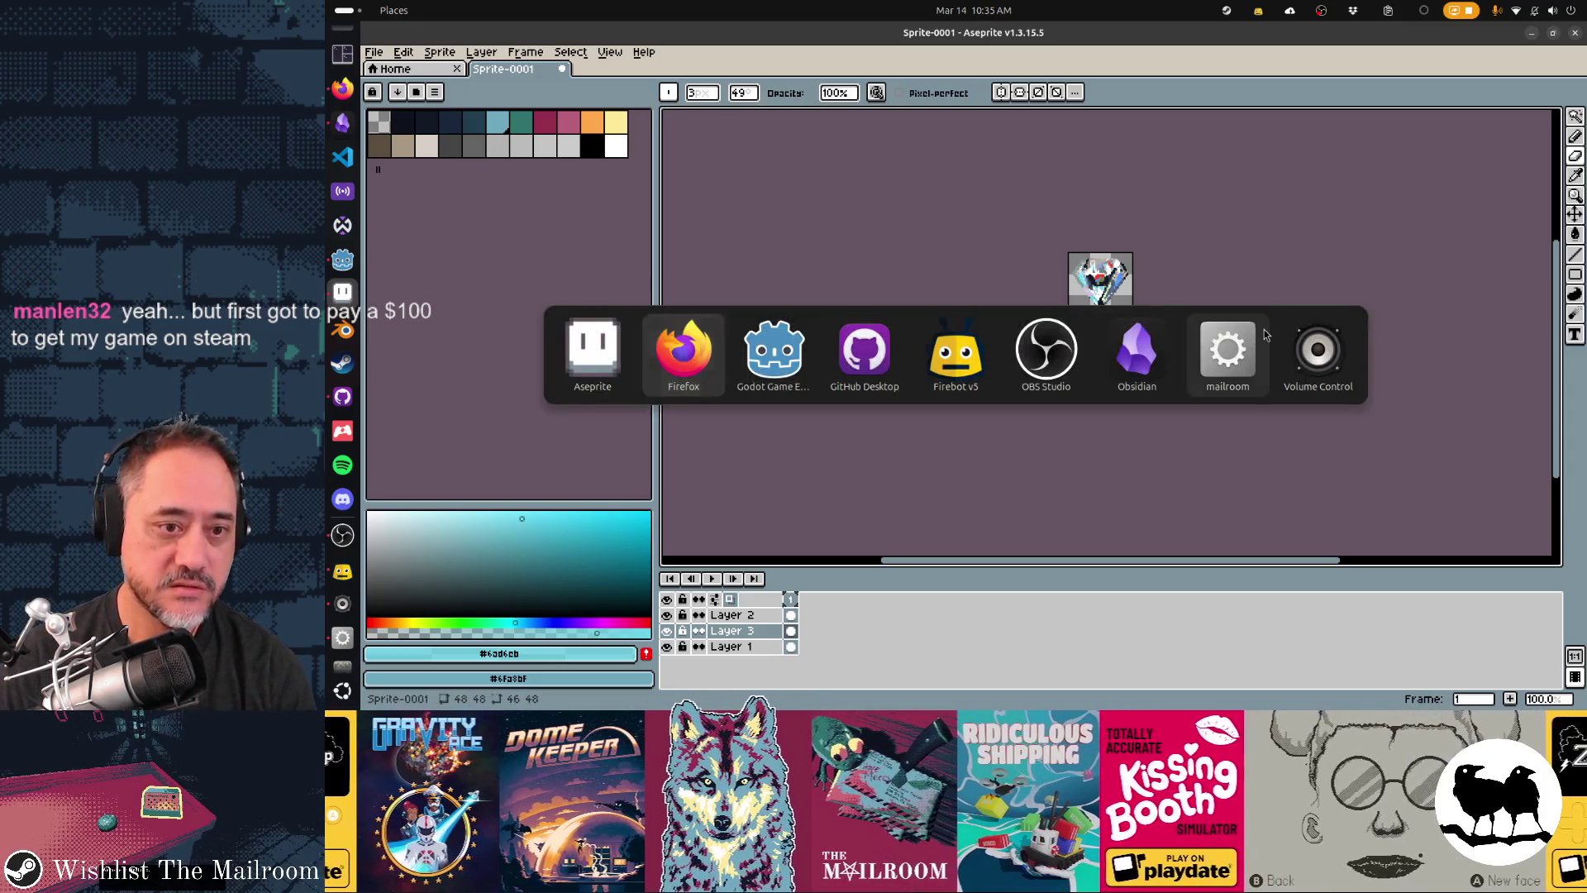
# - Load store.steampowered.com in a new Firefox tab
pyautogui.click(699, 355)
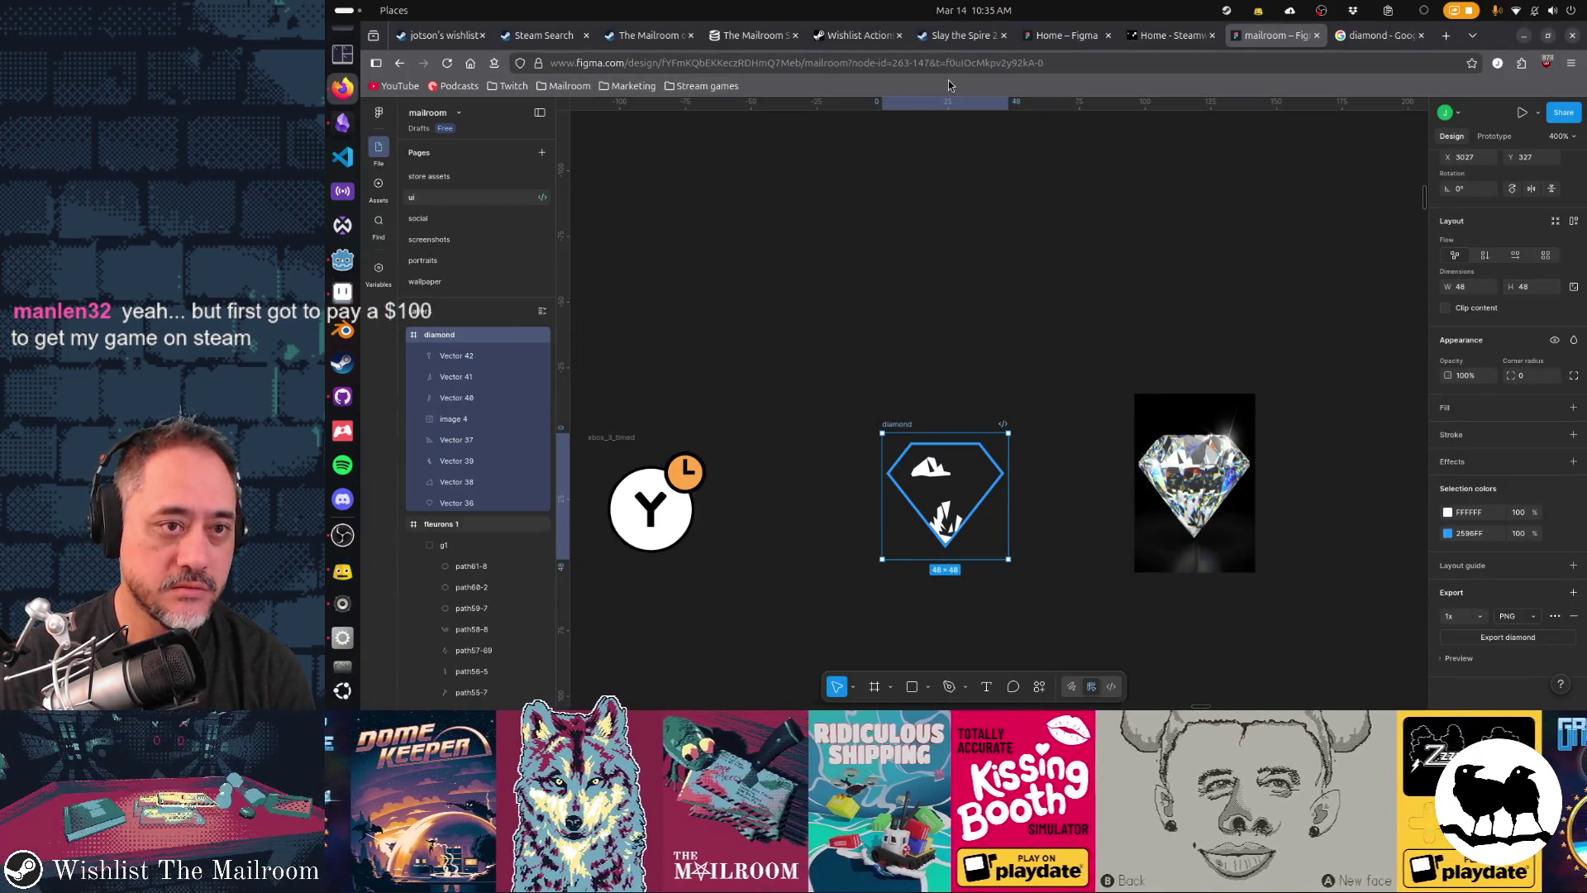
pyautogui.hotkey('ctrl', 't')
pyautogui.write('store')
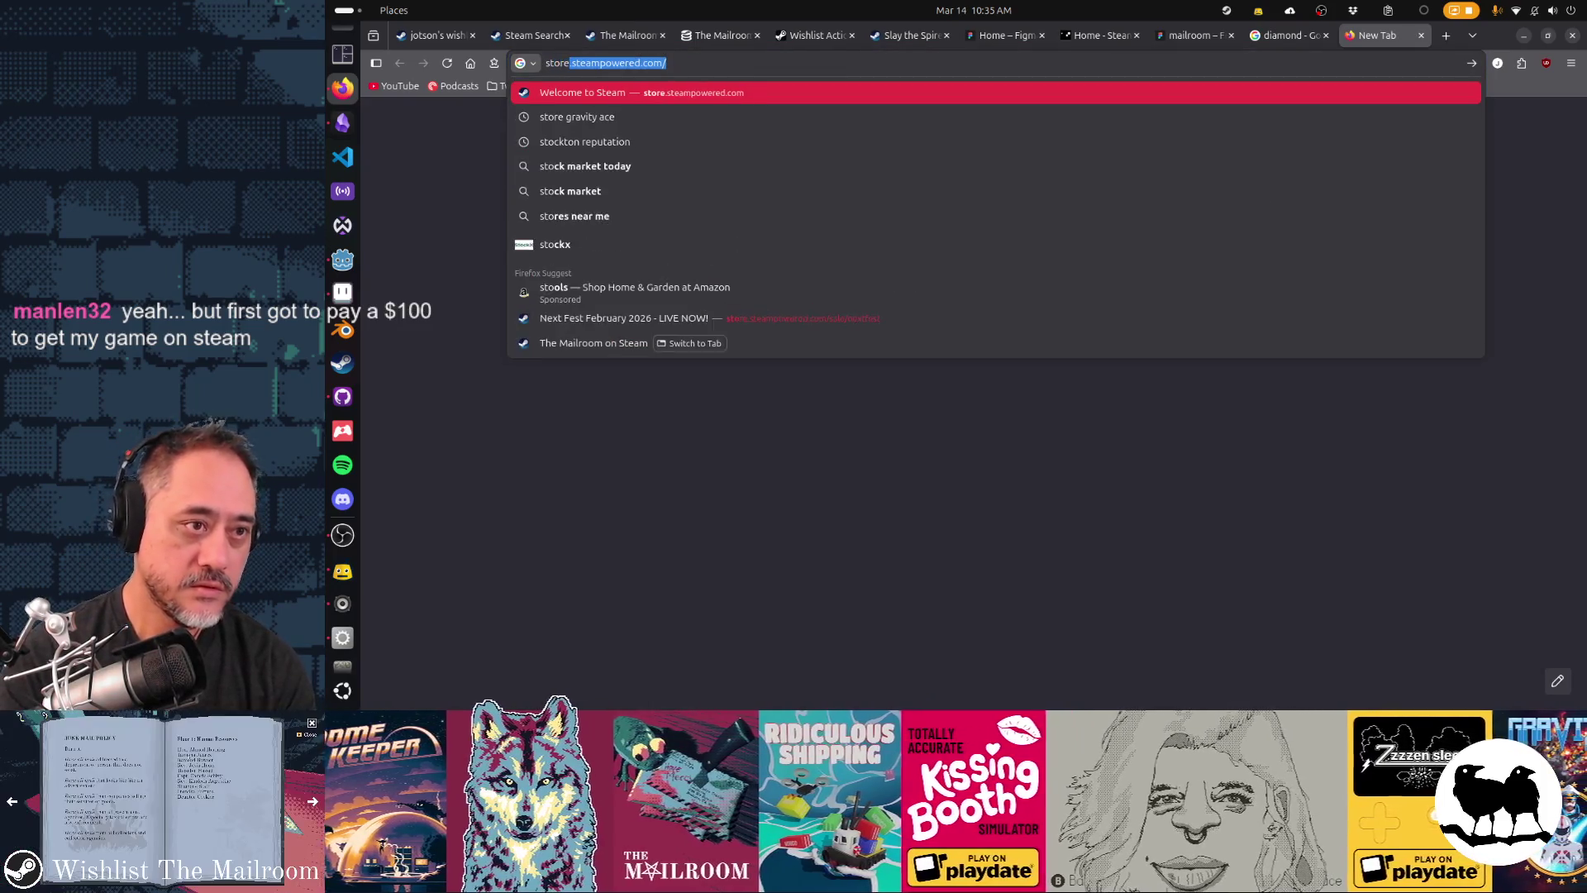
pyautogui.press('Return')
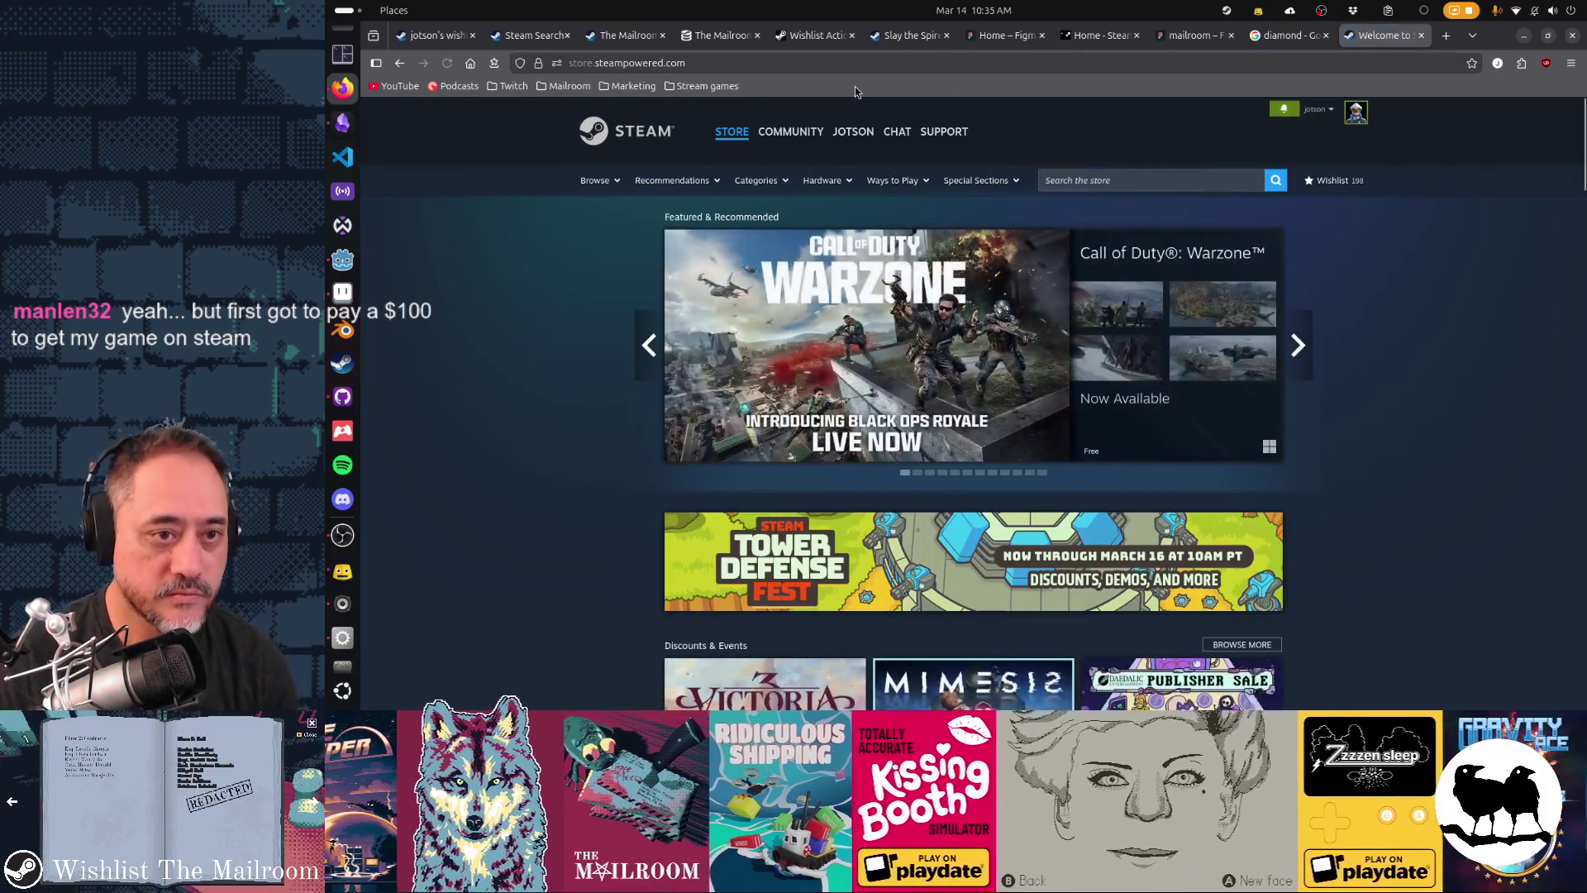
# - Go to the Steam Demos page via Browse and scroll down to the demo list
pyautogui.moveTo(743, 140)
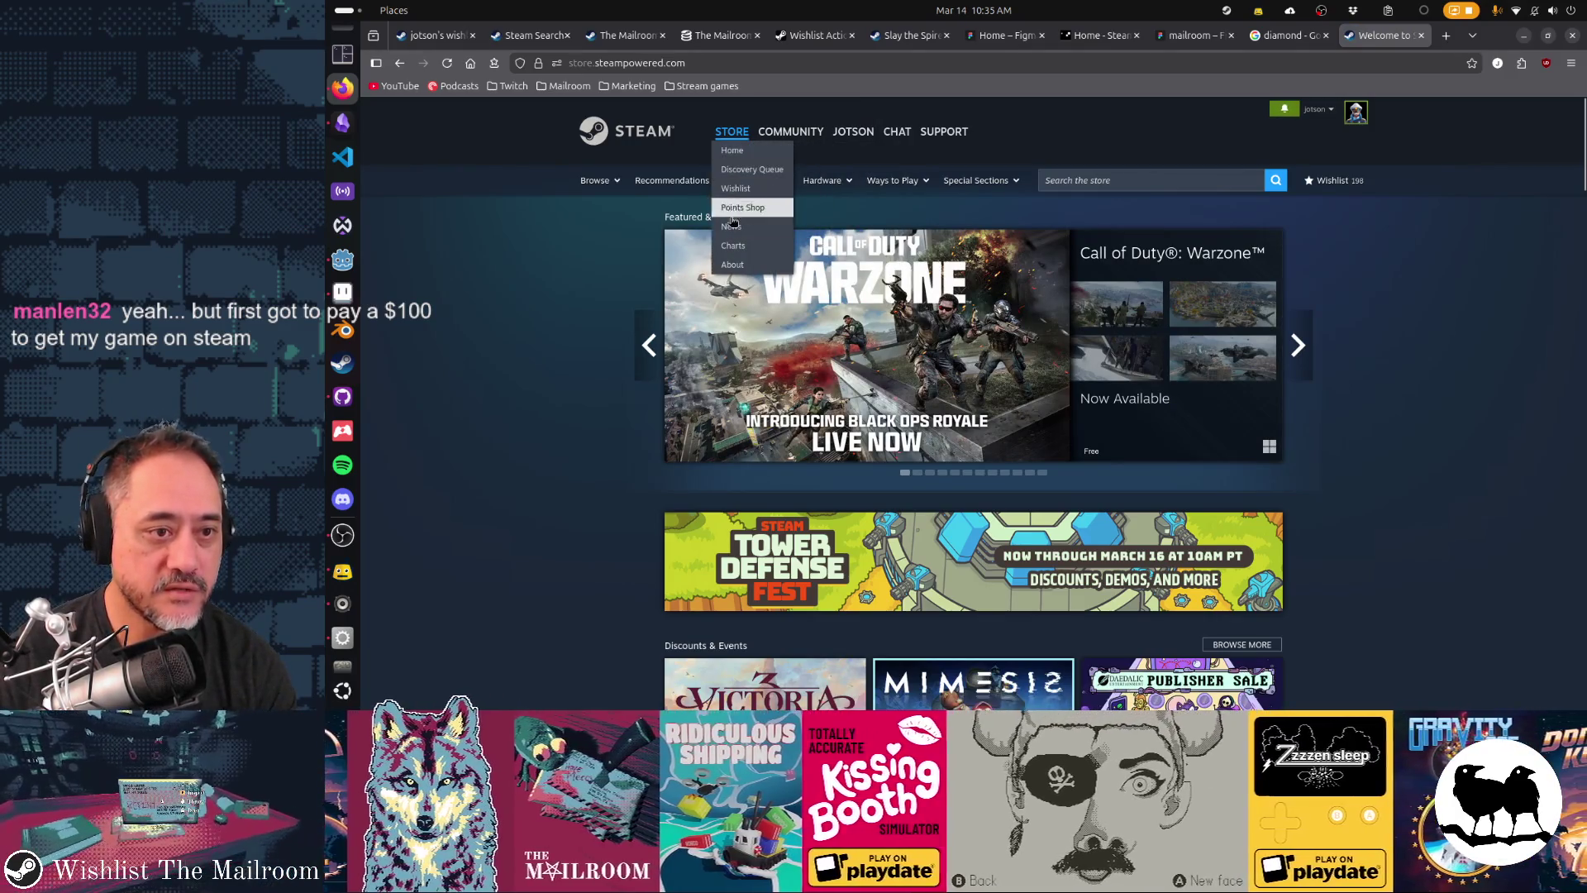
pyautogui.moveTo(595, 182)
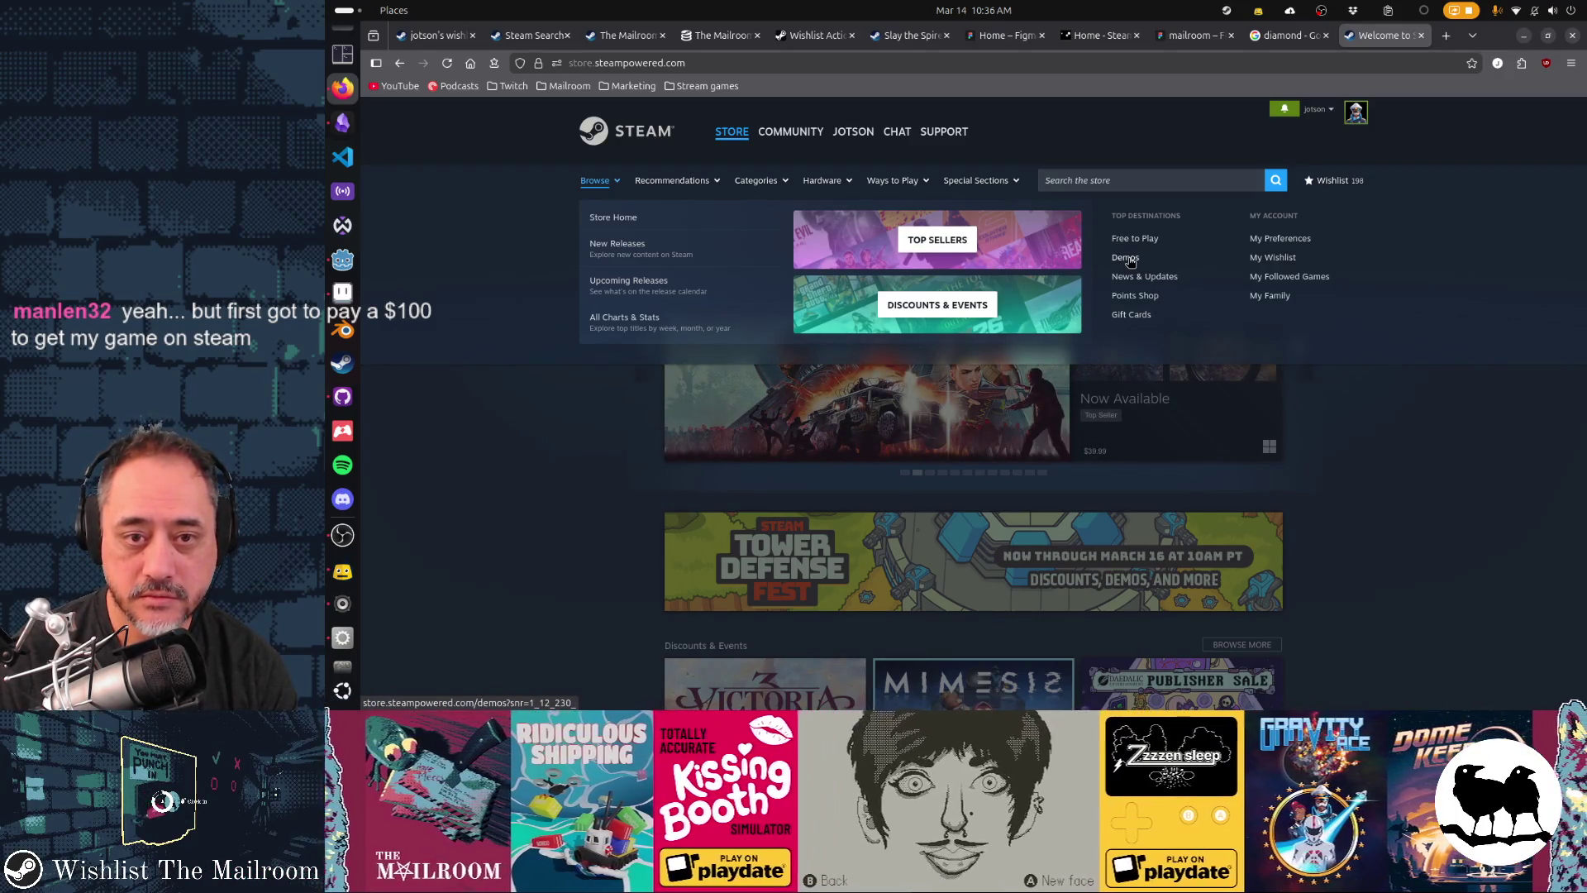
pyautogui.click(1126, 258)
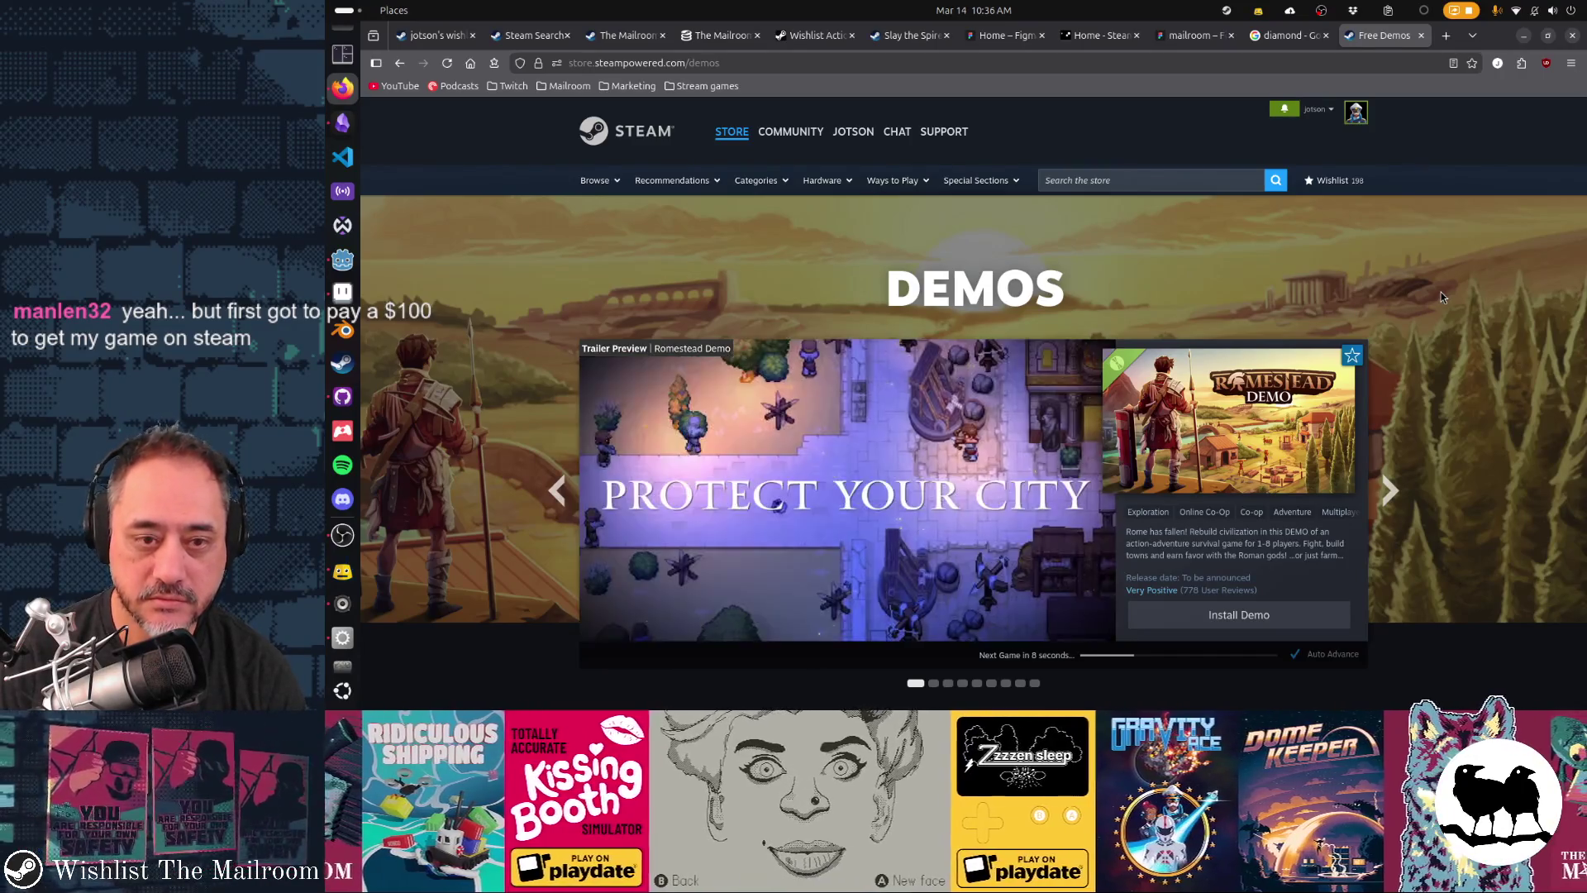
pyautogui.scroll(-7, 1441, 294)
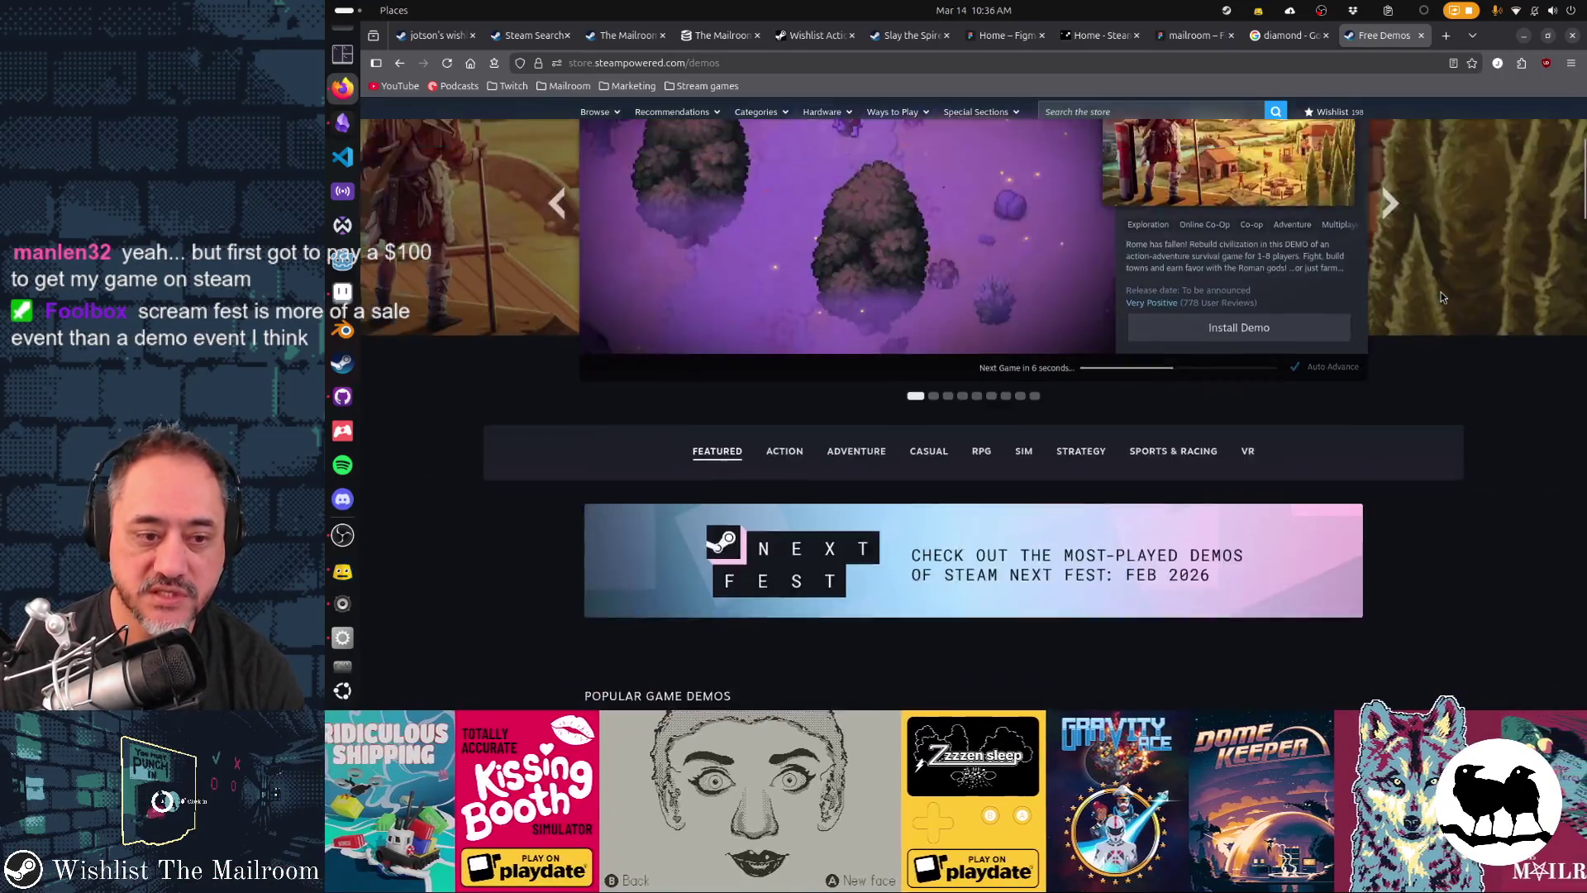
pyautogui.scroll(-2, 1441, 296)
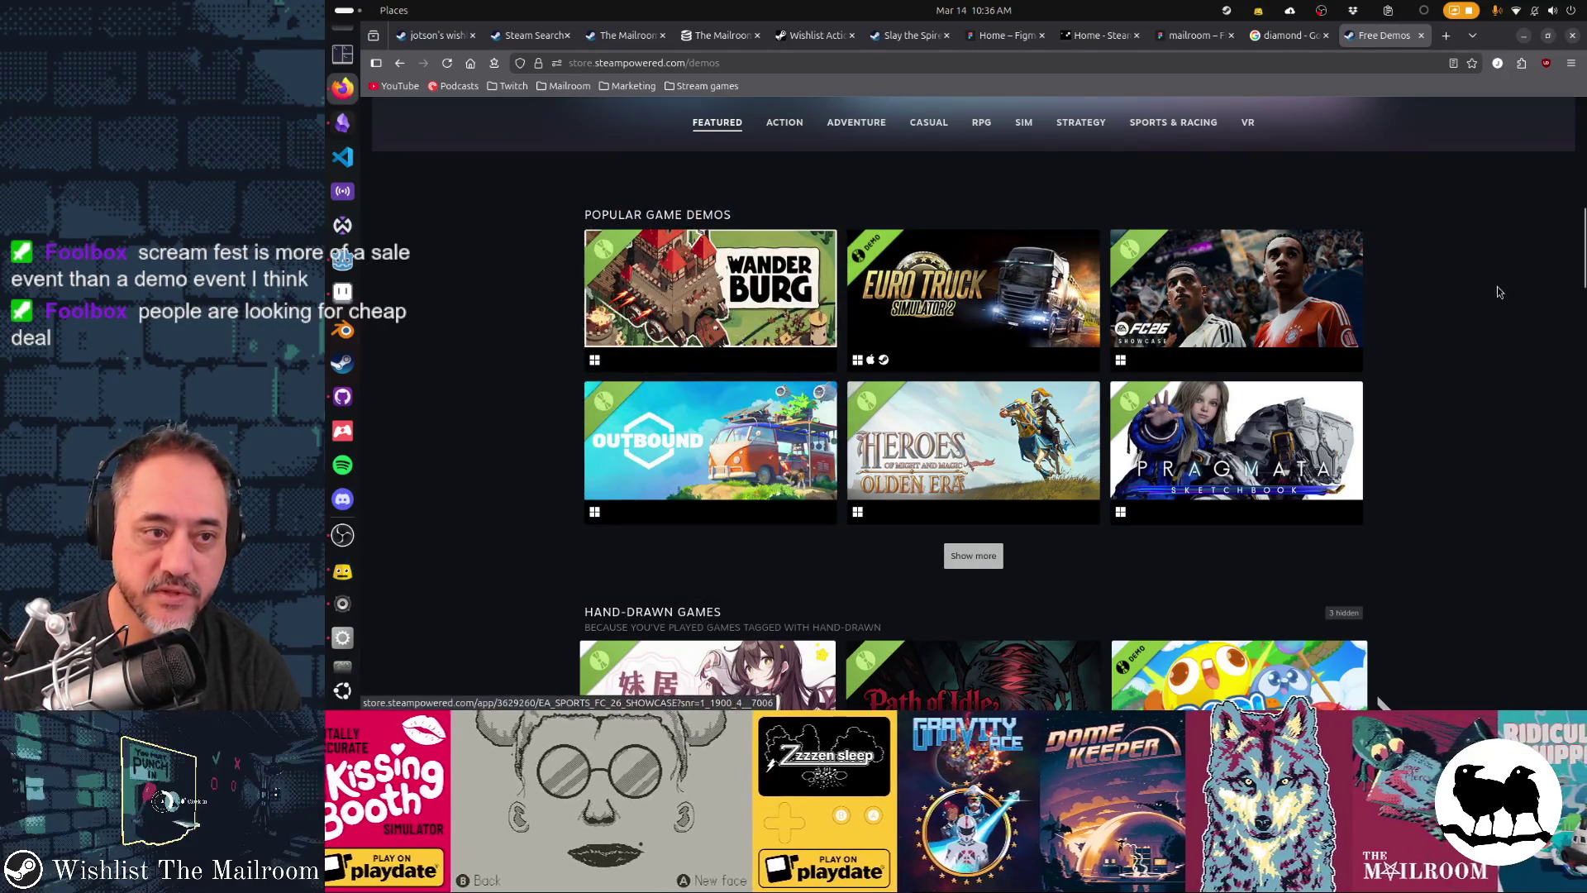
pyautogui.scroll(-10, 1503, 308)
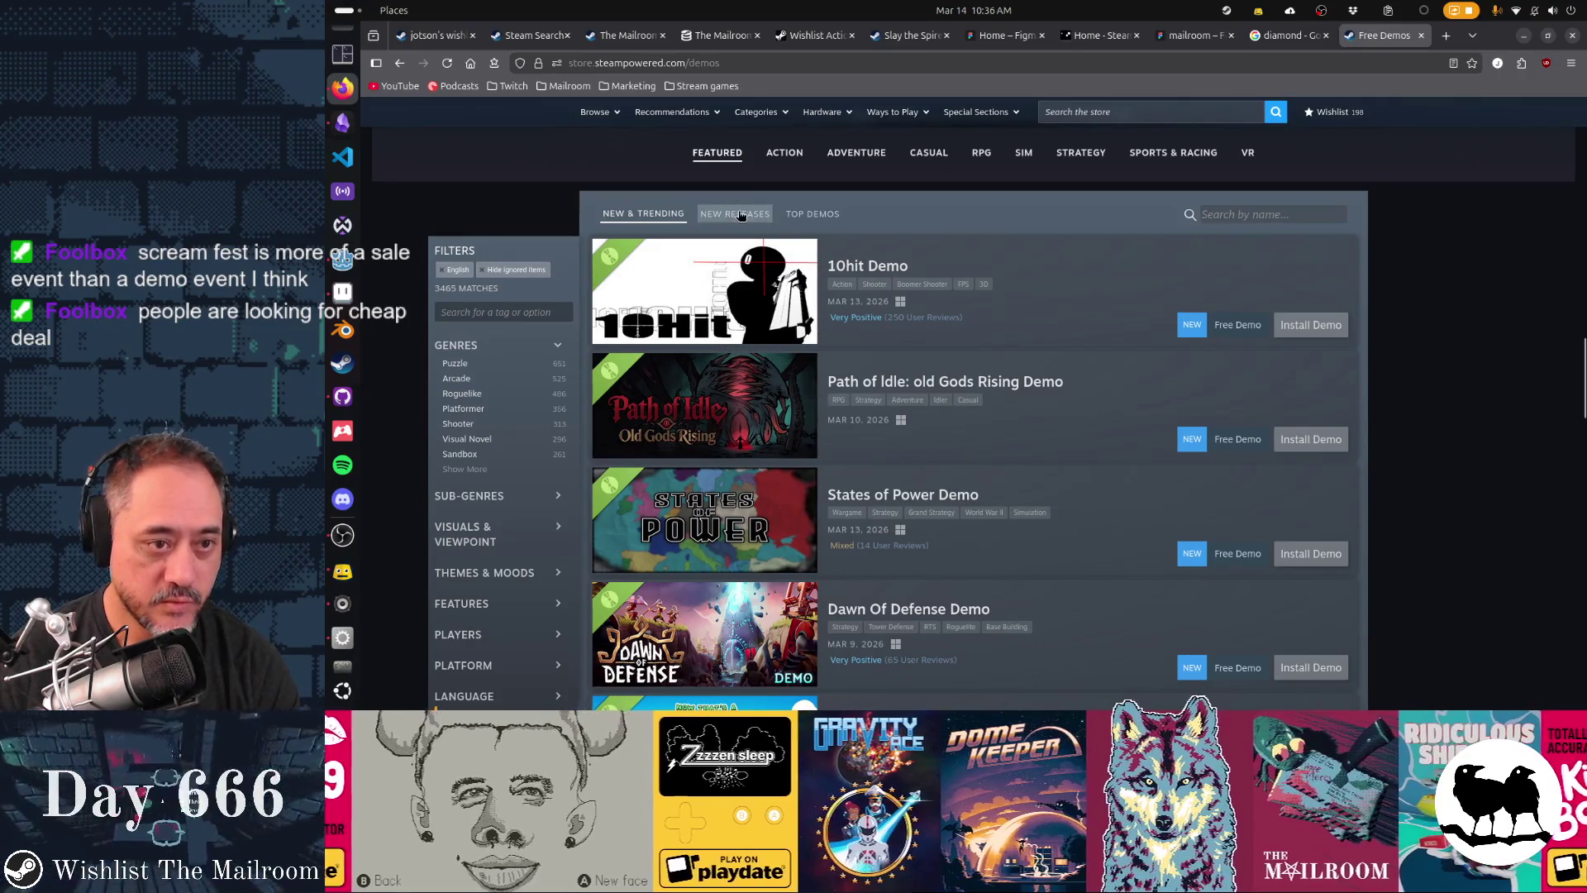
# - Cycle twice through New Releases, New & Trending and Top Demos lists, then minimize Firefox
pyautogui.click(741, 216)
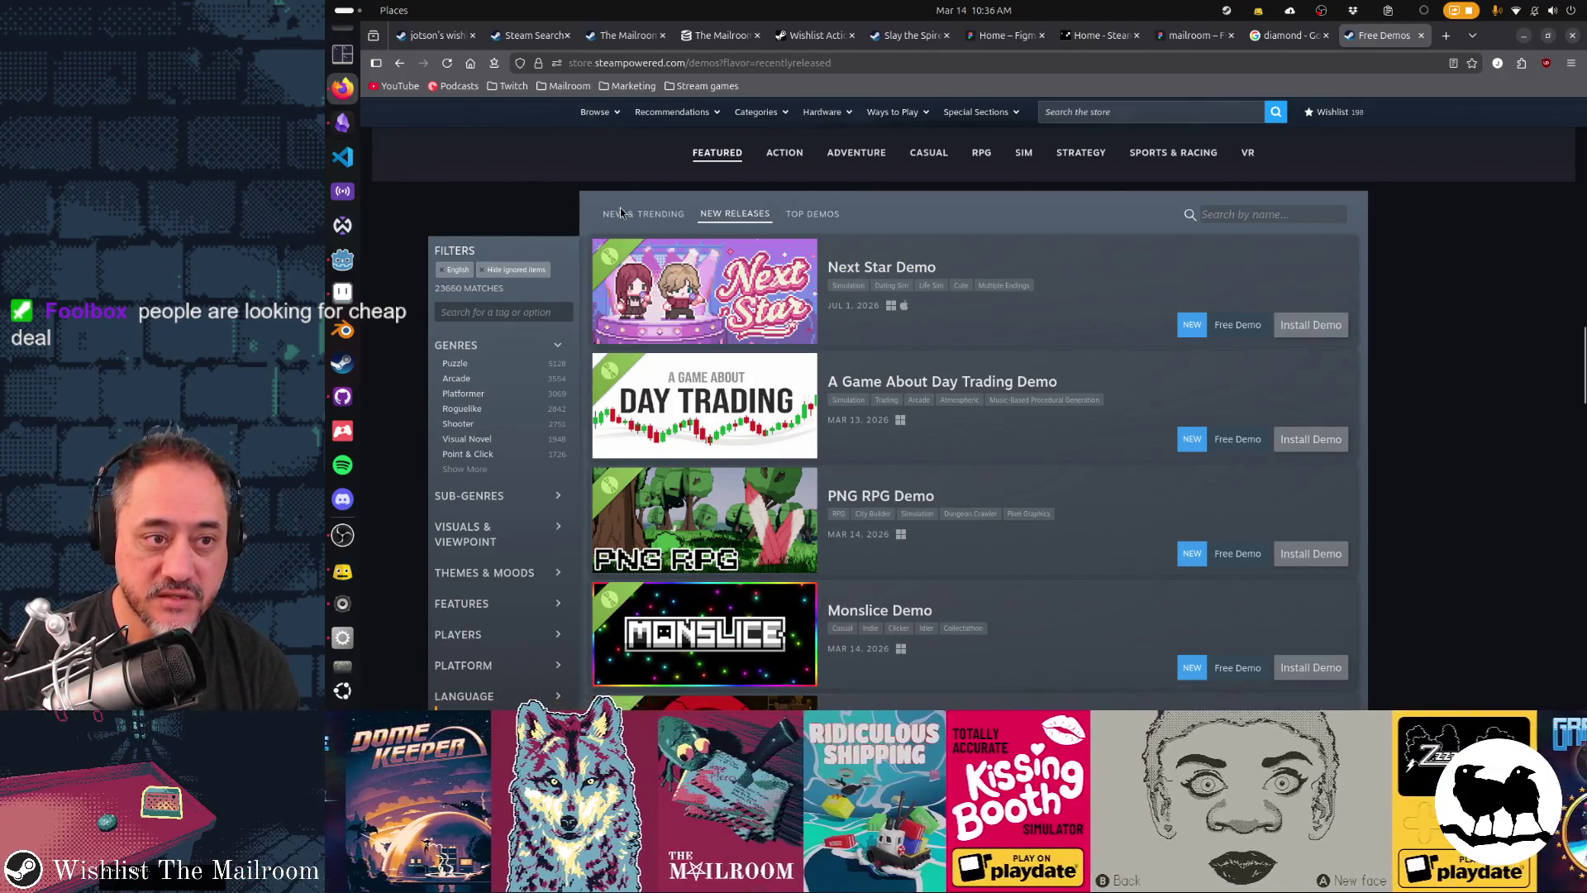
pyautogui.click(634, 217)
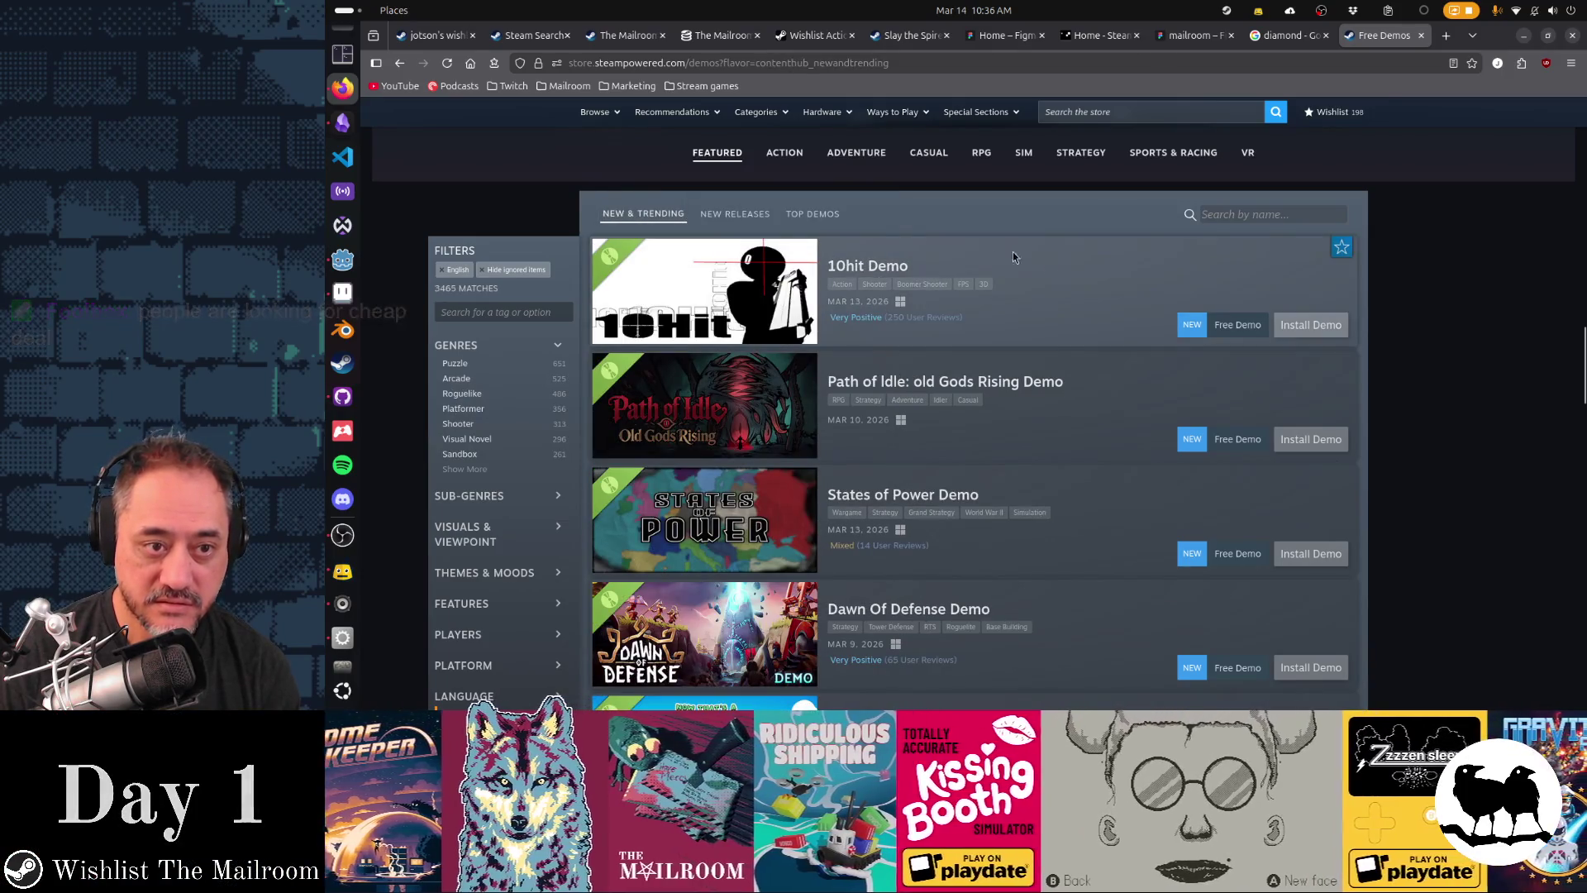
pyautogui.click(803, 212)
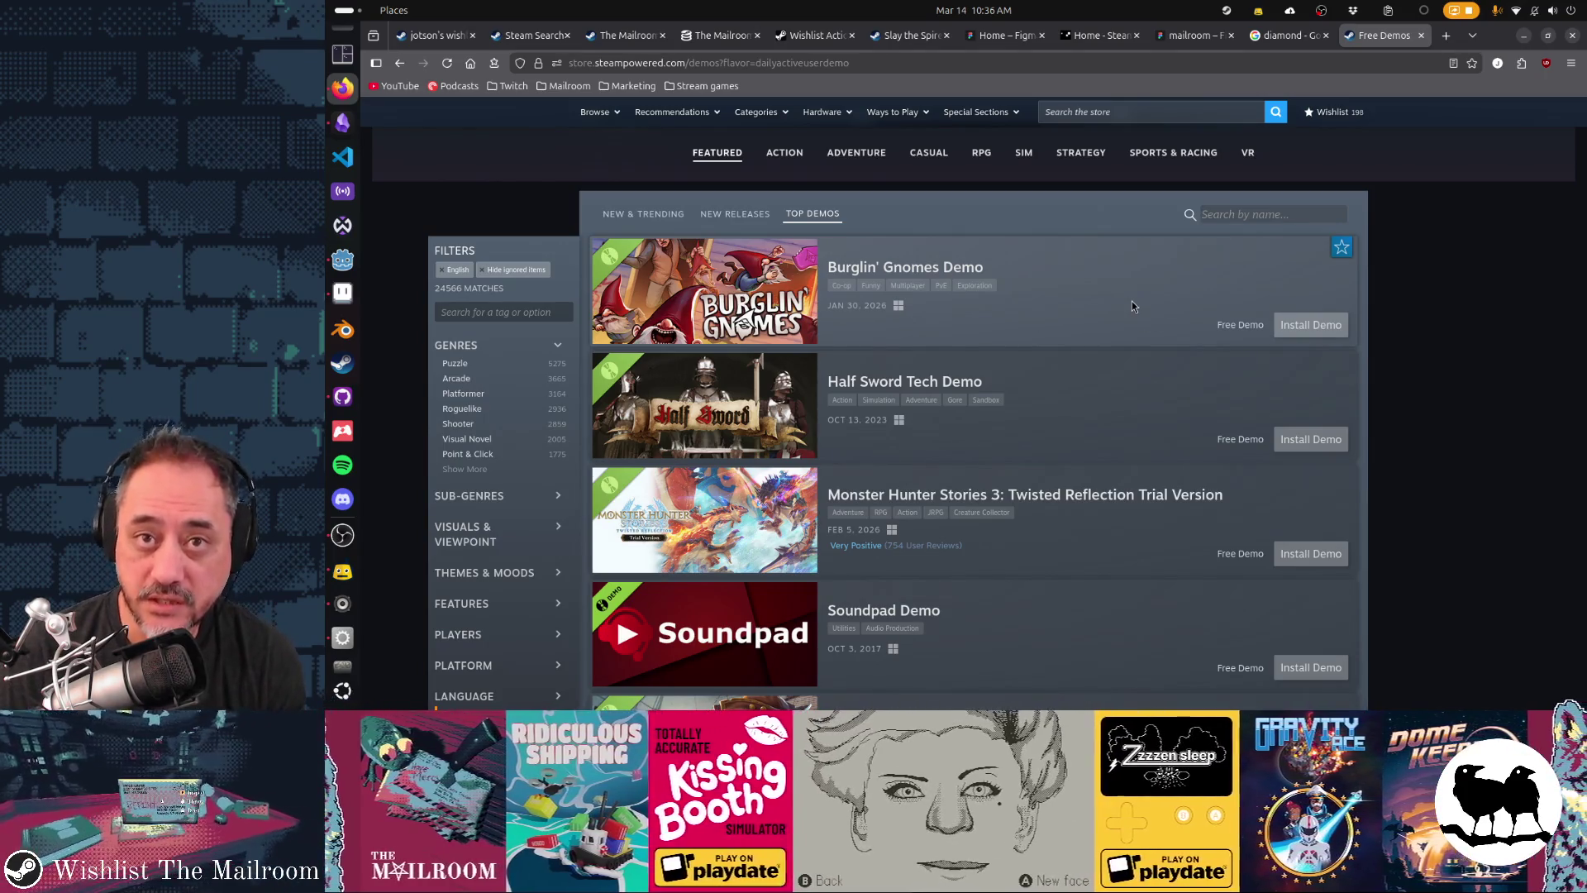
pyautogui.click(735, 214)
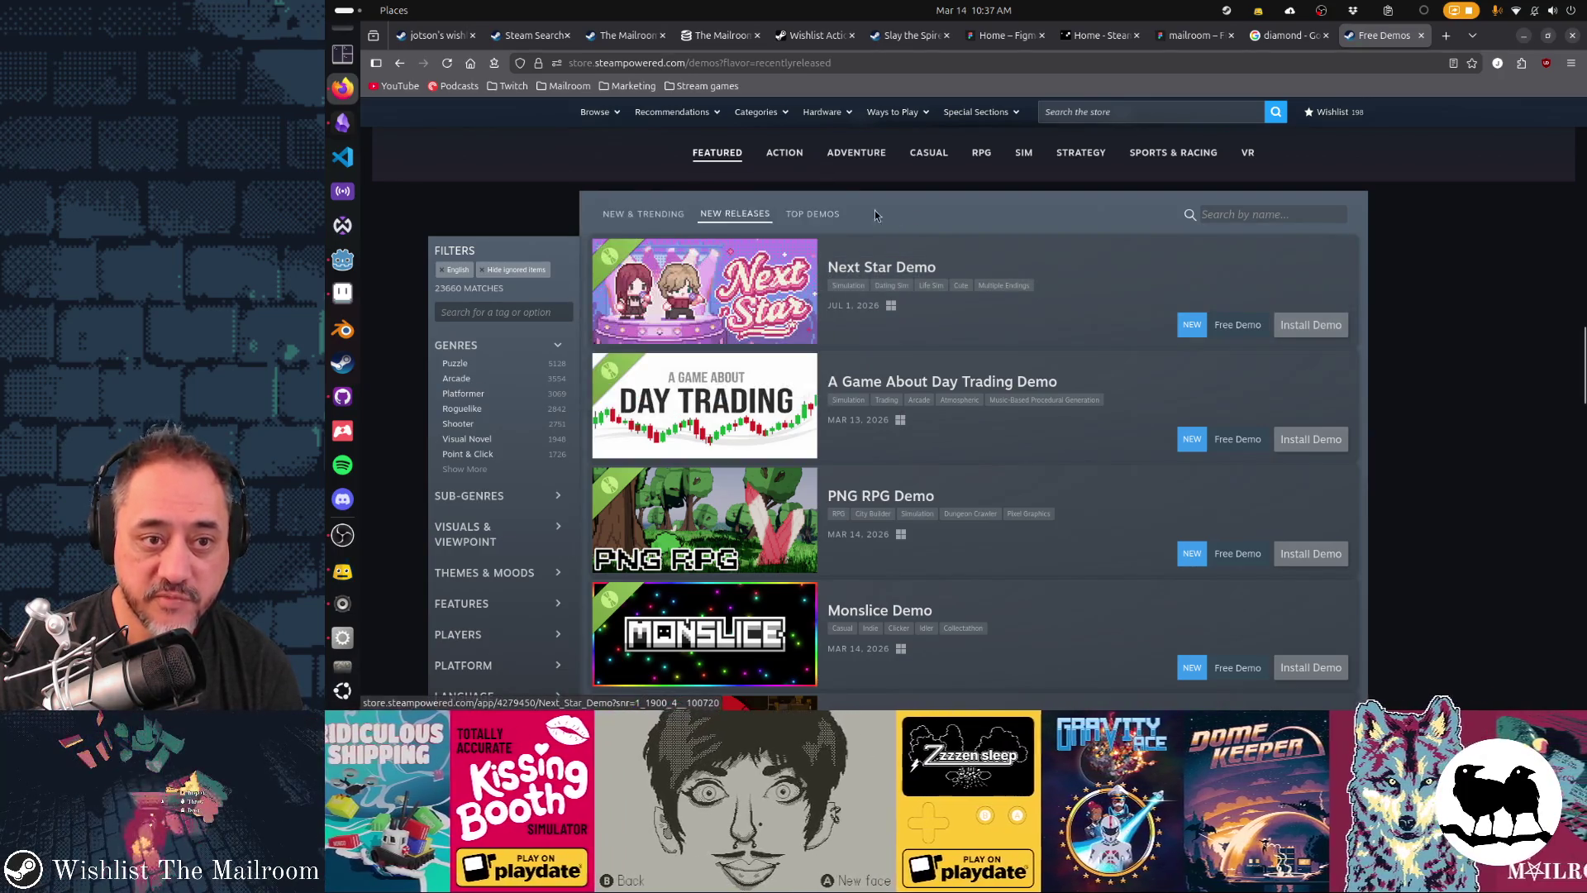
pyautogui.click(645, 213)
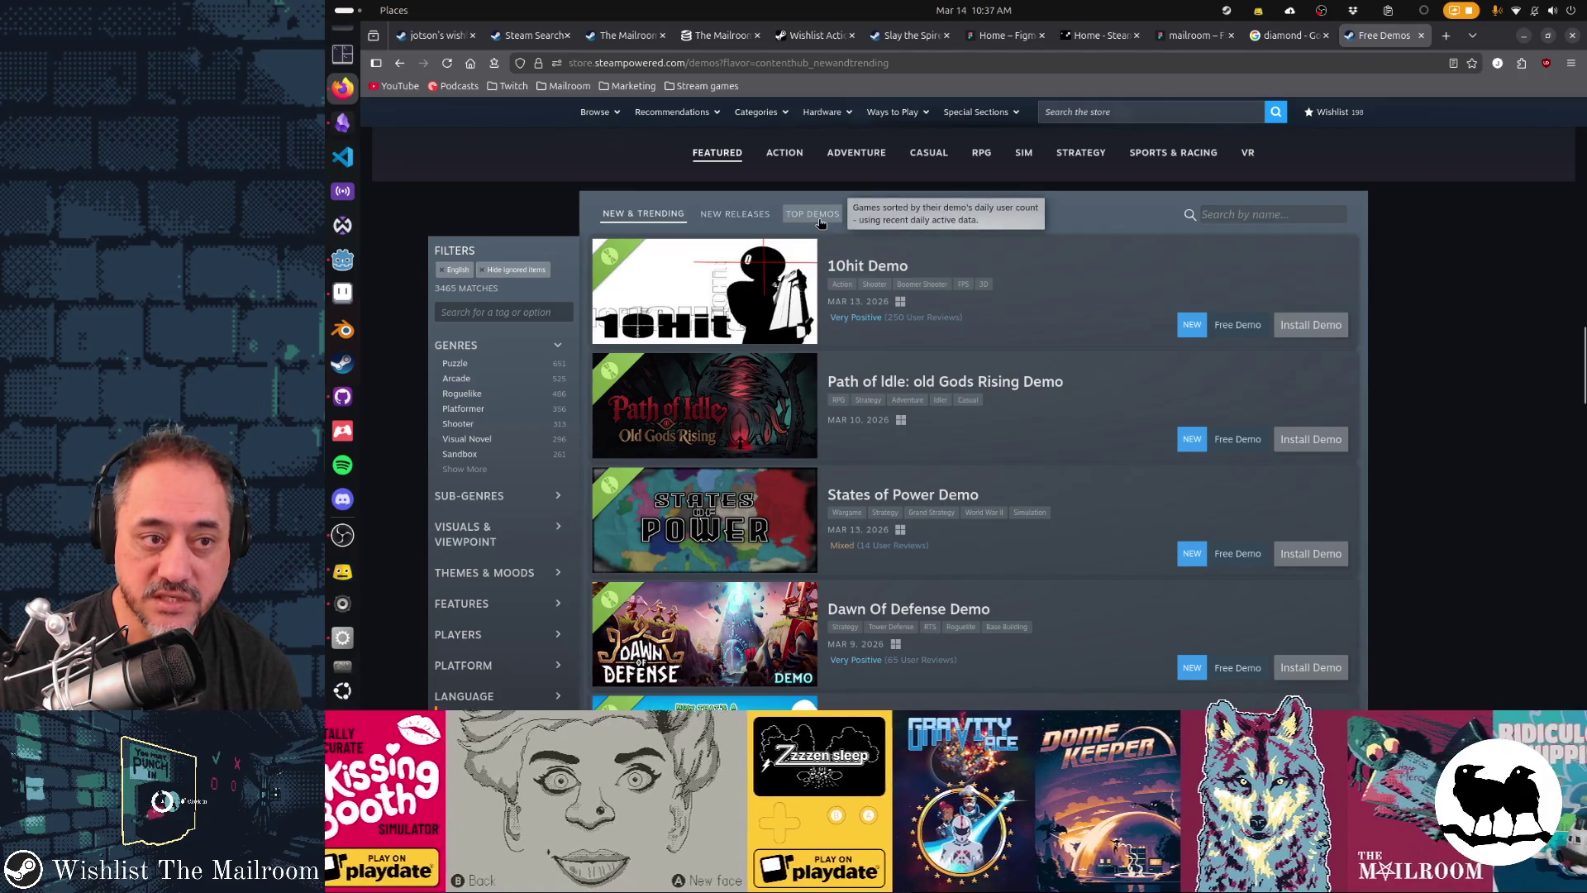
pyautogui.click(820, 216)
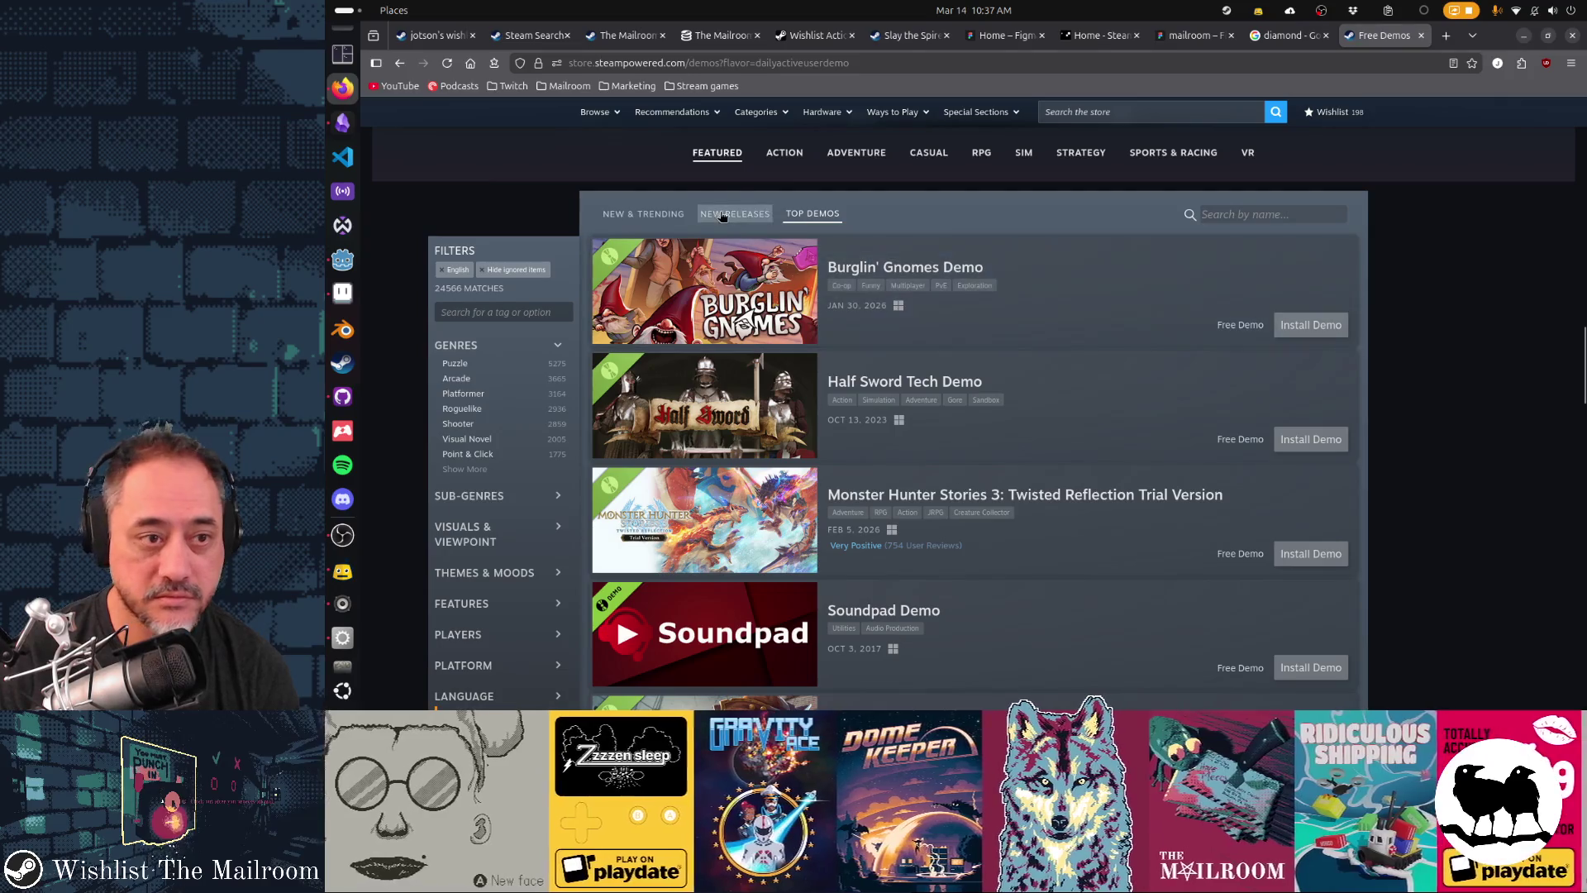
pyautogui.hotkey('alt', 'Left')
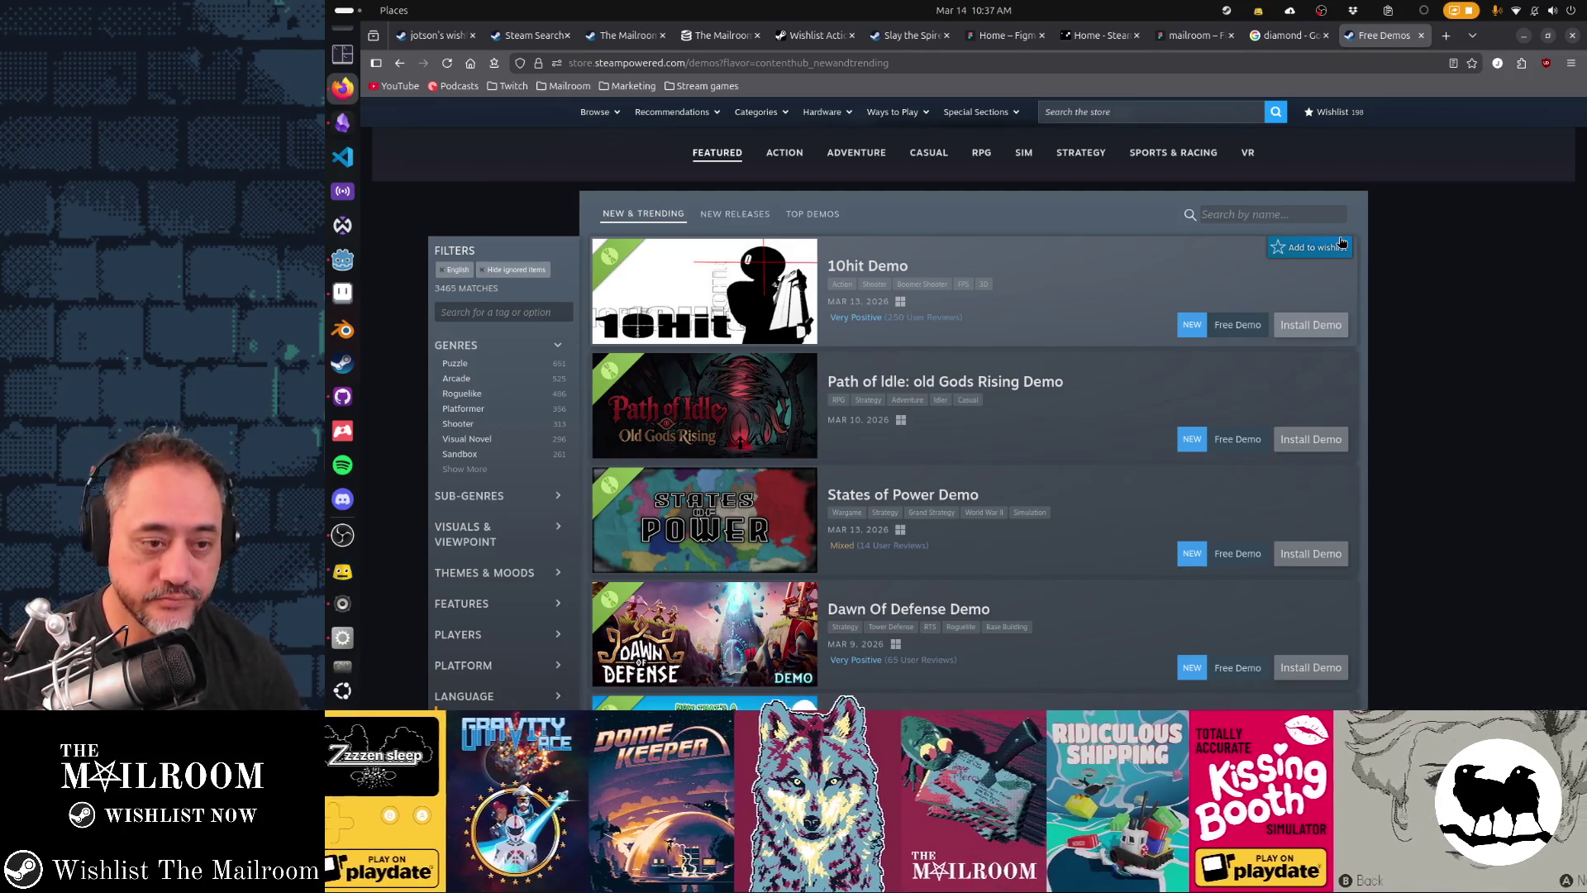
pyautogui.click(1525, 38)
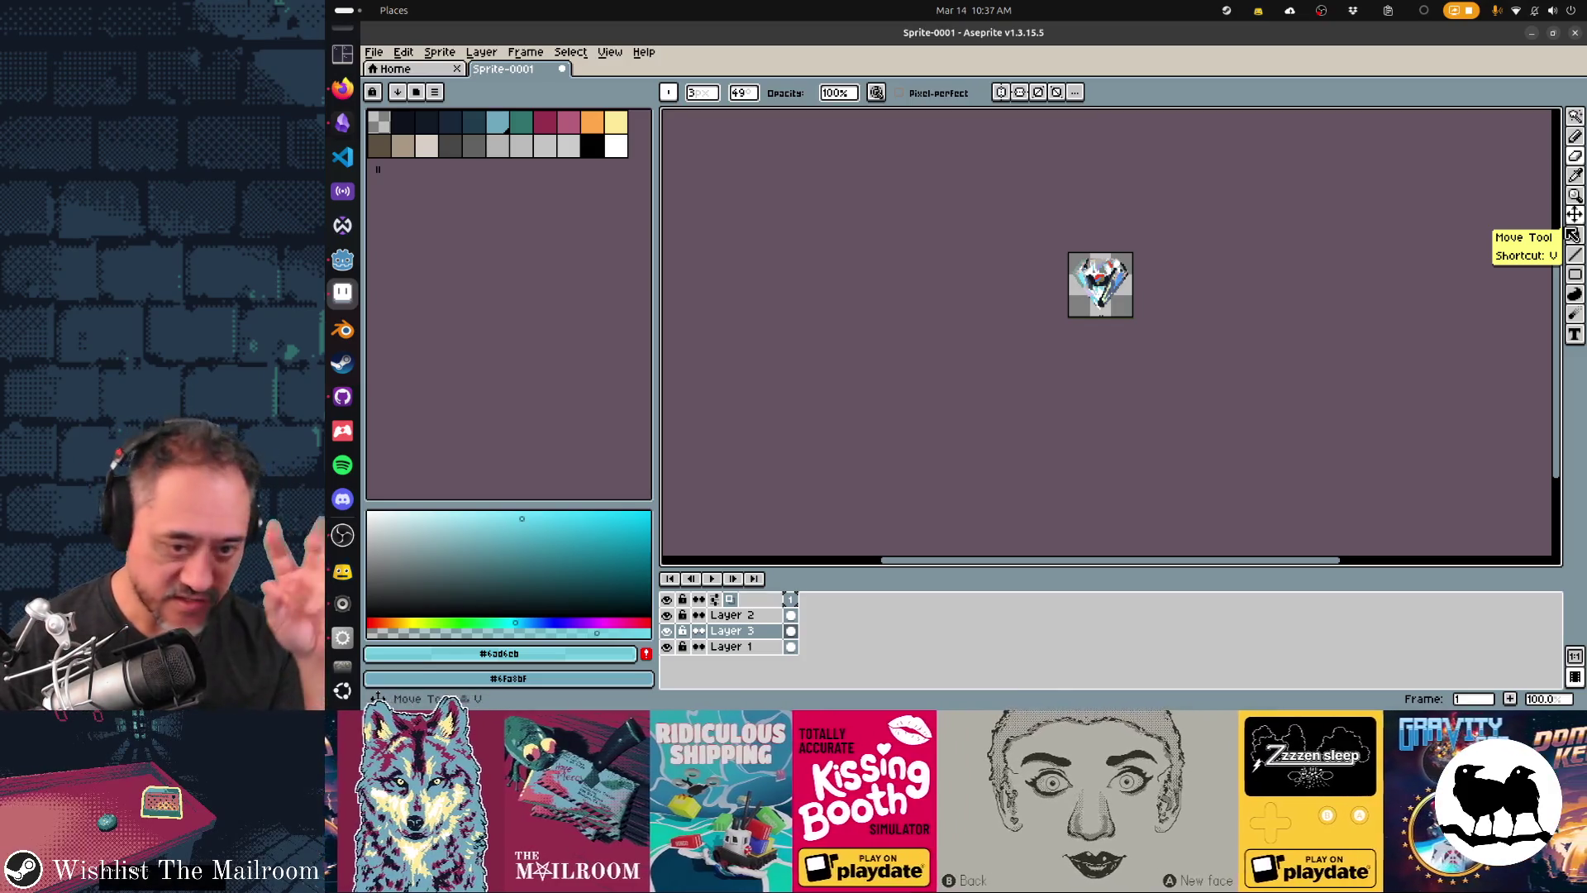
# - Select the Eraser and step through the layers to make Layer 2 active
pyautogui.scroll(3, 1022, 248)
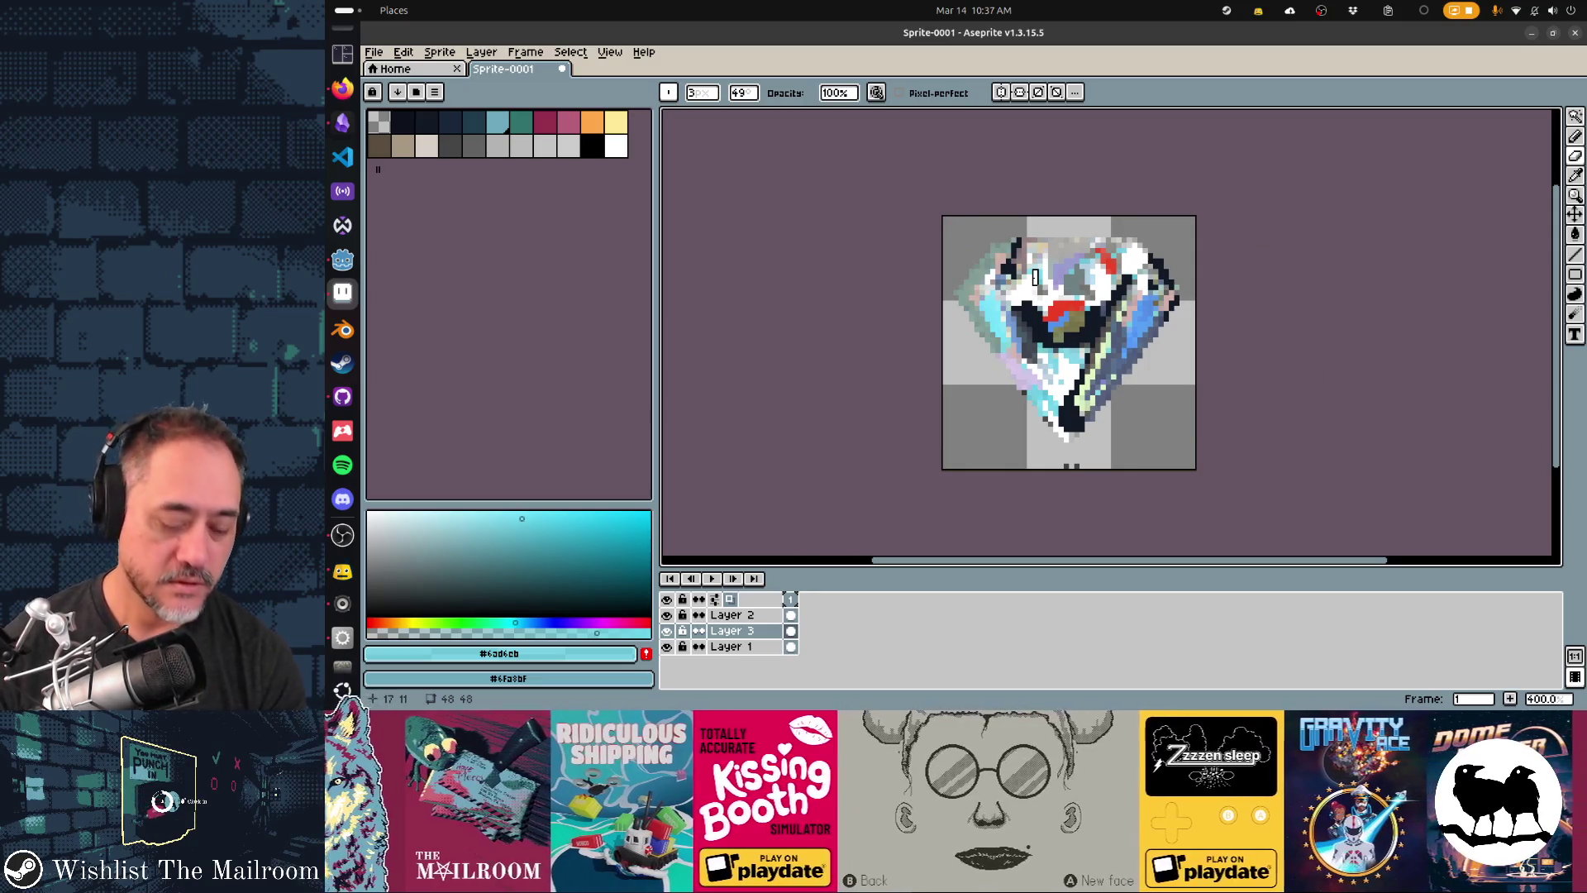
pyautogui.press('e')
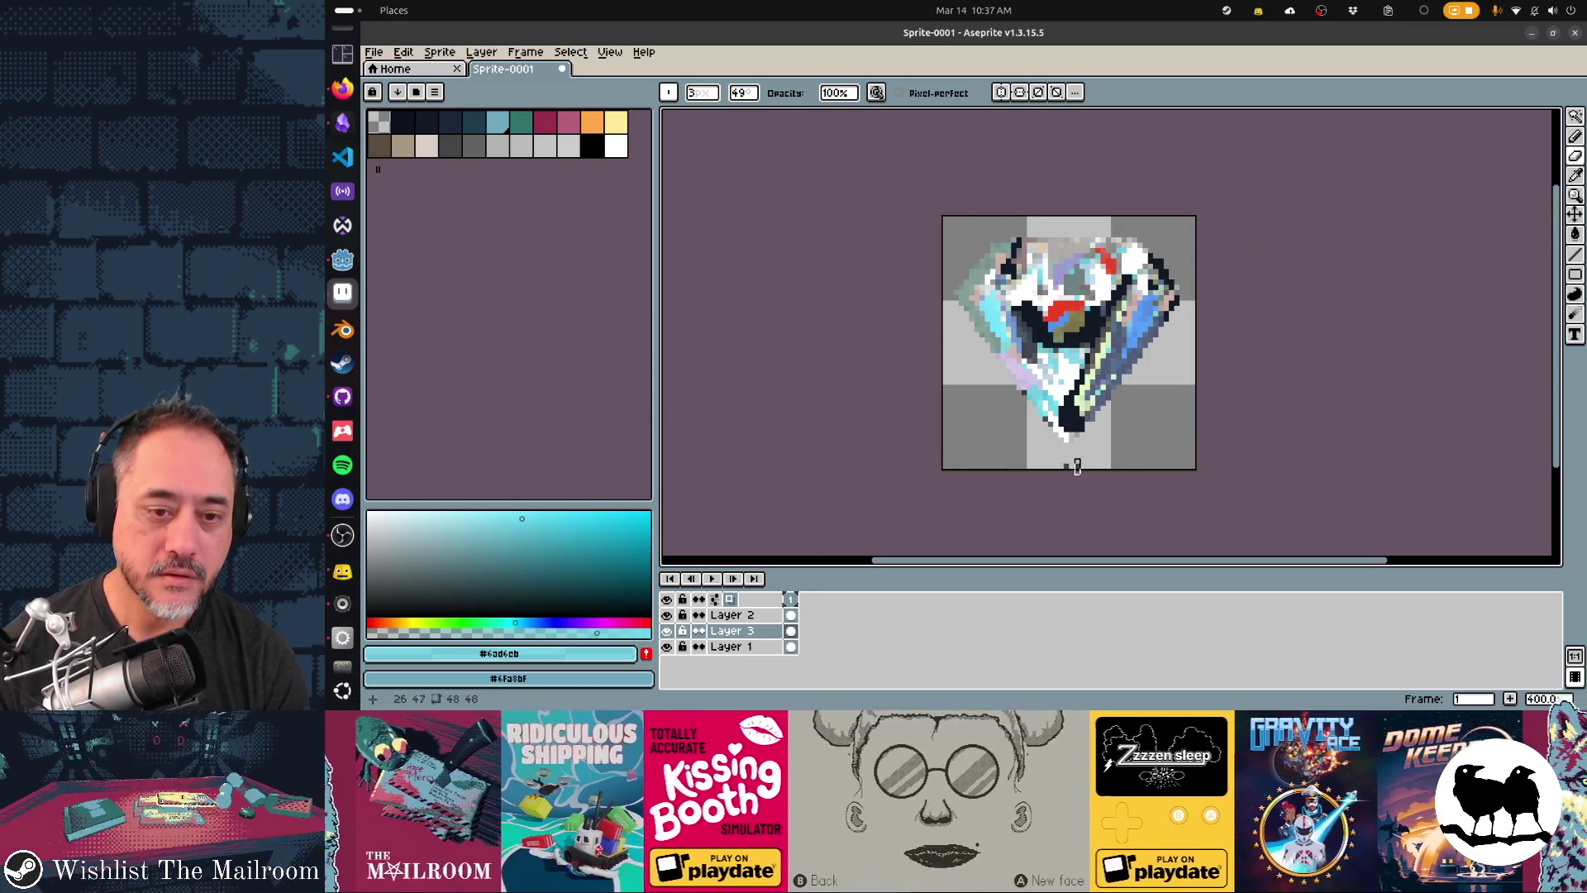
pyautogui.hotkey('alt', 'Up')
pyautogui.hotkey('alt', 'Down')
pyautogui.hotkey('alt', 'Down')
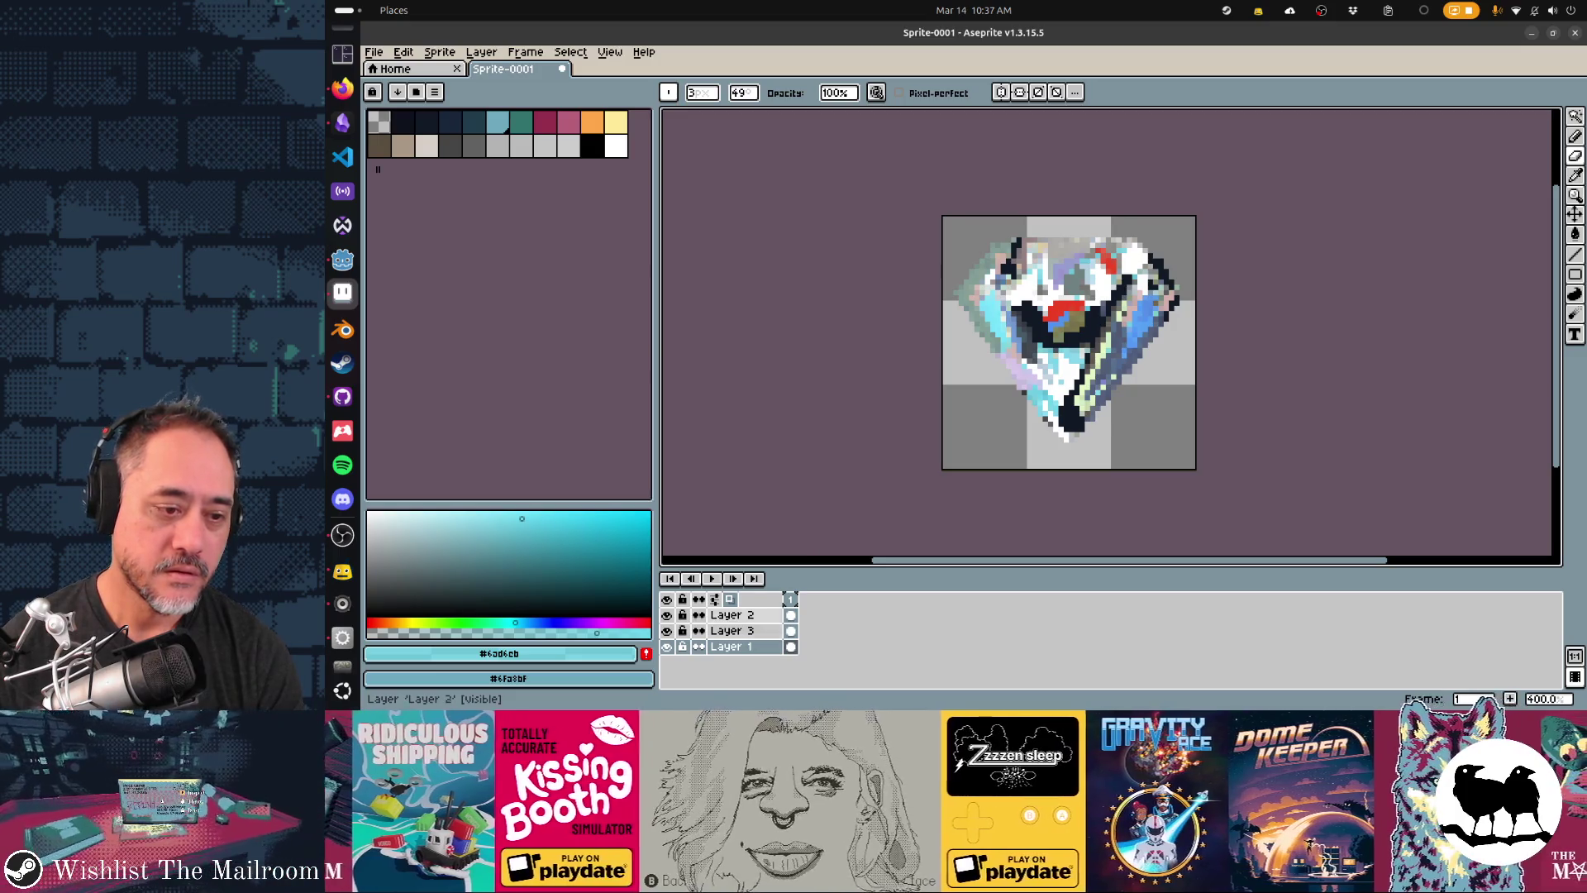
pyautogui.click(731, 615)
# - Merge Layer 2 down into Layer 3, hide Layer 3, and switch applications
pyautogui.rightClick(773, 614)
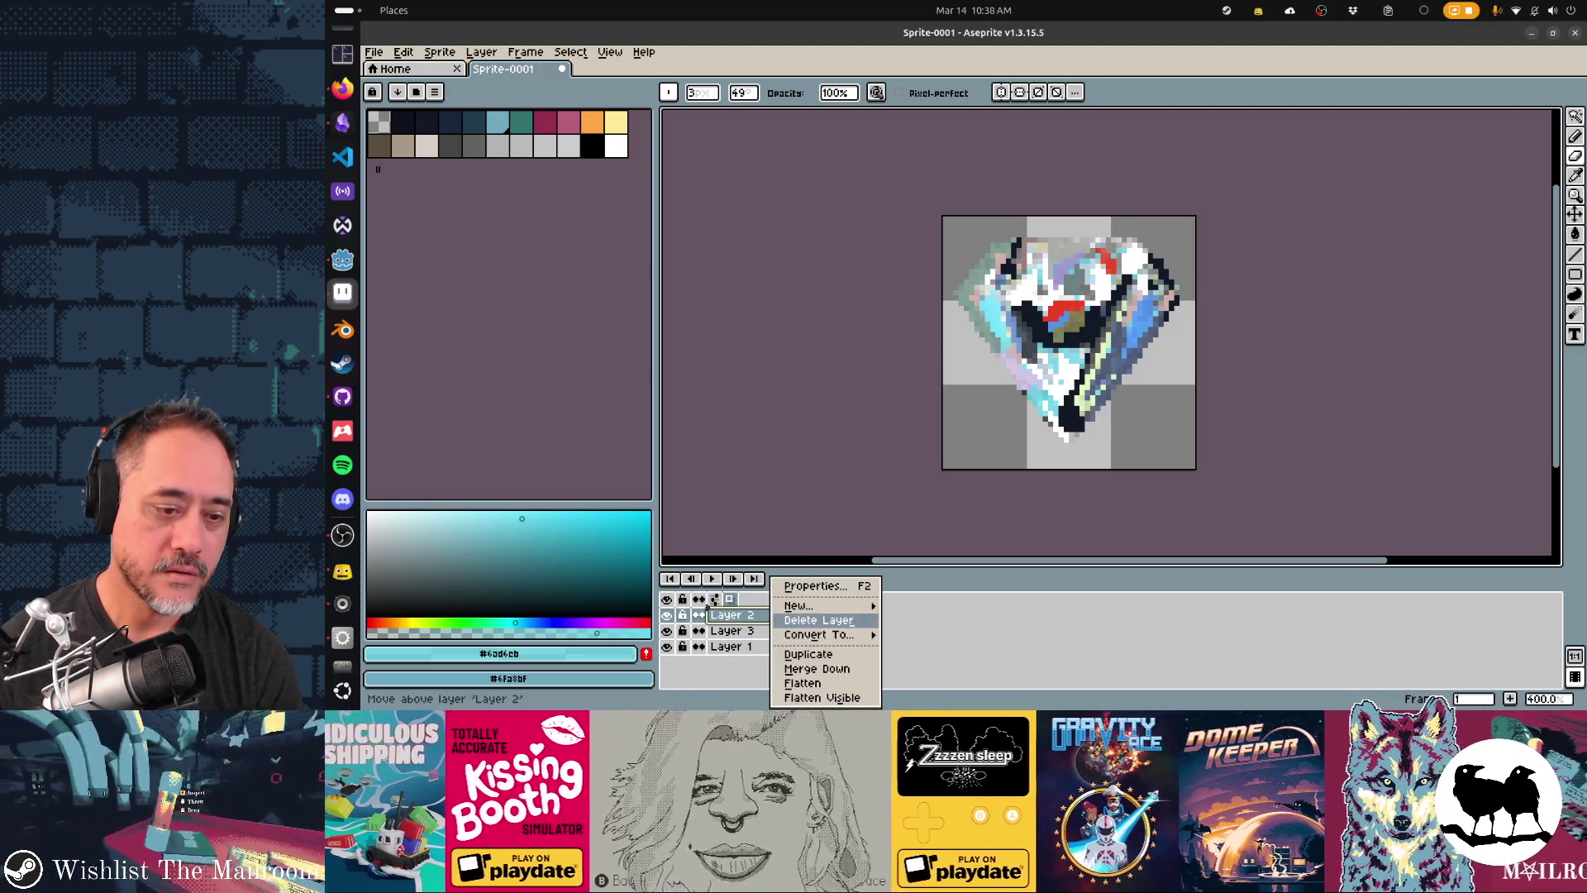
pyautogui.click(814, 666)
pyautogui.click(666, 615)
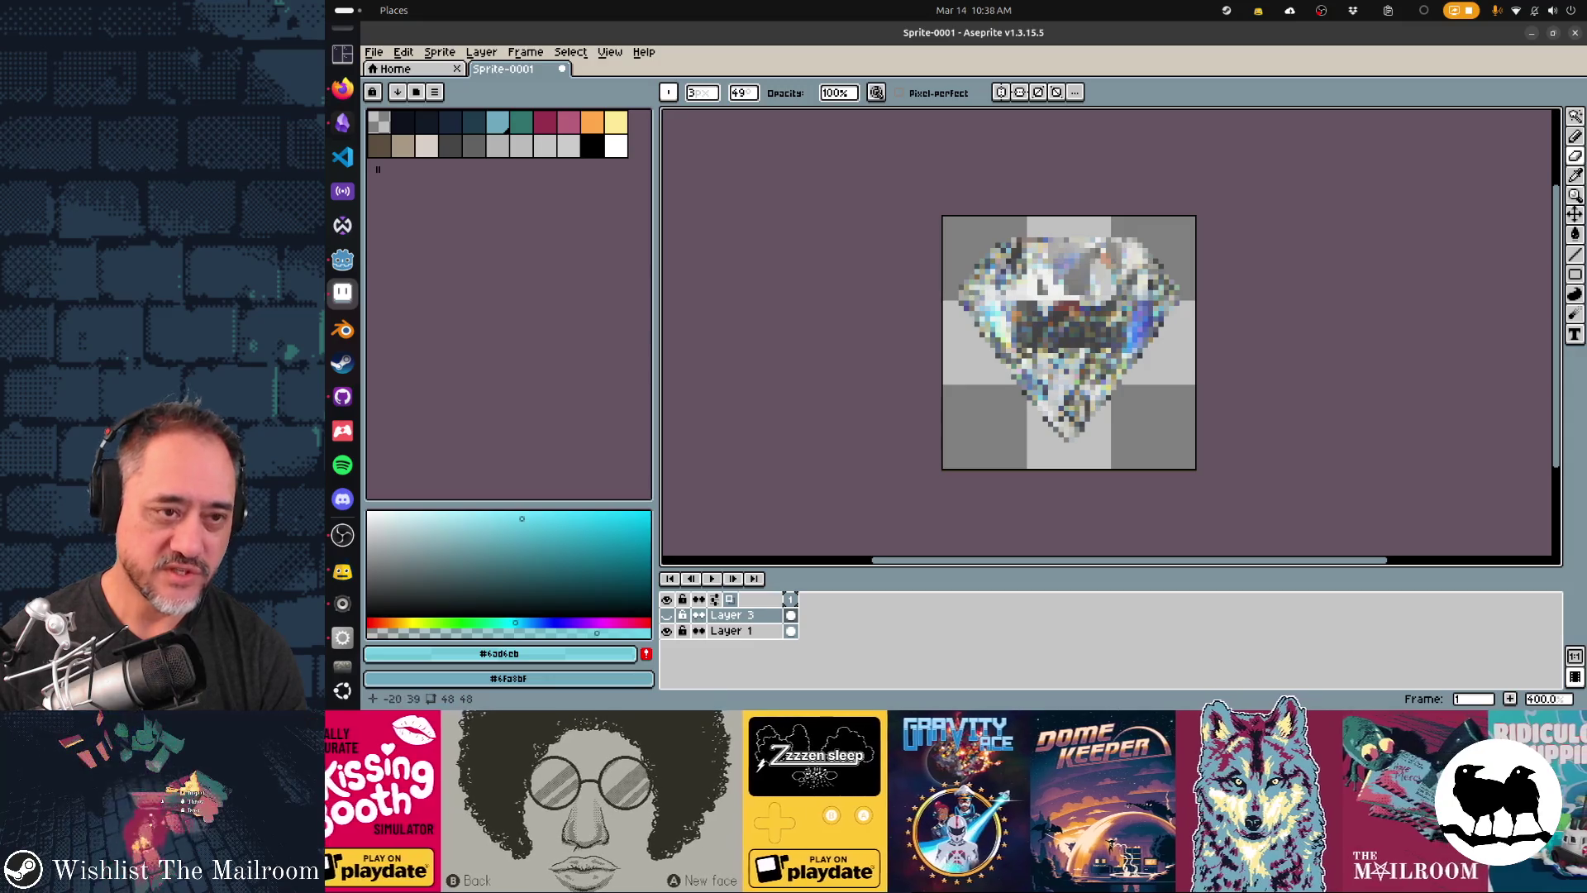
pyautogui.hotkey('alt', 'Tab')
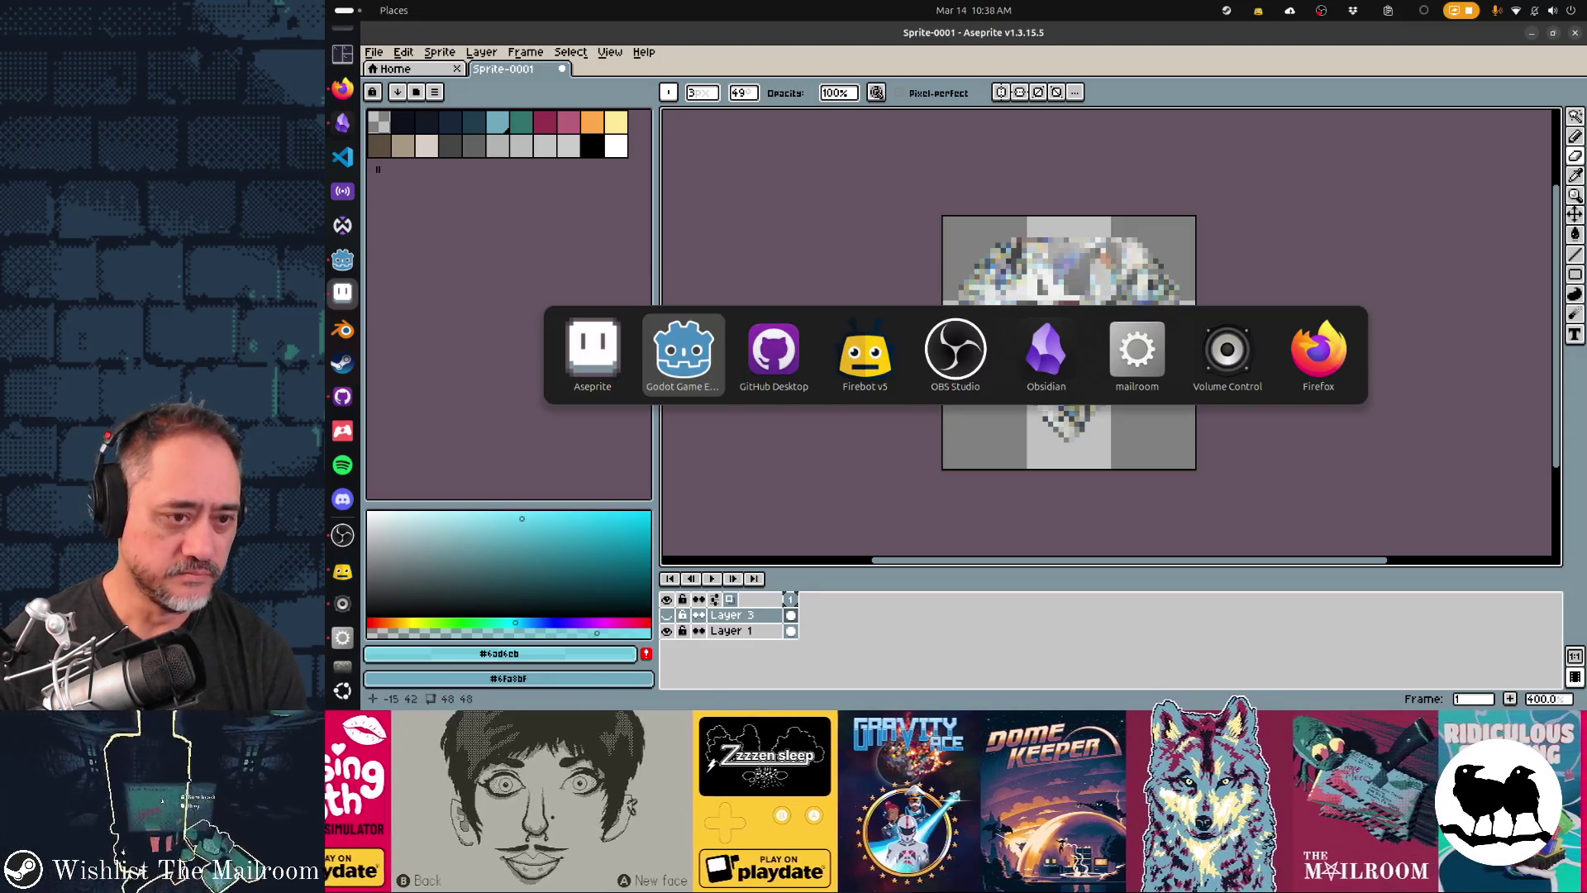
pyautogui.press('Tab')
pyautogui.press('Tab')
pyautogui.press('Tab')
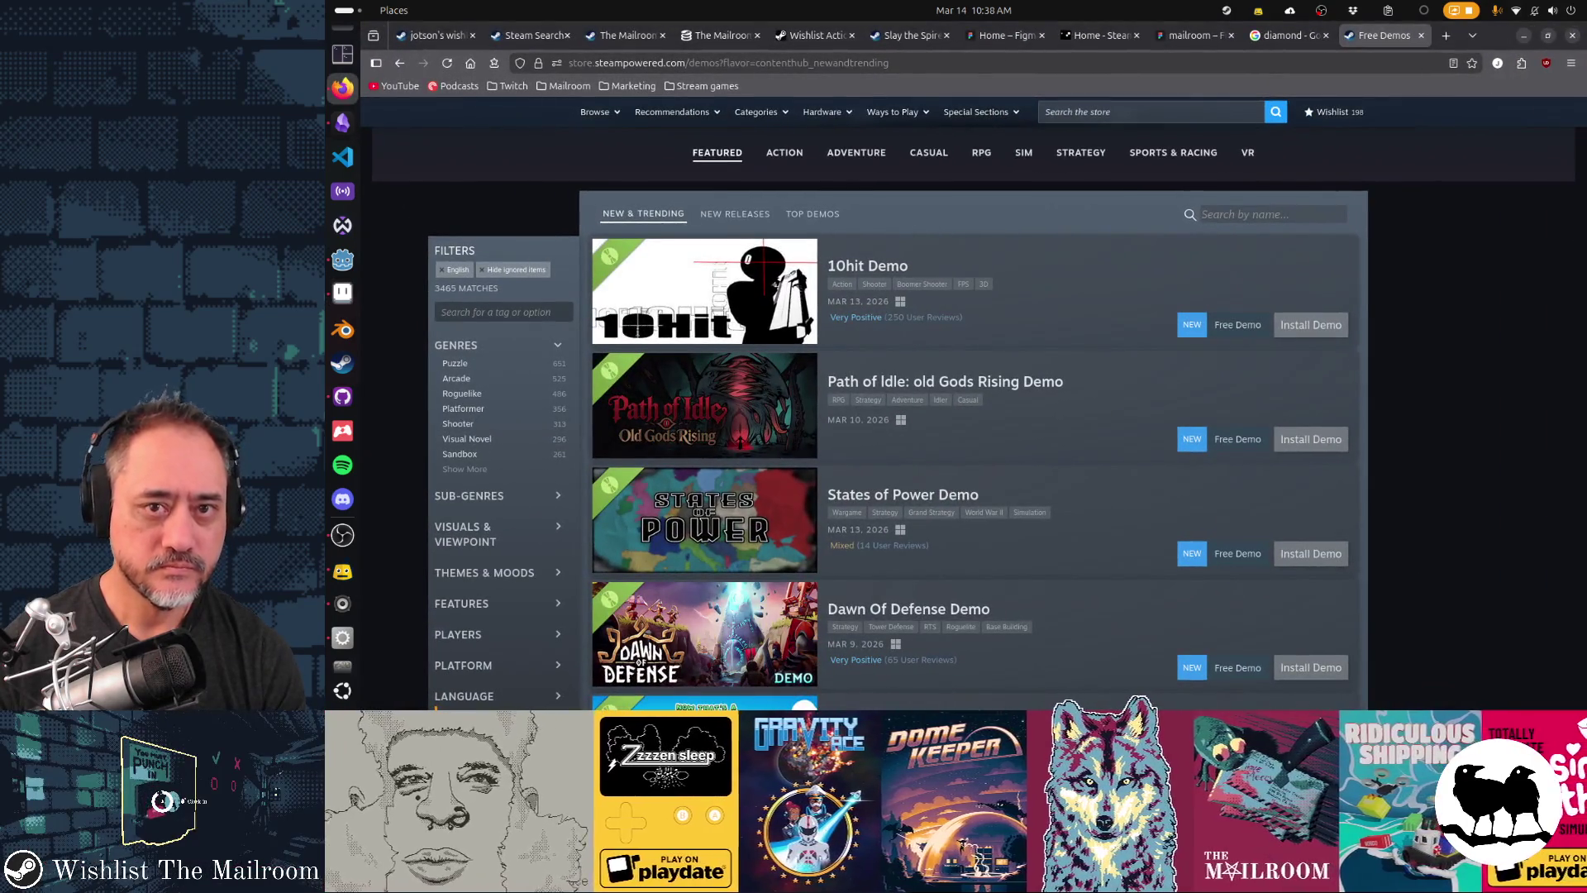
pyautogui.hotkey('ctrl', 'shift', 'Tab')
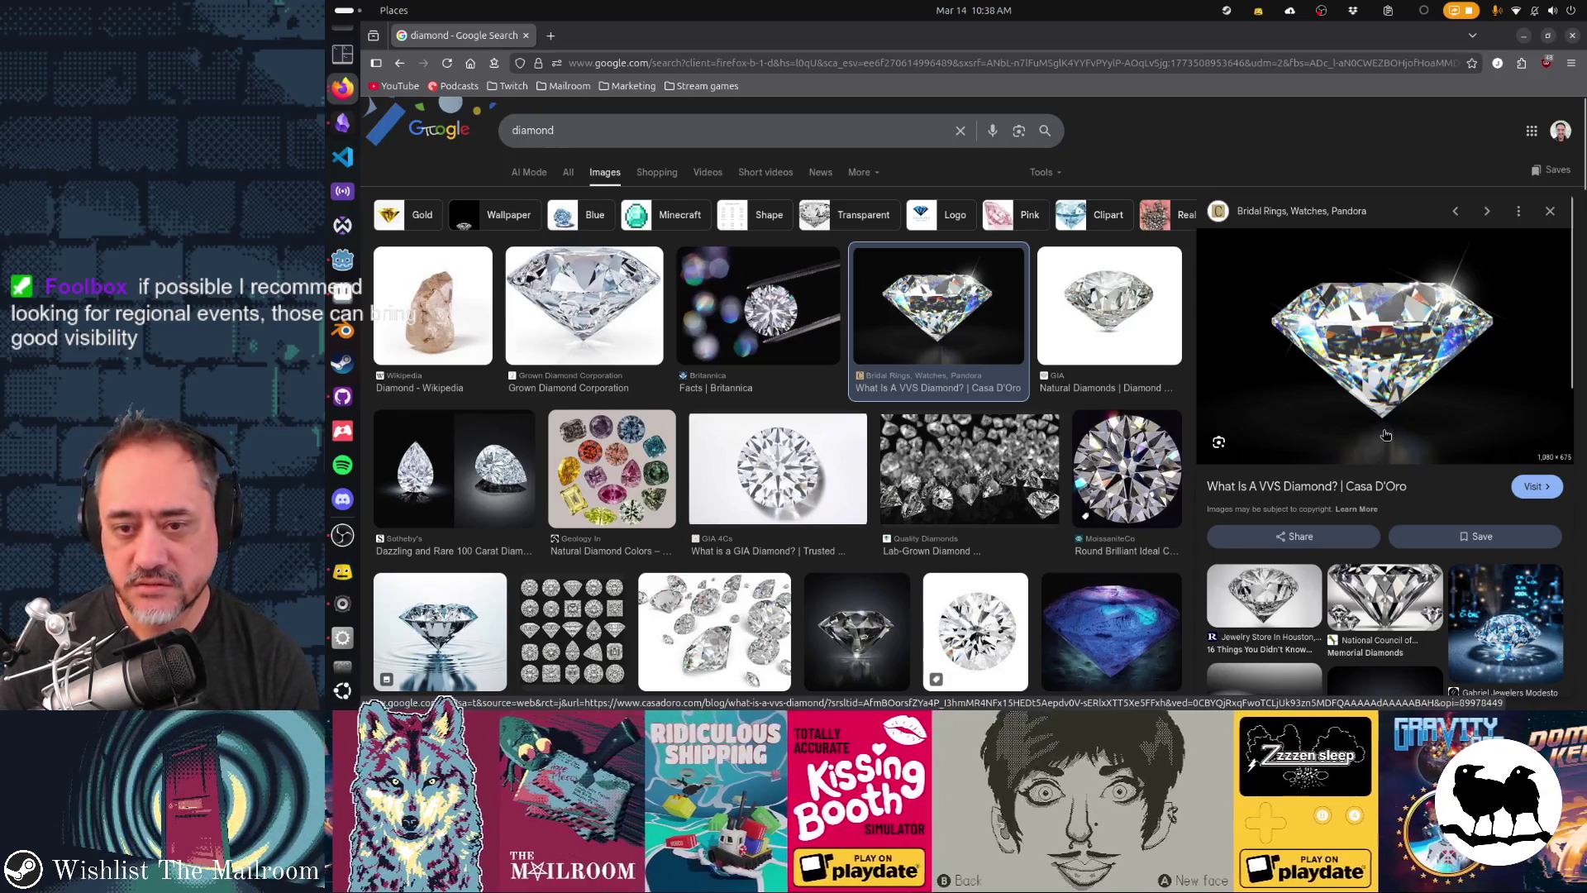
pyautogui.hotkey('alt', 'Tab')
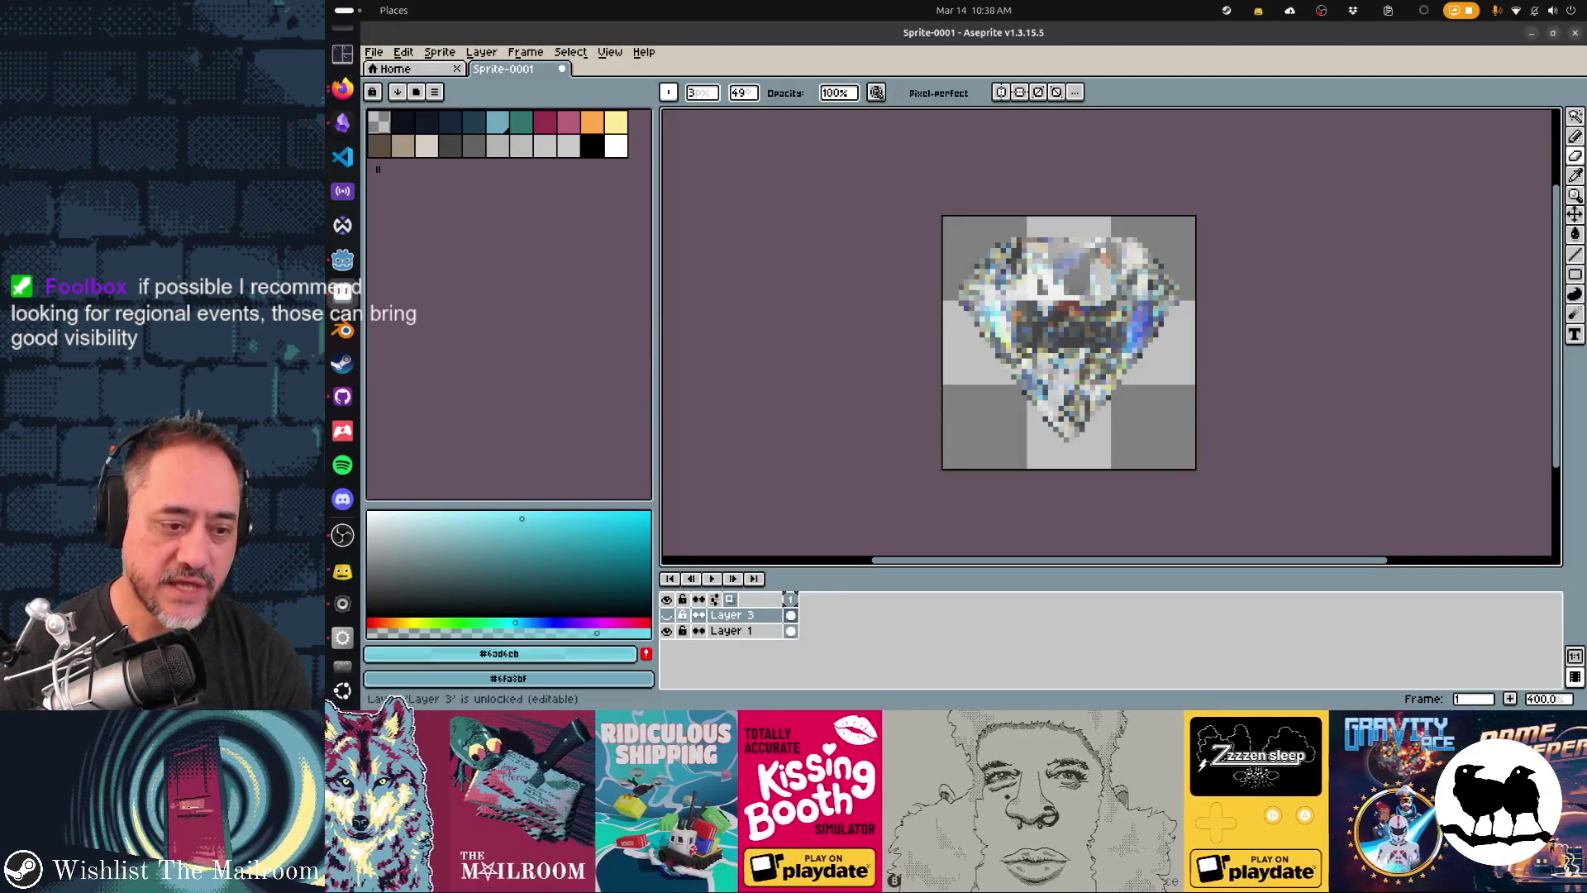
# - Delete the Layer 1 reference and make Layer 3 visible again
pyautogui.click(728, 631)
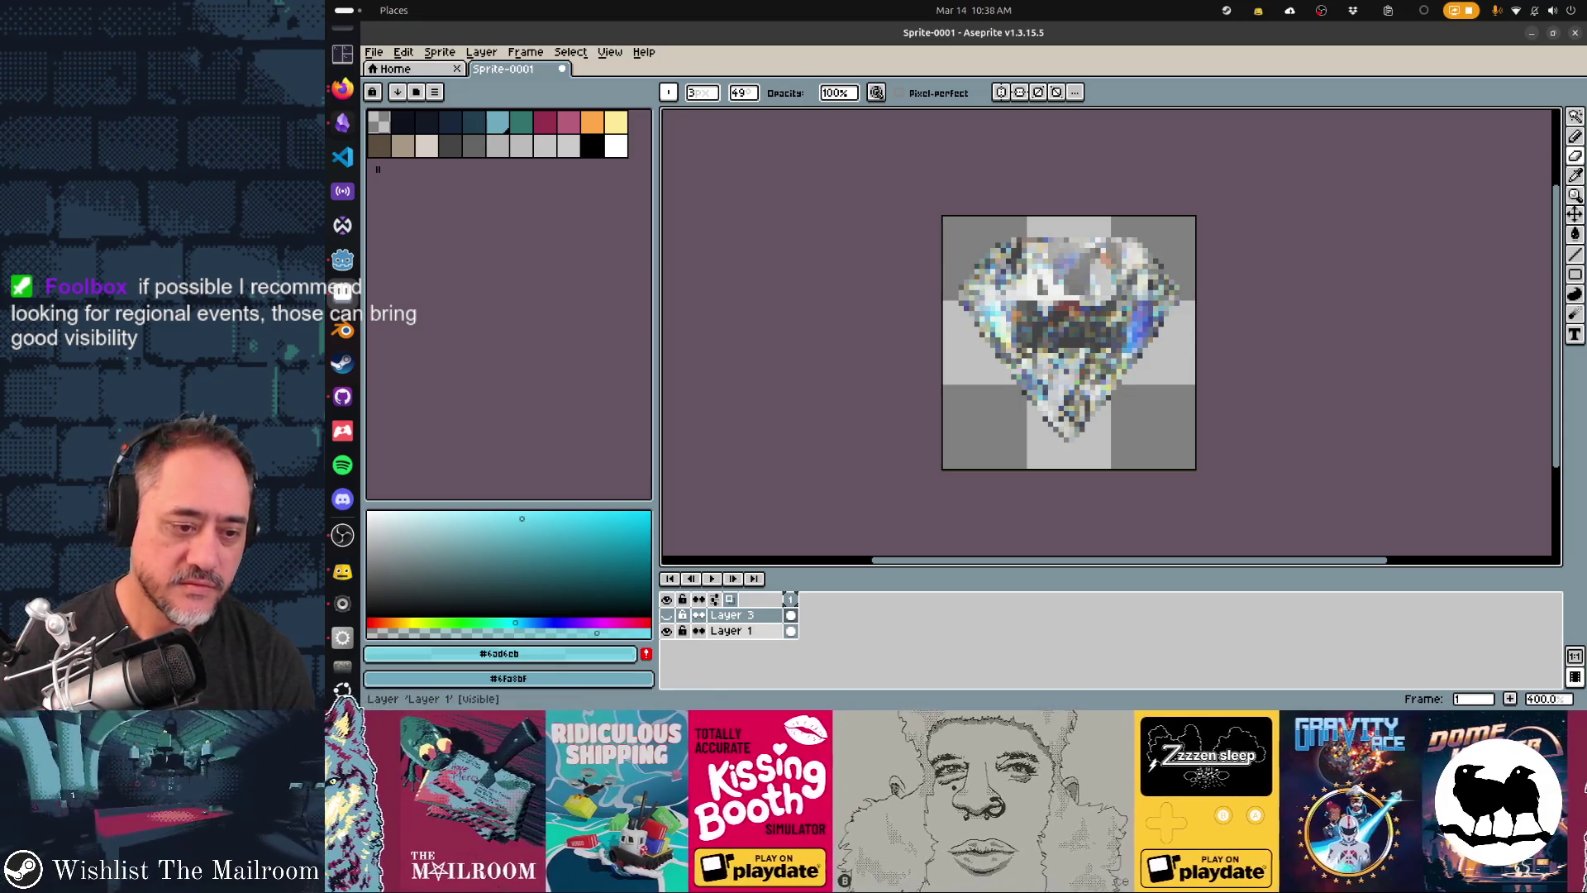
pyautogui.press('Delete')
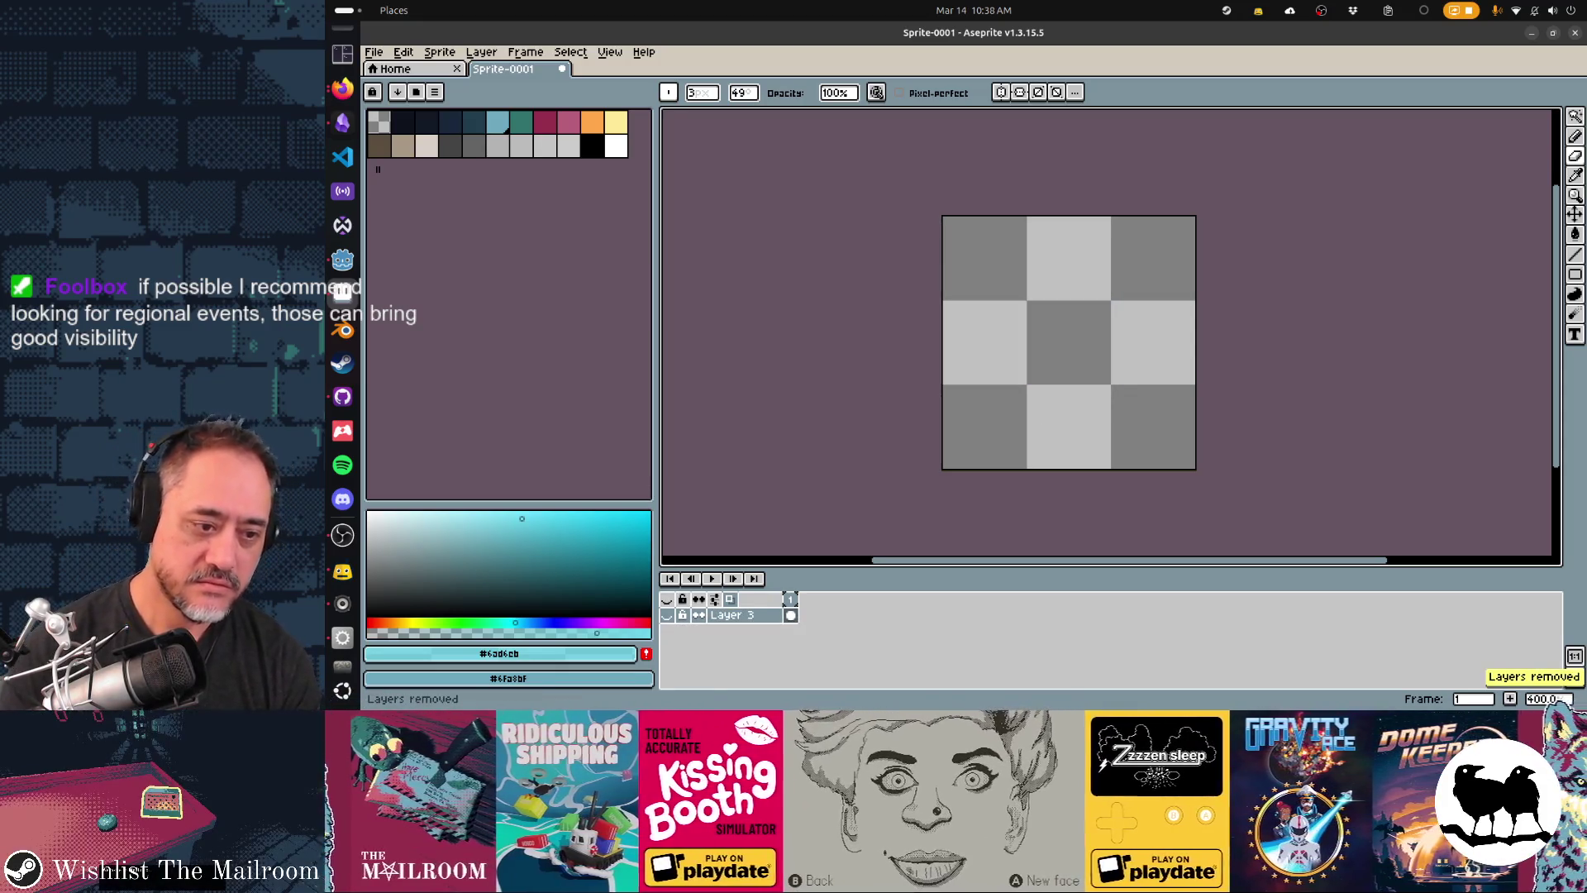
pyautogui.click(666, 615)
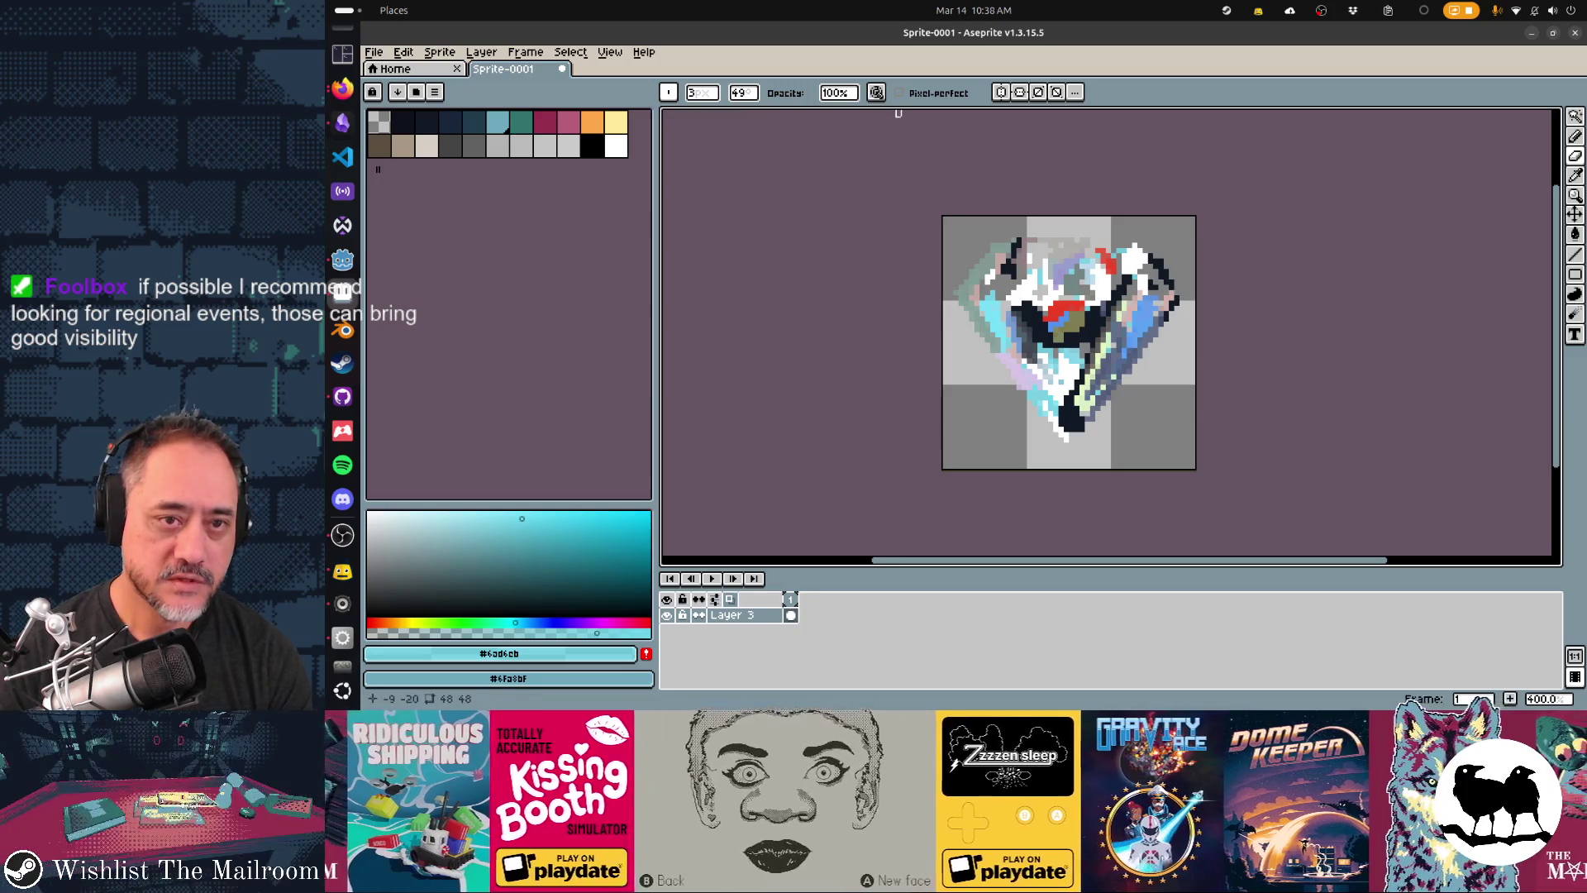
# - Paint the whole diamond dark navy with the Pencil in Lock Alpha ink at size 28
pyautogui.press('b')
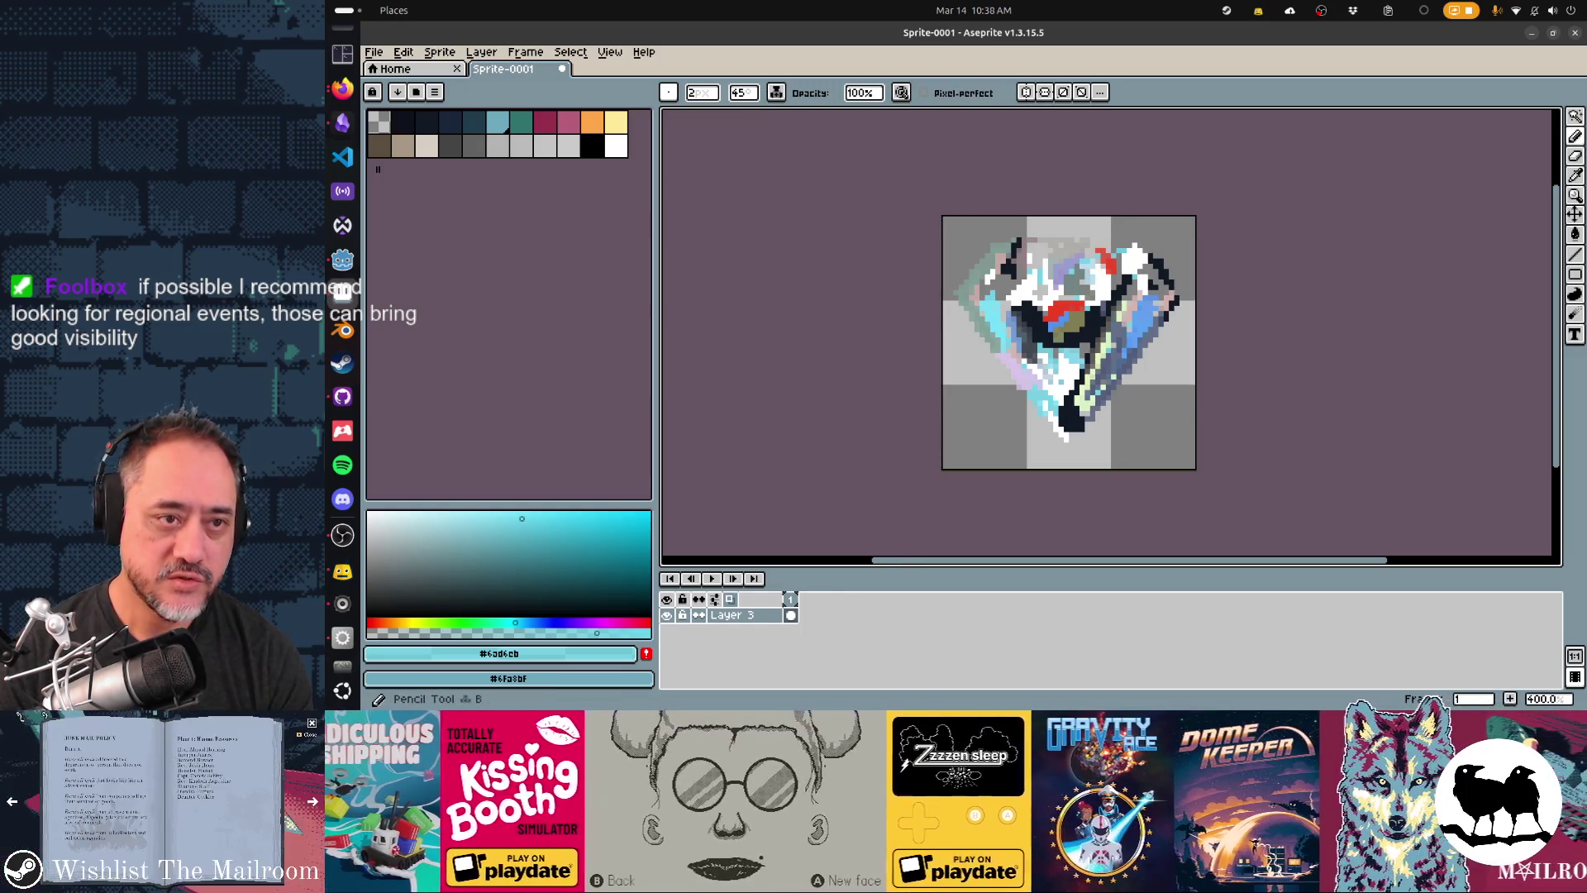
pyautogui.click(776, 92)
pyautogui.click(863, 171)
pyautogui.click(702, 93)
pyautogui.moveTo(702, 112); pyautogui.dragTo(757, 111)
pyautogui.click(402, 121)
pyautogui.moveTo(1032, 290)
pyautogui.mouseDown()
pyautogui.moveTo(993, 328)
pyautogui.moveTo(1033, 389)
pyautogui.moveTo(1099, 314)
pyautogui.moveTo(1145, 323)
pyautogui.moveTo(1151, 295)
pyautogui.mouseUp()
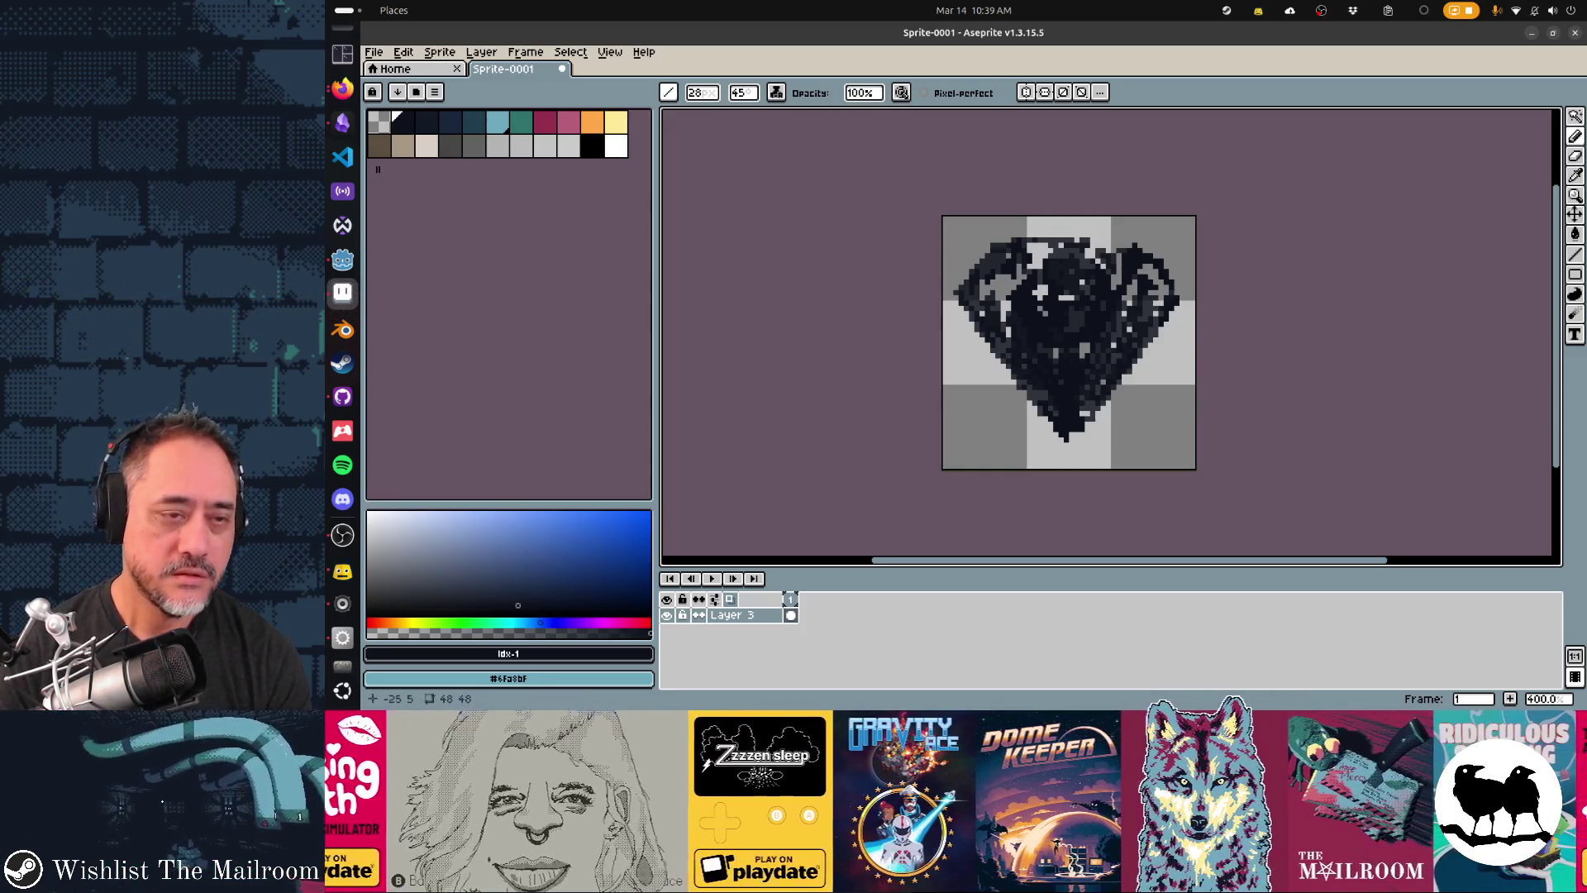
# - Fill the diamond's upper-left and right-edge gaps with navy using Alpha Compositing at size 8
pyautogui.click(776, 92)
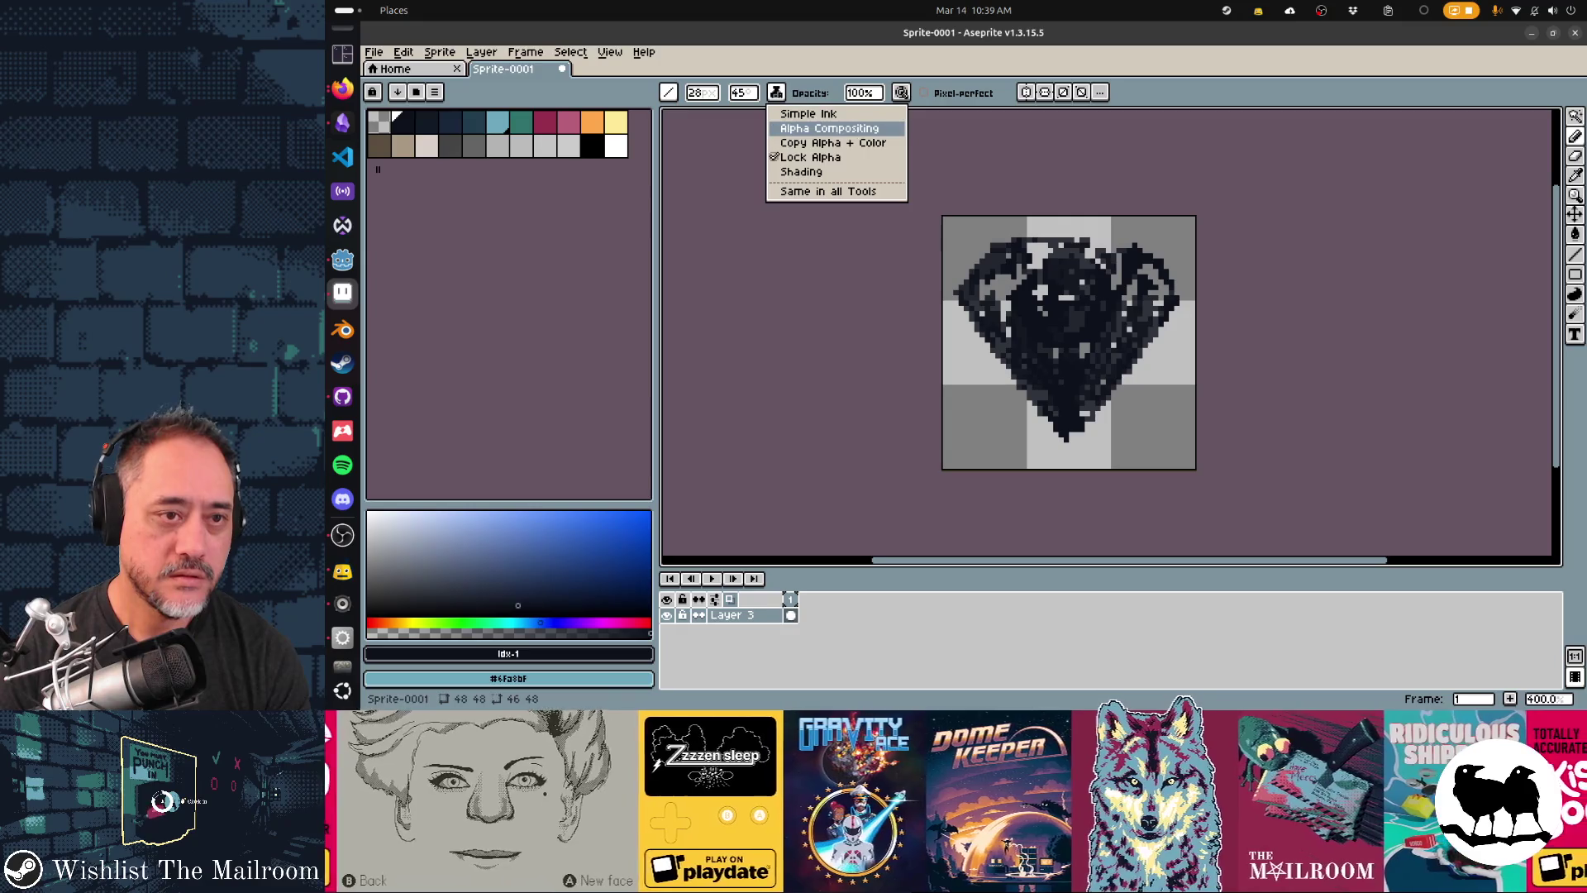
pyautogui.click(829, 128)
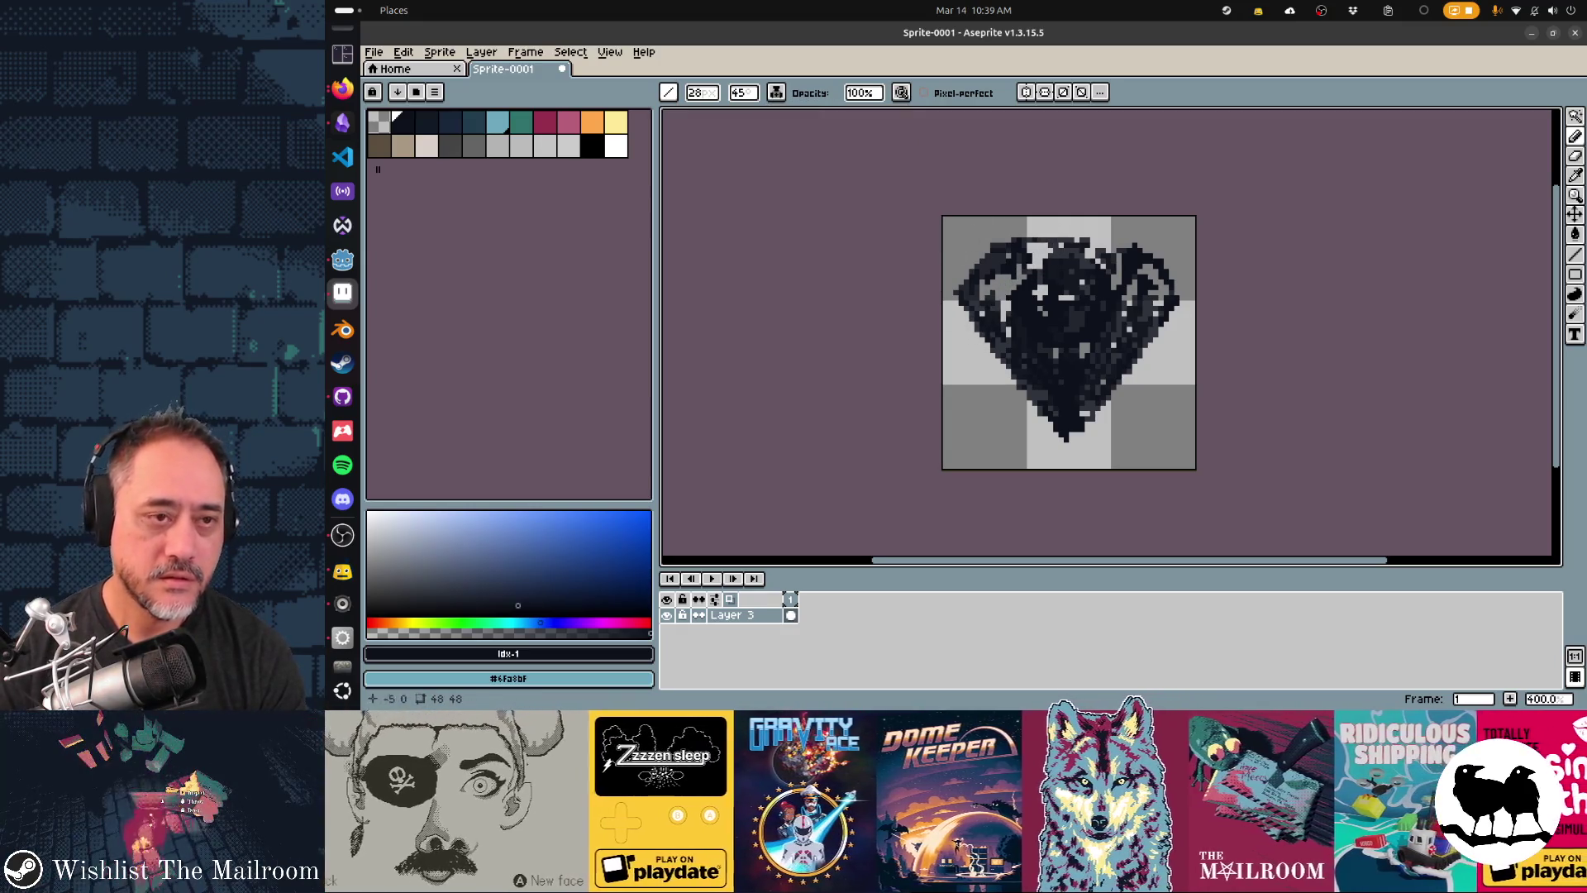
pyautogui.click(701, 93)
pyautogui.write('8')
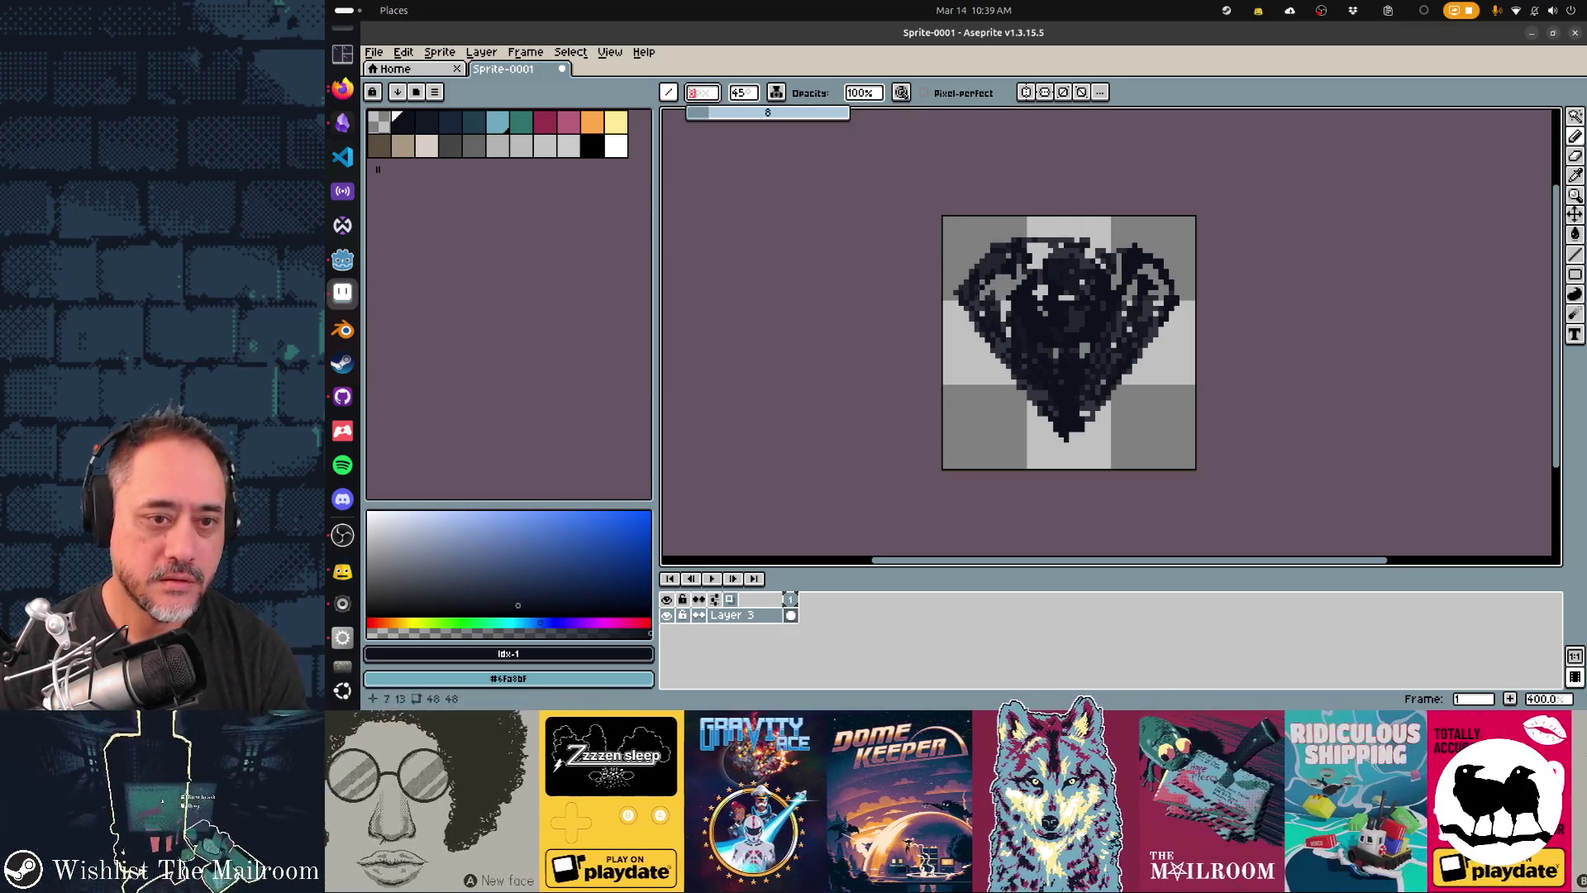
pyautogui.moveTo(964, 280)
pyautogui.mouseDown()
pyautogui.moveTo(1069, 422)
pyautogui.moveTo(1060, 438)
pyautogui.moveTo(1075, 433)
pyautogui.mouseUp()
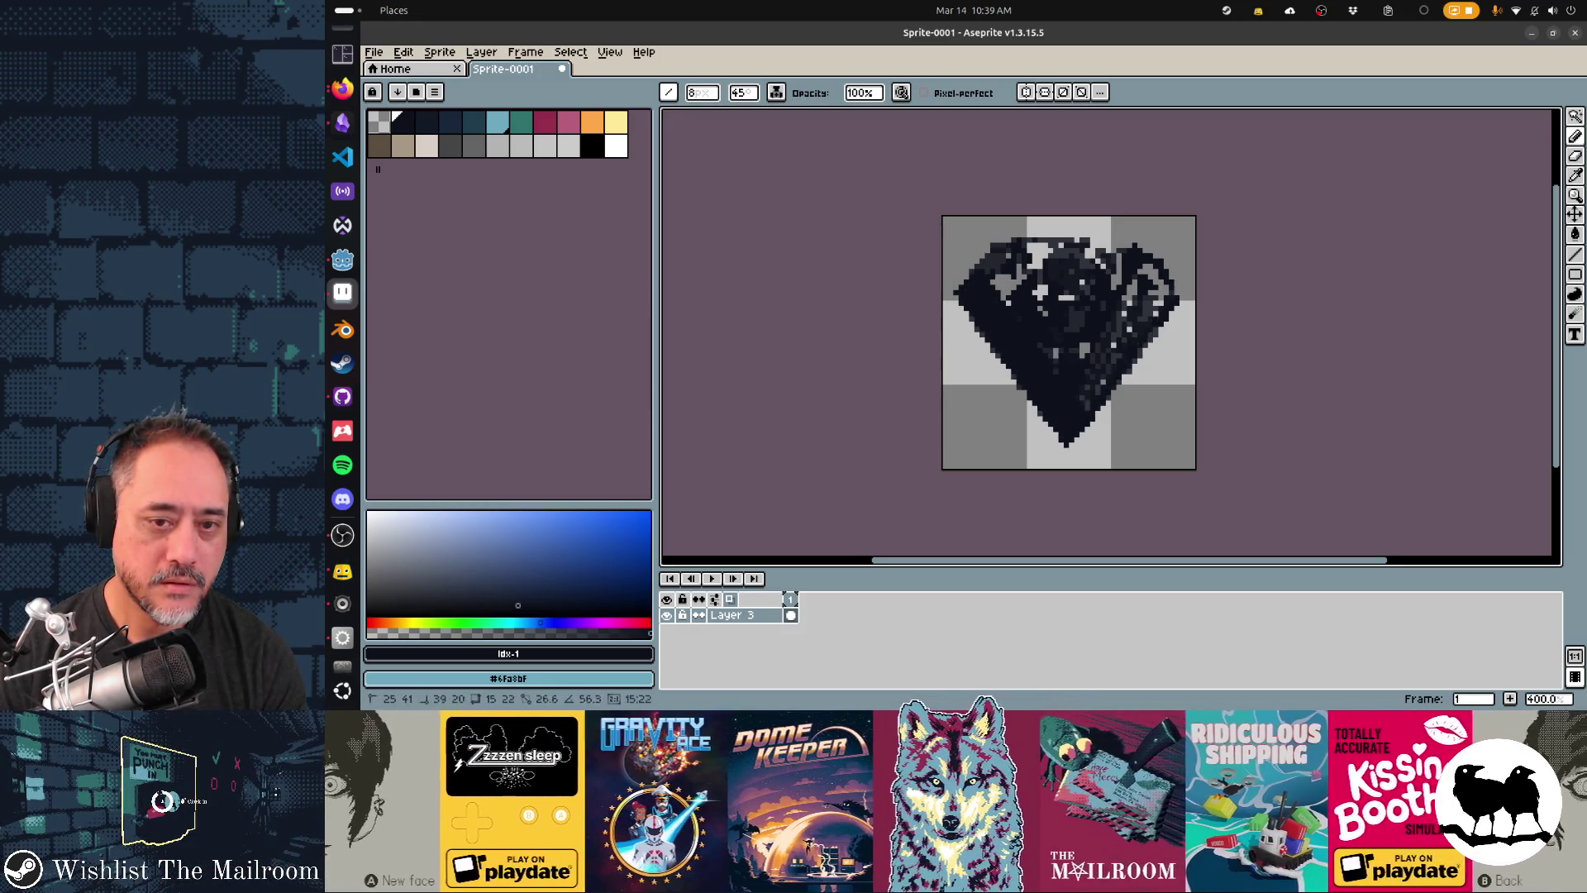
pyautogui.moveTo(1173, 307)
pyautogui.mouseDown()
pyautogui.moveTo(1156, 335)
pyautogui.moveTo(1164, 273)
pyautogui.moveTo(1144, 242)
pyautogui.moveTo(997, 247)
pyautogui.moveTo(963, 279)
pyautogui.moveTo(1075, 322)
pyautogui.moveTo(1112, 277)
pyautogui.moveTo(1134, 330)
pyautogui.moveTo(1107, 384)
pyautogui.moveTo(1075, 396)
pyautogui.moveTo(1048, 371)
pyautogui.moveTo(1122, 312)
pyautogui.mouseUp()
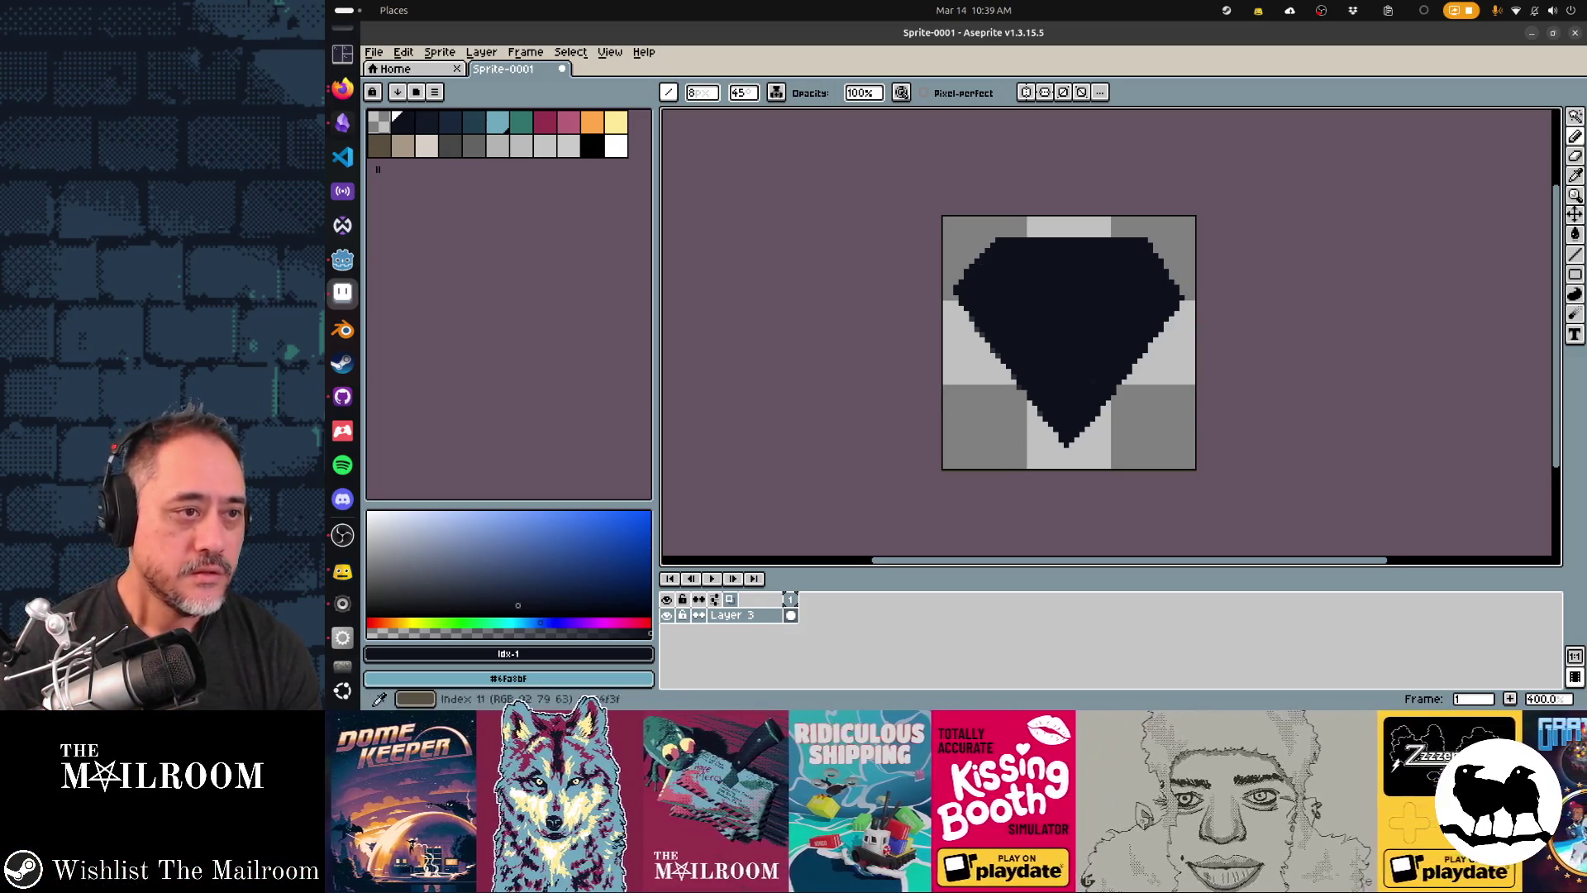
# - Choose white, shrink the pencil to 1 pixel, and draw a line across the diamond's crown
pyautogui.click(616, 145)
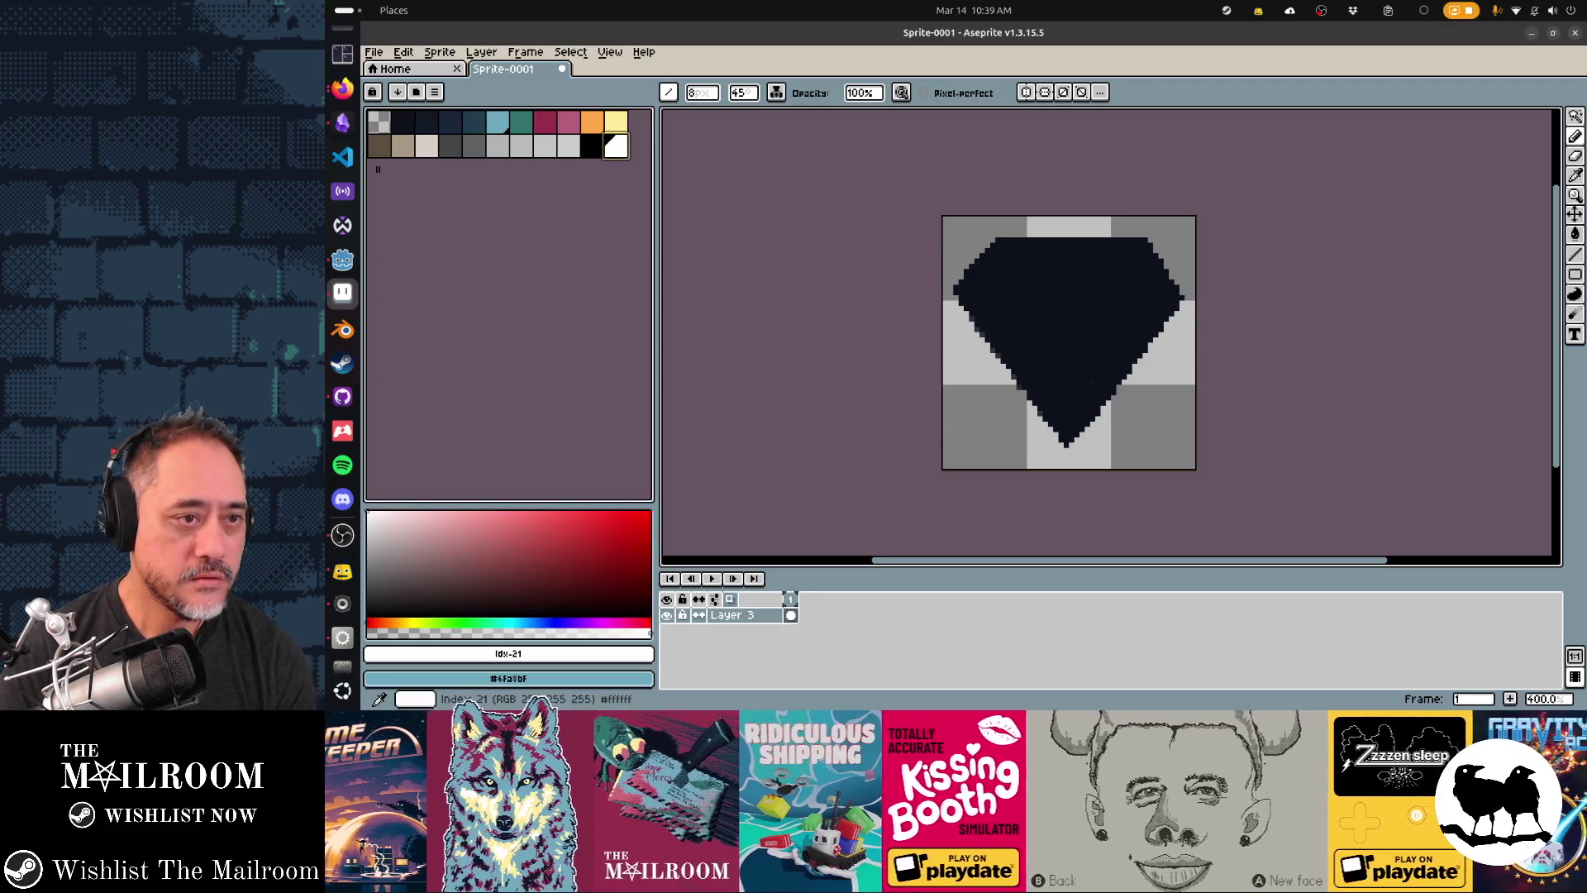
pyautogui.moveTo(701, 92); pyautogui.dragTo(692, 93)
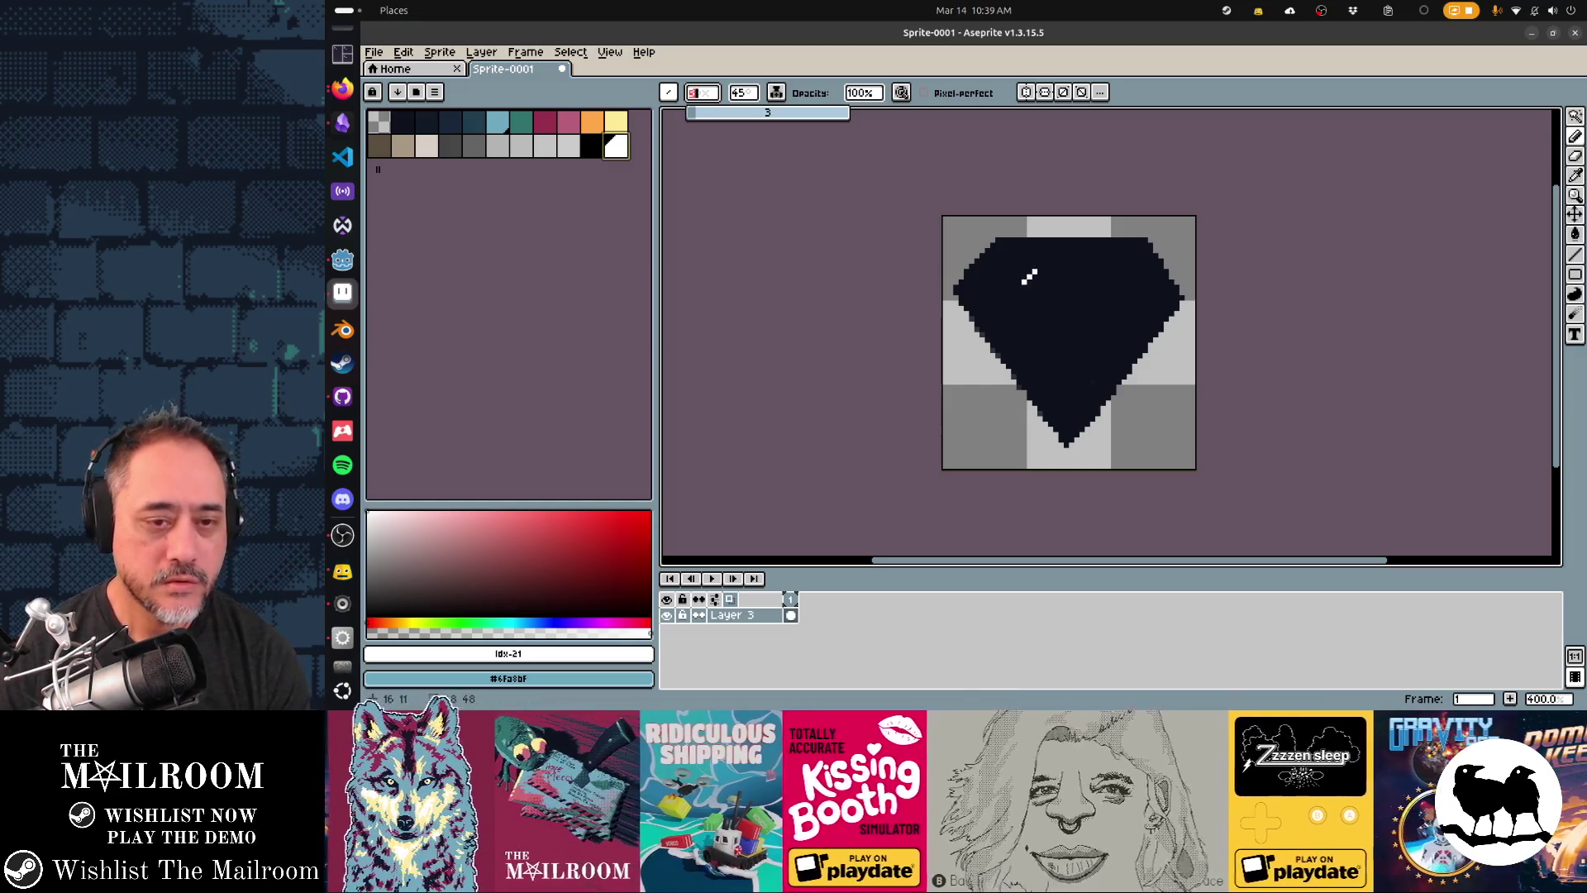
pyautogui.press('-')
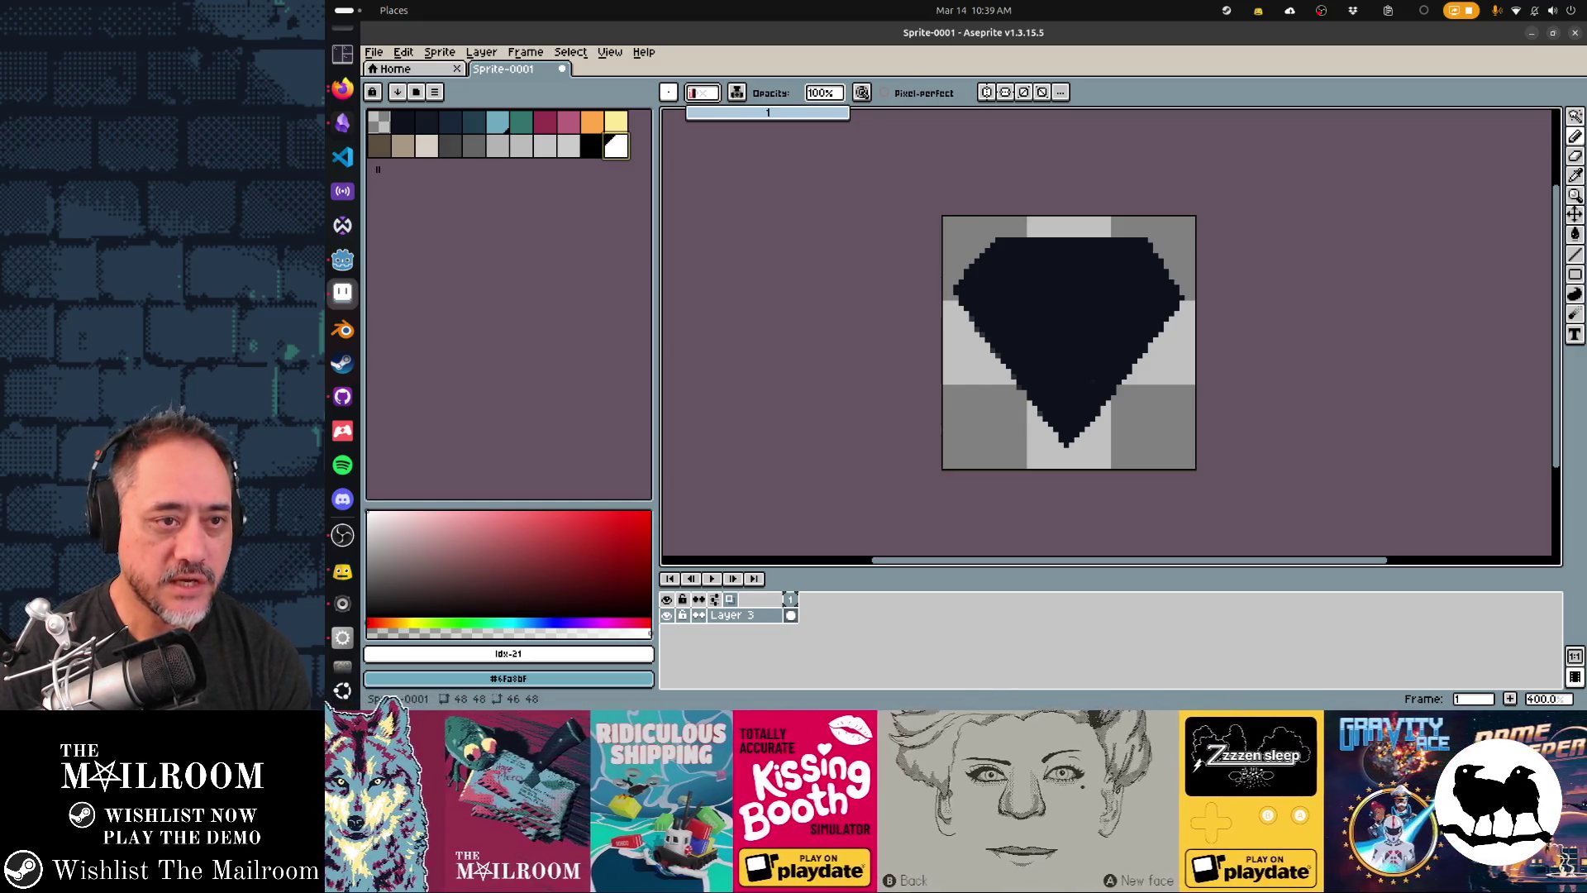
pyautogui.moveTo(953, 291)
pyautogui.mouseDown()
pyautogui.moveTo(1180, 292)
pyautogui.moveTo(1106, 292)
pyautogui.mouseUp()
pyautogui.moveTo(977, 287); pyautogui.dragTo(1153, 287)
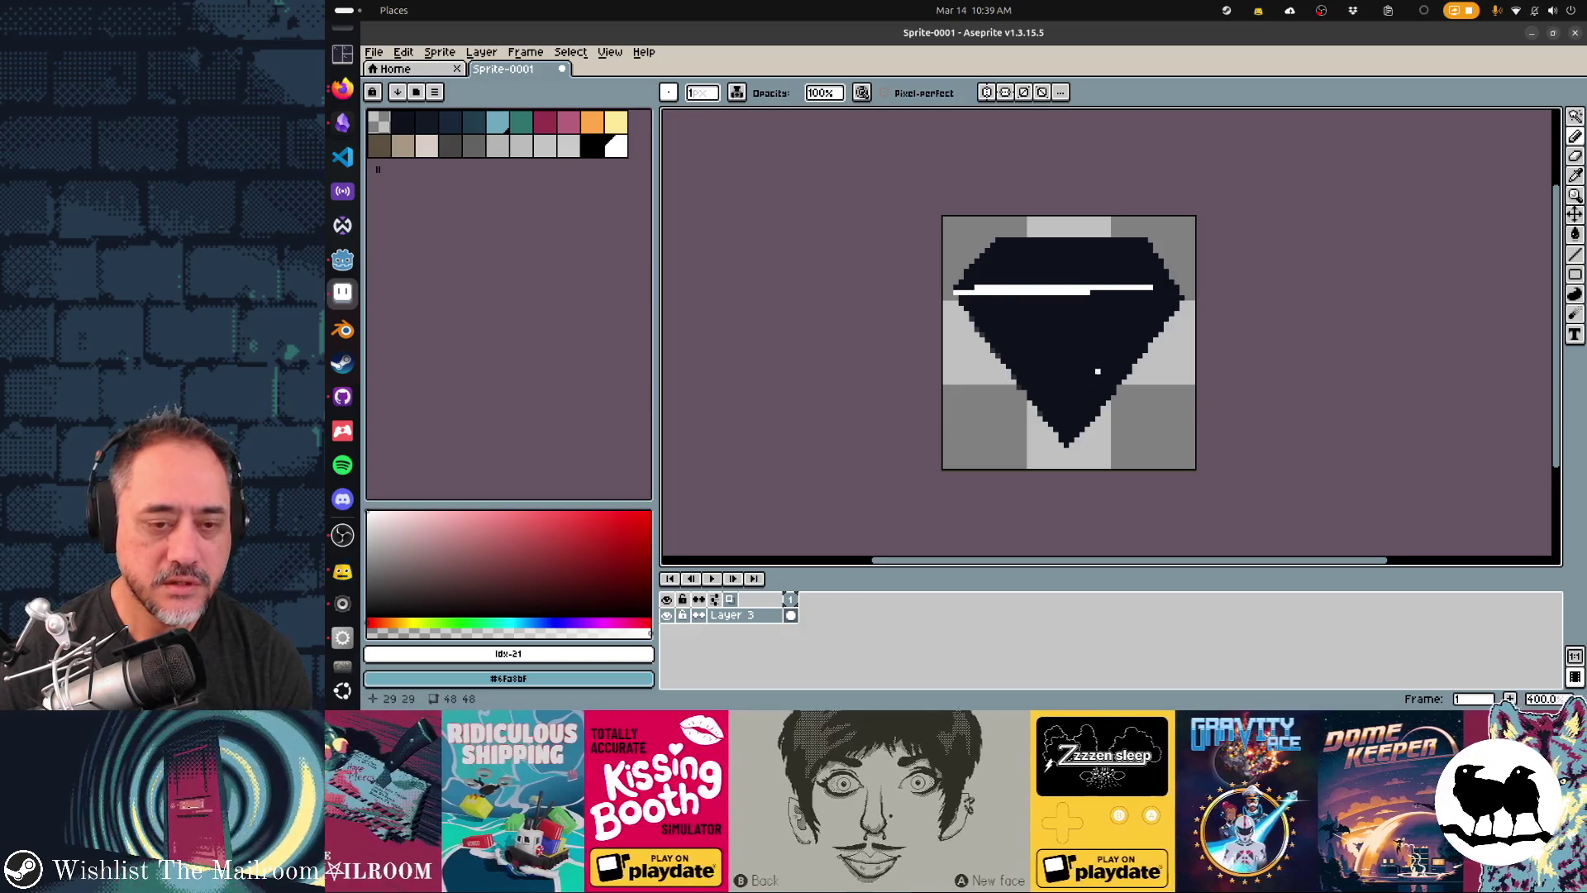
# - After checking the reference, pencil white streaks above the line and in the lower half
pyautogui.hotkey('alt', 'Tab')
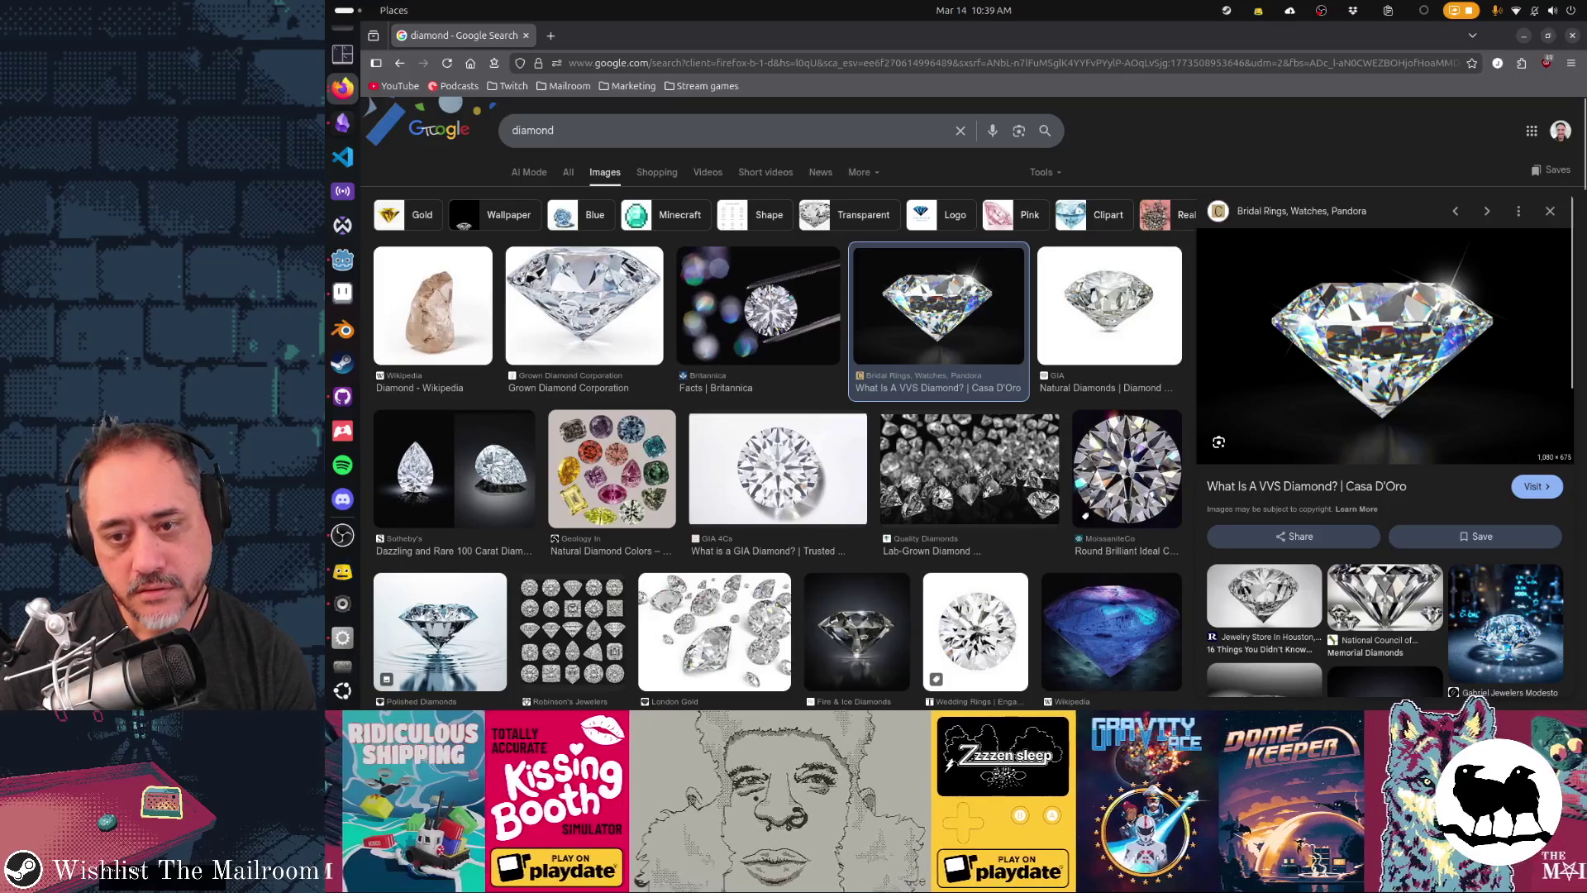
pyautogui.hotkey('alt', 'Tab')
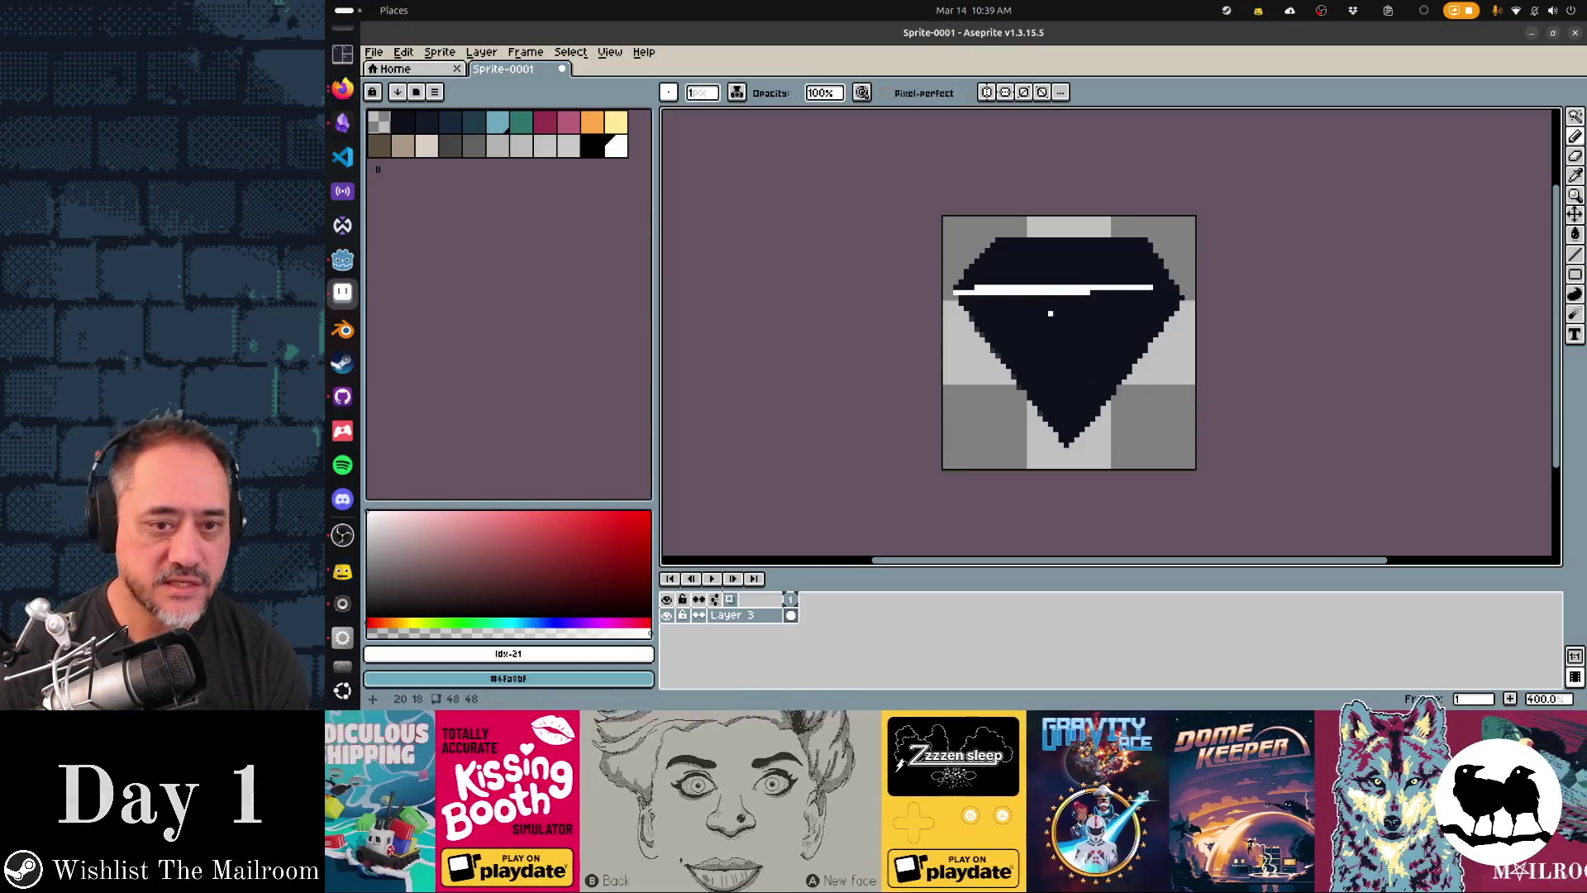
pyautogui.moveTo(1045, 366)
pyautogui.mouseDown()
pyautogui.moveTo(1061, 403)
pyautogui.moveTo(1040, 366)
pyautogui.moveTo(1052, 351)
pyautogui.moveTo(1046, 386)
pyautogui.mouseUp()
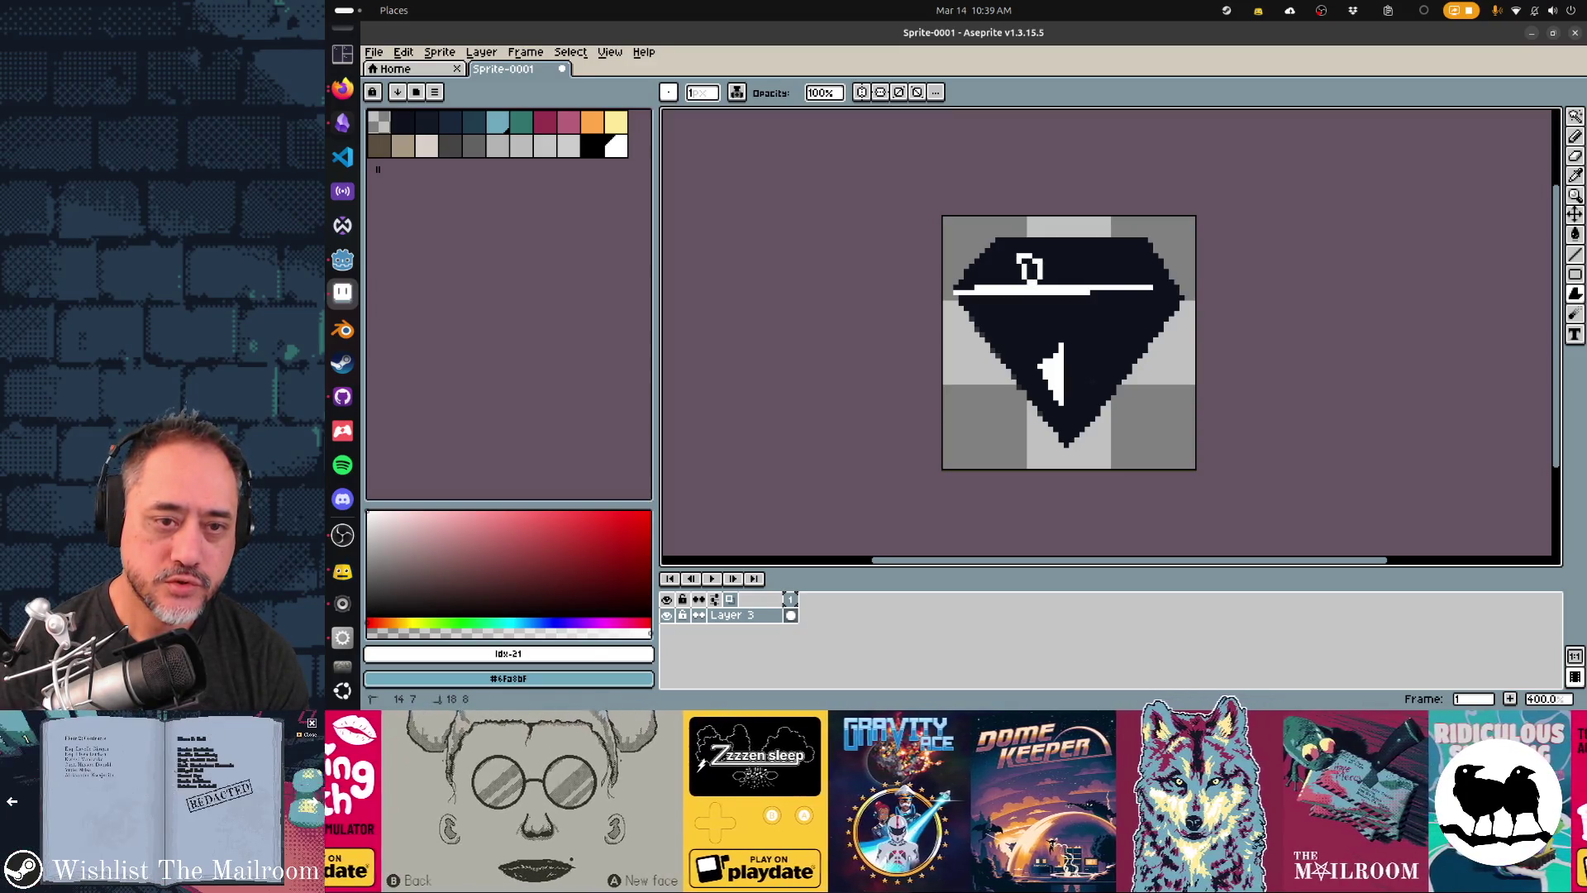
pyautogui.moveTo(1026, 264); pyautogui.dragTo(1042, 268)
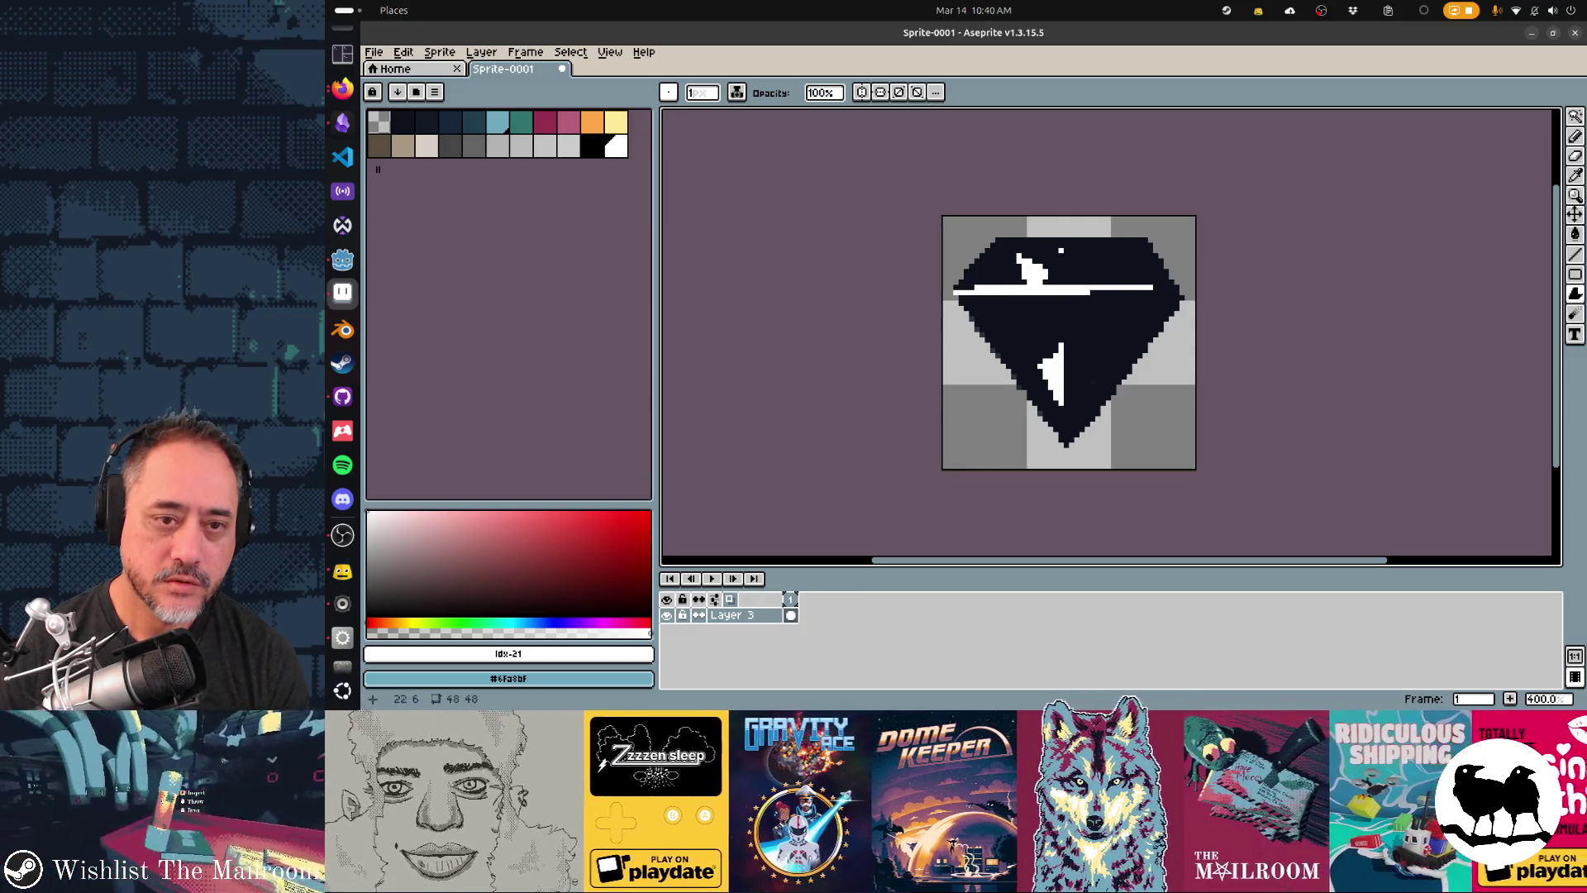
pyautogui.moveTo(1051, 246)
pyautogui.mouseDown()
pyautogui.moveTo(1066, 286)
pyautogui.moveTo(1070, 246)
pyautogui.moveTo(1104, 262)
pyautogui.moveTo(1139, 244)
pyautogui.moveTo(1153, 264)
pyautogui.moveTo(1114, 282)
pyautogui.moveTo(1156, 271)
pyautogui.mouseUp()
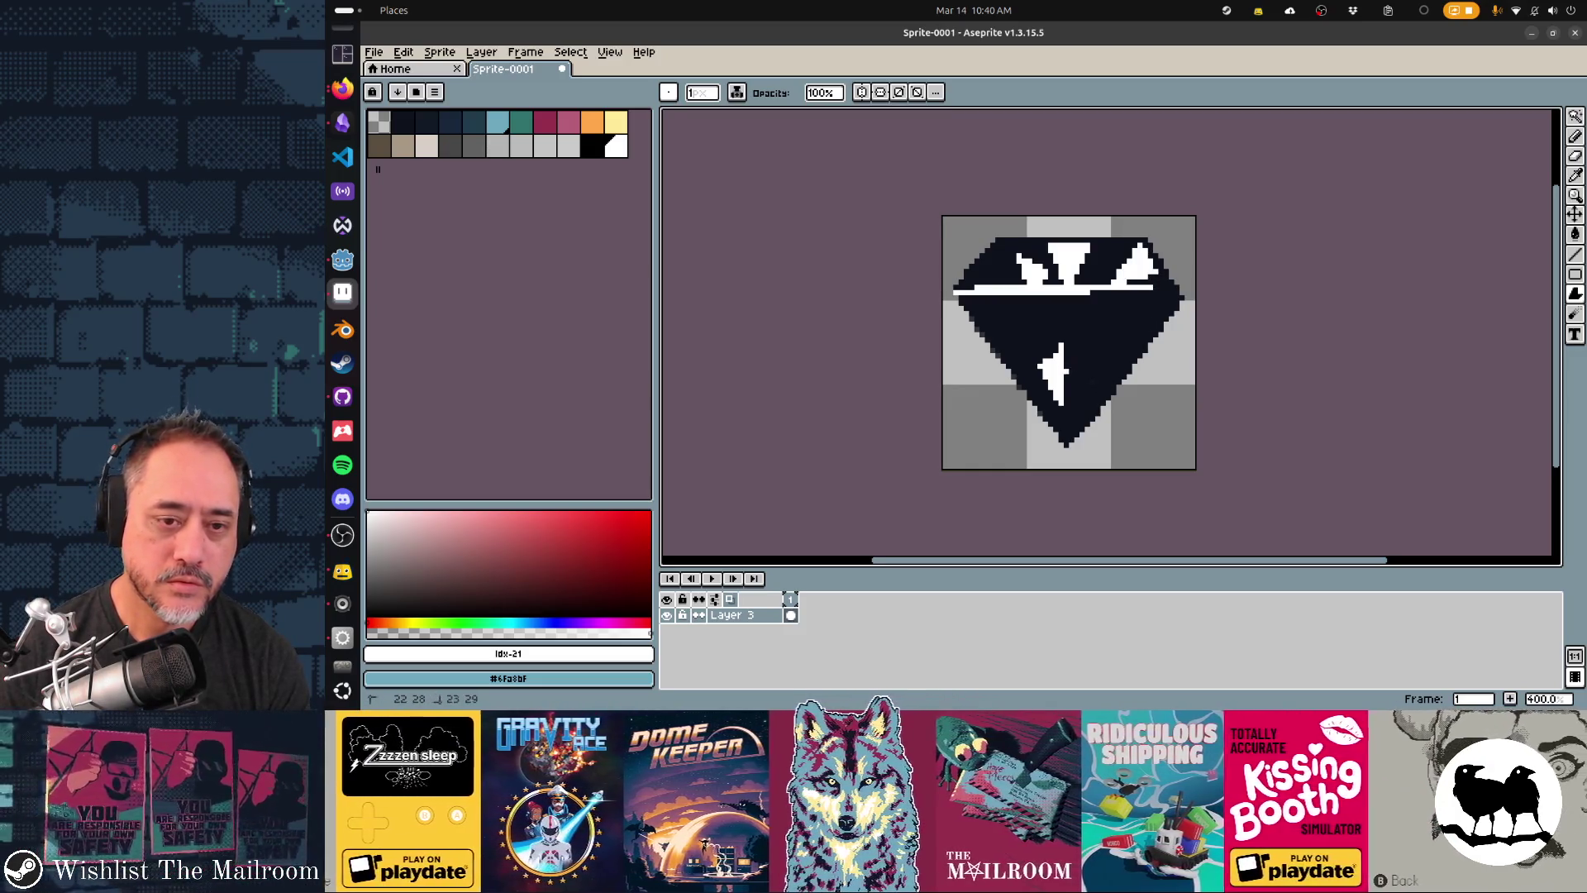
pyautogui.moveTo(1065, 372); pyautogui.dragTo(1079, 361)
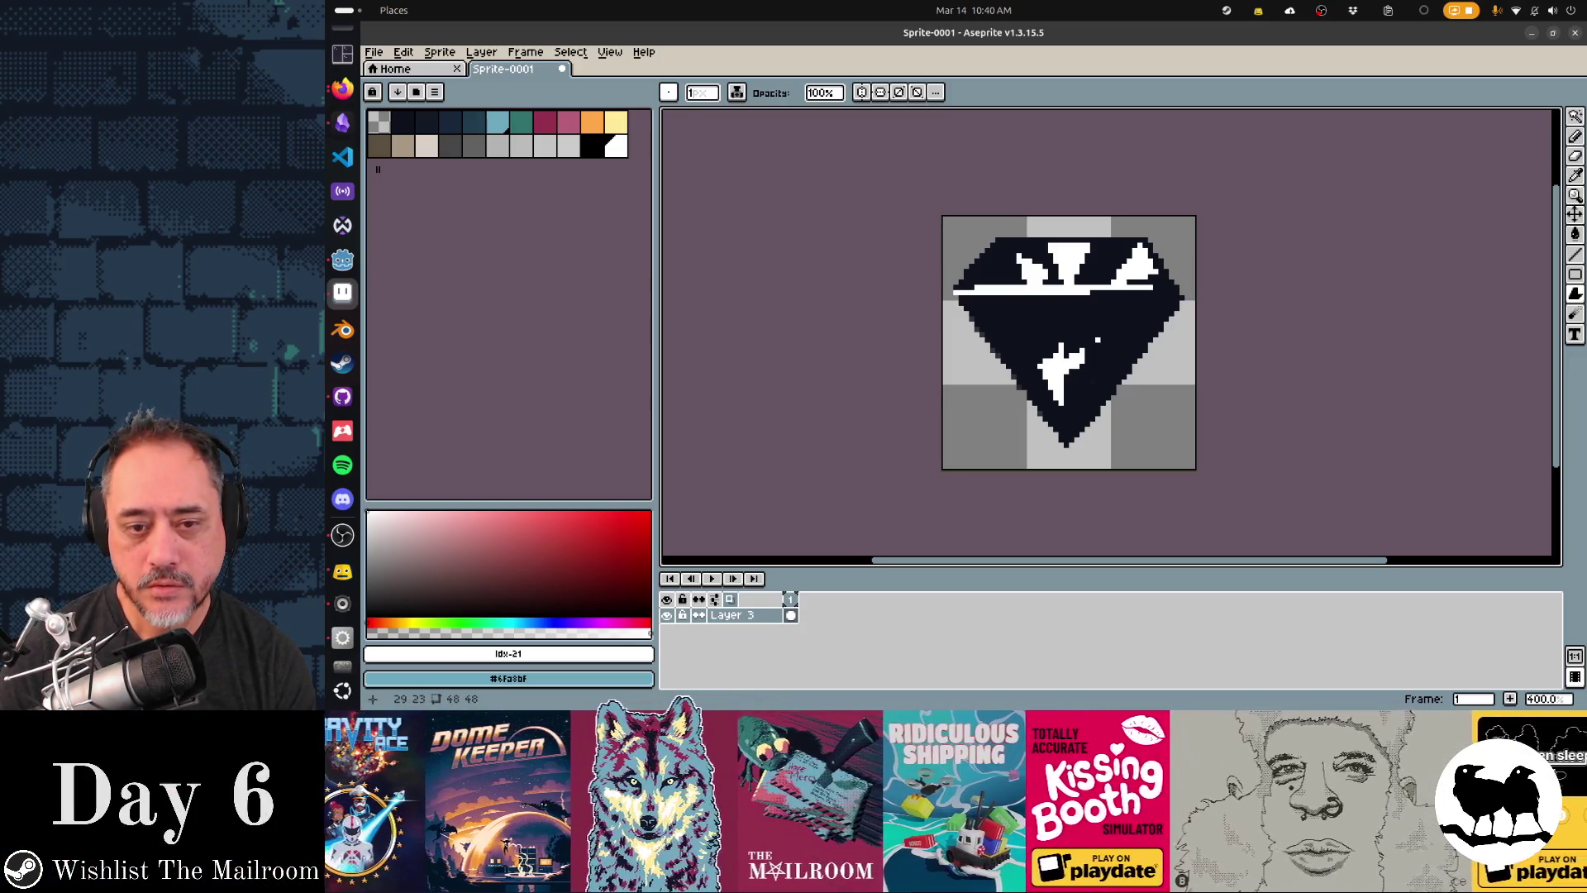
pyautogui.moveTo(1079, 396)
pyautogui.mouseDown()
pyautogui.moveTo(1097, 333)
pyautogui.moveTo(1101, 358)
pyautogui.mouseUp()
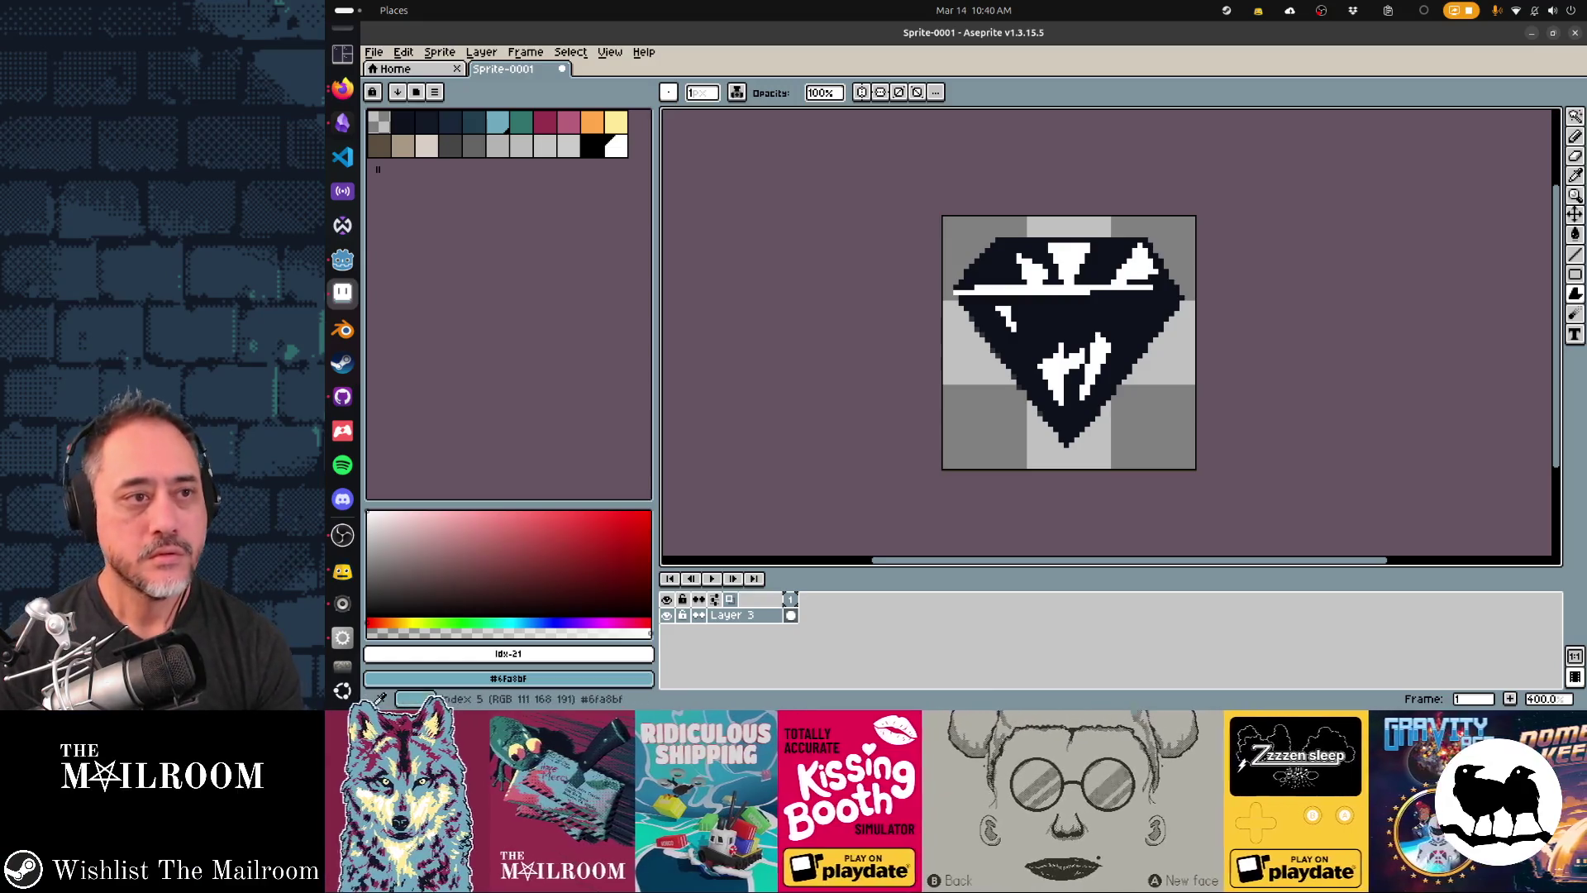
# - Pick a bright saturated cyan and draw a facet line on the diamond's lower left face
pyautogui.moveTo(372, 622); pyautogui.dragTo(511, 622)
pyautogui.click(604, 533)
pyautogui.click(628, 515)
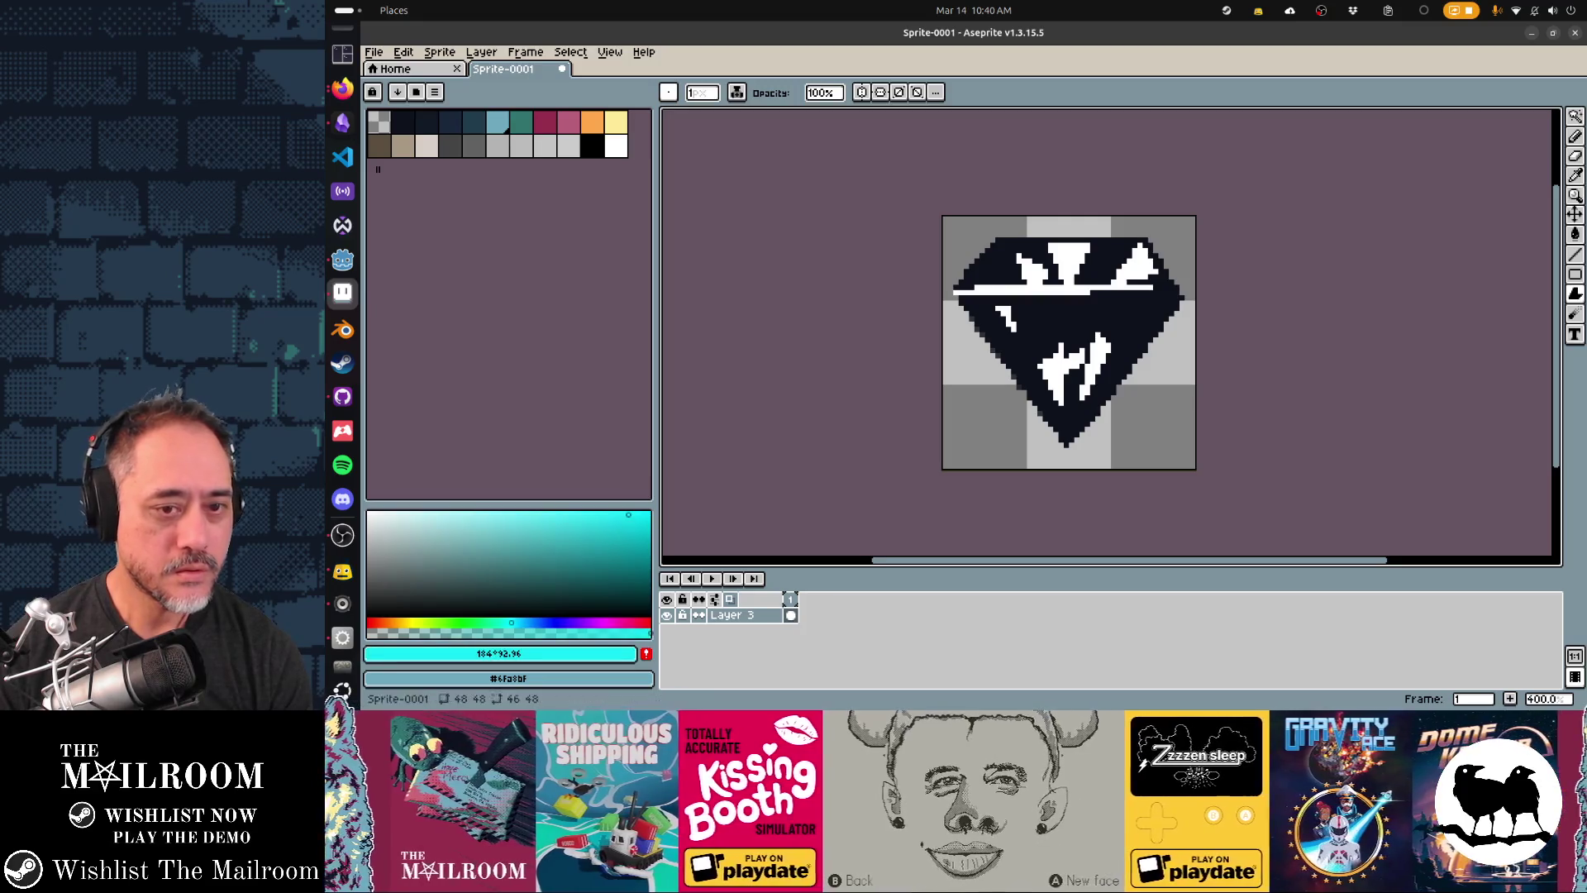
pyautogui.hotkey('alt', 'Tab')
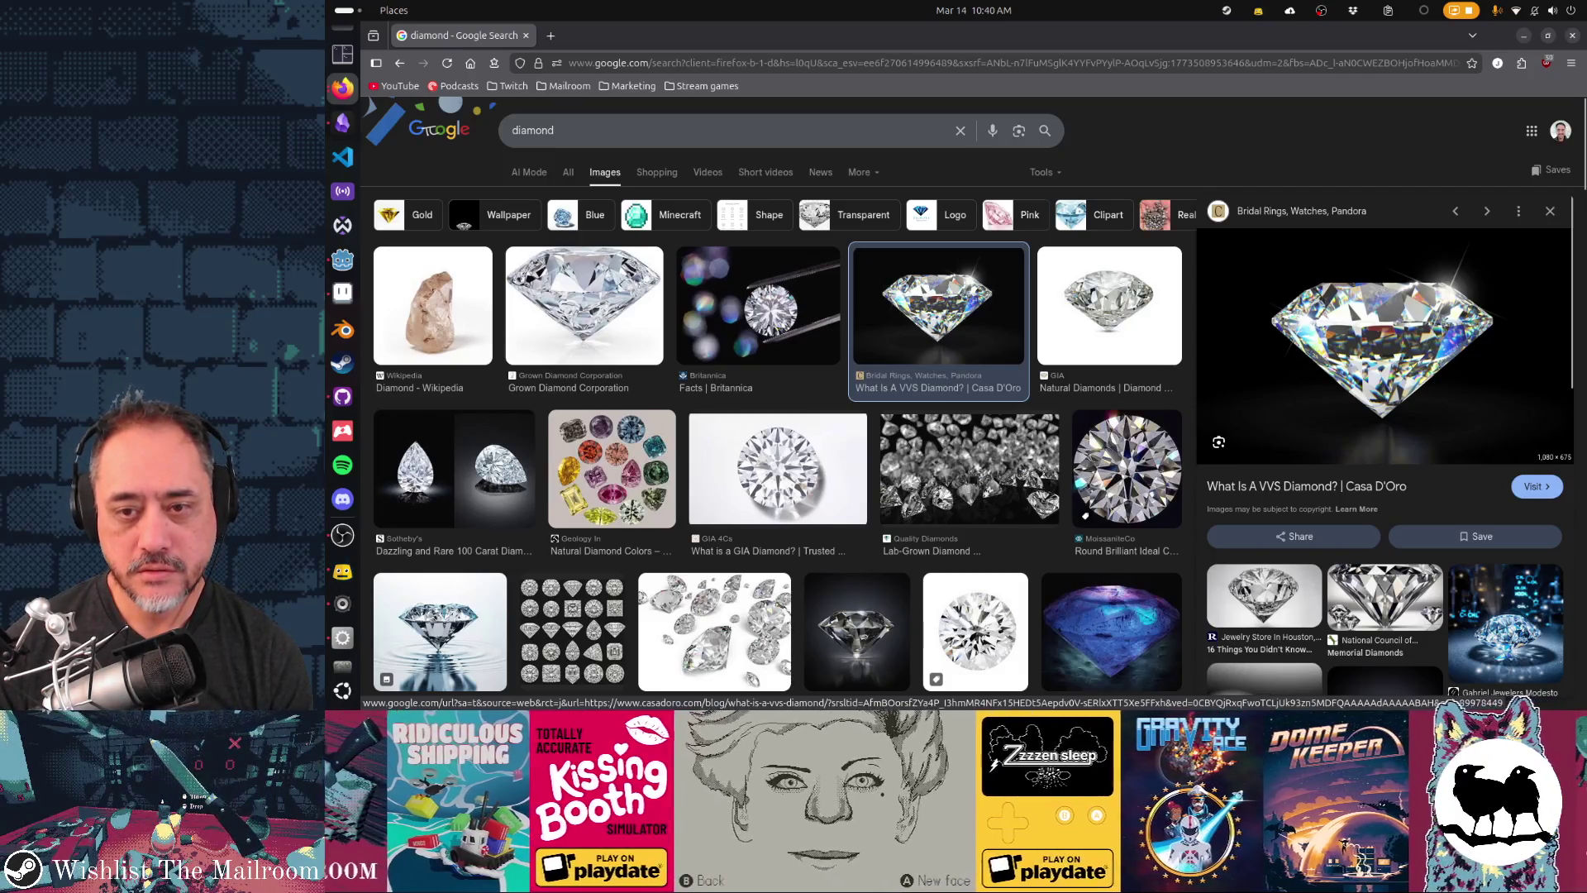
pyautogui.hotkey('alt', 'Tab')
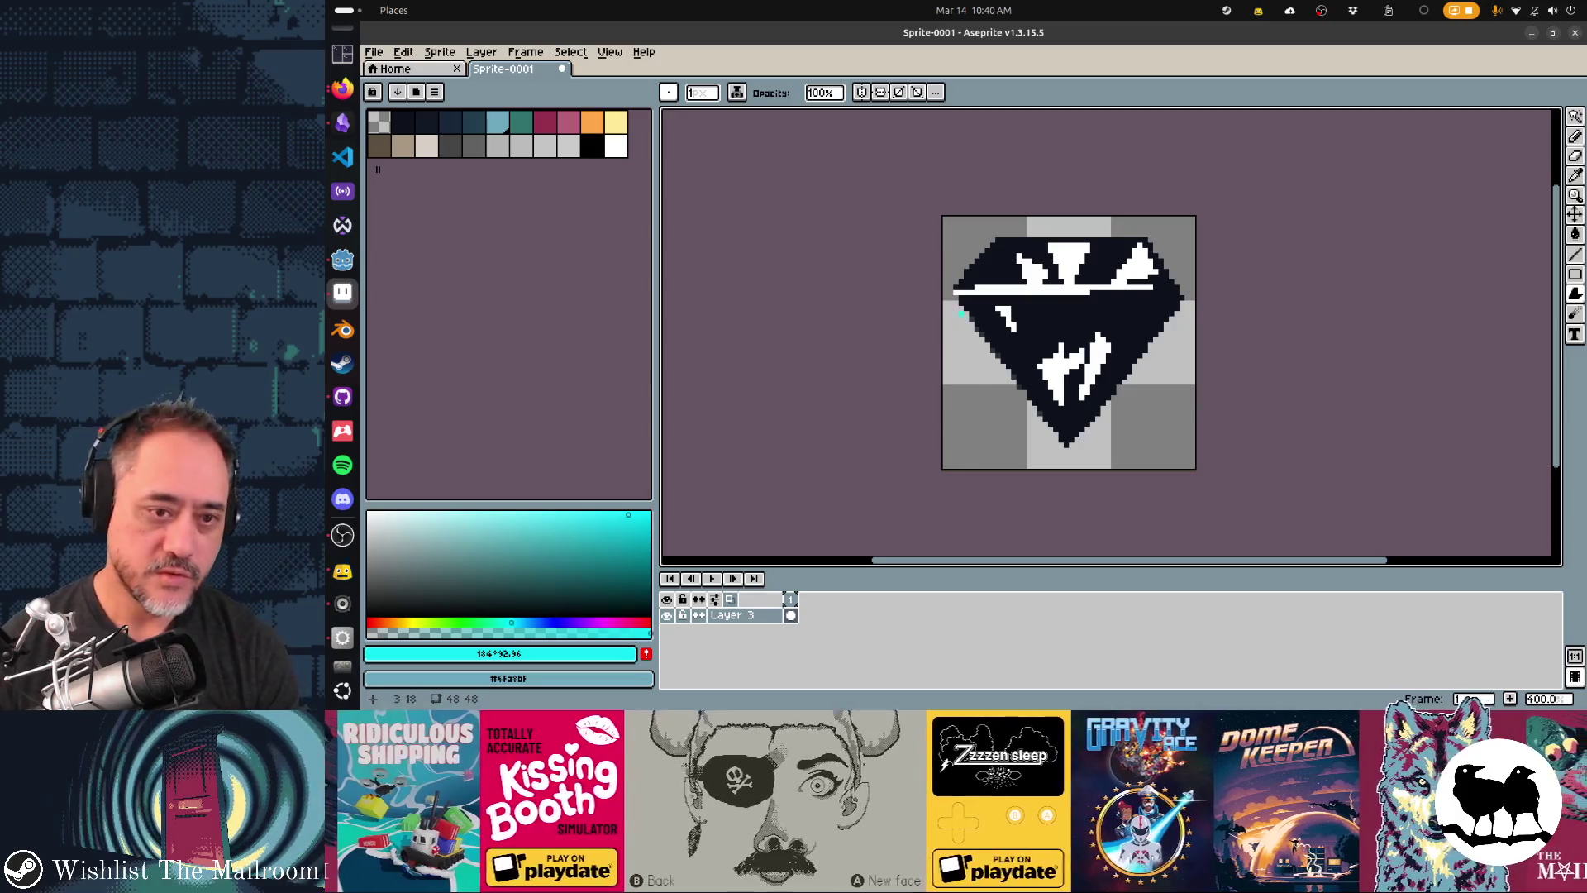
pyautogui.moveTo(976, 308)
pyautogui.mouseDown()
pyautogui.moveTo(1017, 363)
pyautogui.moveTo(972, 303)
pyautogui.moveTo(1009, 351)
pyautogui.mouseUp()
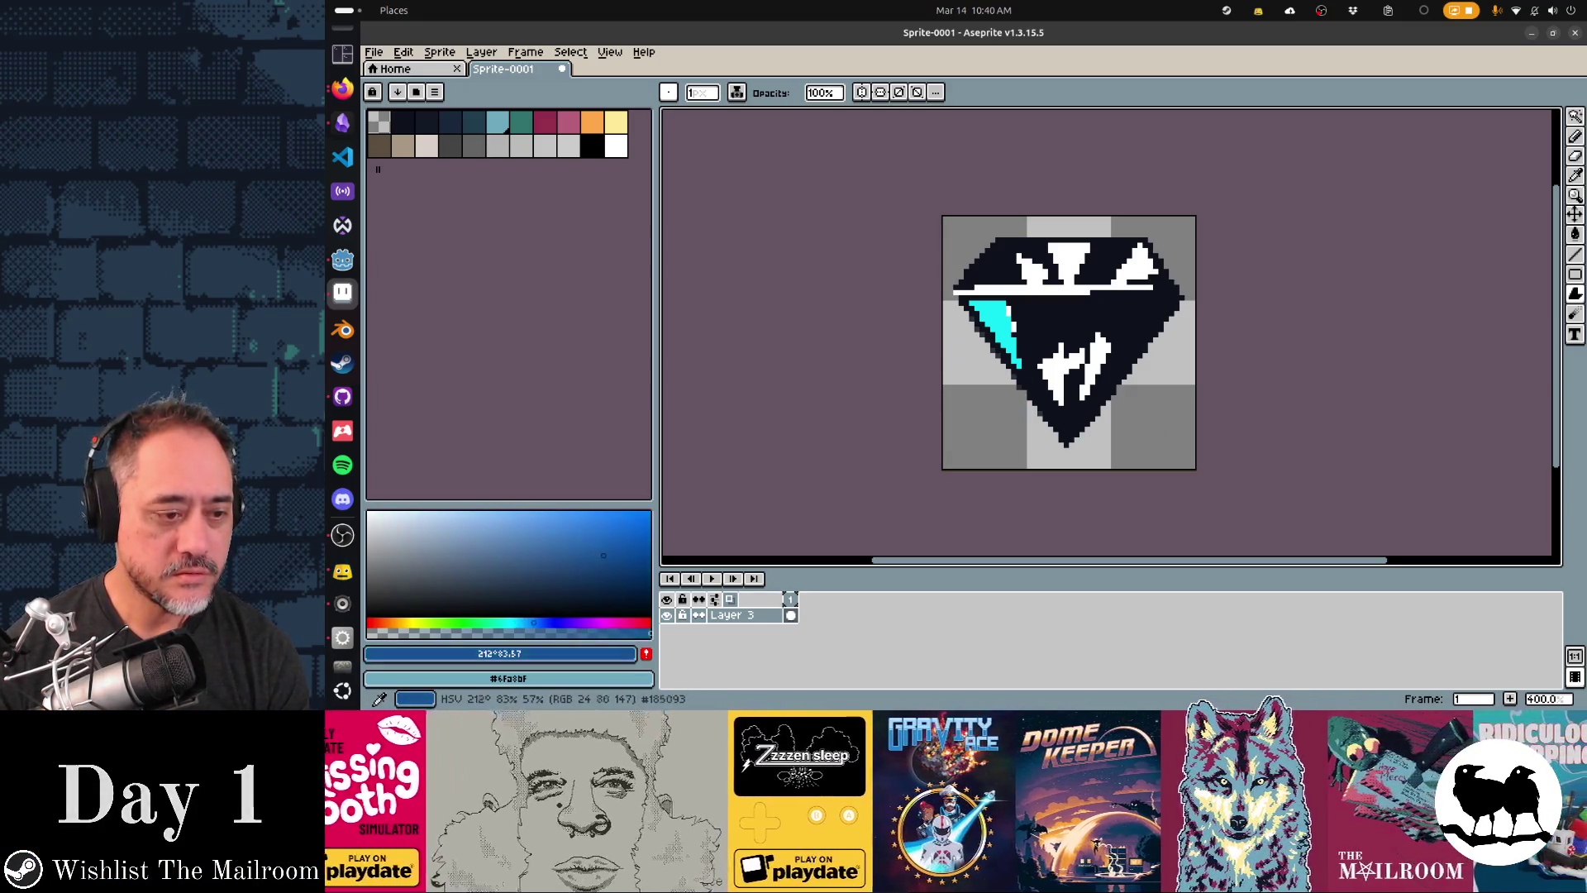
# - Paint a dark blue facet down the diamond's right side, comparing with the reference photos
pyautogui.hotkey('alt', 'Tab')
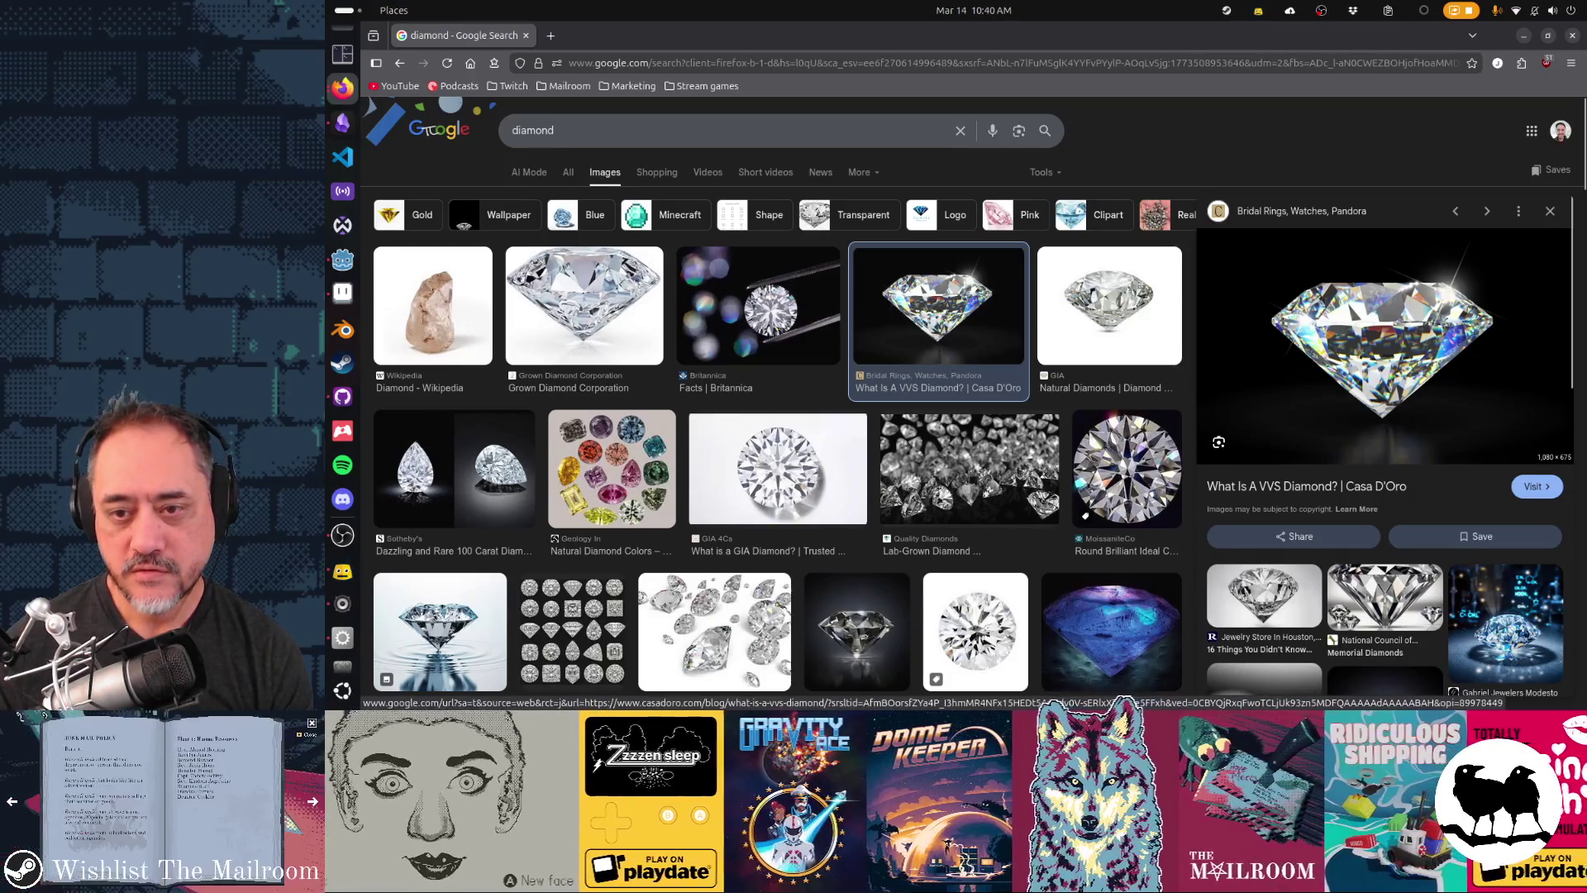
pyautogui.hotkey('alt', 'Tab')
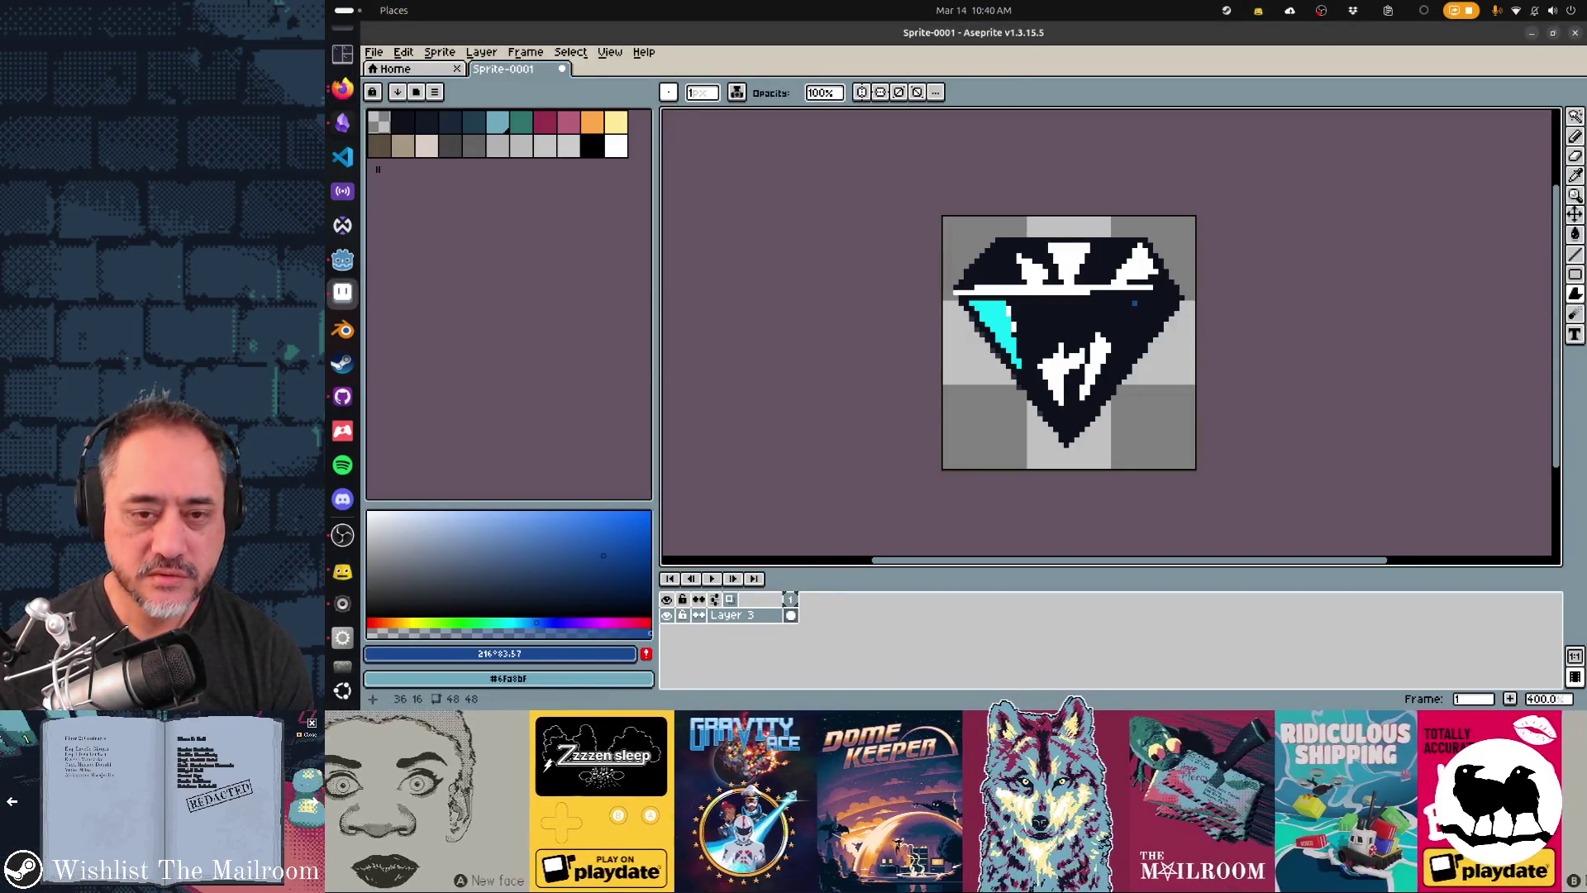
pyautogui.hotkey('alt', 'Tab')
pyautogui.hotkey('alt', 'Tab')
pyautogui.moveTo(1134, 303)
pyautogui.mouseDown()
pyautogui.moveTo(1115, 345)
pyautogui.moveTo(1129, 351)
pyautogui.moveTo(1154, 308)
pyautogui.moveTo(1162, 320)
pyautogui.moveTo(1158, 299)
pyautogui.moveTo(1150, 325)
pyautogui.mouseUp()
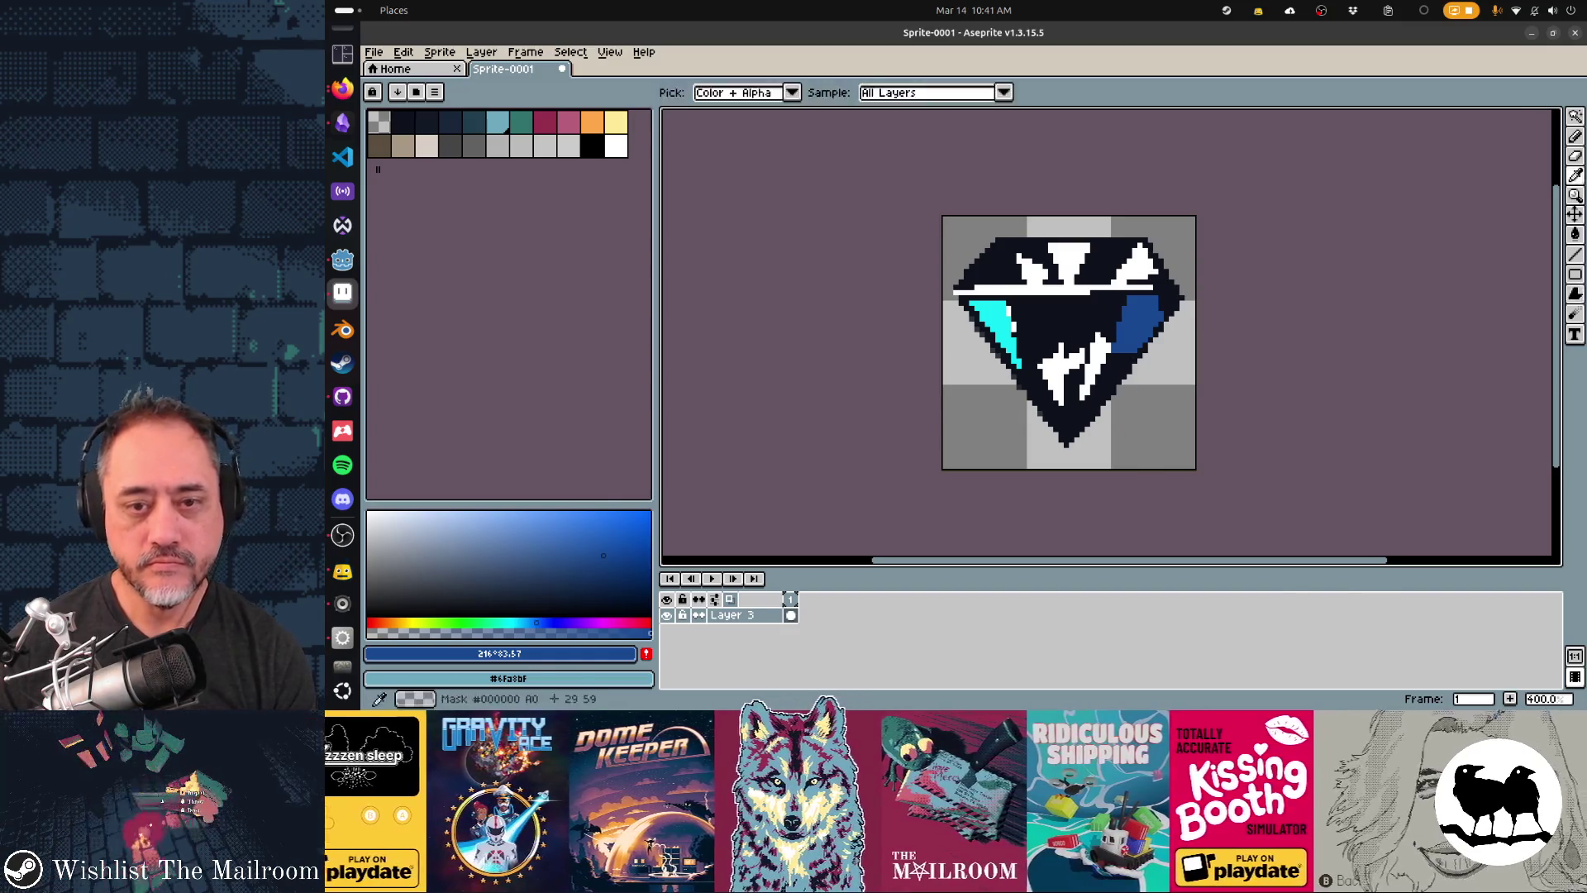
pyautogui.hotkey('alt', 'Tab')
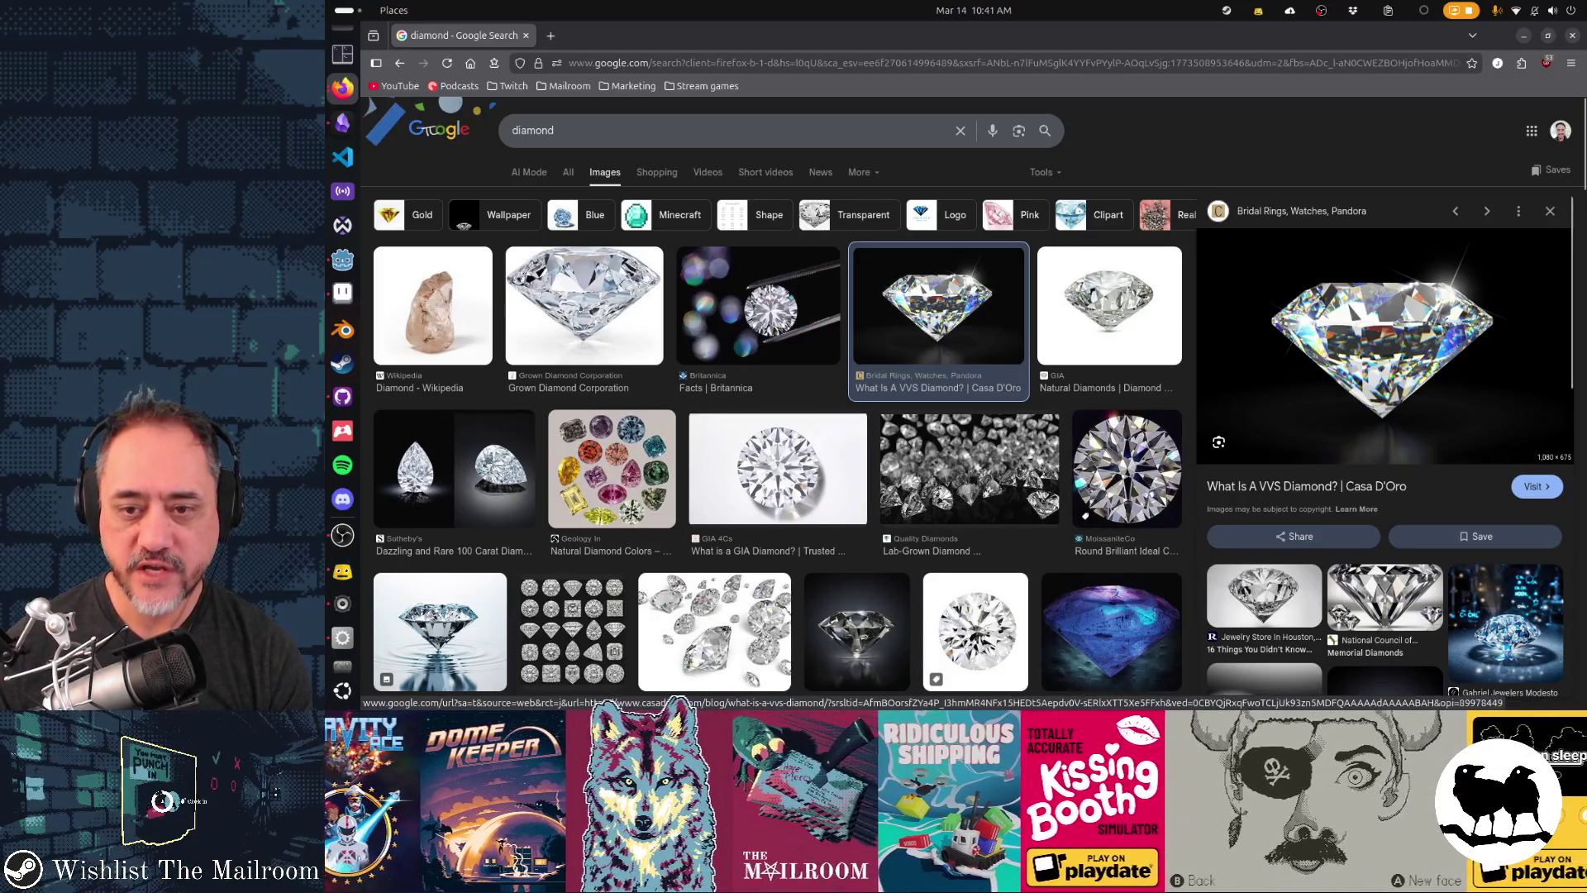
# - With the Pencil, dab yellow and orange pixels into the lower white highlight
pyautogui.hotkey('alt', 'Tab')
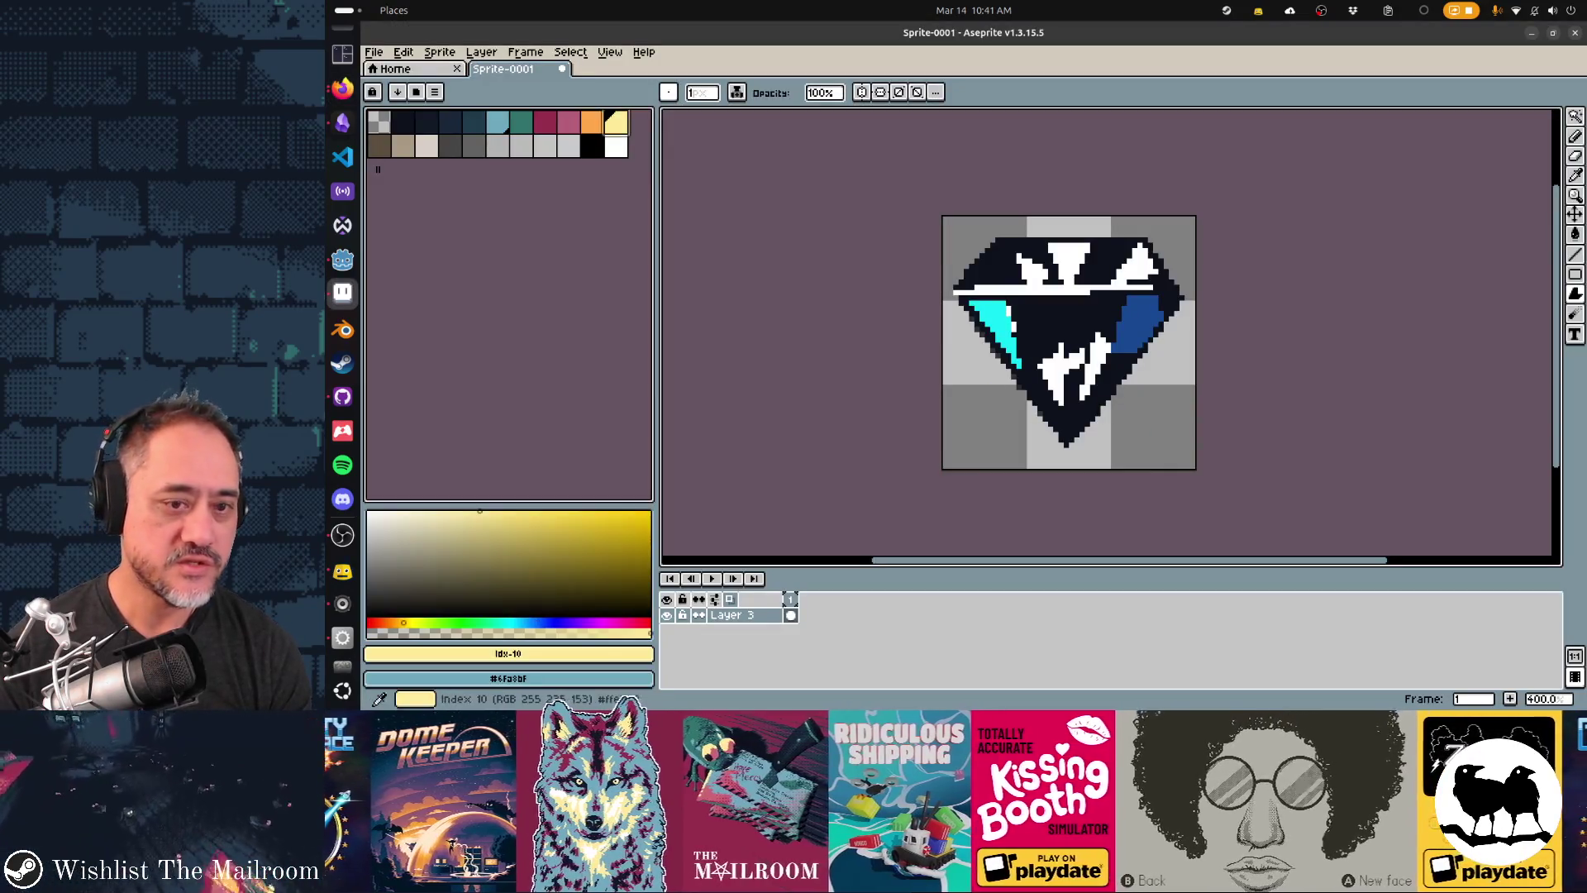
pyautogui.press('b')
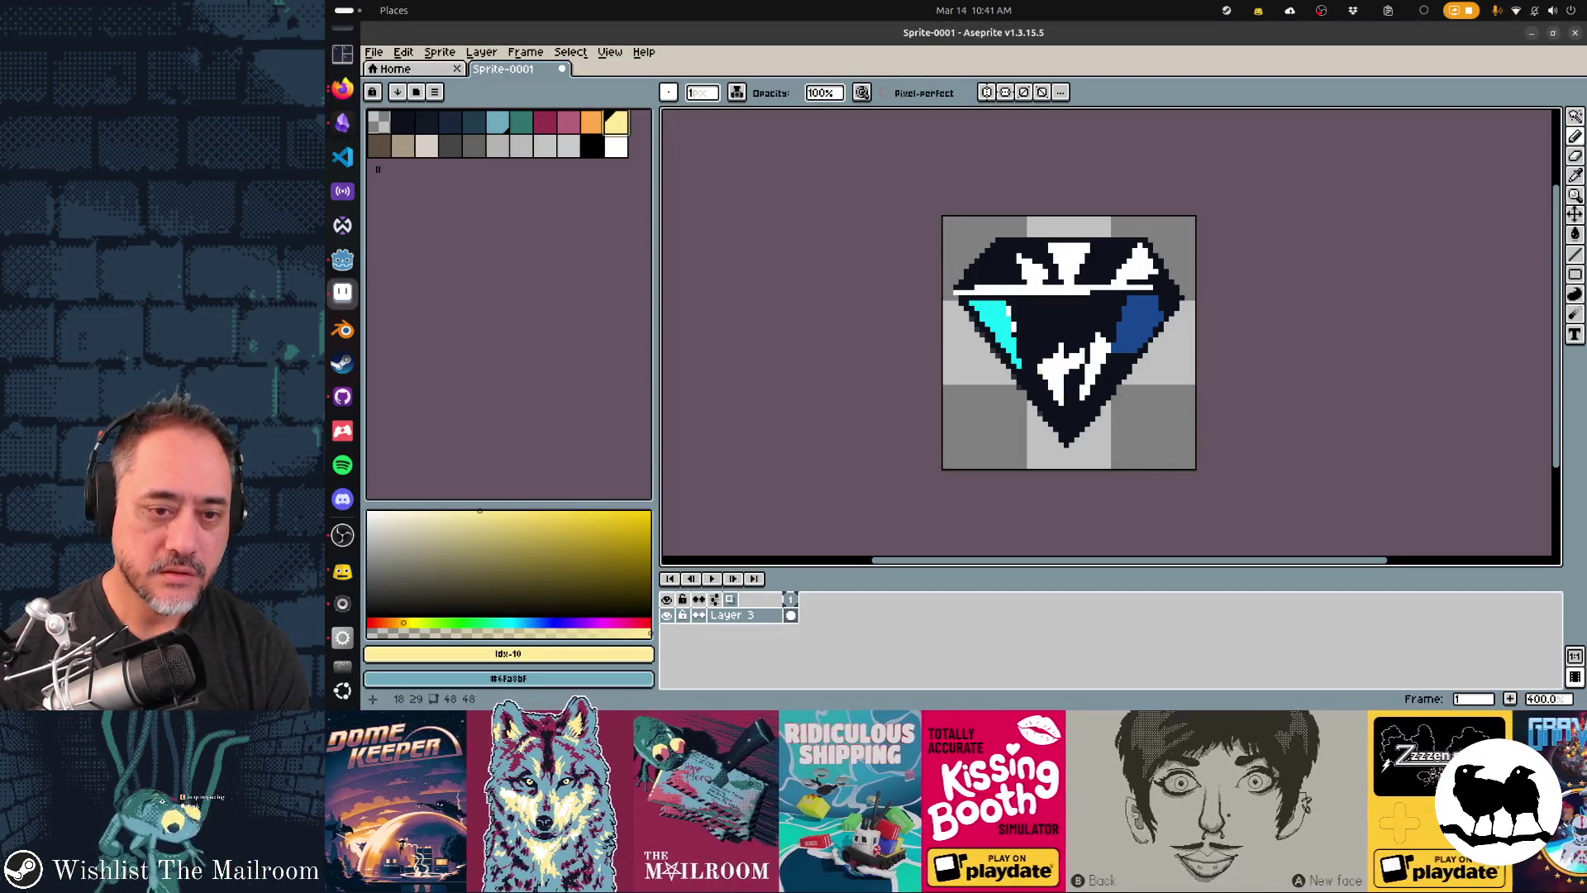
pyautogui.moveTo(1040, 373); pyautogui.dragTo(1072, 404)
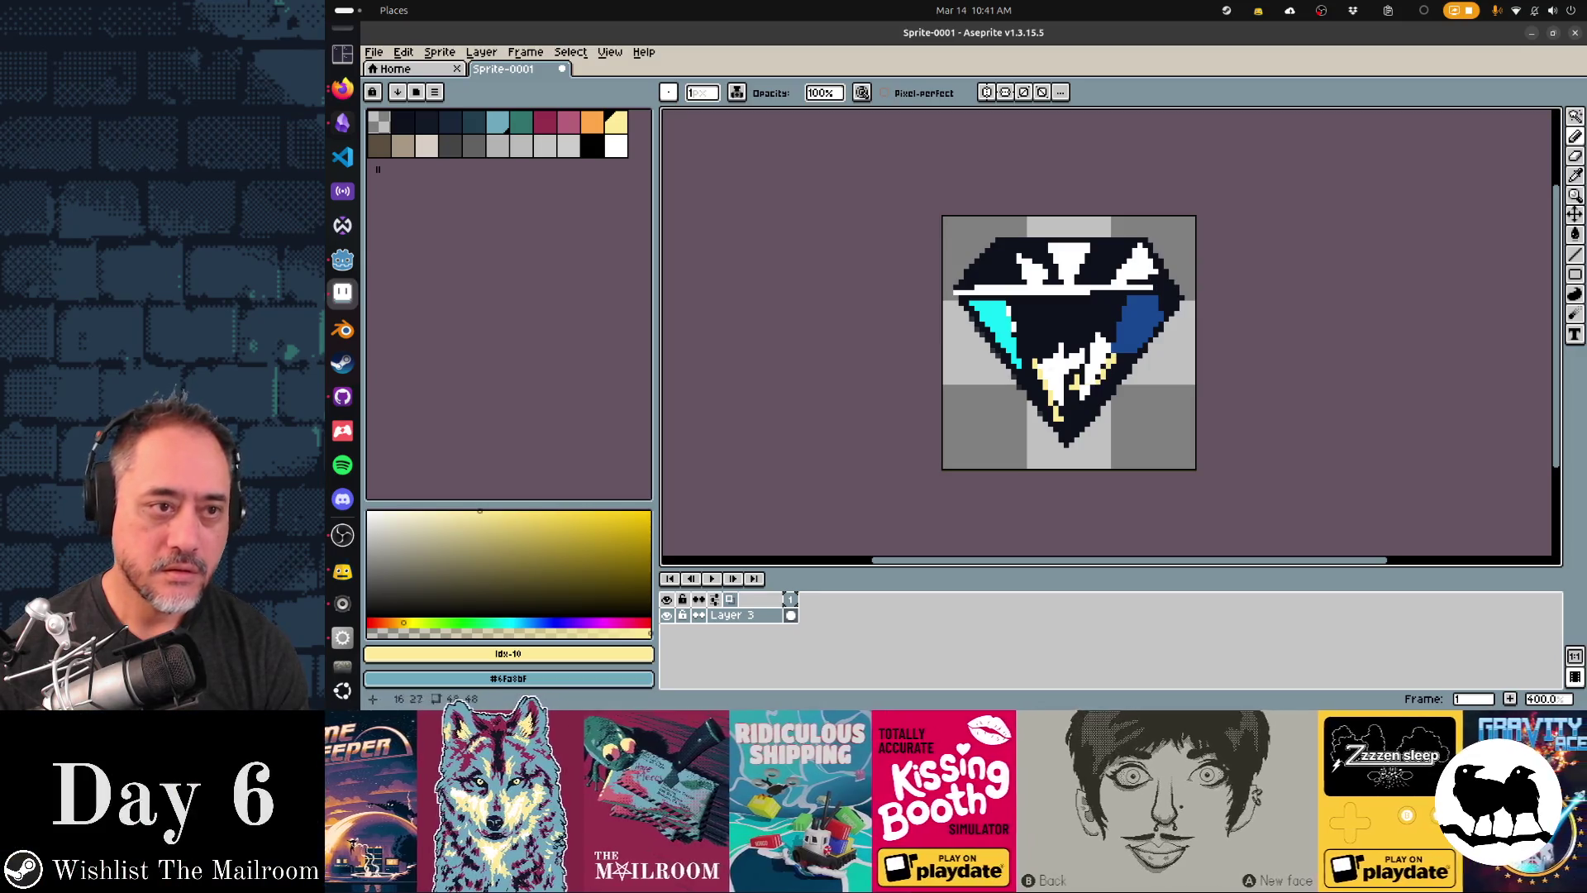
pyautogui.press('[')
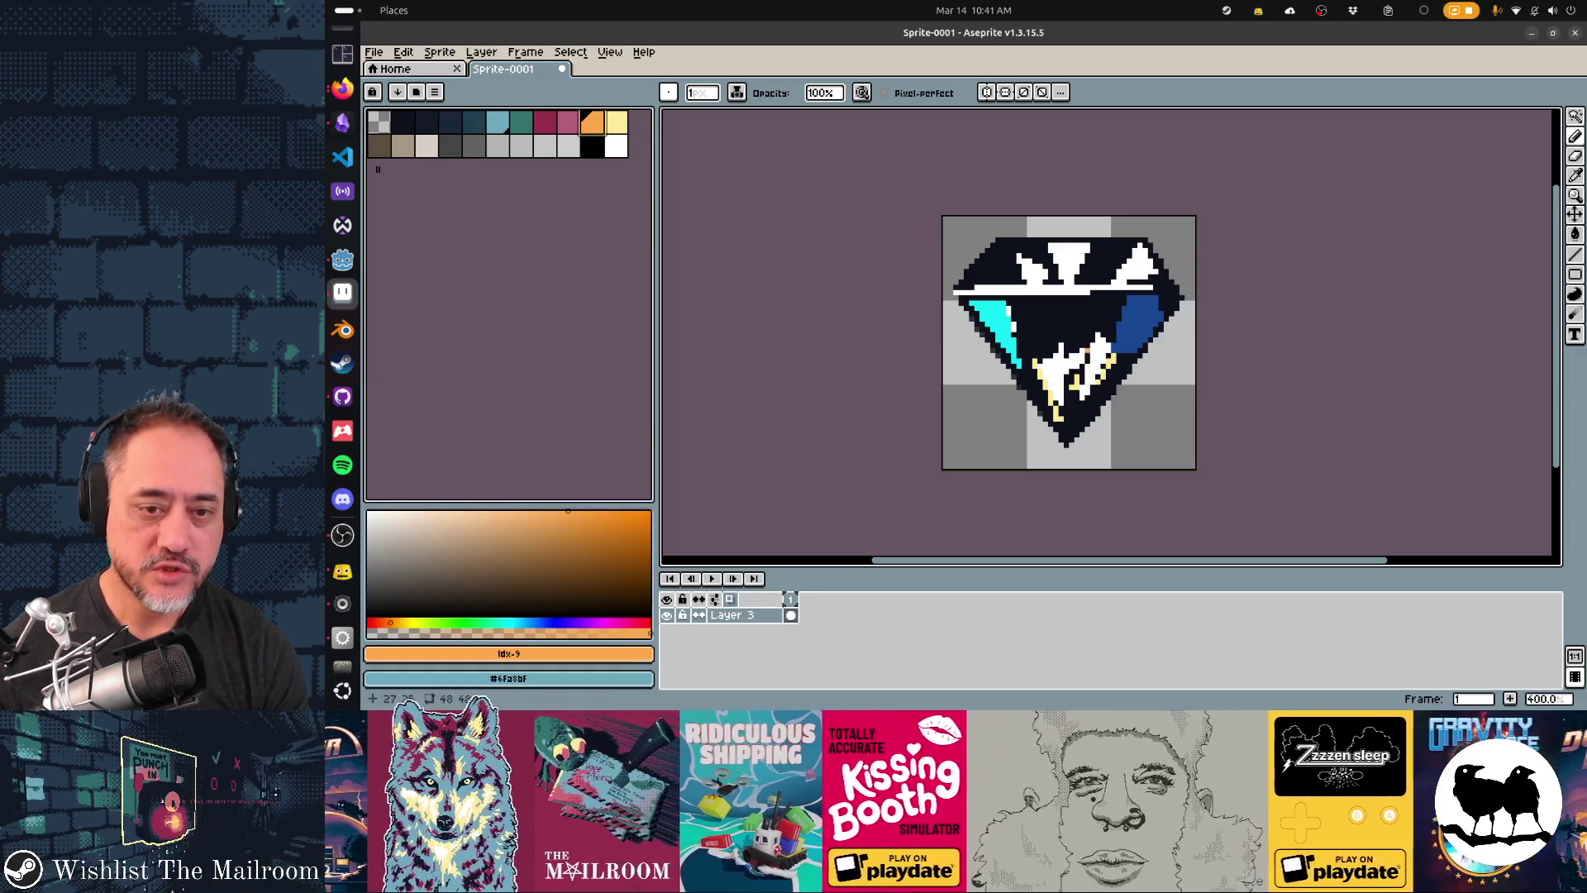
pyautogui.moveTo(1078, 374); pyautogui.dragTo(1075, 389)
pyautogui.click(993, 350)
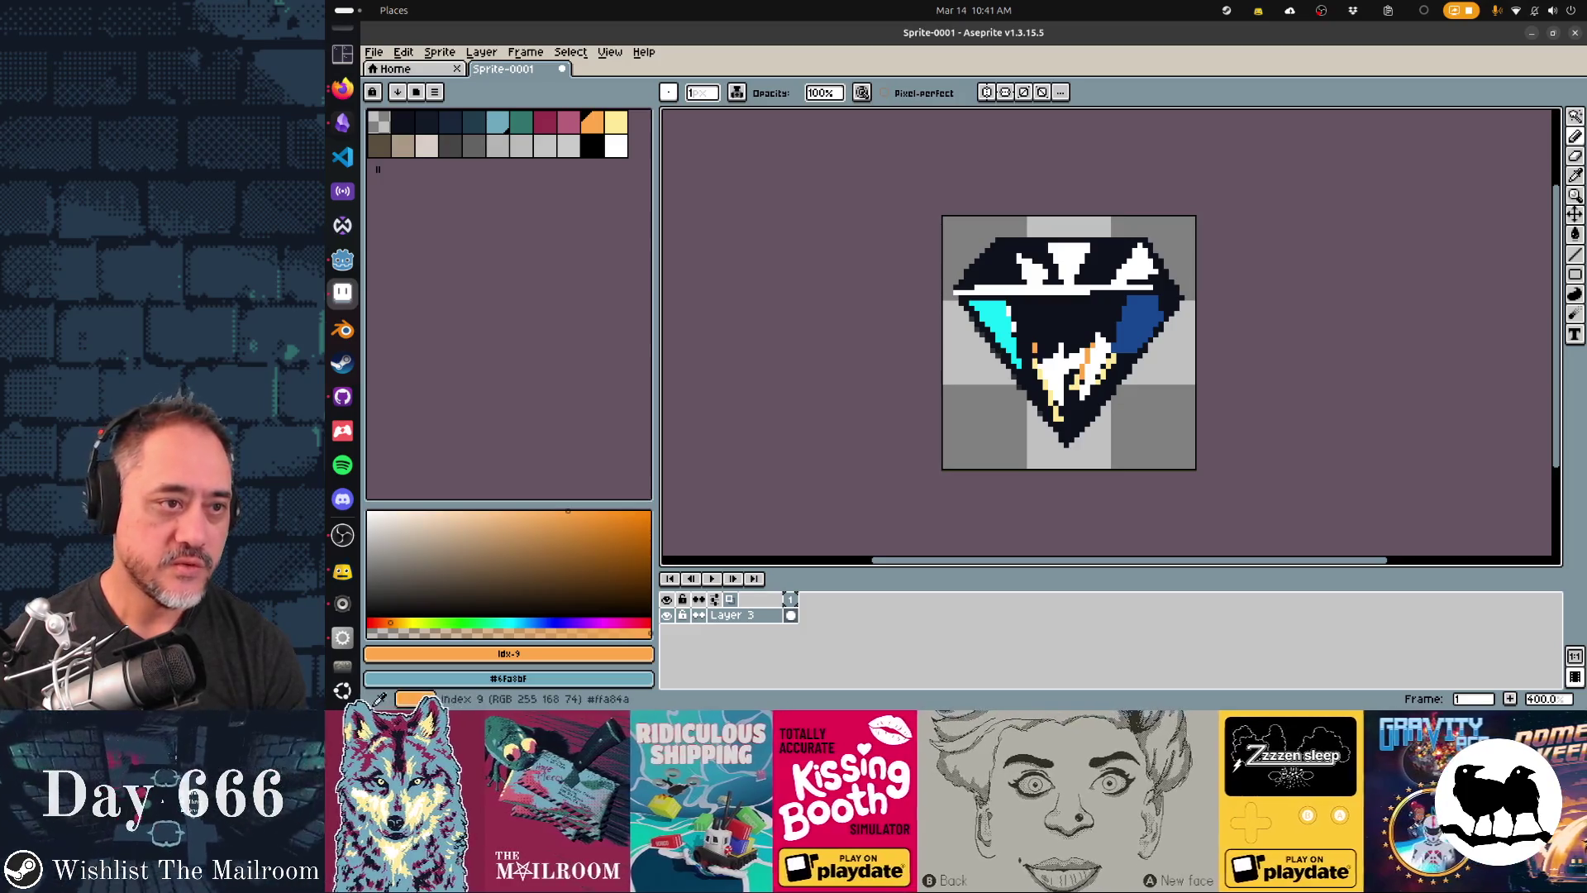
# - Add pink pixels, undo one stray pink dab, then add cyan pixels to the lower highlight
pyautogui.moveTo(508, 653); pyautogui.dragTo(382, 699)
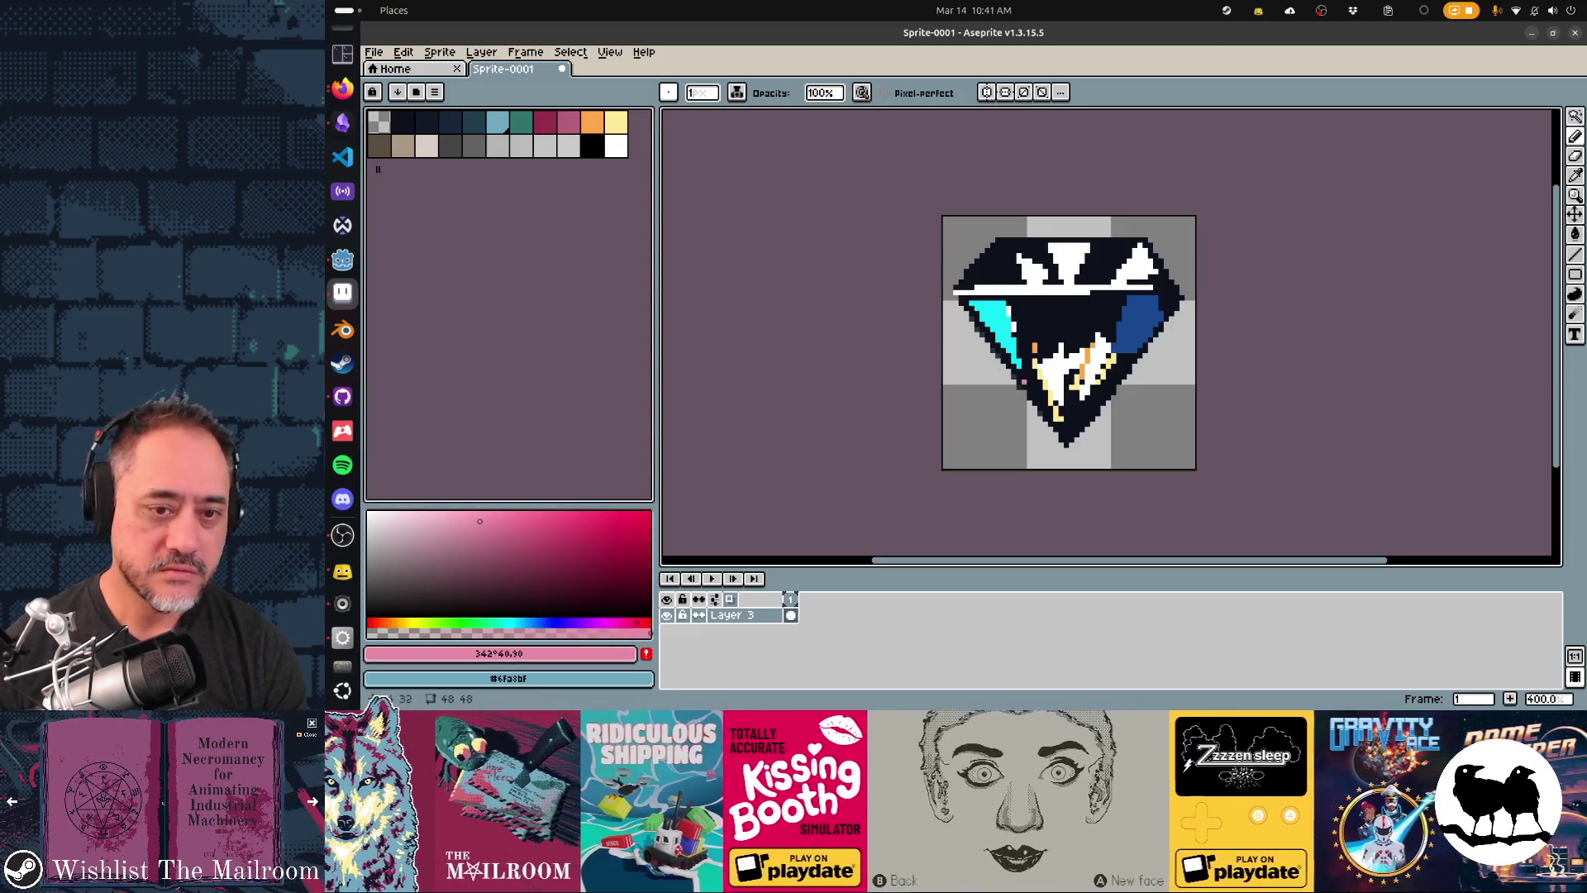
pyautogui.moveTo(1069, 384); pyautogui.dragTo(1070, 399)
pyautogui.click(1046, 332)
pyautogui.hotkey('ctrl', 'z')
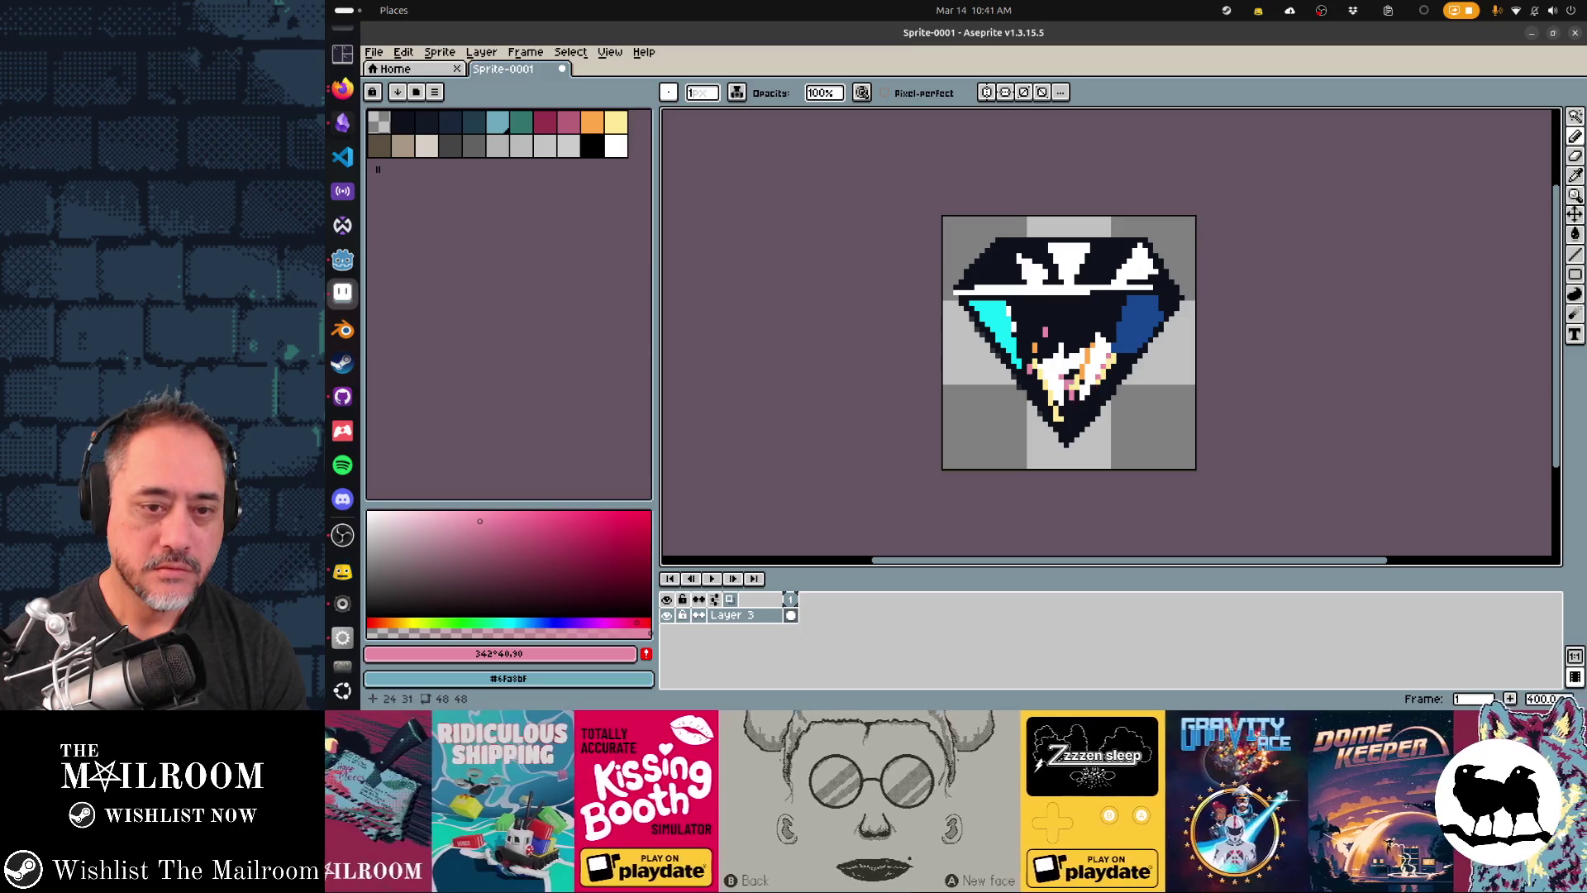
pyautogui.keyDown('alt'); pyautogui.click(1074, 376); pyautogui.keyUp('alt')
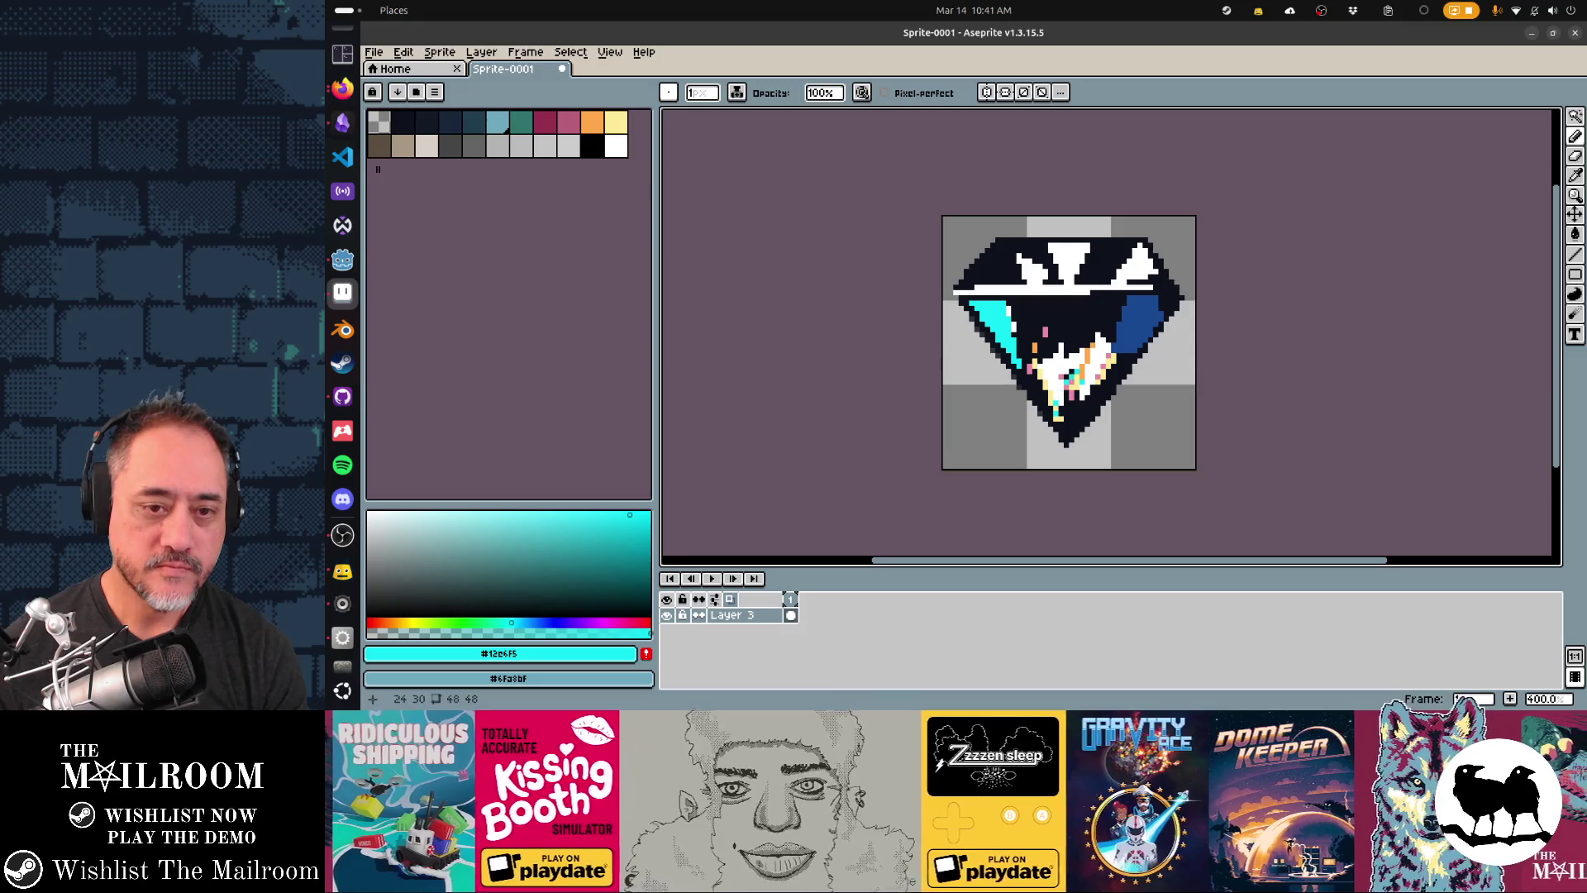
pyautogui.moveTo(1082, 410); pyautogui.dragTo(1112, 365)
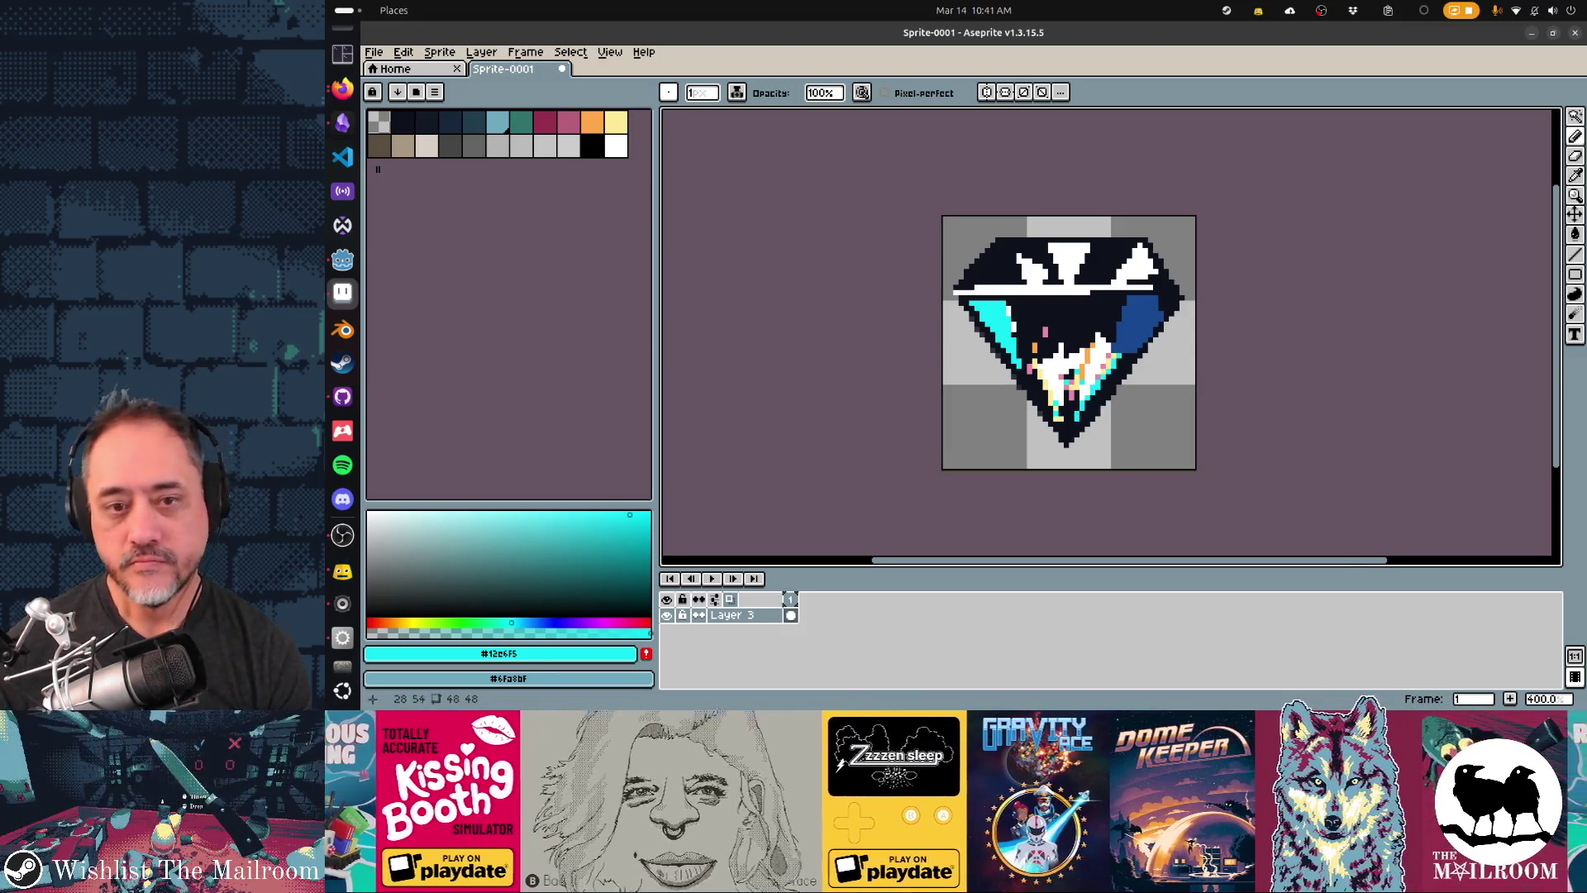
pyautogui.hotkey('alt', 'Tab')
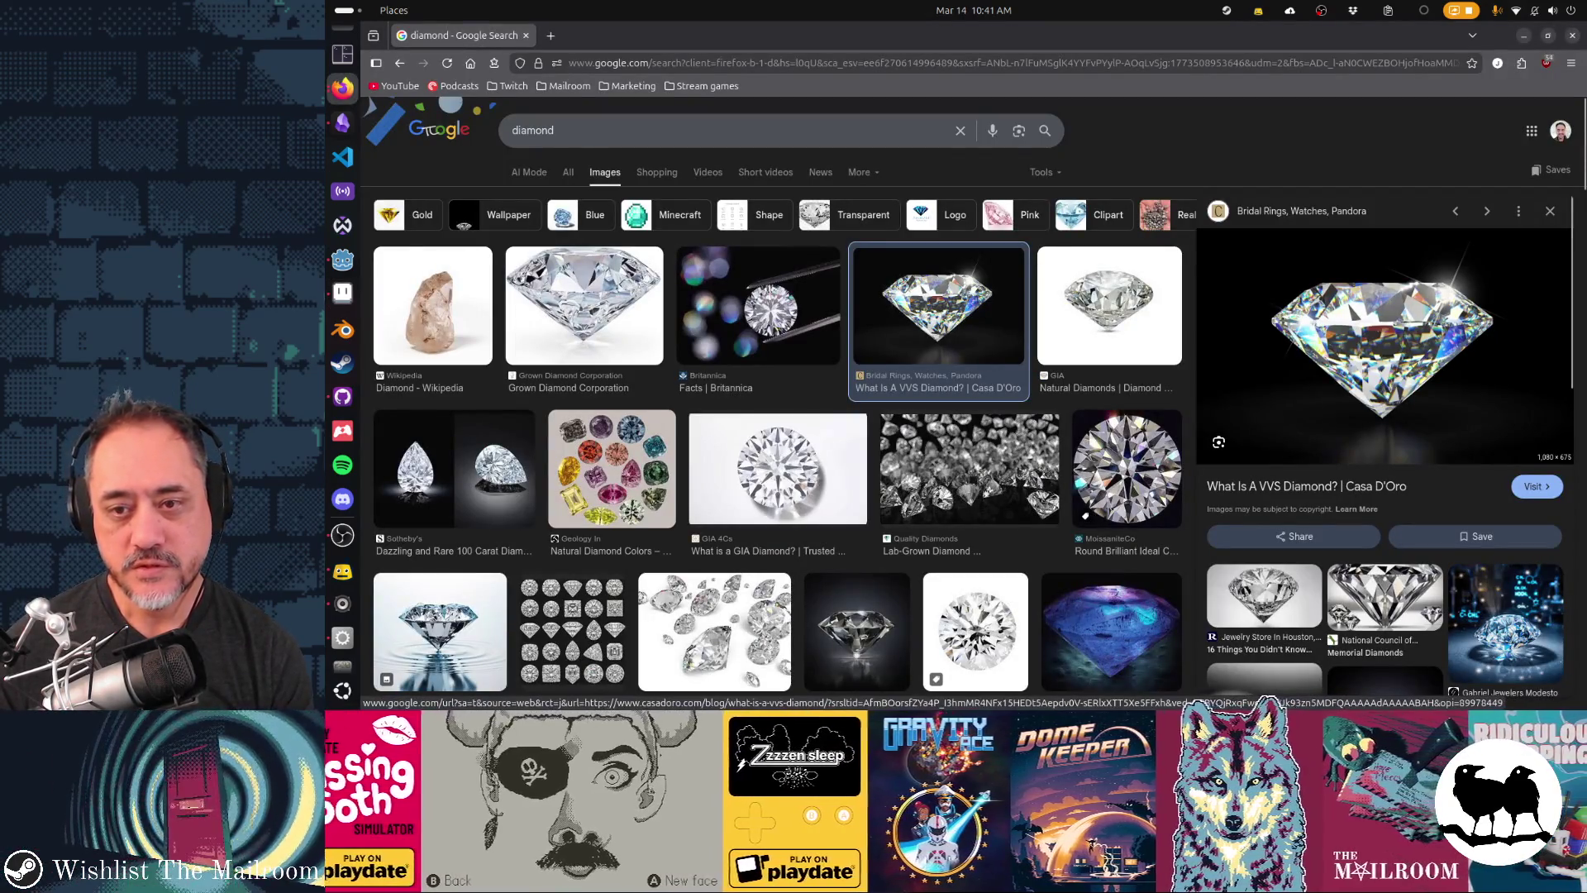
pyautogui.hotkey('alt', 'Tab')
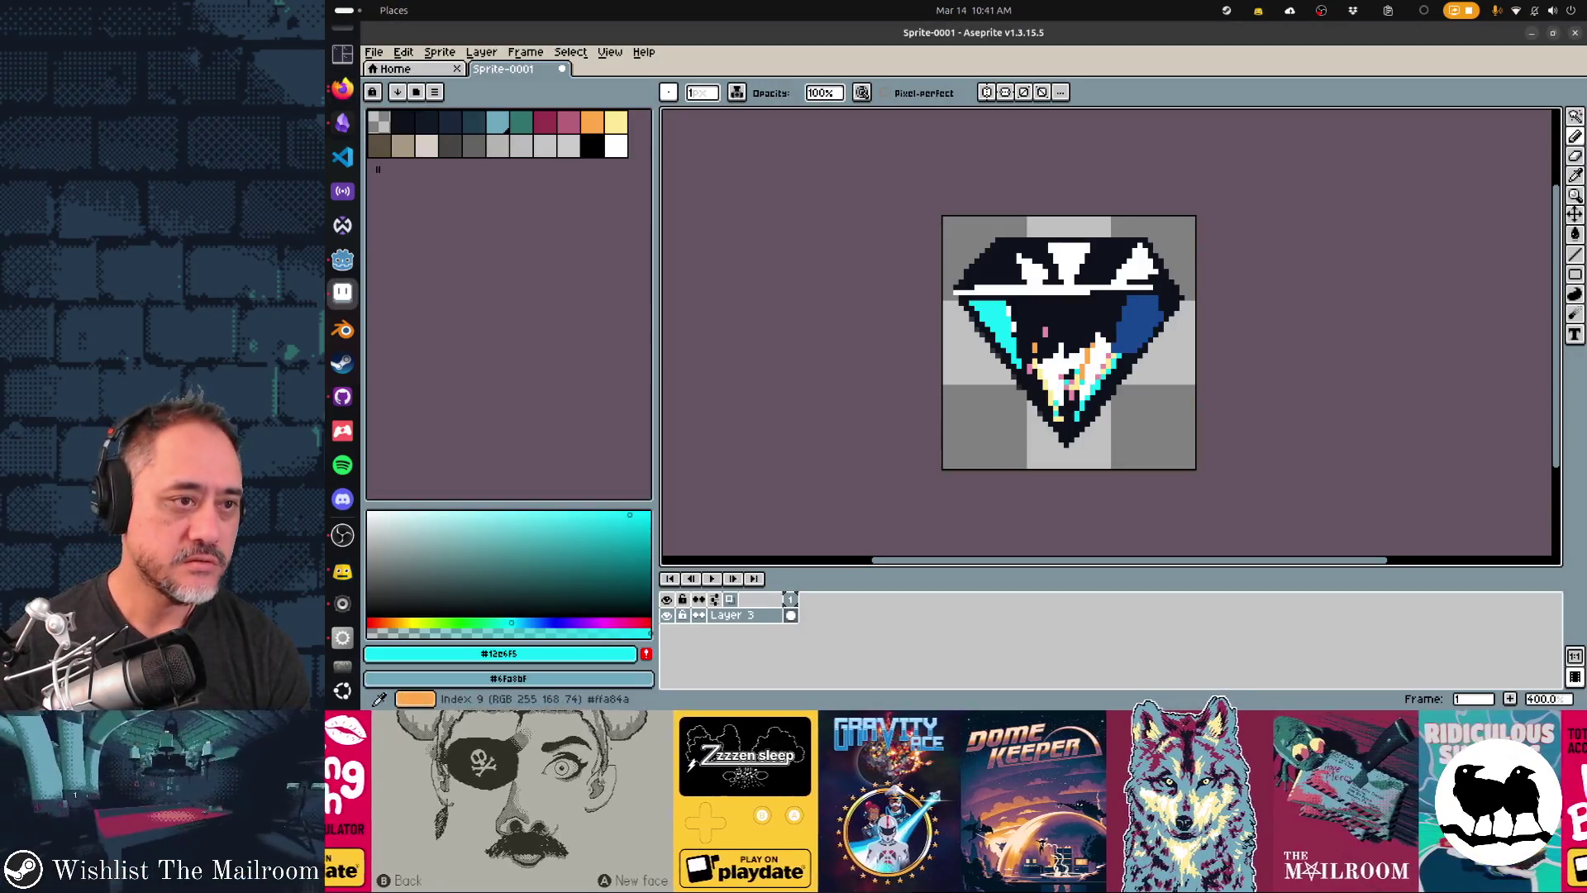
pyautogui.hotkey('alt', 'Tab')
pyautogui.hotkey('alt', 'Tab')
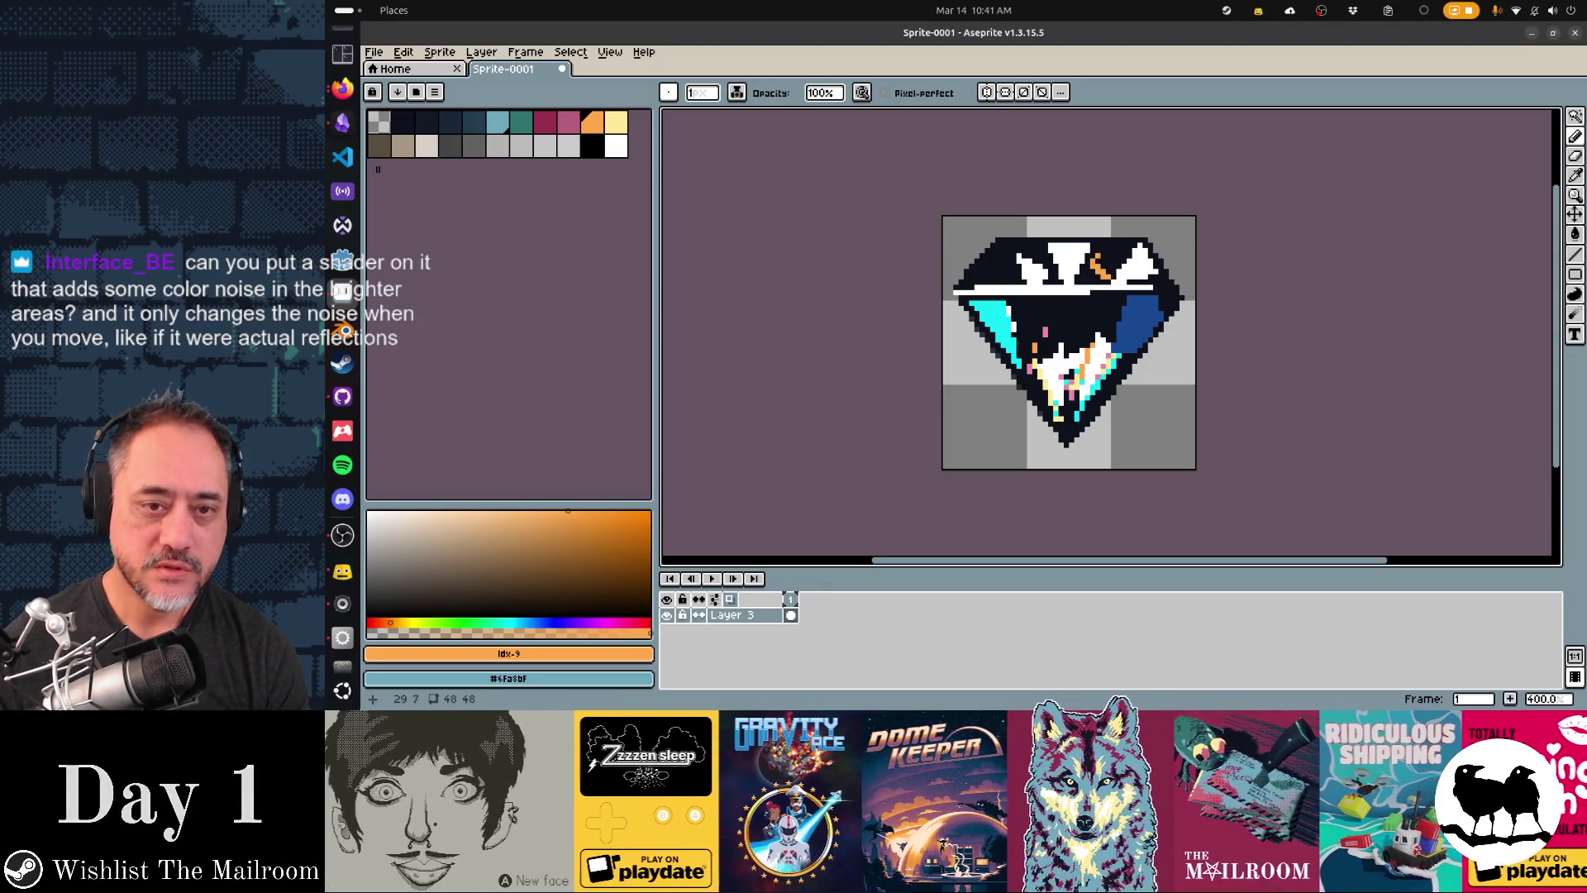
# - Switch the drawing colour between the dark outline colour and orange while checking the reference
pyautogui.hotkey('alt', 'Tab')
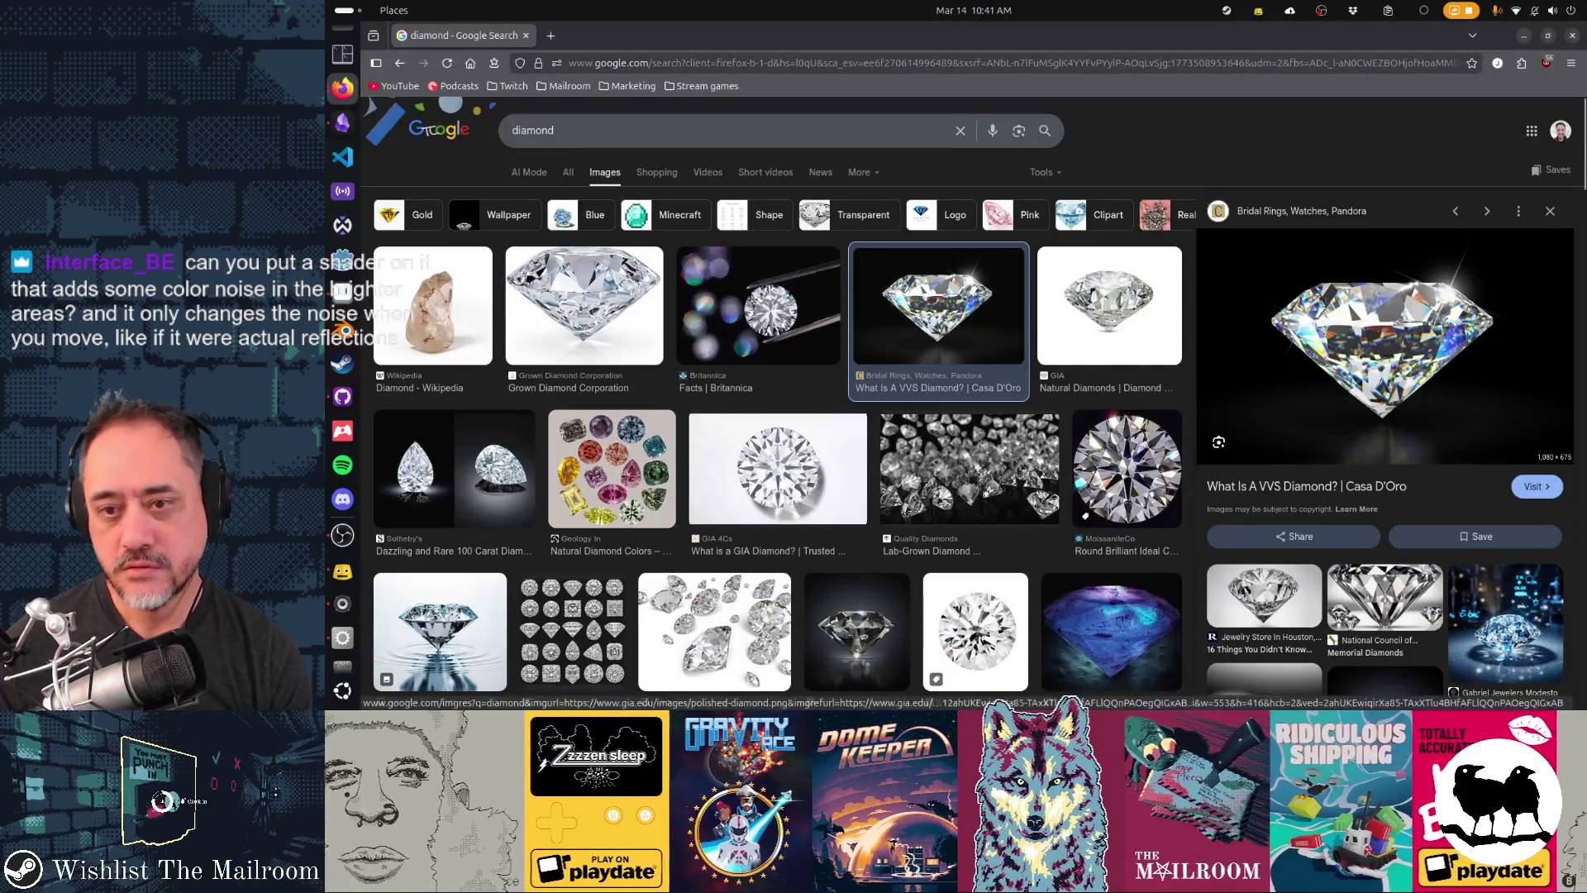
pyautogui.hotkey('alt', 'Tab')
pyautogui.click(402, 122)
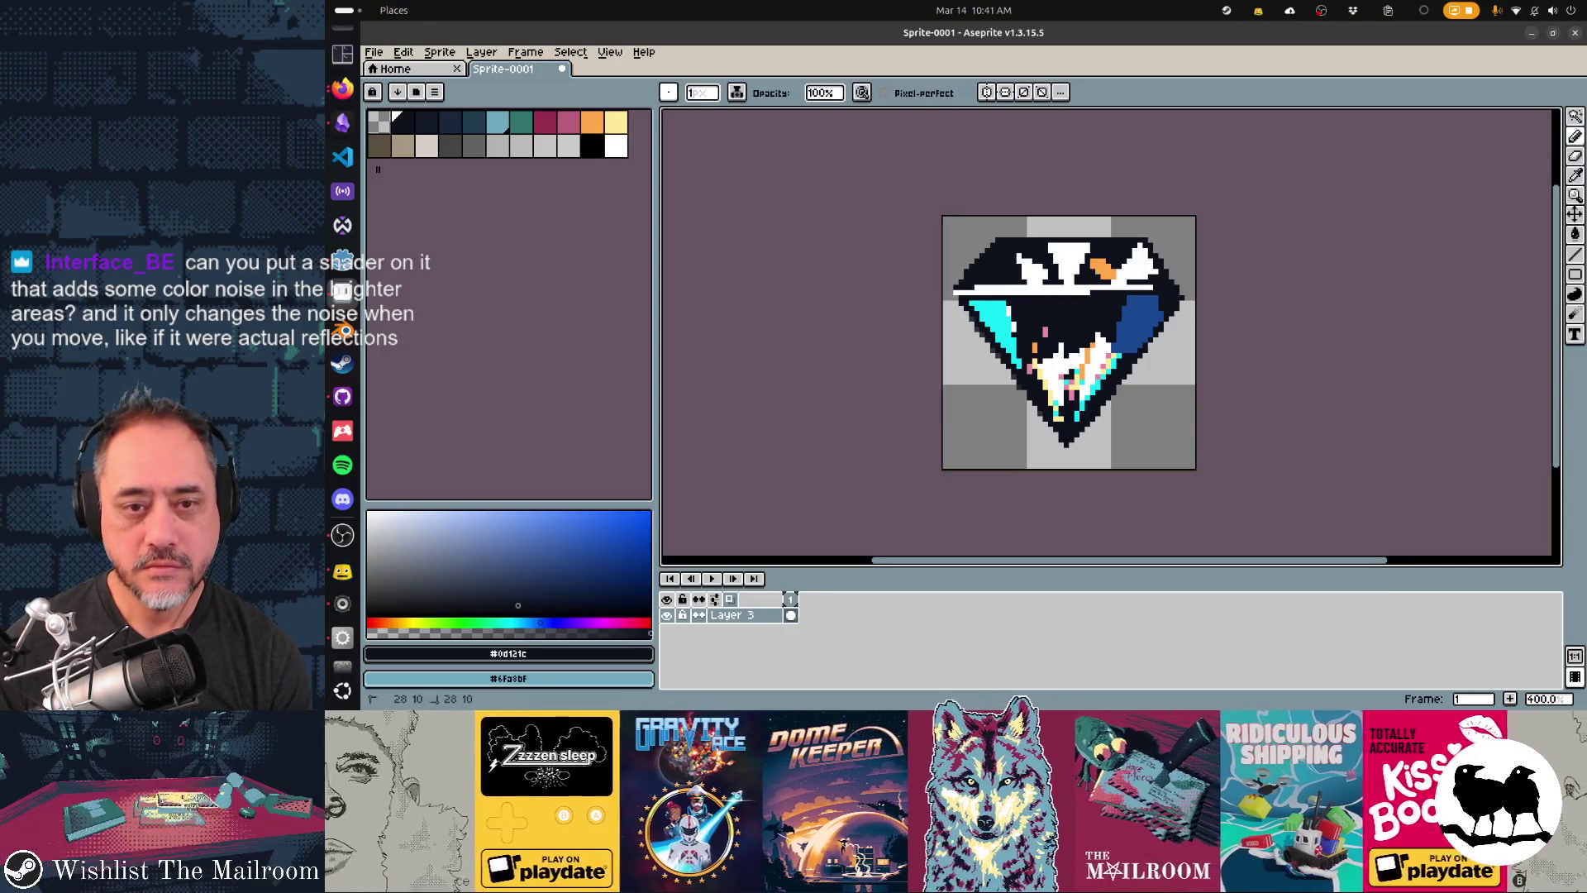
pyautogui.click(592, 122)
pyautogui.hotkey('alt', 'Tab')
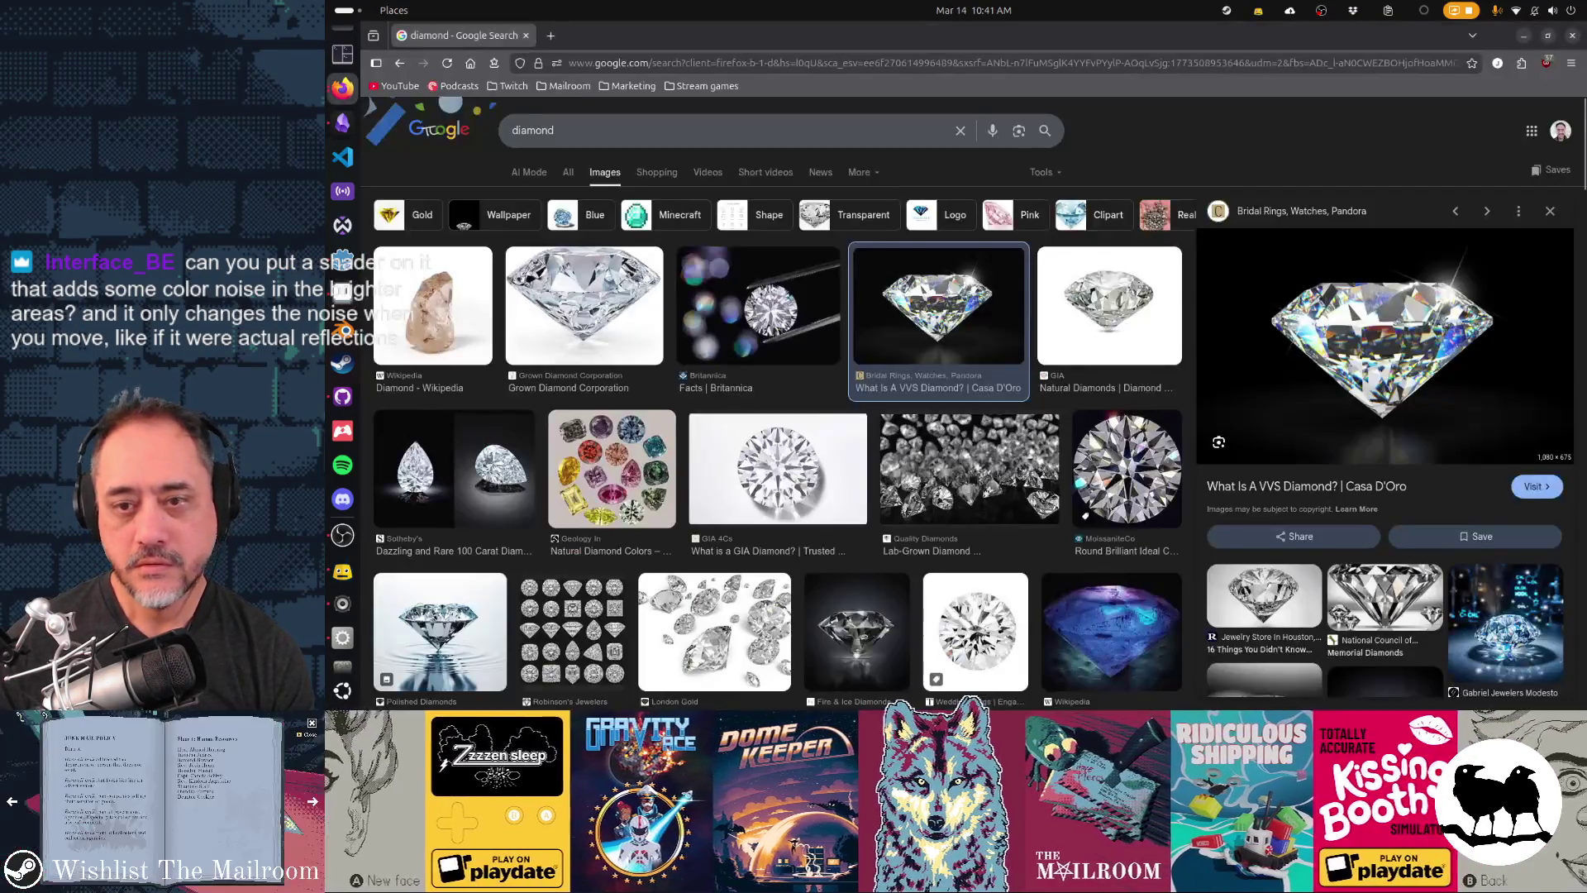
pyautogui.hotkey('alt', 'Tab')
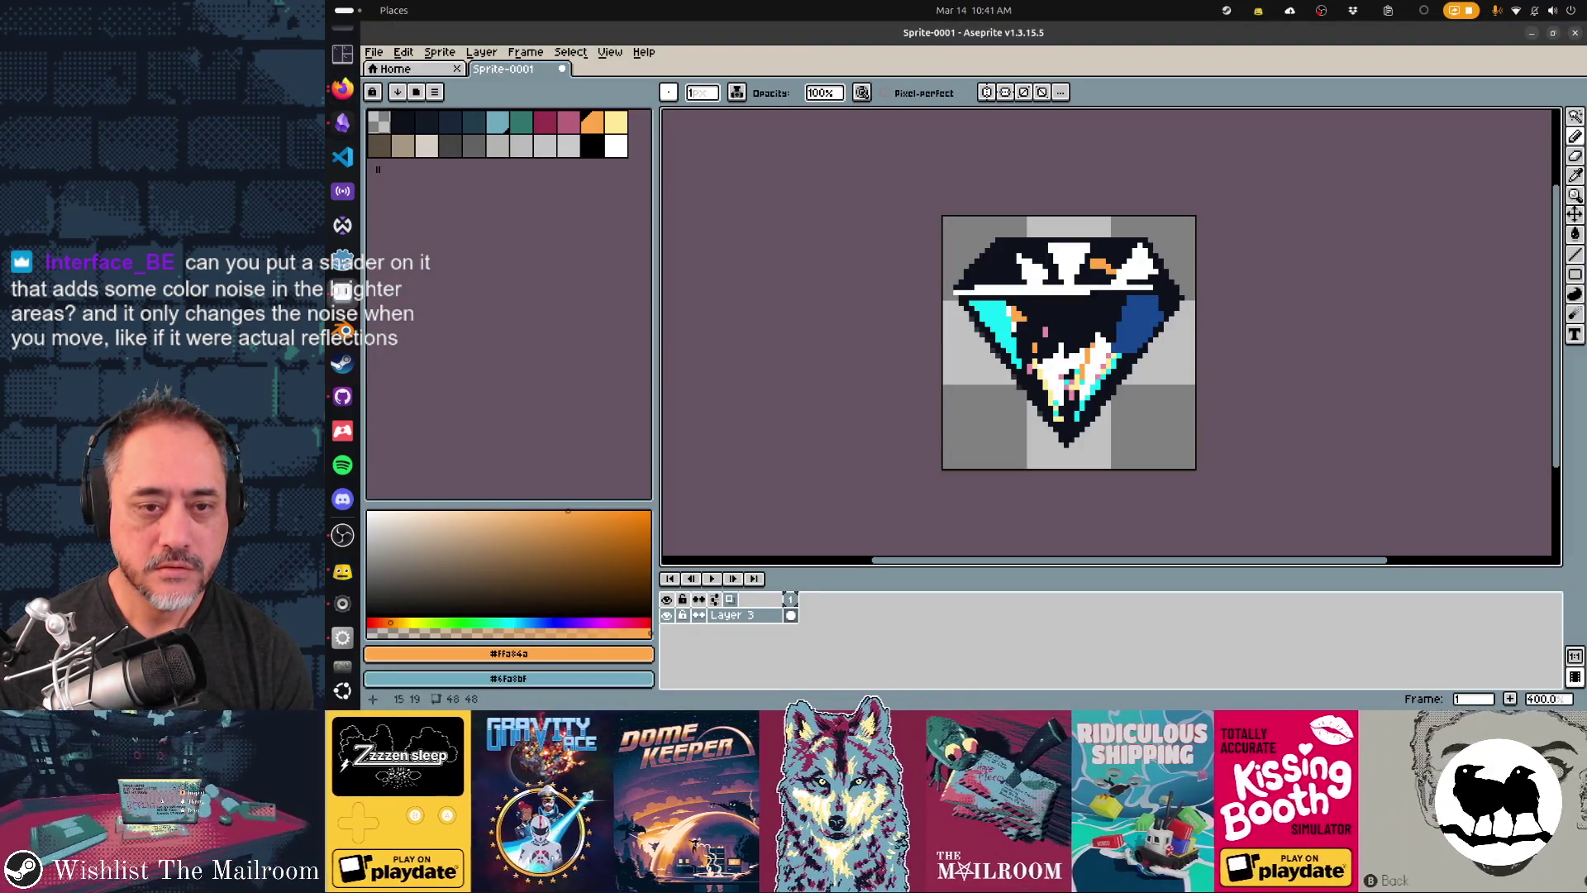
pyautogui.hotkey('alt', 'Tab')
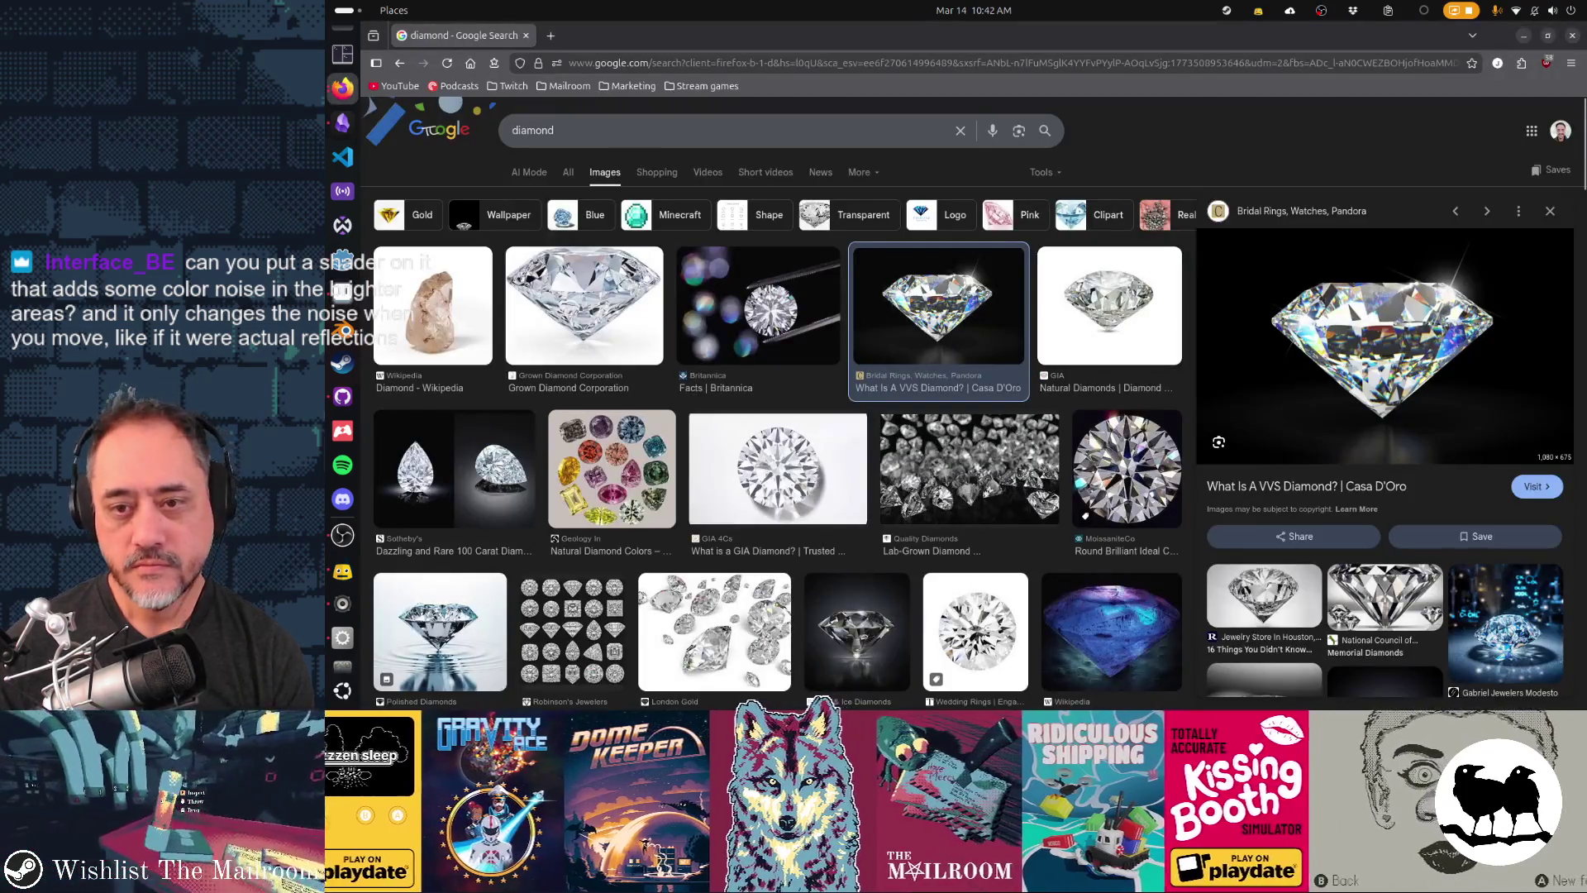
pyautogui.hotkey('alt', 'Tab')
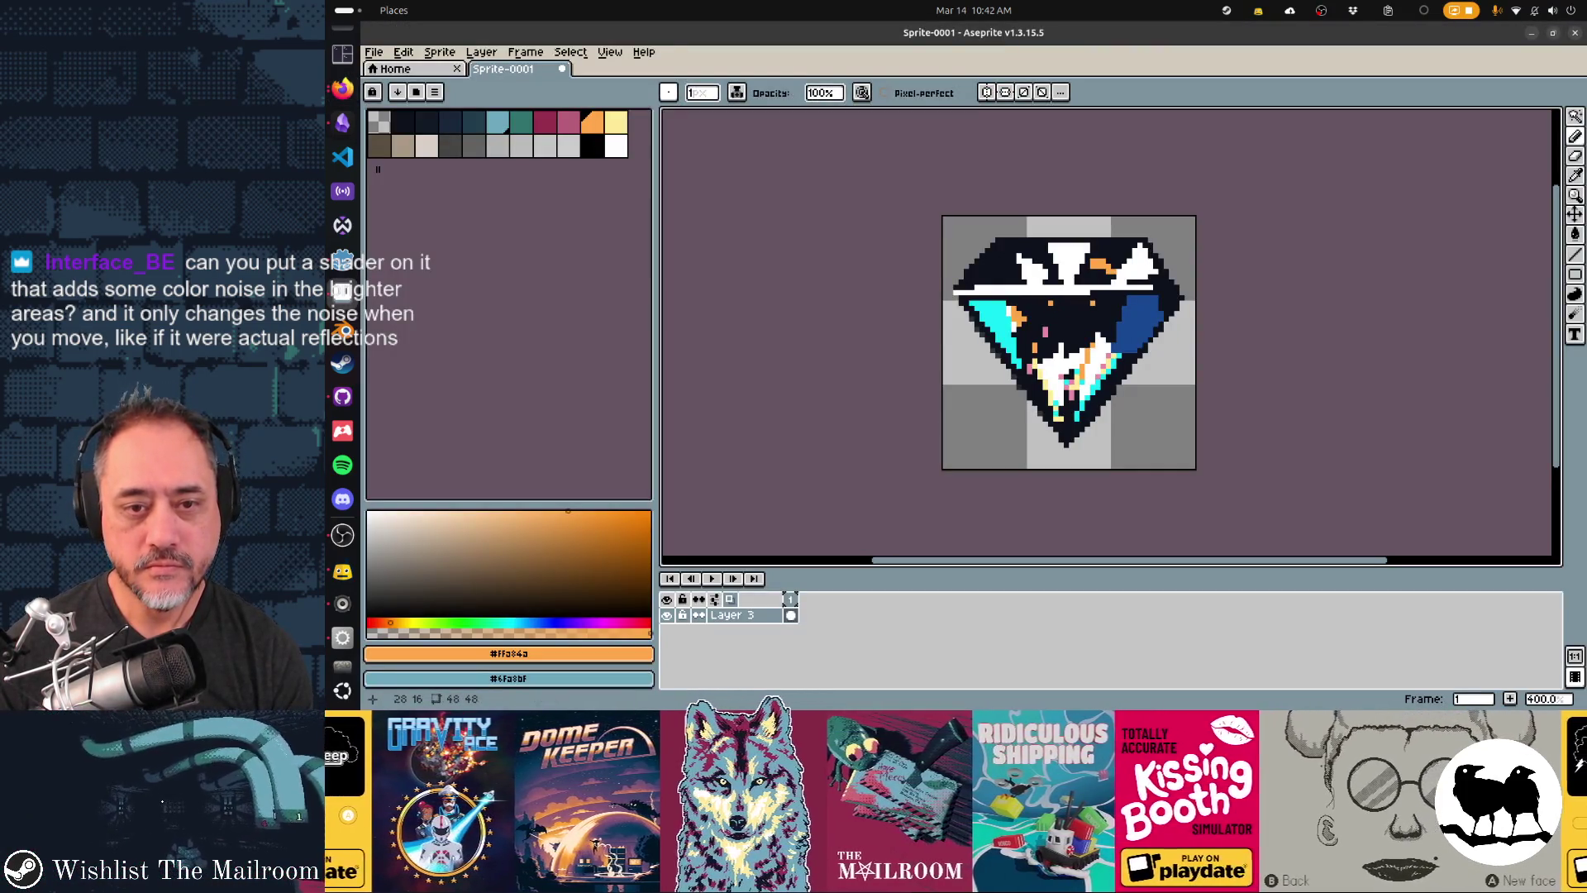
# - Add a short orange line on the upper facets and eyedrop the dark outline colour
pyautogui.keyDown('shift'); pyautogui.click(1093, 302); pyautogui.keyUp('shift')
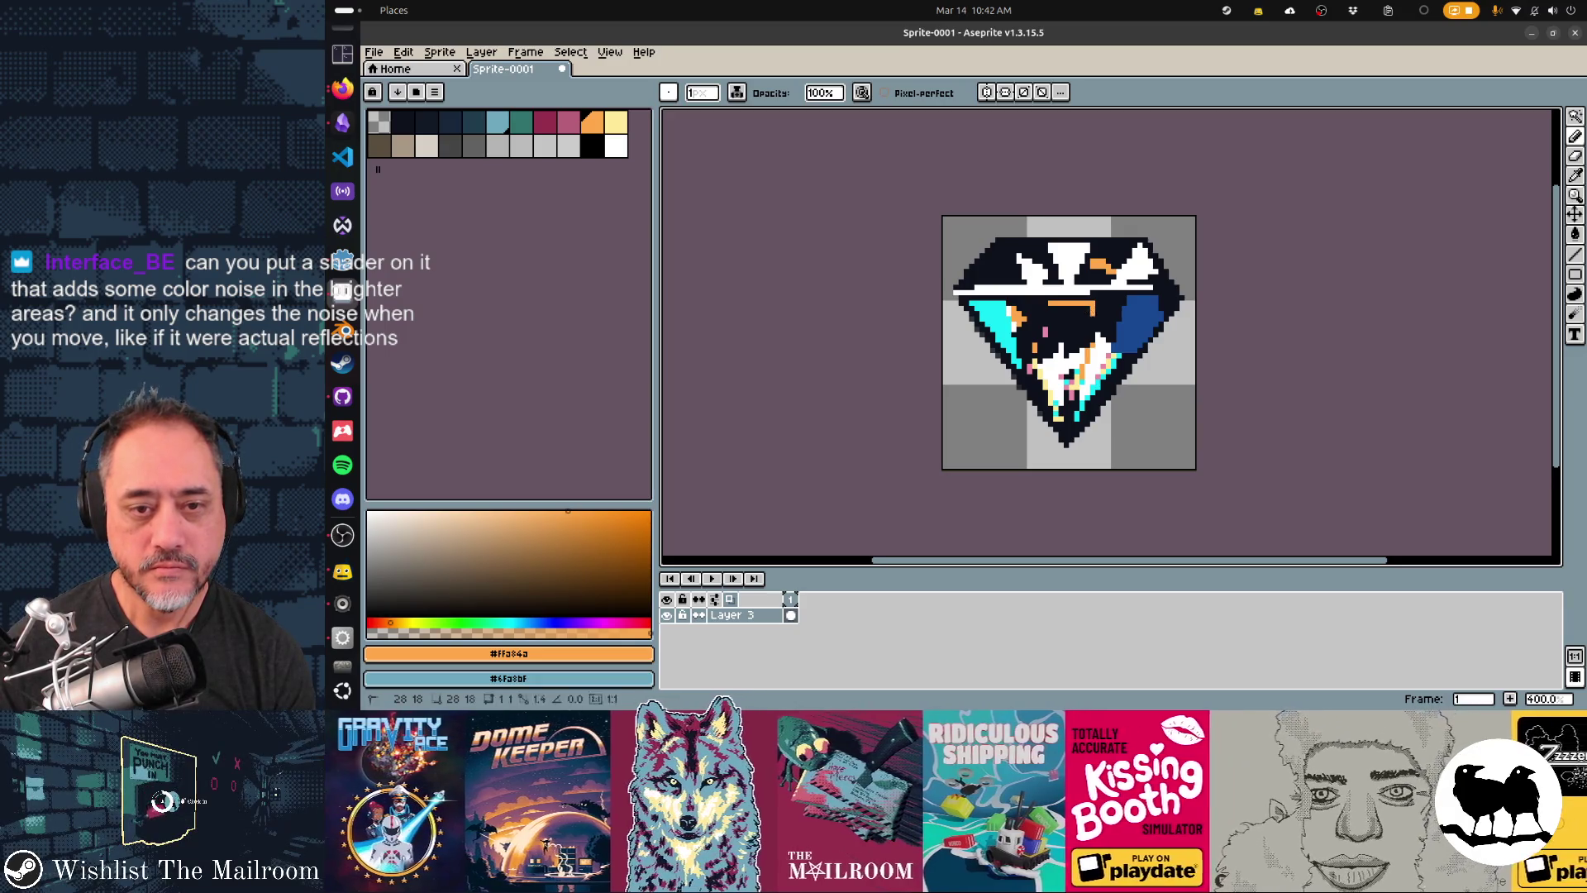
pyautogui.keyDown('alt'); pyautogui.click(1087, 424); pyautogui.keyUp('alt')
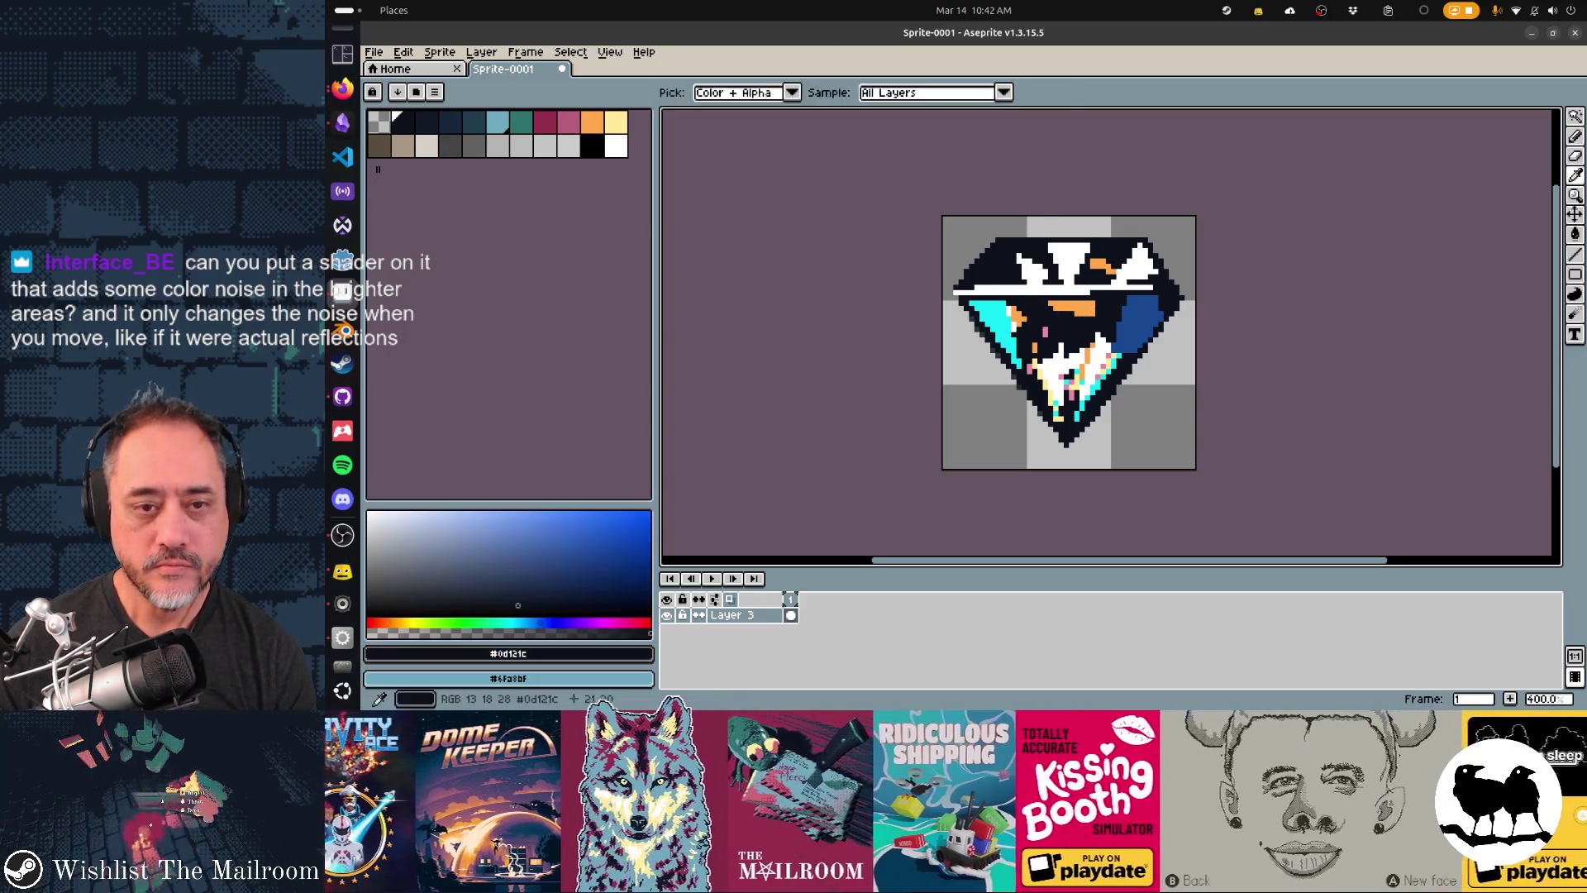
pyautogui.hotkey('alt', 'Tab')
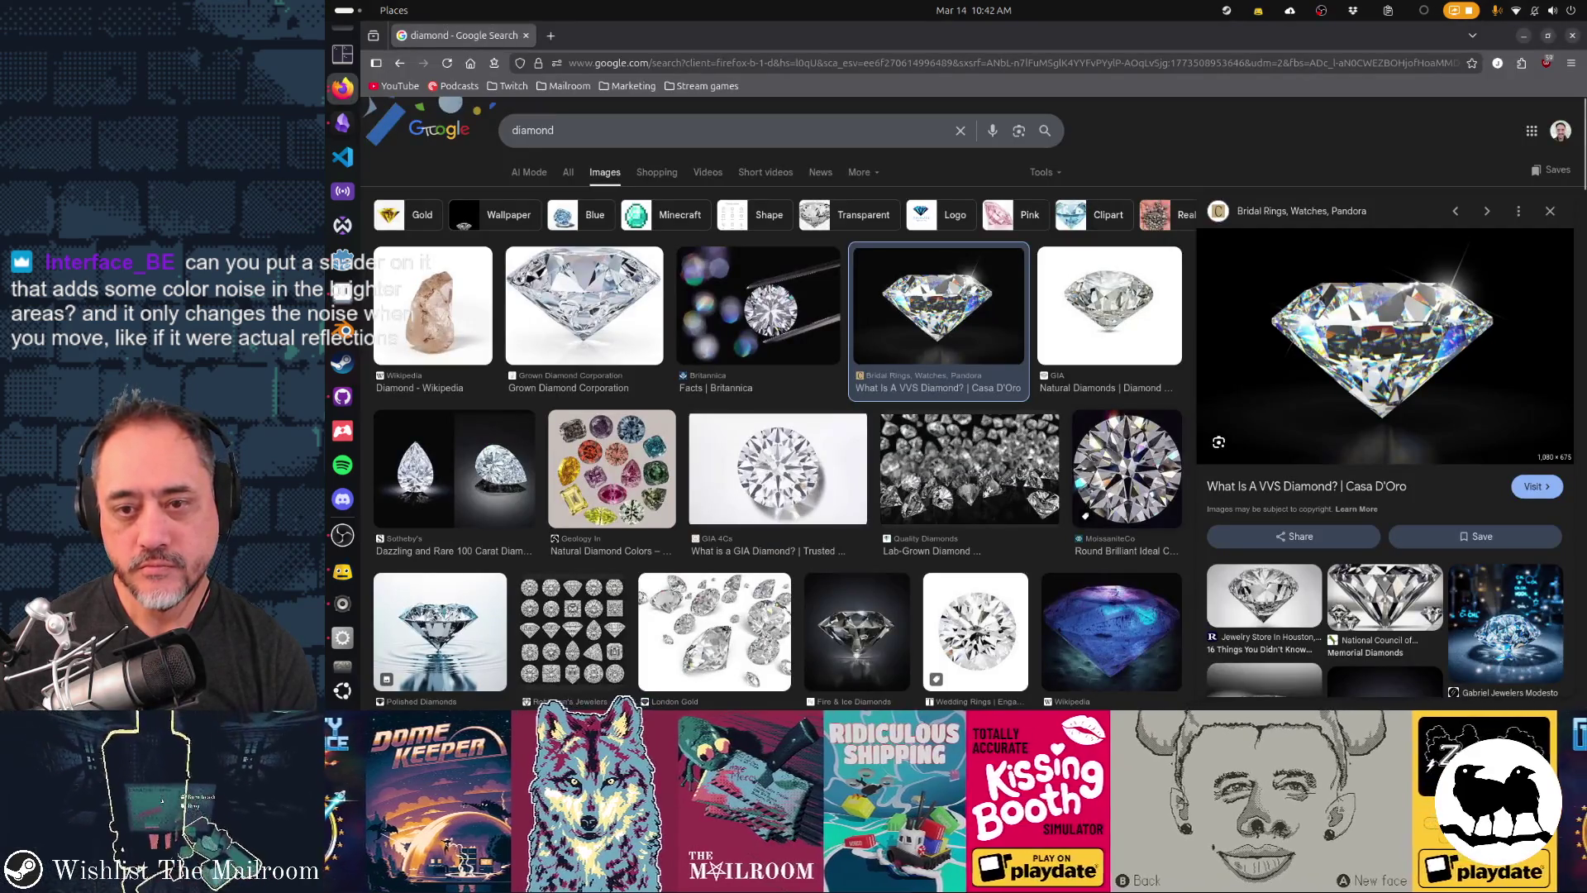
pyautogui.hotkey('alt', 'Tab')
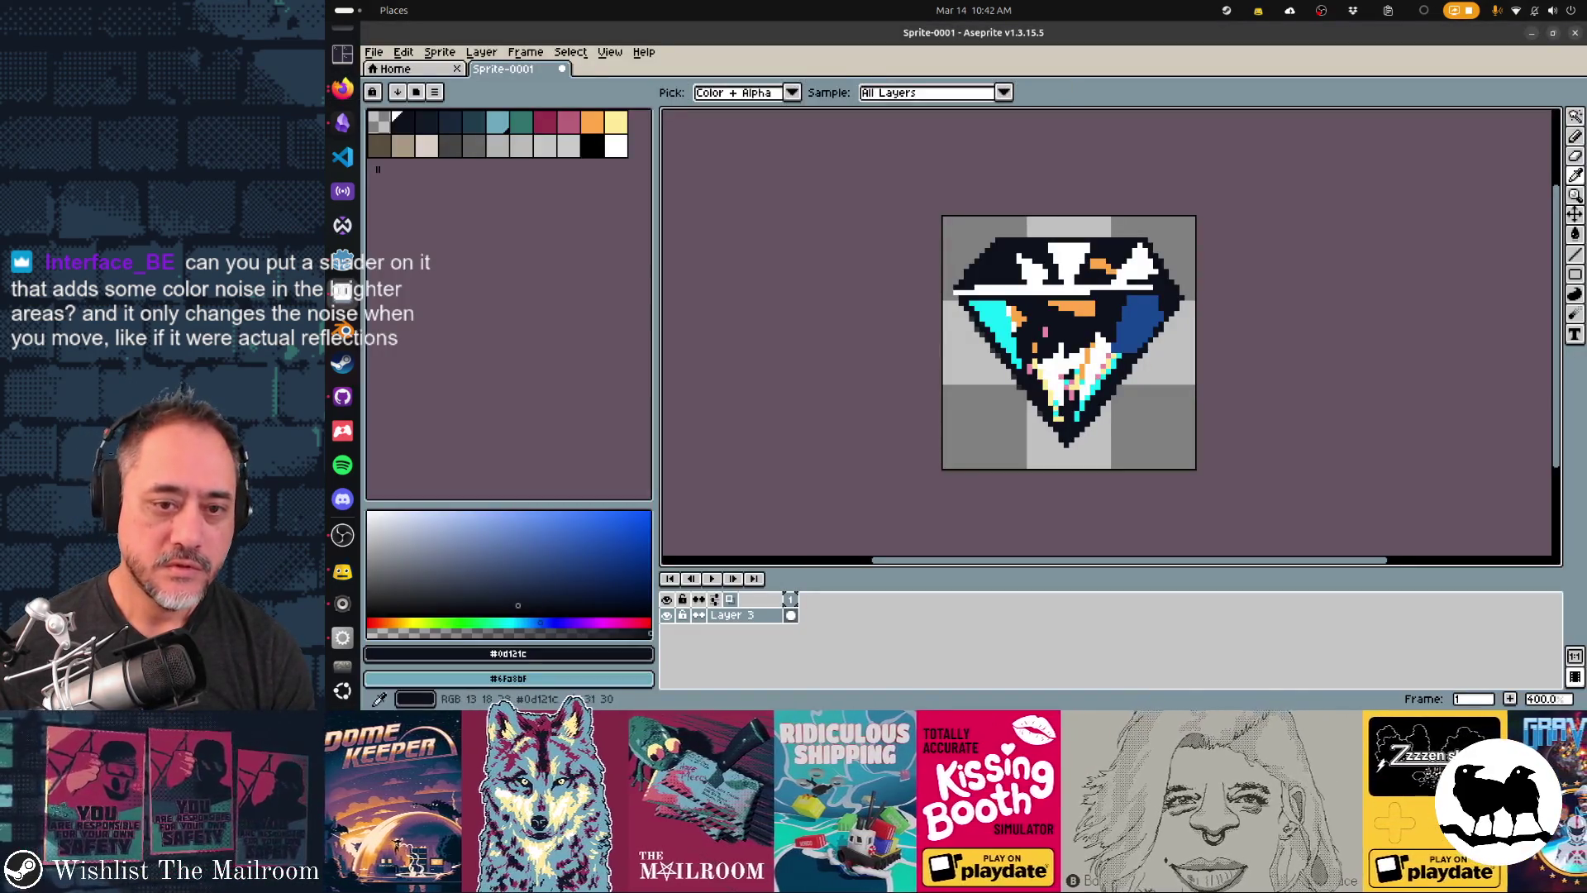
pyautogui.hotkey('alt', 'Tab')
pyautogui.hotkey('alt', 'Tab')
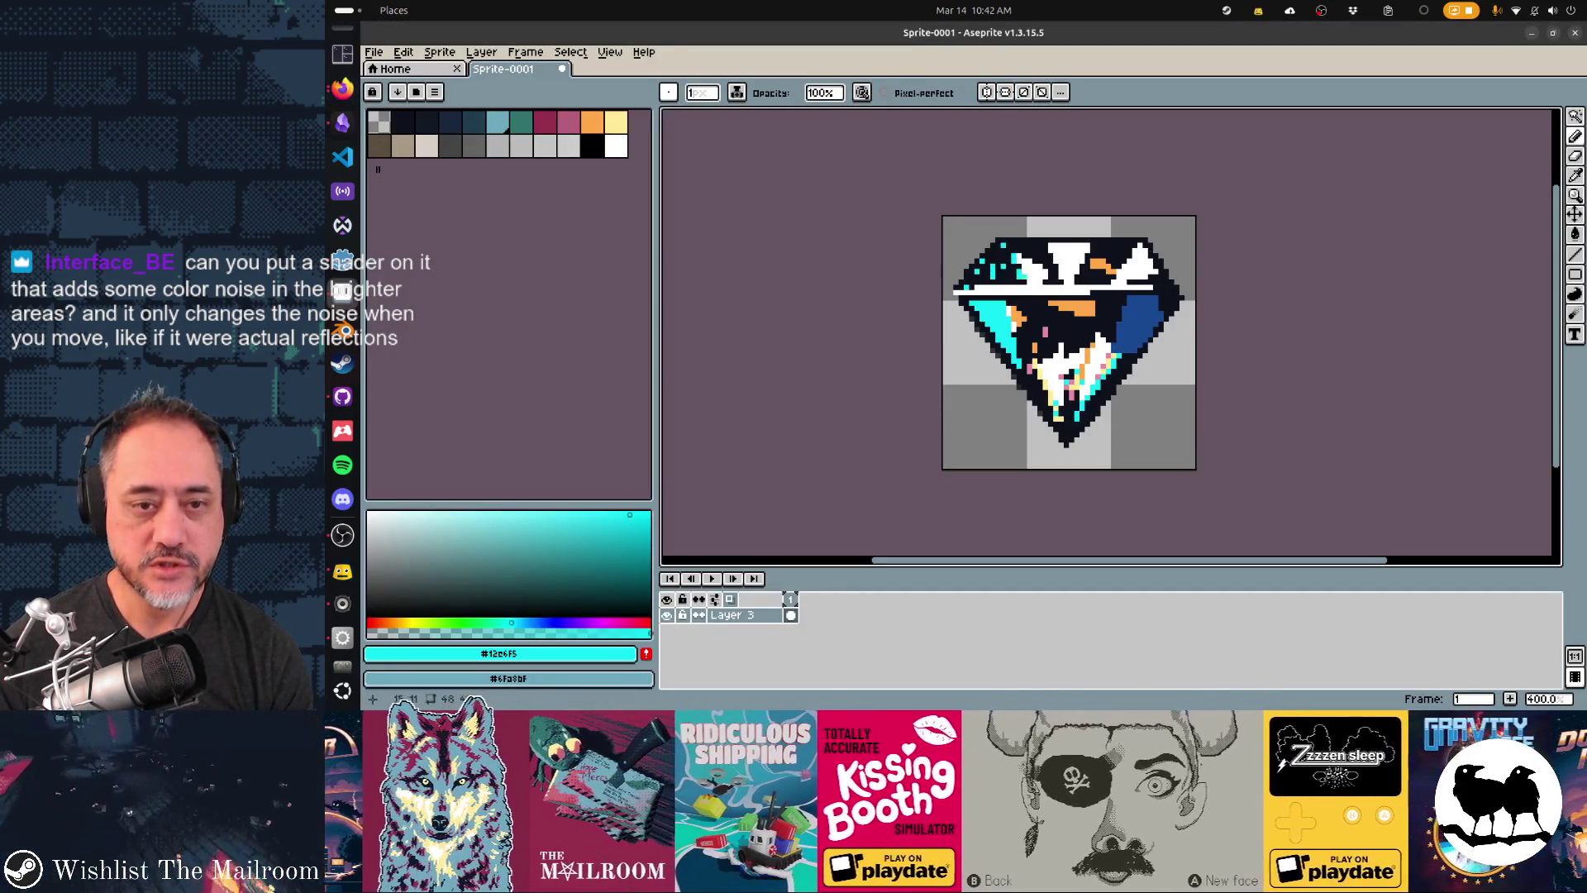
# - Pick orange and then a lighter pink, and undo the last pencil stroke
pyautogui.keyDown('alt'); pyautogui.click(1083, 264); pyautogui.keyUp('alt')
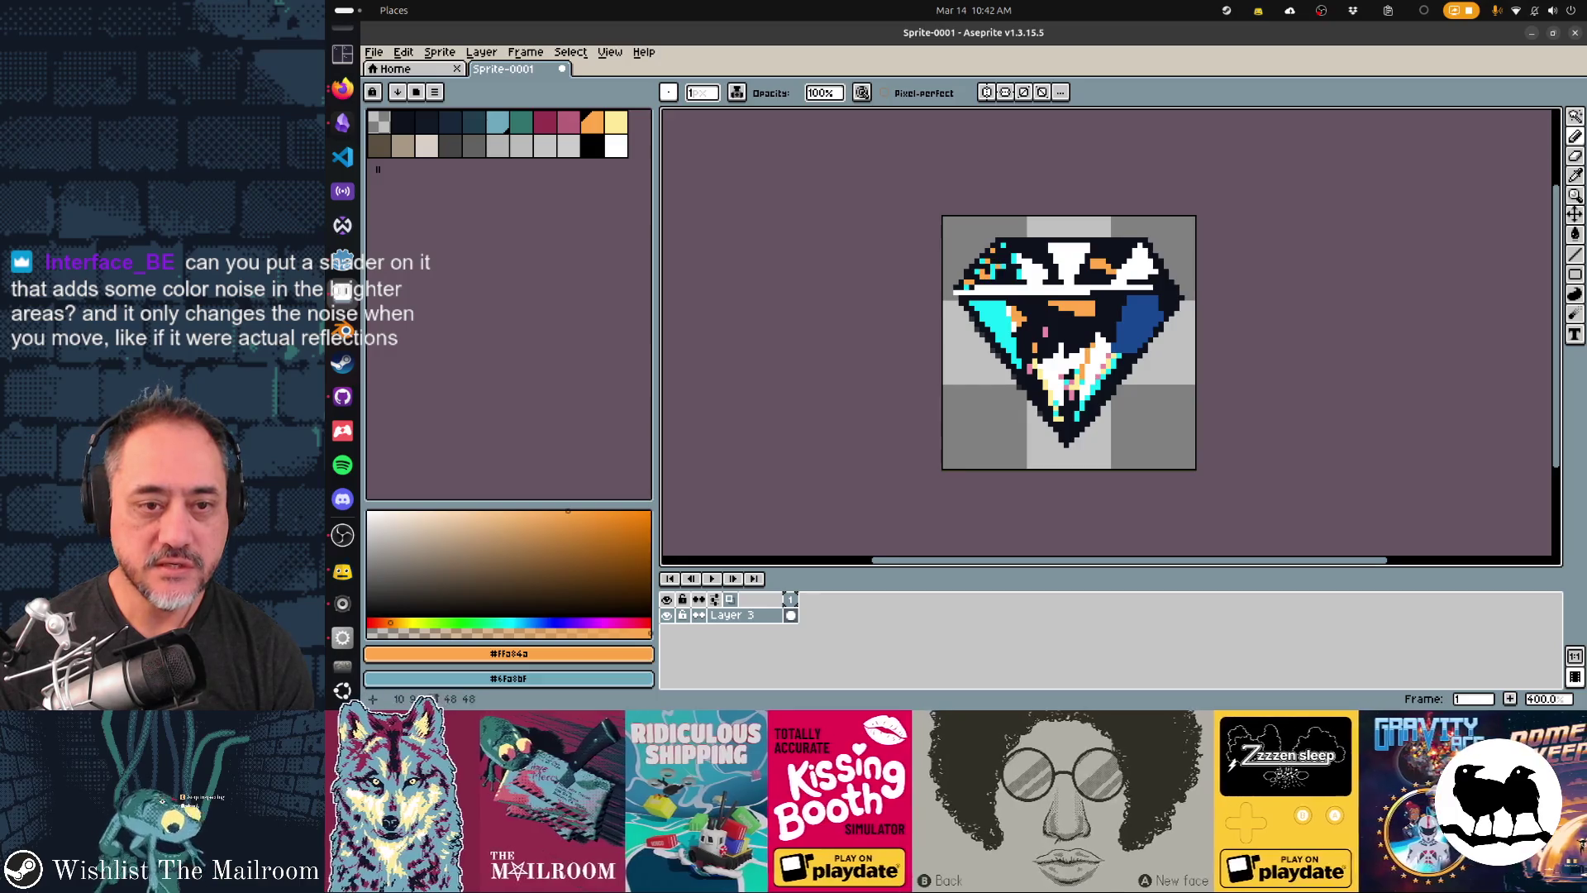
pyautogui.keyDown('alt'); pyautogui.click(1046, 332); pyautogui.keyUp('alt')
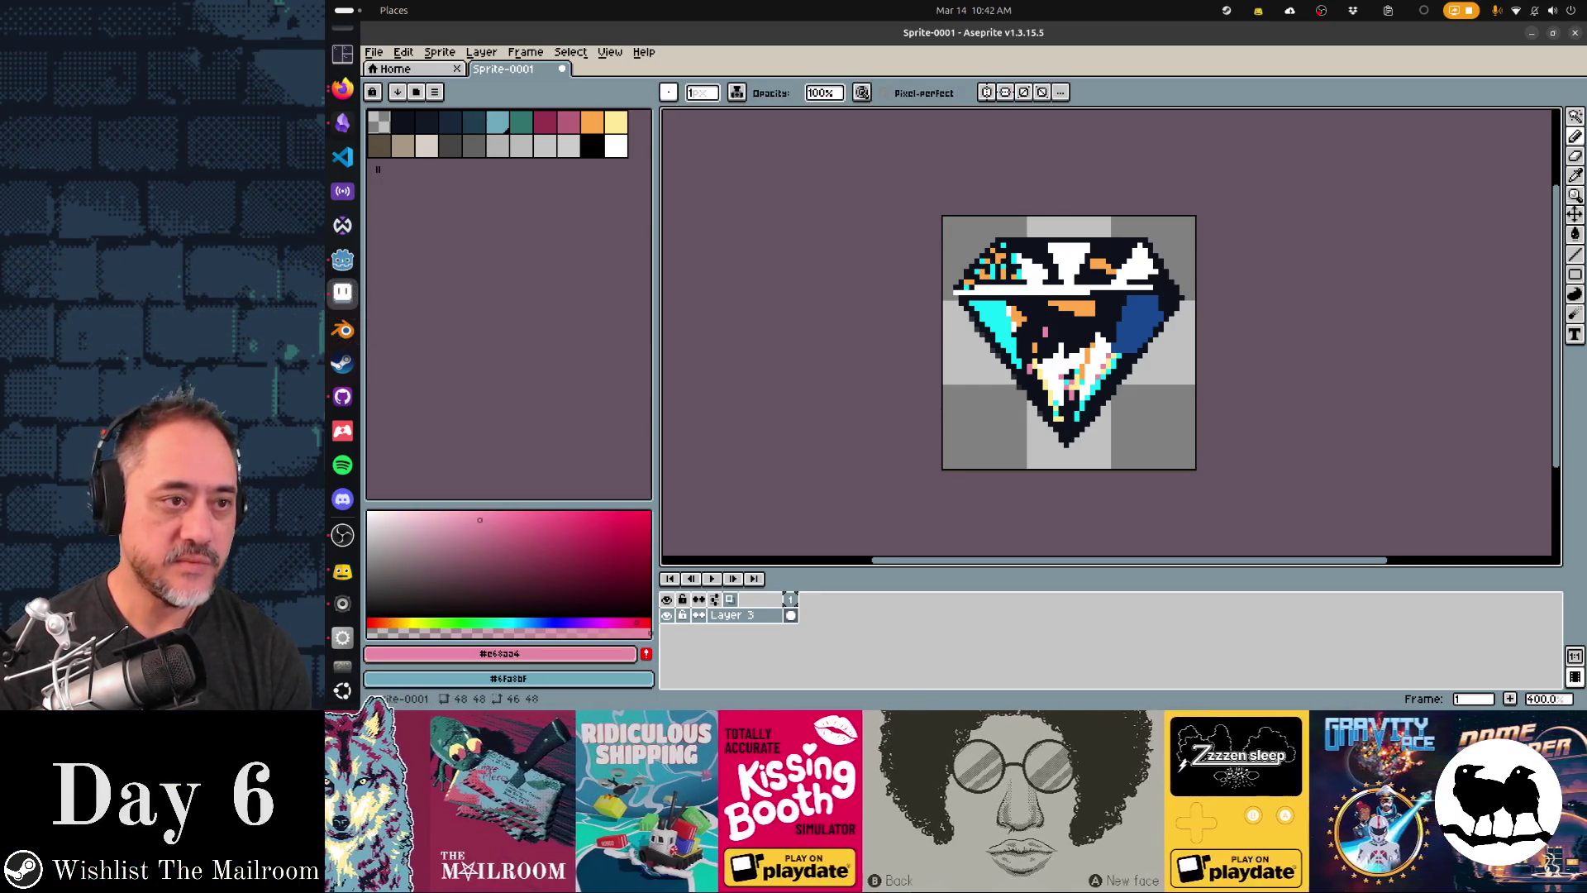
pyautogui.moveTo(495, 520); pyautogui.dragTo(470, 510)
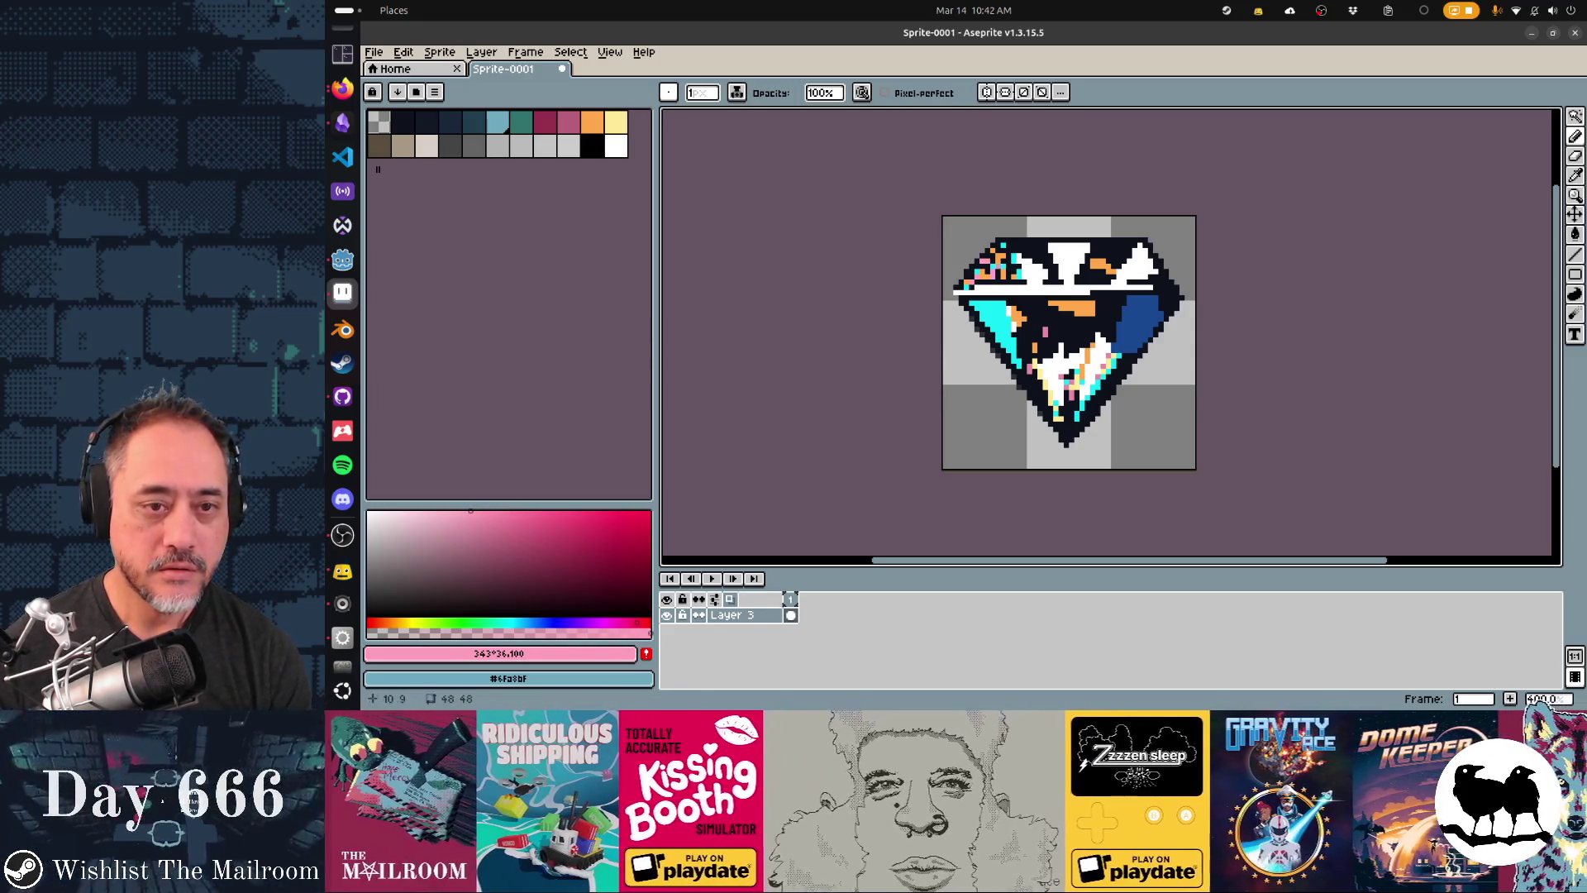
pyautogui.hotkey('ctrl', 'z')
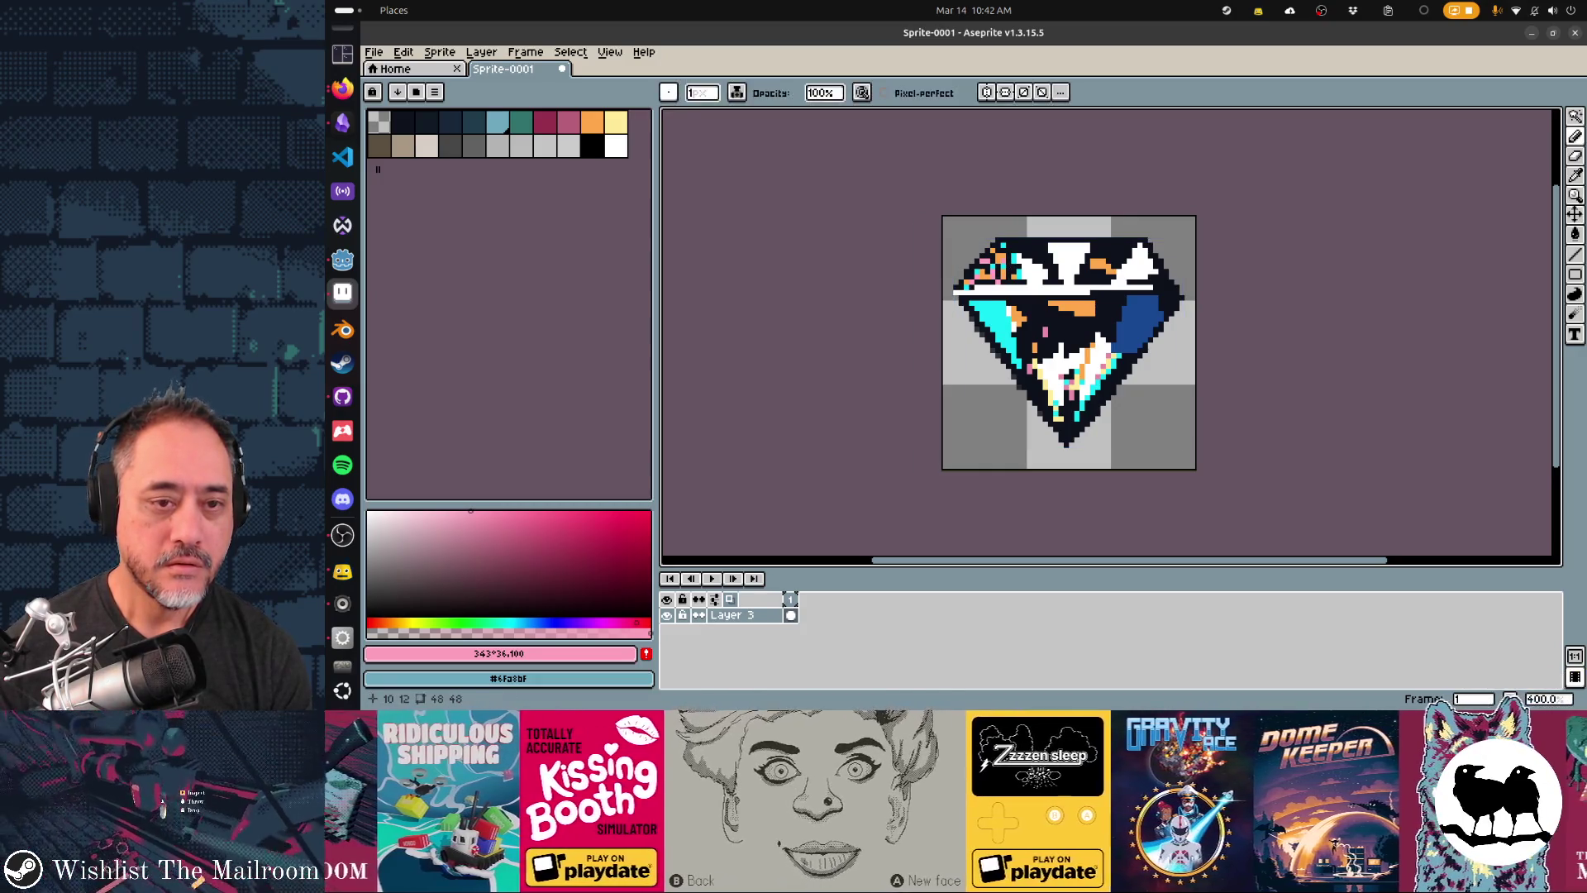
# - Sample white, pink, orange, cyan and dark blue from the diamond with the eyedropper
pyautogui.keyDown('alt'); pyautogui.click(1028, 269); pyautogui.keyUp('alt')
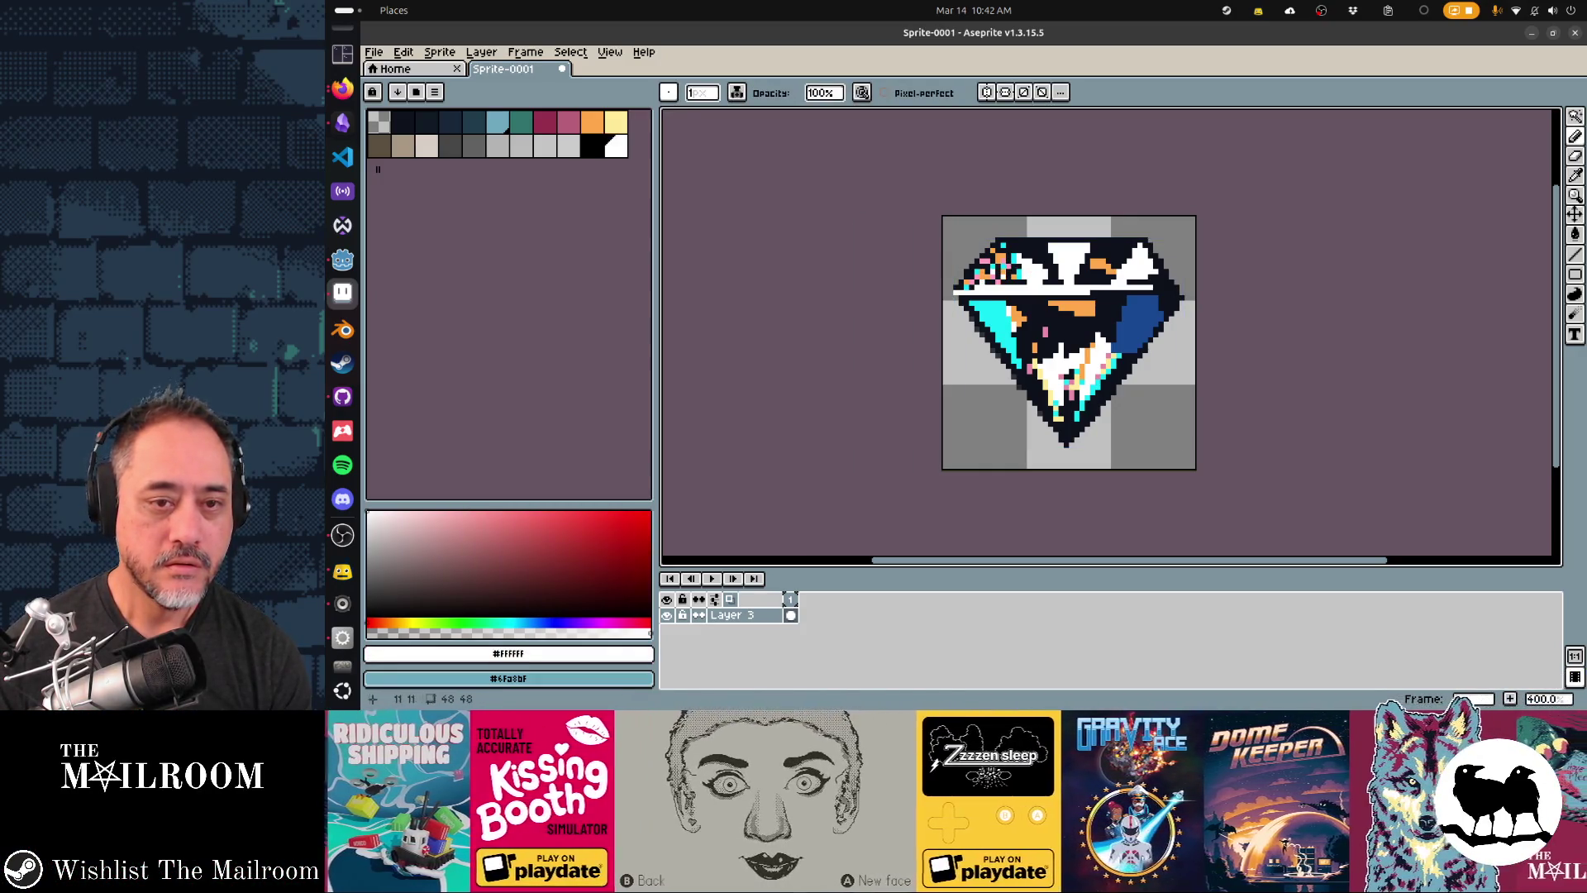
pyautogui.press('alt')
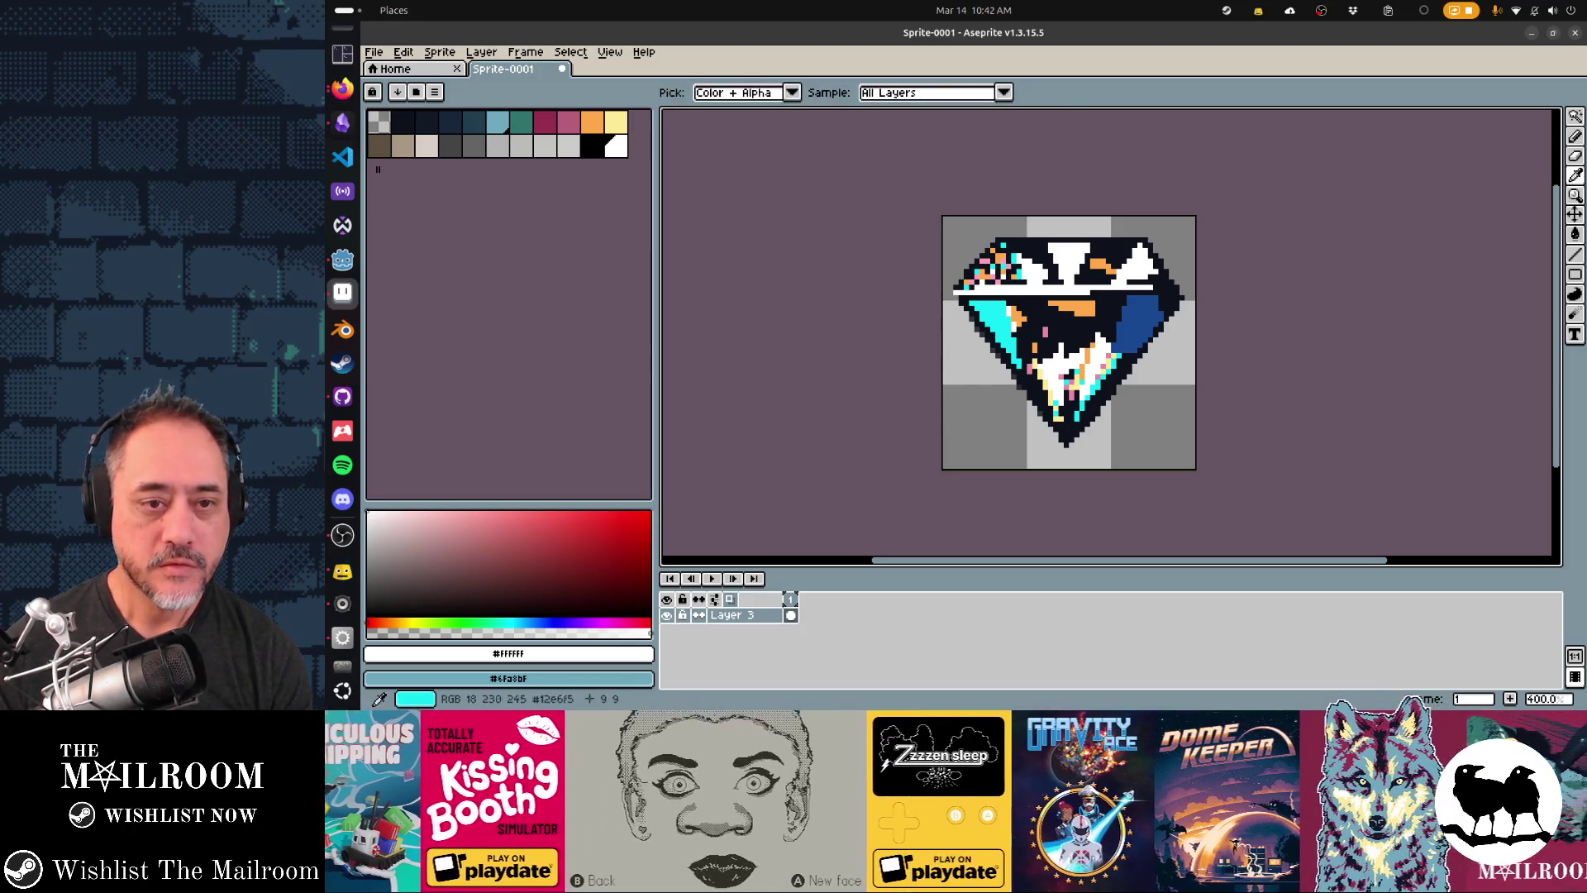
pyautogui.keyDown('alt'); pyautogui.click(1082, 261); pyautogui.keyUp('alt')
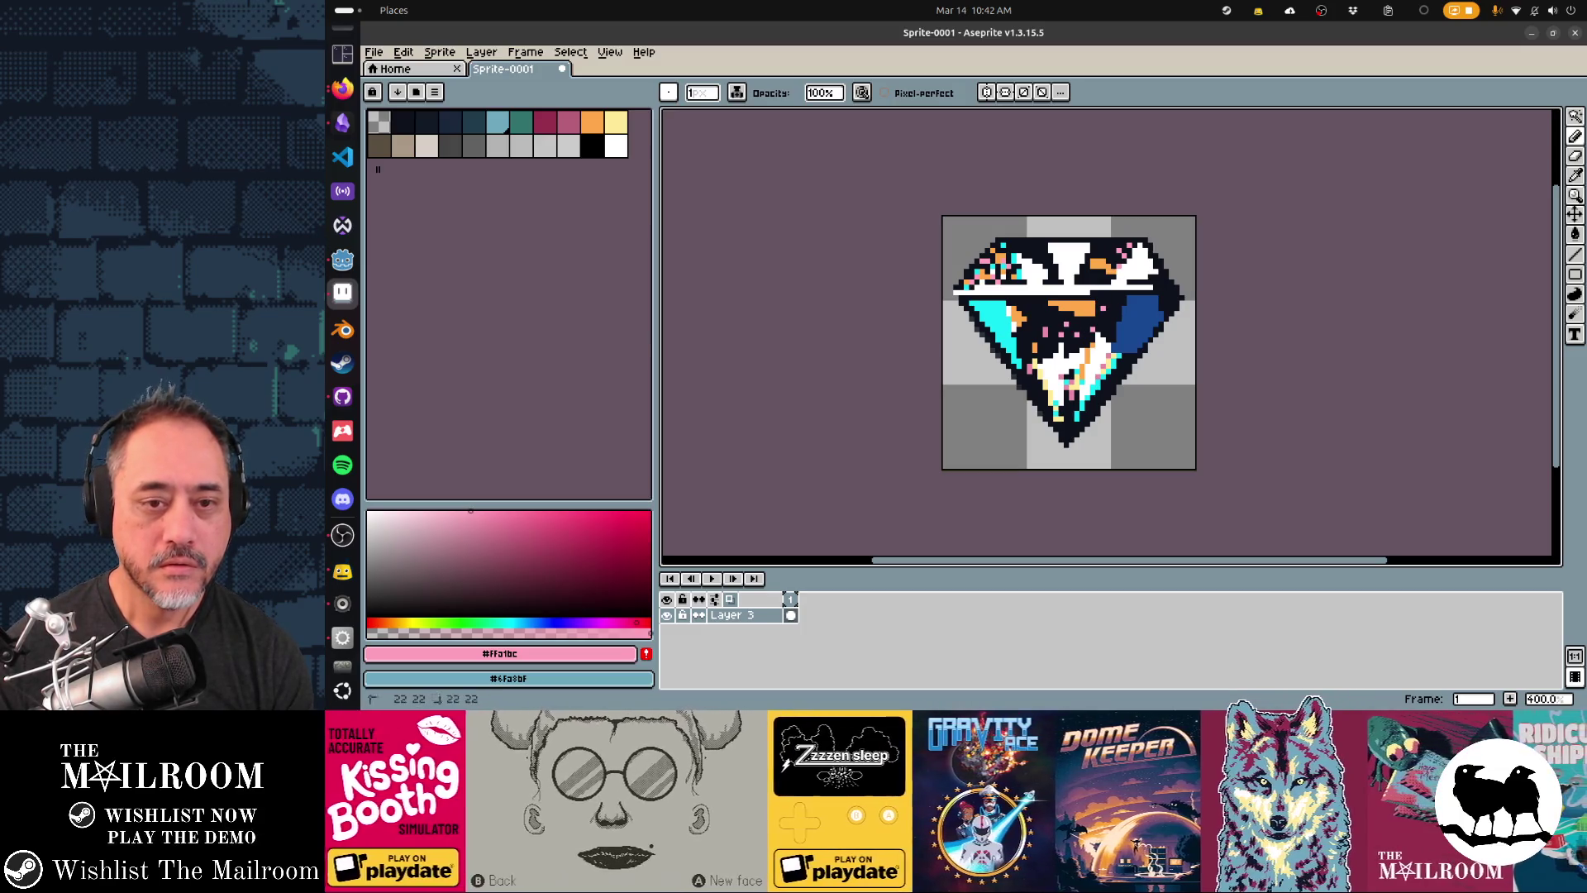
pyautogui.keyDown('alt'); pyautogui.click(1010, 266); pyautogui.keyUp('alt')
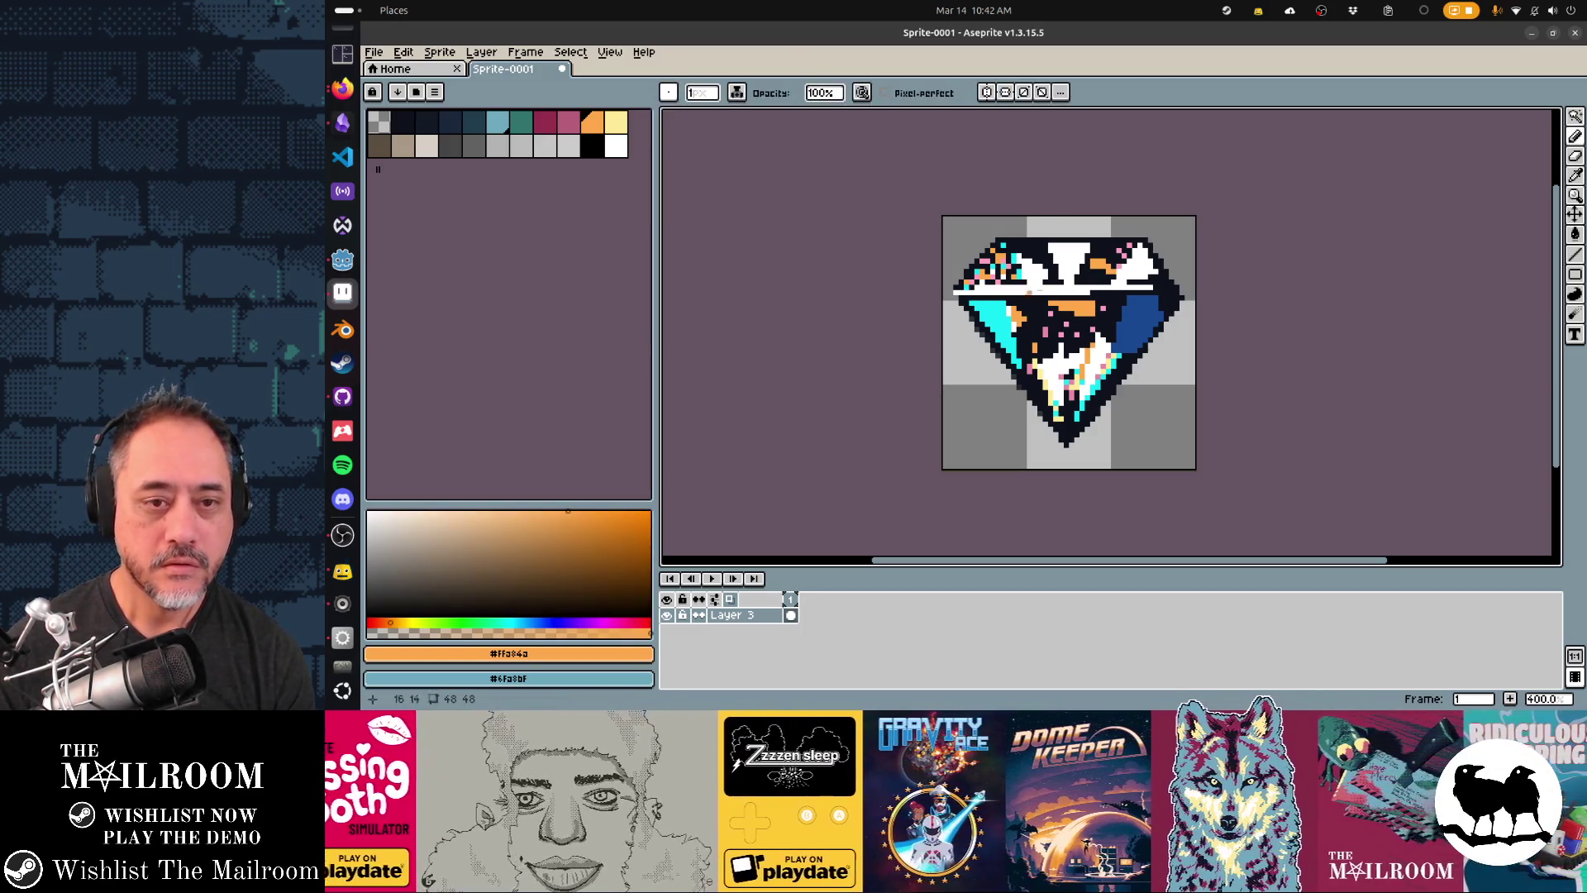
pyautogui.keyDown('alt'); pyautogui.click(1019, 271); pyautogui.keyUp('alt')
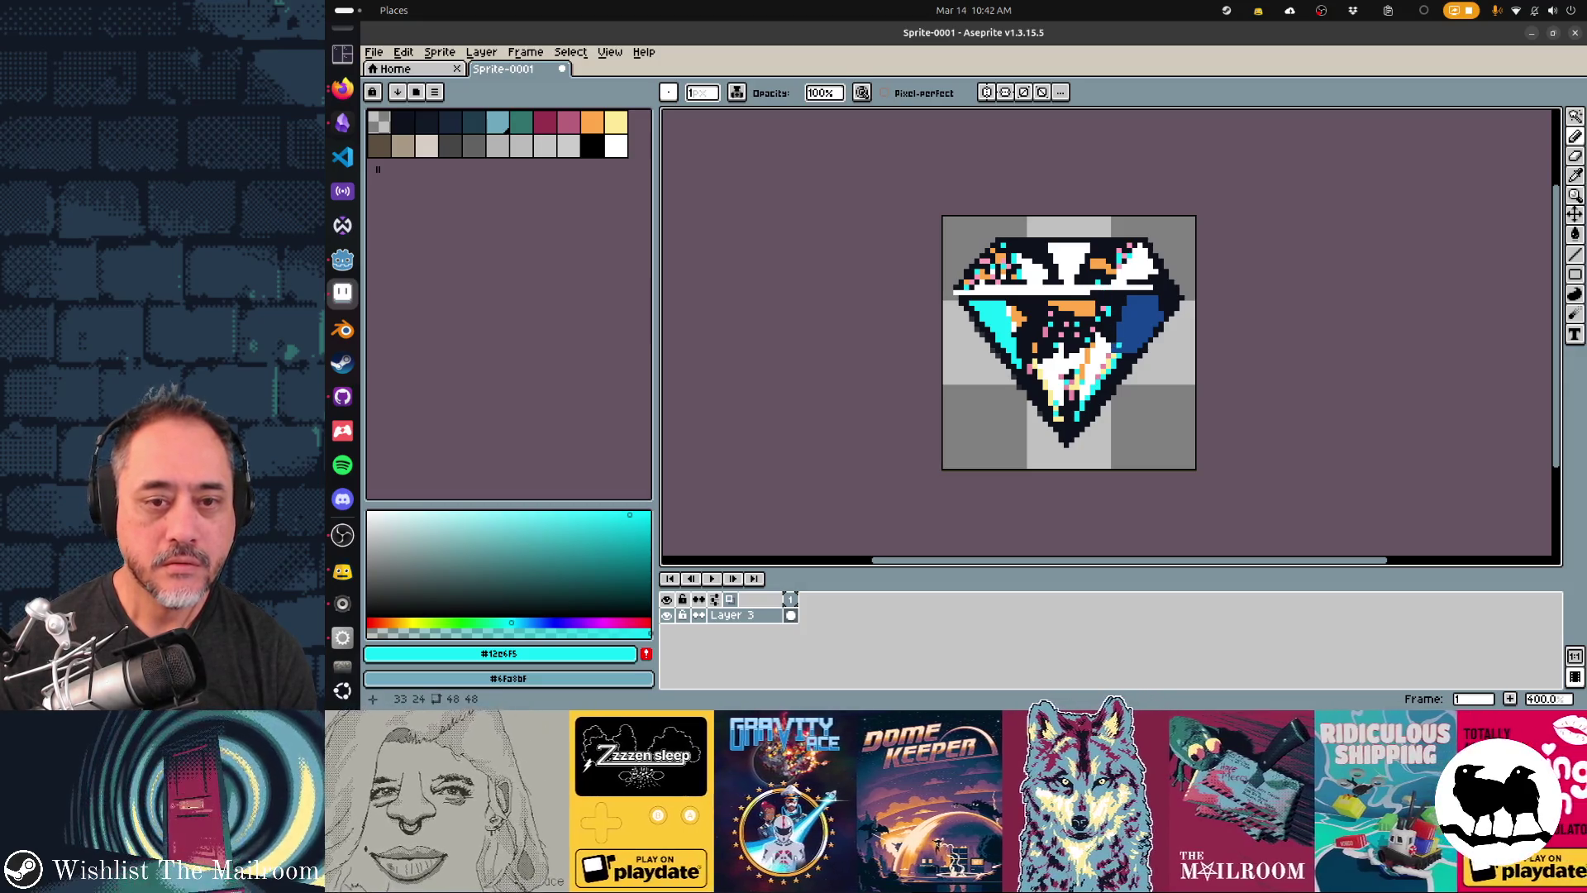
pyautogui.keyDown('alt'); pyautogui.click(1124, 329); pyautogui.keyUp('alt')
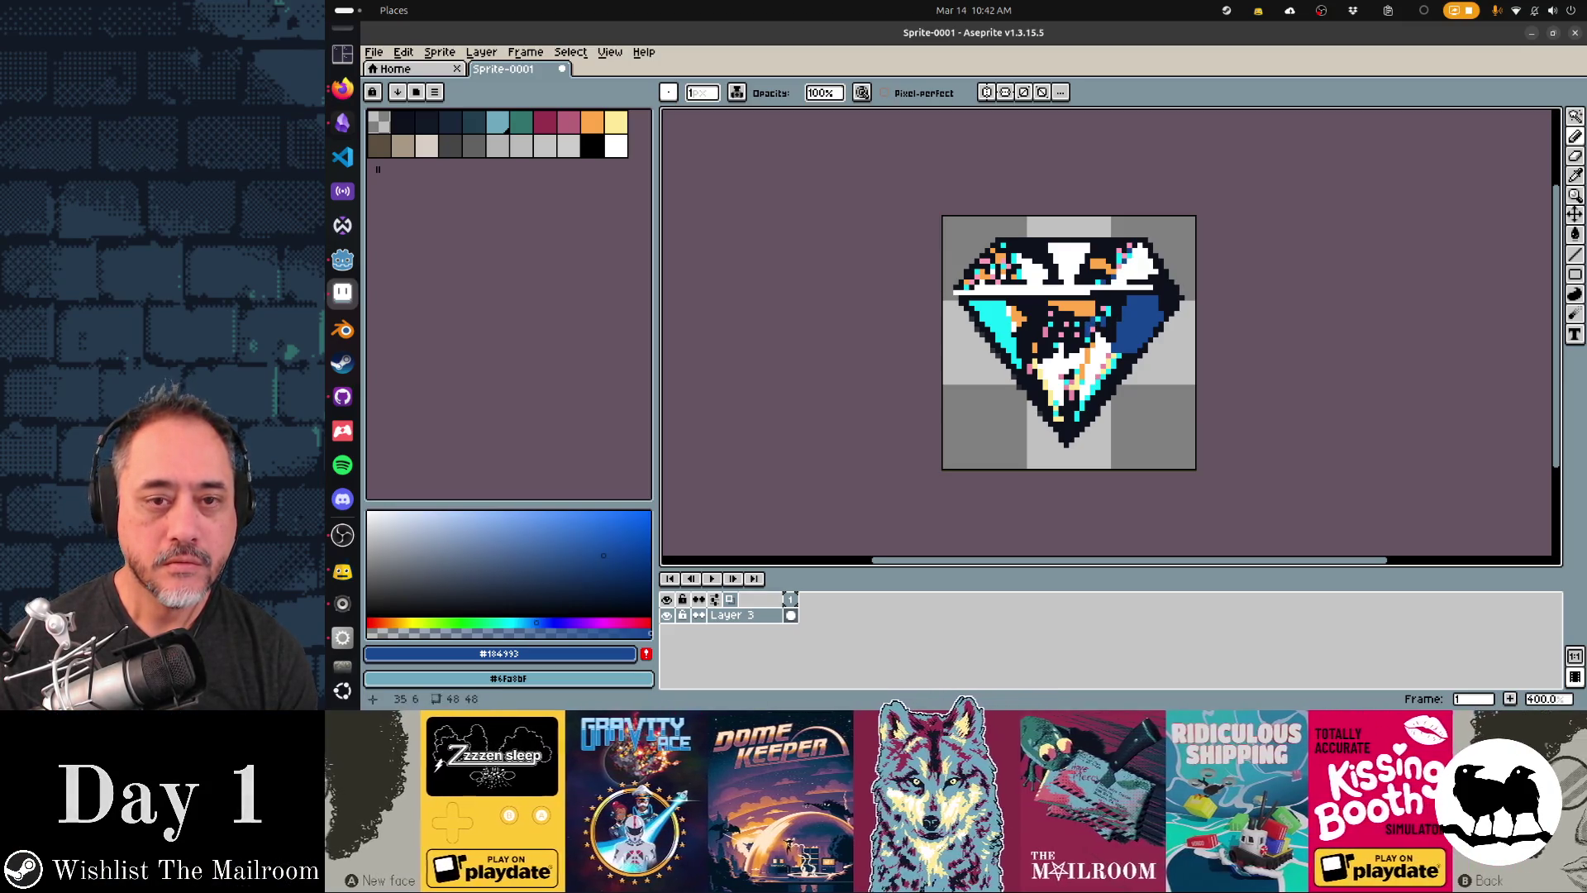
pyautogui.keyDown('alt'); pyautogui.click(1124, 244); pyautogui.keyUp('alt')
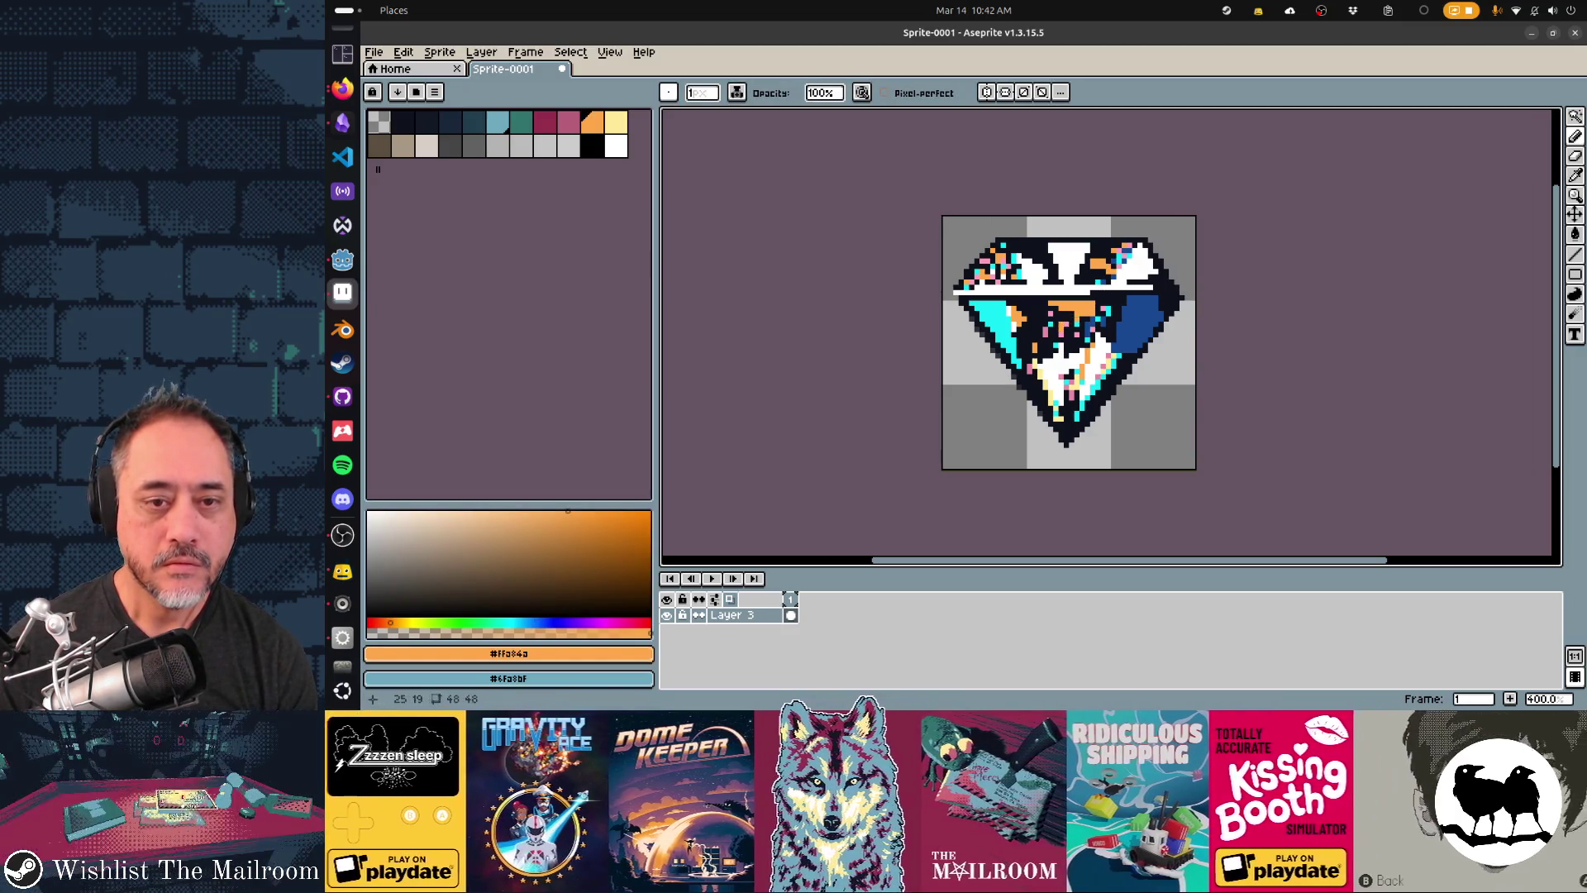
pyautogui.keyDown('alt'); pyautogui.click(1068, 341); pyautogui.keyUp('alt')
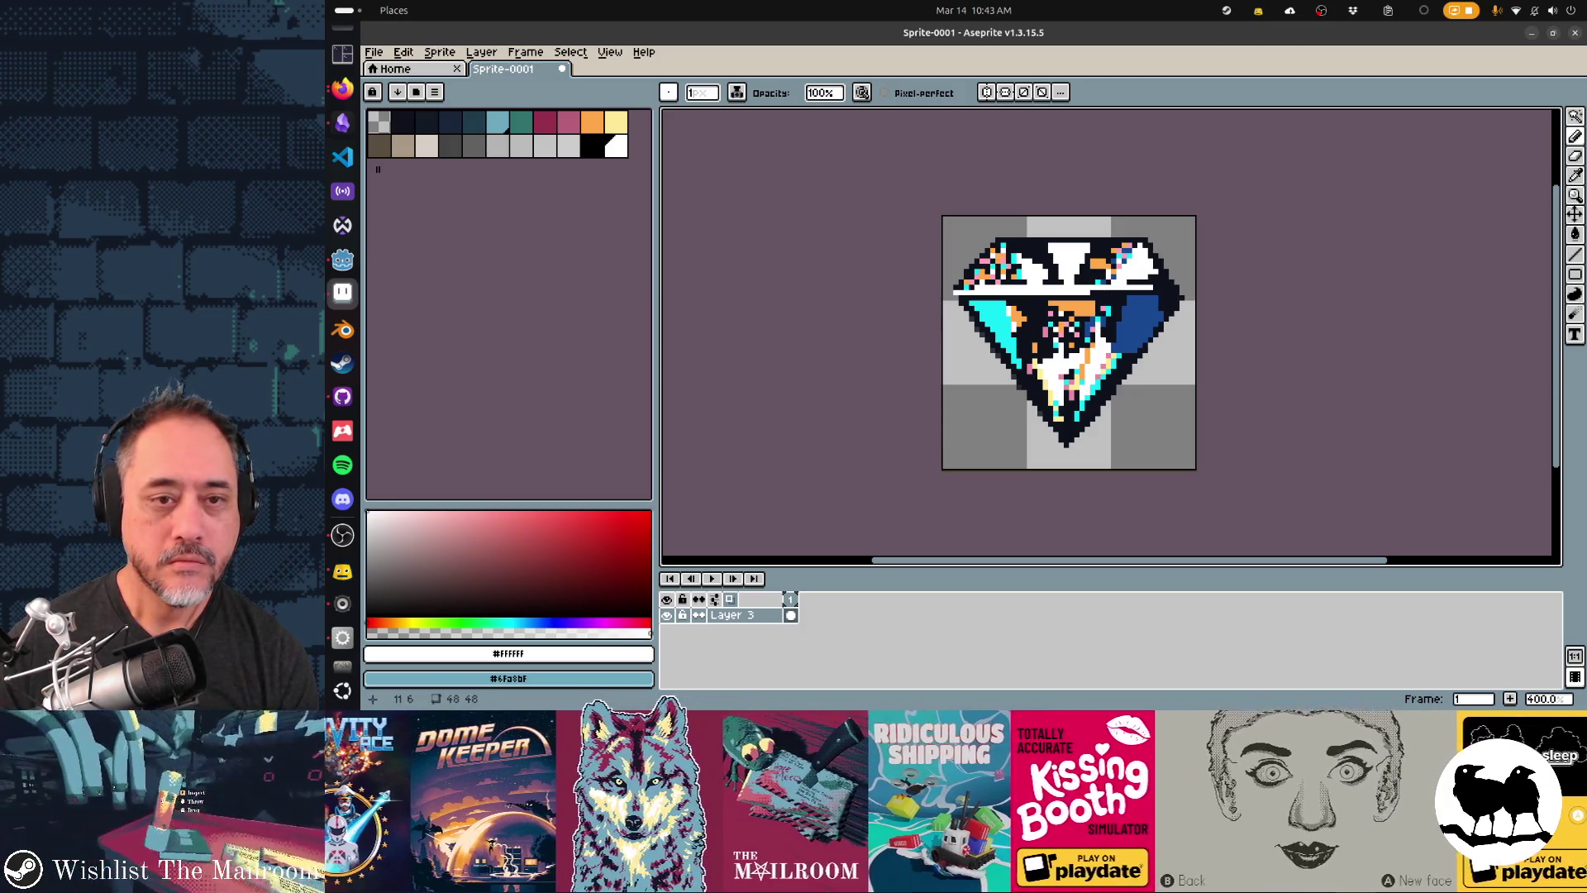
# - Choose white, add Layer 4 above Layer 3, and draw a short vertical stroke on it
pyautogui.scroll(-3, 1042, 306)
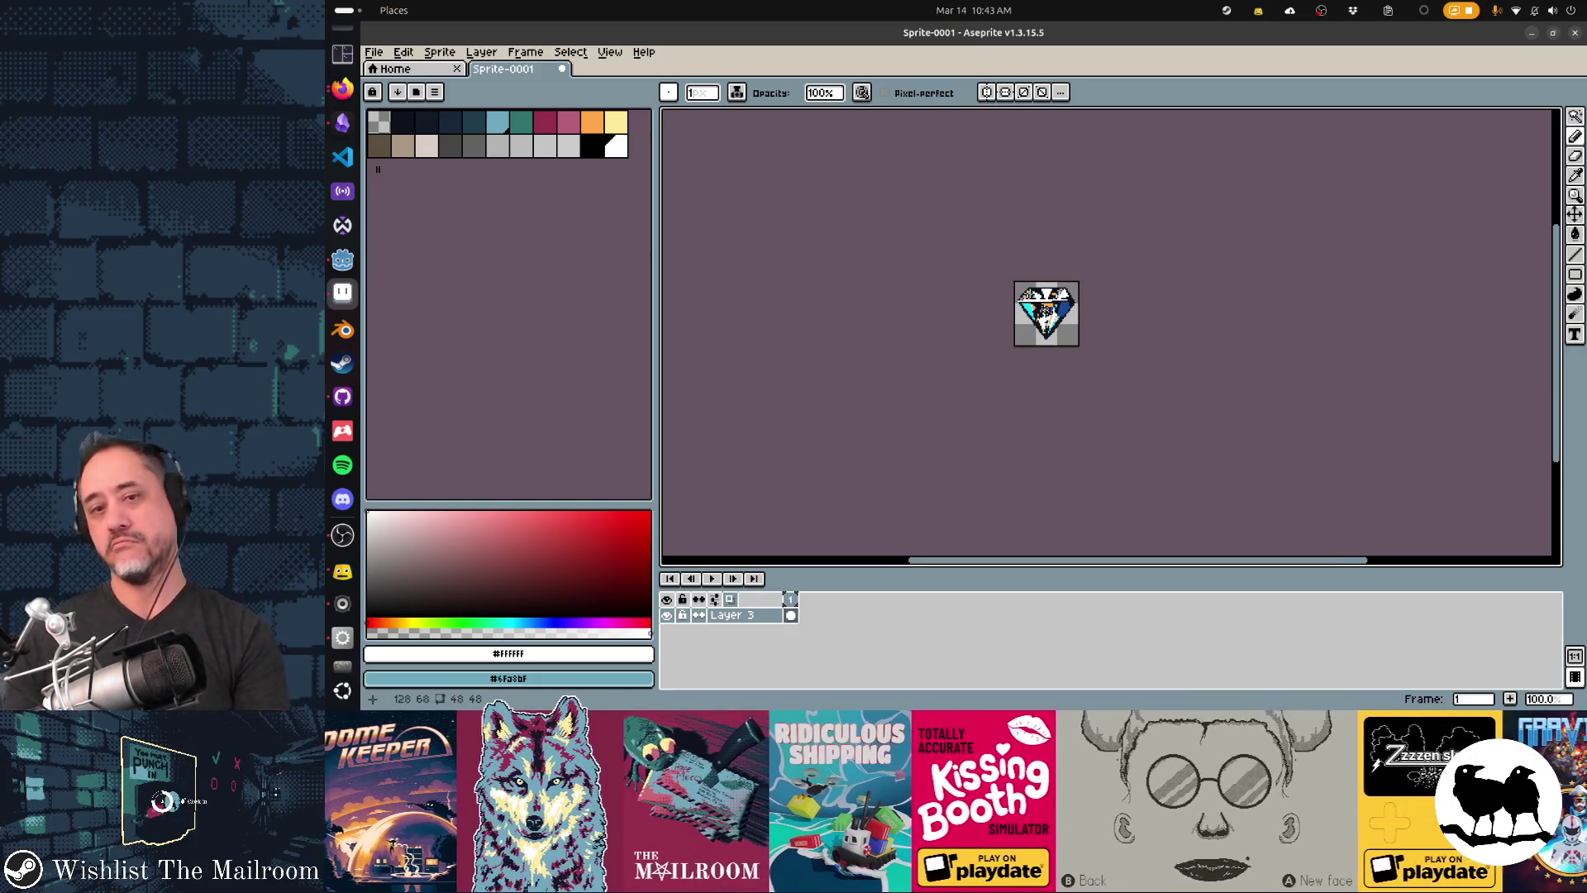
pyautogui.hotkey('alt', 'Tab')
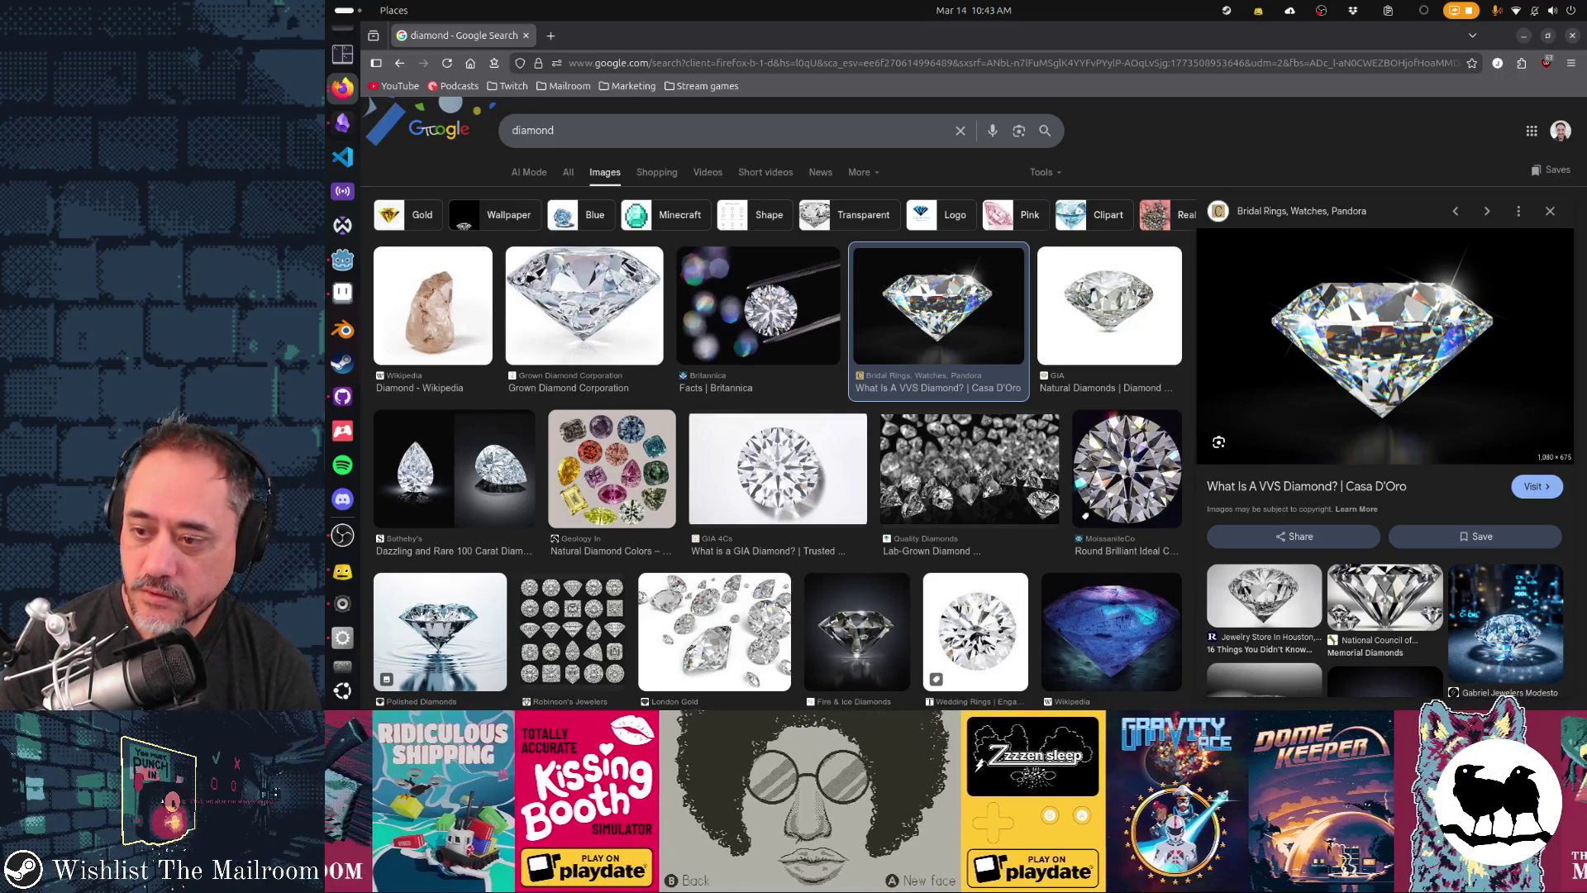
pyautogui.hotkey('alt', 'Tab')
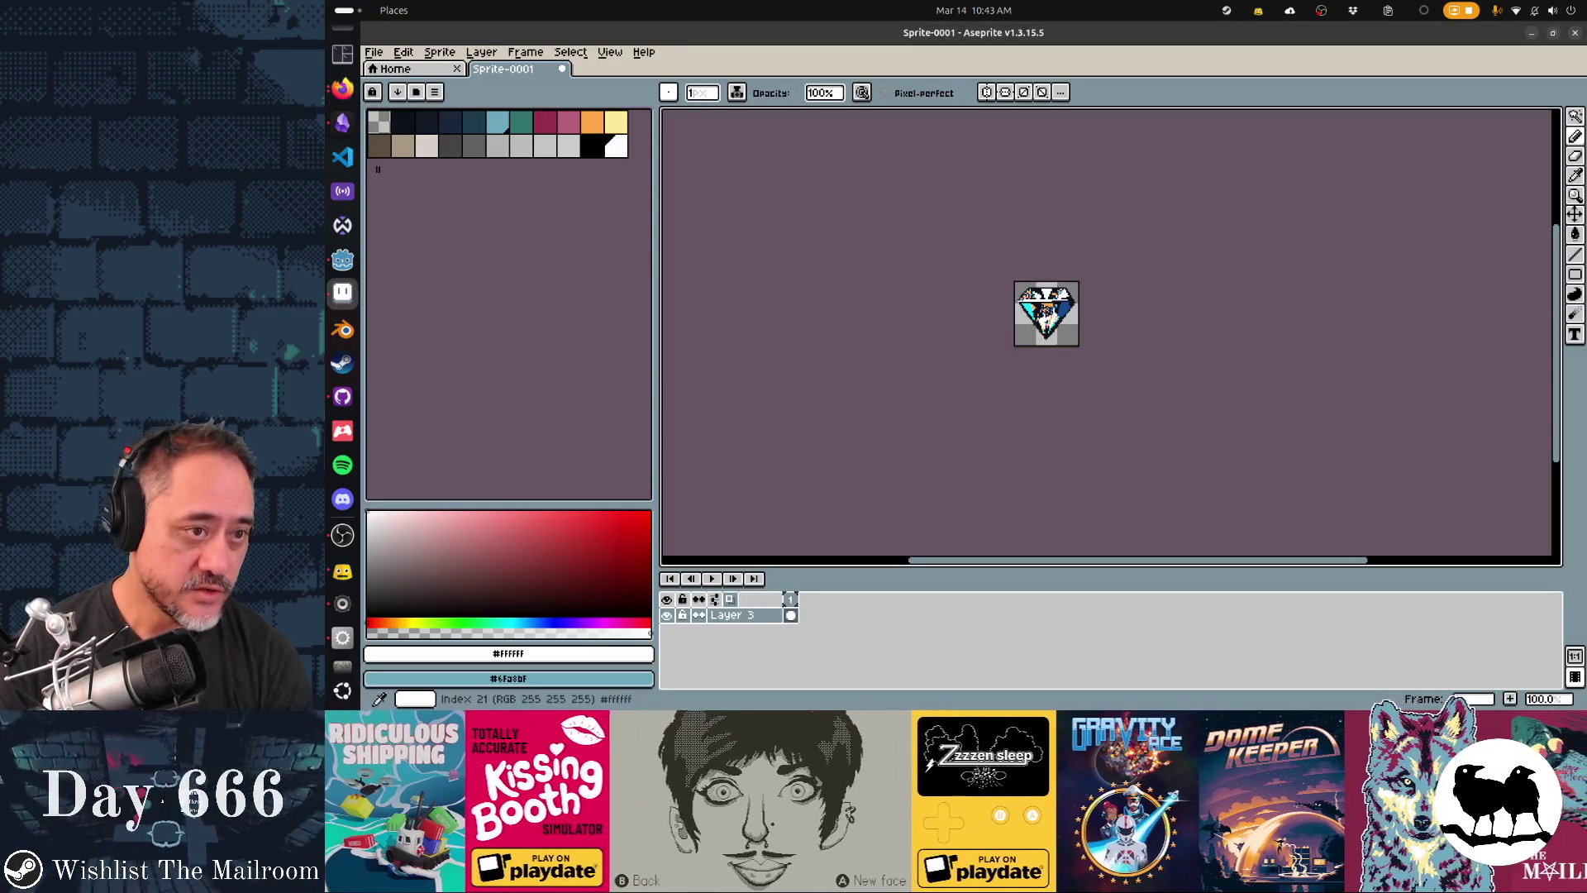
pyautogui.click(616, 146)
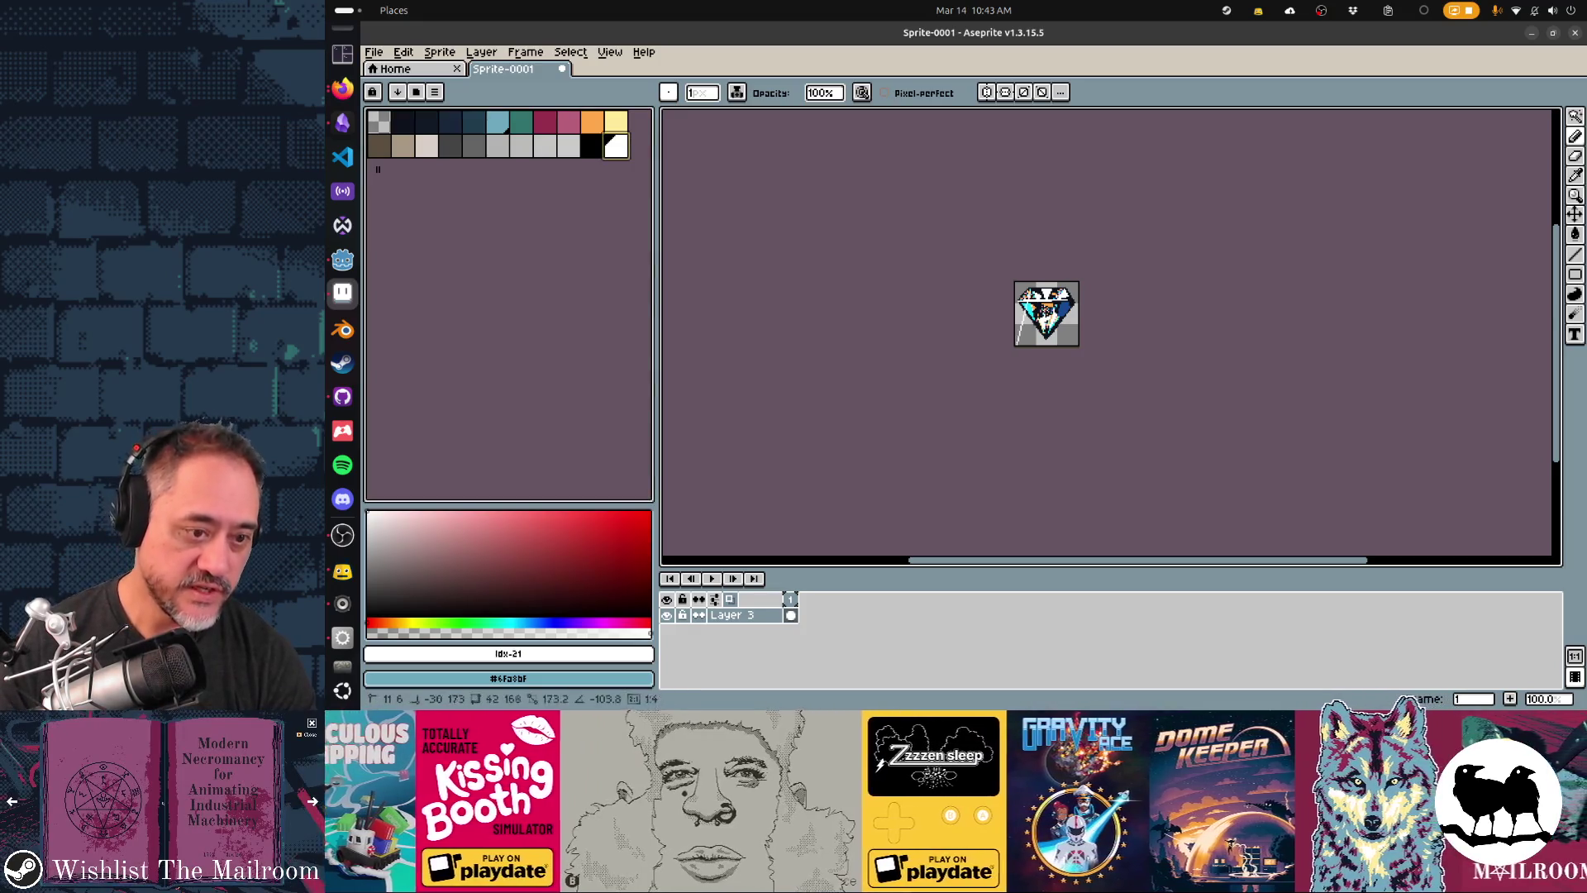
pyautogui.scroll(-3, 1047, 314)
pyautogui.hotkey('shift', 'n')
pyautogui.scroll(5, 1044, 289)
pyautogui.scroll(1, 1044, 289)
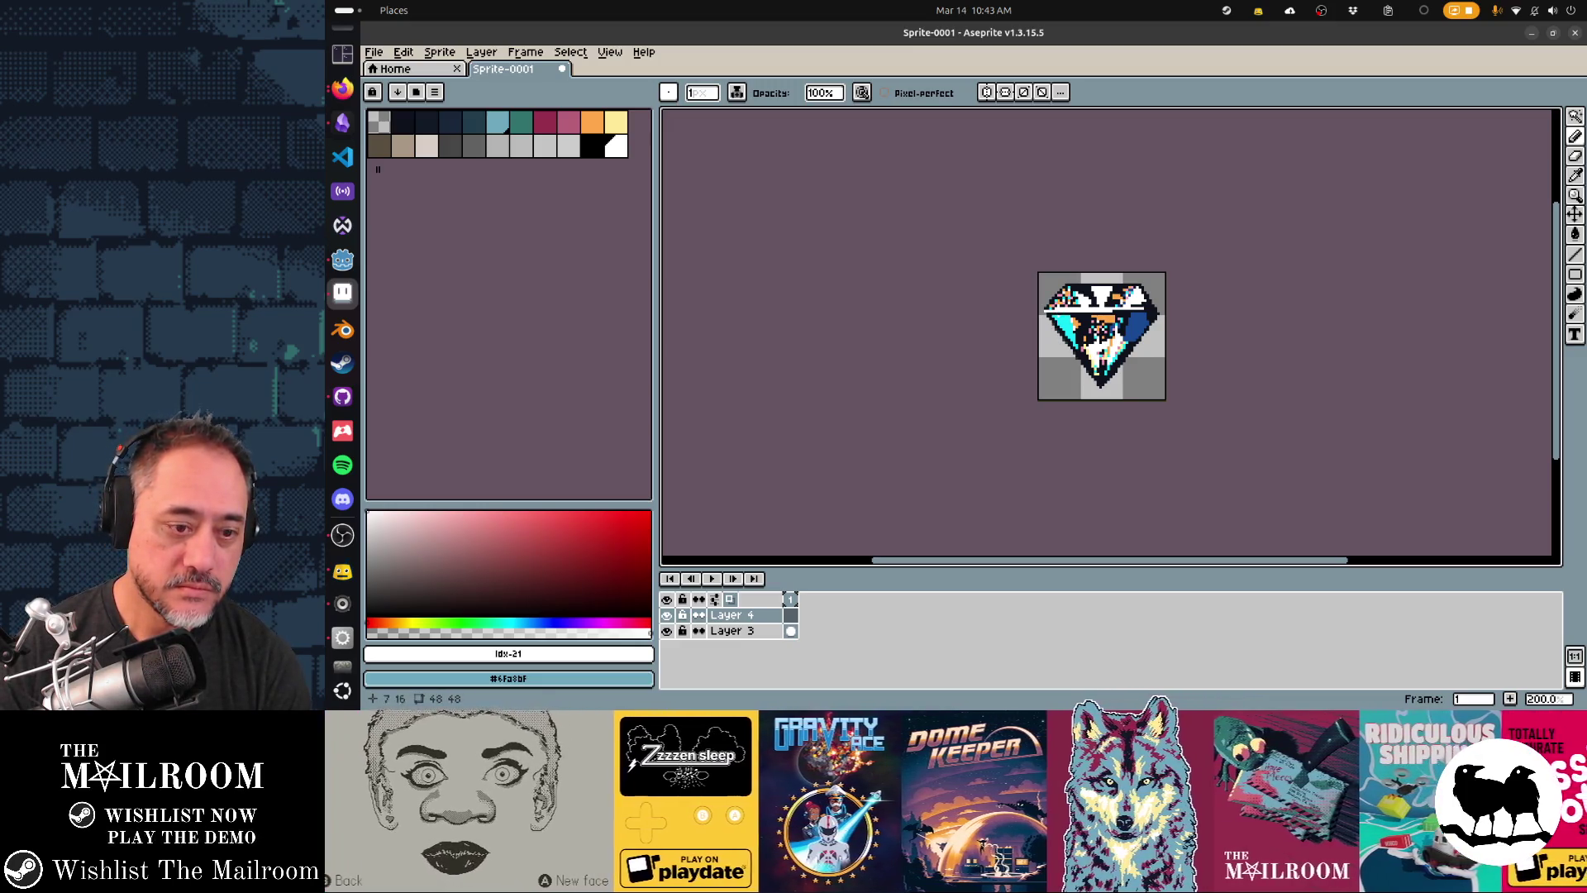
pyautogui.moveTo(1062, 313); pyautogui.dragTo(1062, 344)
# - Undo the vertical stroke and draw small white highlight pixels at the diamond's upper right
pyautogui.hotkey('ctrl', 'z')
pyautogui.hotkey('ctrl', 'z')
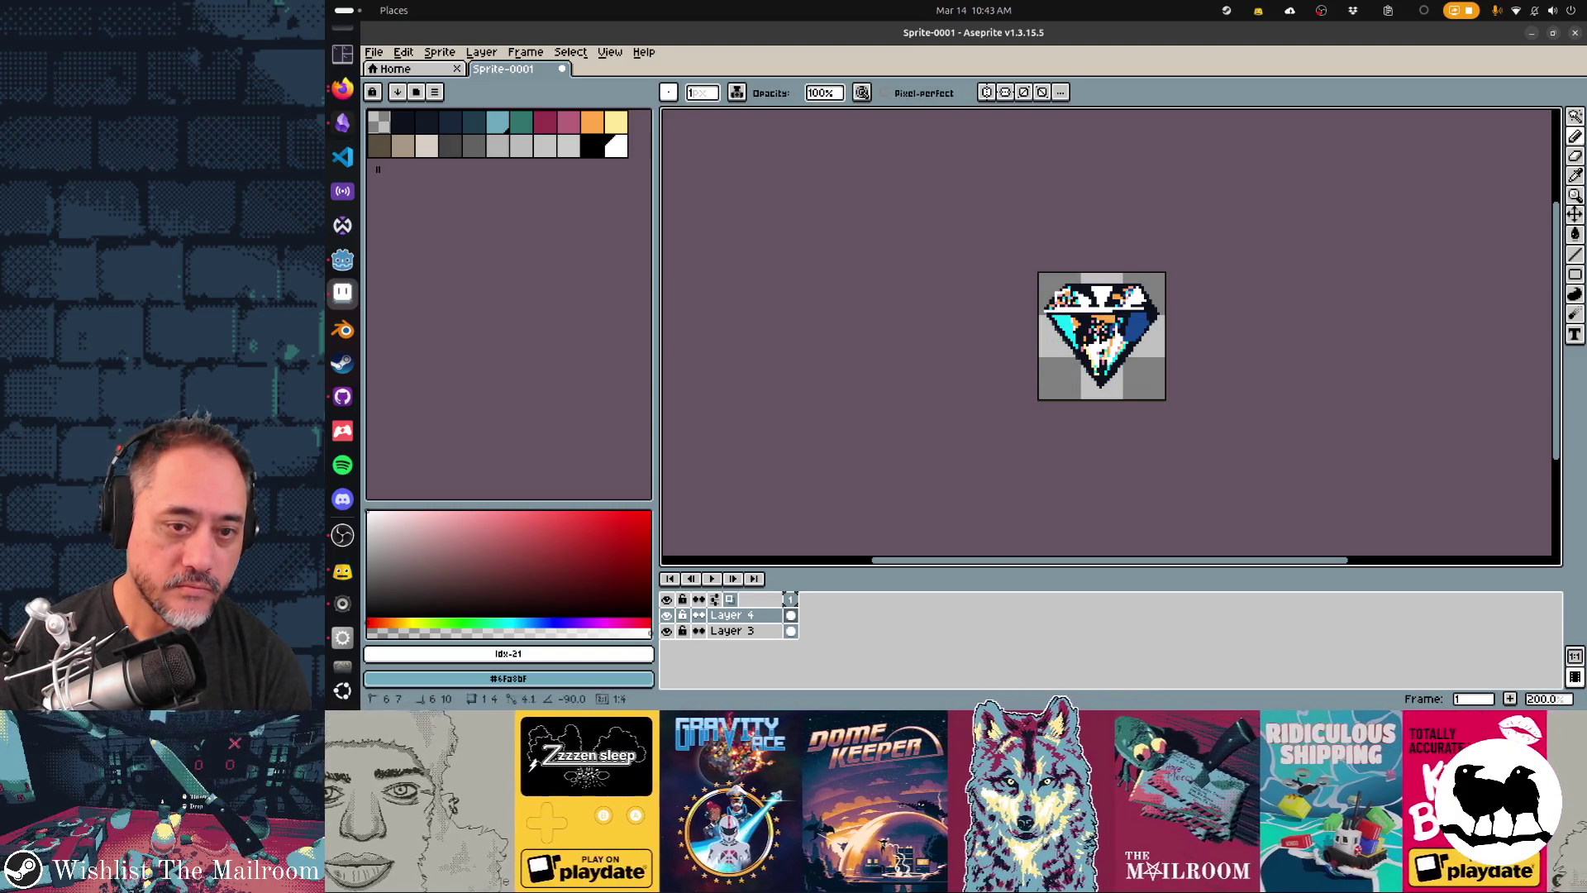
pyautogui.hotkey('ctrl', 'y')
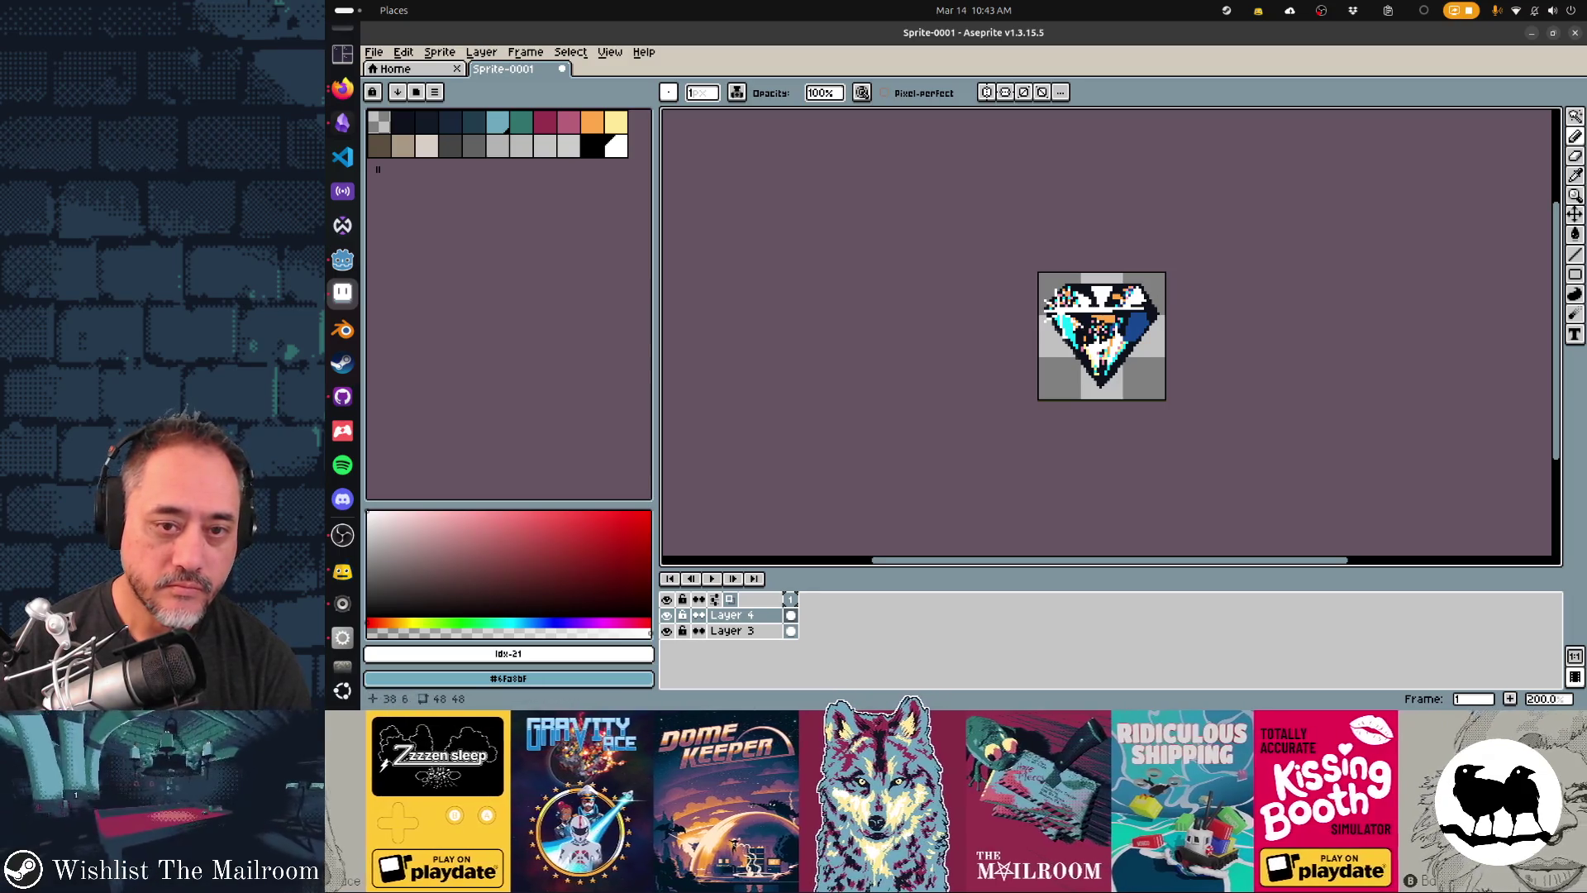
pyautogui.hotkey('ctrl', 'z')
pyautogui.moveTo(1143, 301)
pyautogui.mouseDown()
pyautogui.moveTo(1147, 314)
pyautogui.moveTo(1160, 288)
pyautogui.moveTo(1144, 312)
pyautogui.moveTo(1137, 297)
pyautogui.mouseUp()
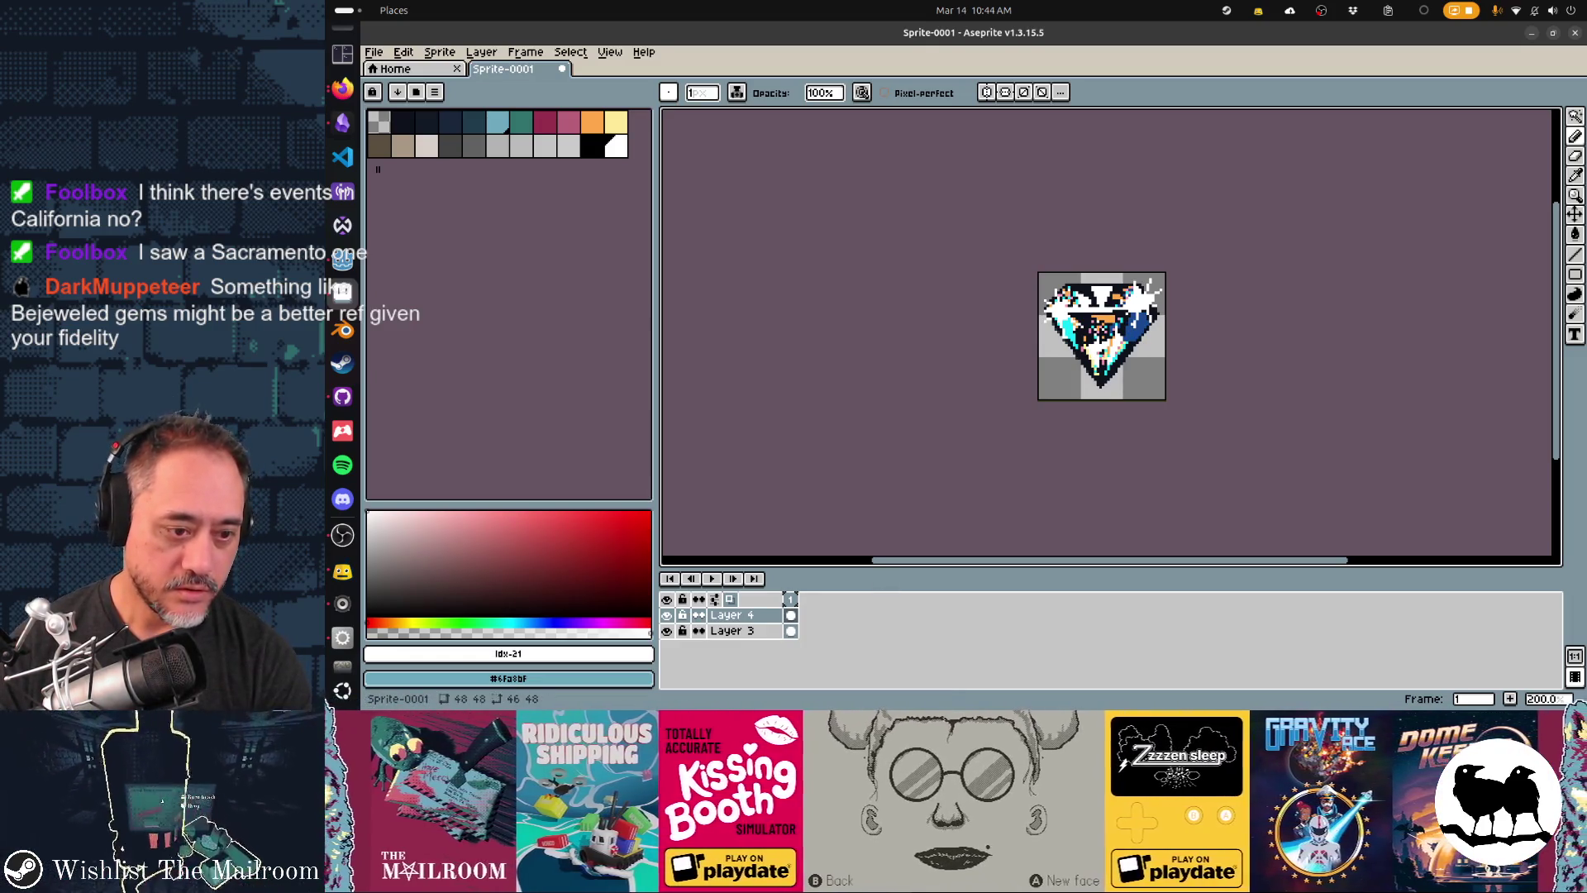
# - Duplicate Layer 4, trying and undoing convolution filters on the copy
pyautogui.rightClick(767, 615)
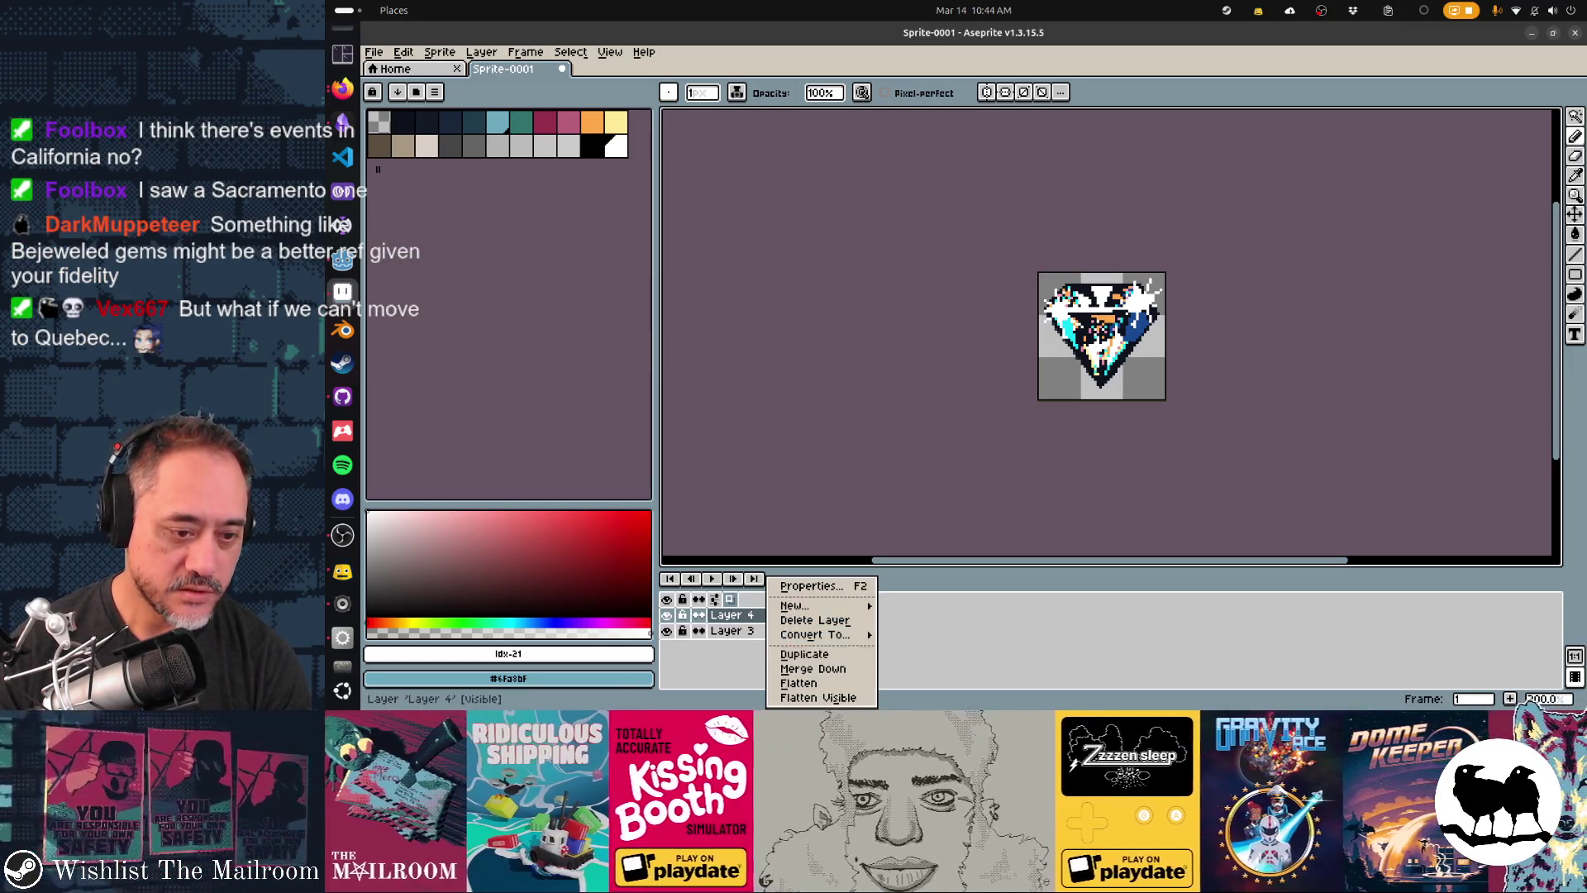
pyautogui.click(804, 653)
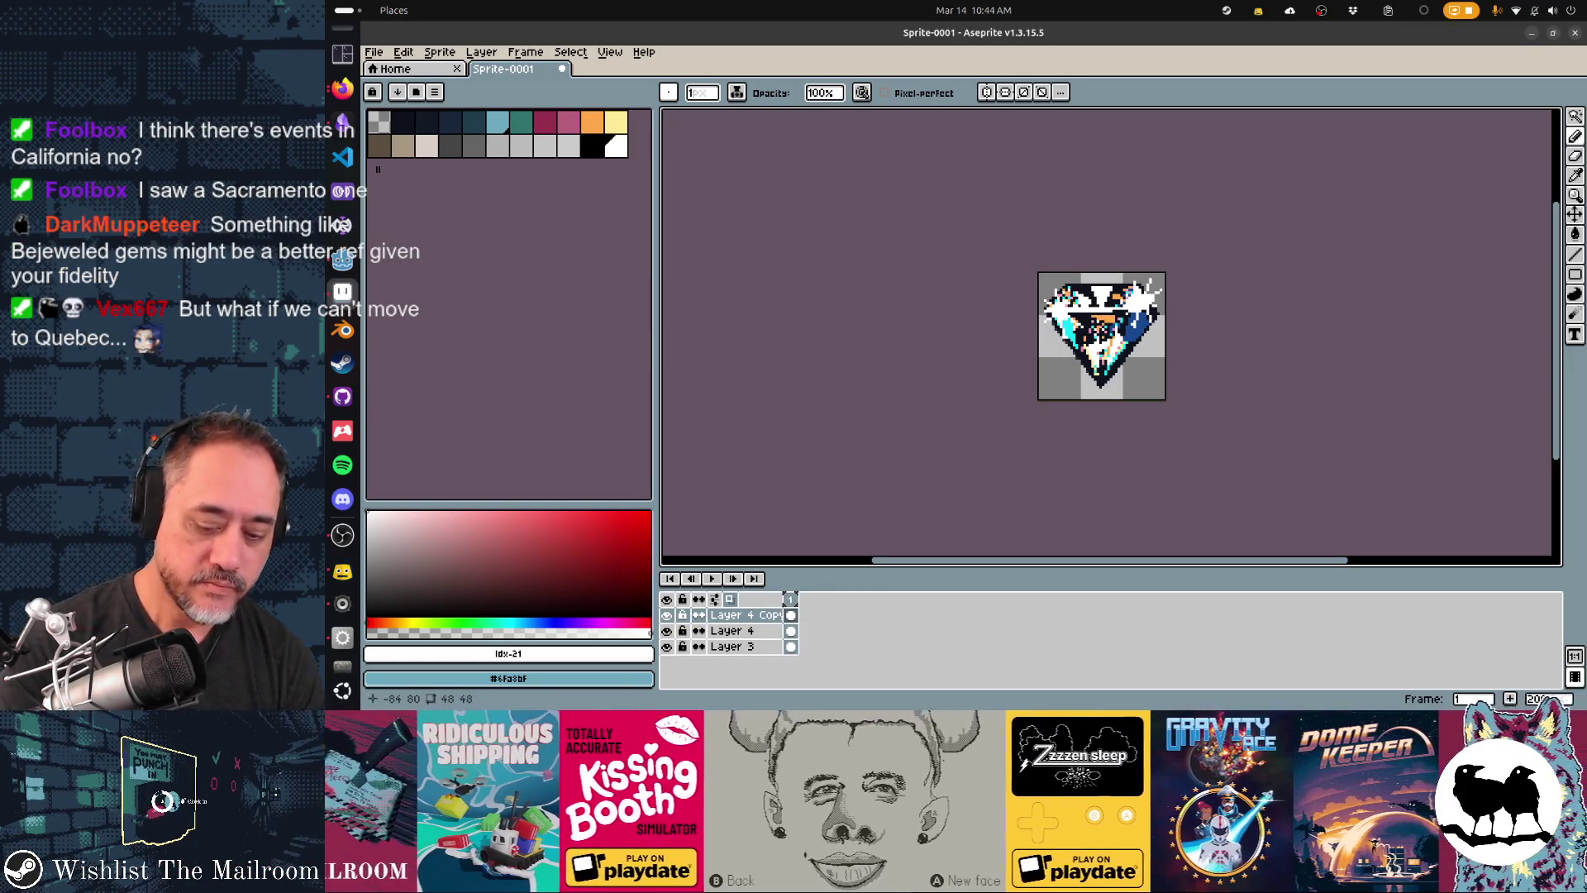
pyautogui.press('F9')
pyautogui.press('Return')
pyautogui.press('F9')
pyautogui.press('Escape')
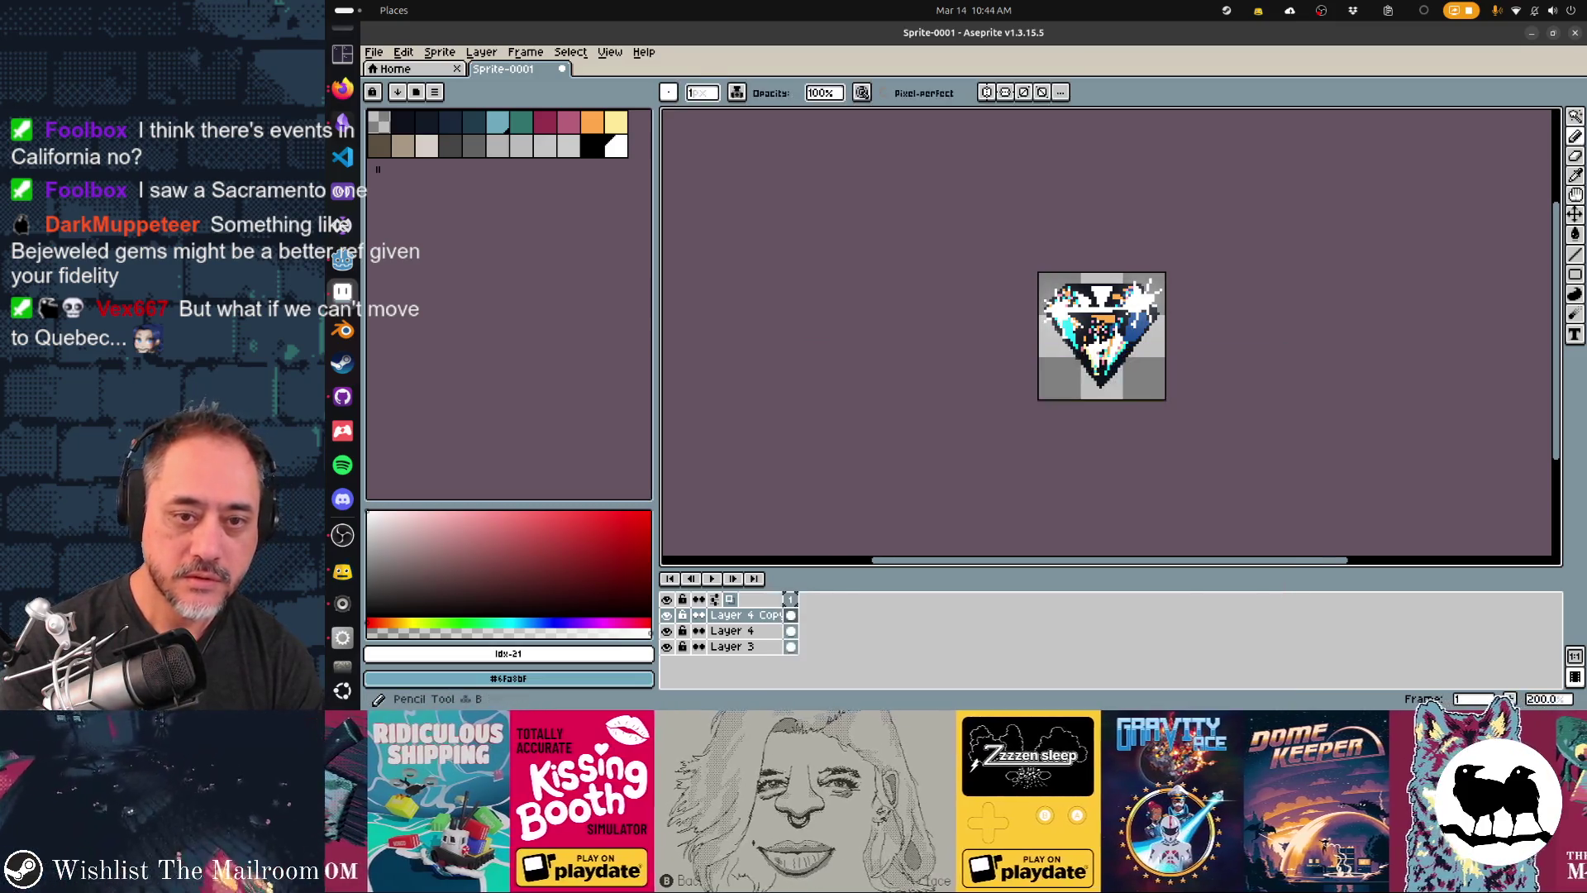
pyautogui.press('F9')
pyautogui.press('Return')
pyautogui.scroll(-2, 1058, 387)
pyautogui.hotkey('ctrl', 'z')
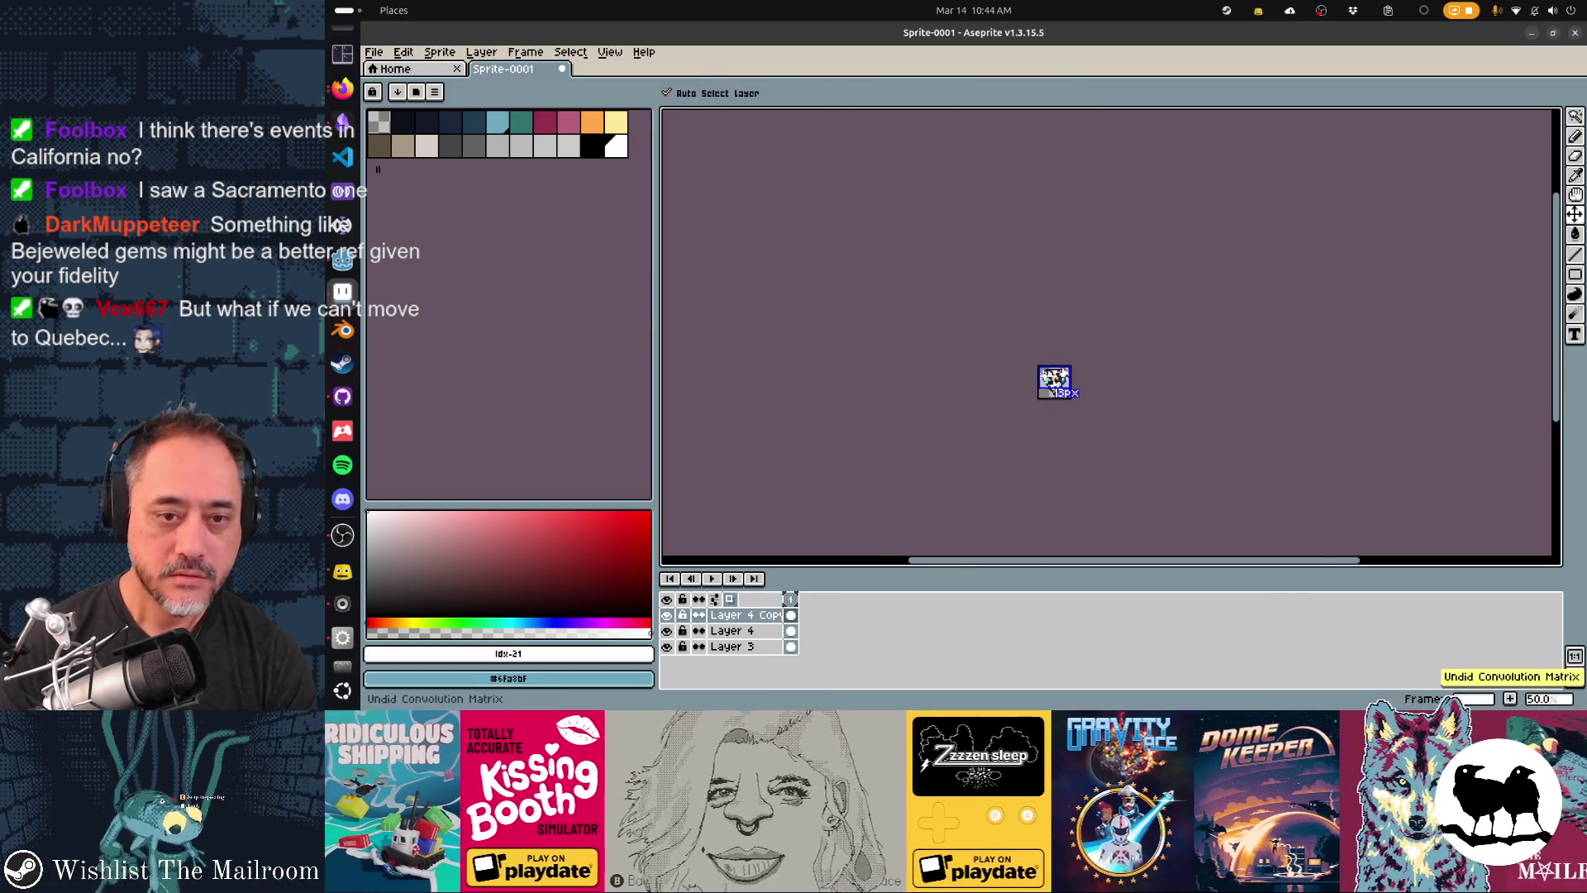
pyautogui.scroll(2, 1072, 405)
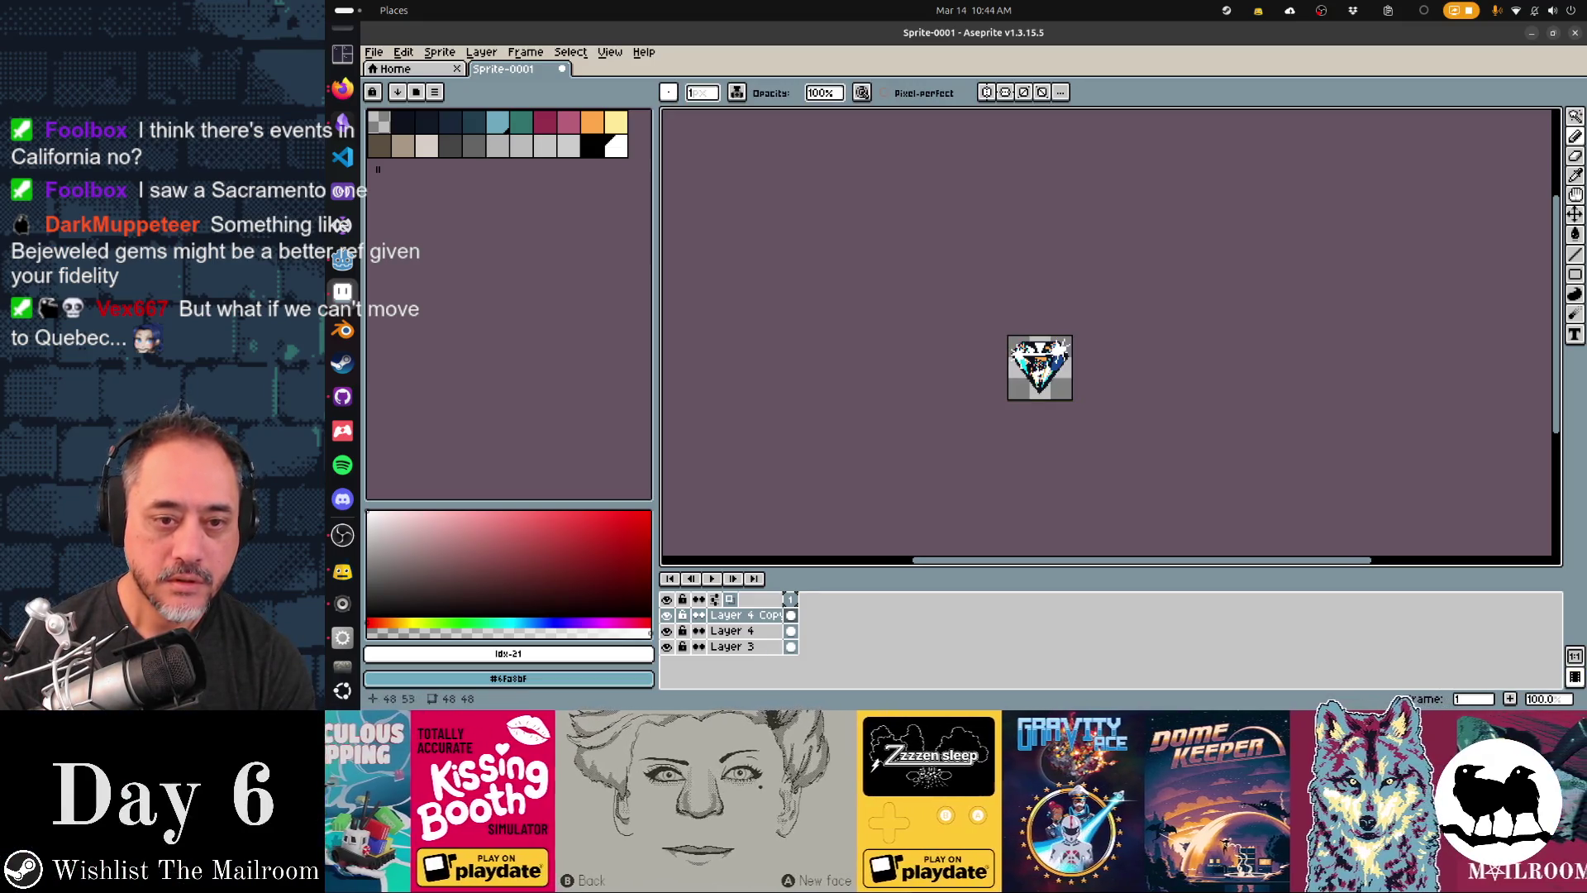
pyautogui.scroll(1, 1072, 405)
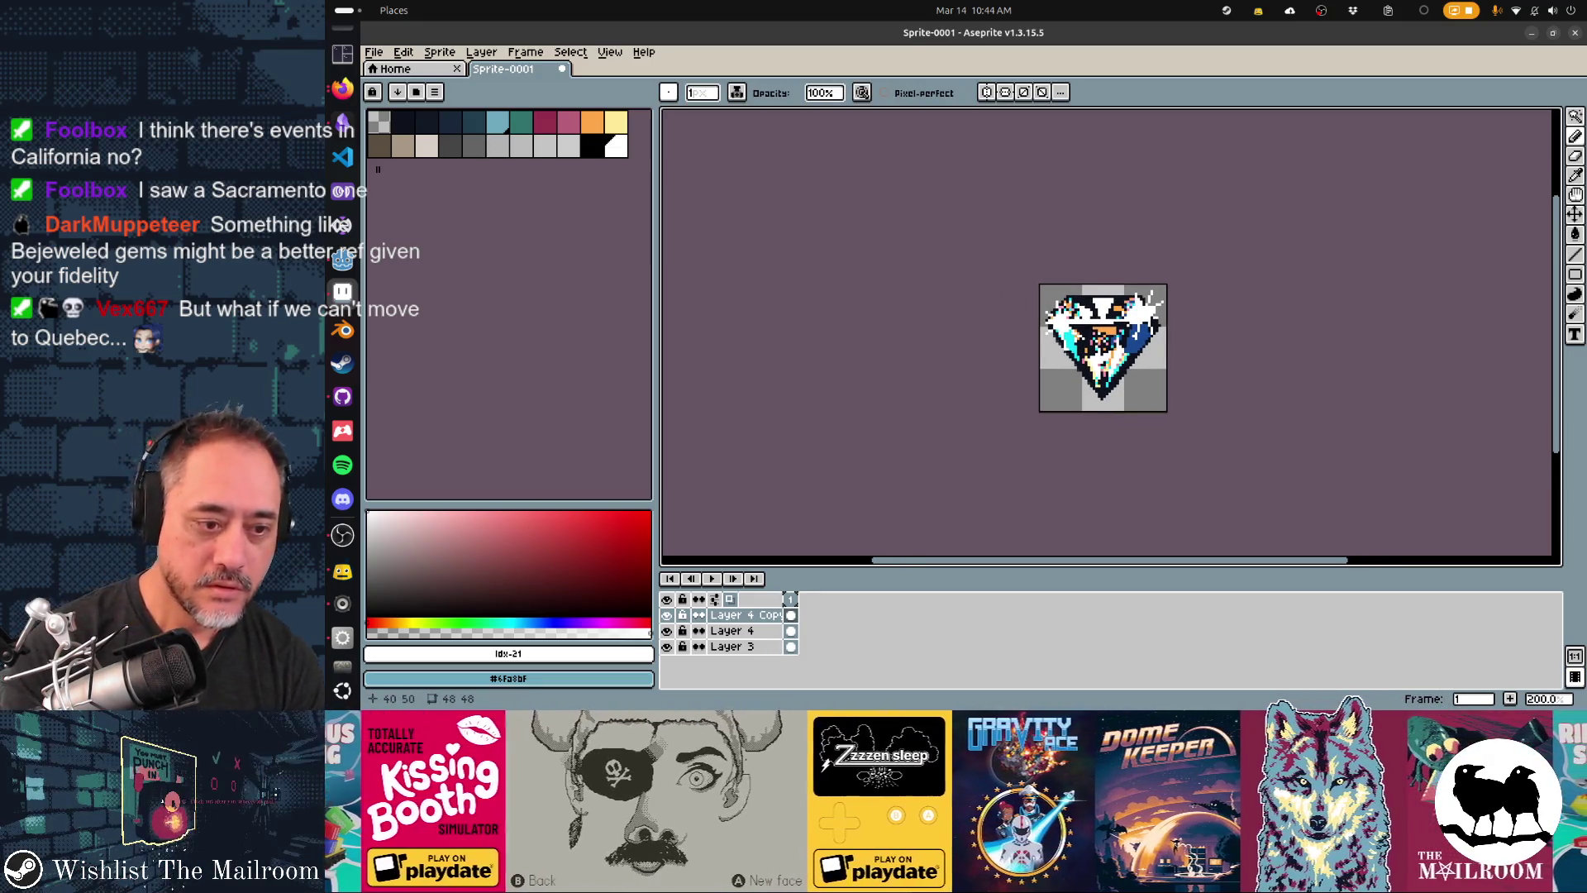
pyautogui.hotkey('ctrl', 'z')
pyautogui.hotkey('ctrl', 'y')
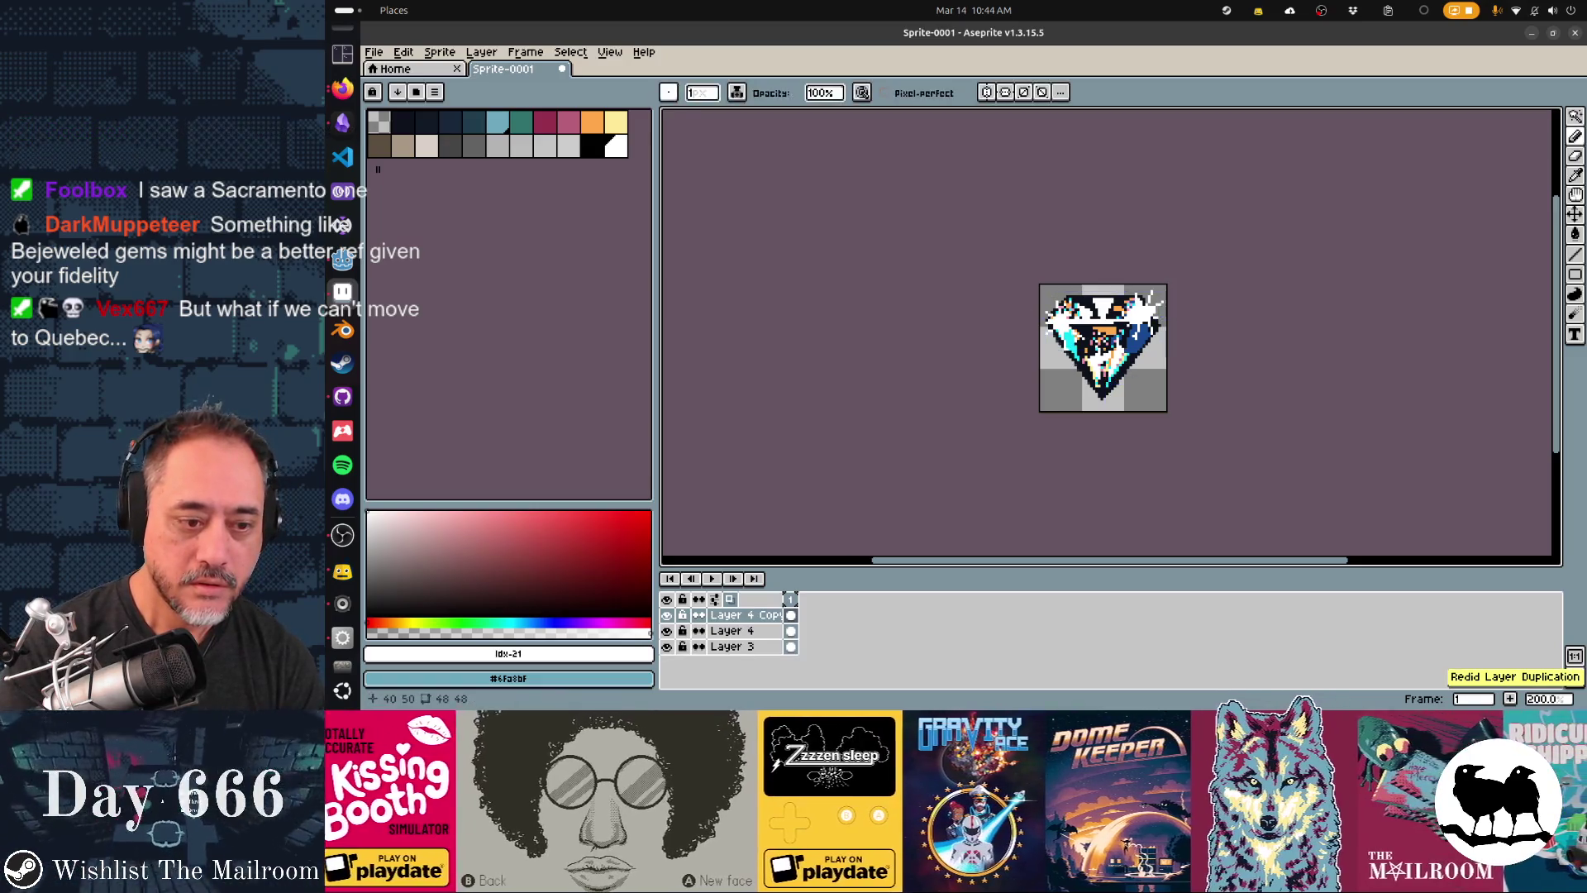
# - Apply the blur-9x9 convolution matrix to Layer 4 Copy
pyautogui.press('F9')
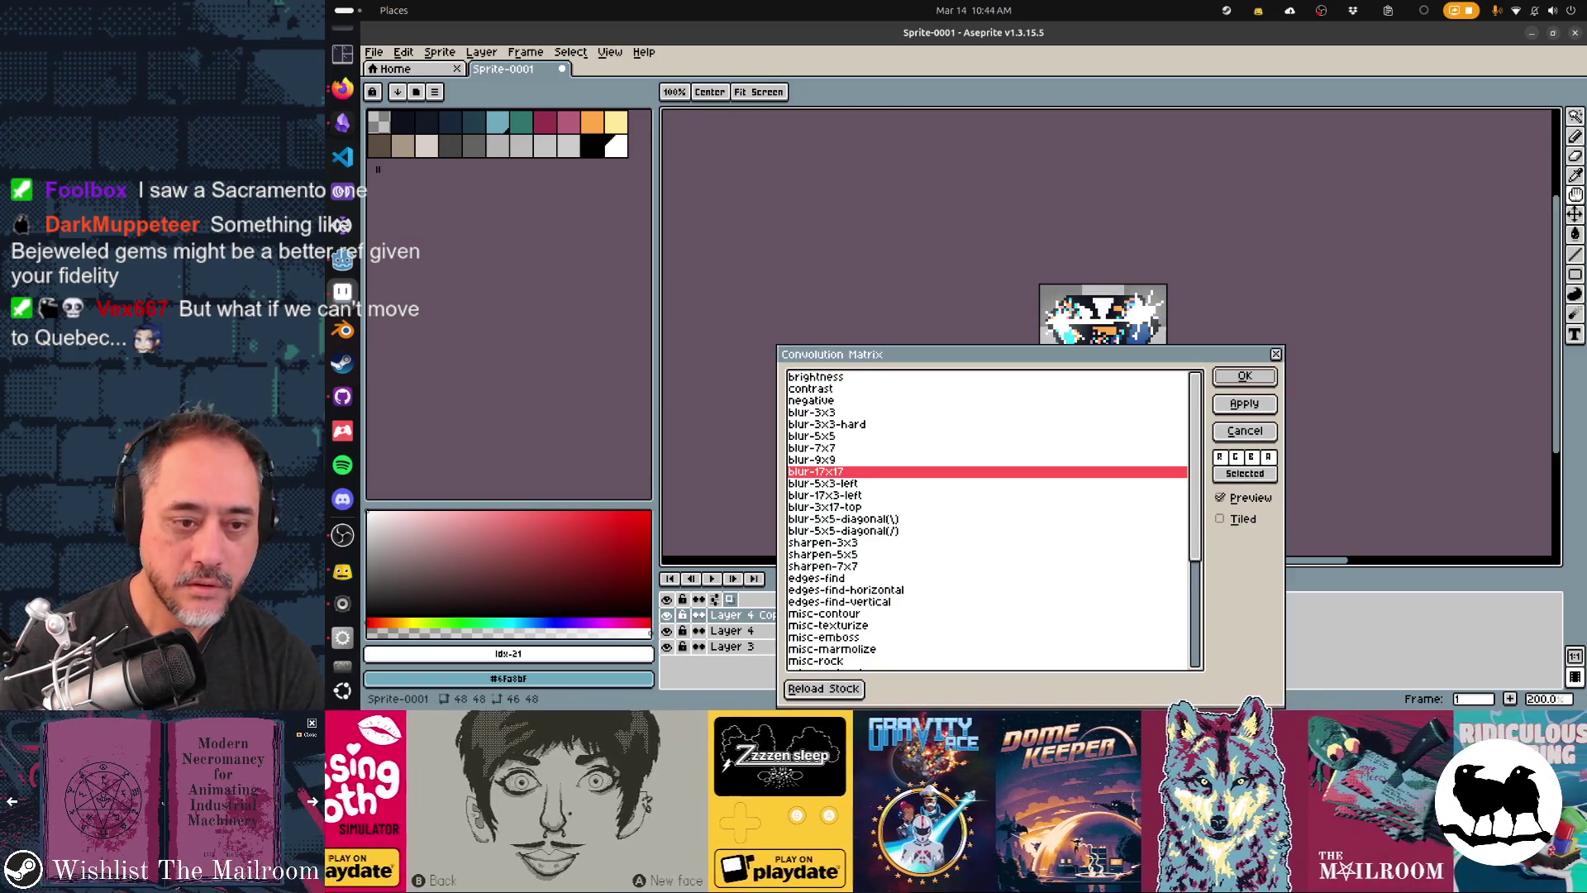
pyautogui.click(812, 459)
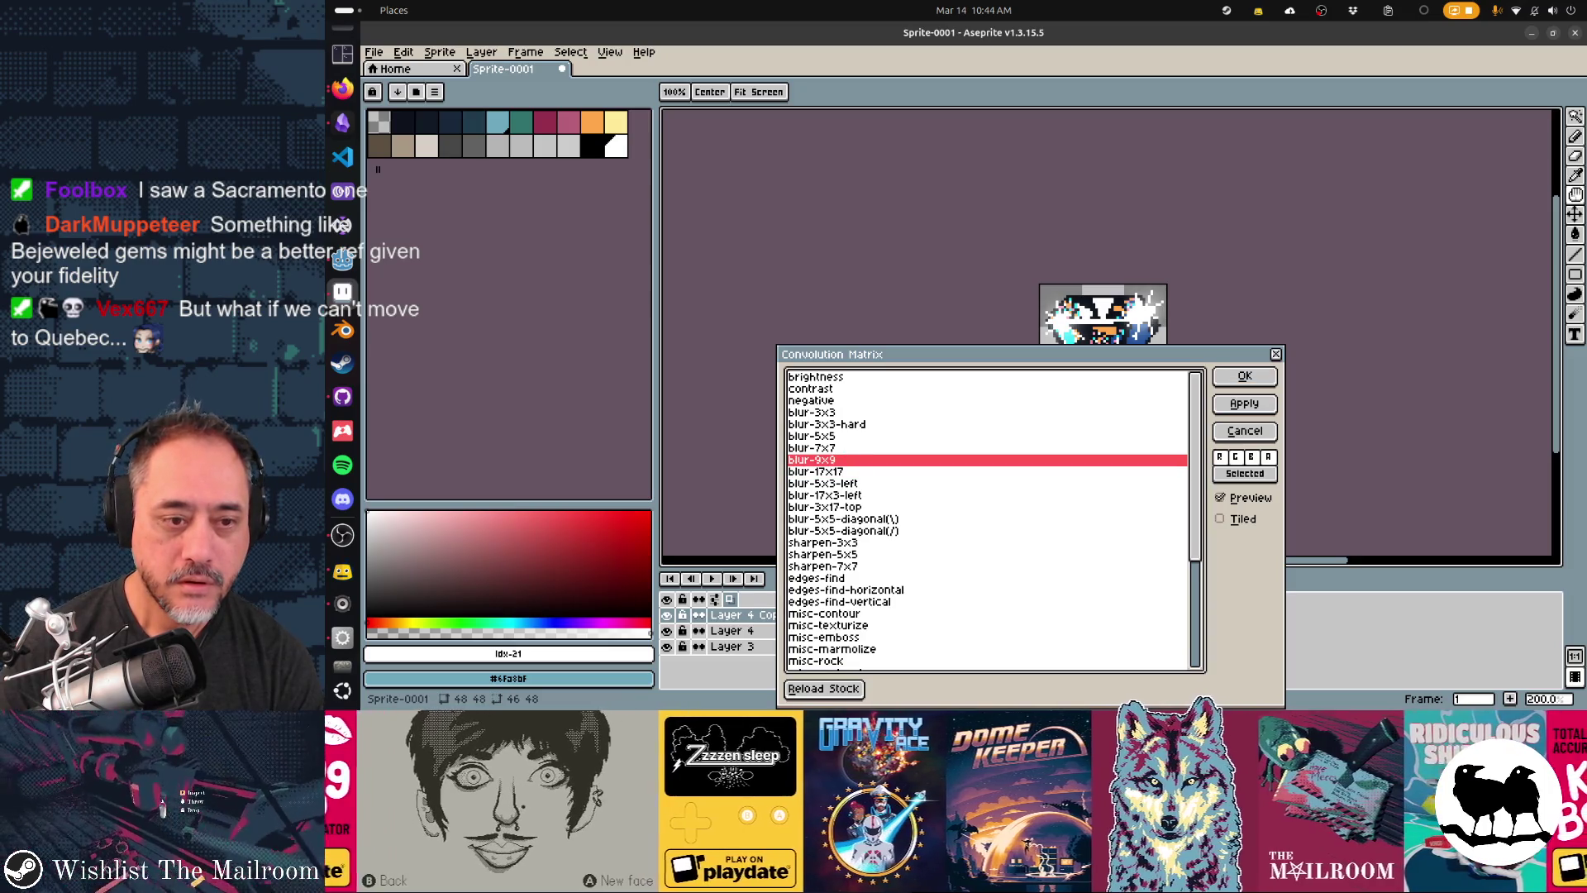
pyautogui.press('Return')
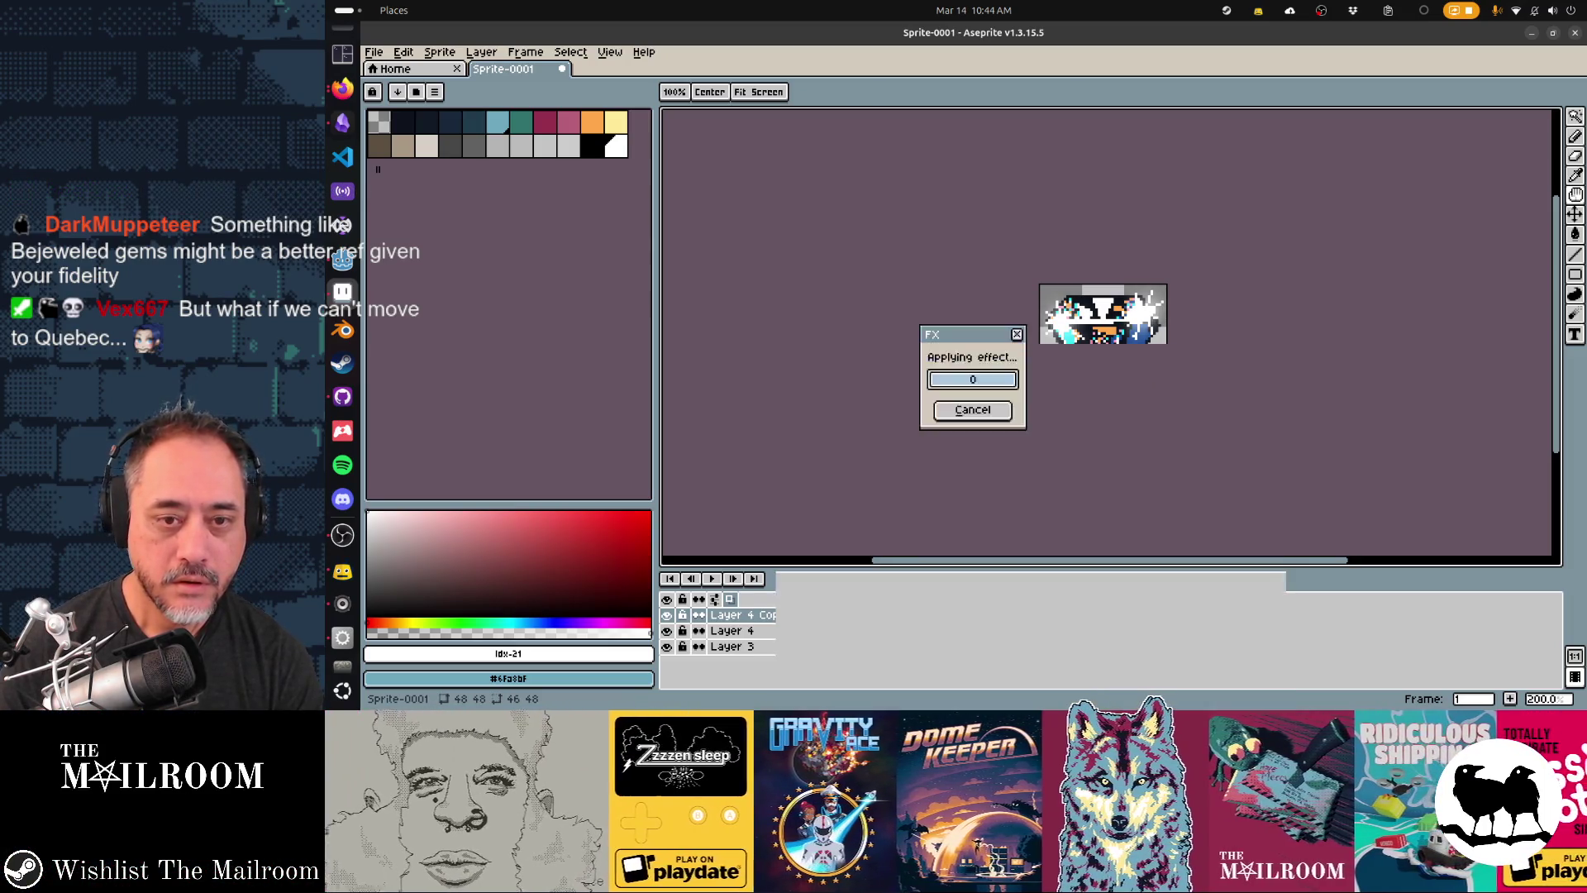
pyautogui.scroll(-1, 1108, 485)
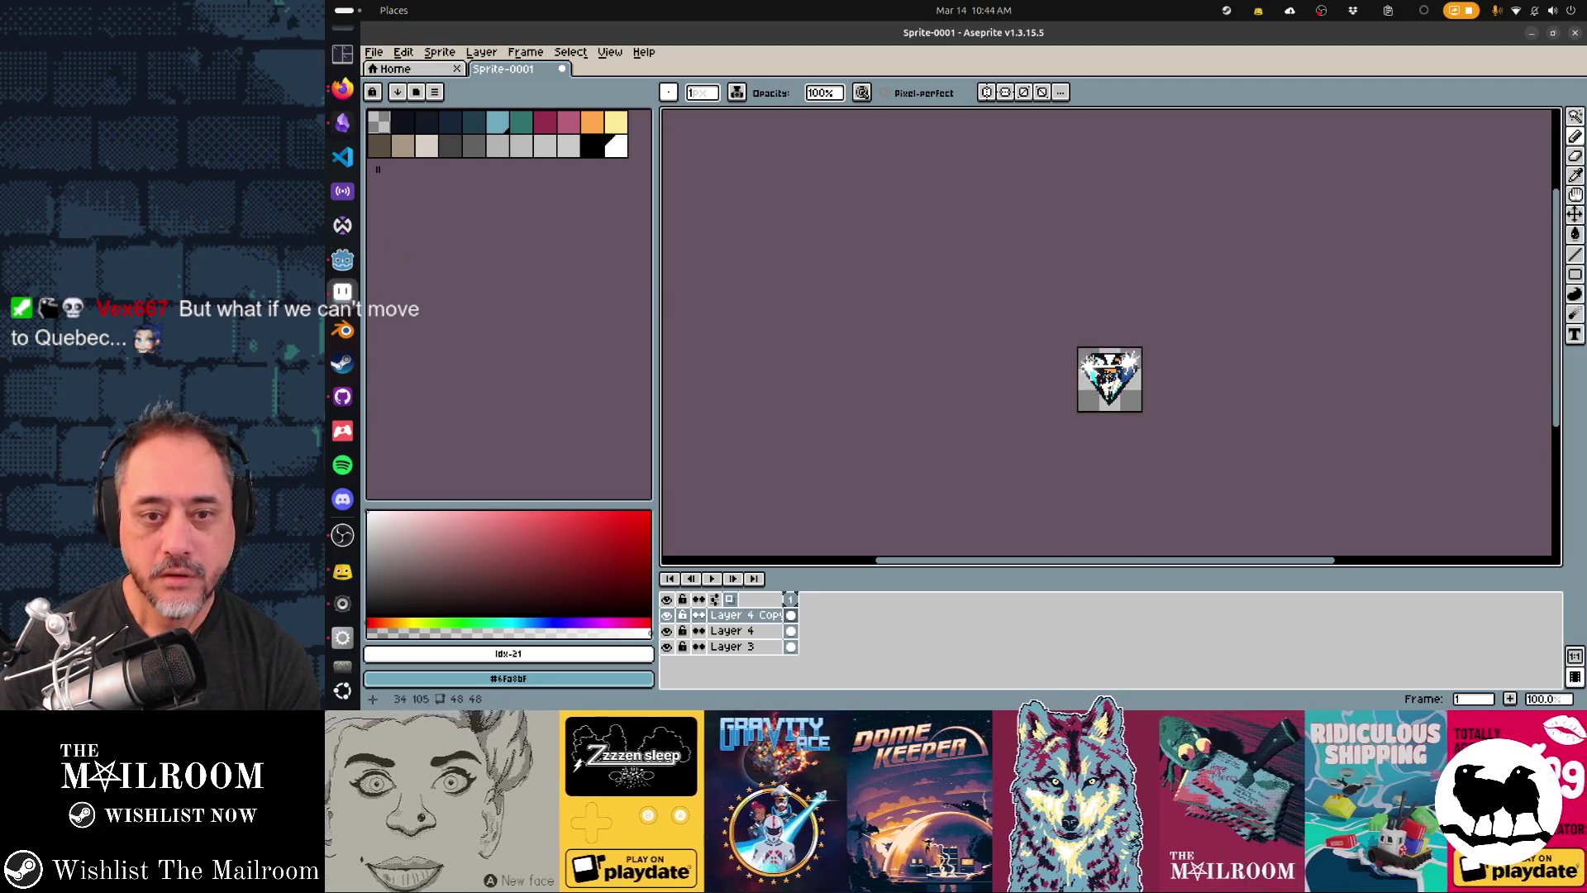
pyautogui.moveTo(1096, 429); pyautogui.dragTo(1081, 440)
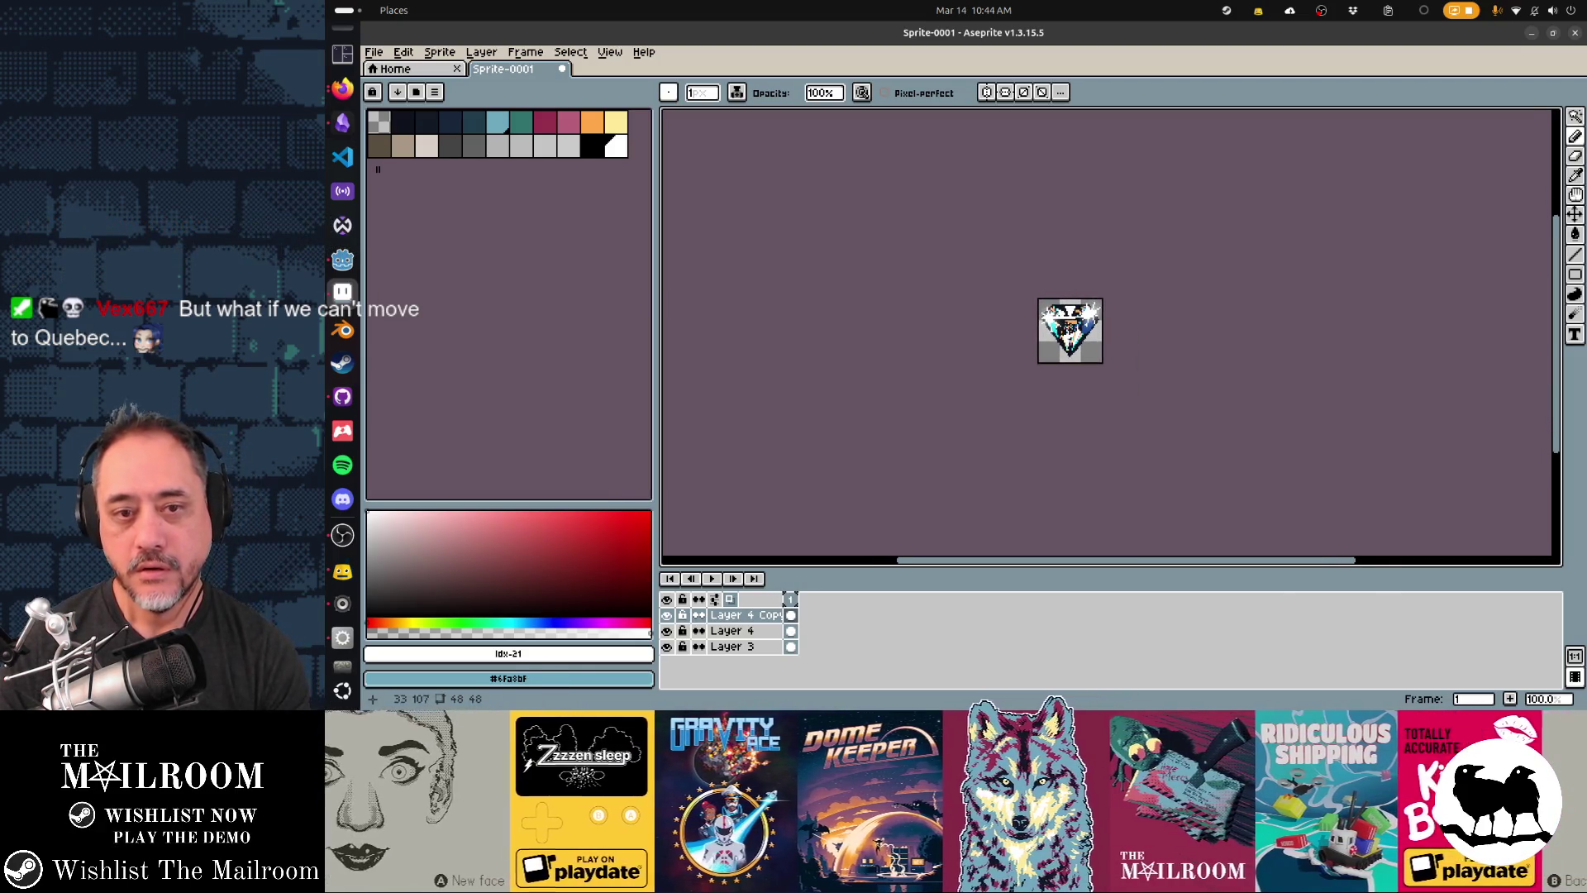
pyautogui.hotkey('alt', 'Tab')
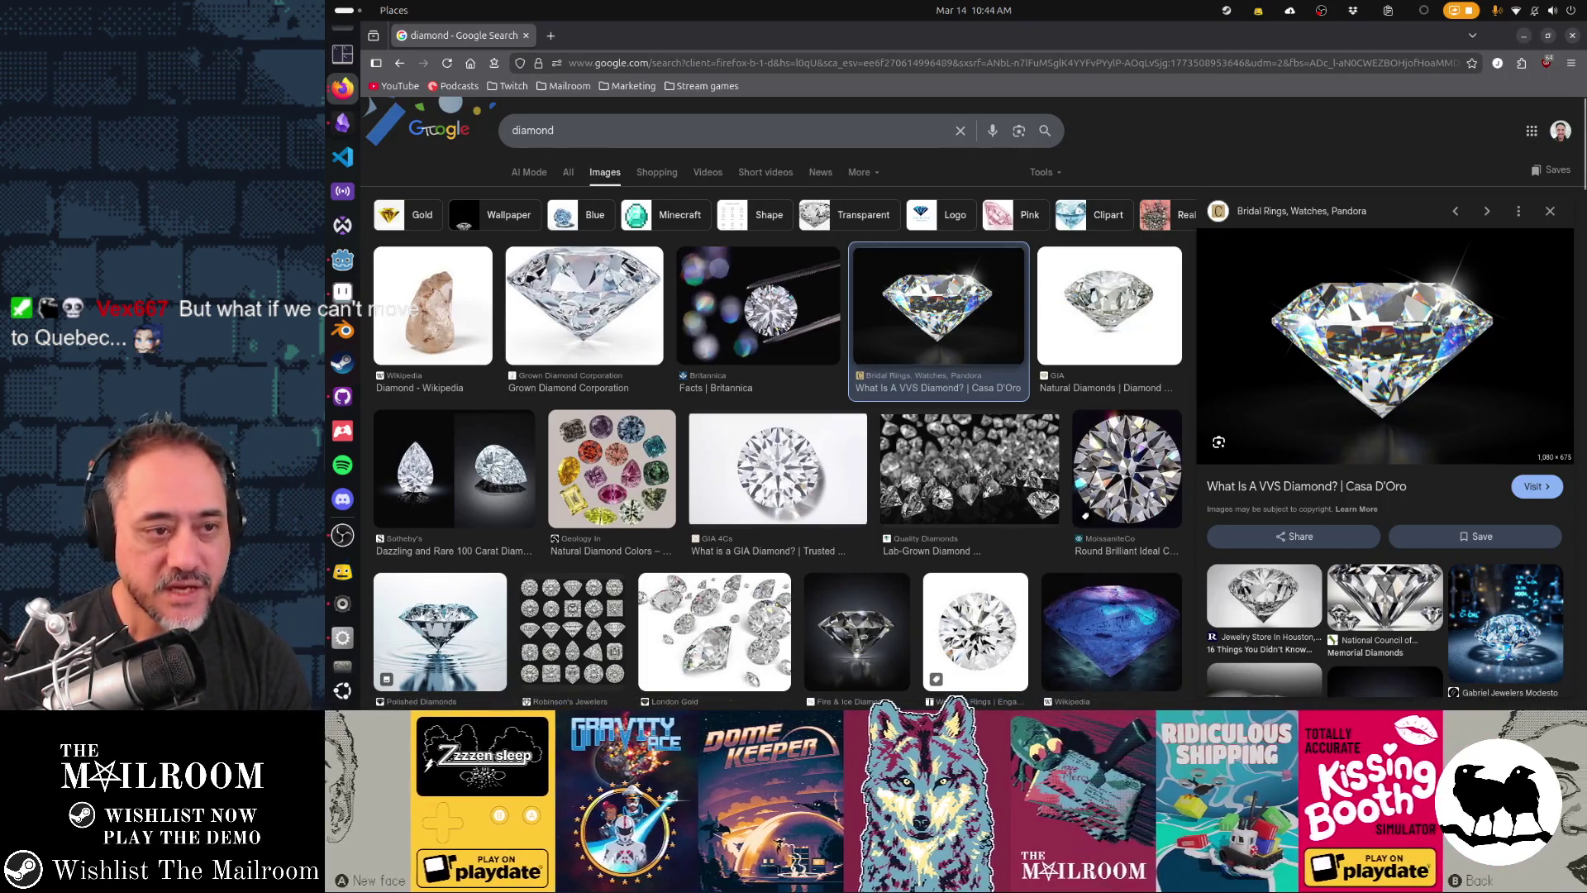
# - Cycle past Godot back to the Aseprite sprite and zoom the canvas to 400%
pyautogui.hotkey('alt', 'Tab')
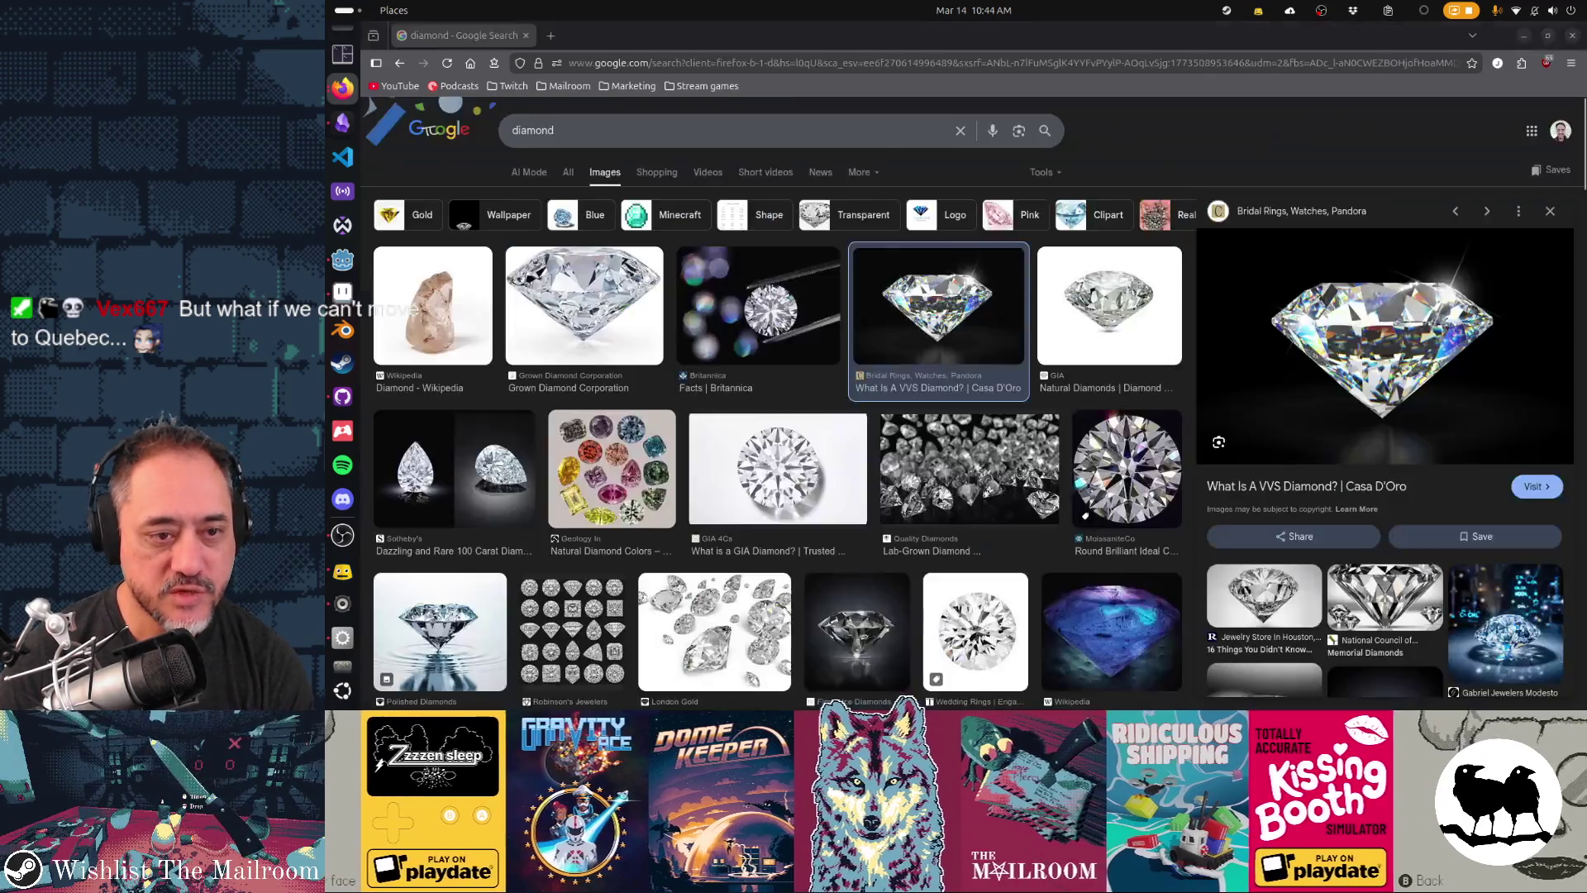
pyautogui.hotkey('alt', 'Tab')
pyautogui.hotkey('alt', 'Tab')
pyautogui.hotkey('alt', 'Tab')
pyautogui.hotkey('alt', 'Tab')
pyautogui.hotkey('alt', 'shift', 'Tab')
pyautogui.hotkey('alt', 'shift', 'Tab')
pyautogui.hotkey('alt', 'Tab')
pyautogui.hotkey('alt', 'Tab')
pyautogui.hotkey('alt', 'Tab')
pyautogui.hotkey('alt', 'shift', 'Tab')
pyautogui.scroll(3, 1079, 344)
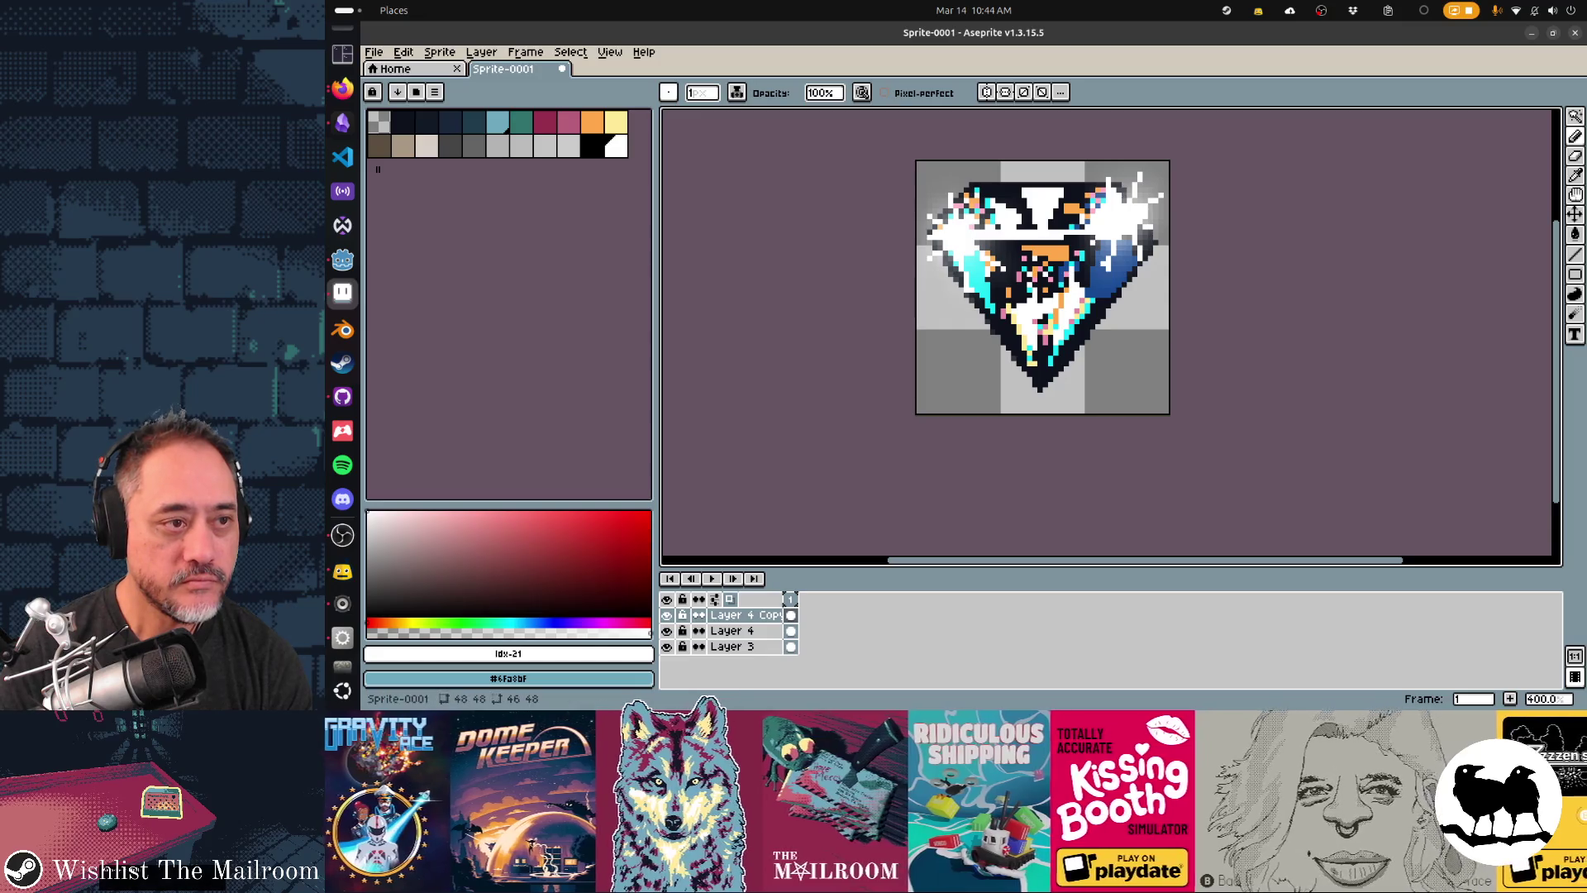
# - Bucket-fill the diamond's dark areas with cyan on Layer 3, undoing a stray fill on Layer 4
pyautogui.click(497, 121)
pyautogui.press('g')
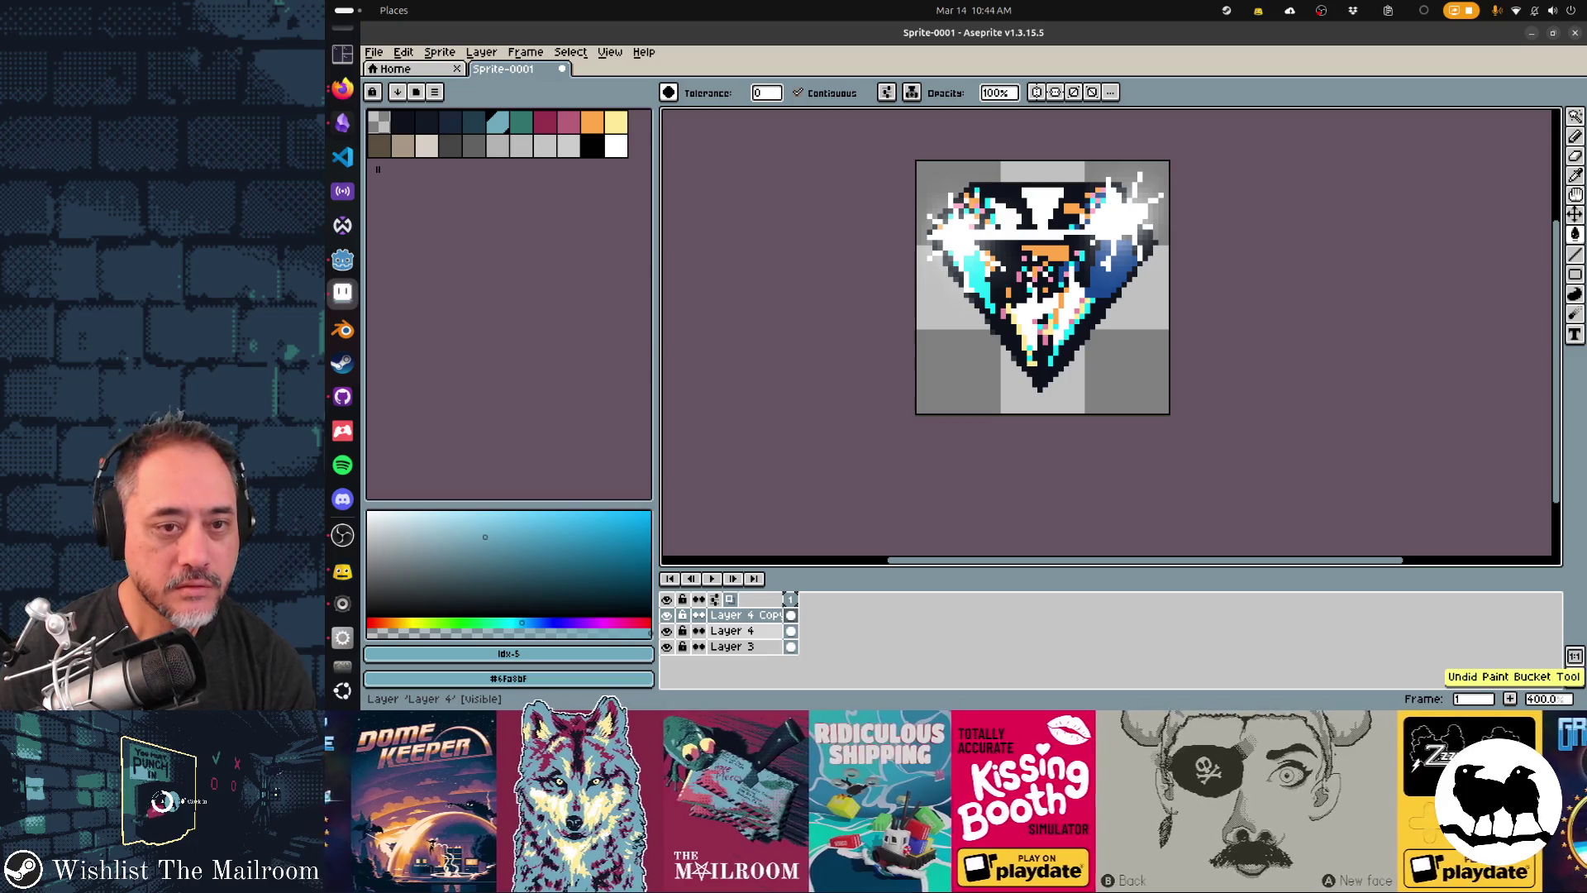
pyautogui.click(731, 631)
pyautogui.click(1019, 323)
pyautogui.hotkey('ctrl', 'z')
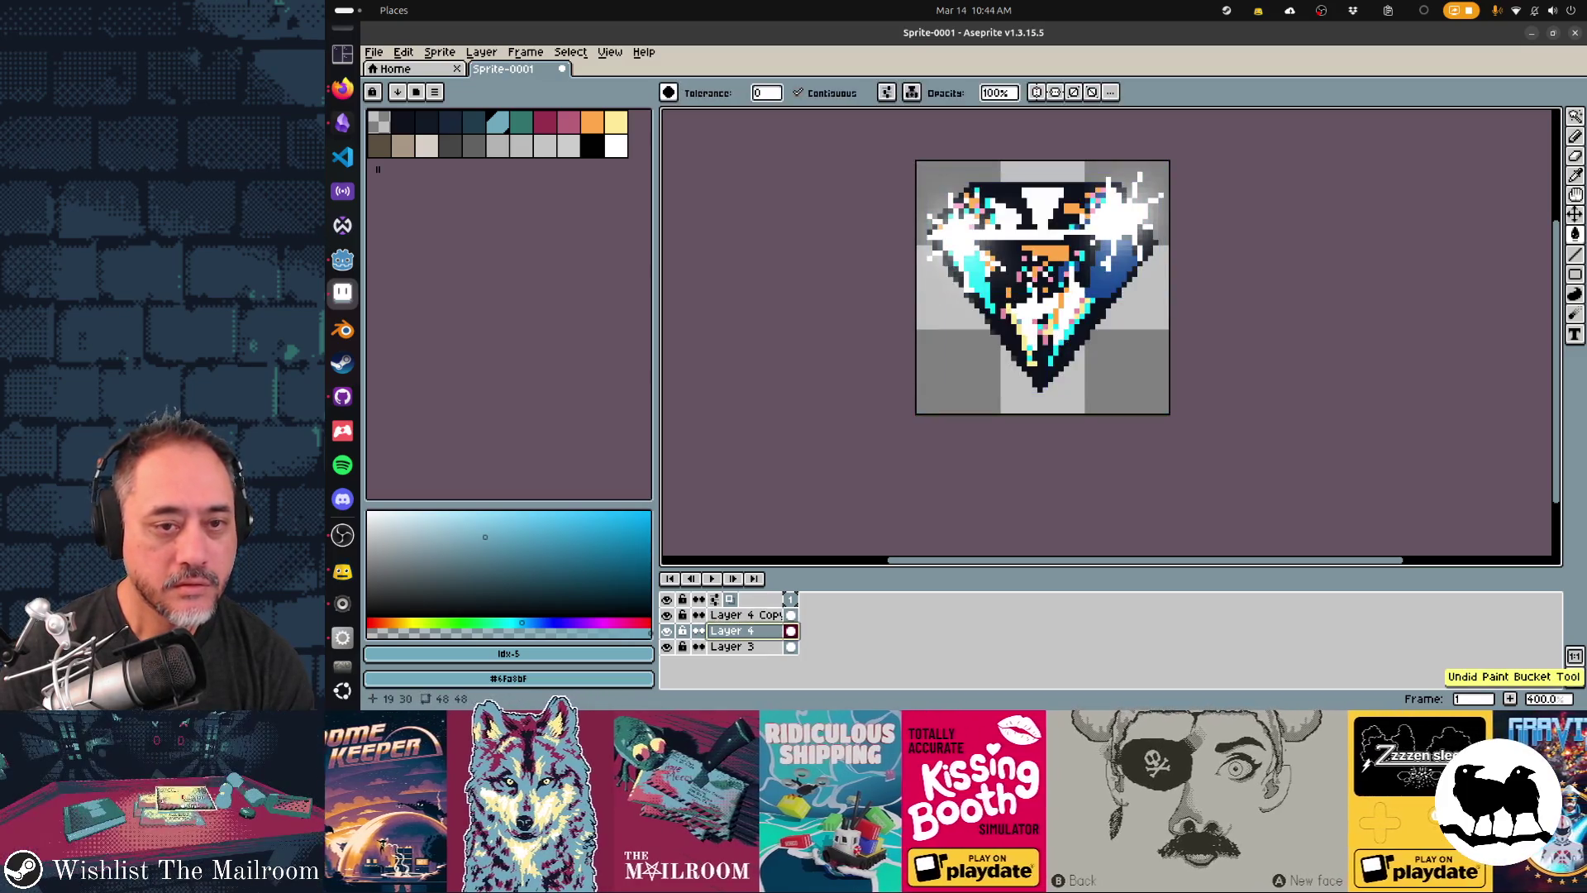
pyautogui.click(731, 646)
pyautogui.click(1072, 327)
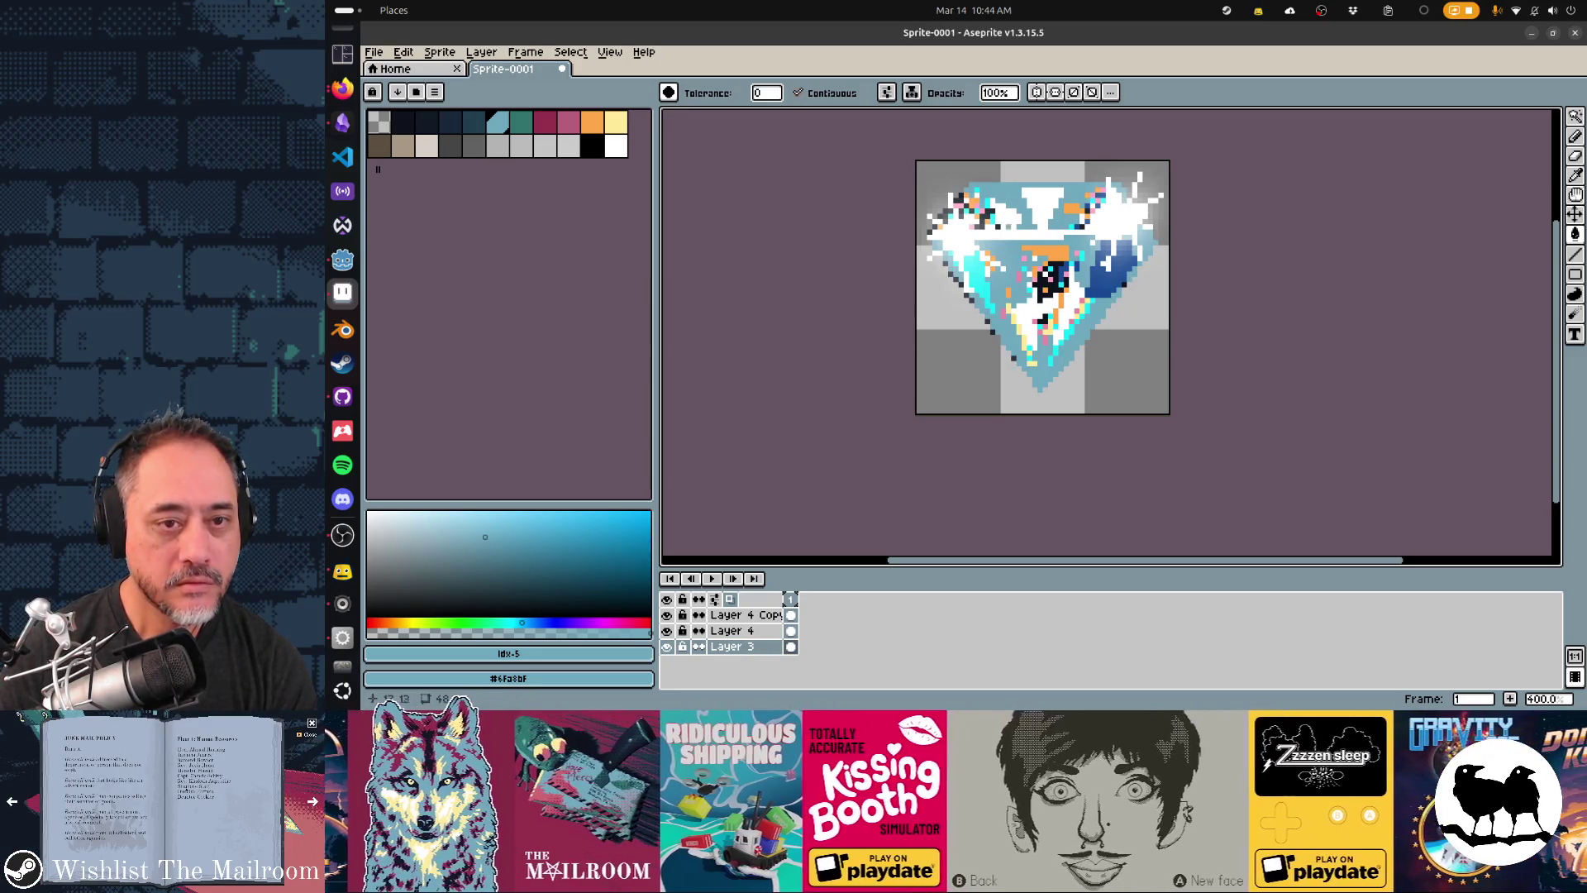
pyautogui.hotkey('ctrl', 'z')
pyautogui.hotkey('ctrl', 'y')
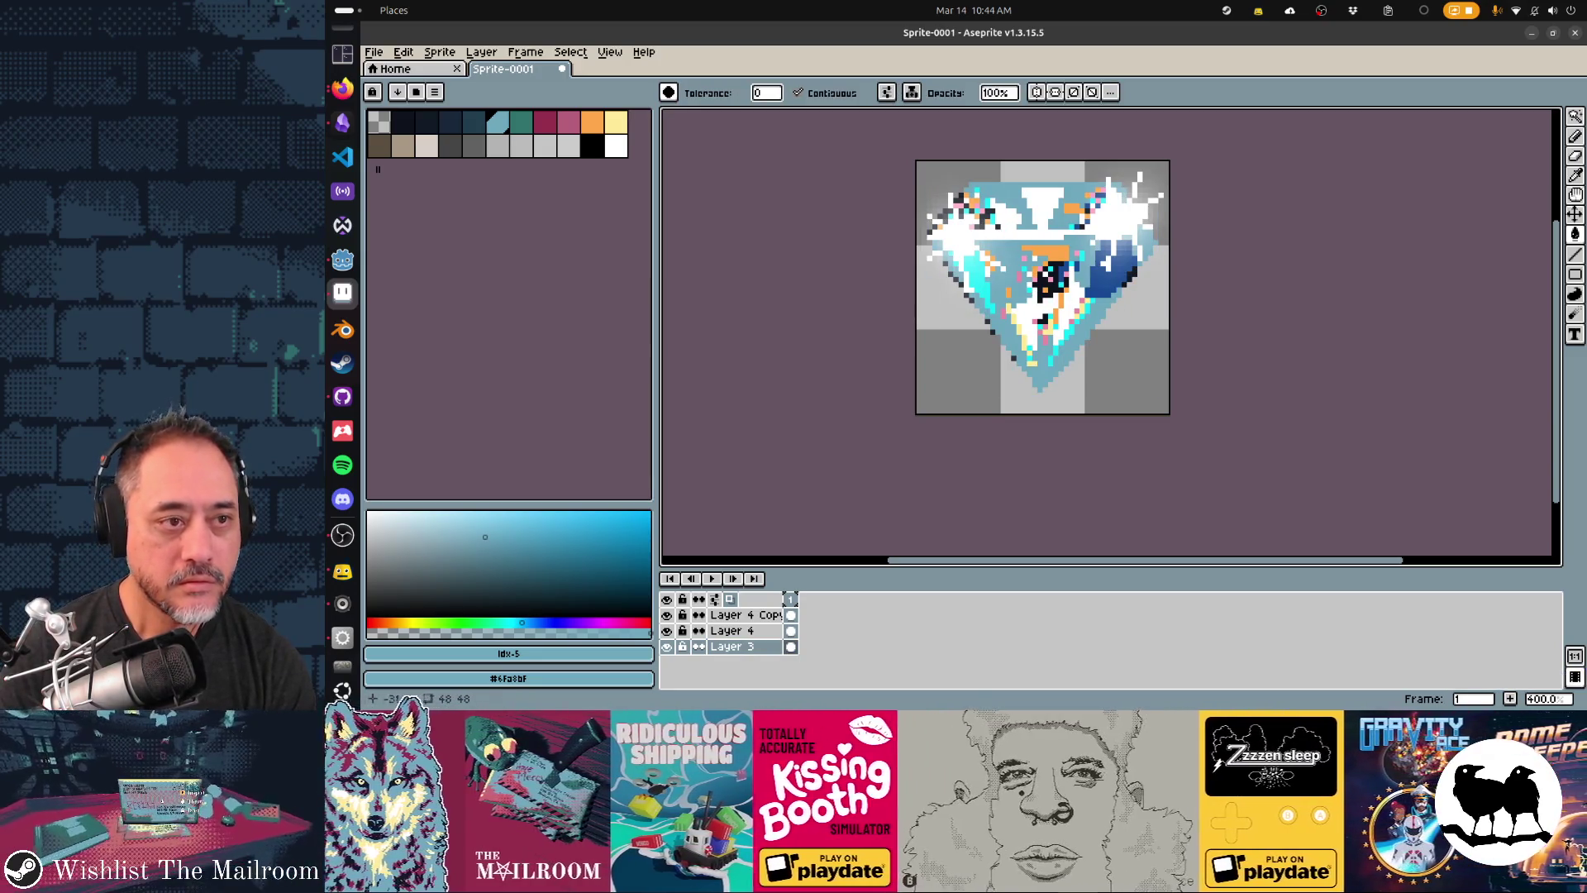
# - Pick a dark palette colour, return to the Pencil, and bring up the Google diamond results
pyautogui.click(426, 121)
pyautogui.press('b')
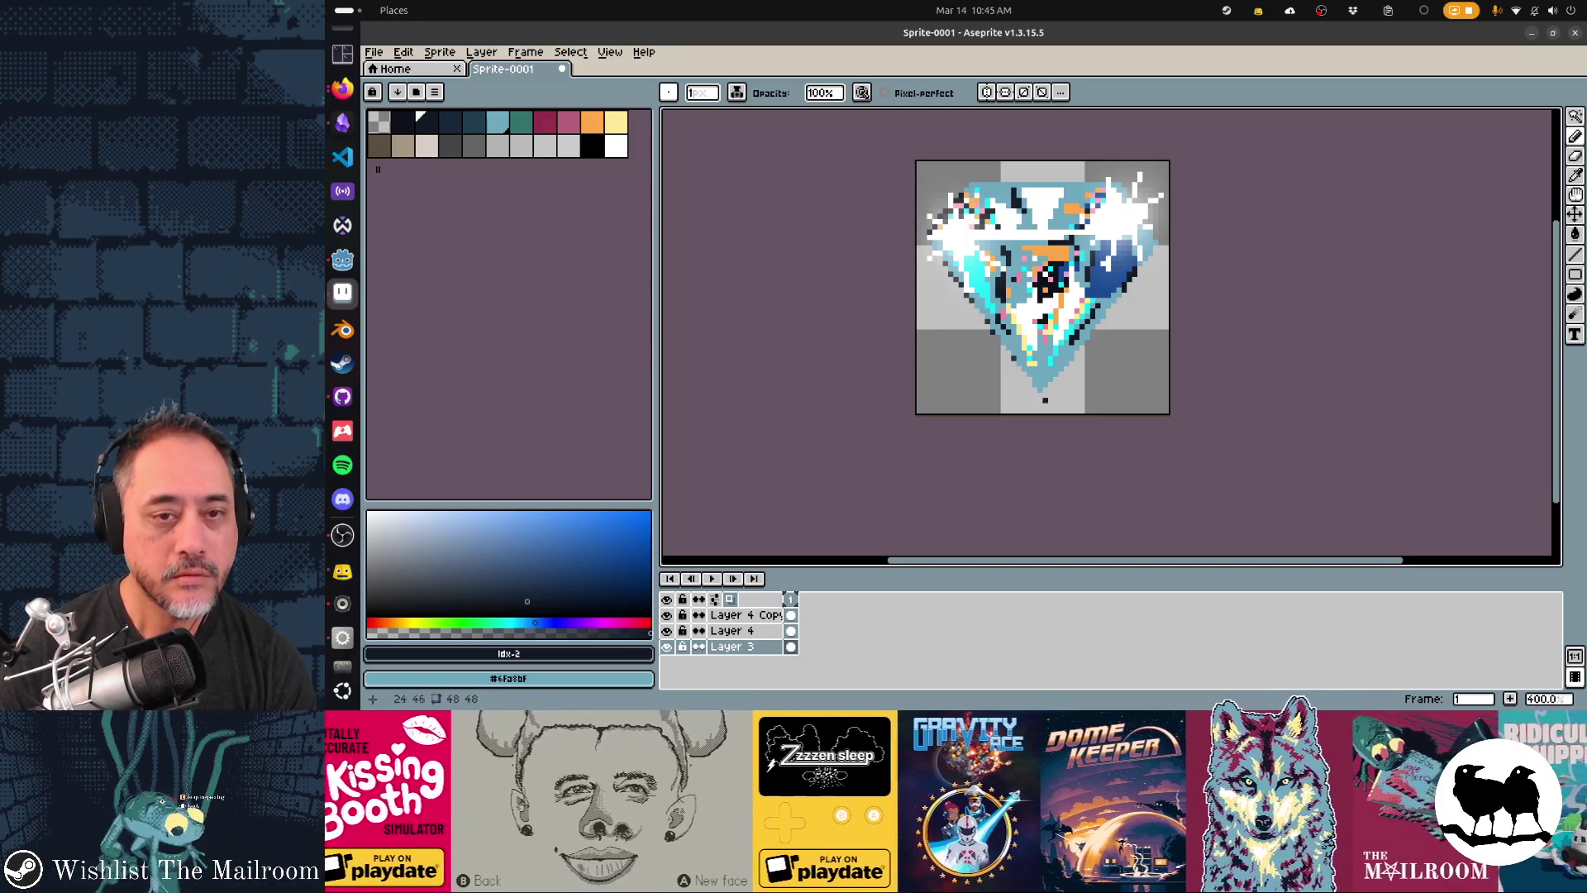
pyautogui.scroll(-3, 1054, 413)
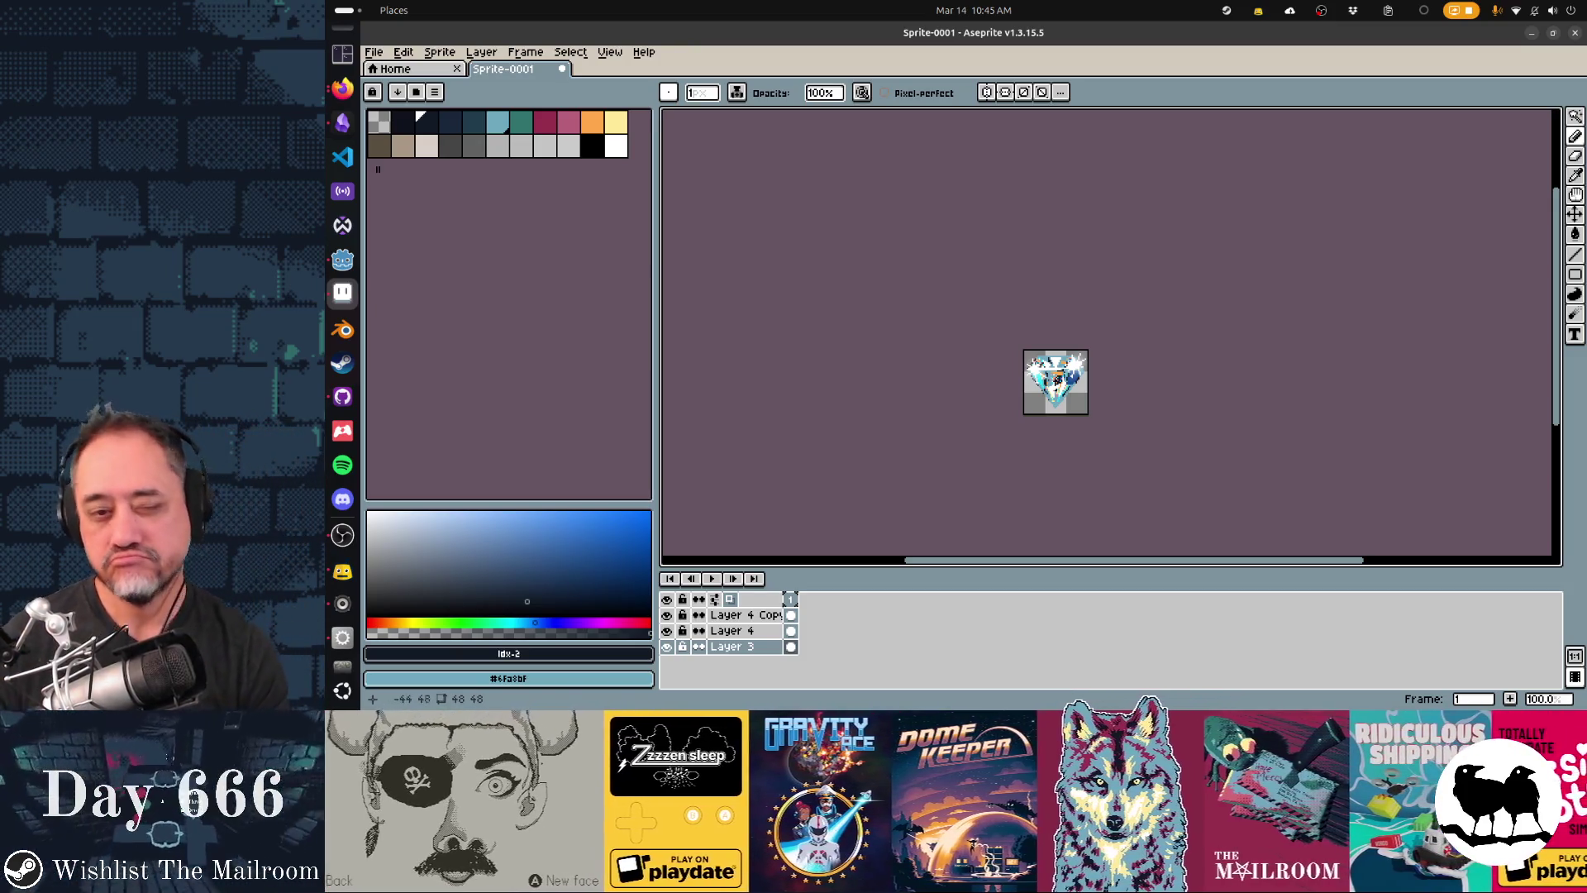
pyautogui.hotkey('alt', 'Tab')
pyautogui.hotkey('alt', 'Tab')
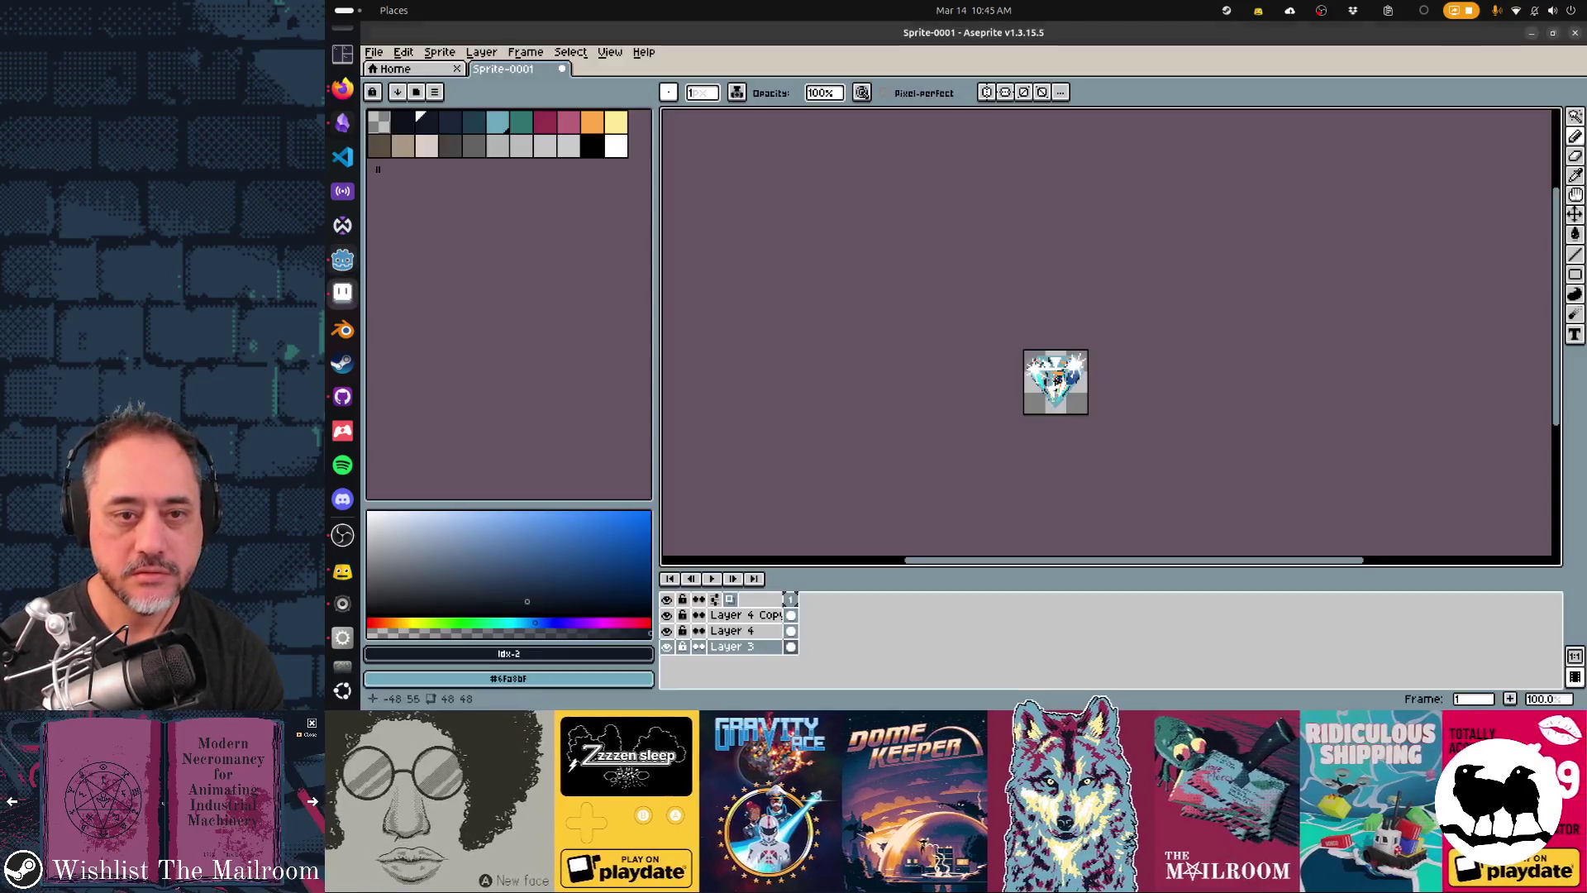
pyautogui.hotkey('alt', 'Tab')
pyautogui.hotkey('alt', 'Tab')
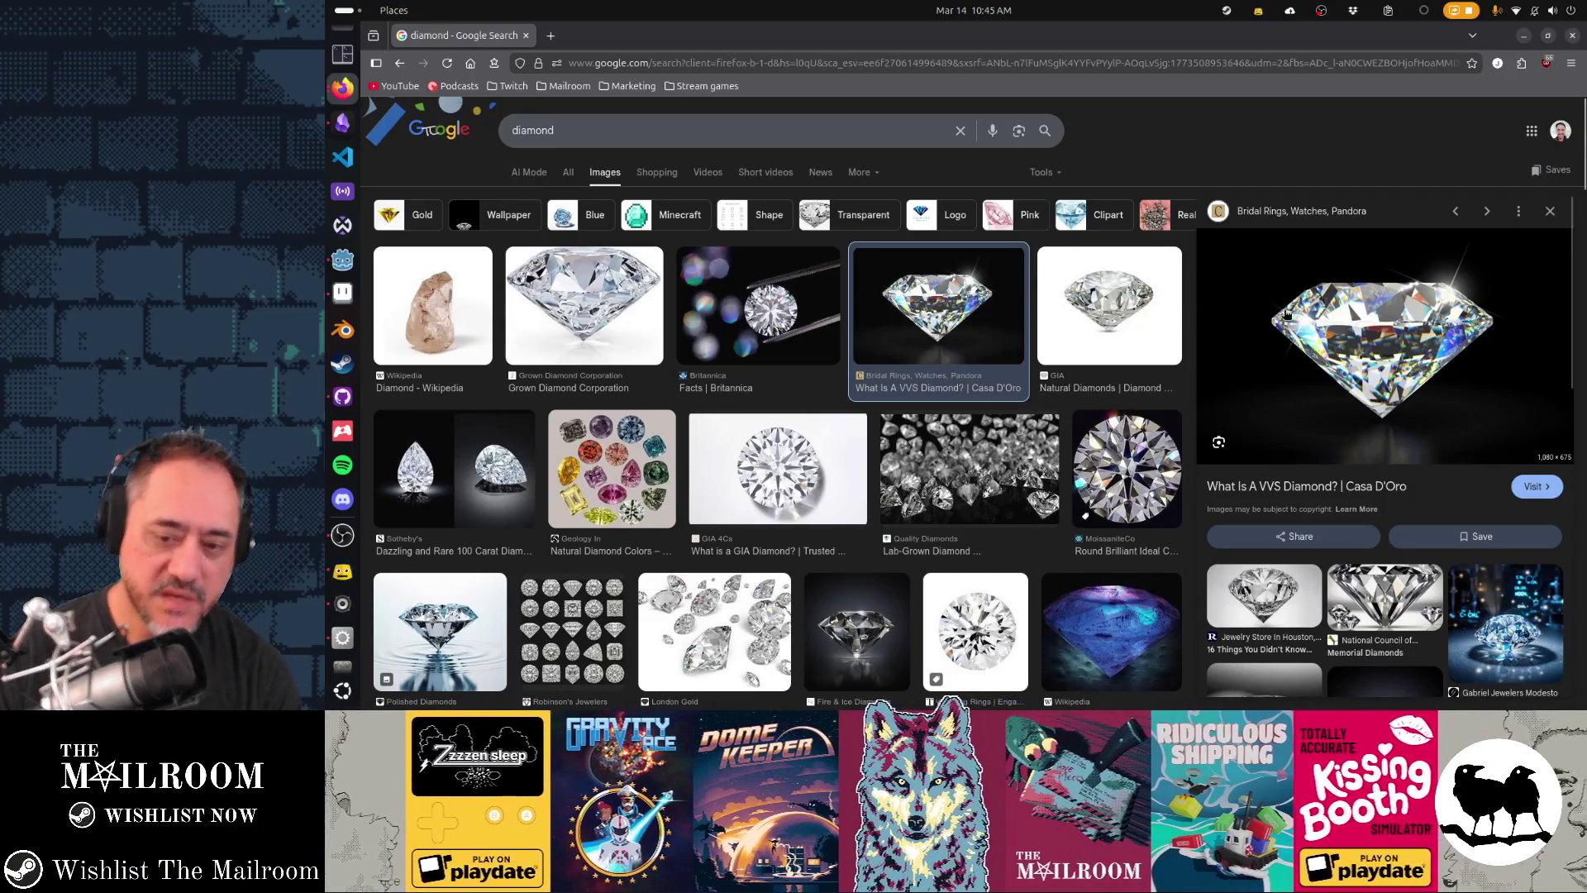
# - Change the Google Images query to 'diamond clipart' and run the search
pyautogui.scroll(-2, 1523, 631)
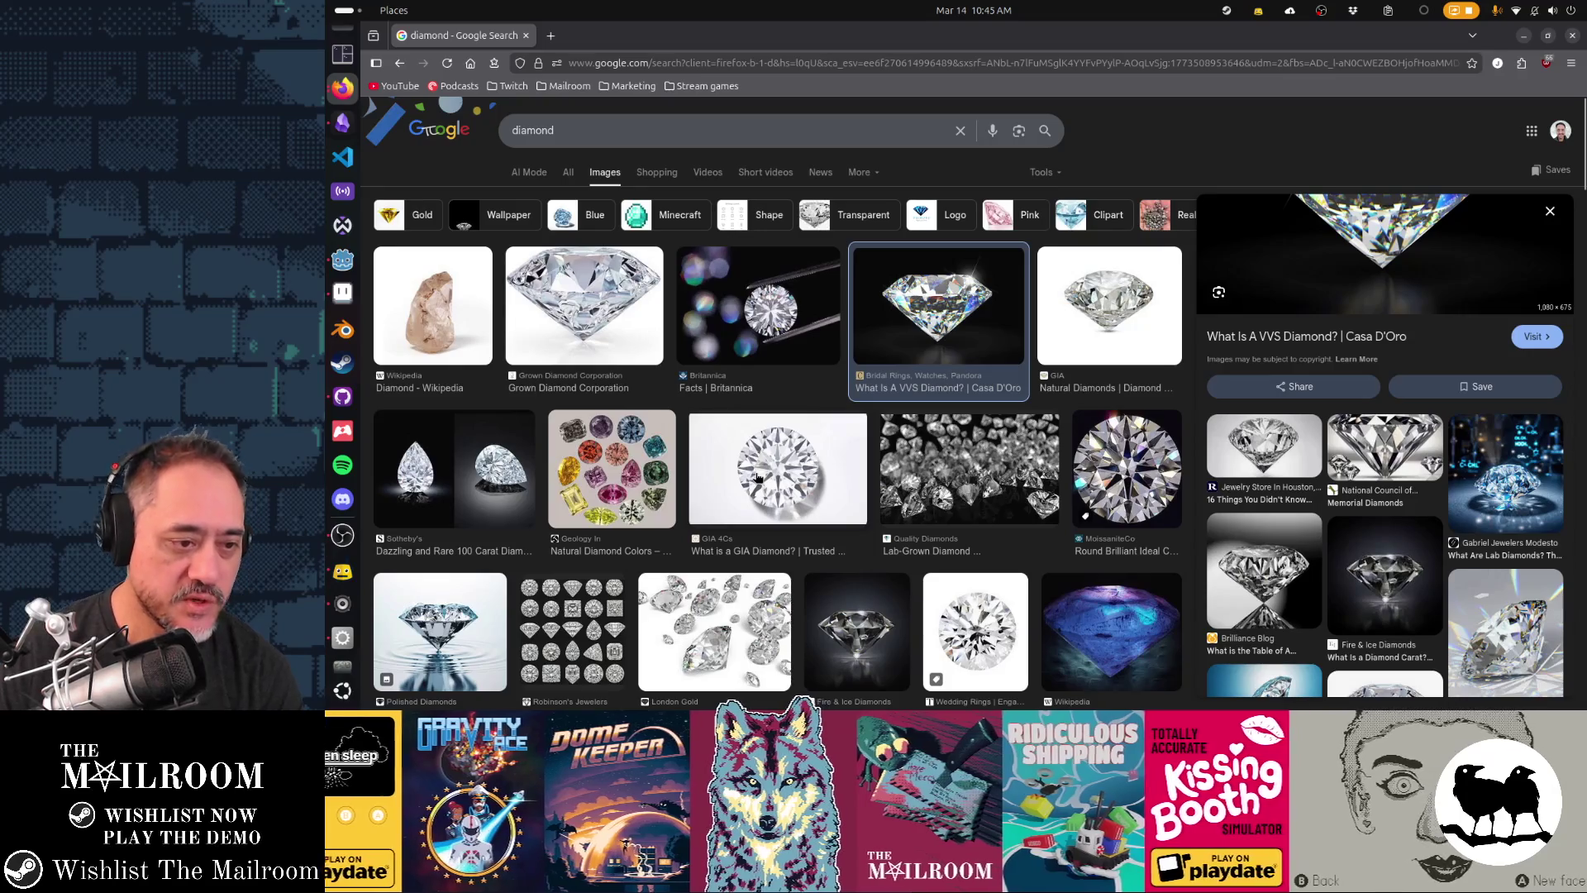
pyautogui.click(760, 133)
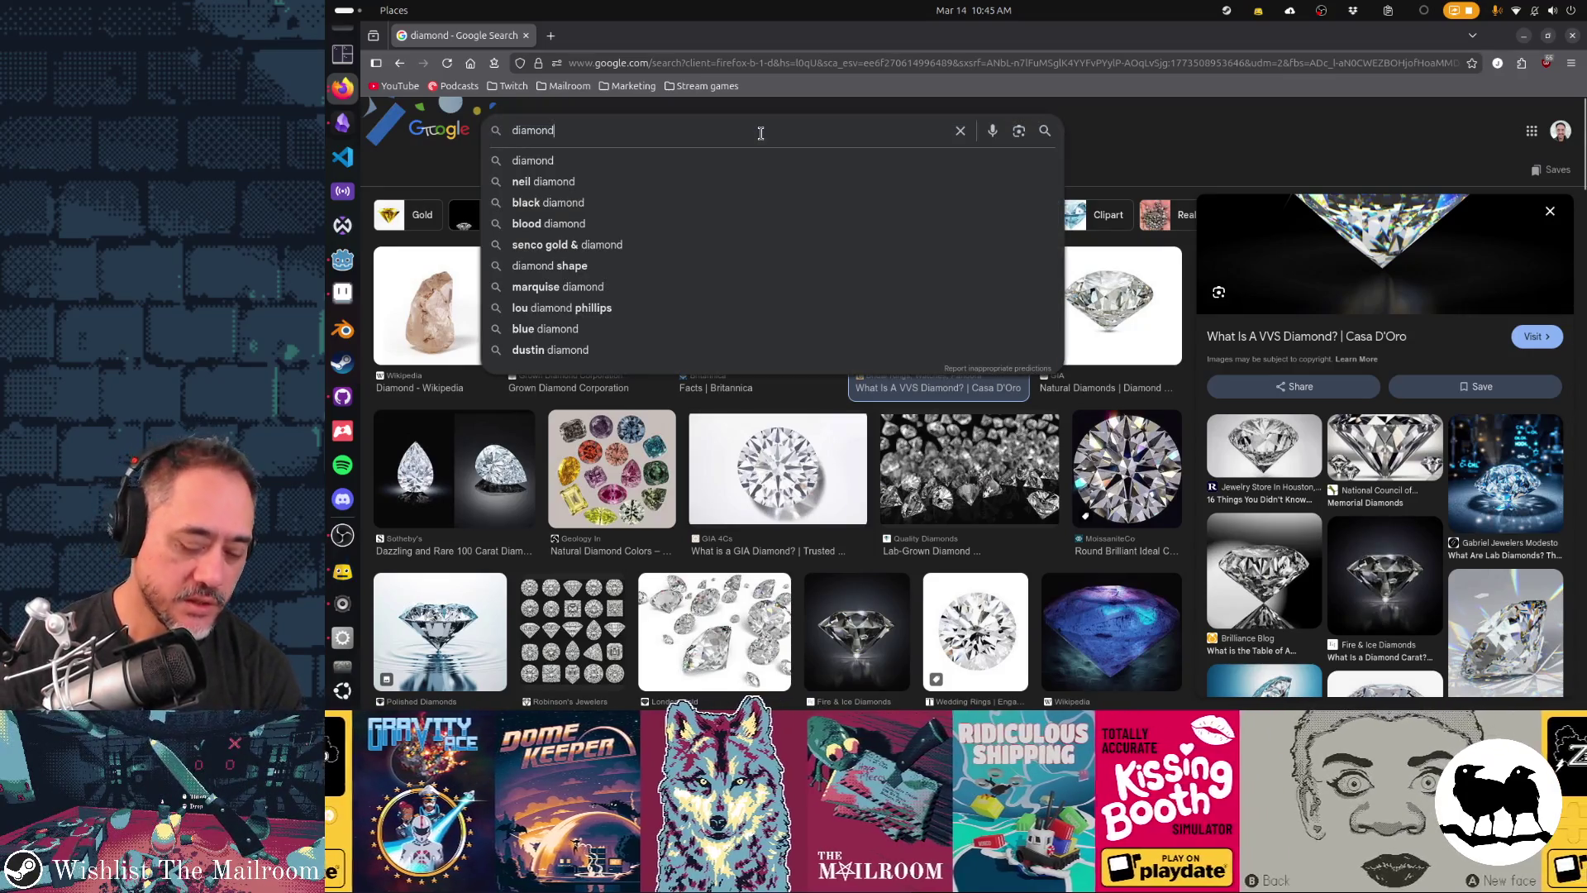
pyautogui.write(' clipart')
pyautogui.press('Return')
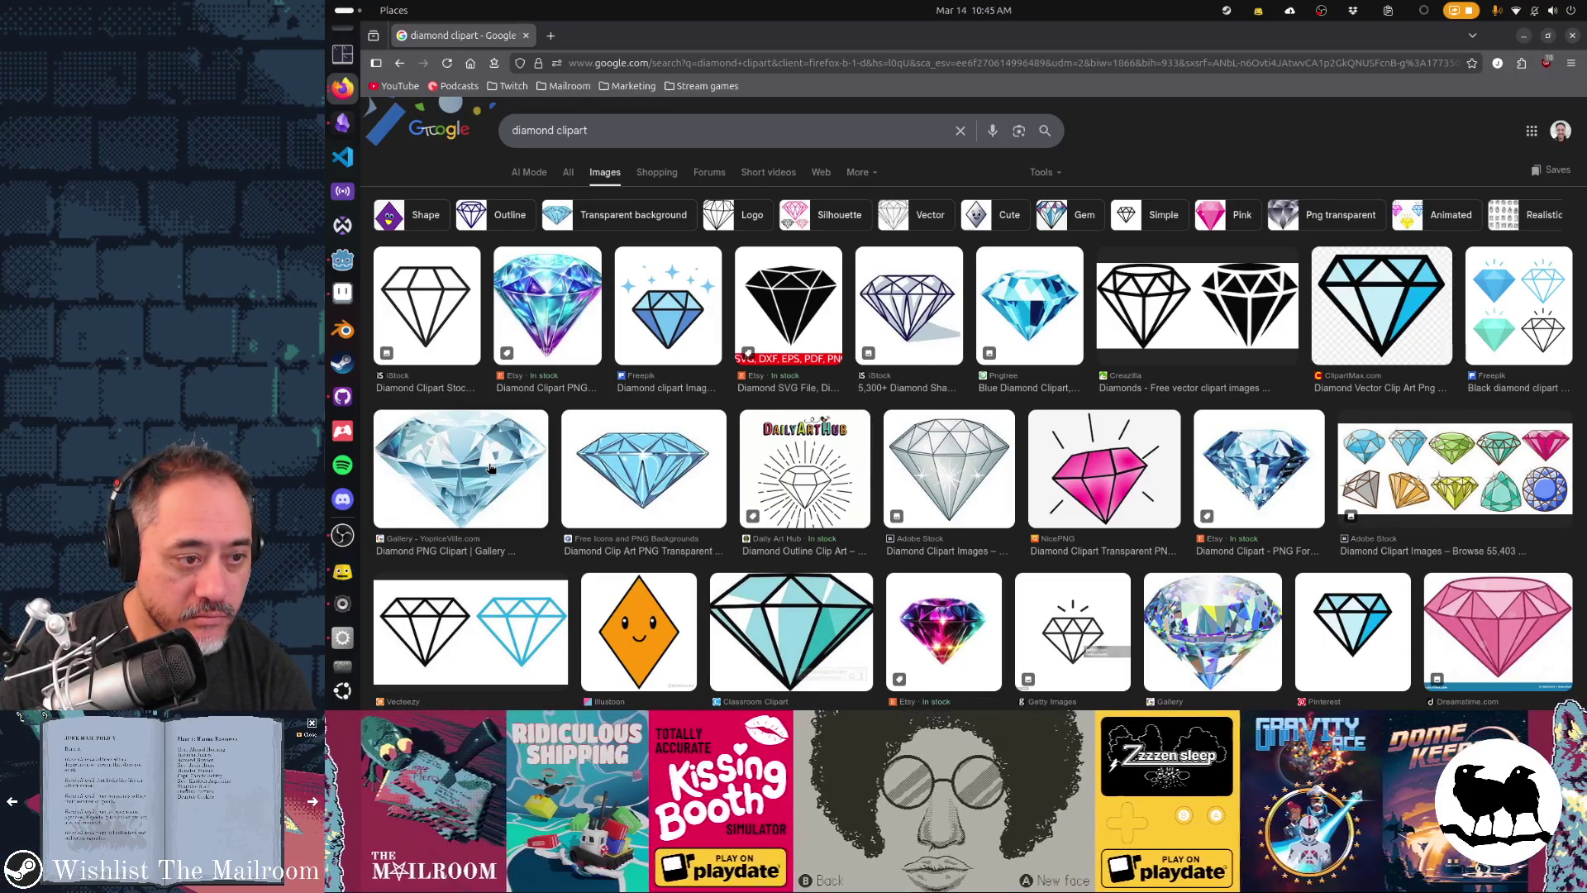
# - Open the light blue faceted diamond's Yopriceville Diamond PNG Clipart source page
pyautogui.click(489, 468)
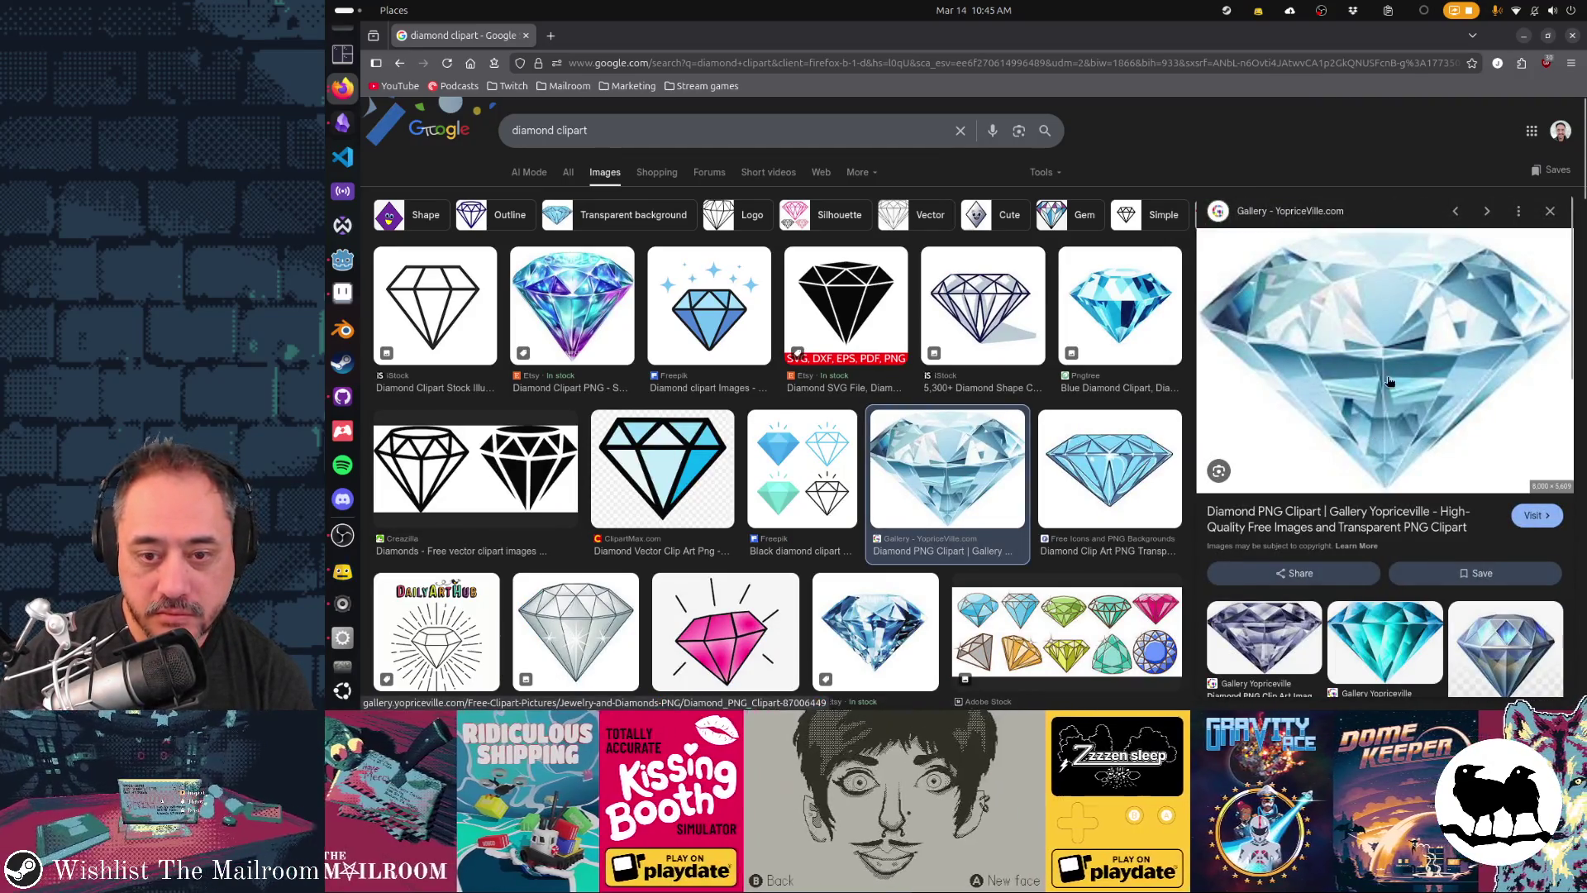
pyautogui.click(1388, 381)
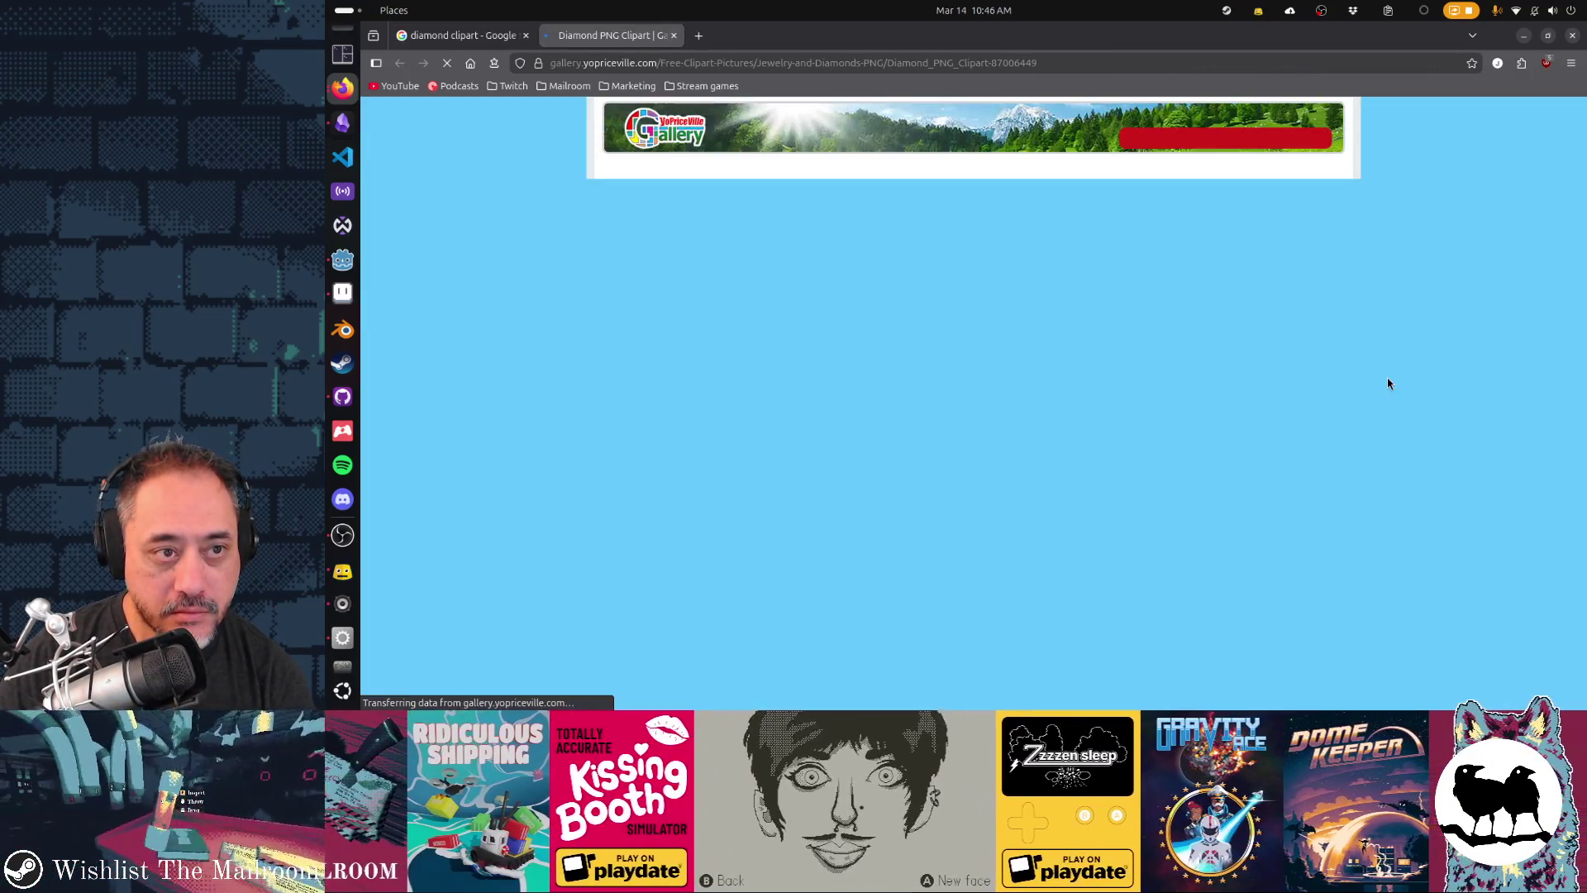
pyautogui.scroll(-2, 1387, 383)
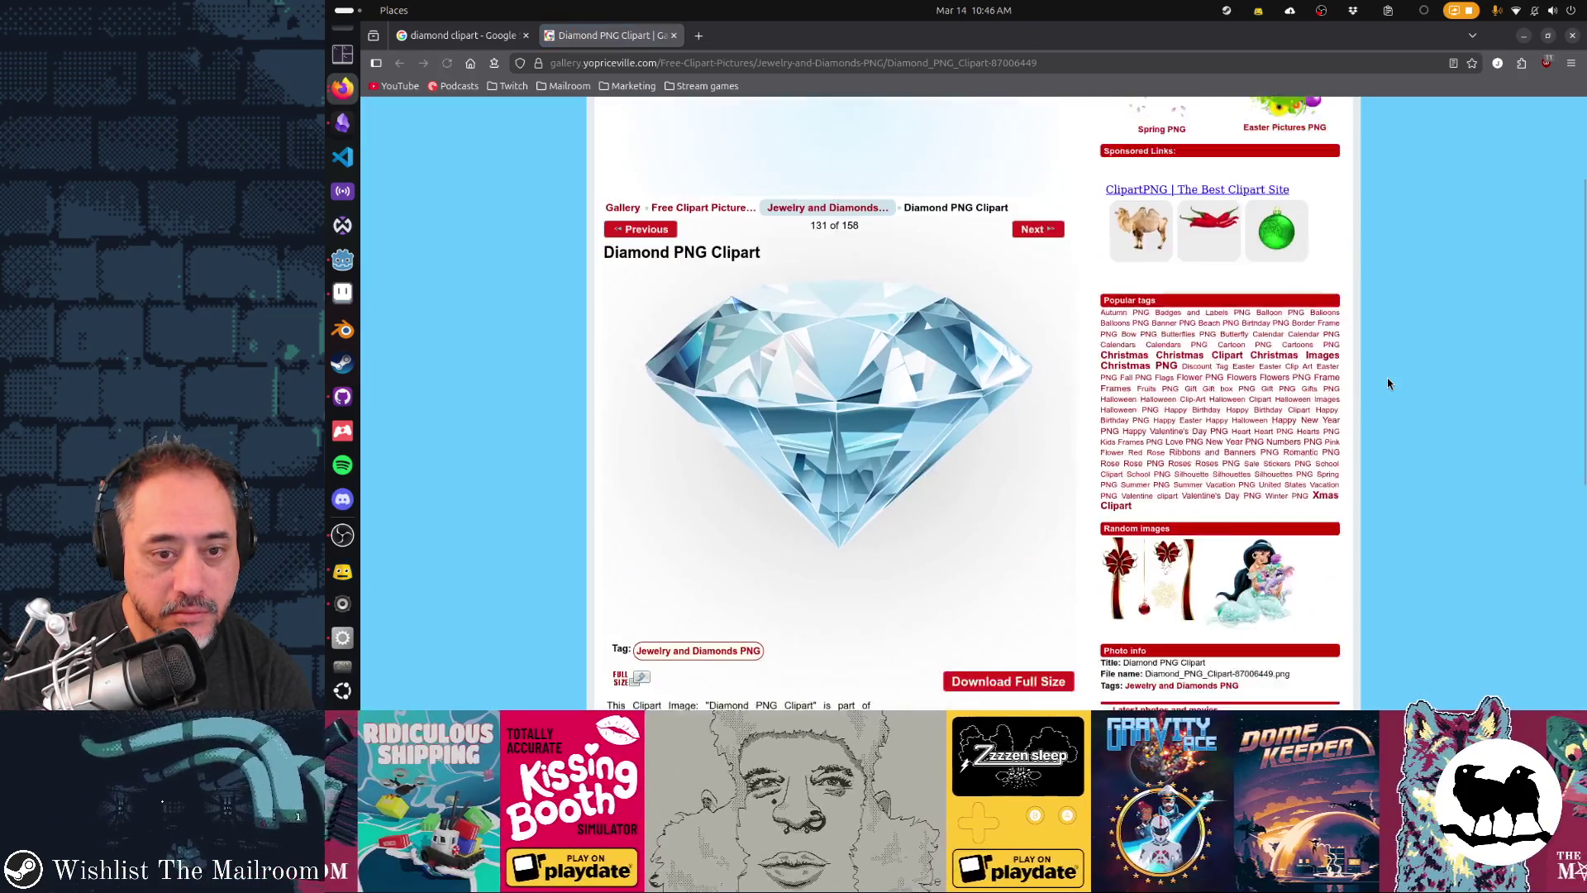
pyautogui.scroll(-2, 1386, 382)
pyautogui.scroll(-2, 1387, 382)
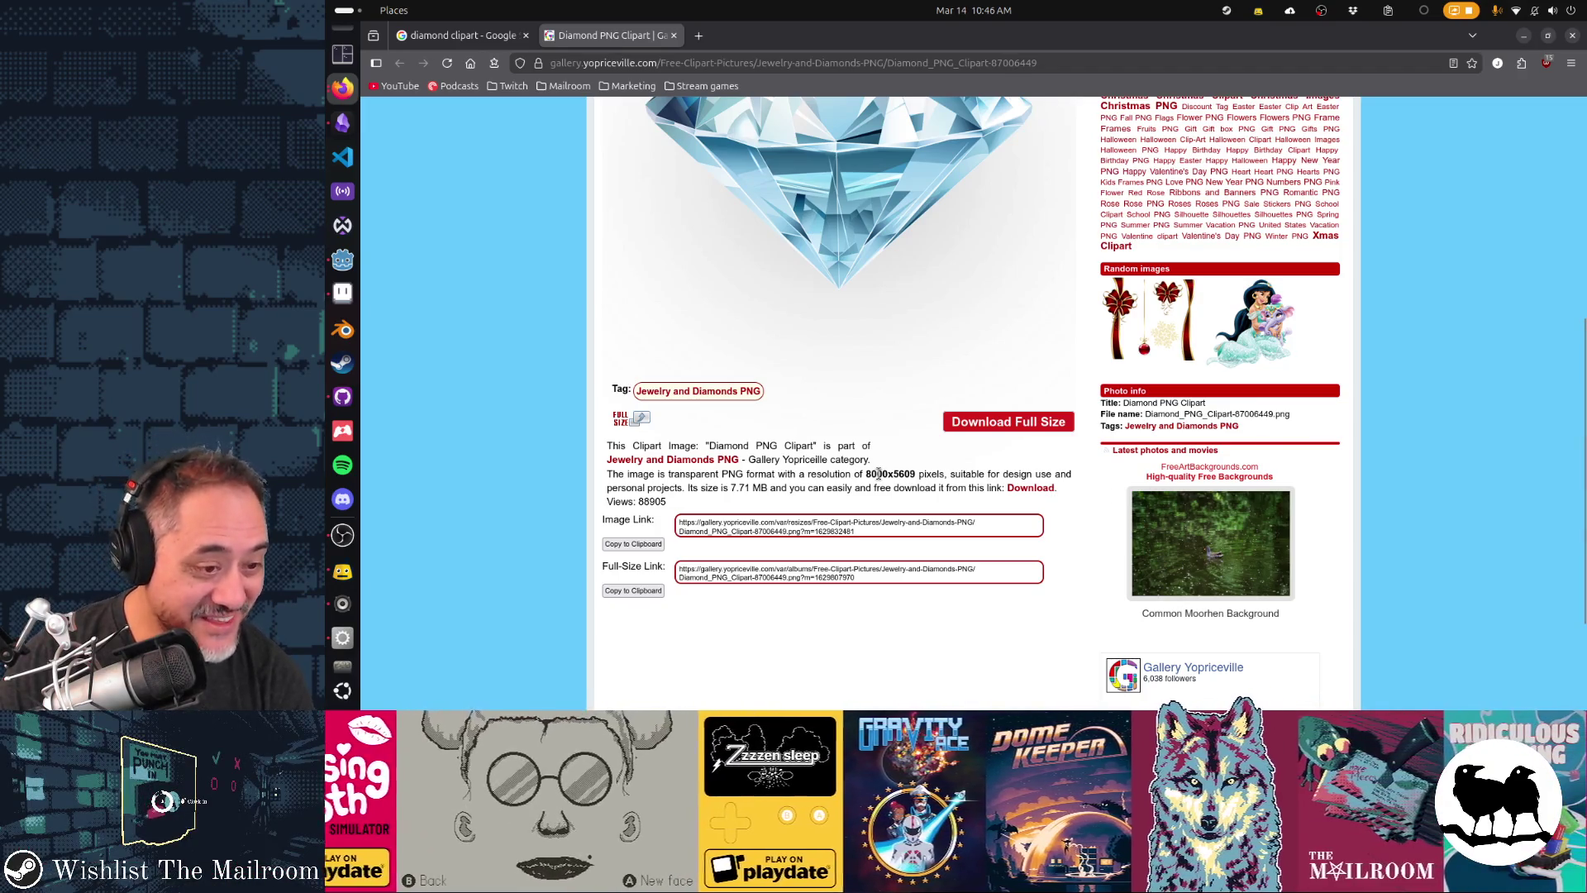
pyautogui.scroll(3, 1286, 538)
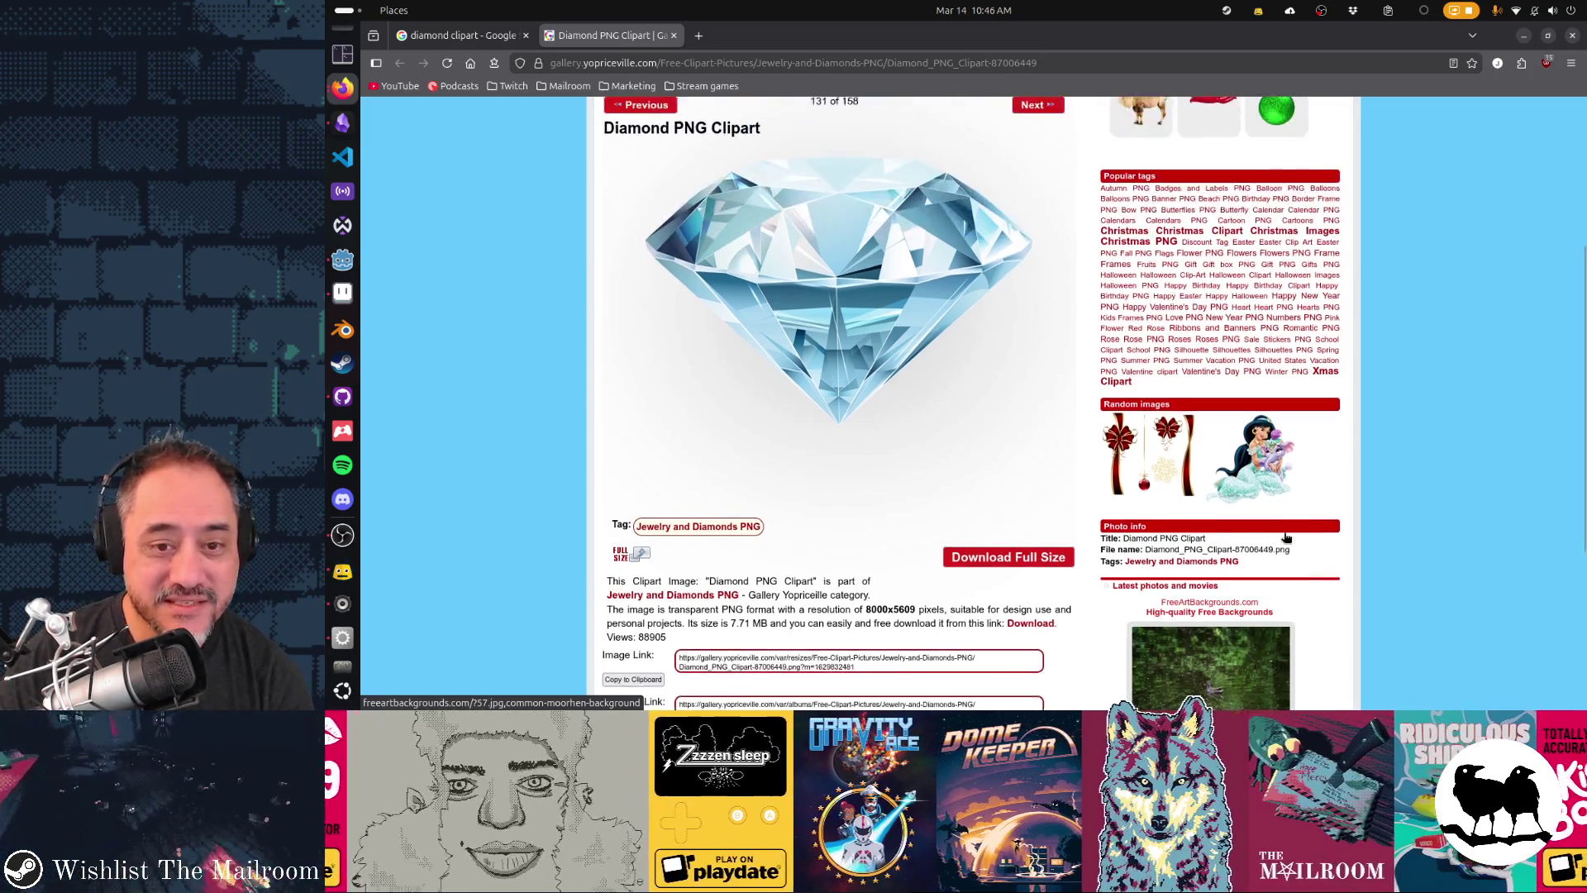
pyautogui.scroll(5, 1286, 538)
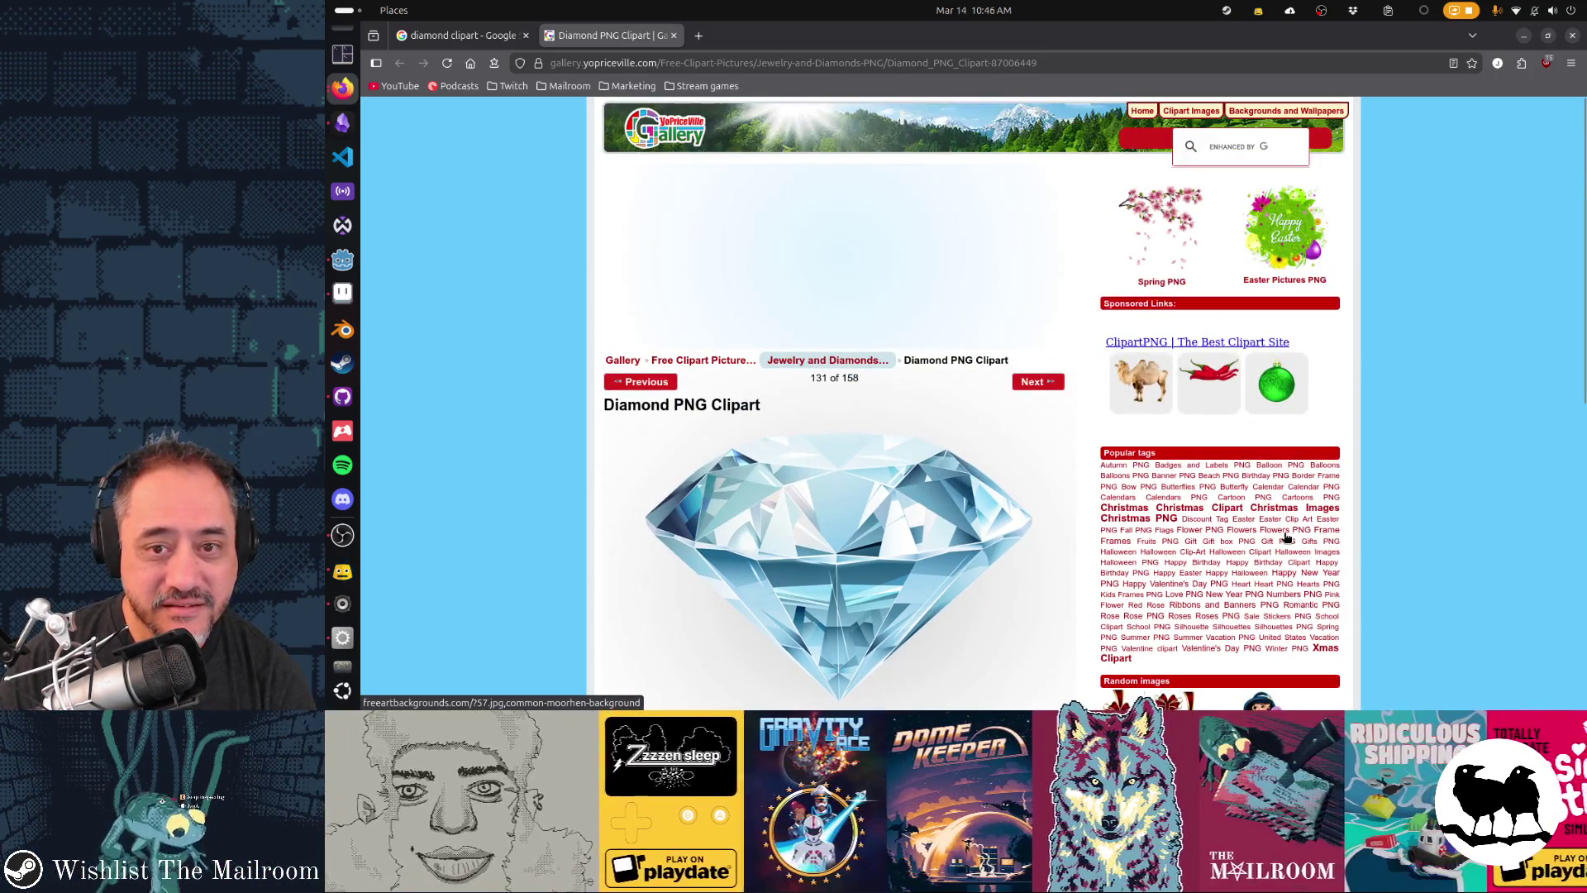
pyautogui.scroll(-10, 1286, 539)
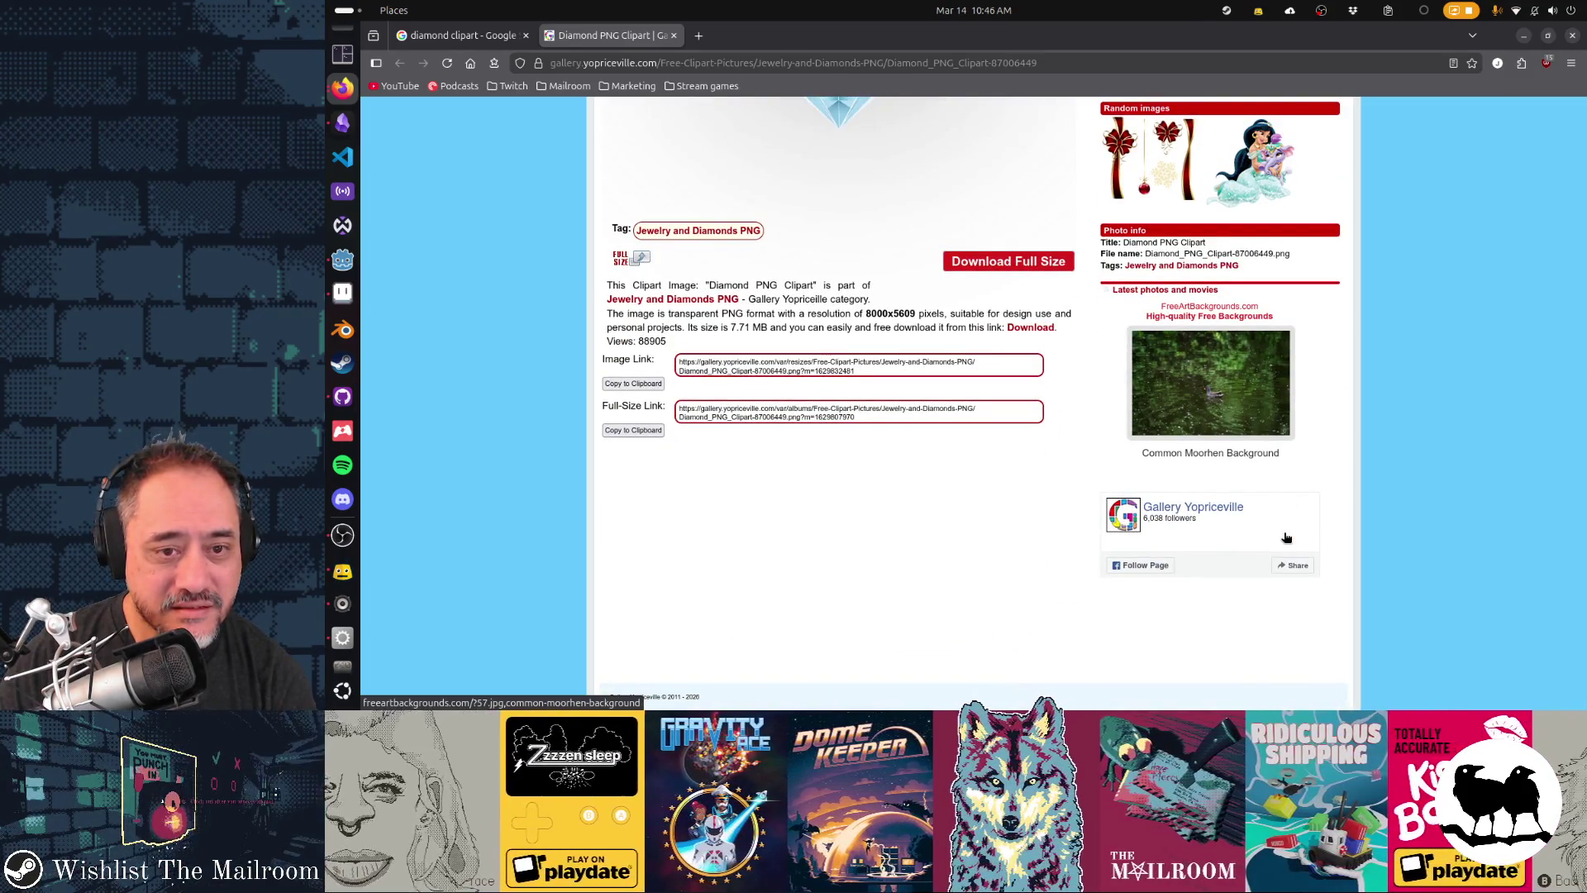
# - Download the full-size diamond PNG, dismiss the Open With dialog, and return to the image results
pyautogui.click(998, 256)
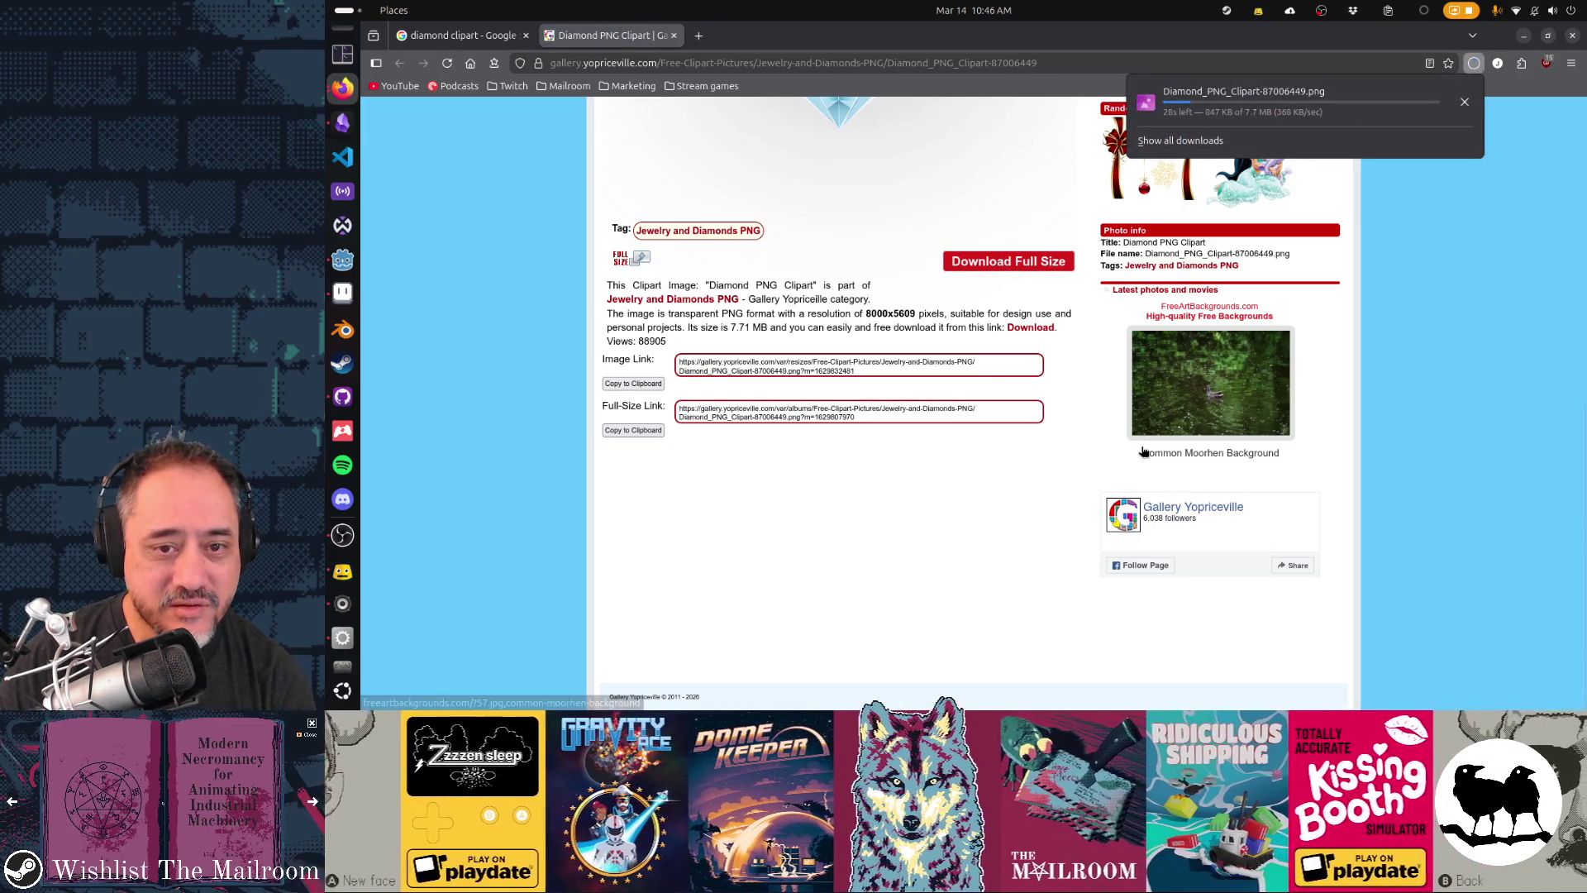
pyautogui.click(1301, 97)
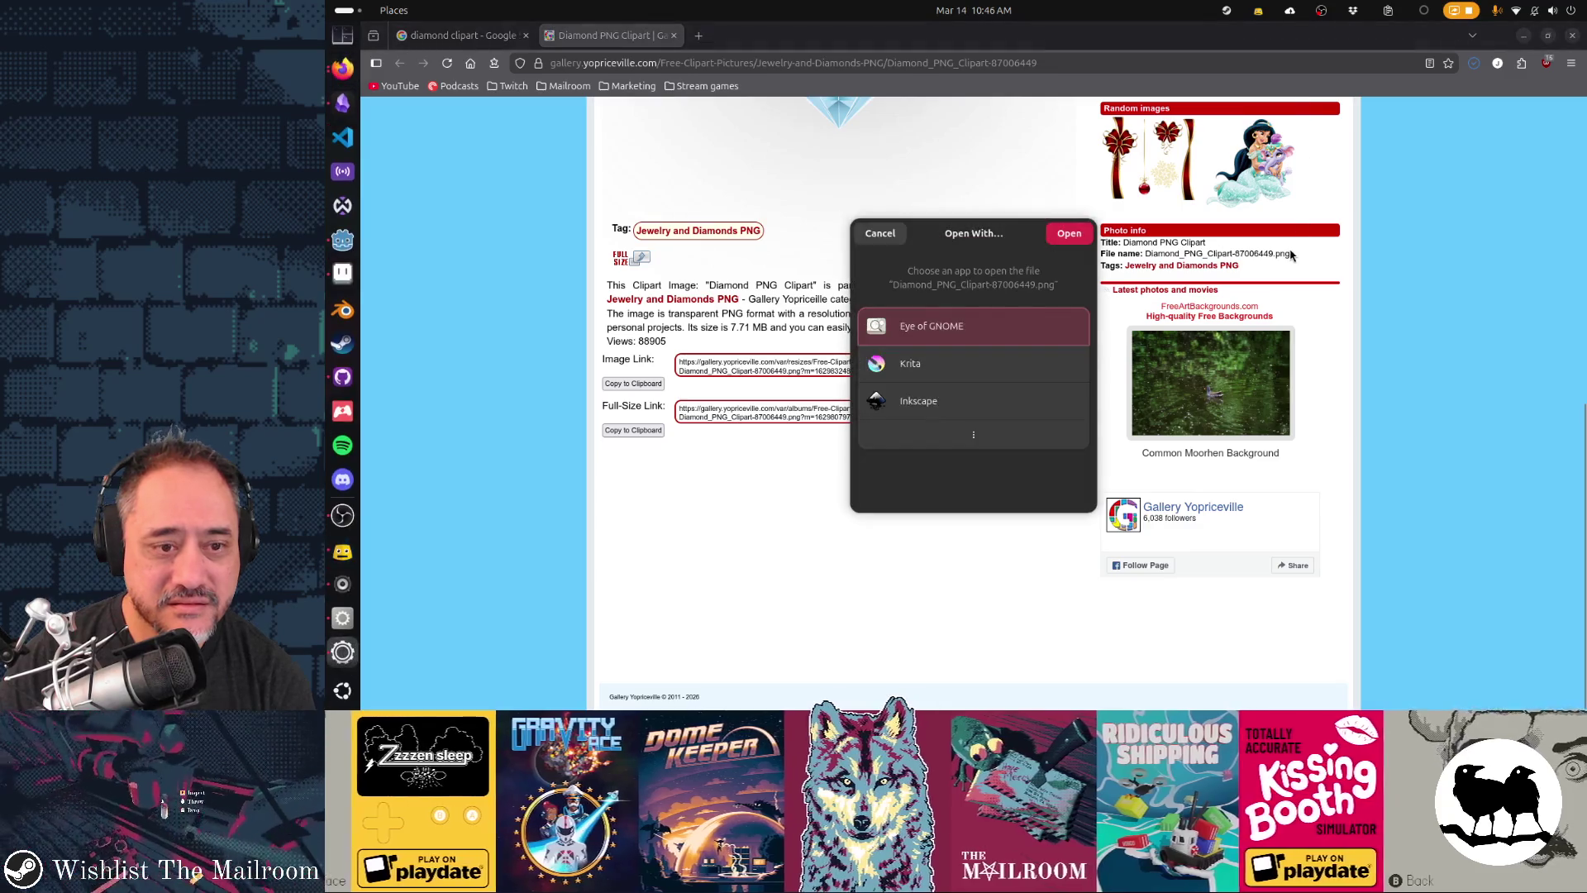
pyautogui.press('Escape')
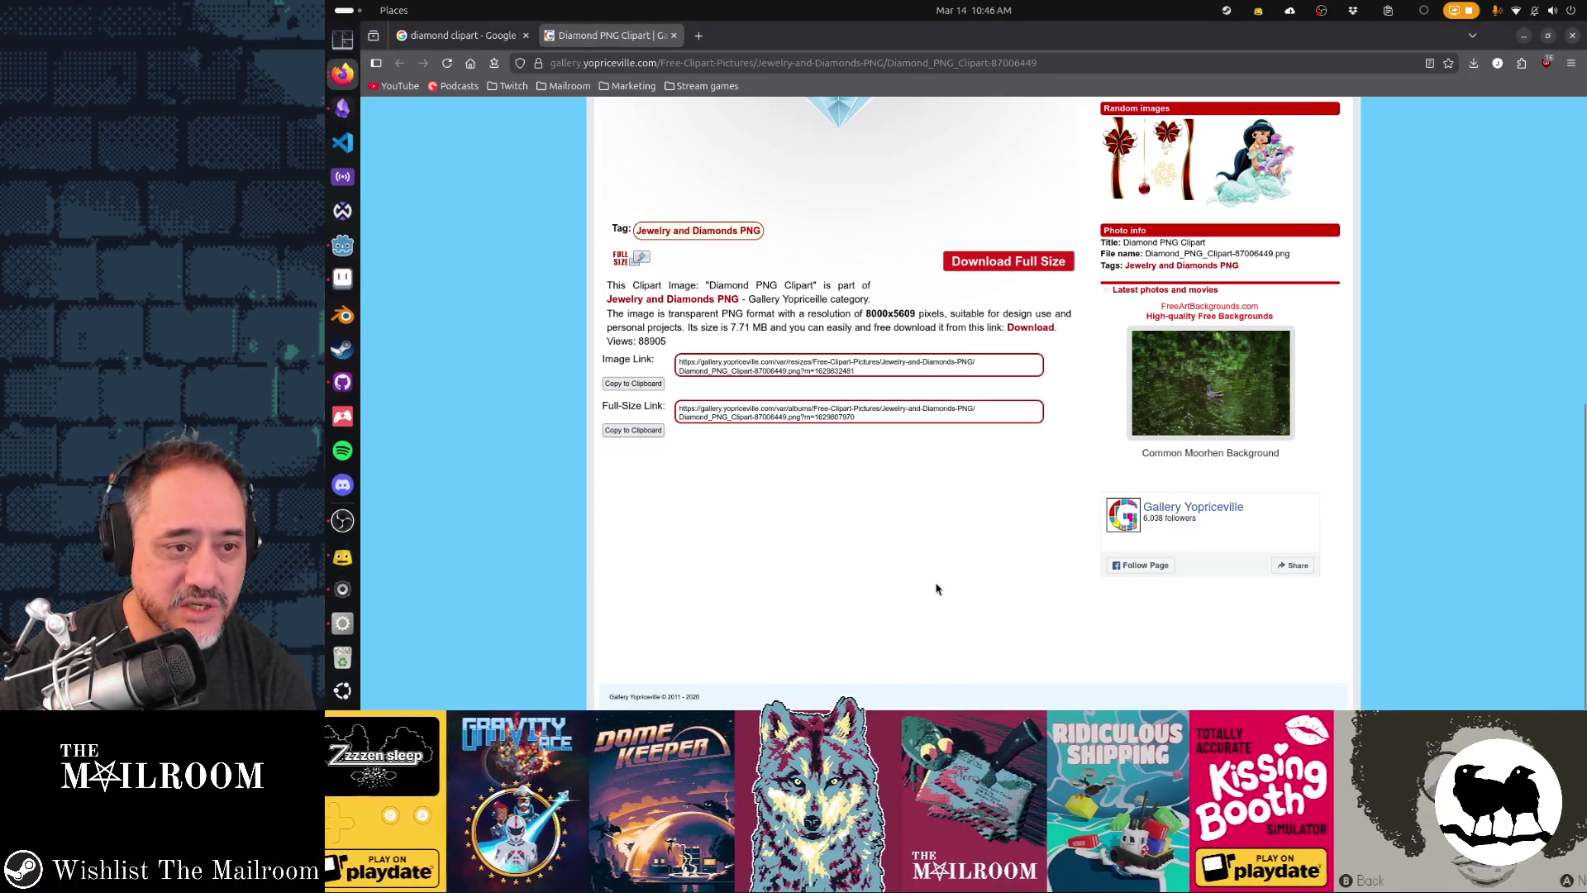
pyautogui.scroll(7, 936, 589)
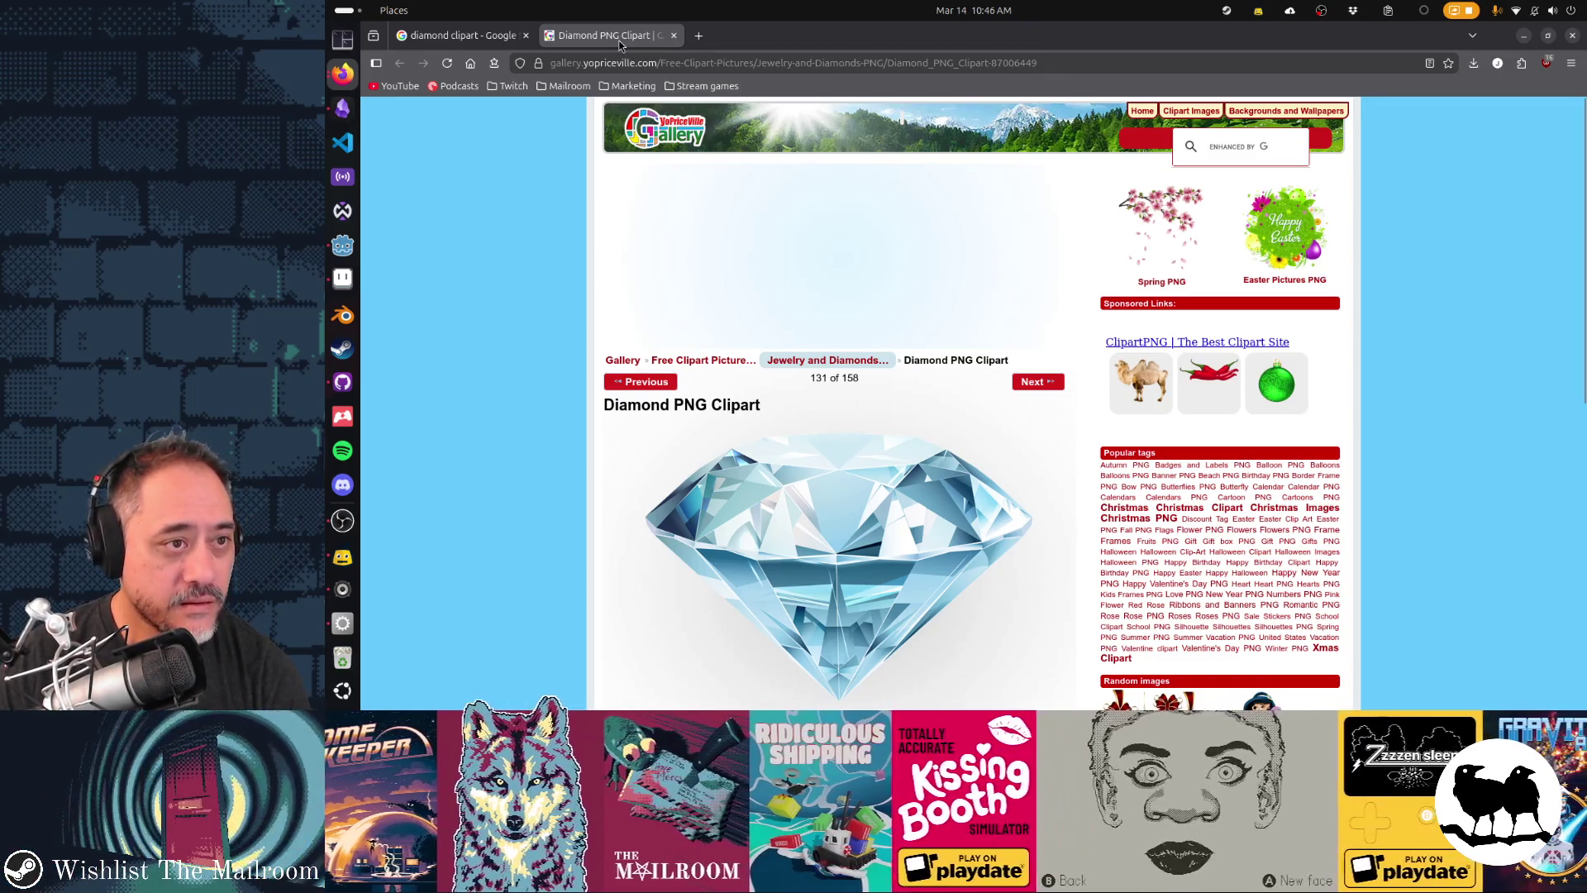
pyautogui.click(492, 37)
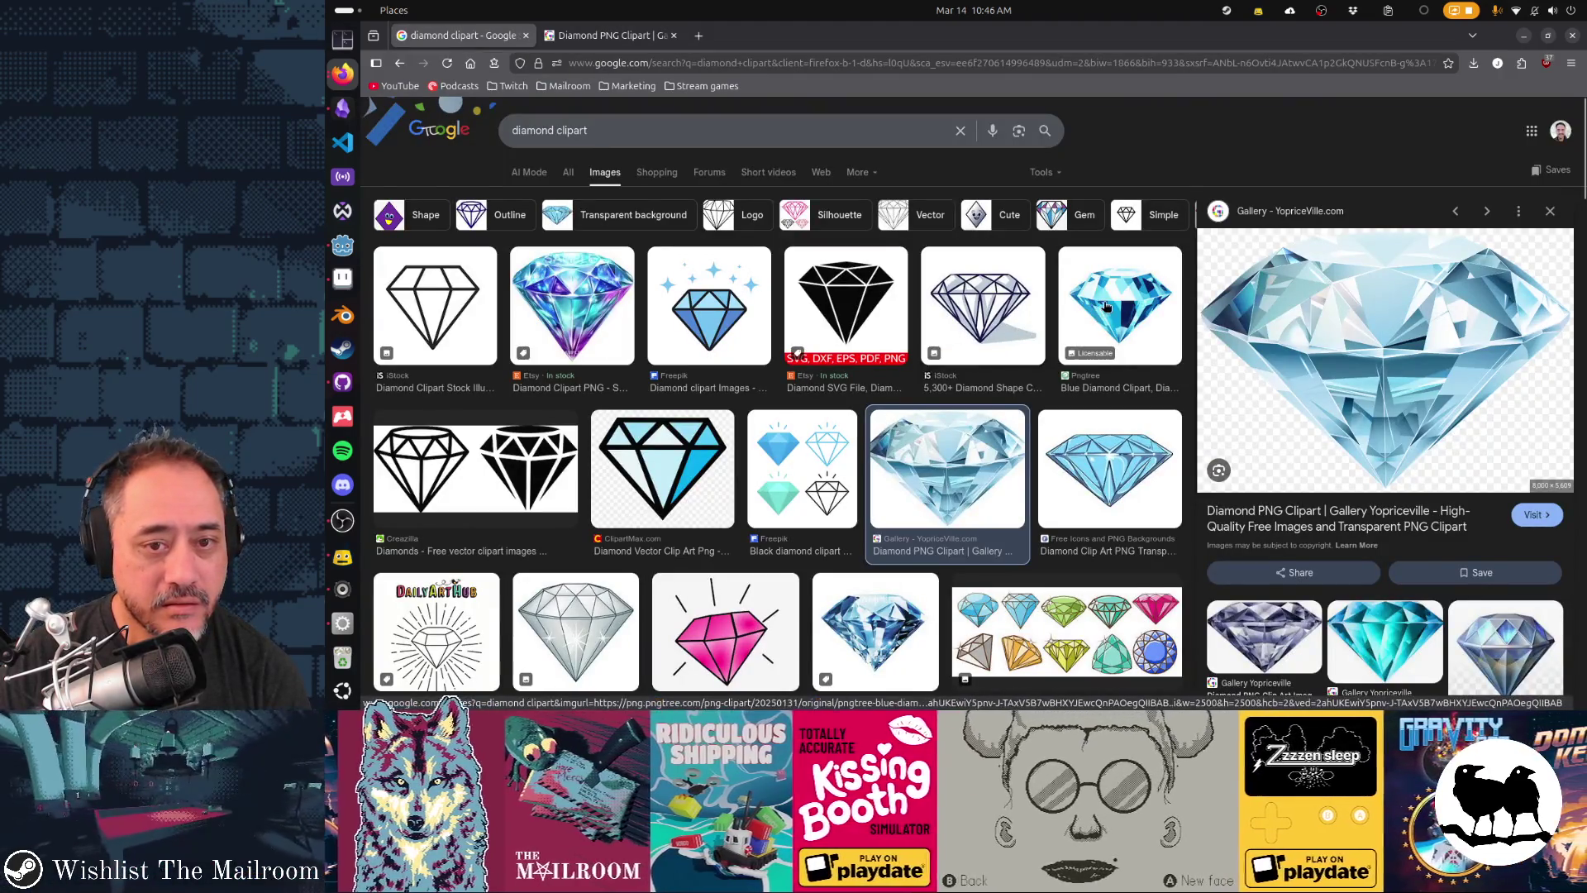
# - Open the Pngtree and Etsy blue diamond clipart pages in background tabs
pyautogui.click(1106, 309)
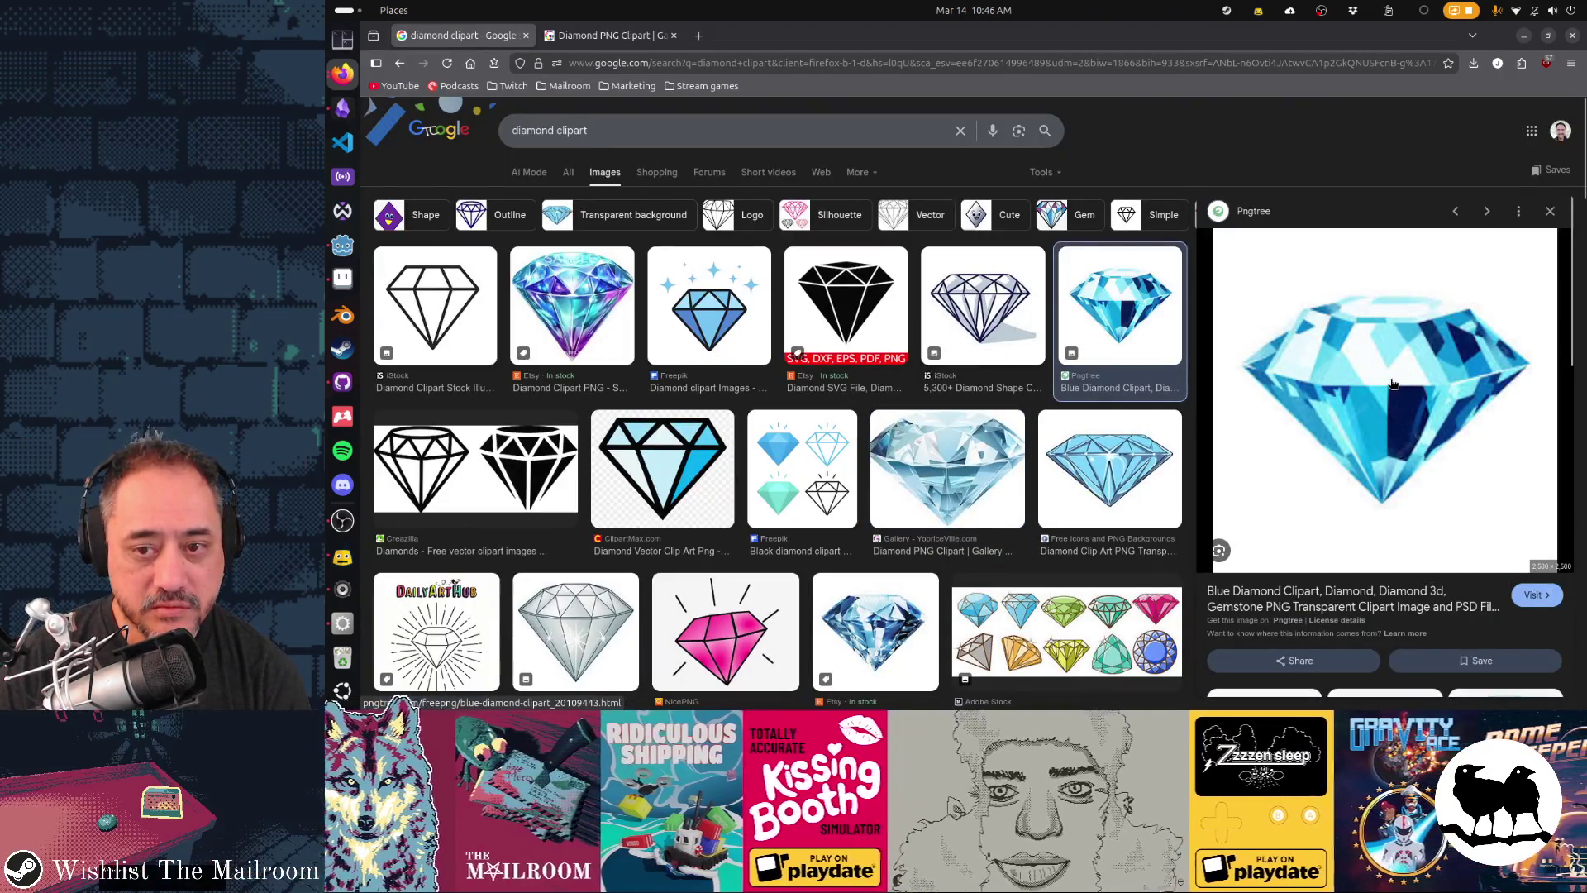
pyautogui.middleClick(1391, 373)
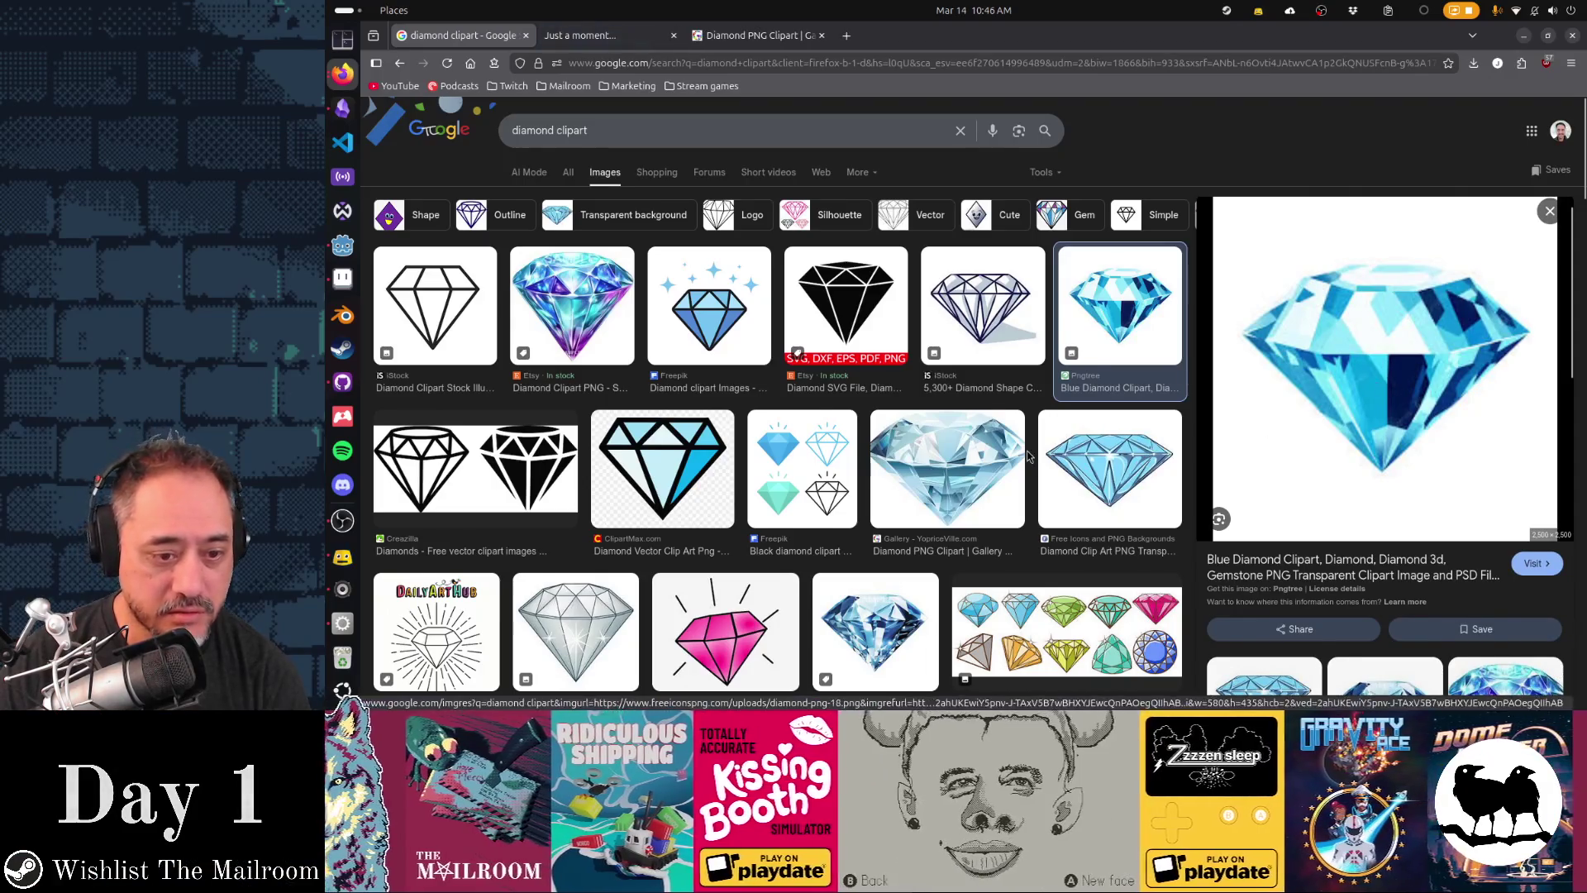
pyautogui.scroll(-2, 969, 469)
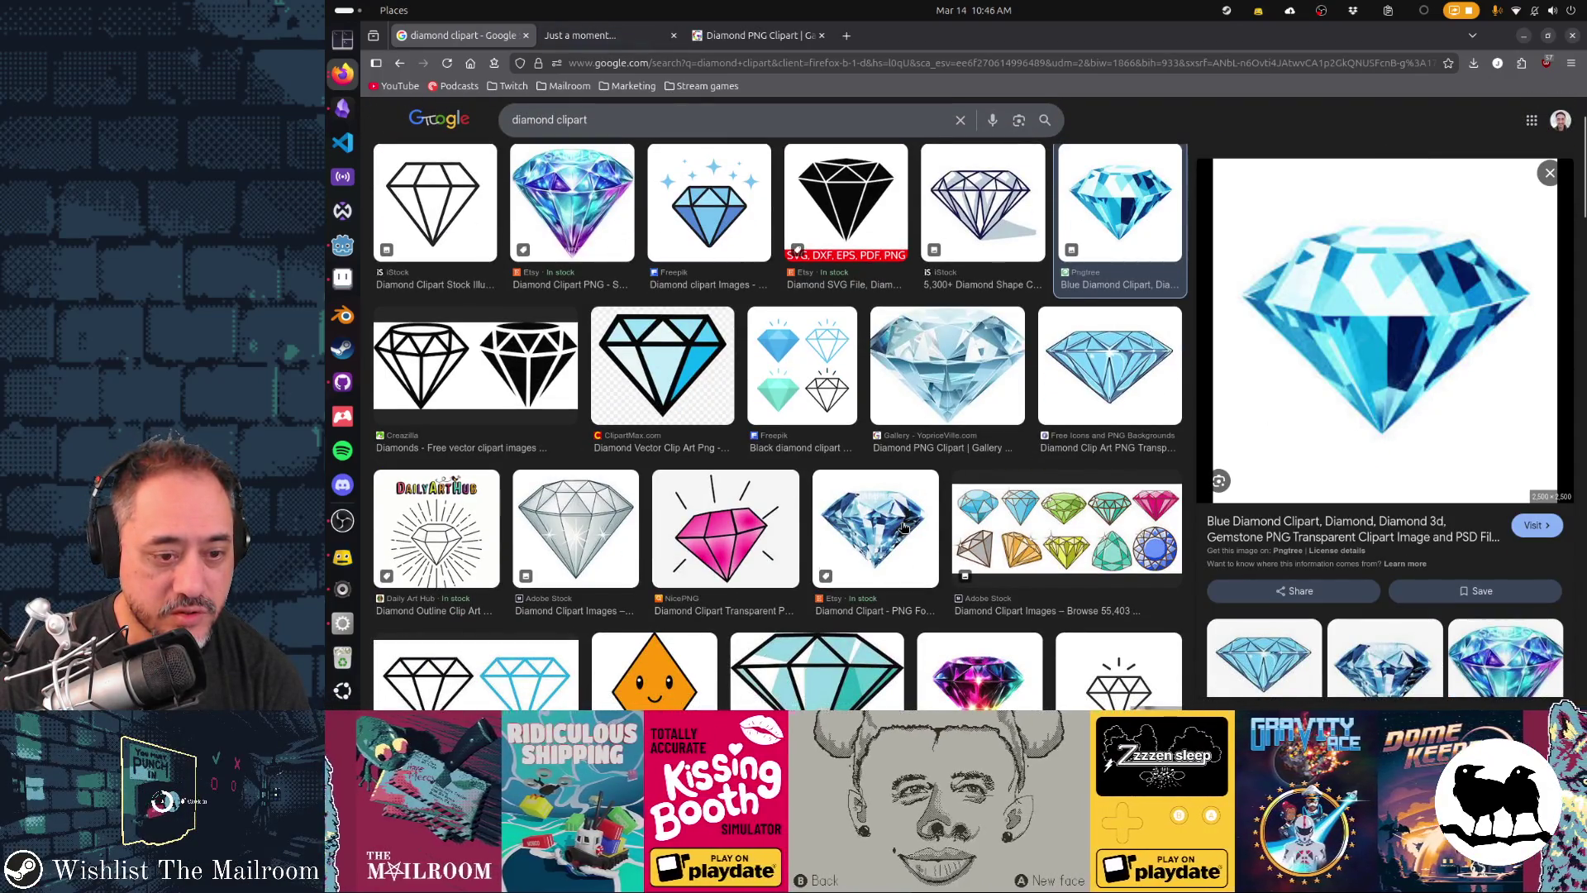
pyautogui.click(903, 527)
pyautogui.middleClick(1401, 388)
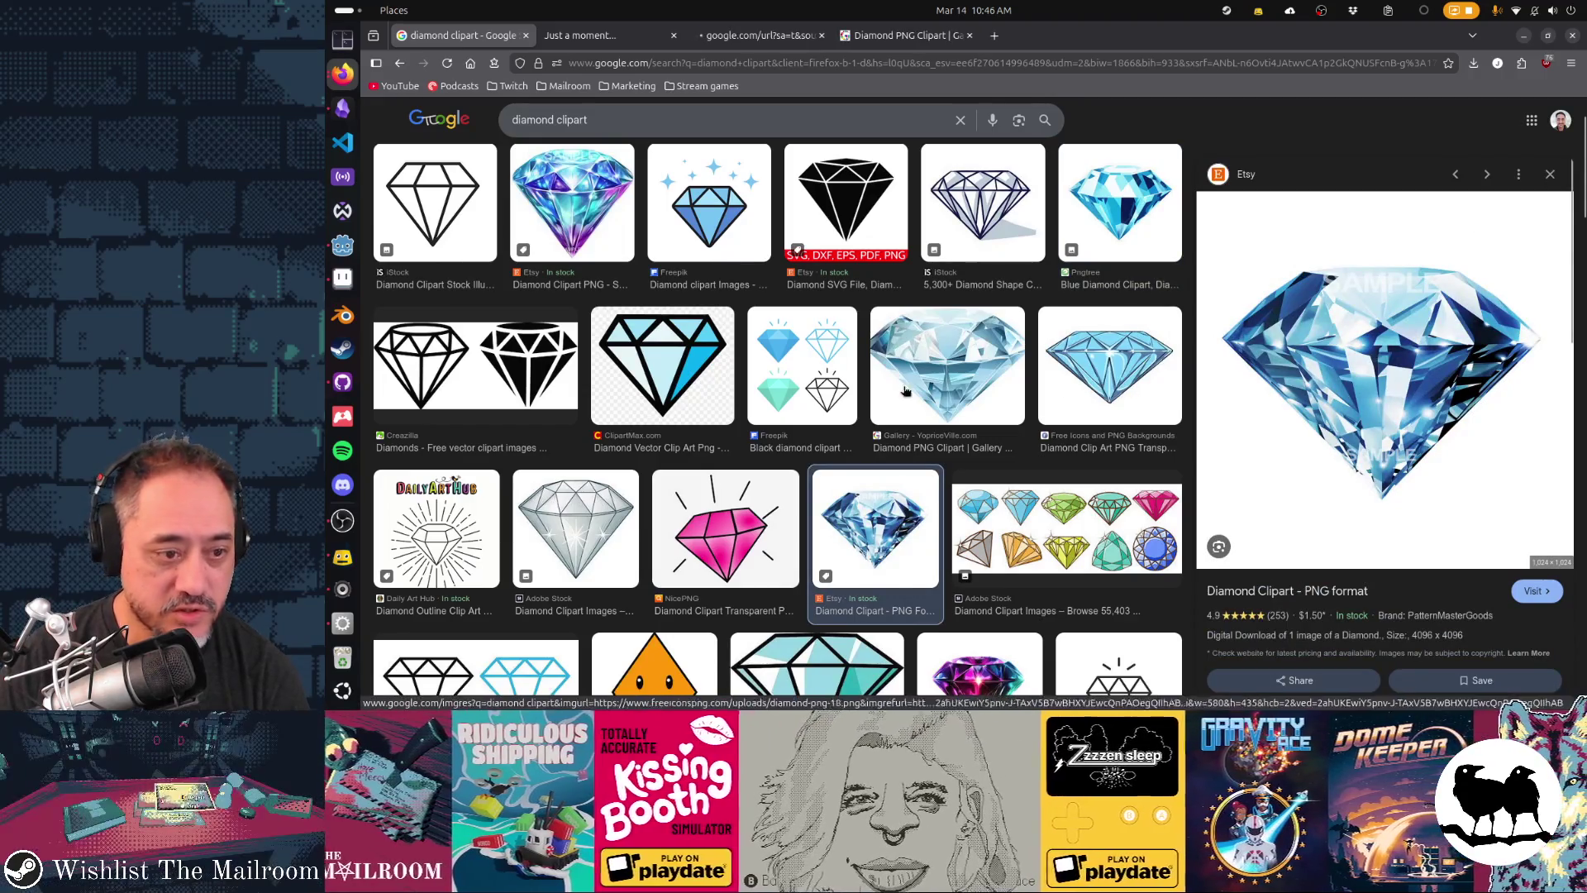
pyautogui.scroll(-5, 905, 390)
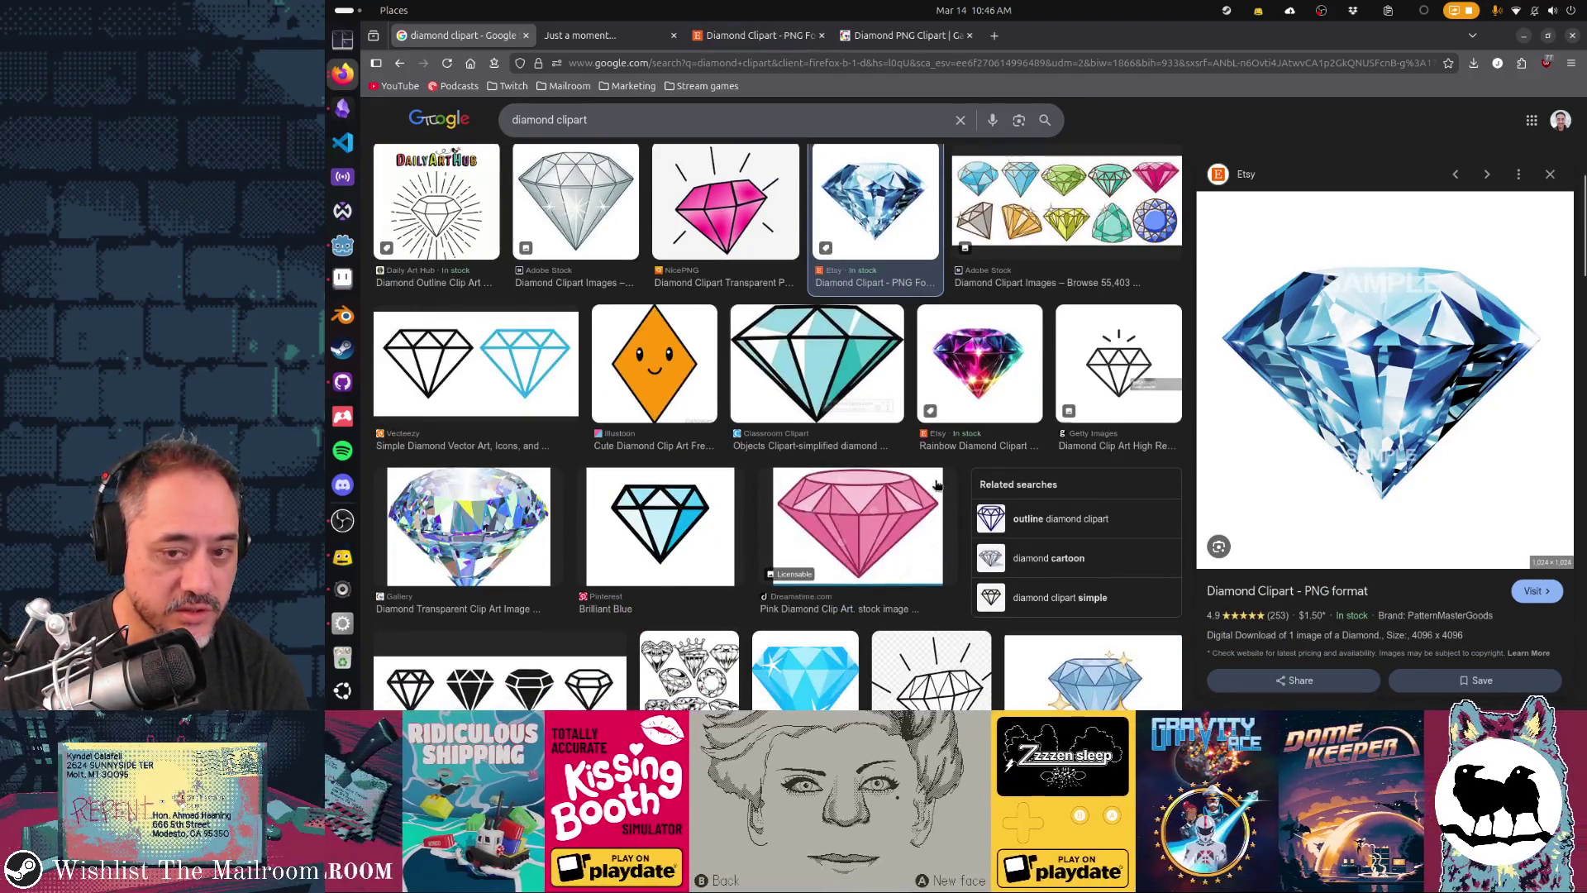
# - Pass the Pngtree verification check and try downloading its blue diamond image
pyautogui.hotkey('ctrl', 'Tab')
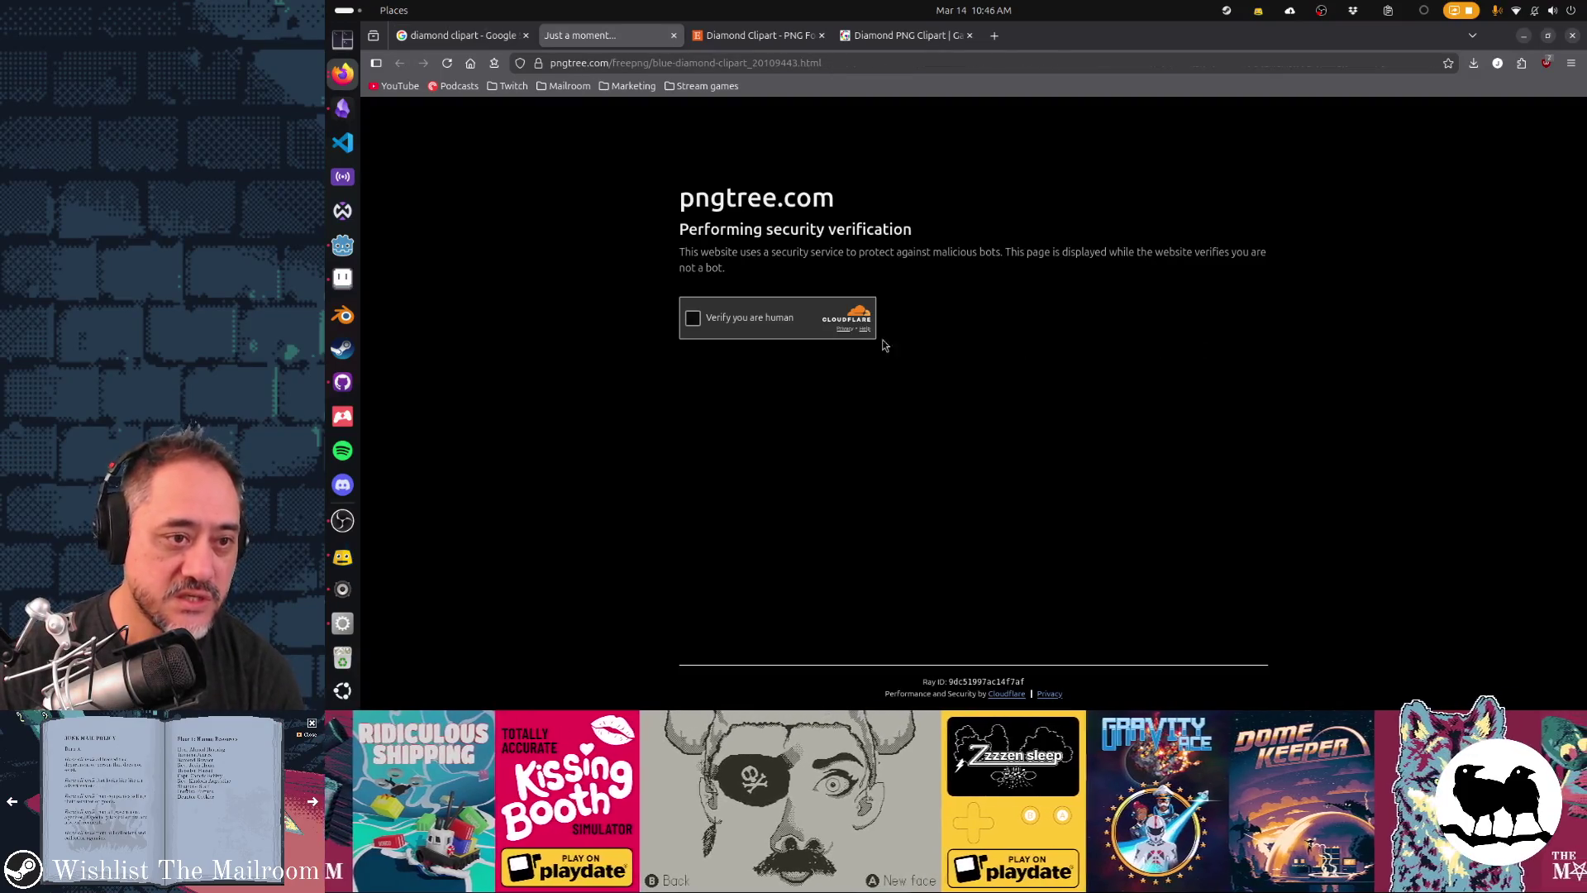
pyautogui.click(692, 318)
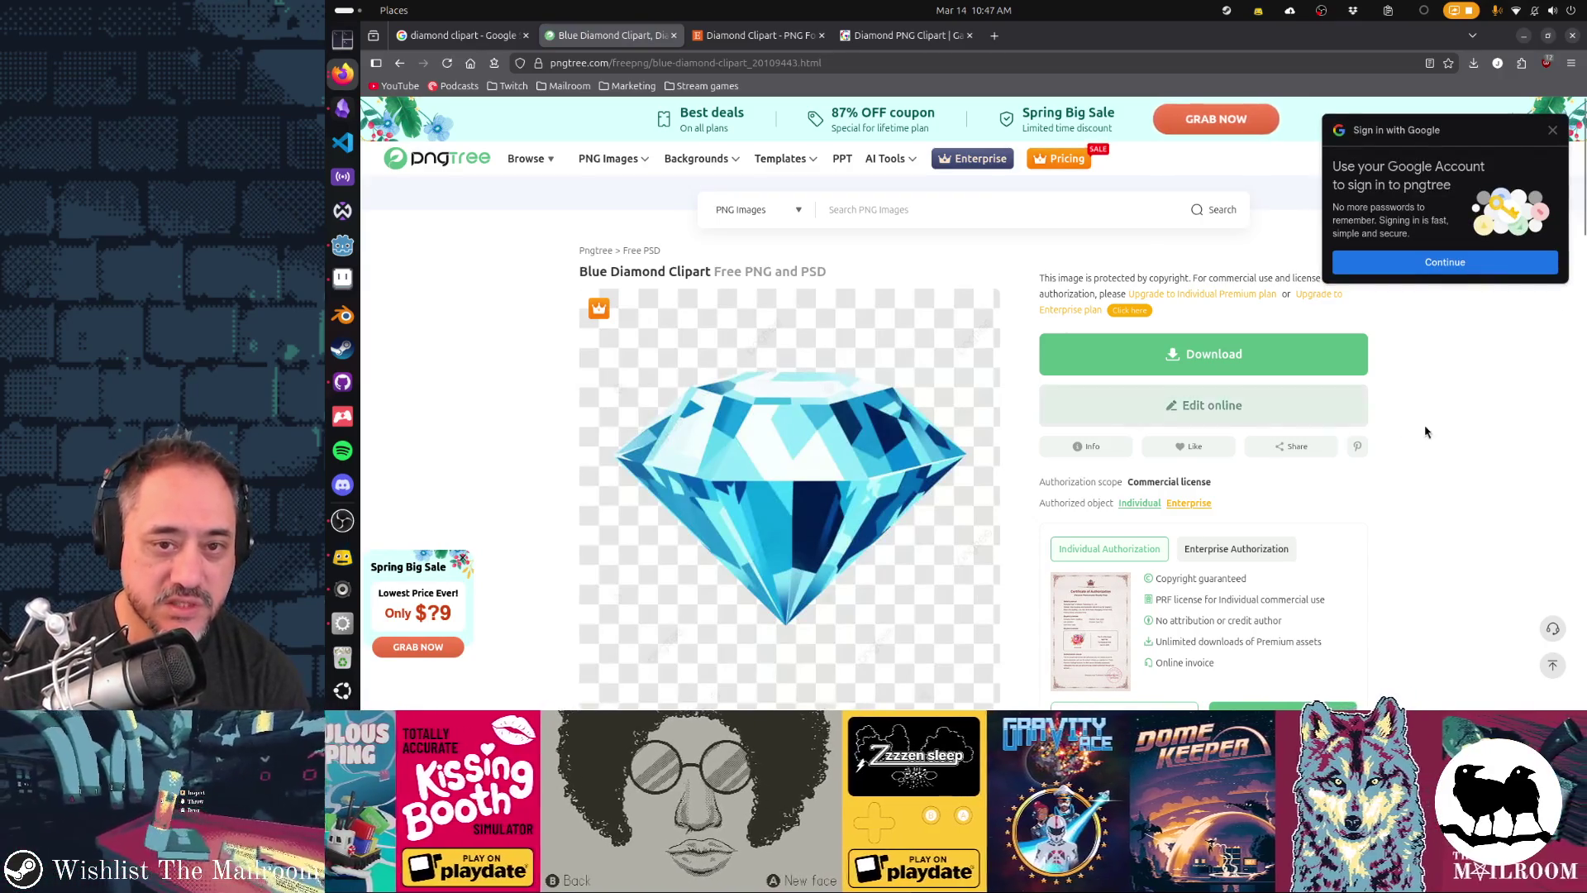
pyautogui.scroll(-1, 1451, 436)
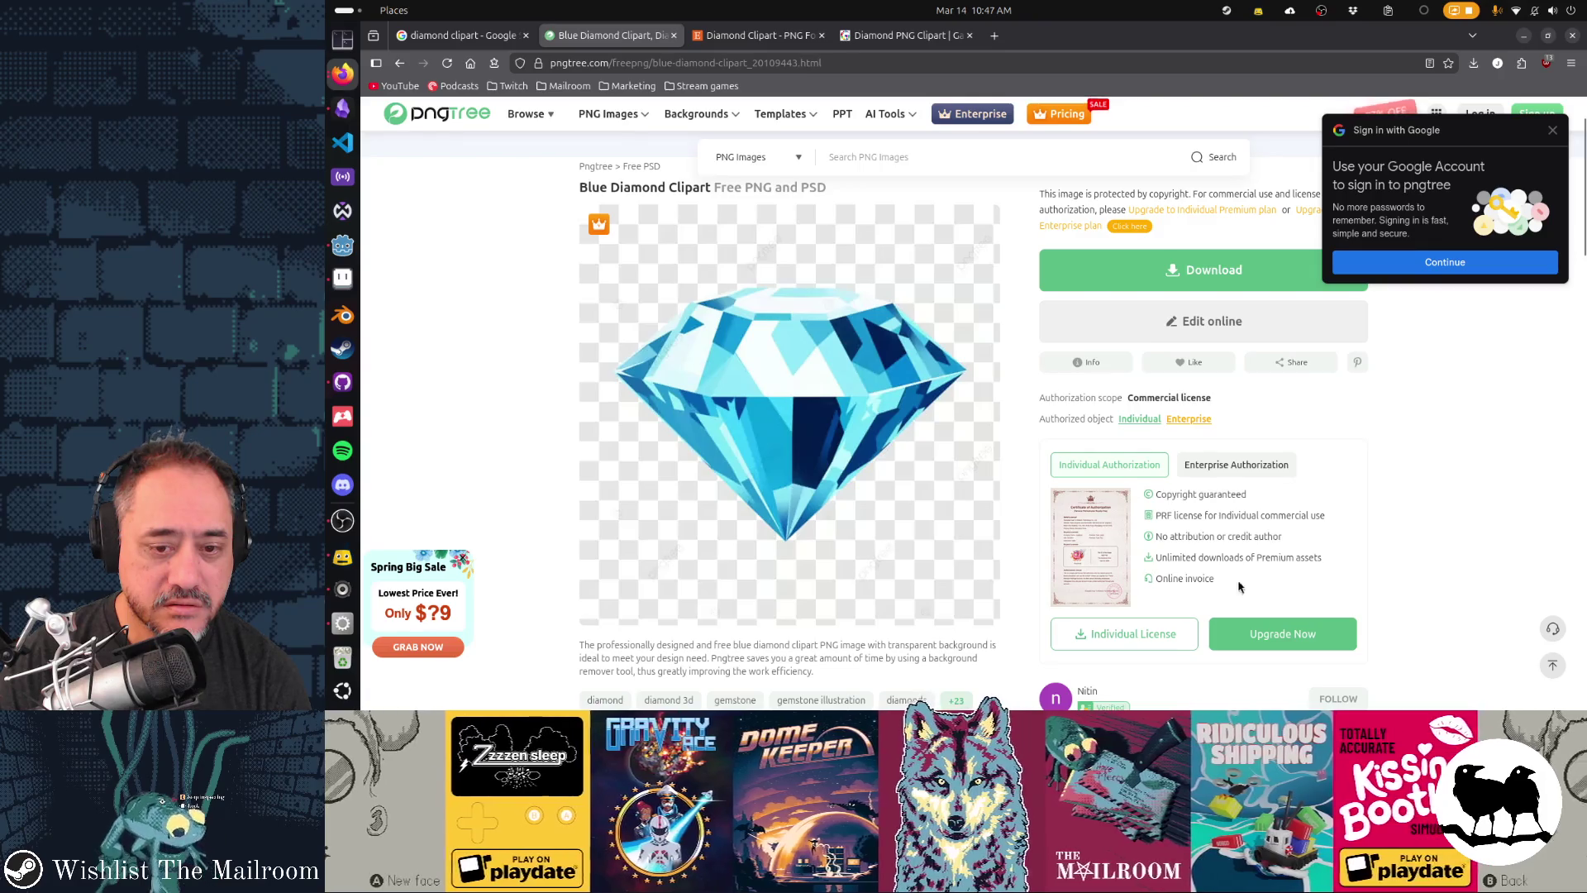
pyautogui.scroll(-3, 1459, 556)
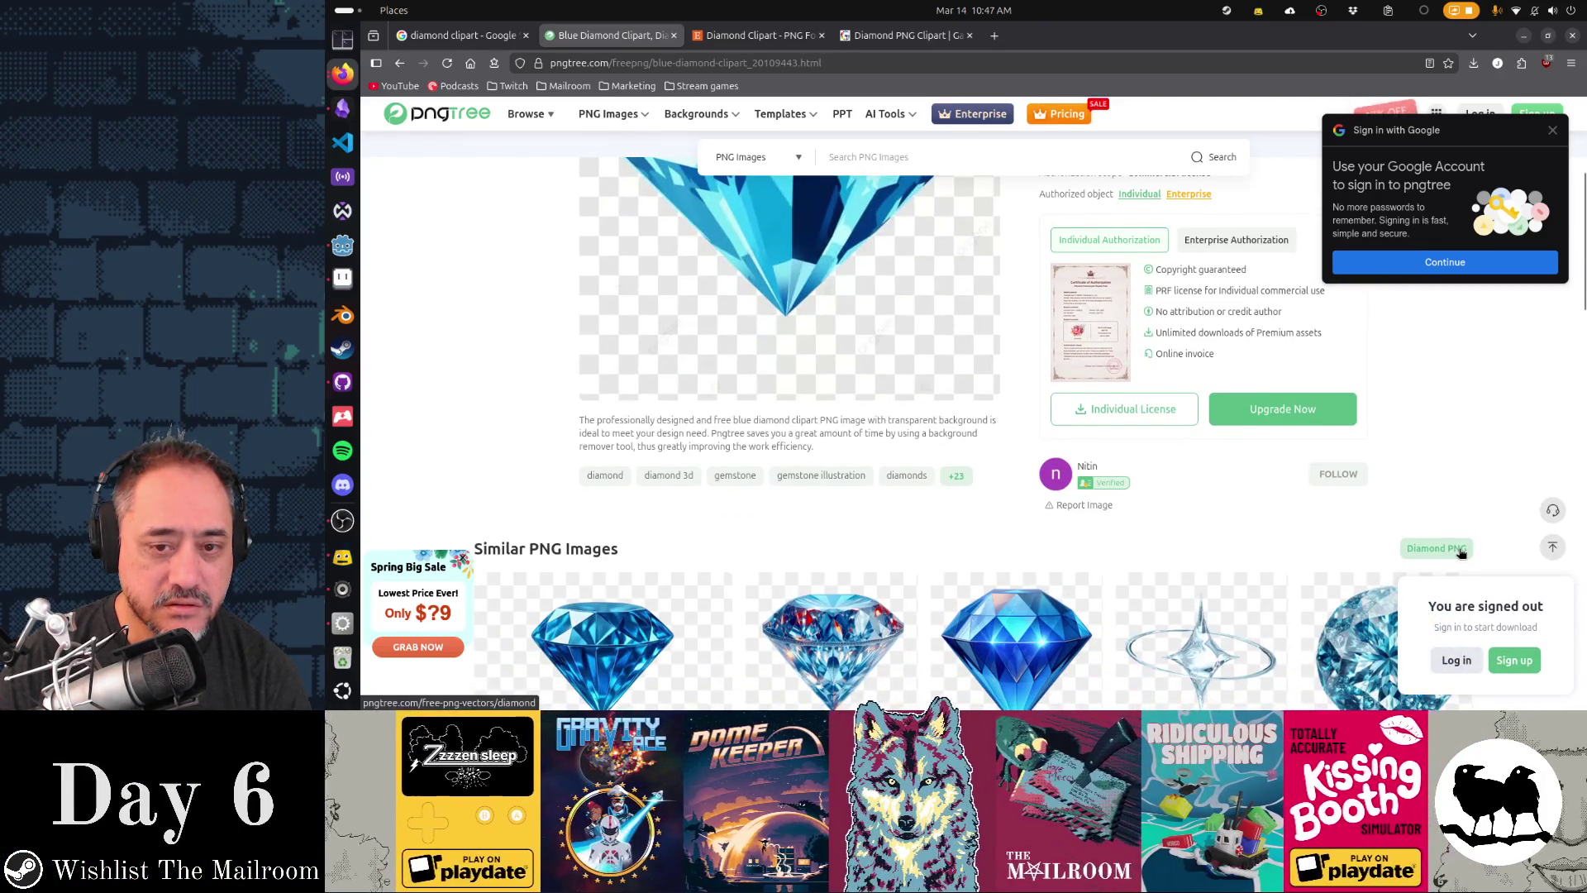
pyautogui.scroll(3, 1460, 556)
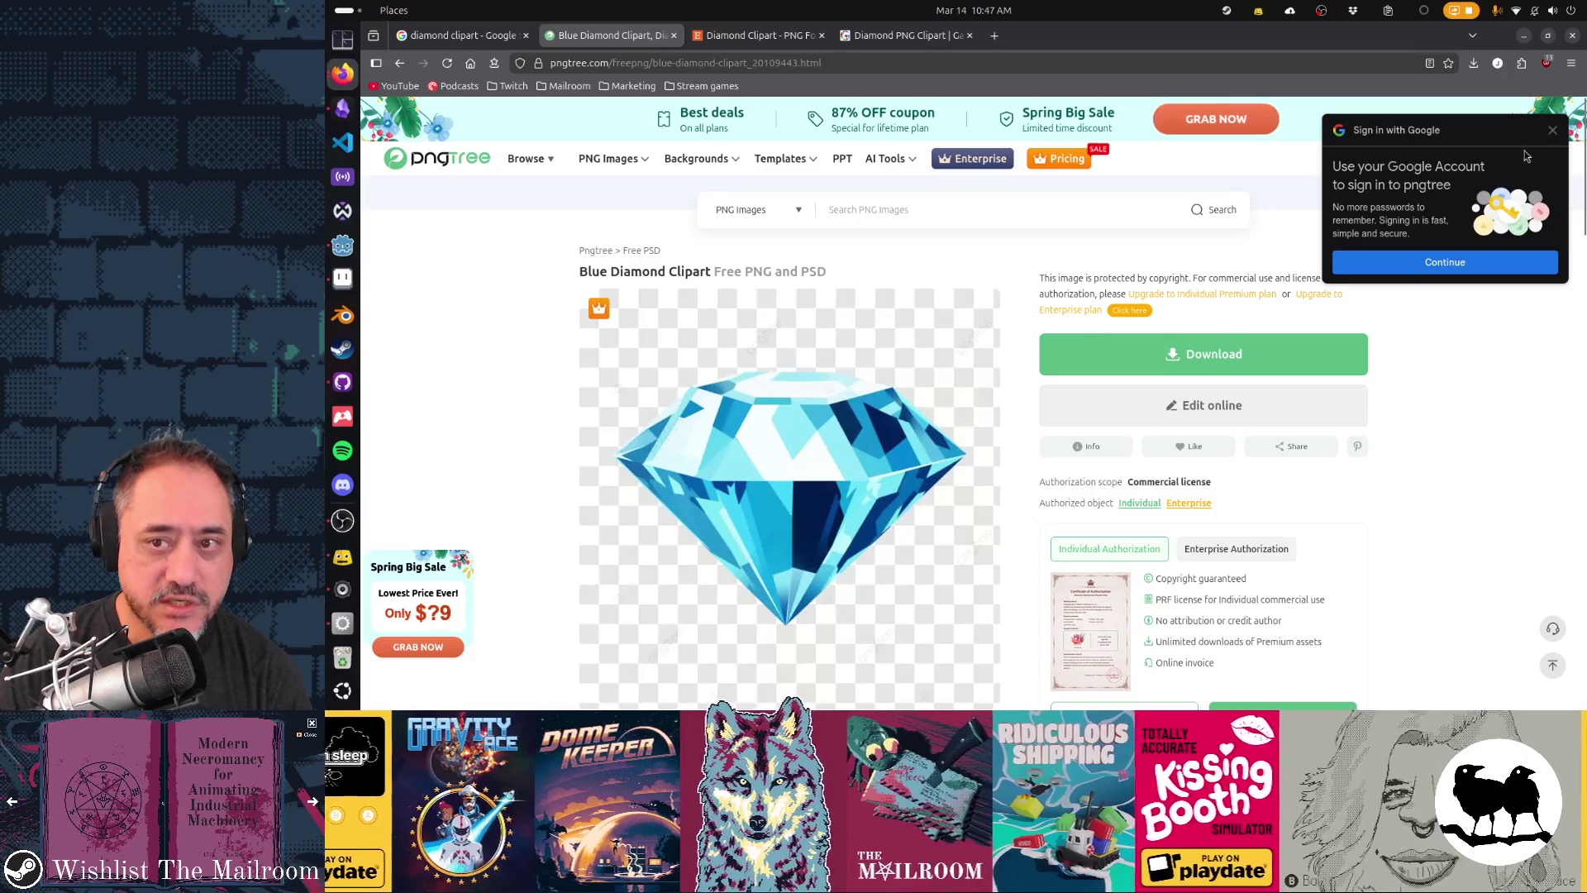
pyautogui.click(1552, 130)
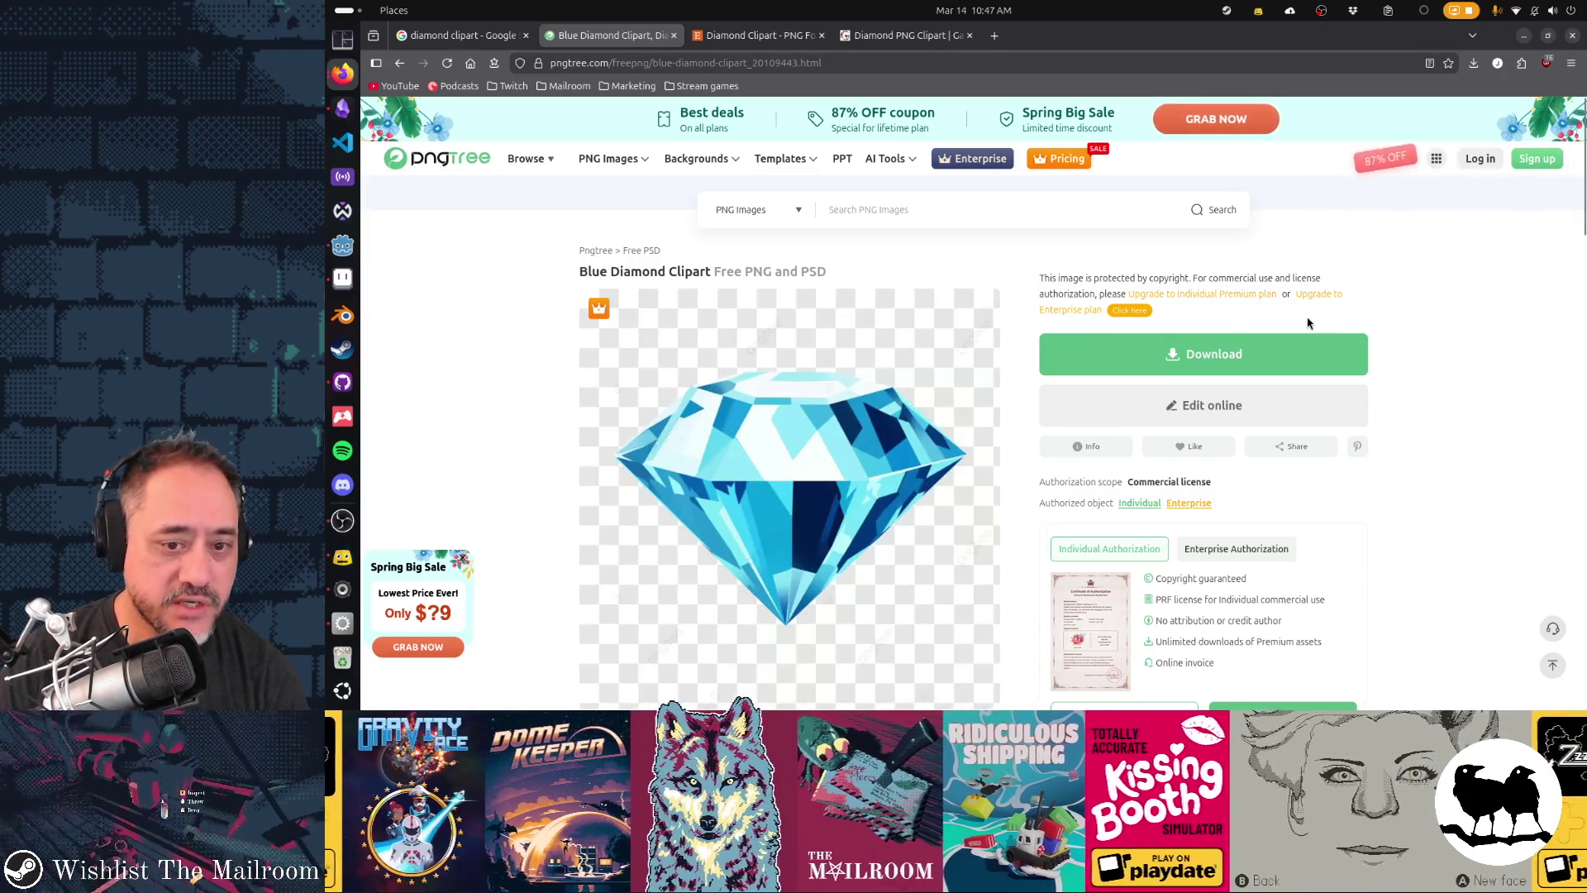
pyautogui.scroll(-5, 1314, 318)
pyautogui.scroll(5, 1314, 331)
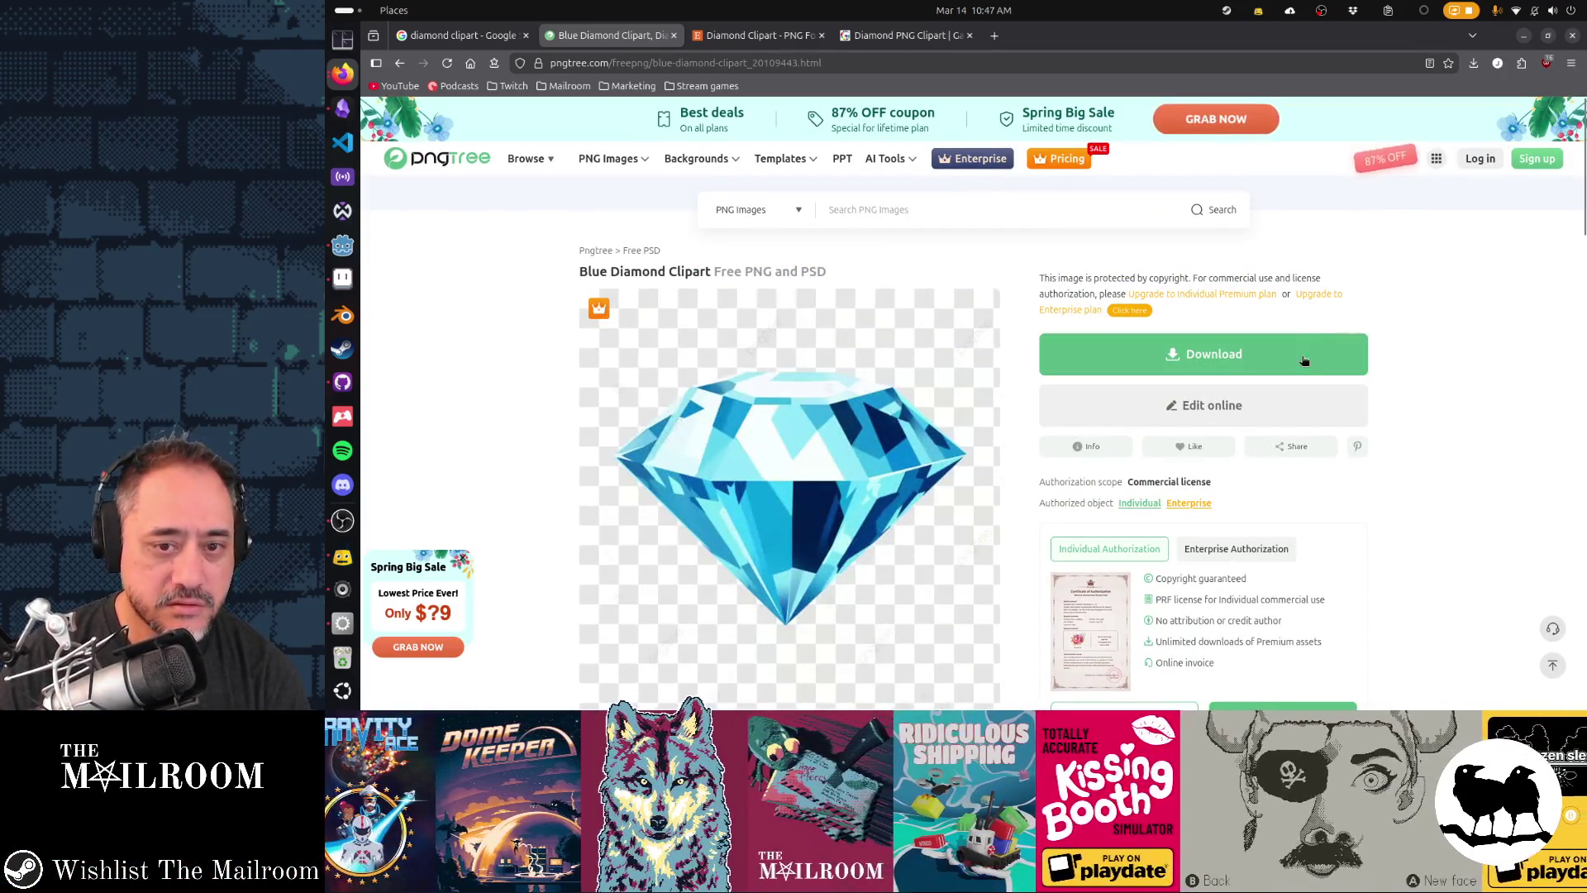
pyautogui.scroll(-3, 1314, 389)
pyautogui.click(1352, 465)
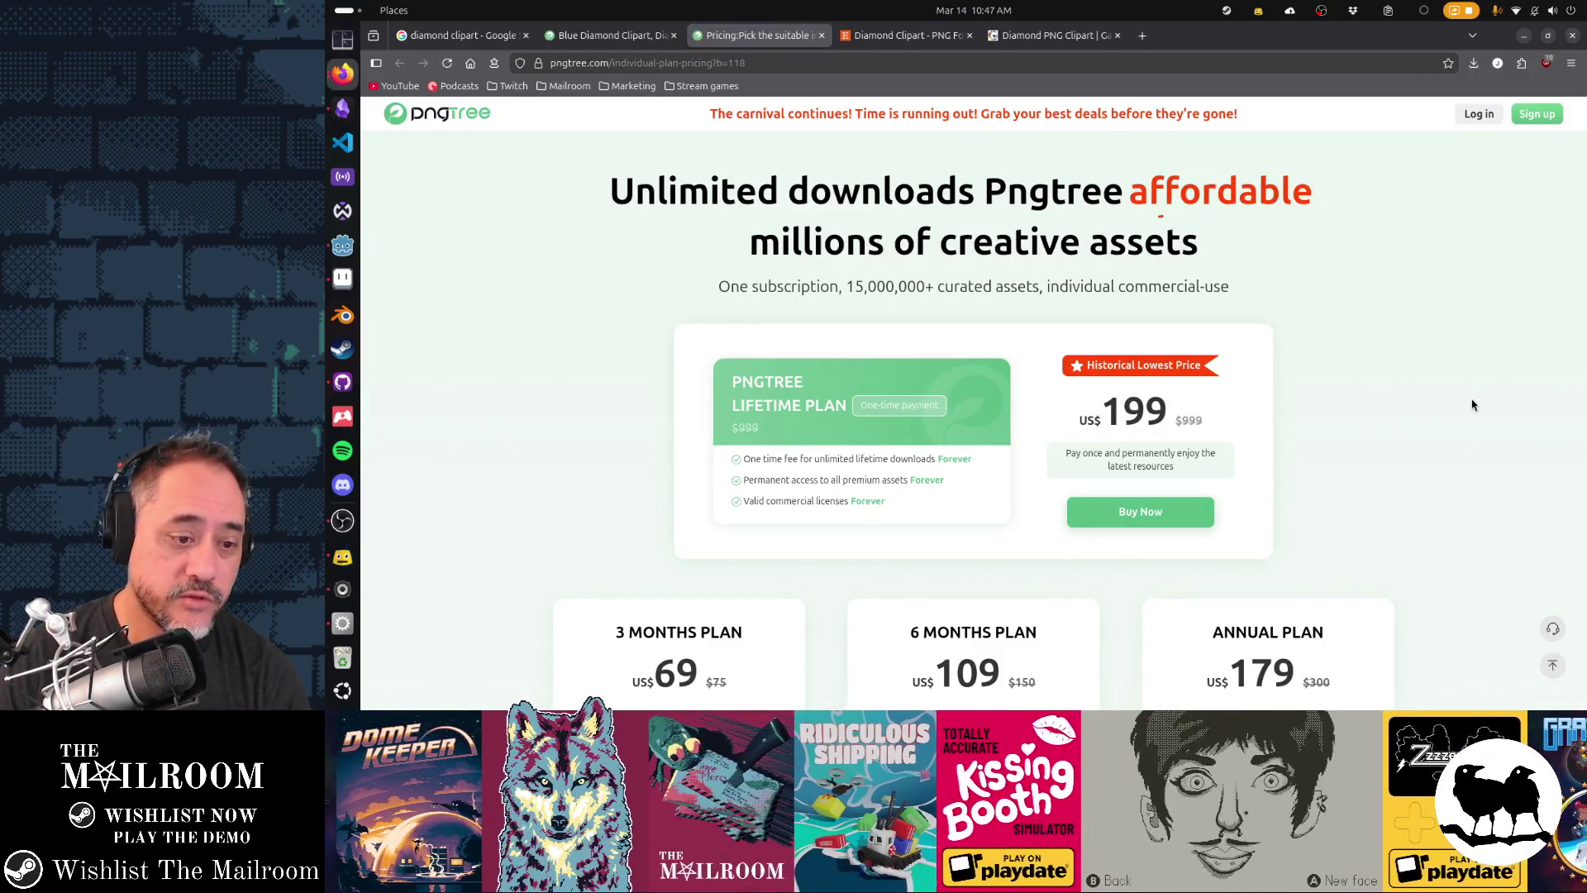
# - Close the Pngtree tabs, copy the Etsy diamond image, and switch back to Aseprite
pyautogui.hotkey('ctrl', 'w')
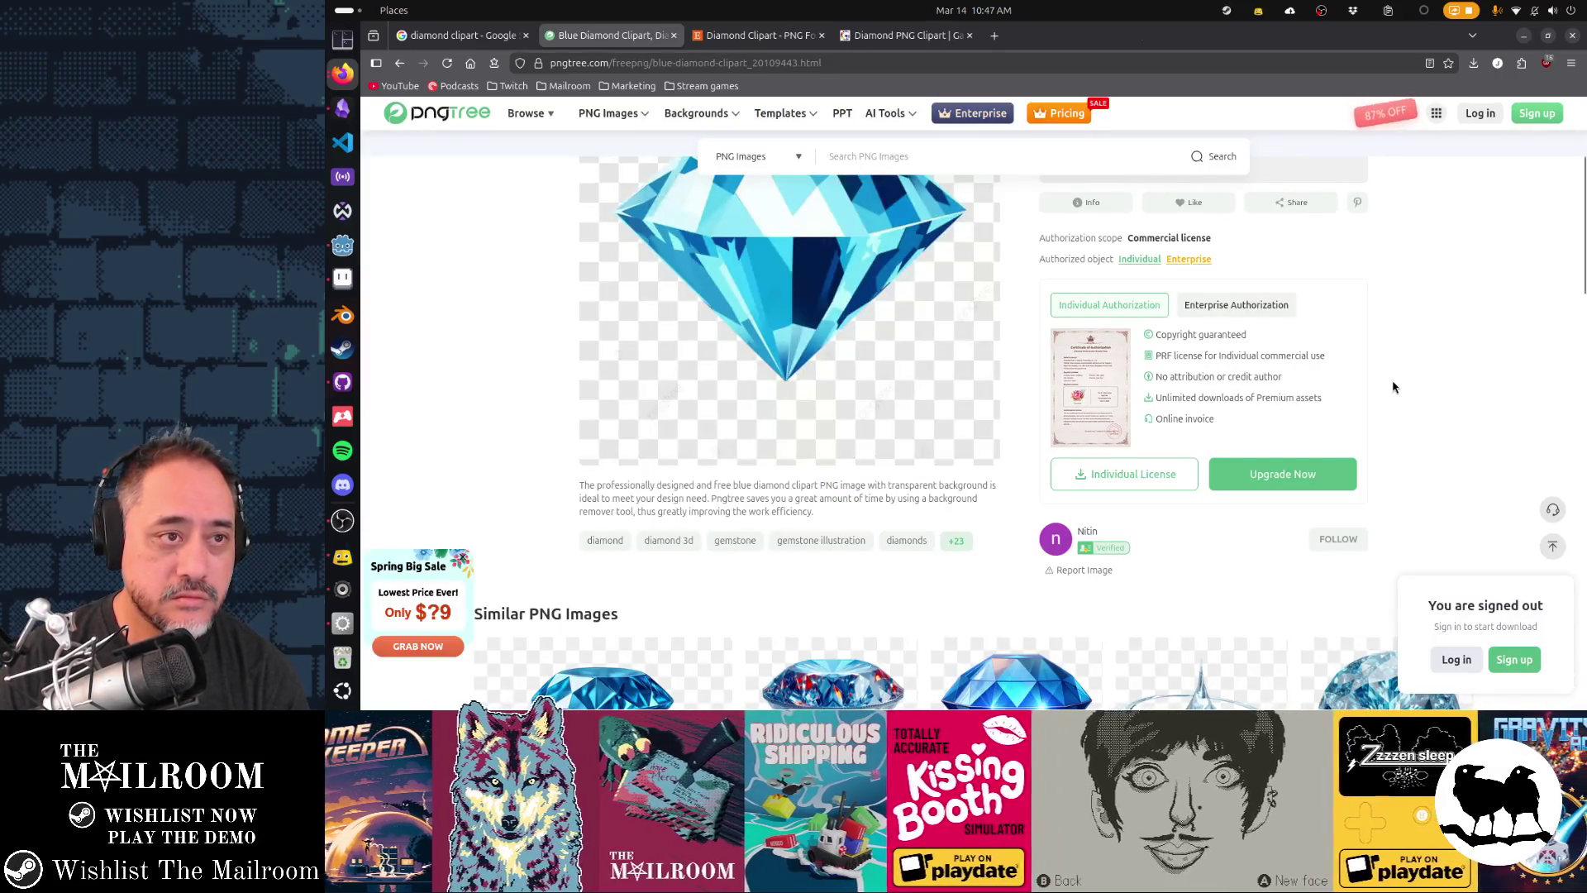
pyautogui.hotkey('ctrl', 'w')
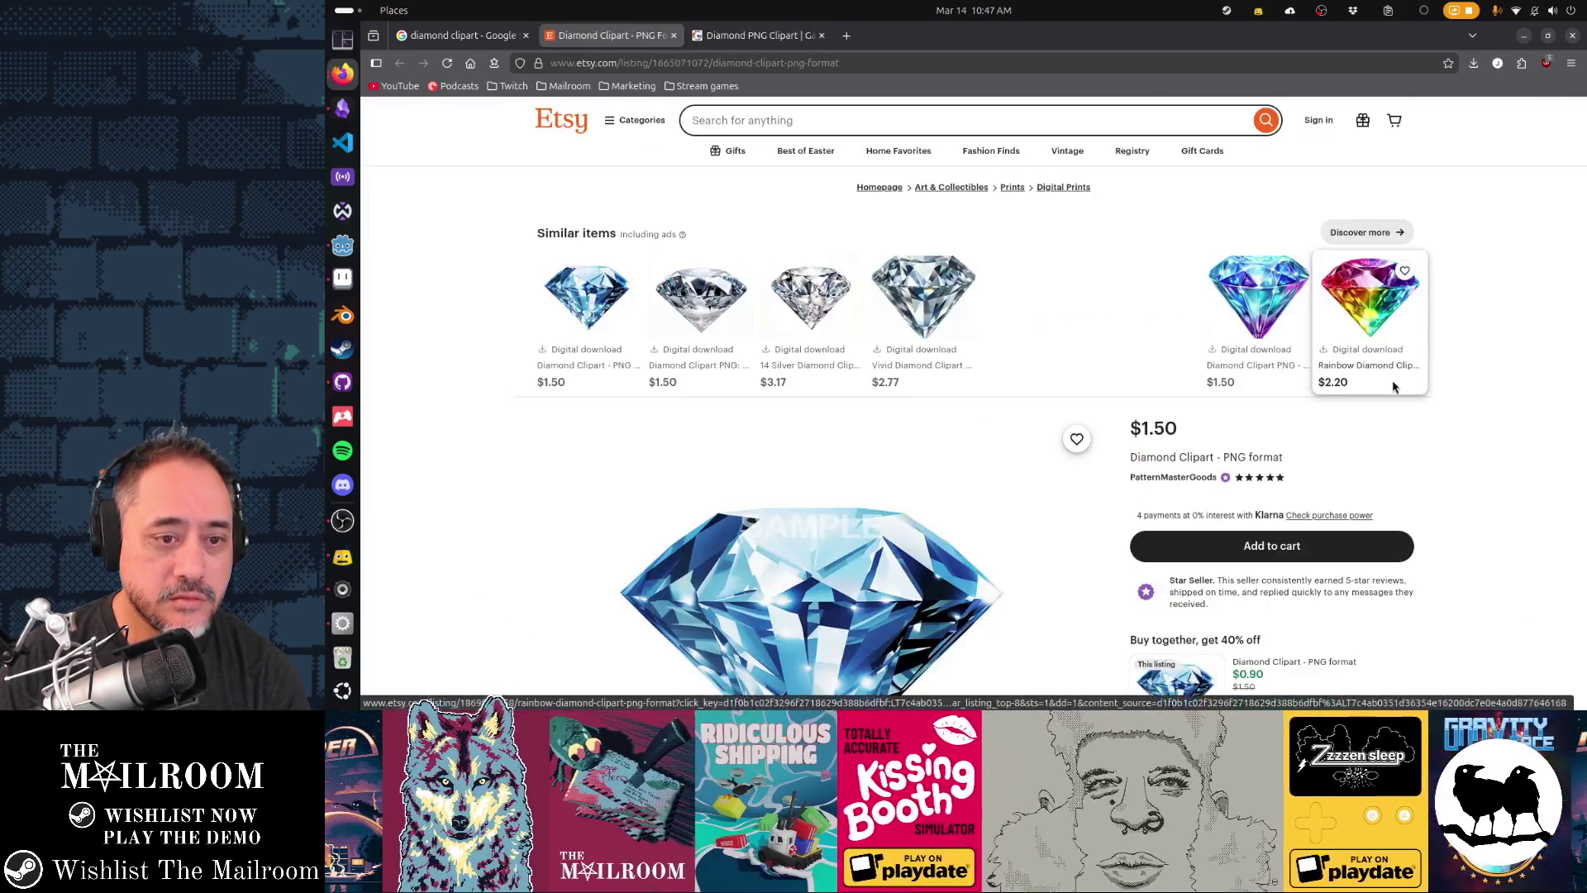
pyautogui.scroll(-3, 1394, 387)
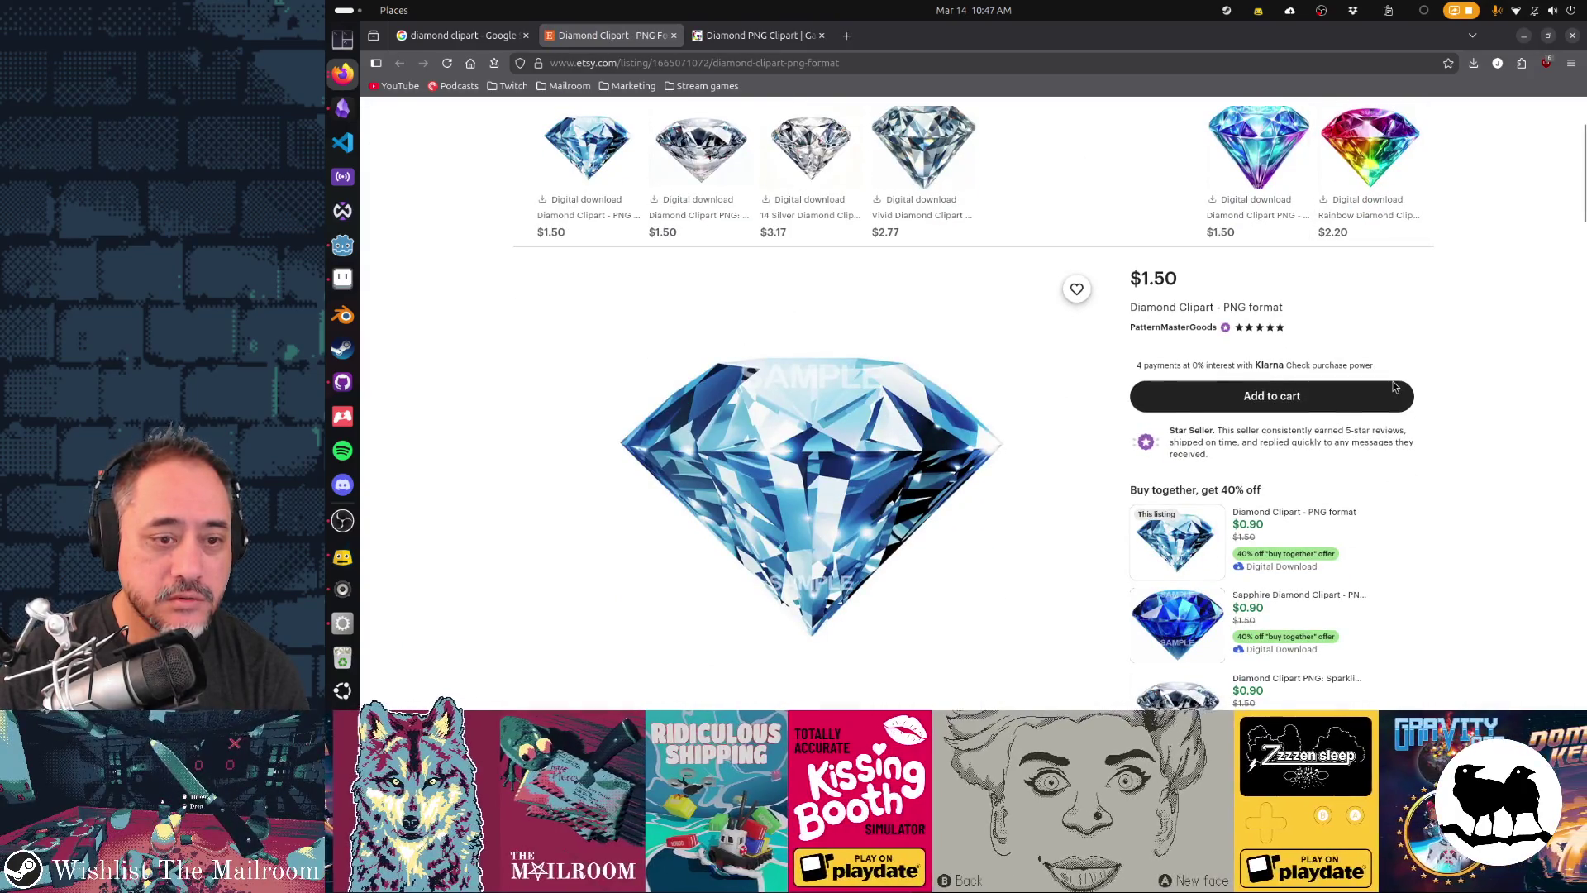
pyautogui.rightClick(837, 447)
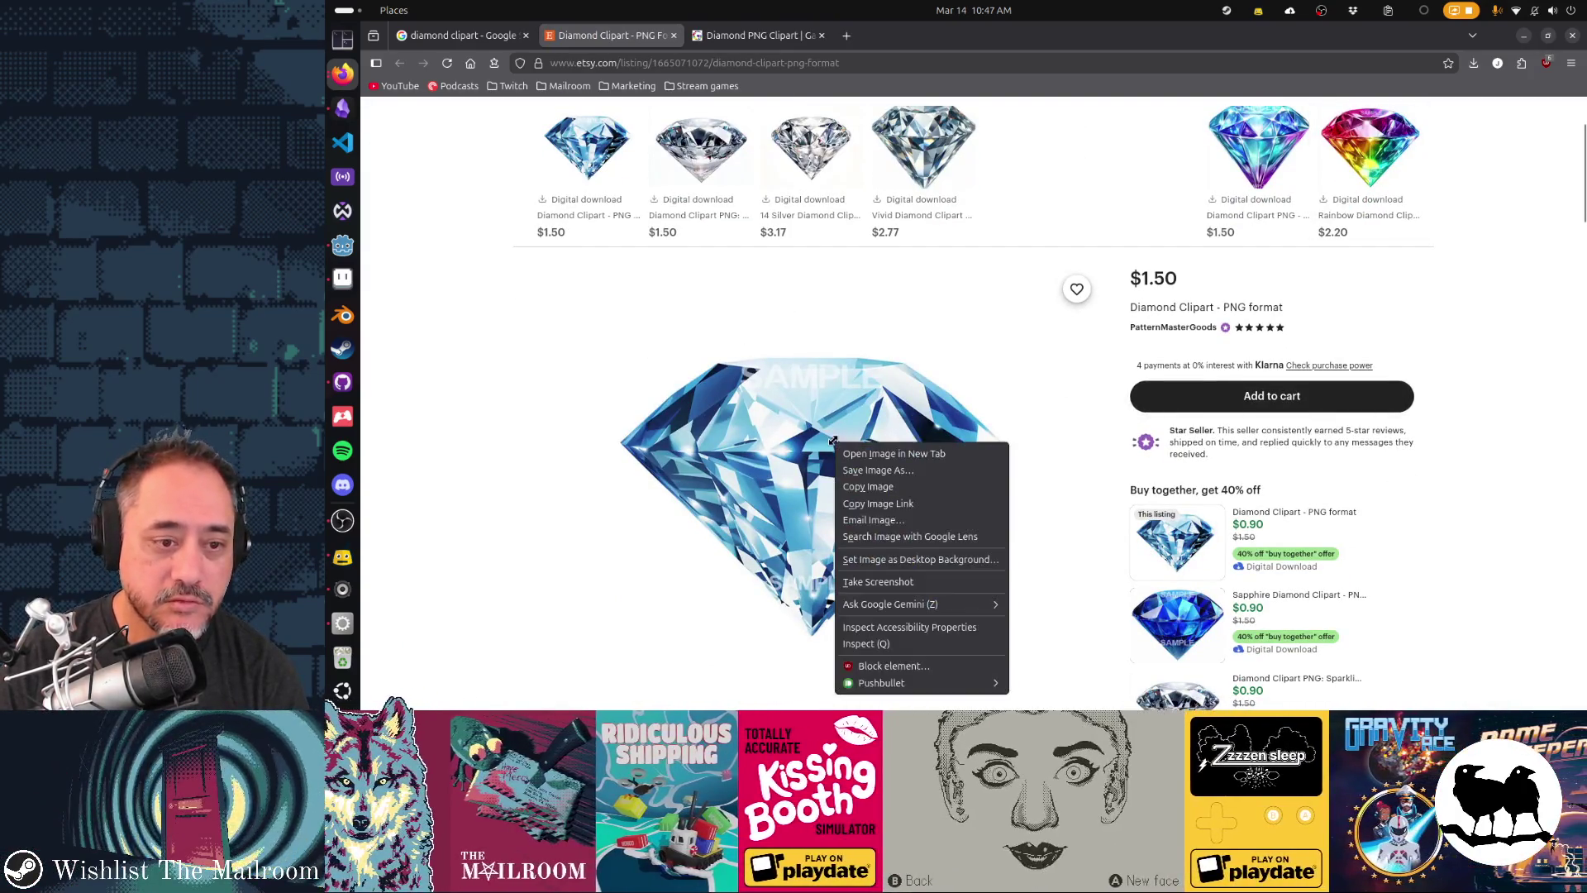
pyautogui.click(868, 487)
pyautogui.hotkey('alt', 'Tab')
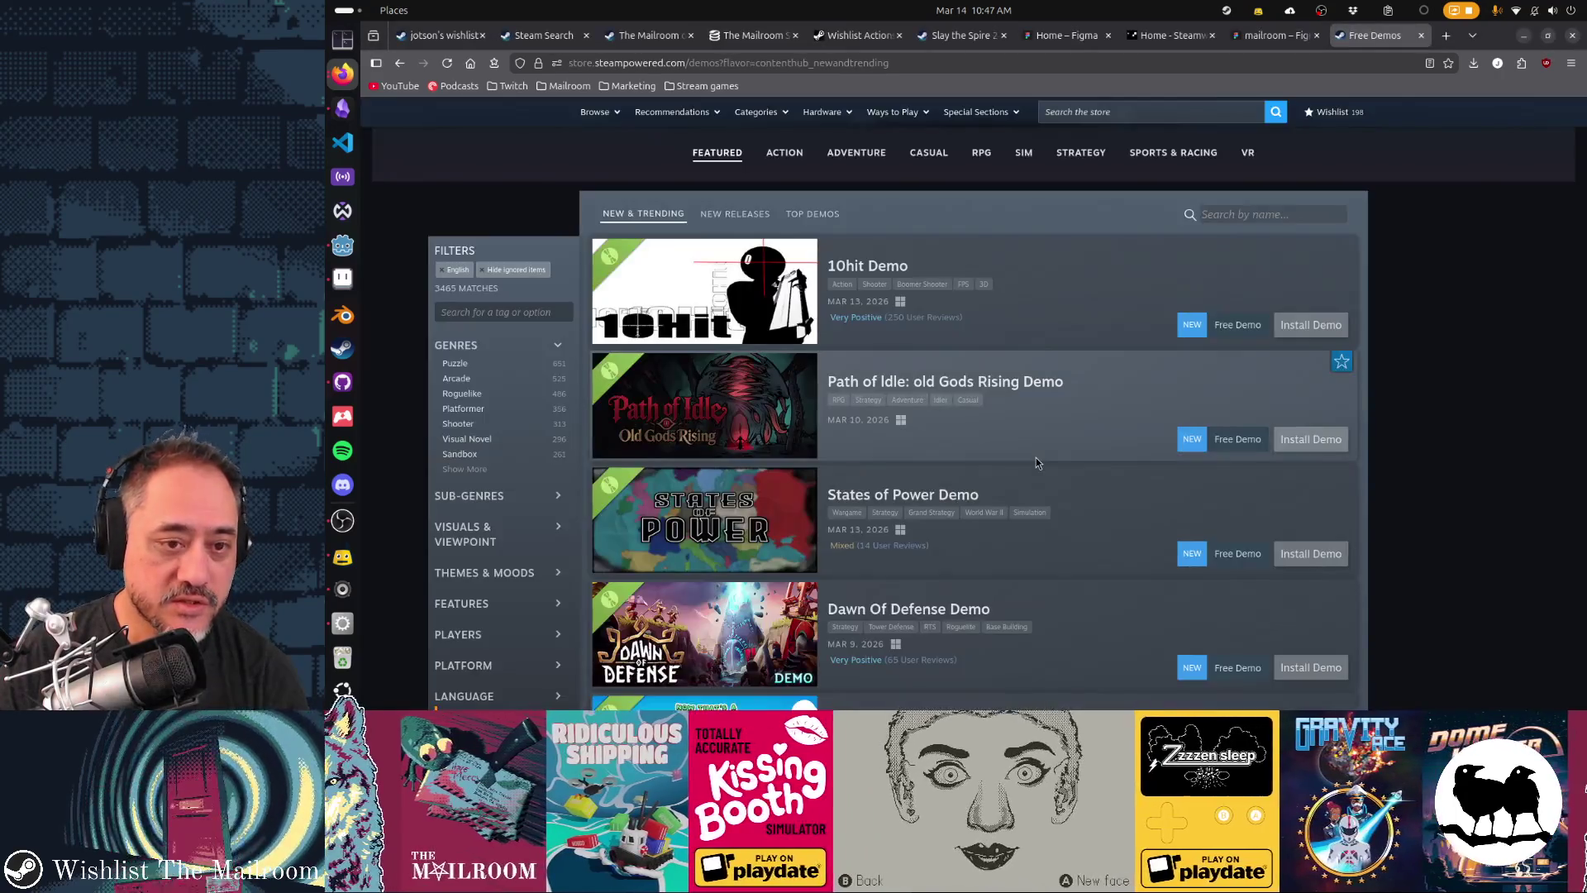
pyautogui.hotkey('alt', 'Tab')
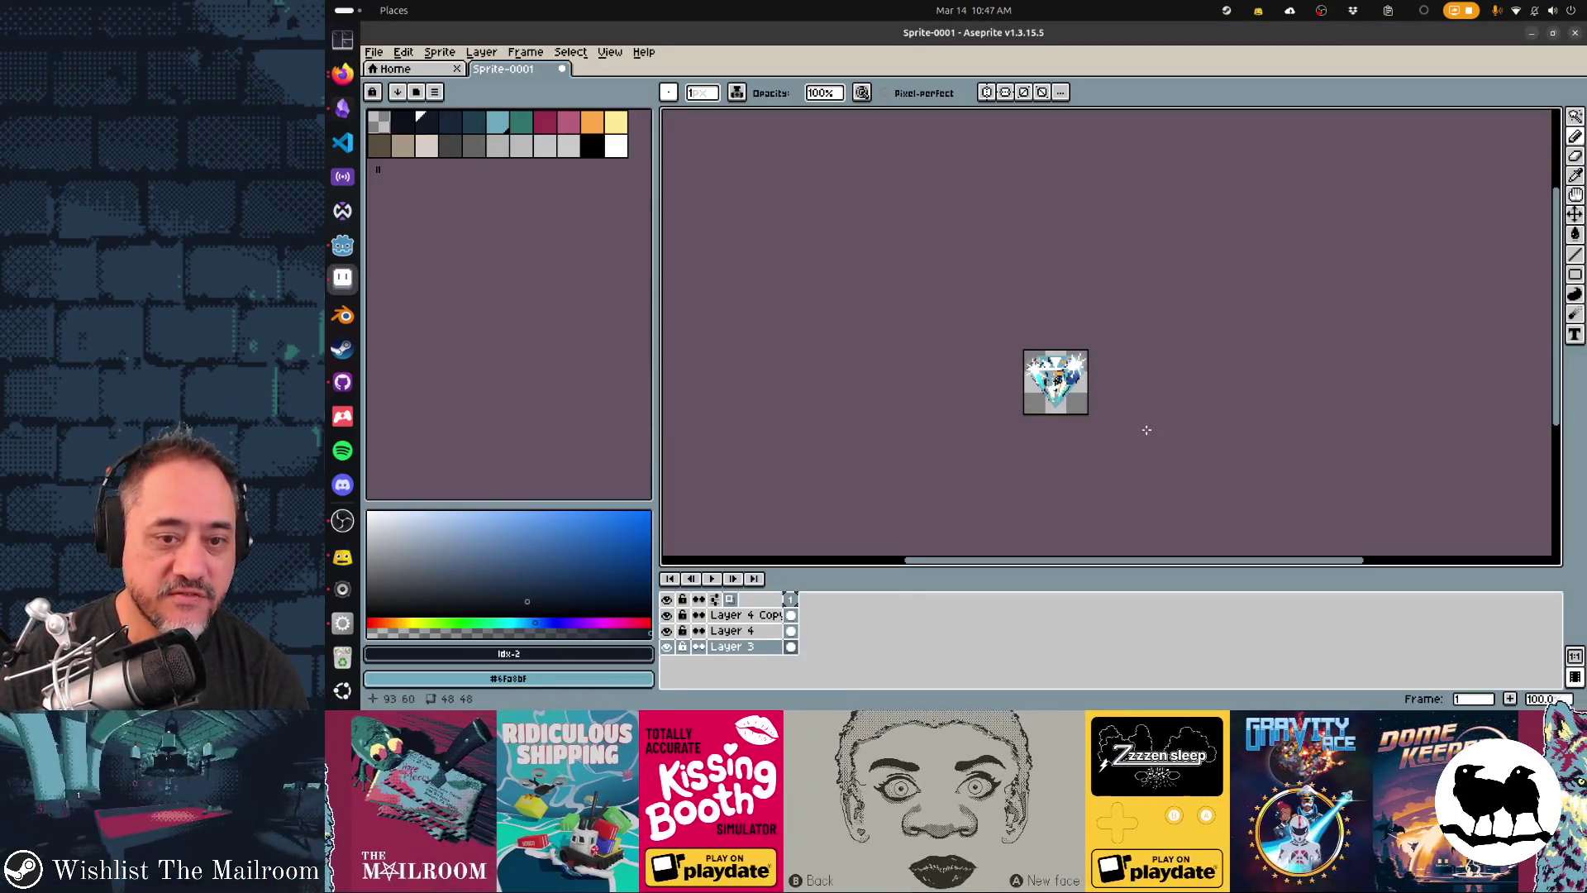
# - Hide Layer 4 Copy, Layer 4 and Layer 3, then paste the diamond clipart onto a new layer
pyautogui.click(666, 615)
pyautogui.click(667, 631)
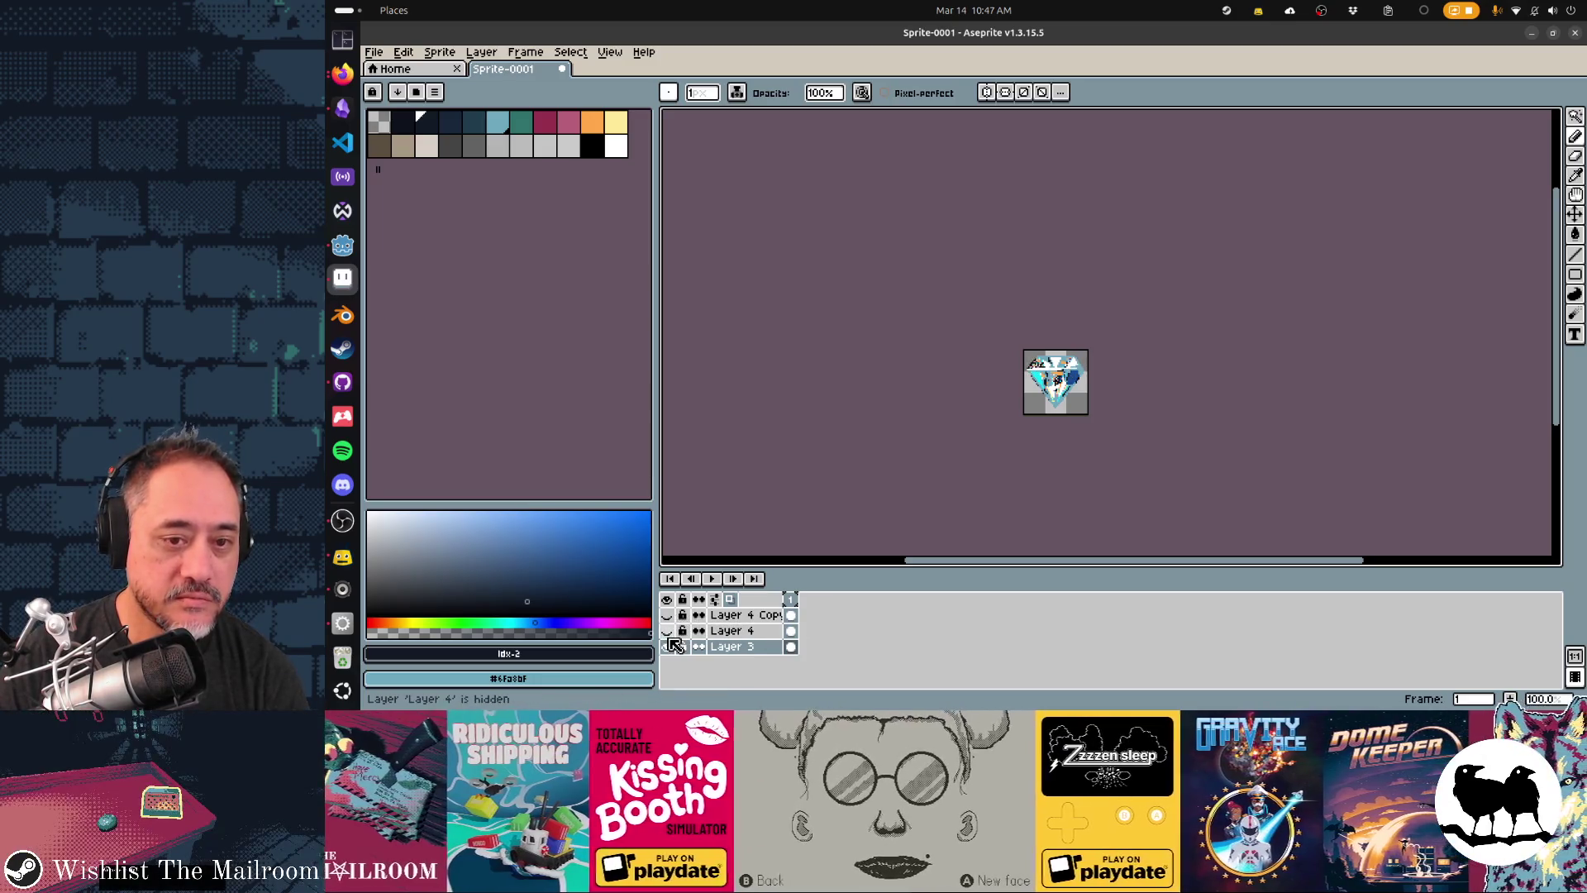
pyautogui.click(666, 646)
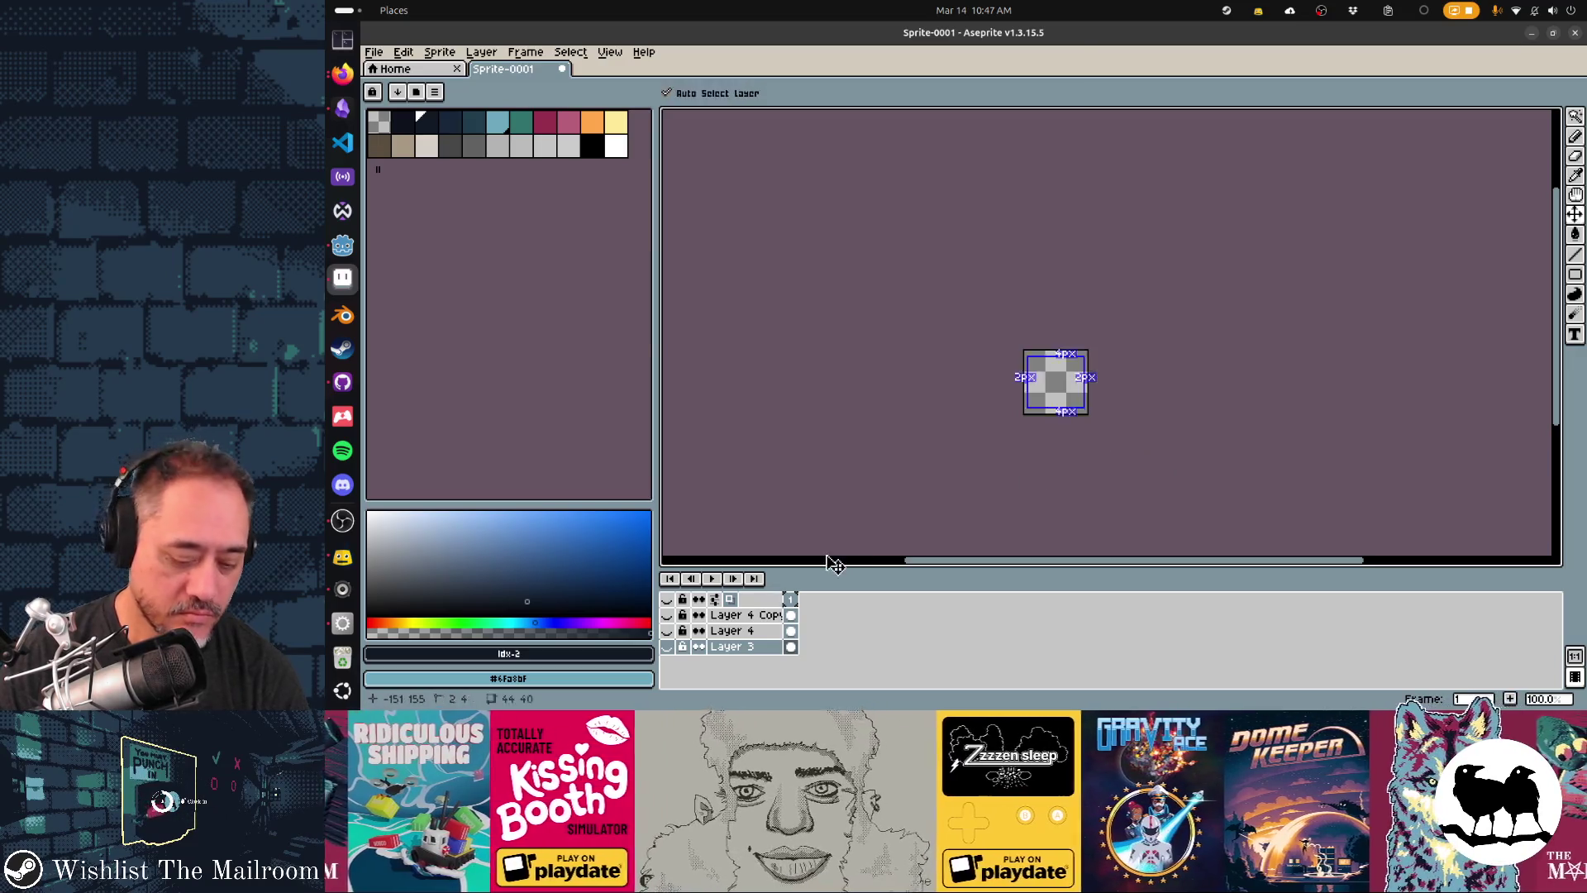
pyautogui.hotkey('shift', 'n')
pyautogui.hotkey('ctrl', 'v')
# - Scale the pasted diamond to about 53×63 so it fills the canvas, then select the area around it
pyautogui.scroll(-5, 1208, 436)
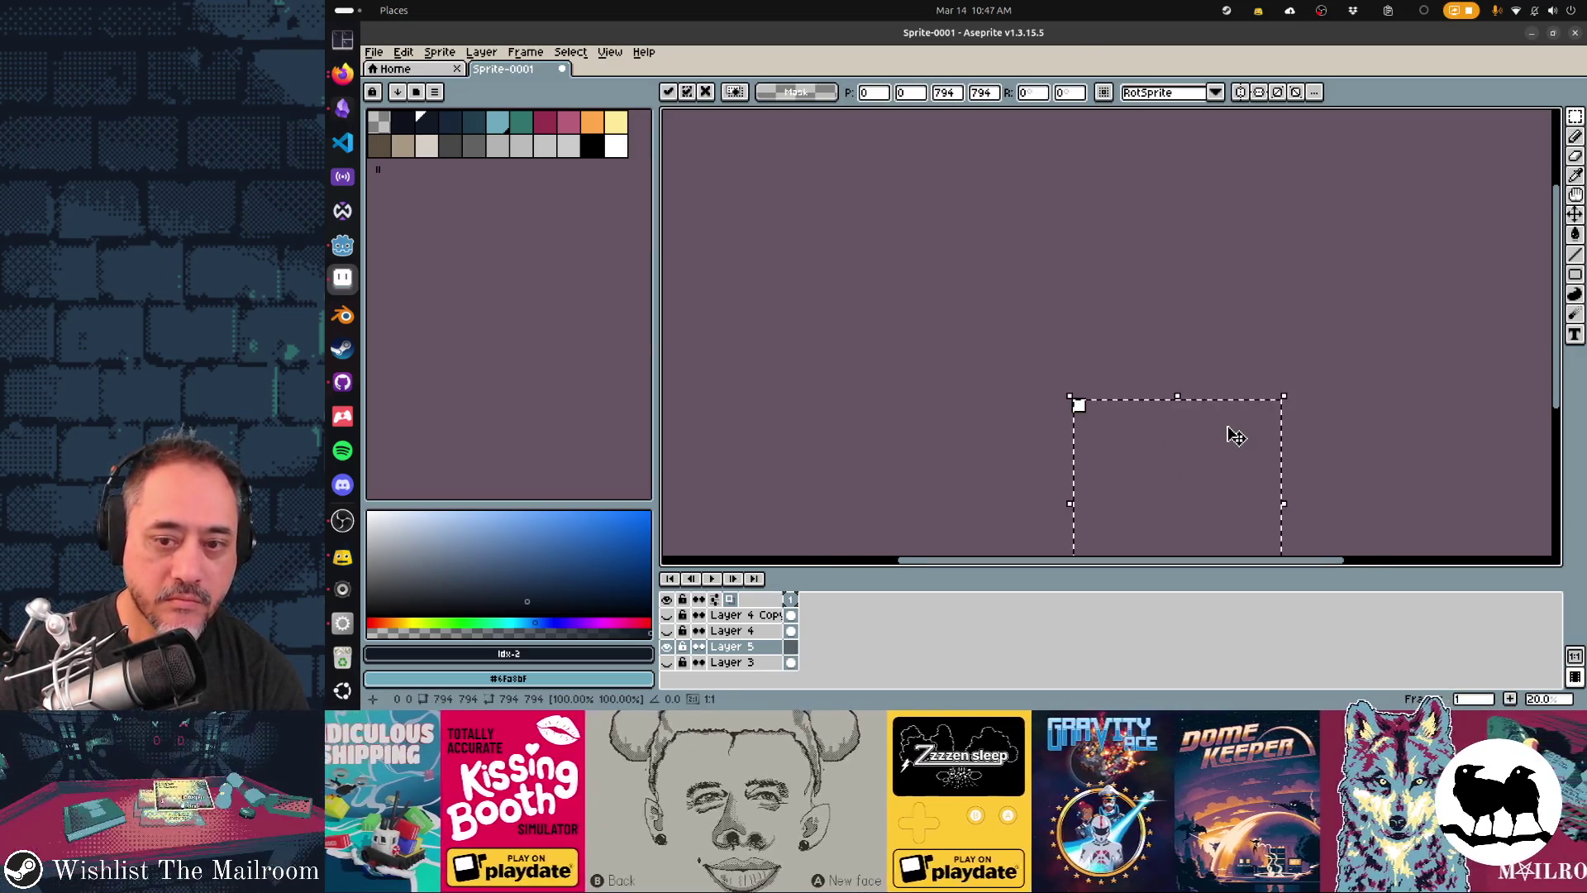
pyautogui.moveTo(1205, 459)
pyautogui.mouseDown()
pyautogui.moveTo(1069, 340)
pyautogui.moveTo(1031, 280)
pyautogui.mouseUp()
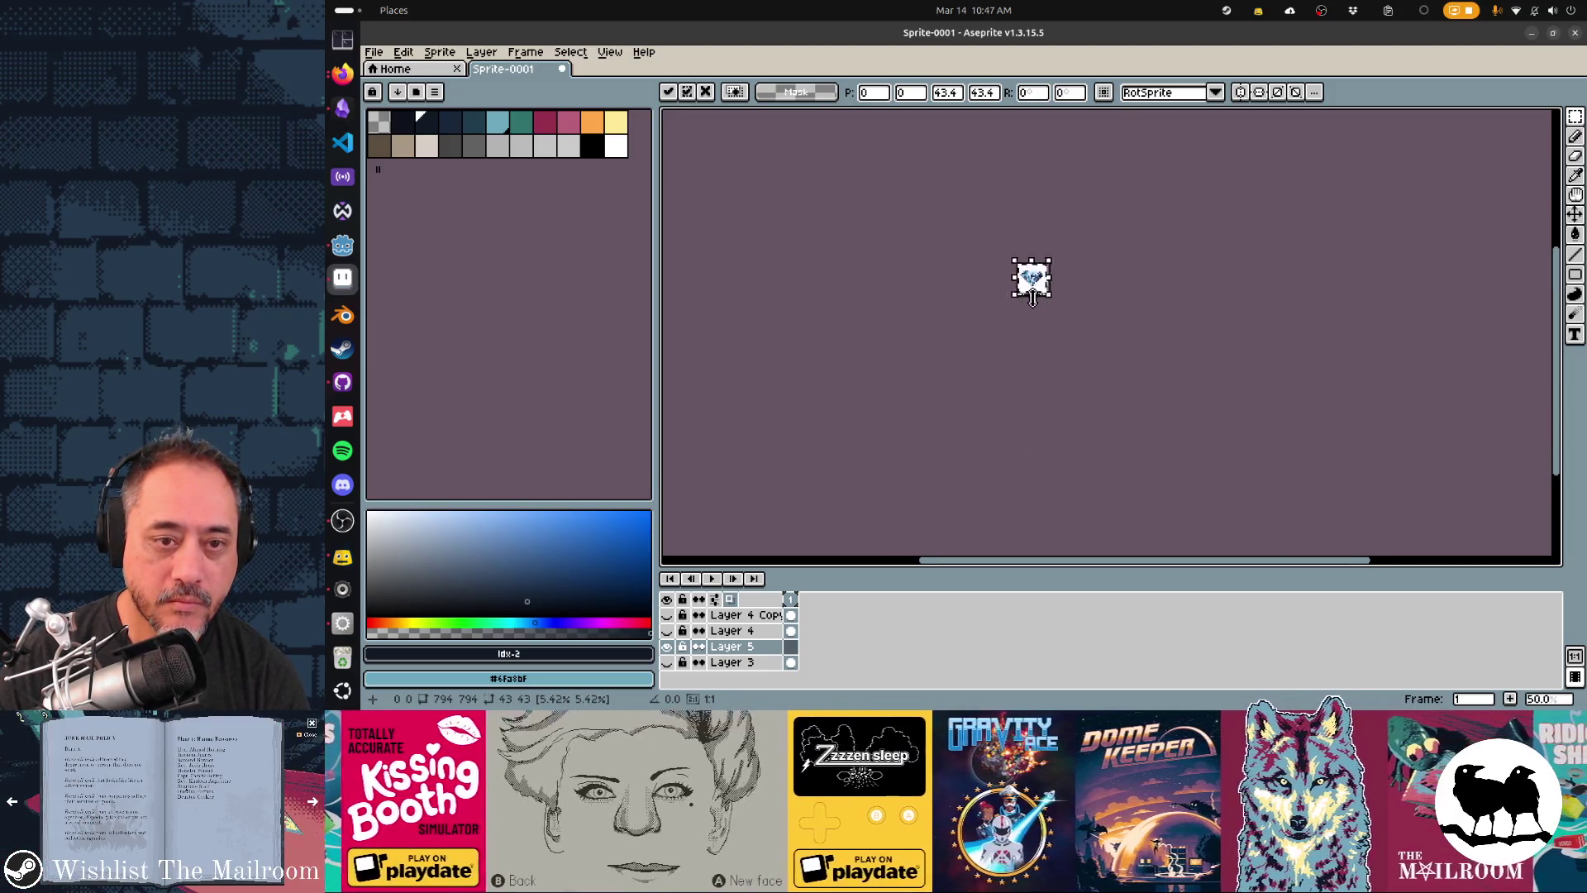
pyautogui.scroll(8, 1030, 280)
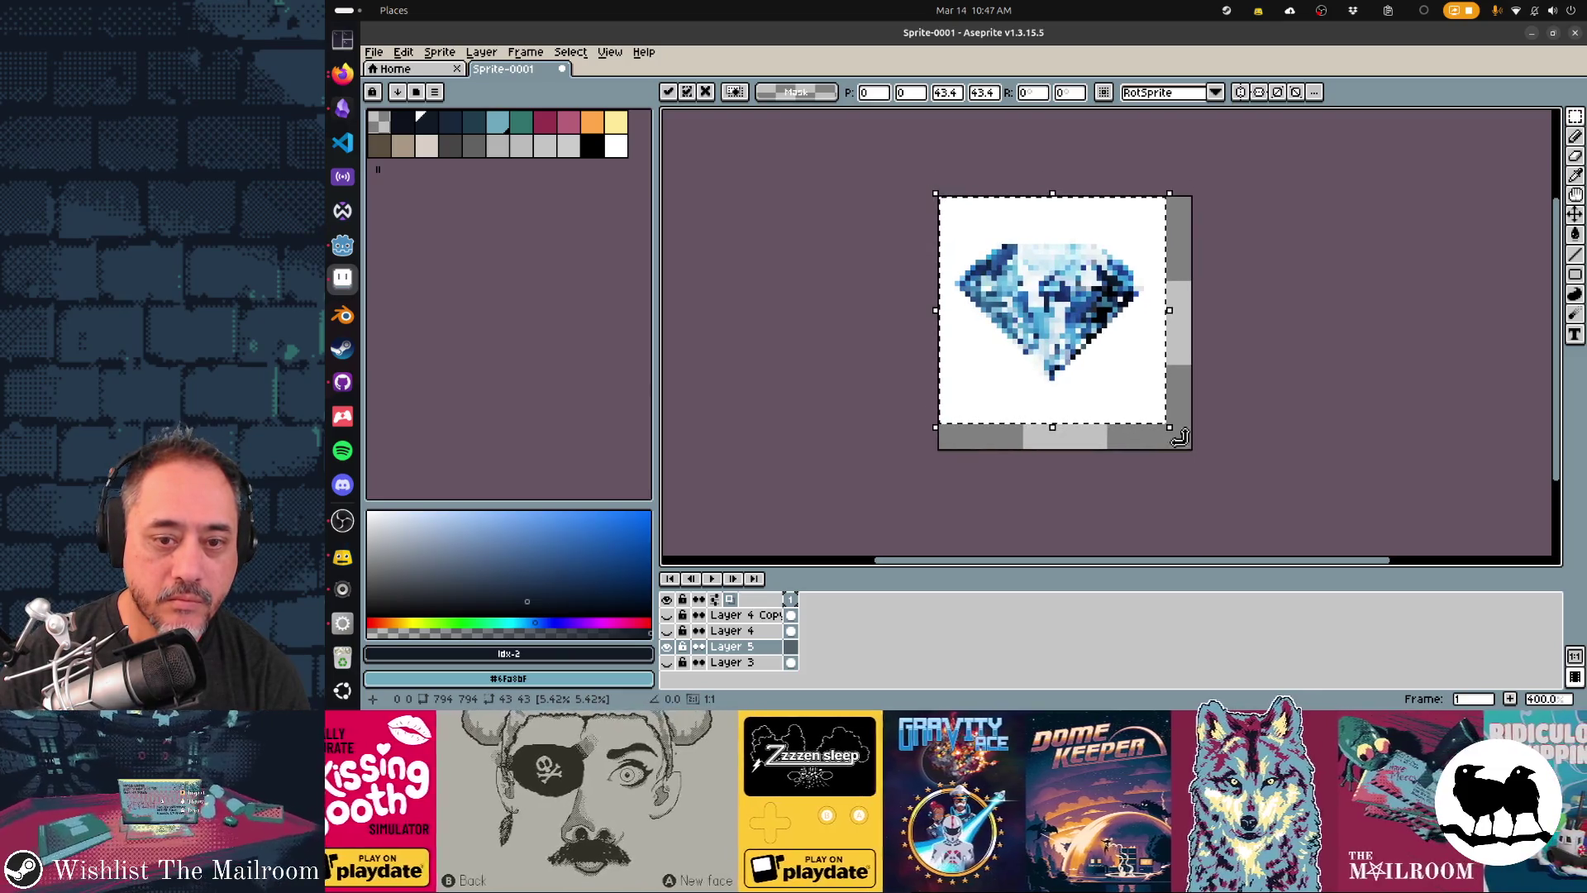
pyautogui.moveTo(1169, 427); pyautogui.dragTo(1221, 493)
pyautogui.press('Return')
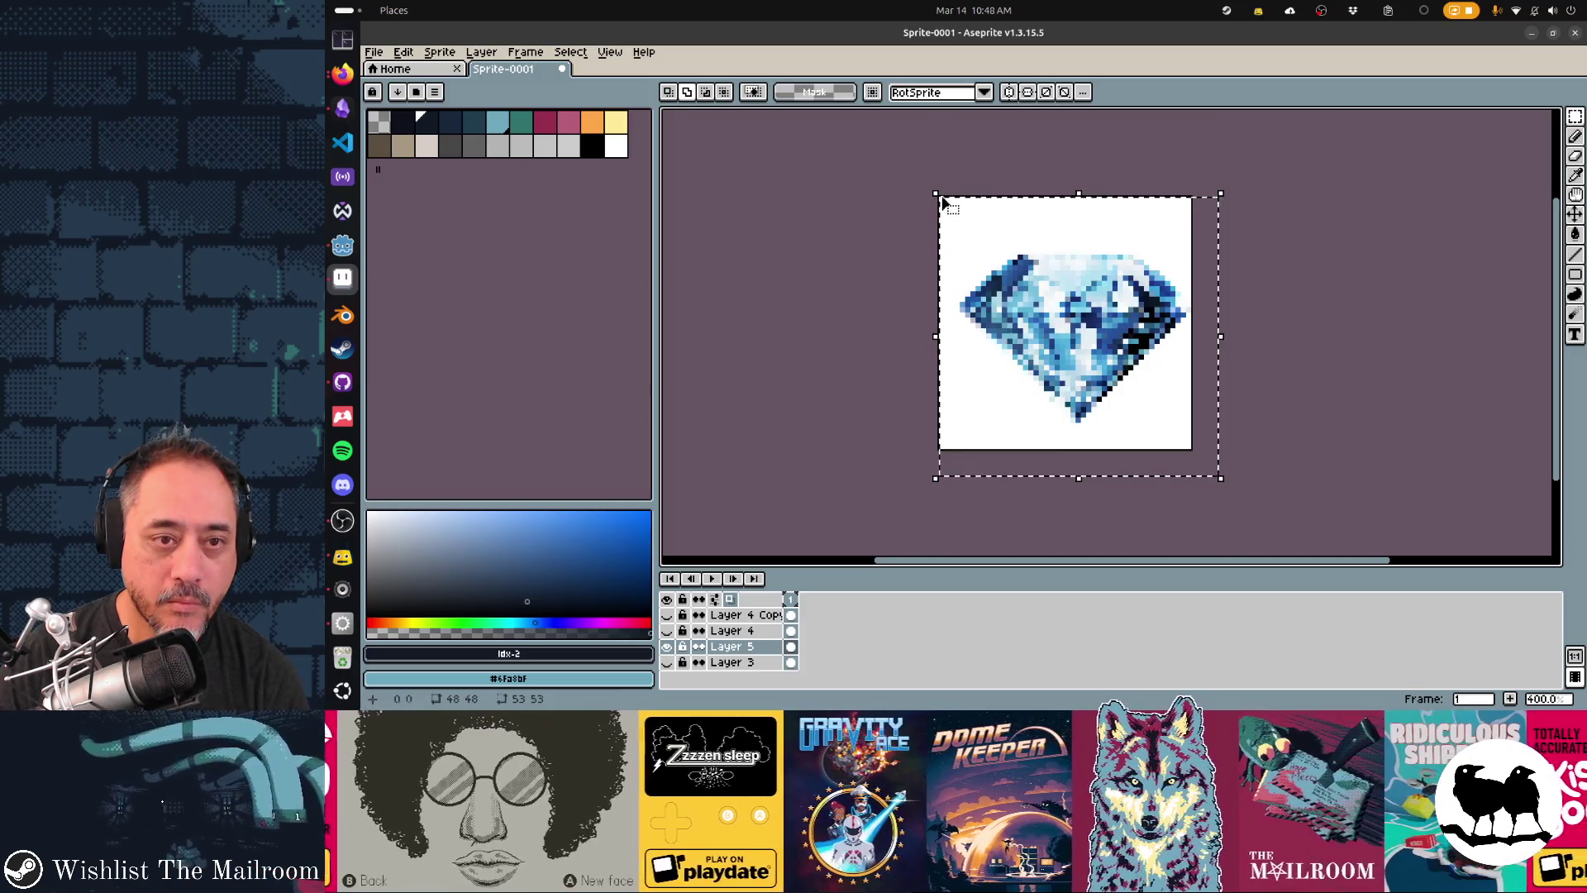
pyautogui.moveTo(937, 197)
pyautogui.mouseDown()
pyautogui.moveTo(914, 177)
pyautogui.moveTo(927, 193)
pyautogui.mouseUp()
pyautogui.moveTo(1221, 330); pyautogui.dragTo(1212, 340)
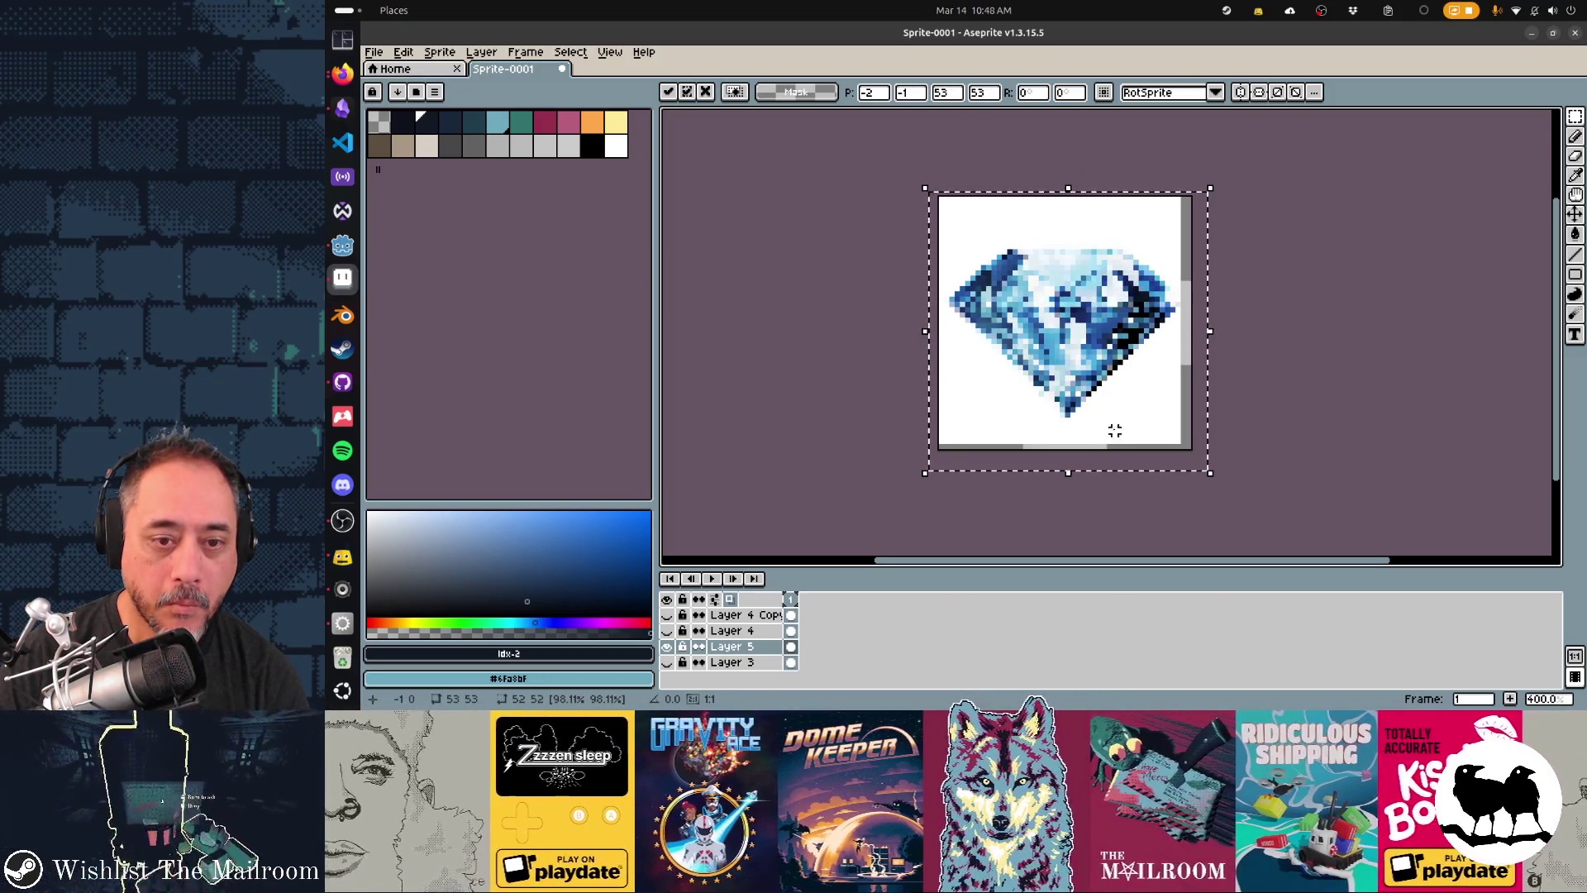
pyautogui.moveTo(1072, 474); pyautogui.dragTo(1077, 532)
pyautogui.moveTo(1074, 426); pyautogui.dragTo(1081, 394)
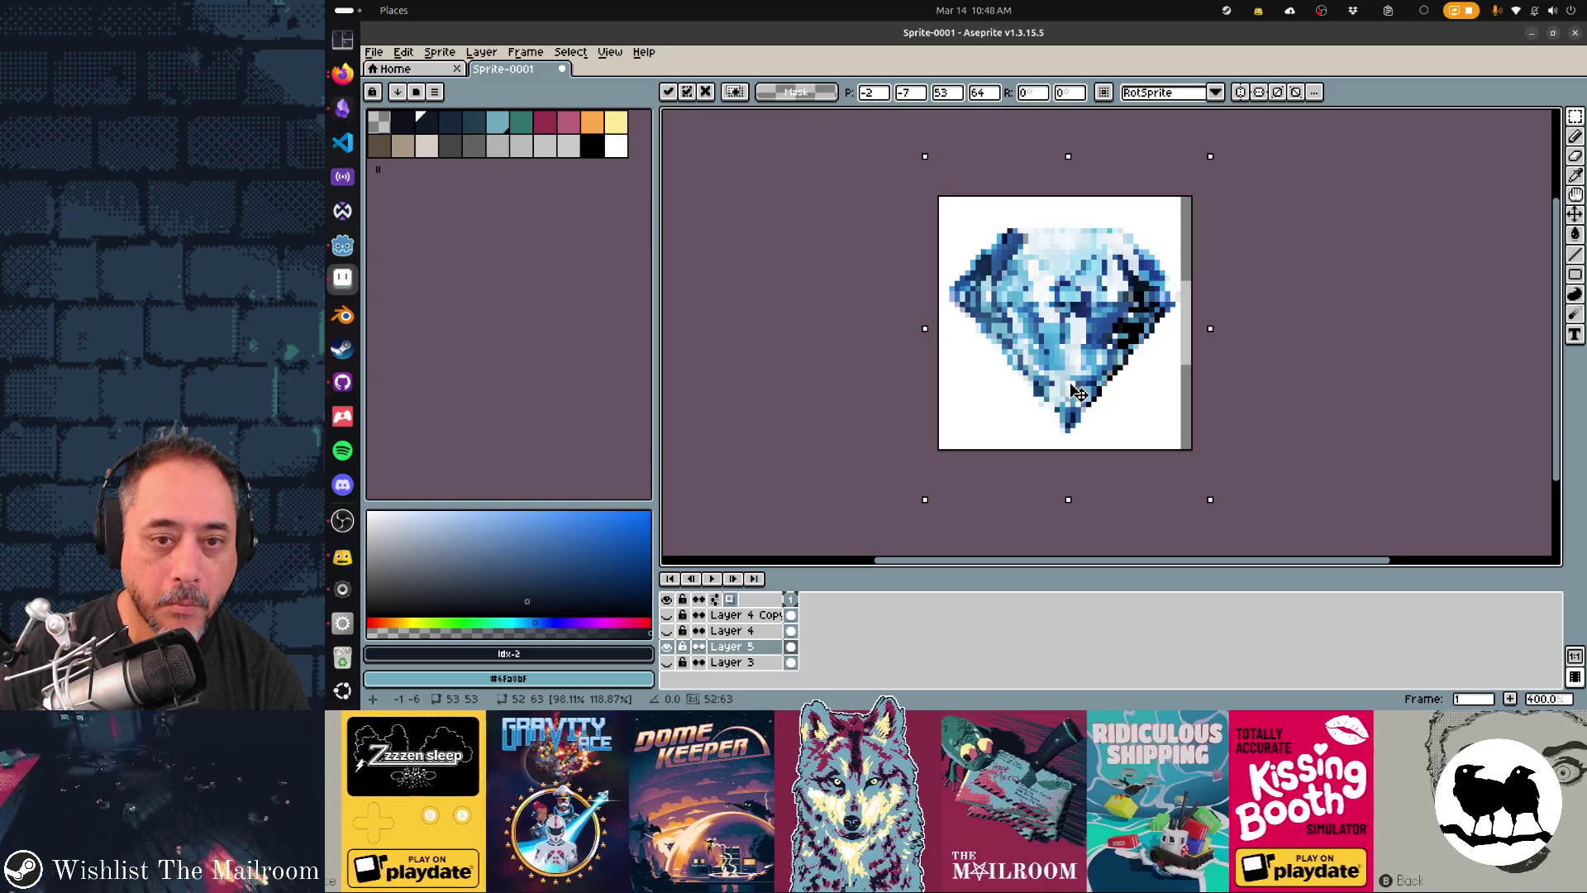
pyautogui.press('w')
pyautogui.click(1141, 399)
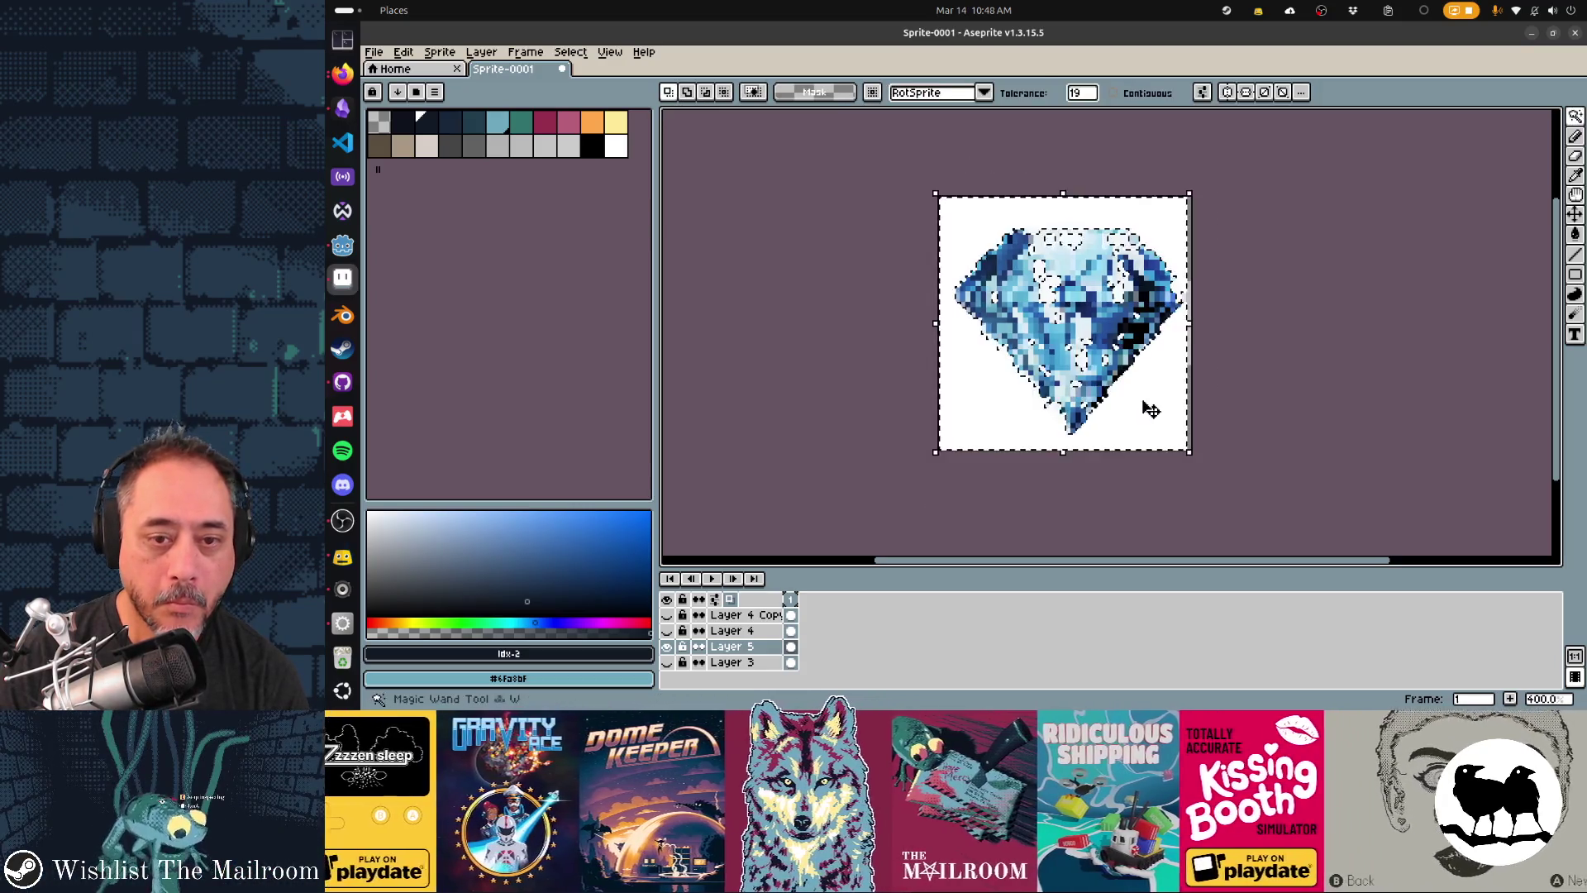
# - Fill the area around the pasted diamond white, then delete that white background to transparency
pyautogui.press('b')
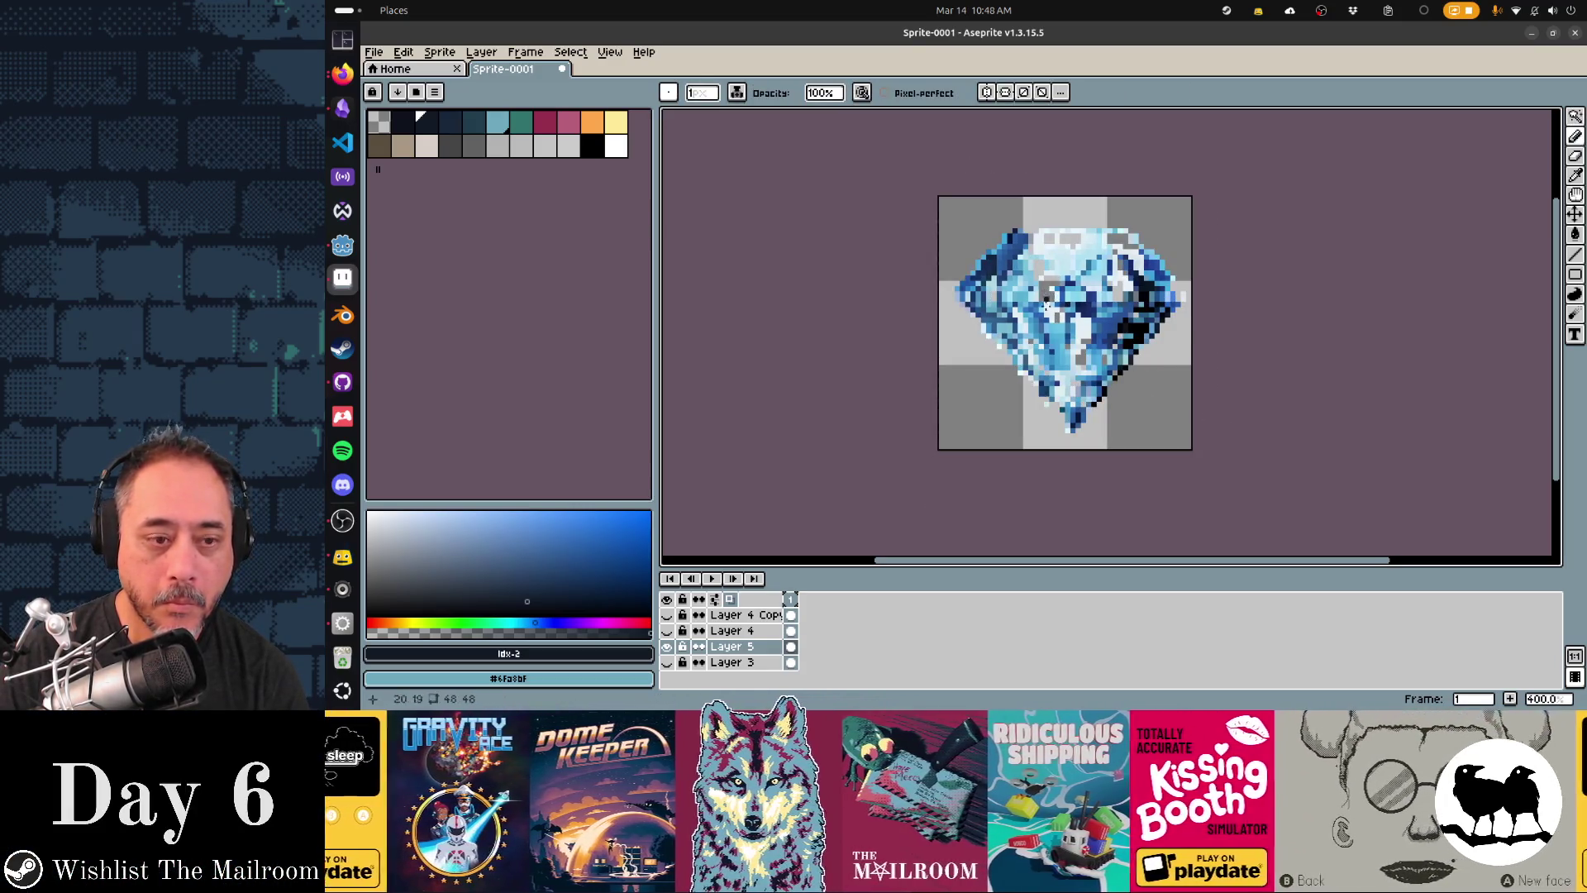
pyautogui.press('f')
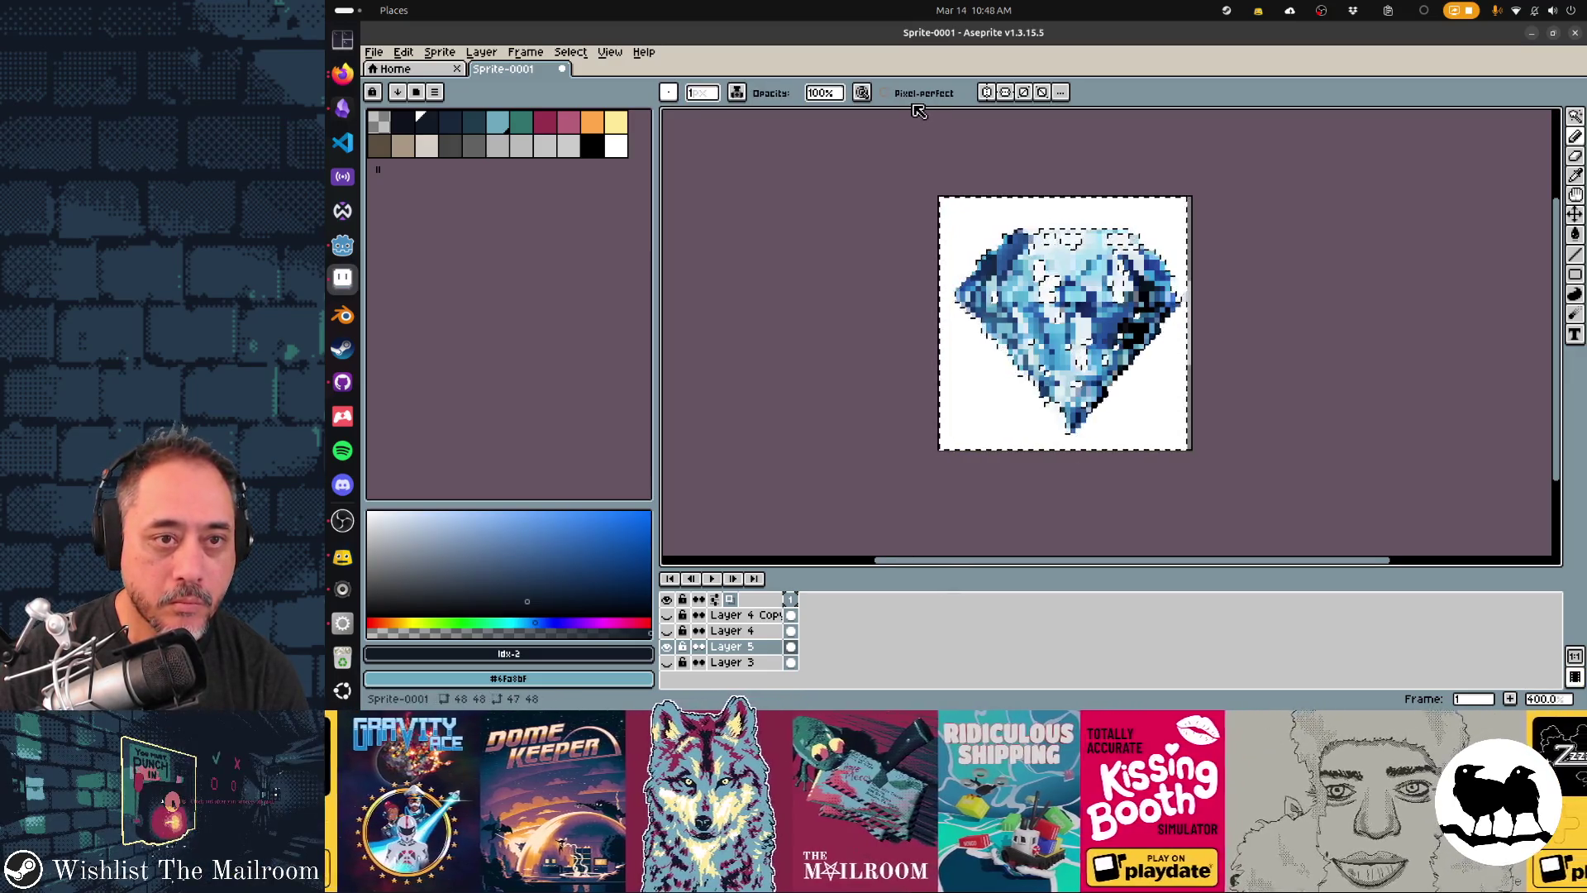
pyautogui.press('w')
pyautogui.hotkey('ctrl', 'd')
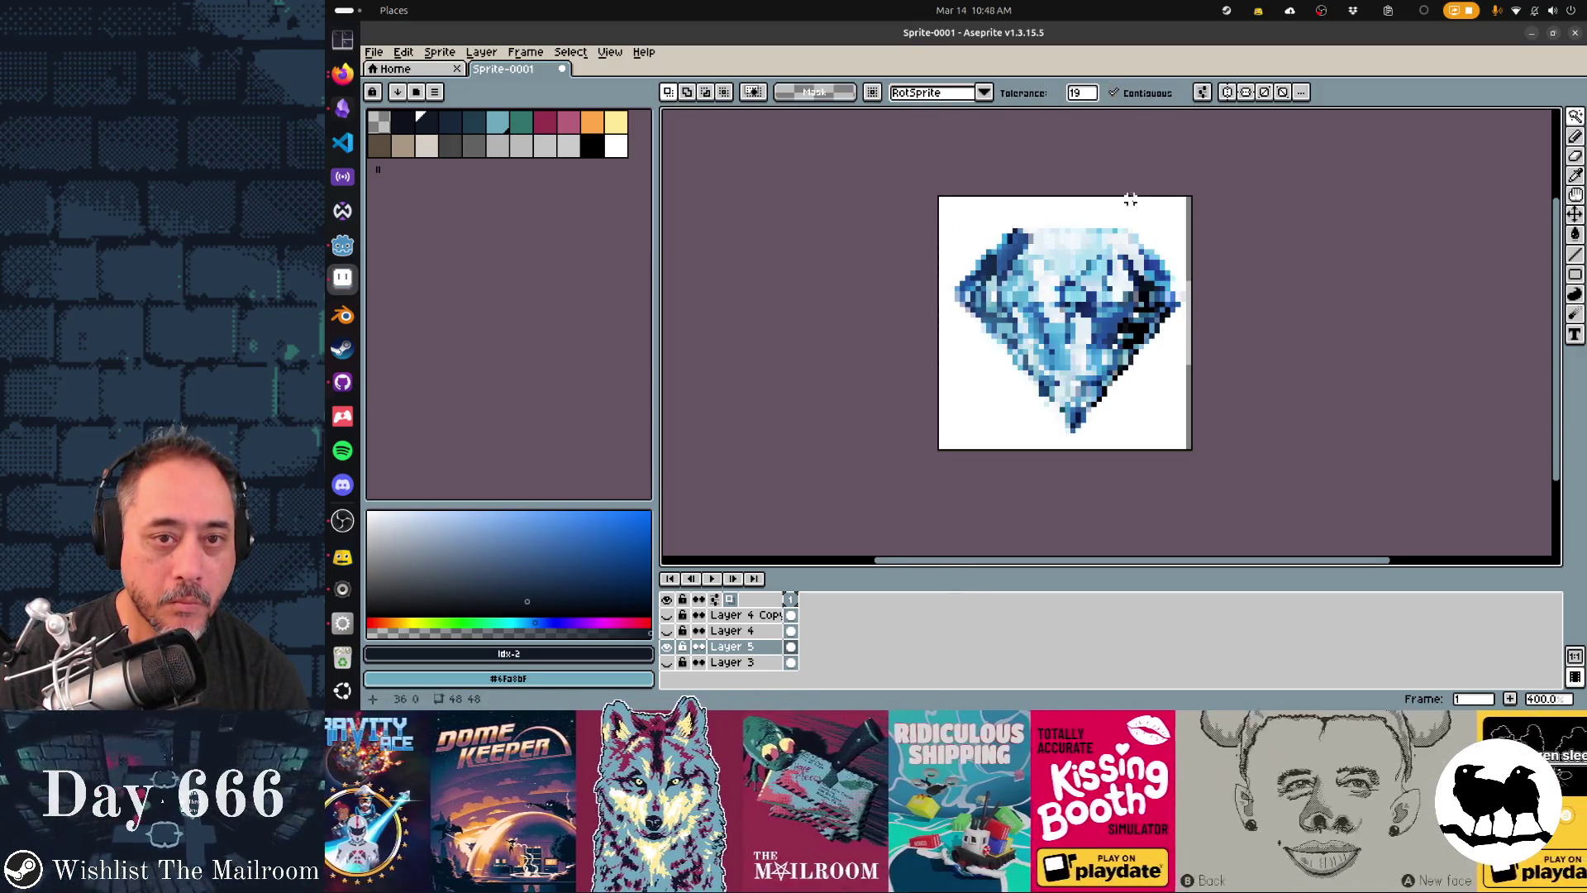
pyautogui.click(1131, 202)
pyautogui.press('Delete')
# - Clear the pasted diamond clipart from Layer 5
pyautogui.scroll(-2, 1261, 287)
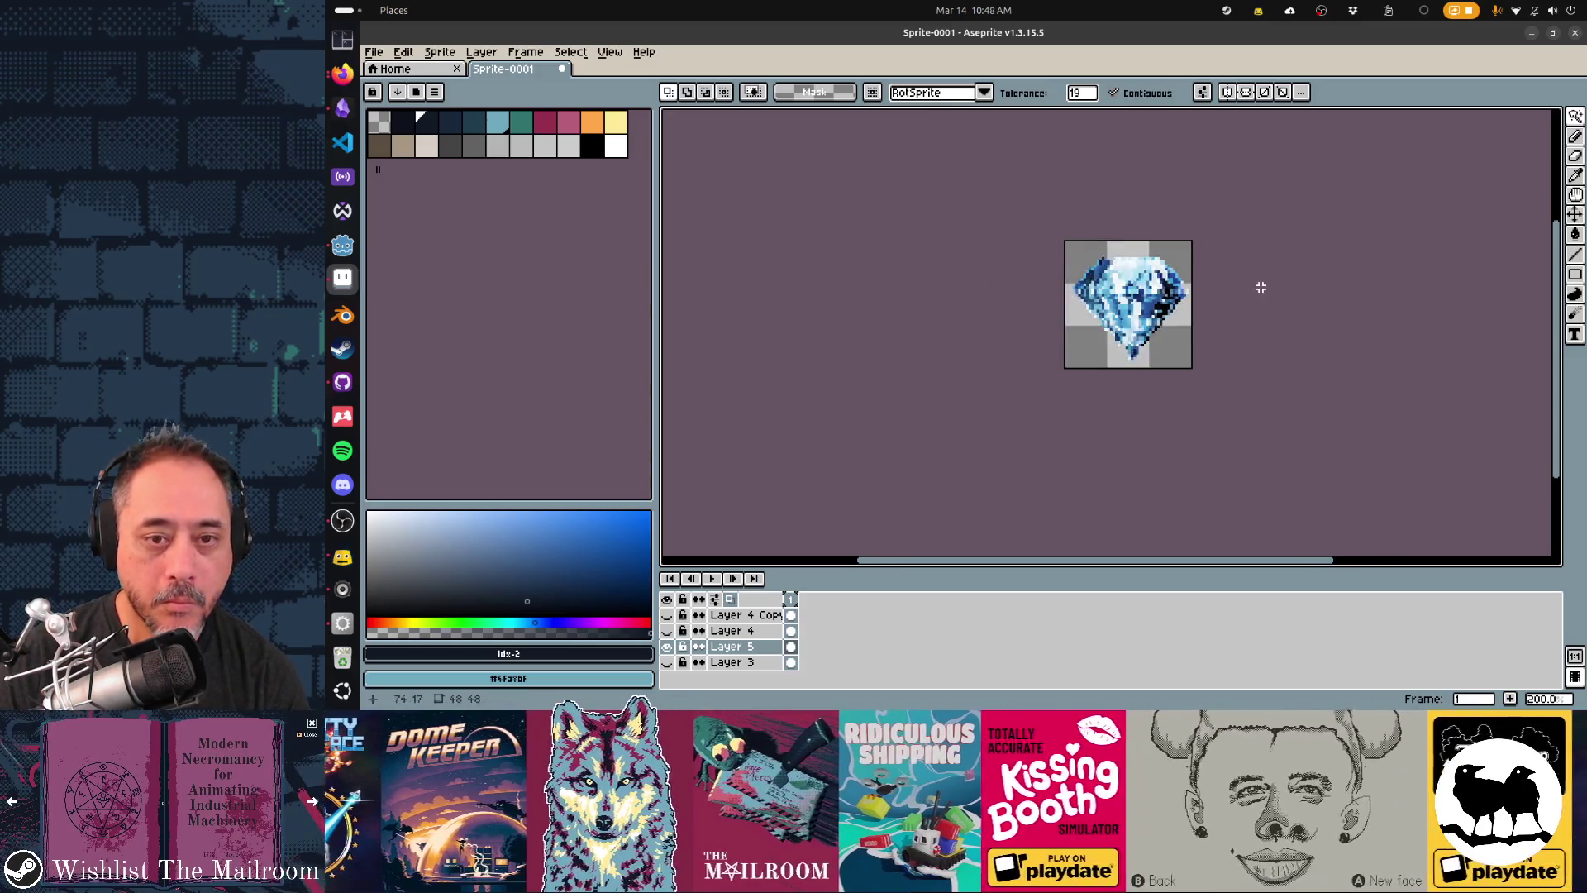
pyautogui.scroll(-1, 1261, 287)
pyautogui.scroll(-1, 1279, 308)
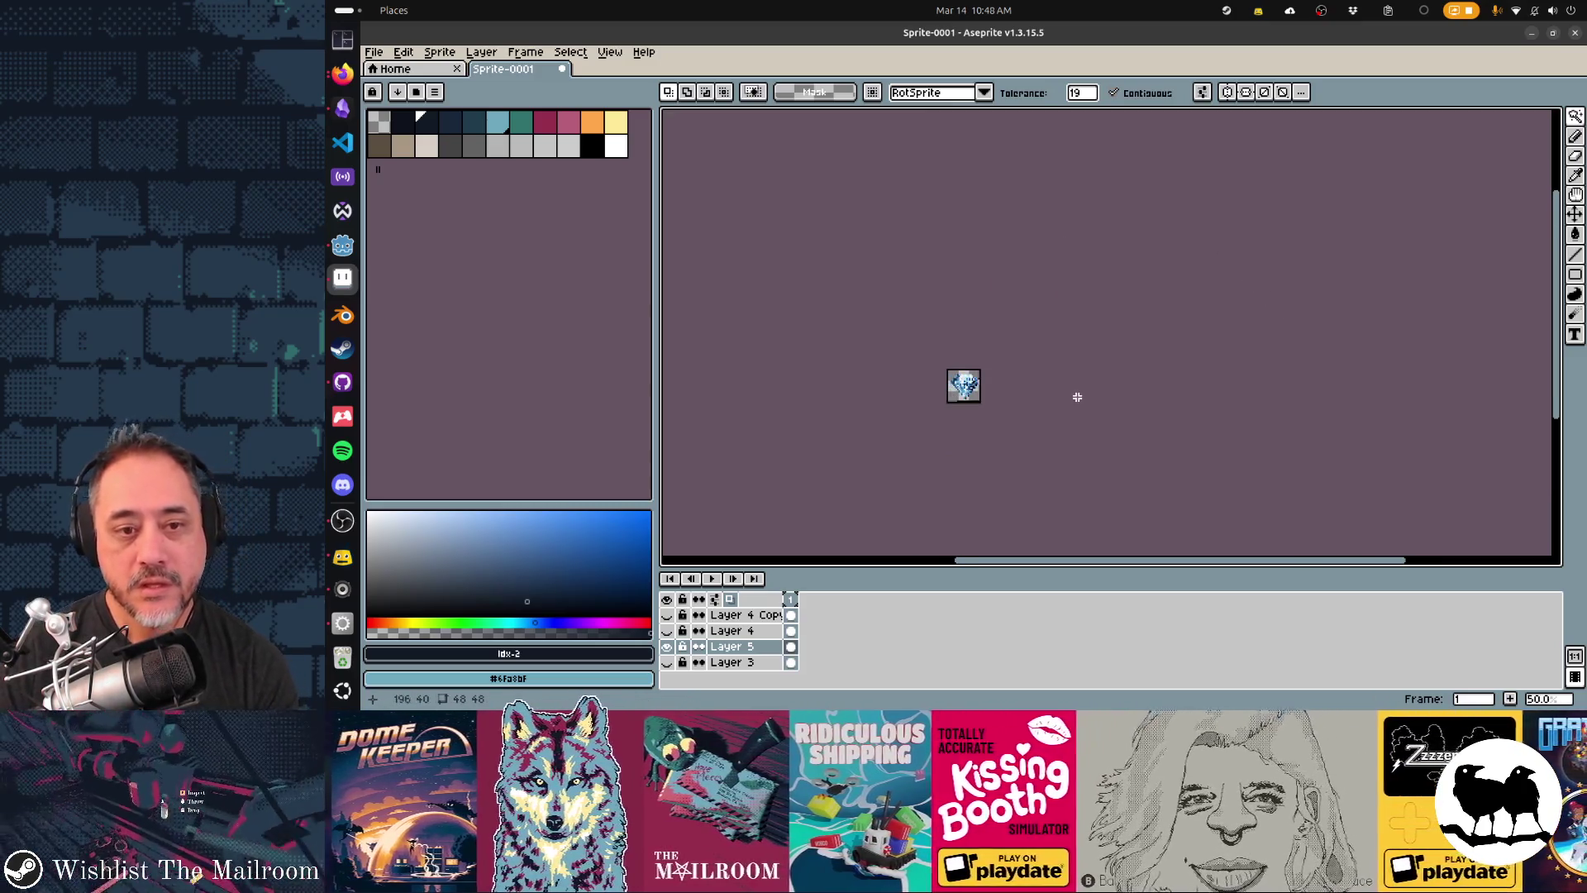
pyautogui.scroll(2, 1145, 354)
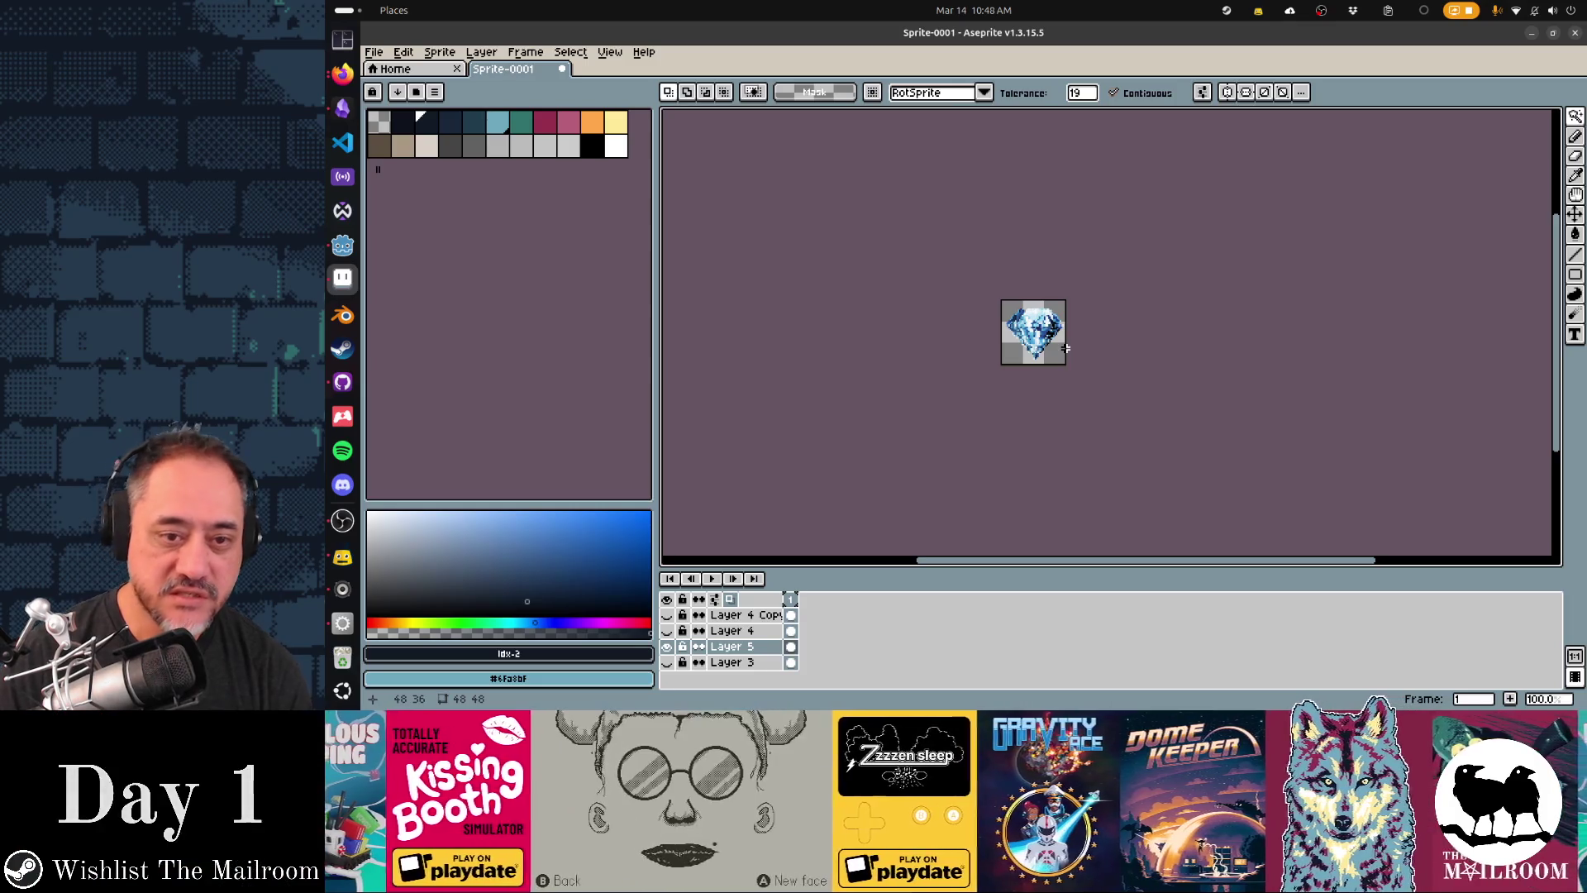
pyautogui.press('Delete')
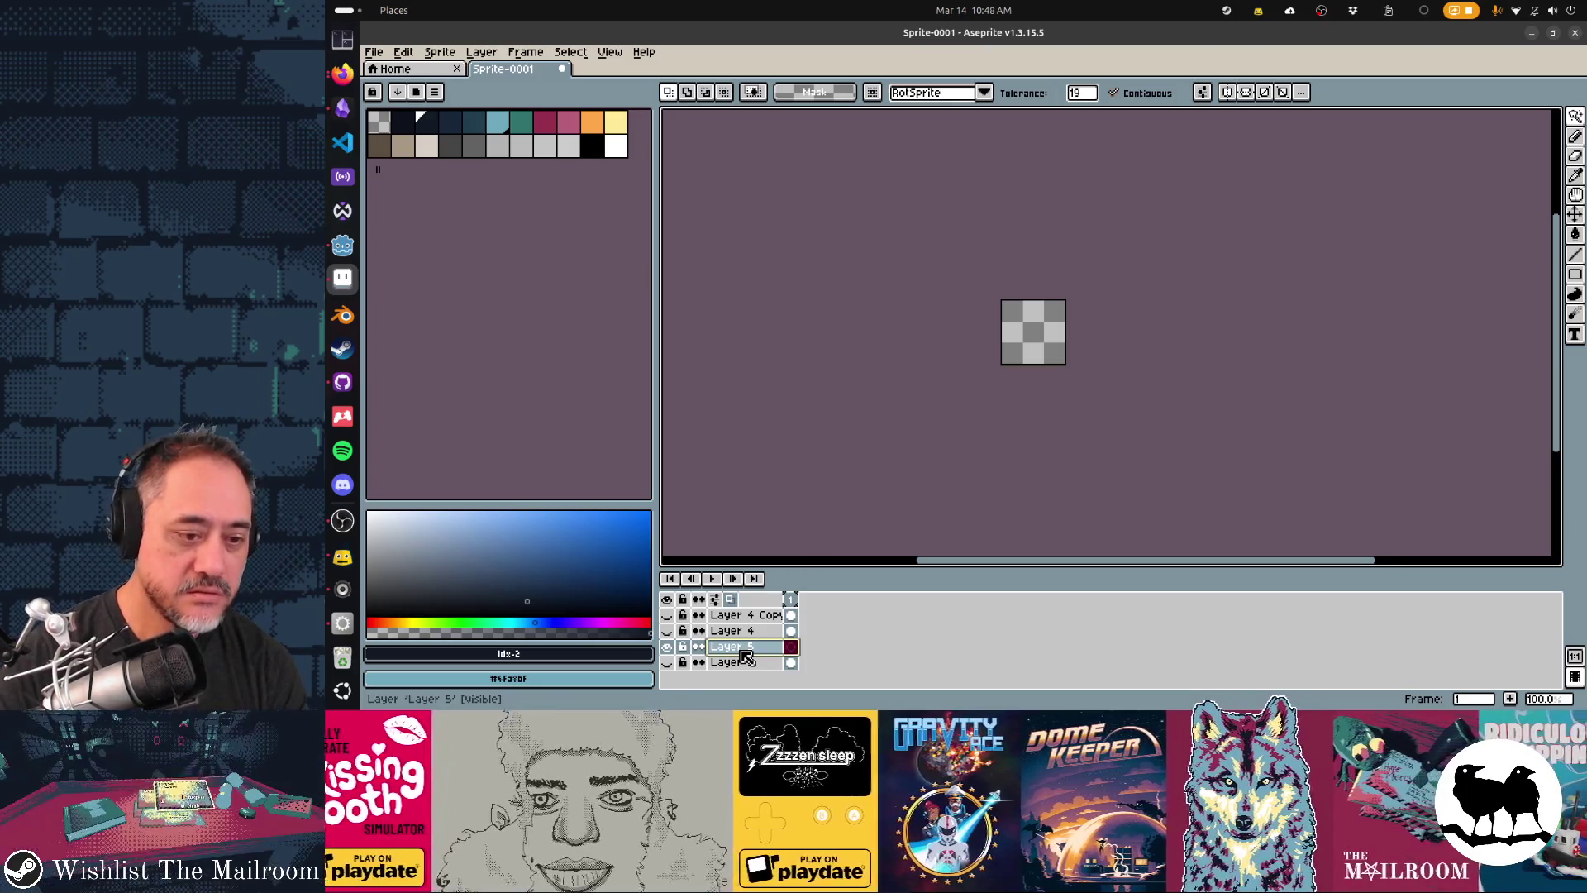
# - Adjust layer visibility so Layer 3's diamond shows, then take the Pencil with a muted blue
pyautogui.click(667, 631)
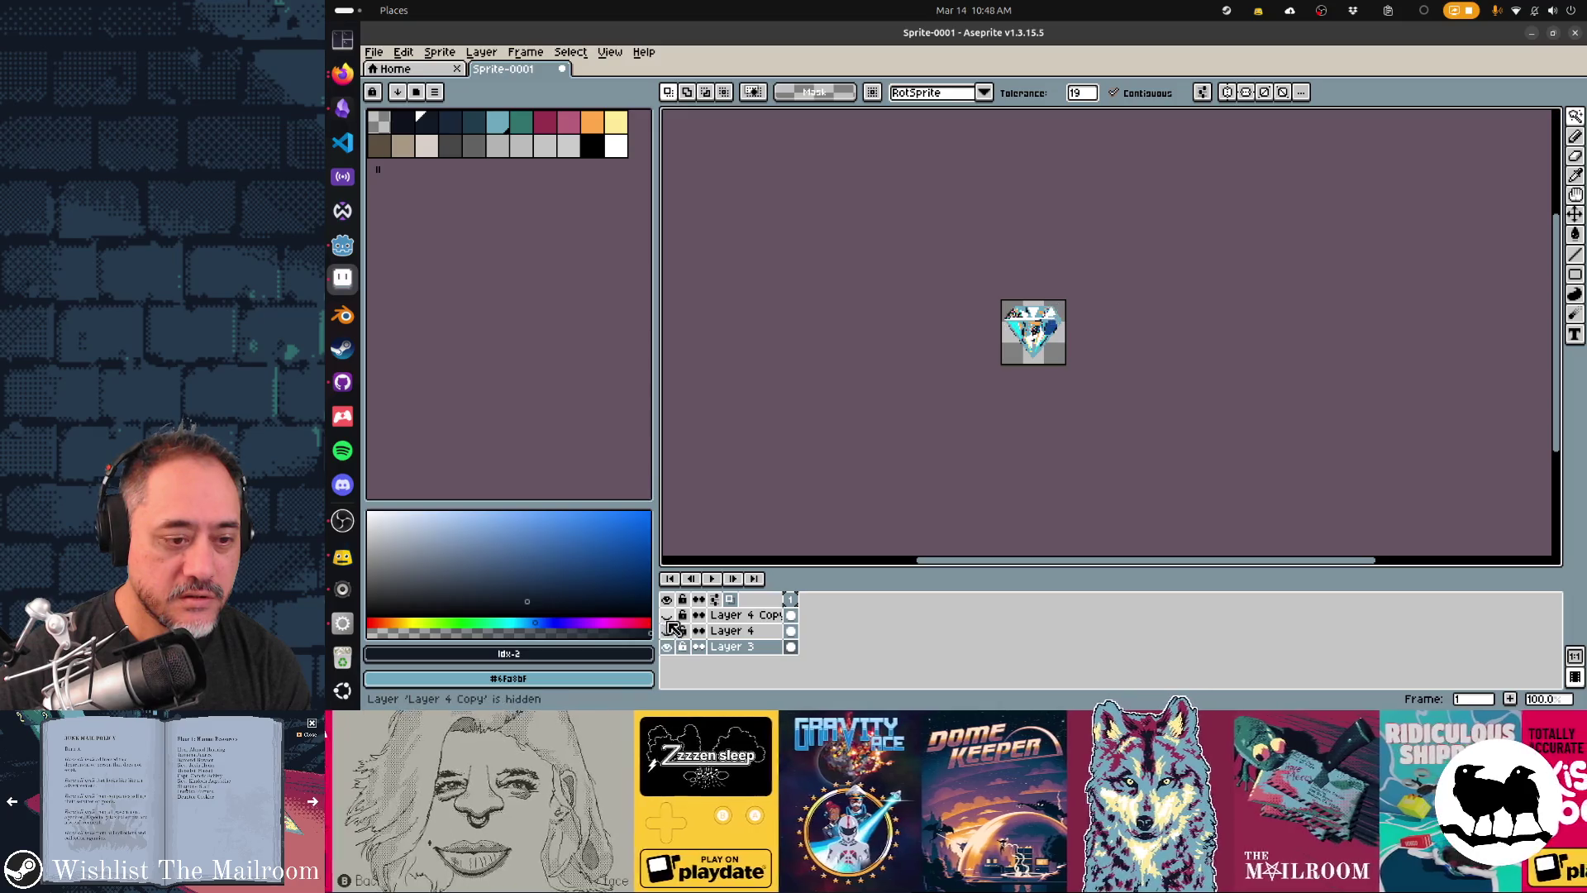
pyautogui.click(667, 615)
pyautogui.click(667, 630)
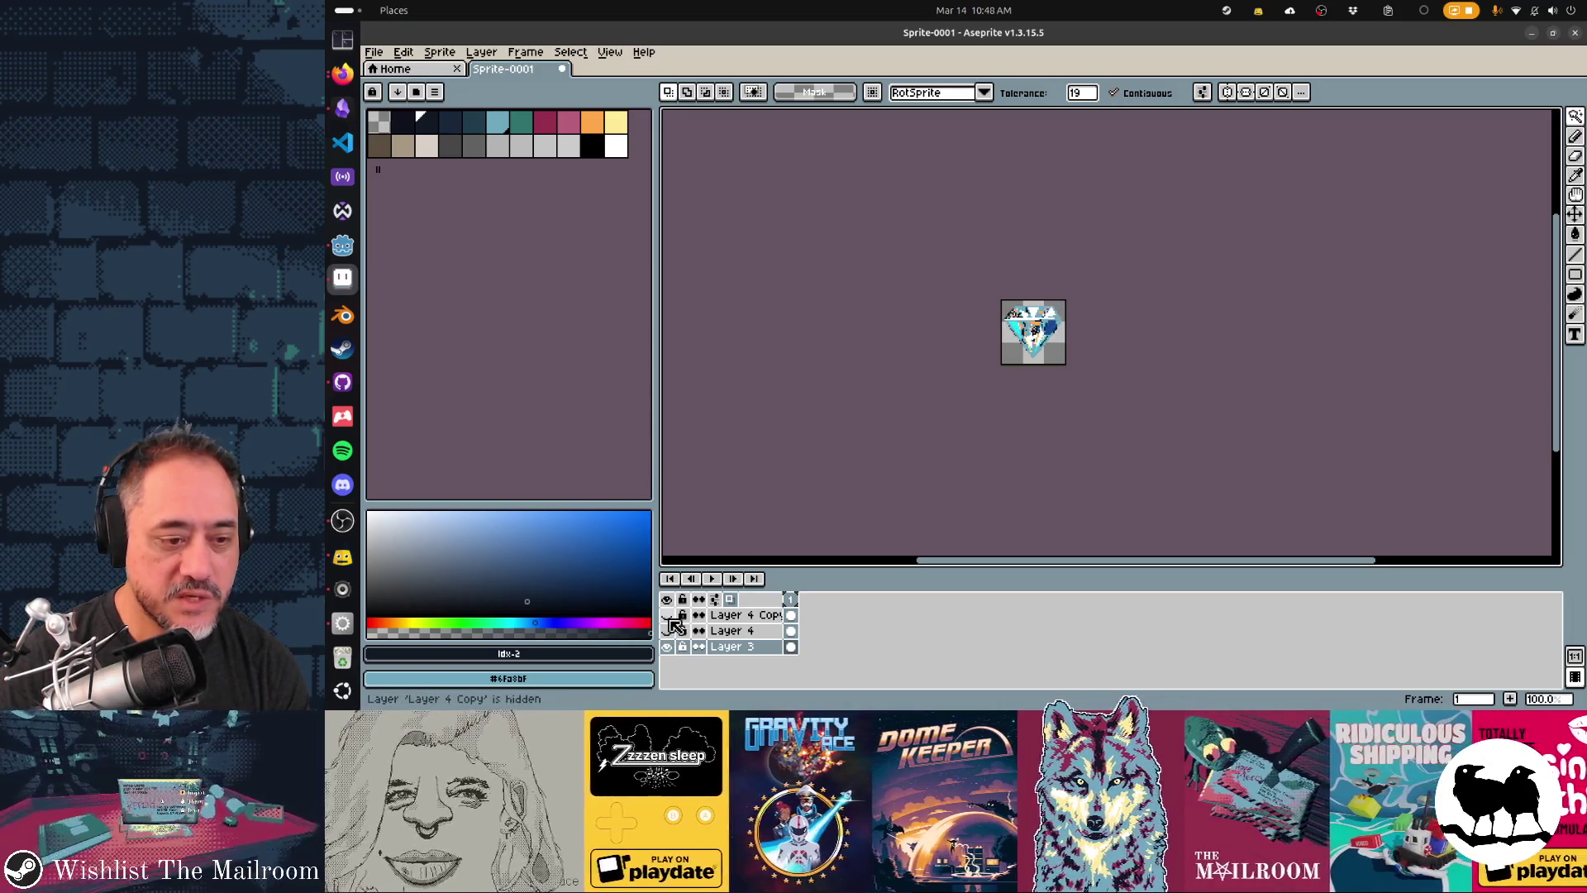
pyautogui.scroll(2, 1078, 392)
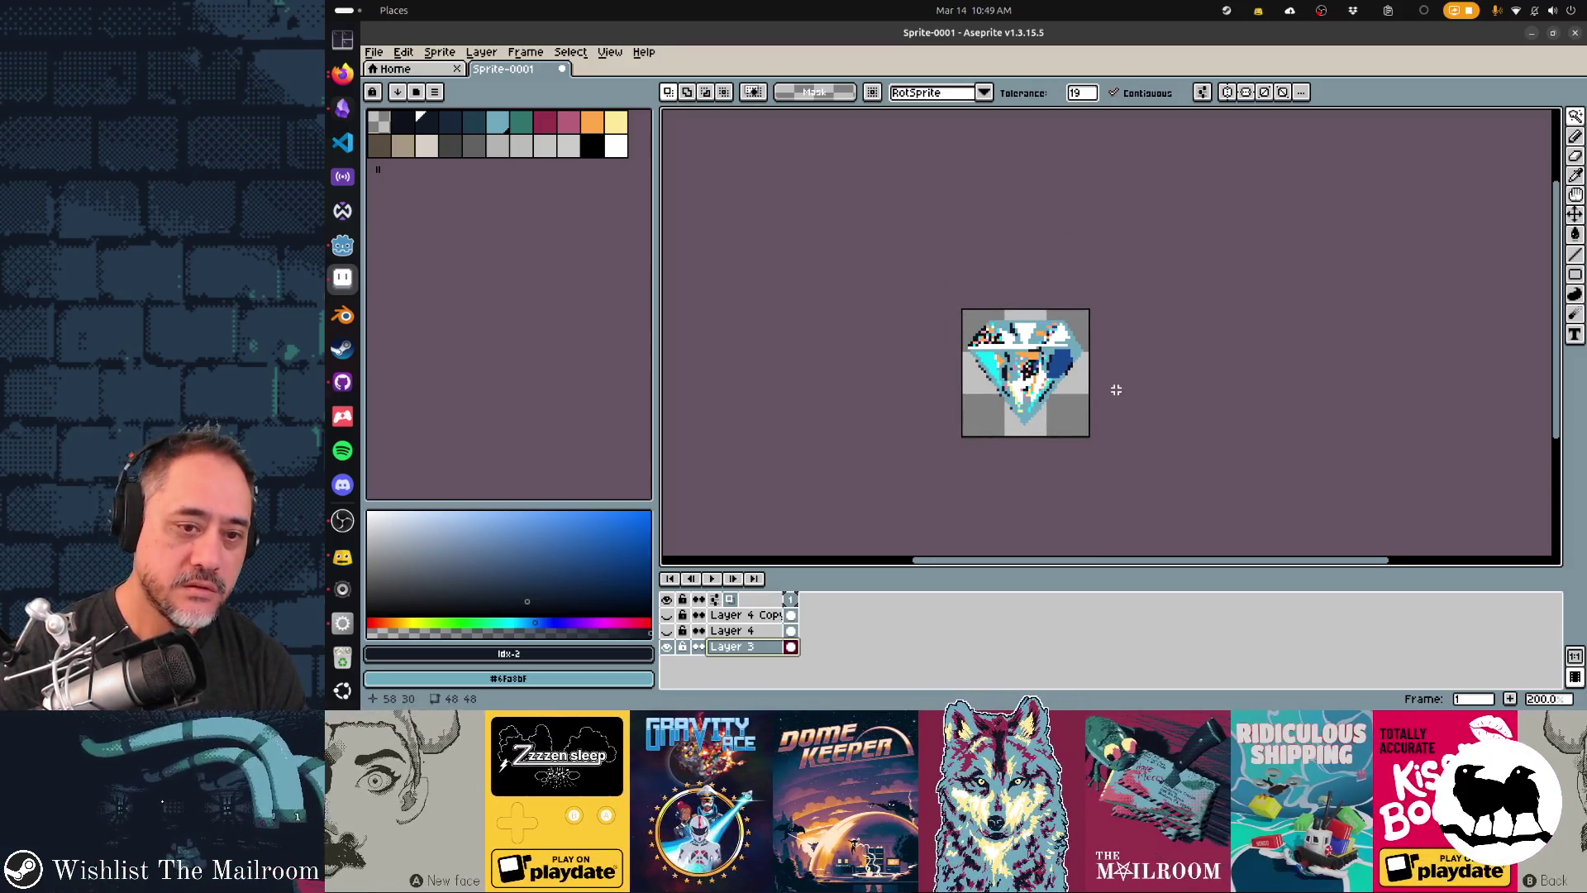
pyautogui.press('b')
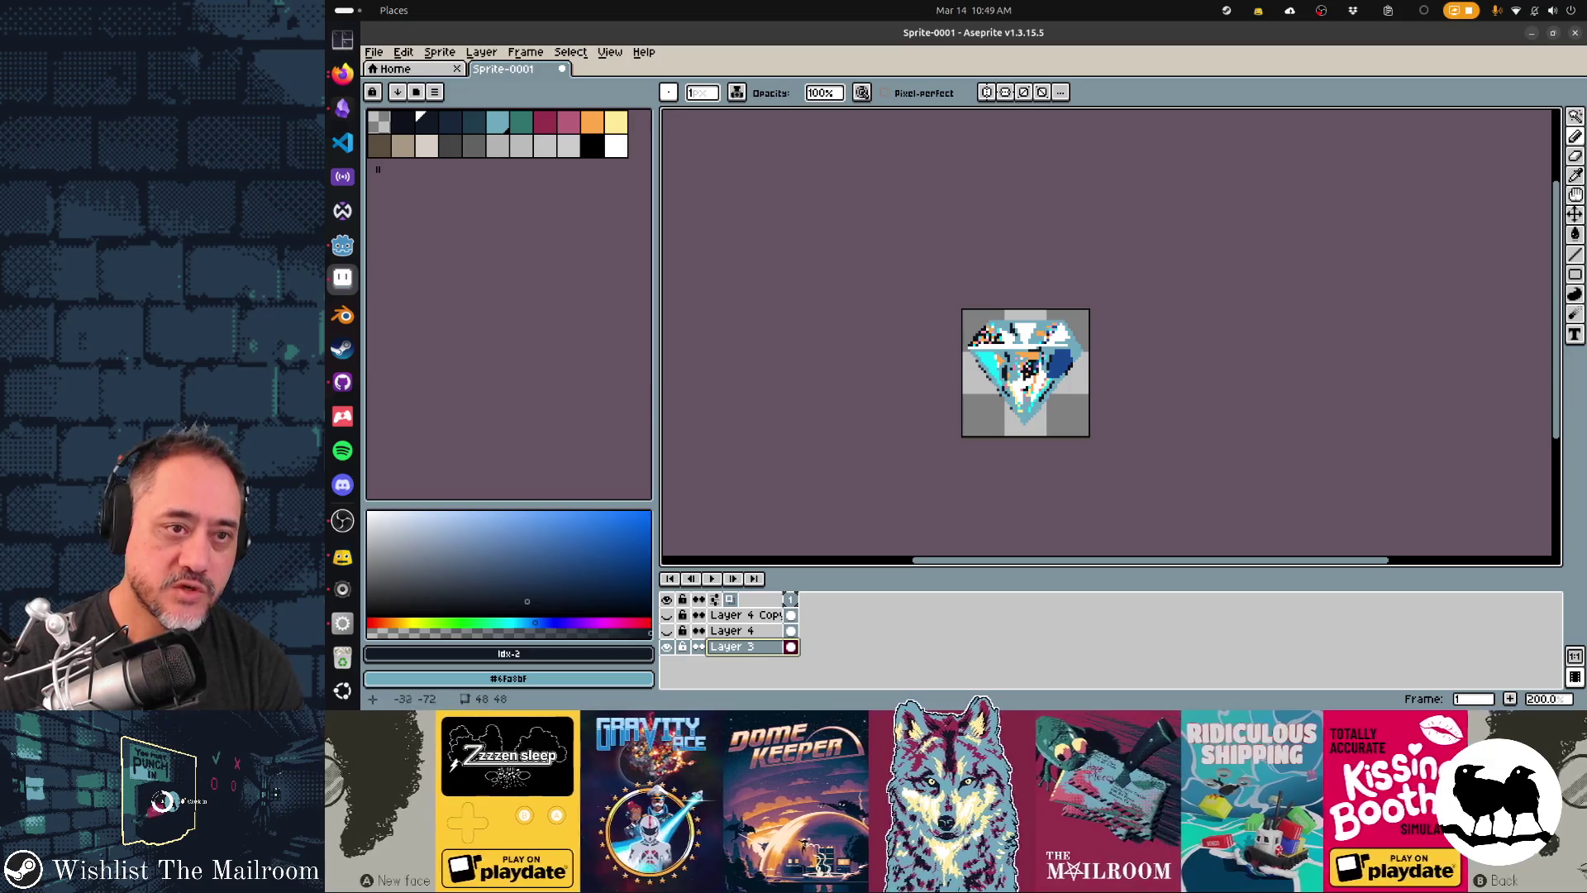
pyautogui.click(497, 123)
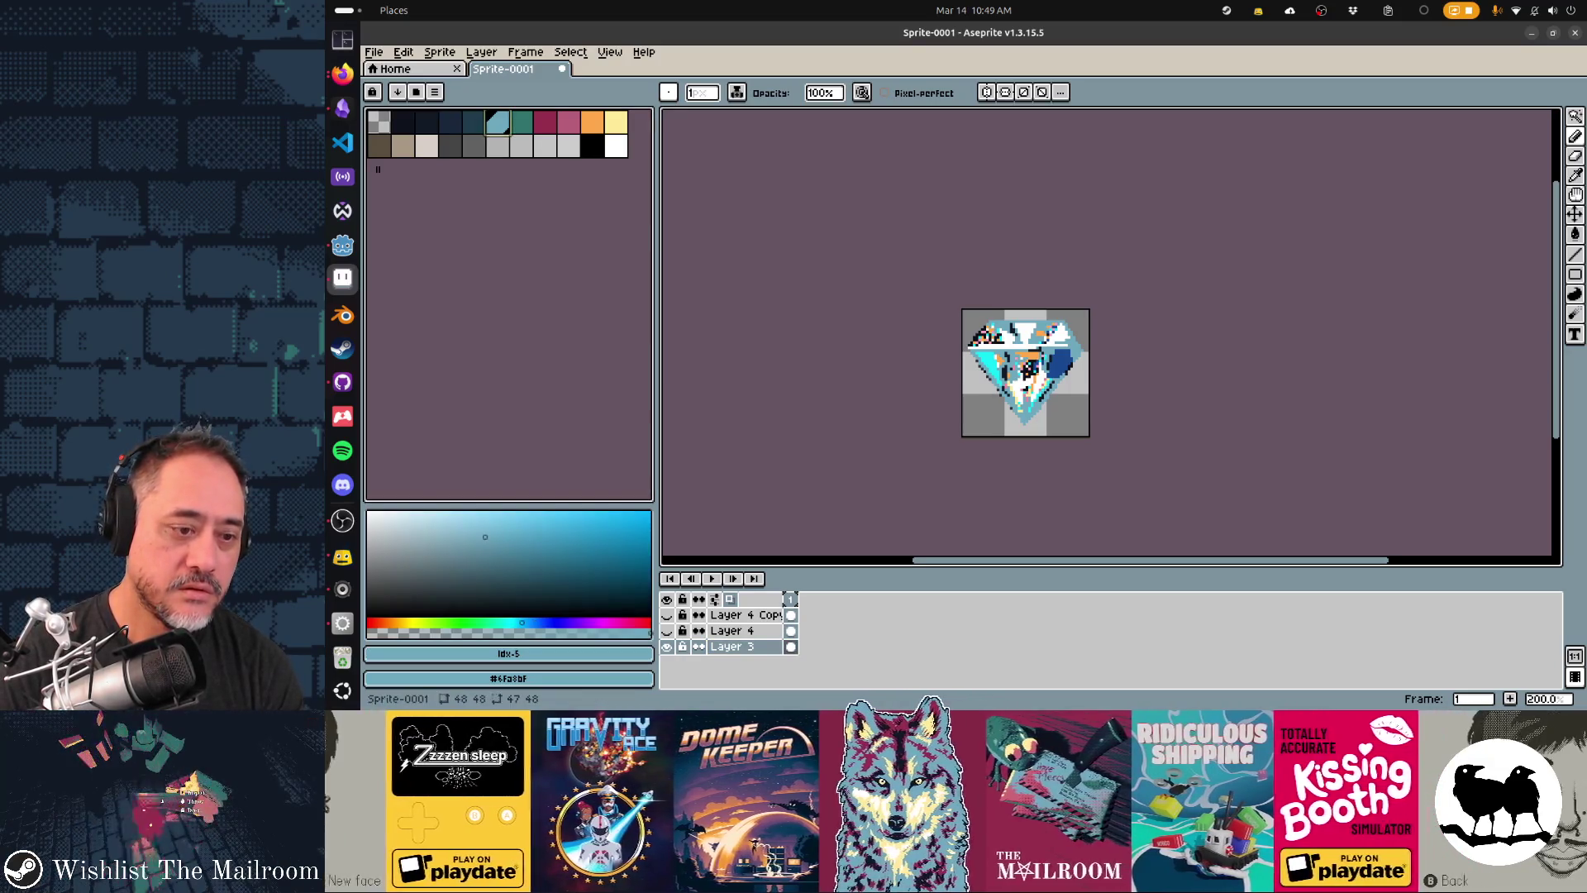
# - Sample cyan #12e6f5 and paint the diamond solid with a size-24 line brush in Lock Alpha ink
pyautogui.press('i')
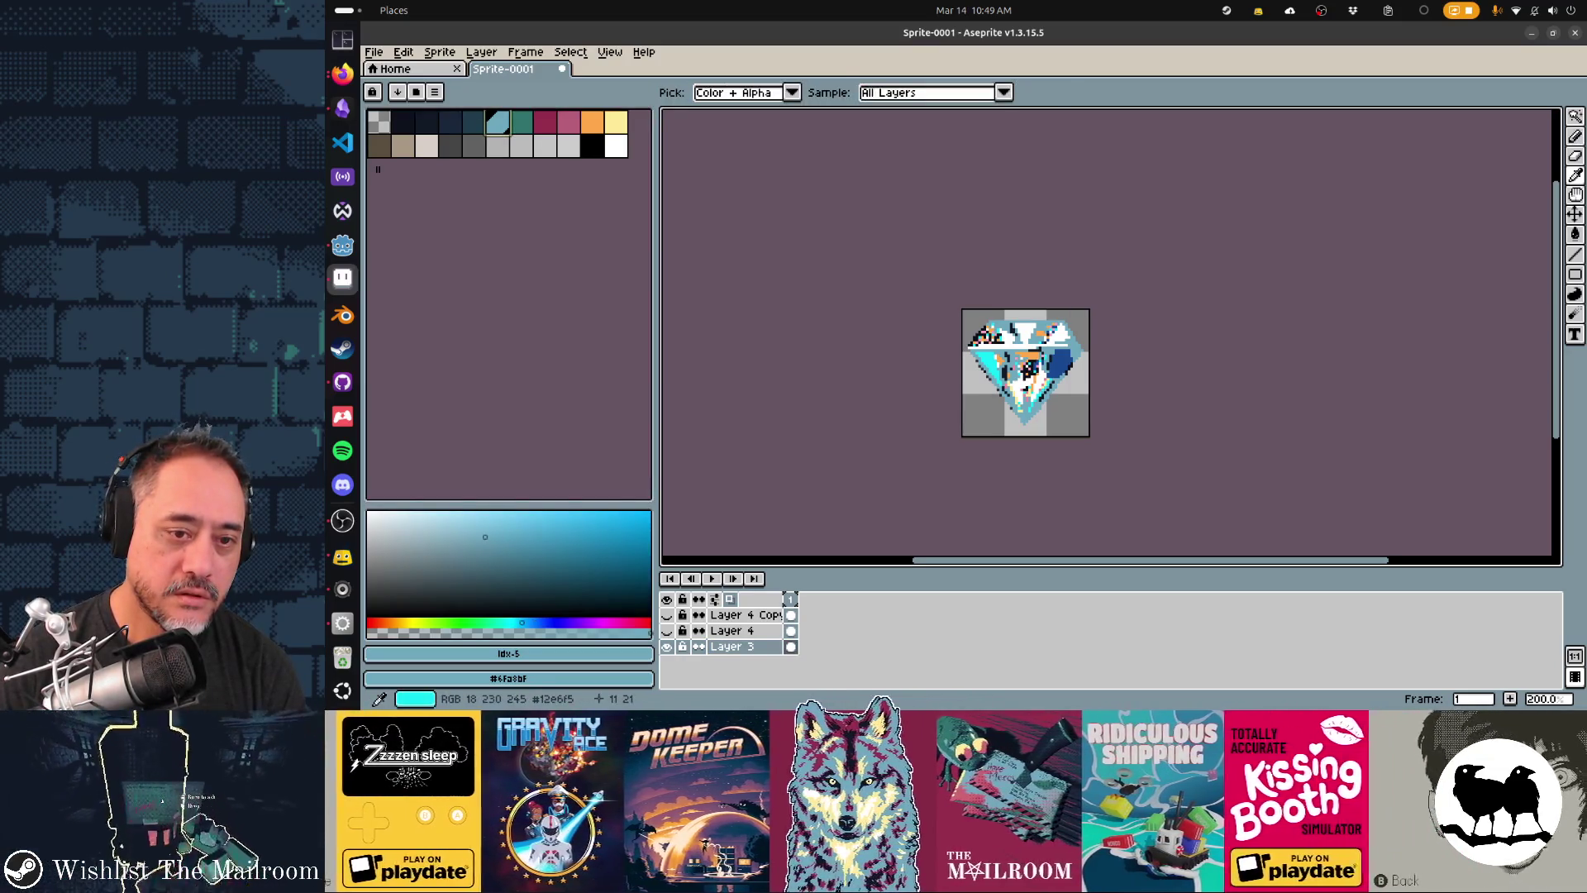
pyautogui.click(995, 361)
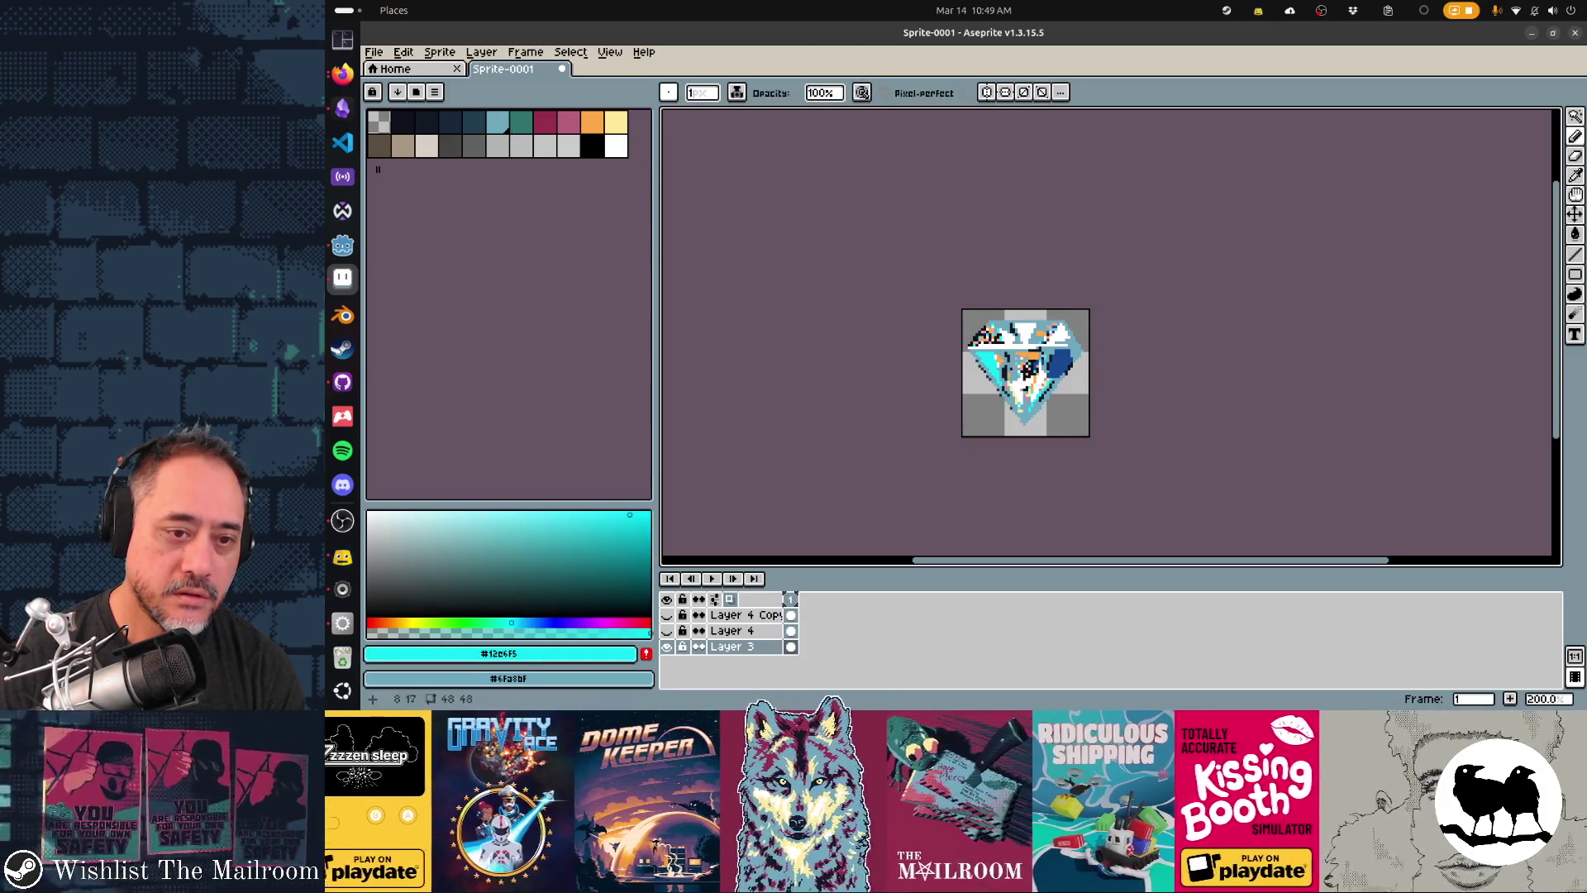
pyautogui.click(702, 92)
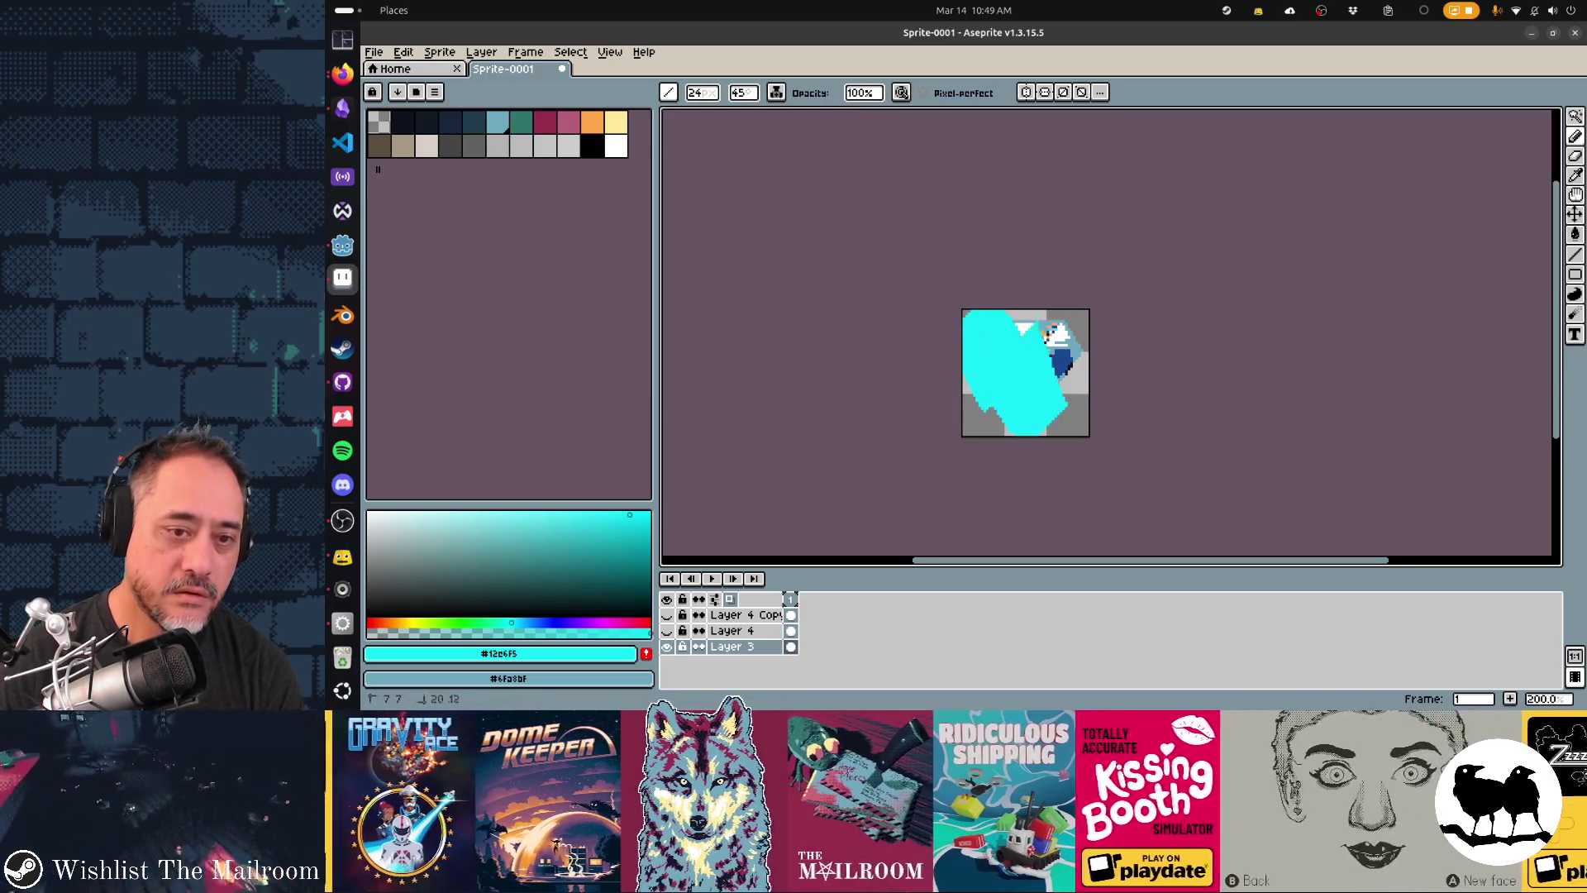
pyautogui.click(776, 92)
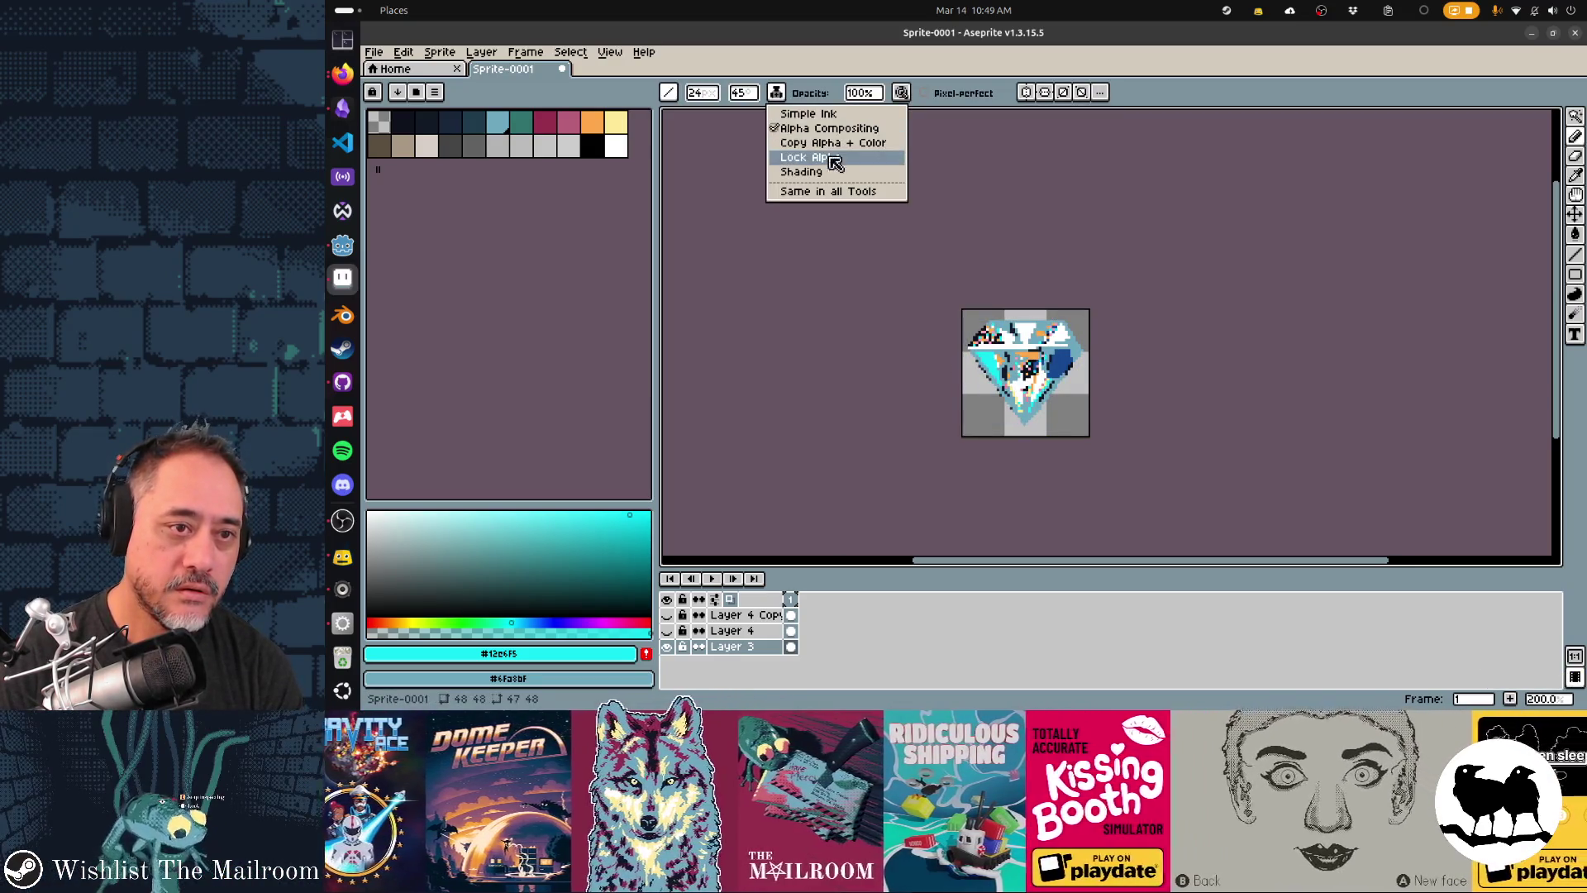
pyautogui.click(827, 157)
pyautogui.click(990, 339)
pyautogui.moveTo(990, 339)
pyautogui.mouseDown()
pyautogui.moveTo(1042, 364)
pyautogui.moveTo(1070, 347)
pyautogui.mouseUp()
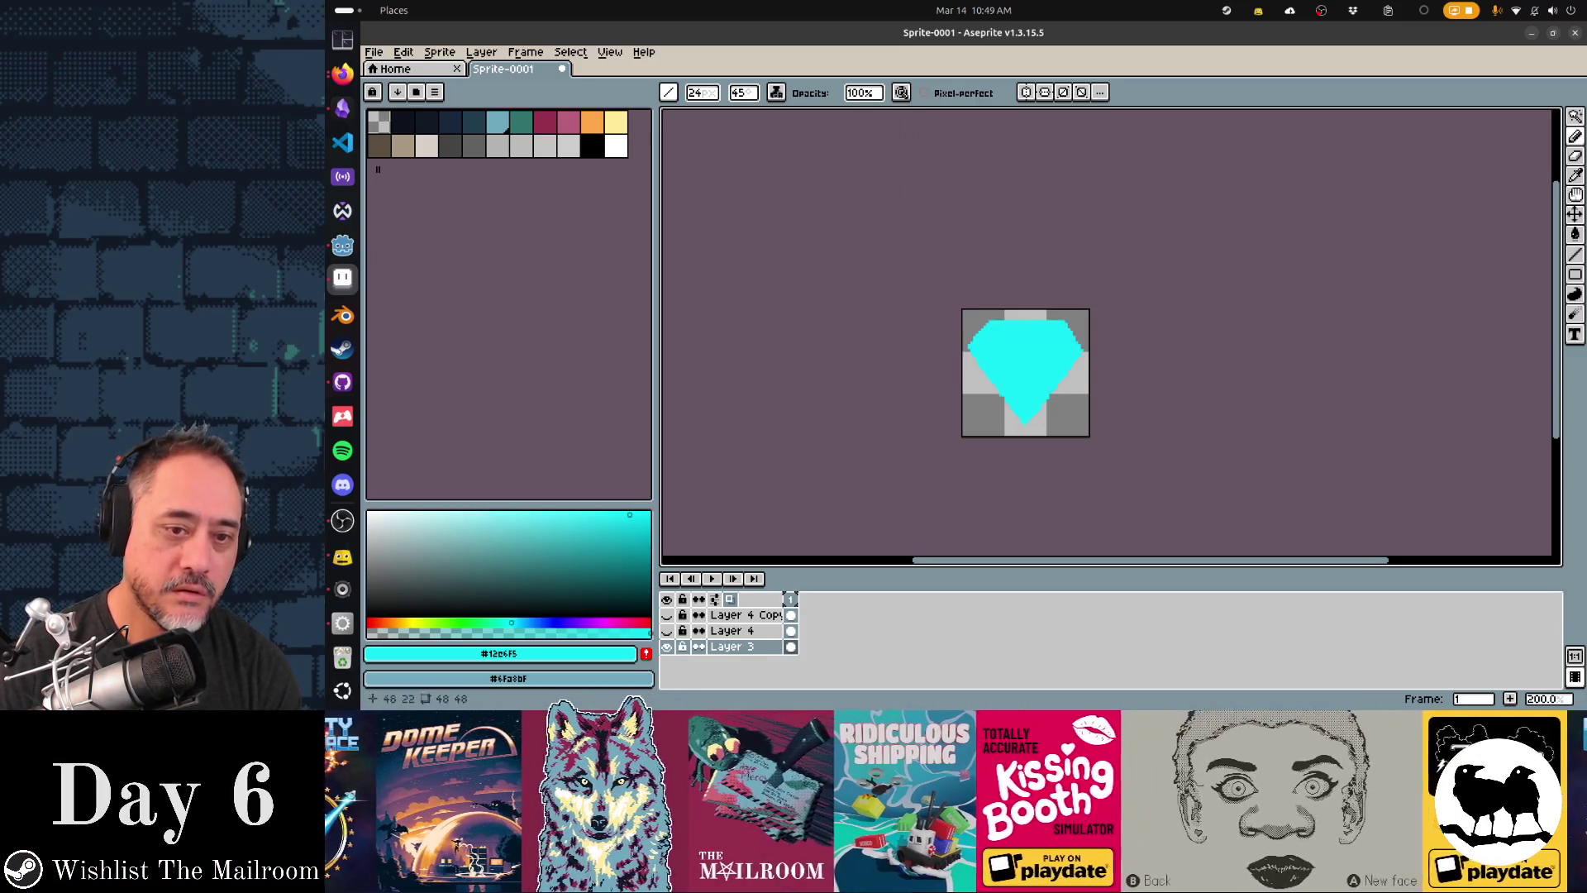
# - Close the ink mode list and reduce the brush size to 7
pyautogui.click(776, 91)
pyautogui.click(775, 126)
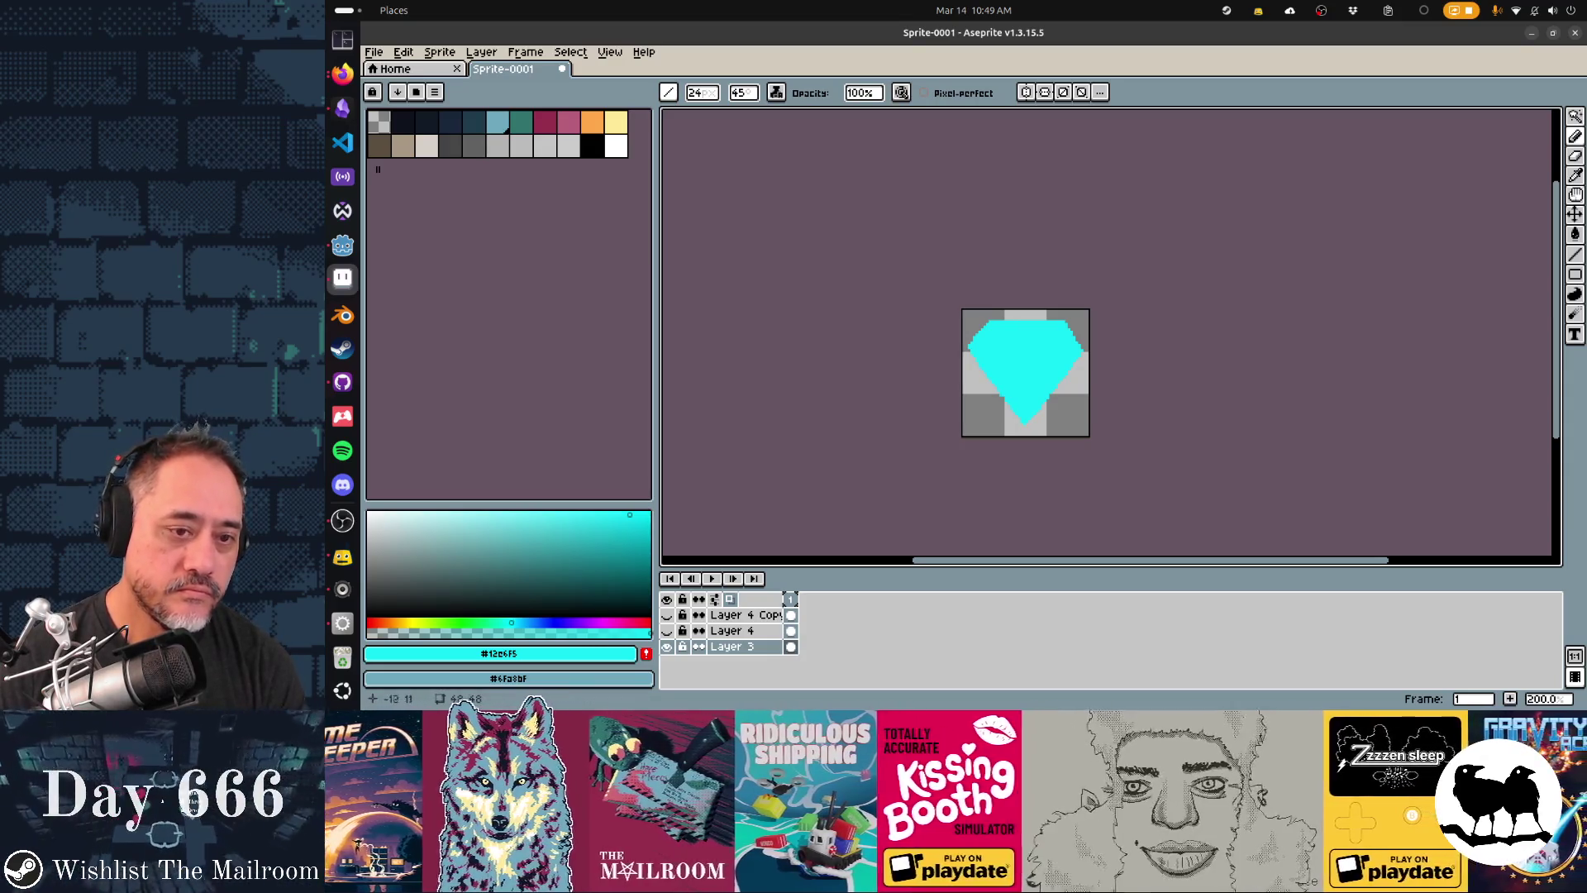
pyautogui.click(702, 92)
pyautogui.write('7')
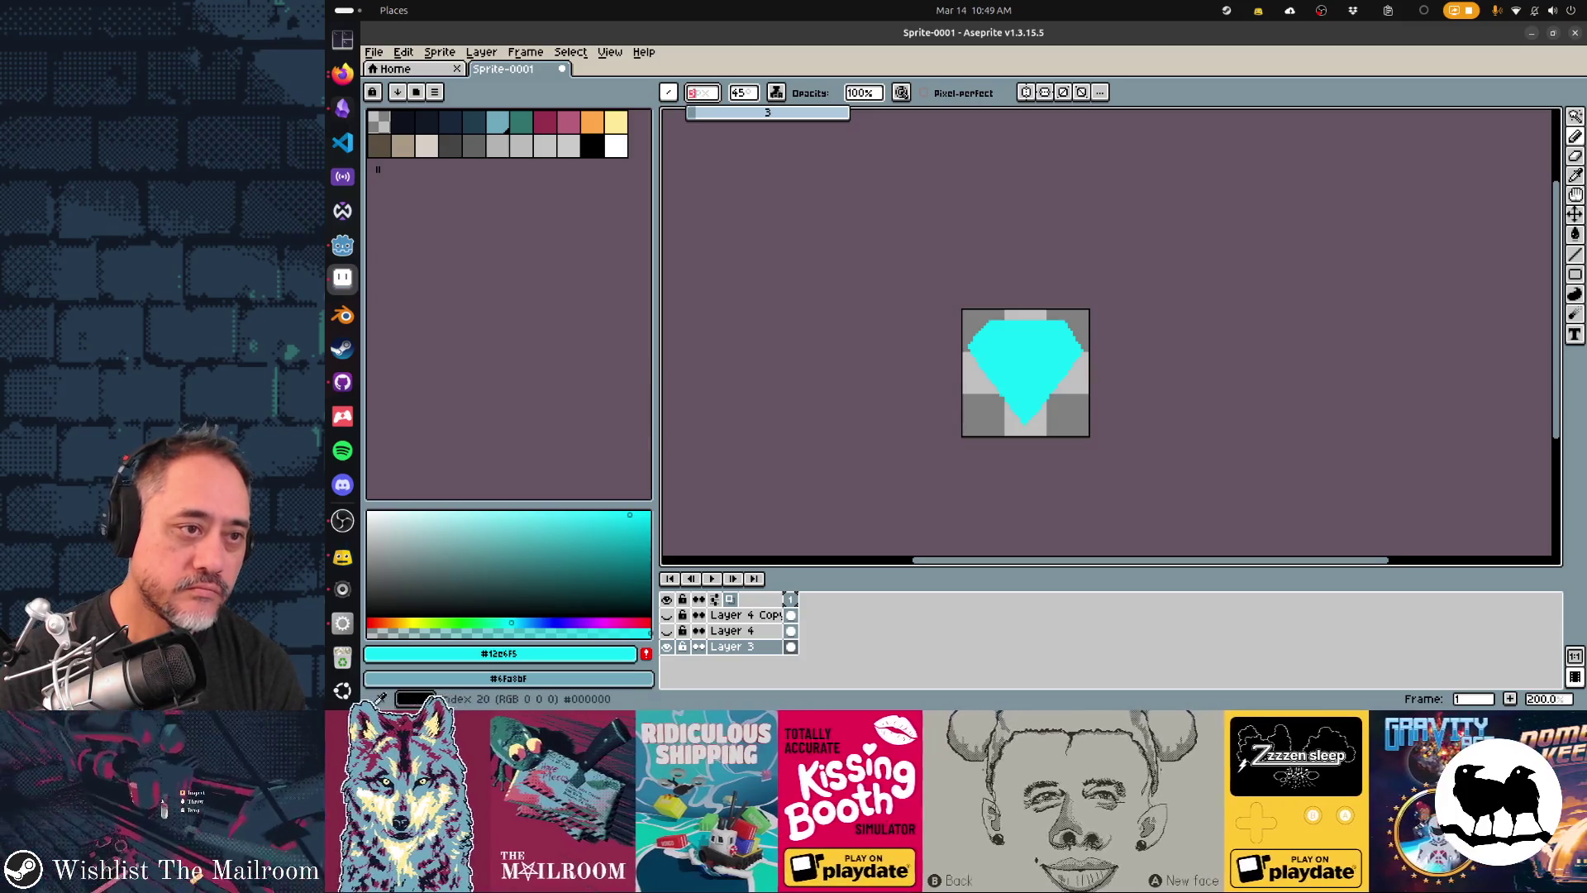
# - Darken the blue and paint two diagonal facet strokes on the diamond, checking the reference
pyautogui.hotkey('alt', 'Tab')
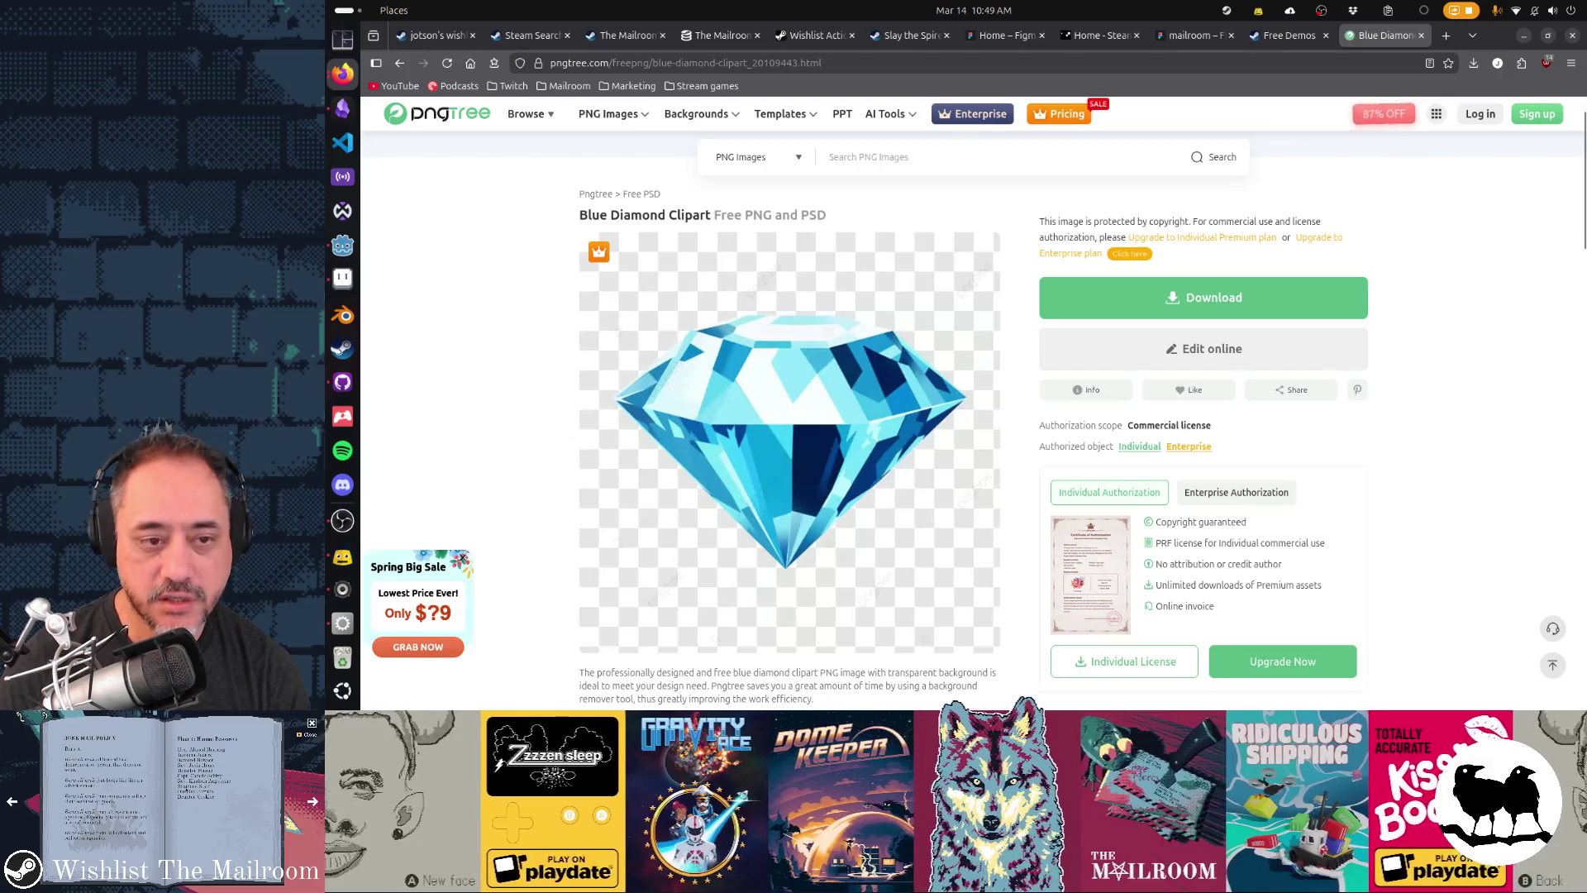
pyautogui.hotkey('alt', 'Tab')
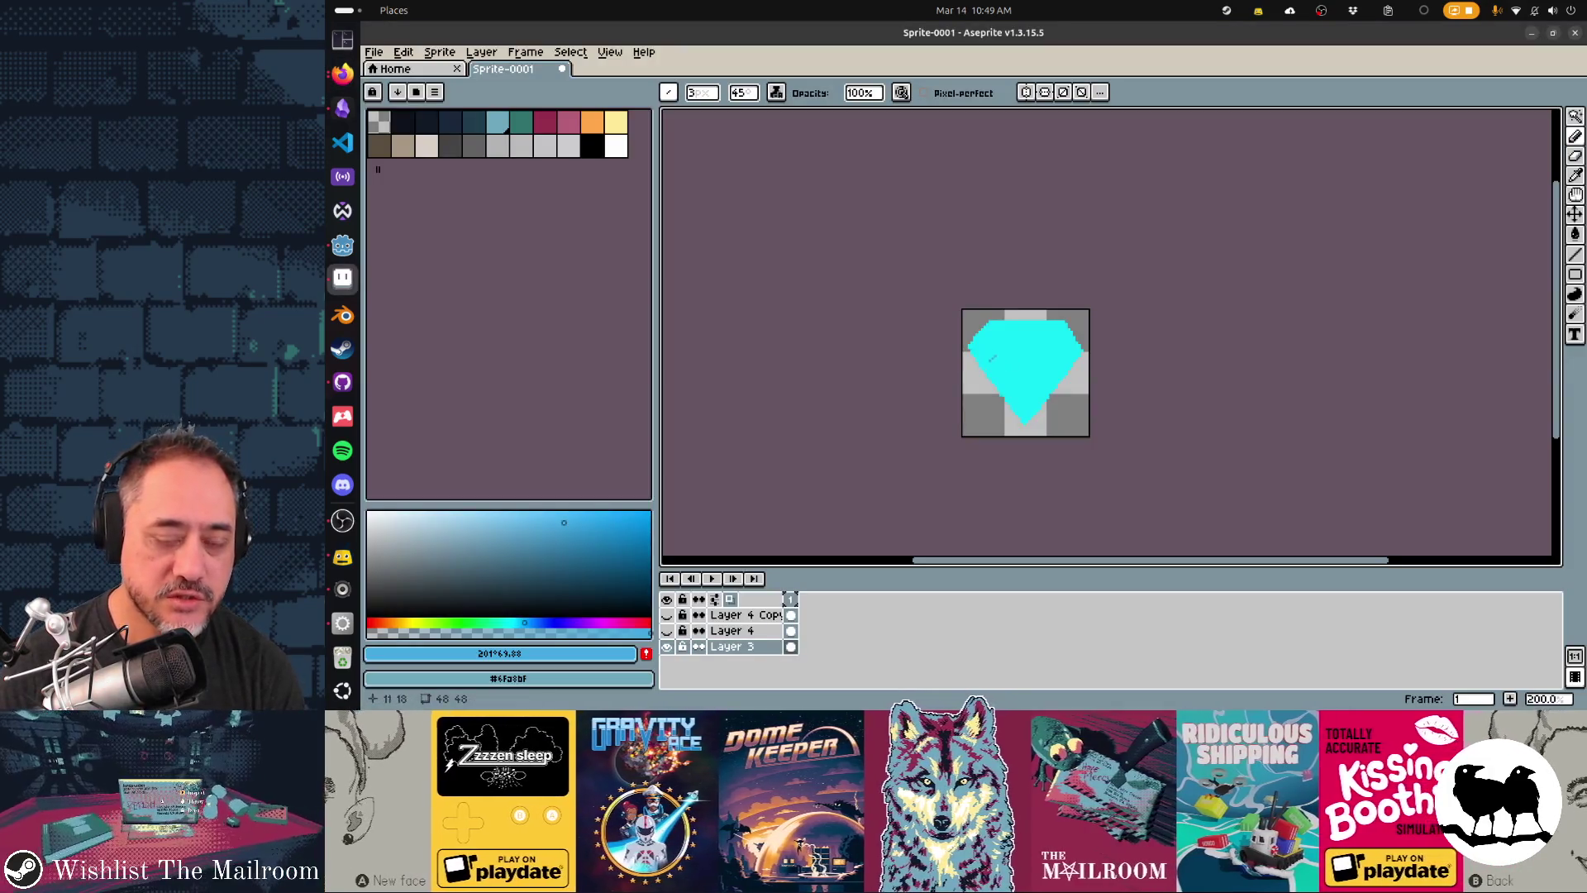
pyautogui.hotkey('alt', 'Tab')
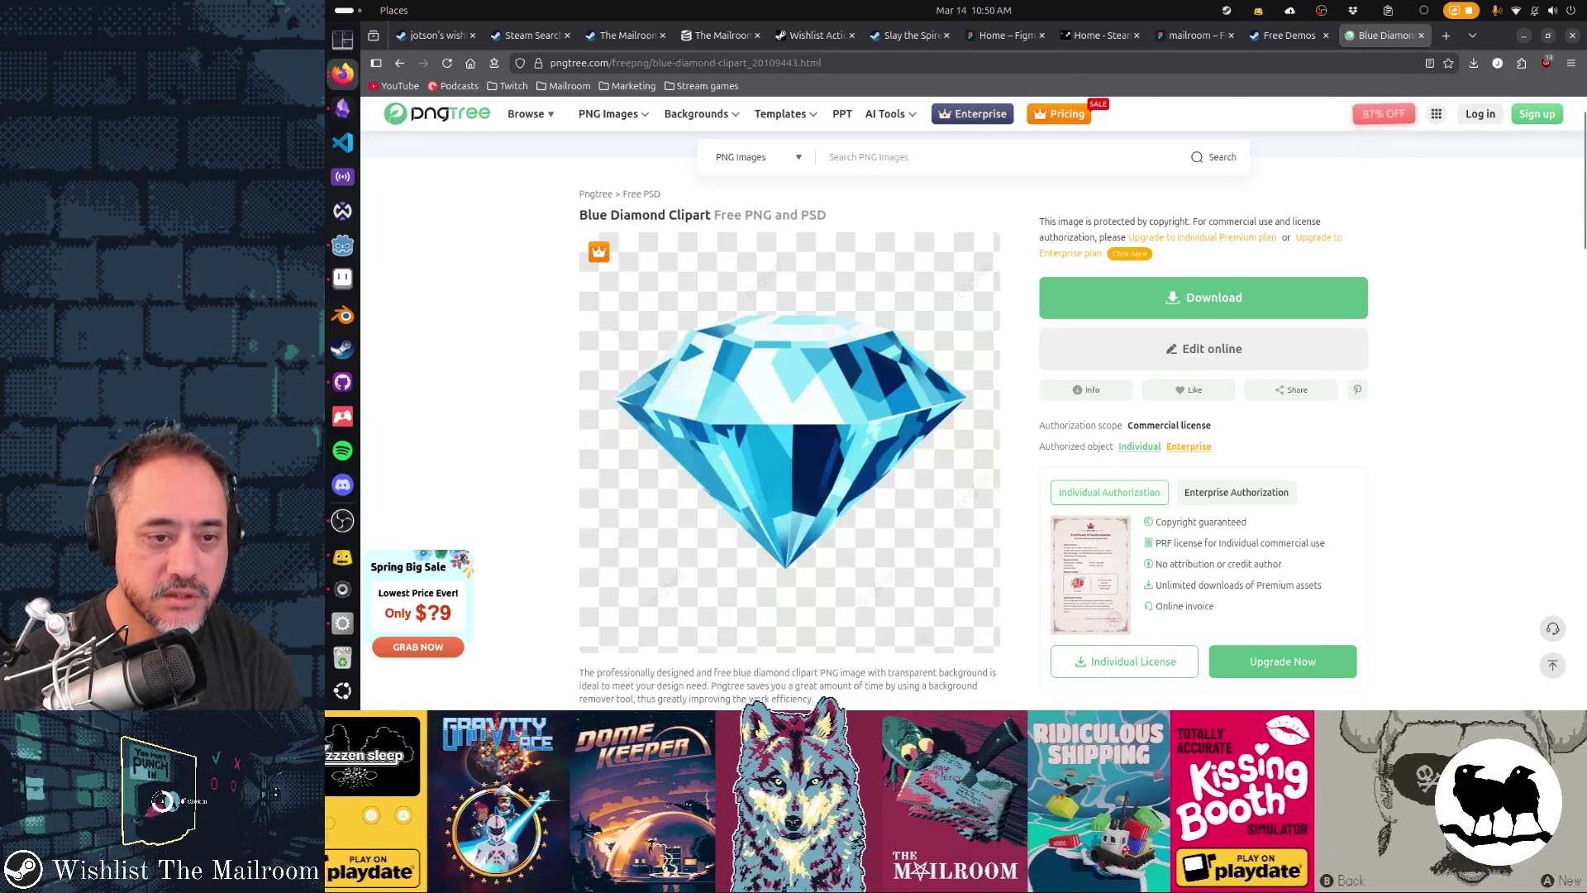
pyautogui.hotkey('alt', 'Tab')
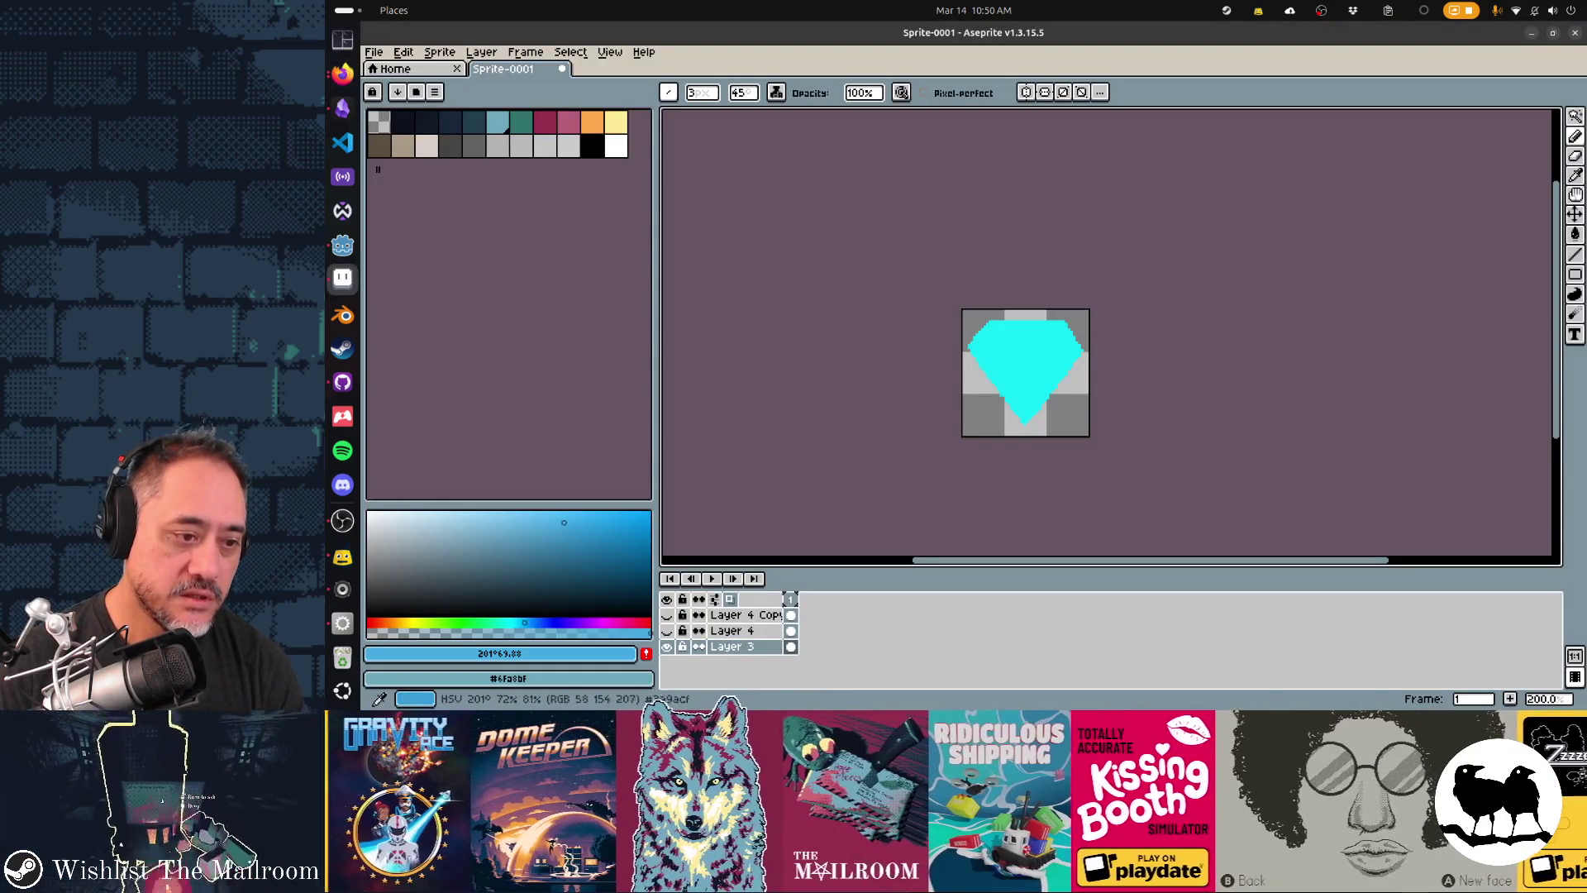
pyautogui.moveTo(572, 531); pyautogui.dragTo(574, 537)
pyautogui.hotkey('alt', 'Tab')
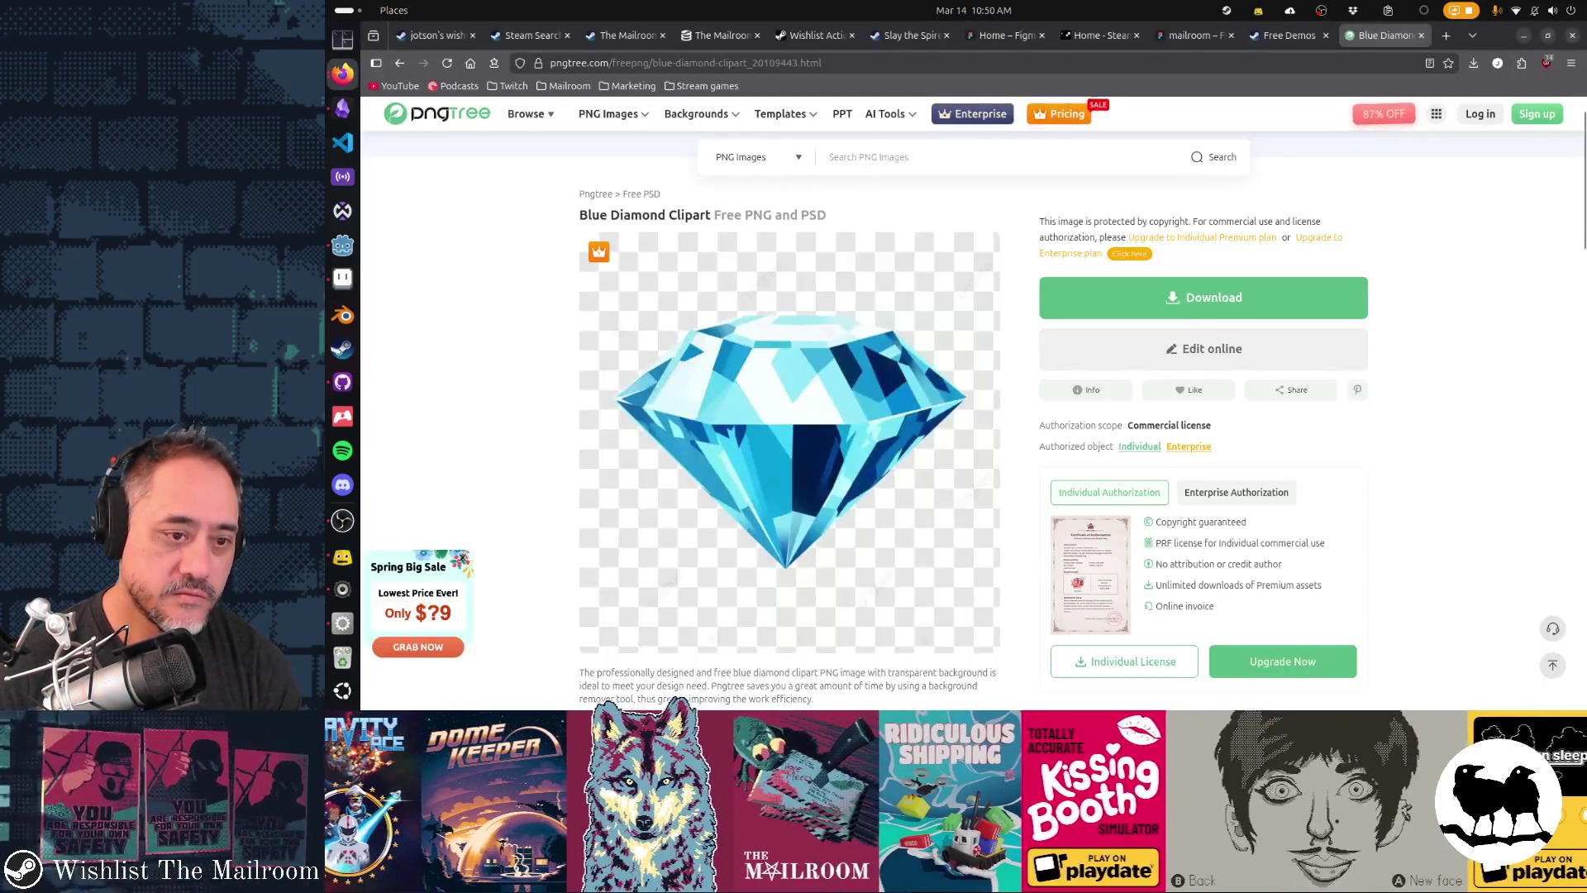
pyautogui.hotkey('alt', 'Tab')
pyautogui.moveTo(1031, 358)
pyautogui.mouseDown()
pyautogui.moveTo(1026, 390)
pyautogui.moveTo(1036, 360)
pyautogui.mouseUp()
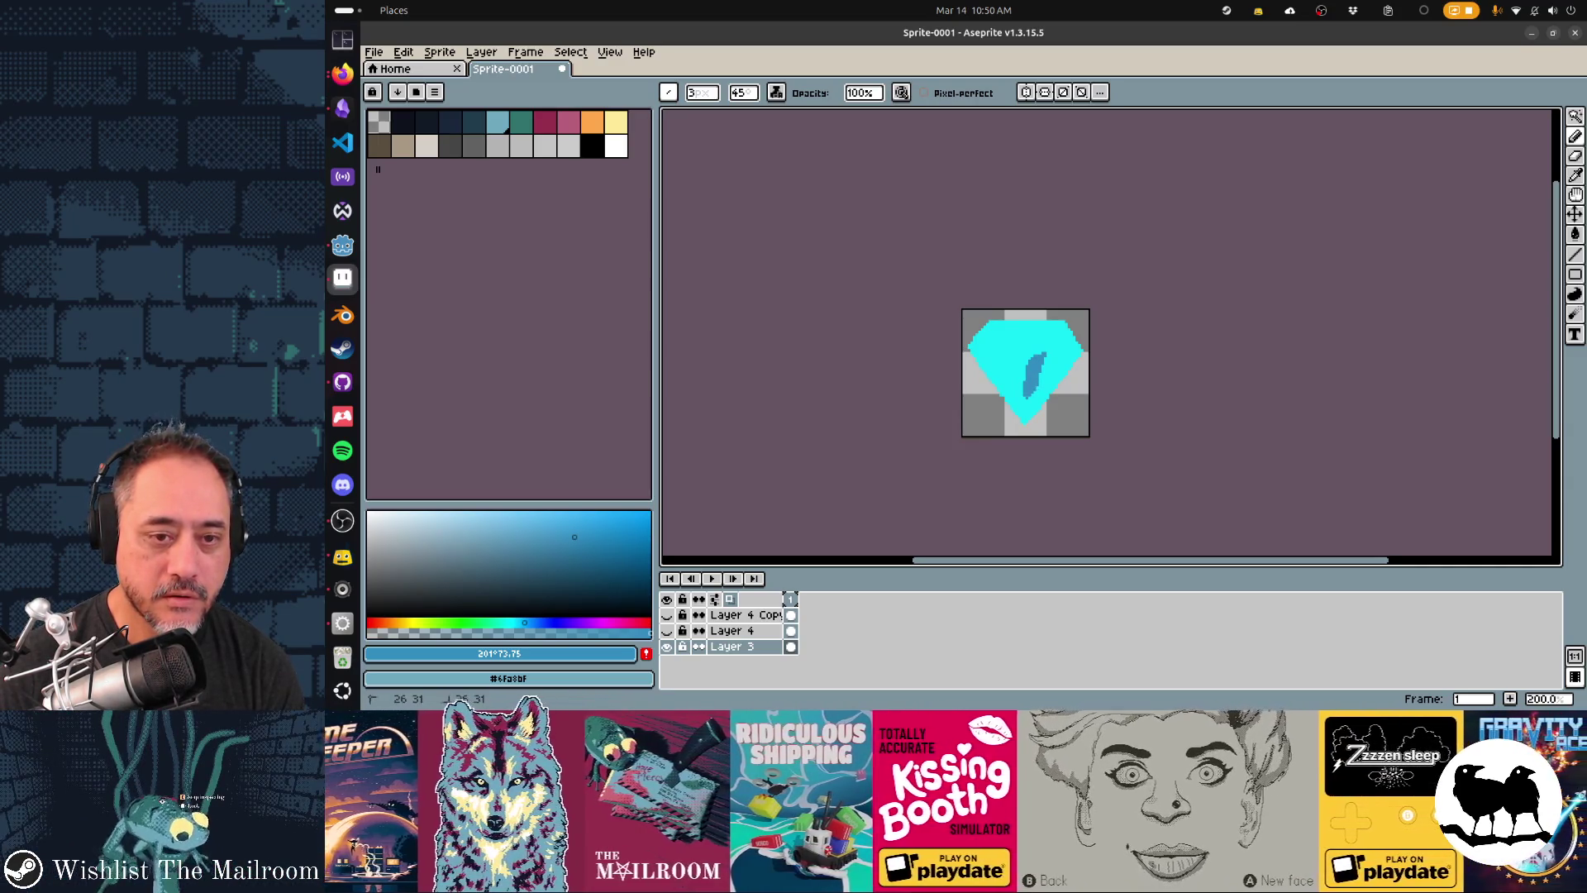
pyautogui.hotkey('alt', 'Tab')
pyautogui.hotkey('alt', 'Tab')
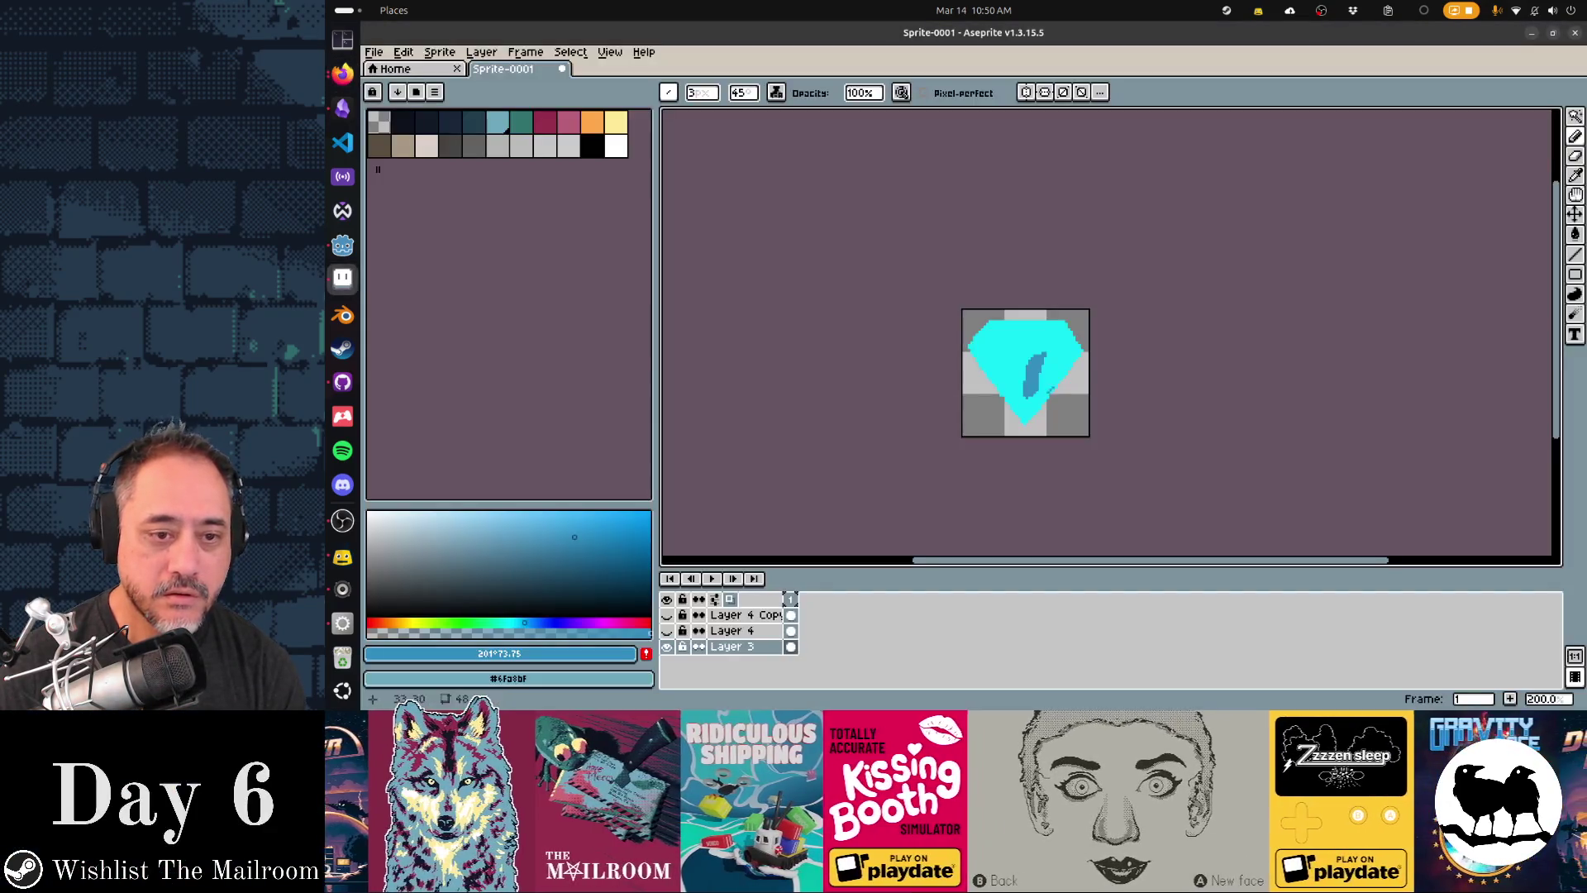
pyautogui.moveTo(1063, 352)
pyautogui.mouseDown()
pyautogui.moveTo(1050, 386)
pyautogui.moveTo(1071, 354)
pyautogui.mouseUp()
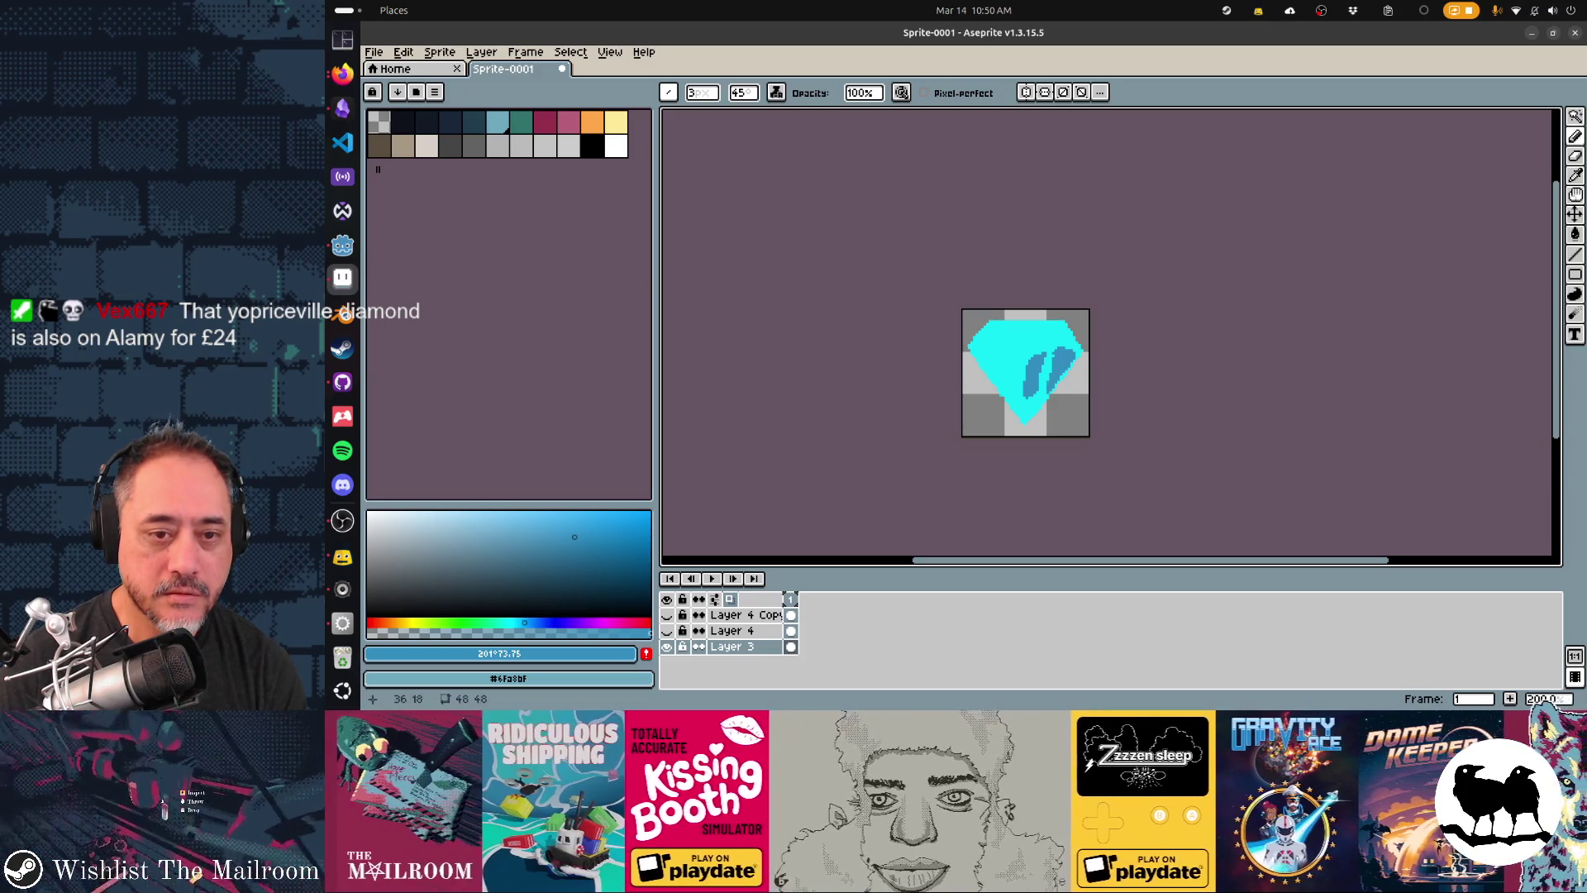
# - Switch to the next darker palette colour and add a small dark mark near the diamond's top
pyautogui.hotkey('alt', 'Tab')
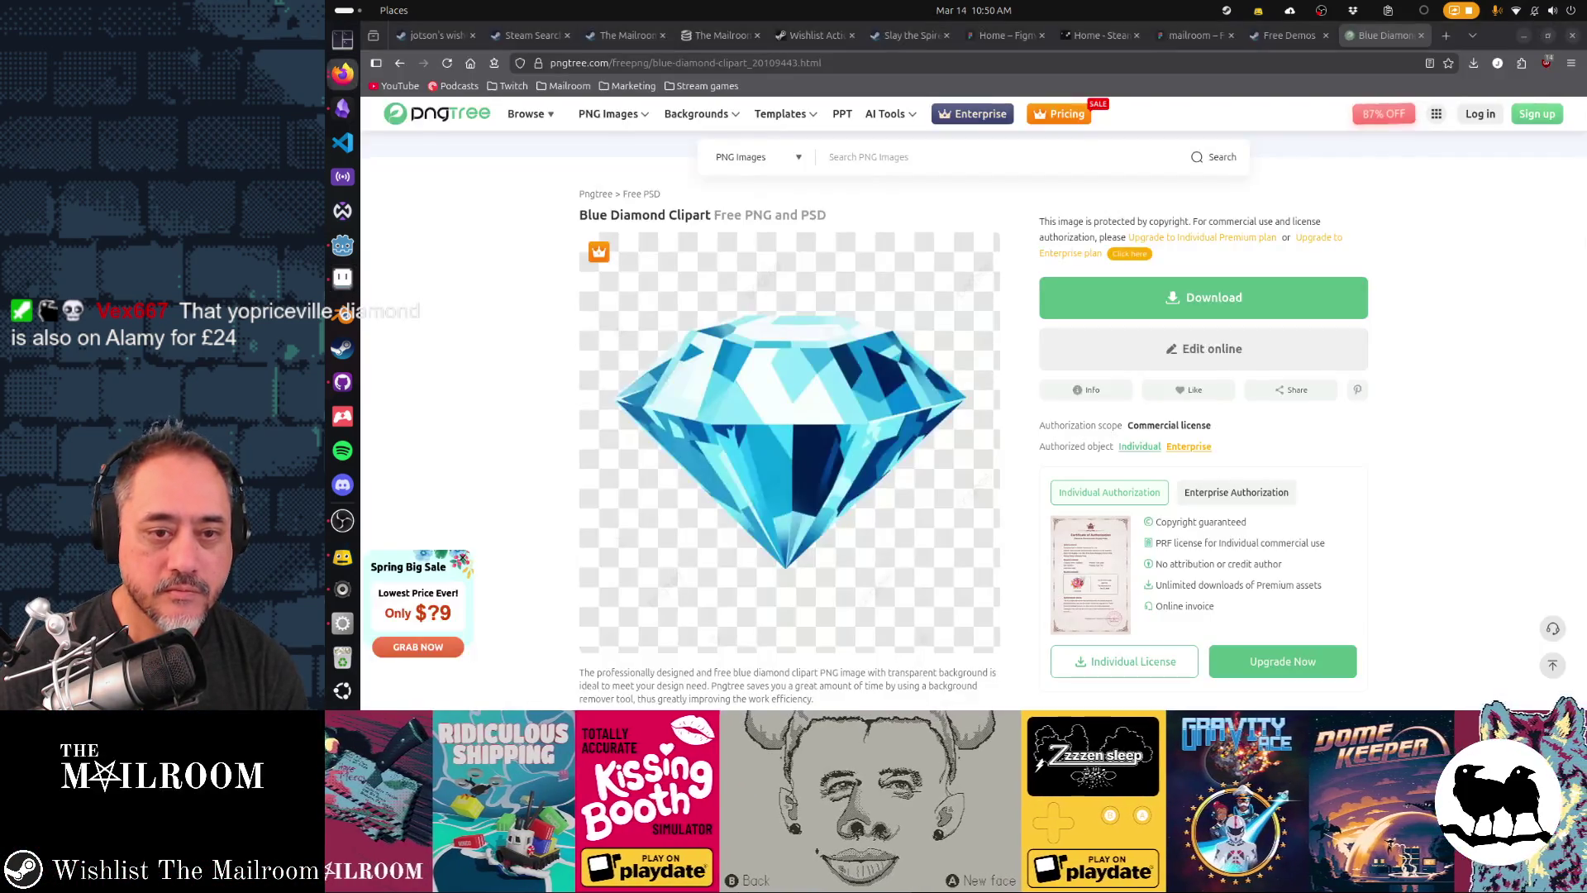
pyautogui.hotkey('alt', 'Tab')
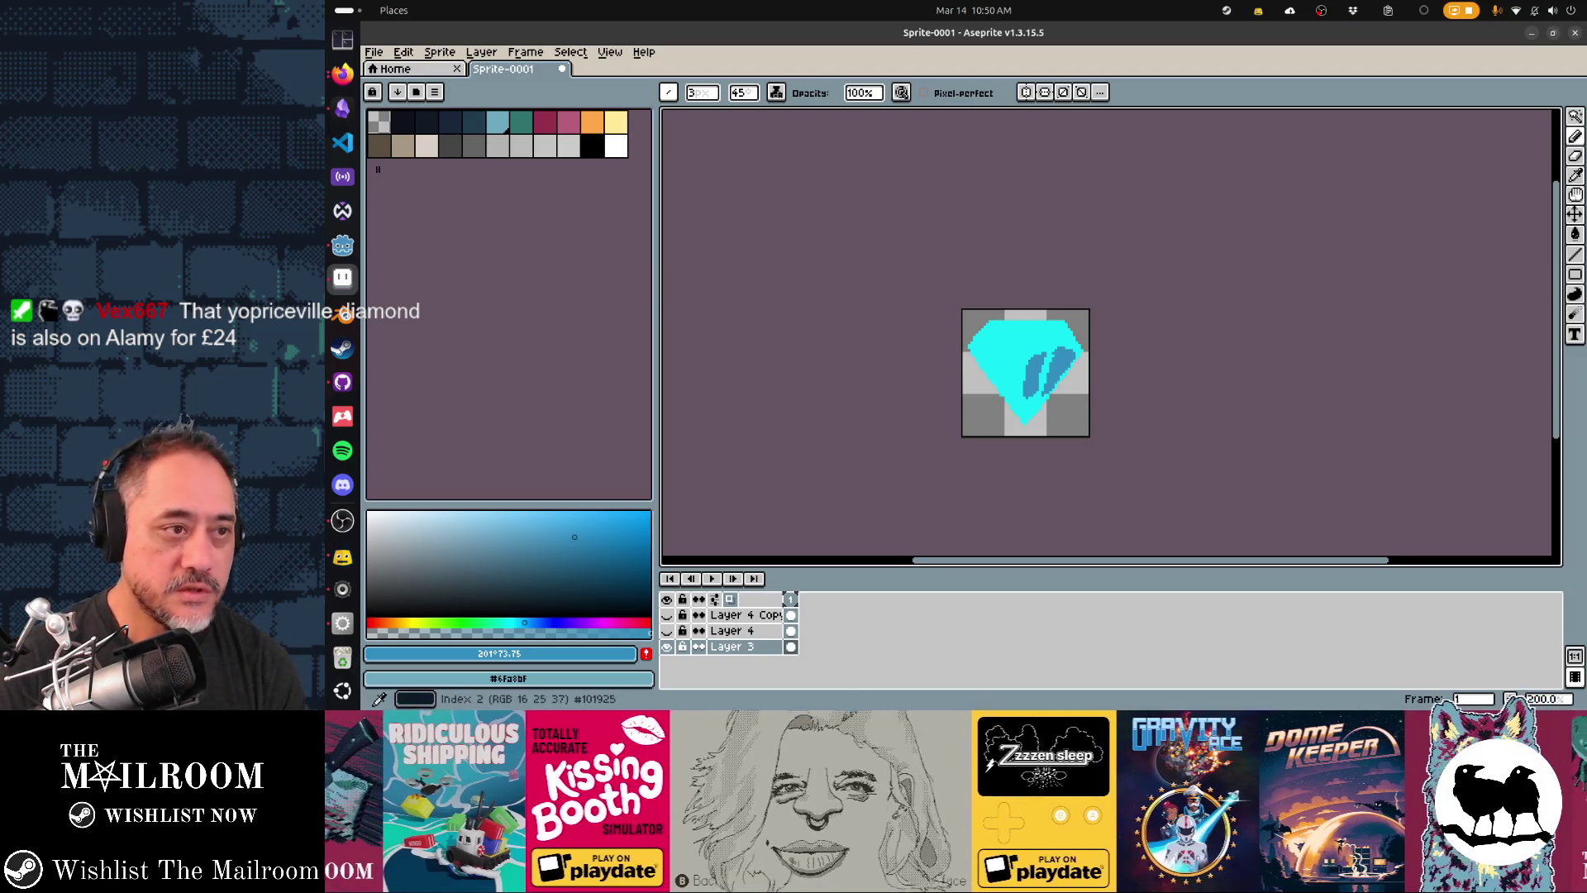
pyautogui.press(']')
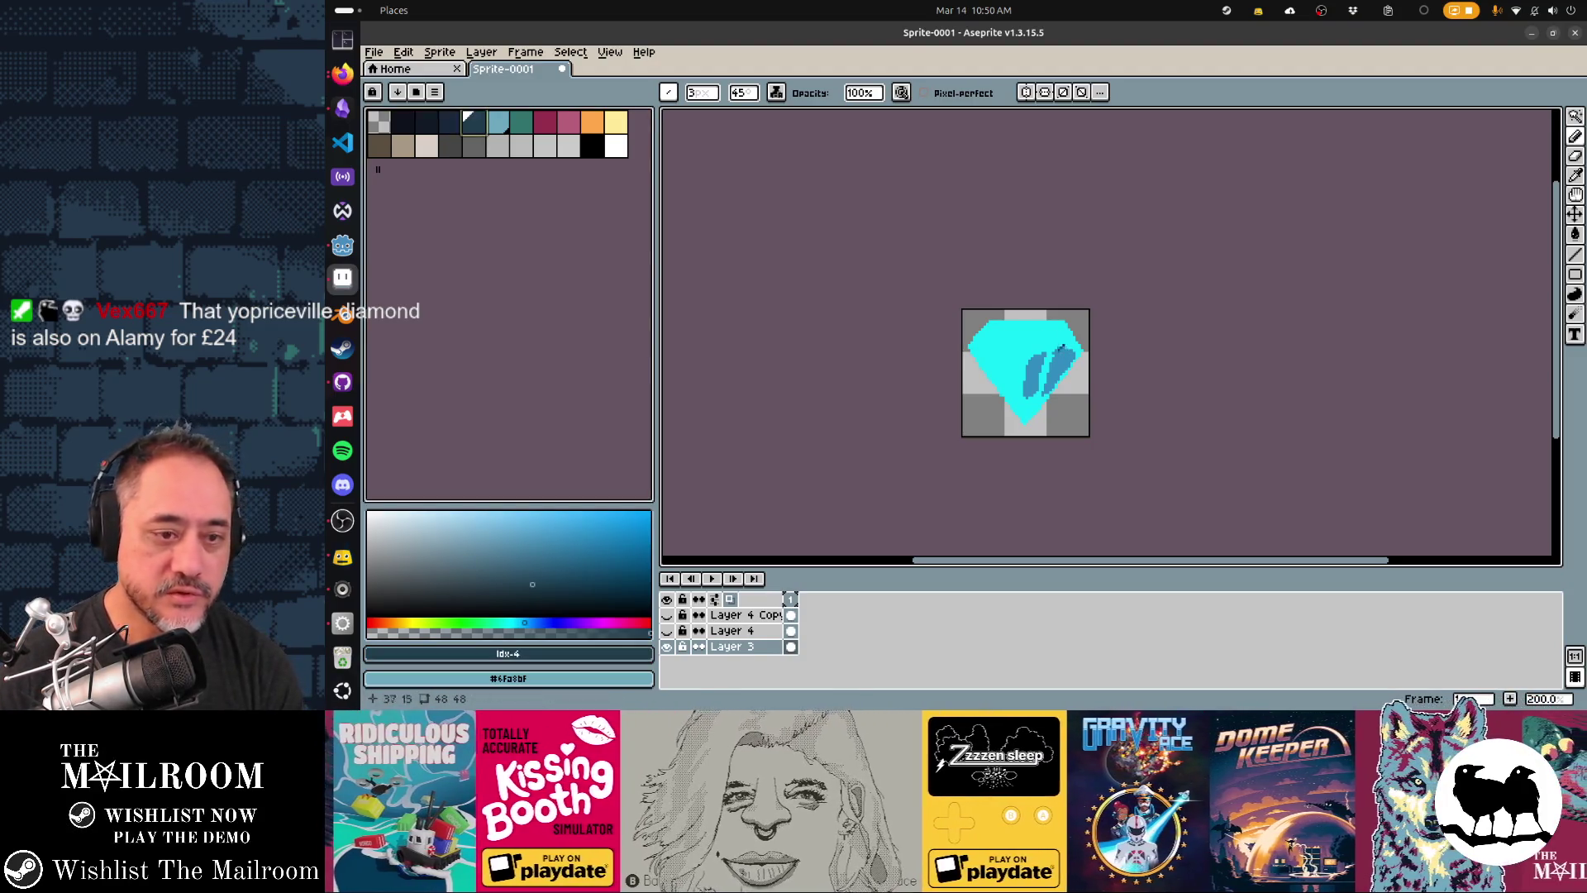
pyautogui.hotkey('alt', 'Tab')
pyautogui.hotkey('alt', 'Tab')
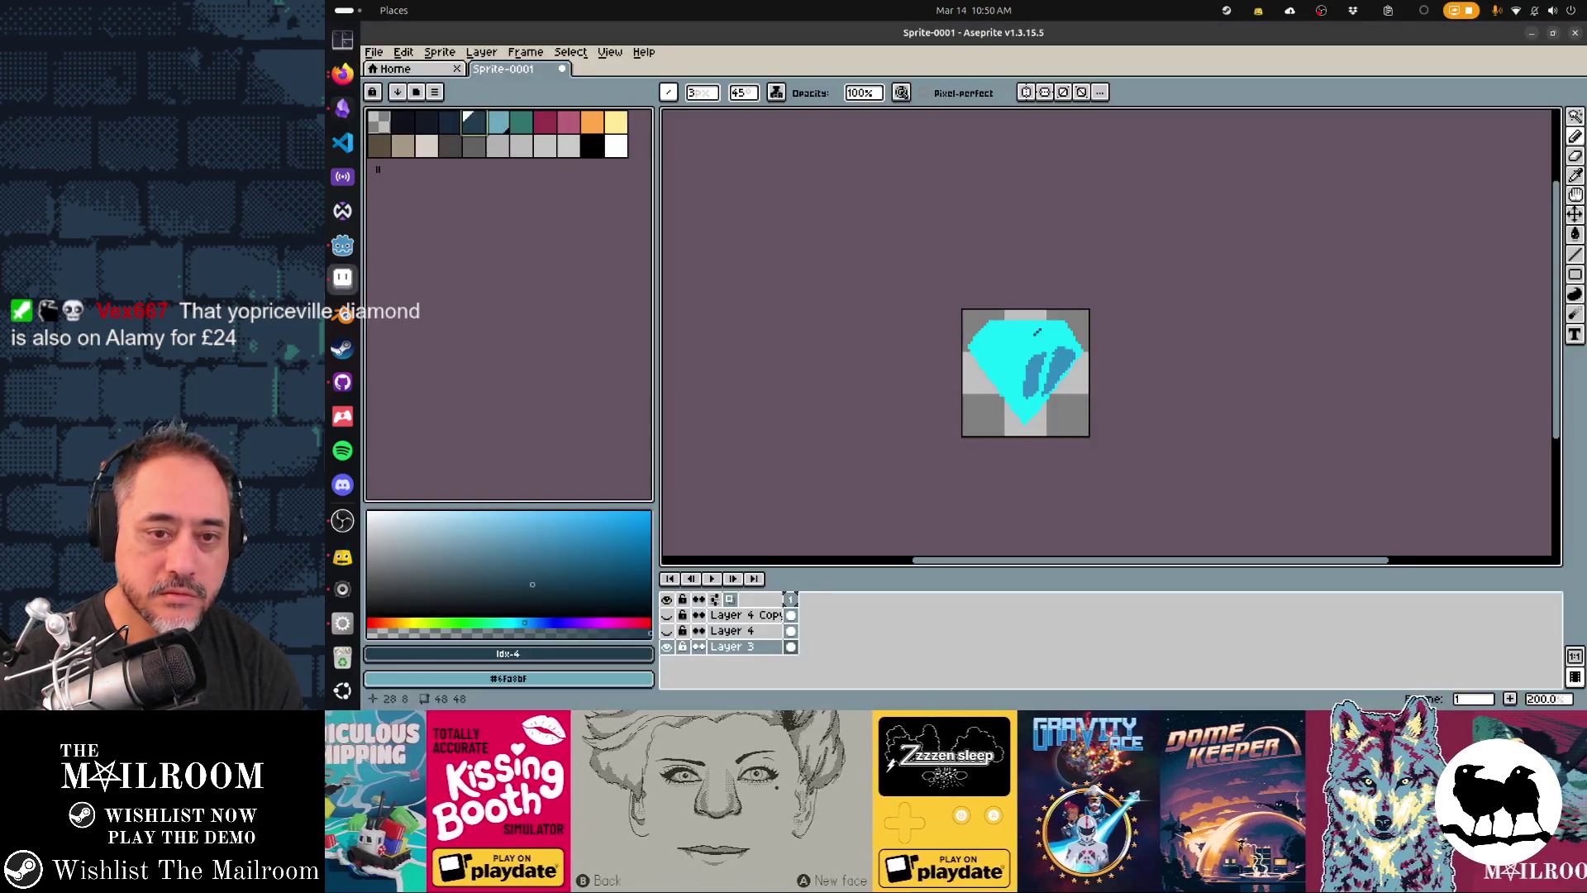
pyautogui.moveTo(1037, 325); pyautogui.dragTo(1036, 329)
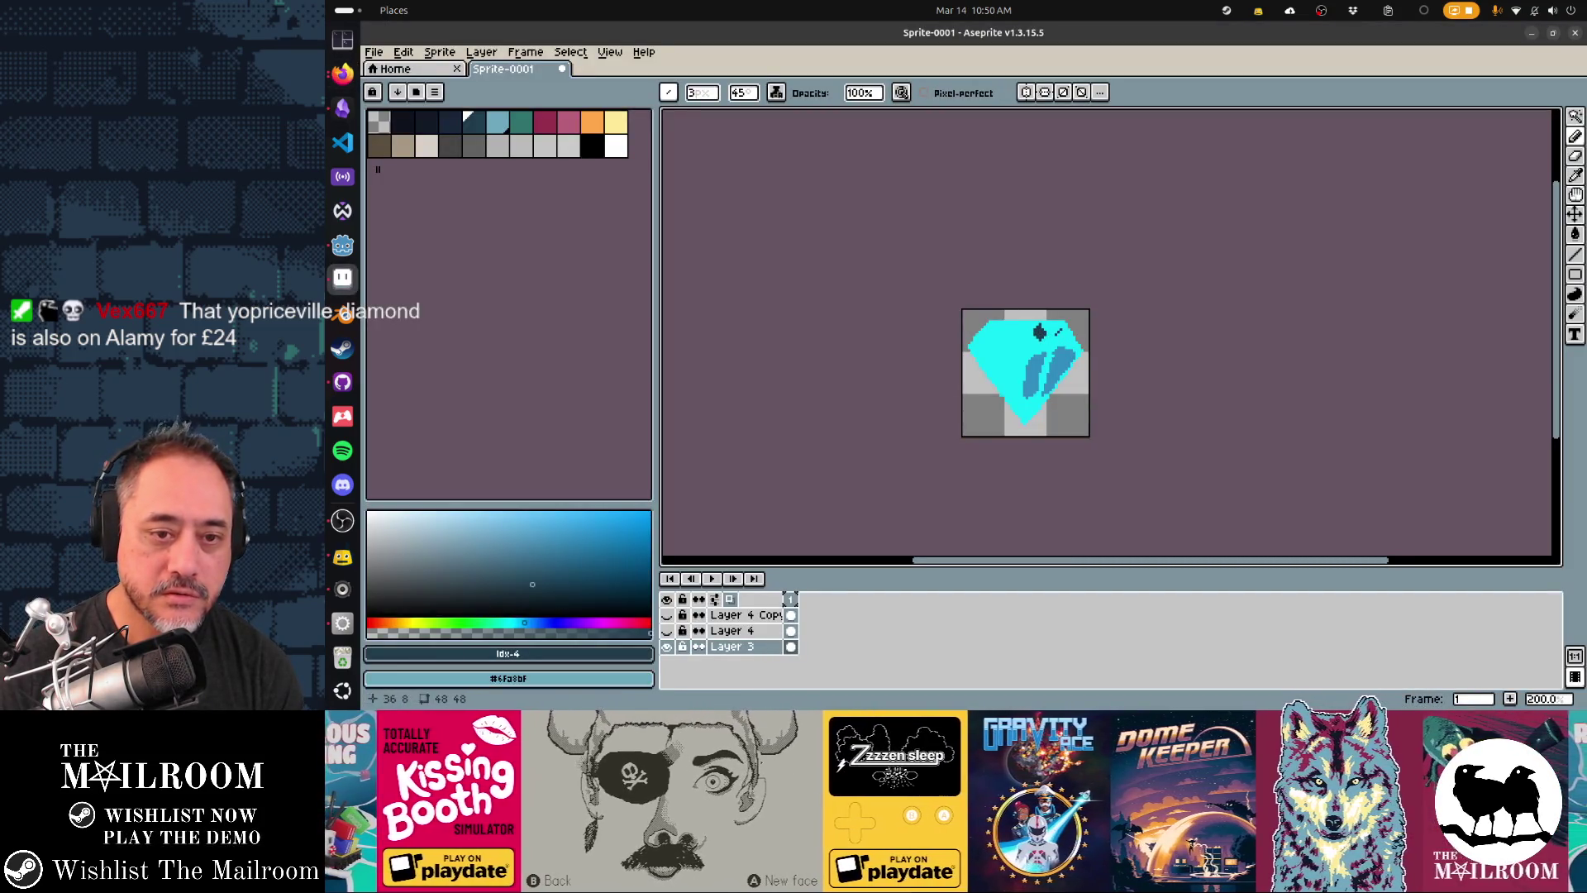
pyautogui.hotkey('alt', 'Tab')
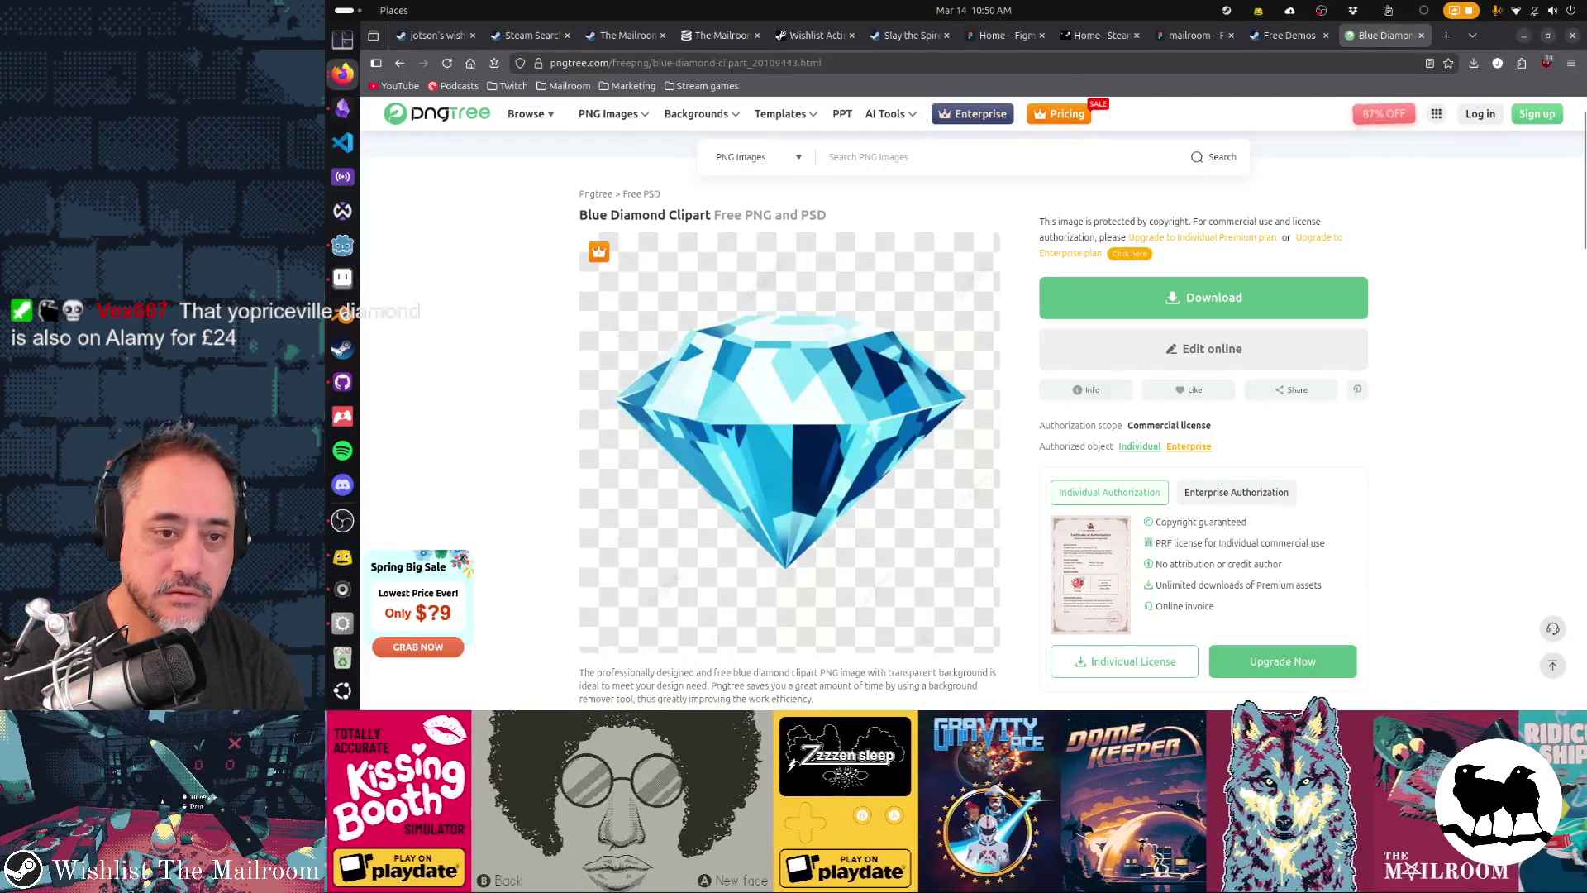
pyautogui.hotkey('alt', 'Tab')
pyautogui.scroll(-1, 1078, 352)
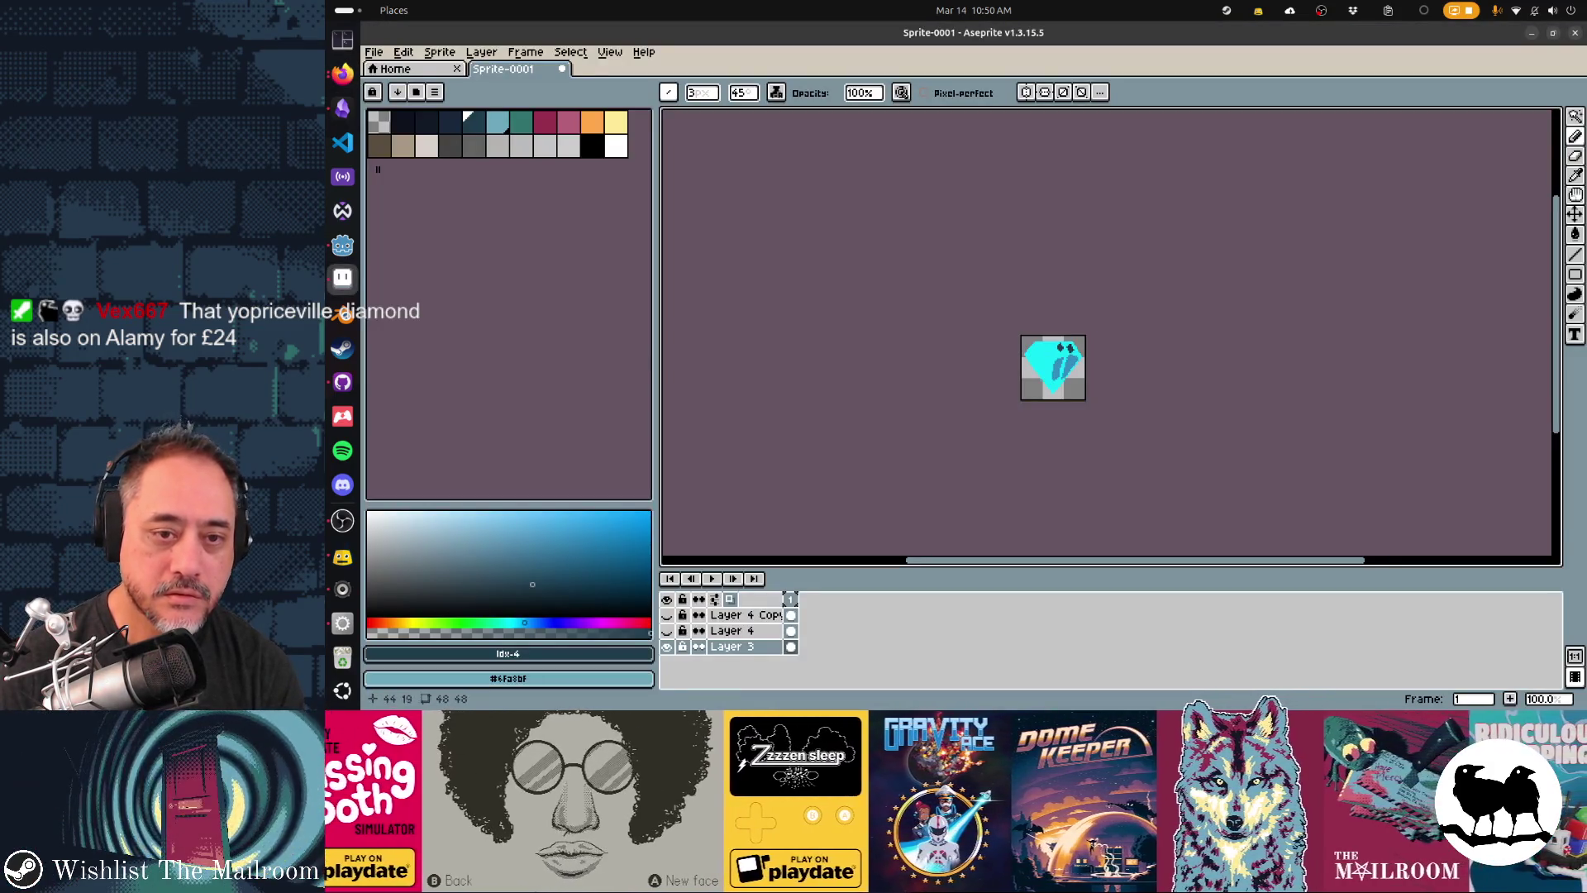
# - Switch to a single-pixel brush and touch up the dark spot with cyan and #338dbf
pyautogui.scroll(1, 1077, 353)
pyautogui.scroll(2, 1078, 354)
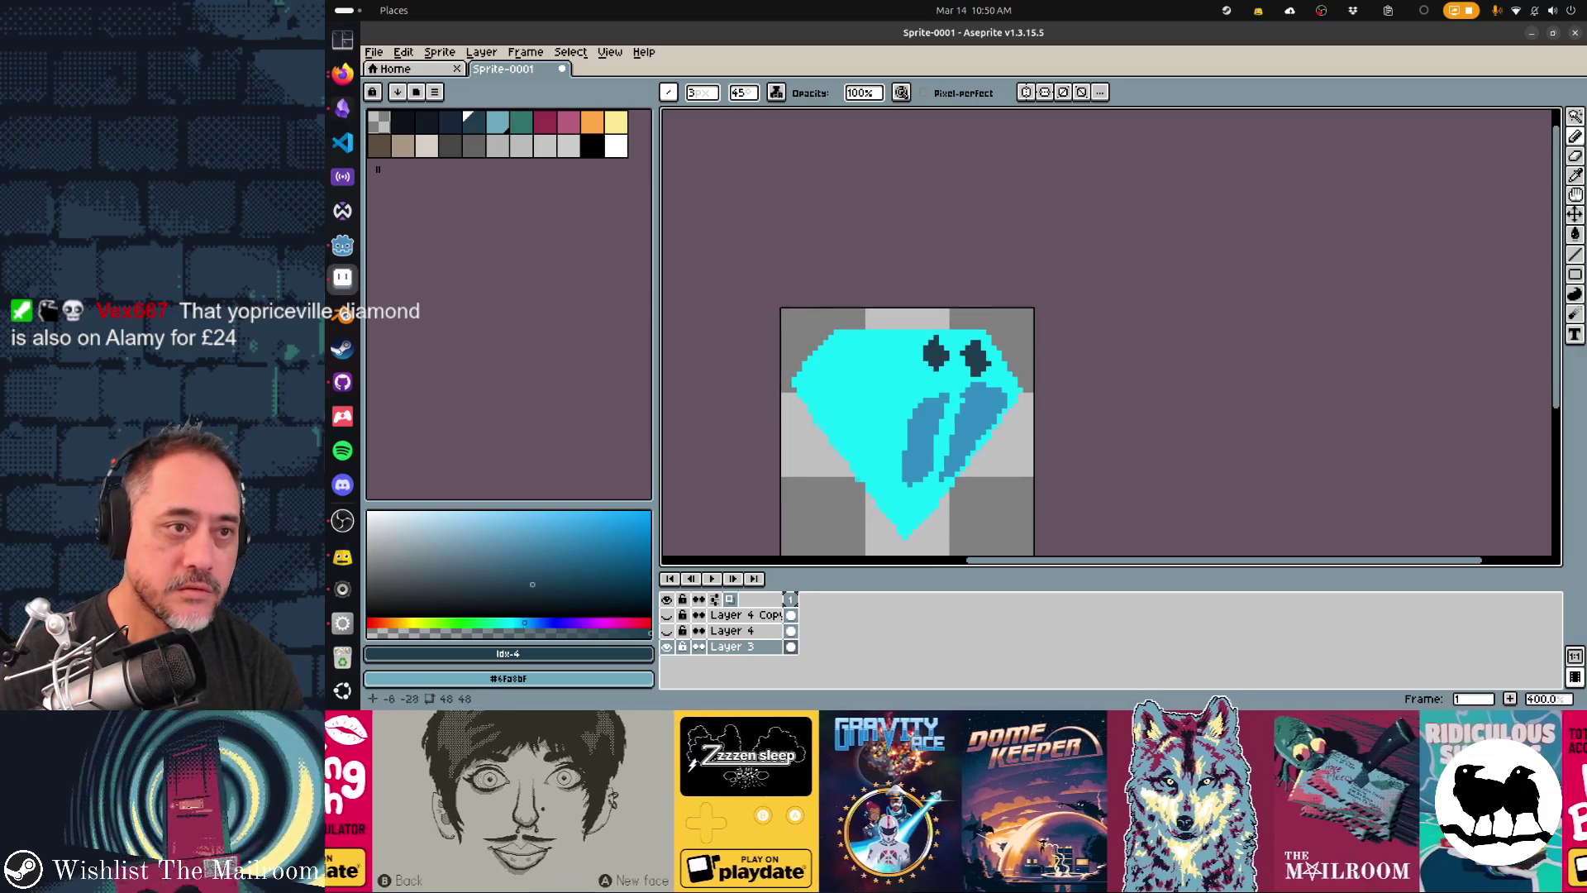
pyautogui.click(669, 93)
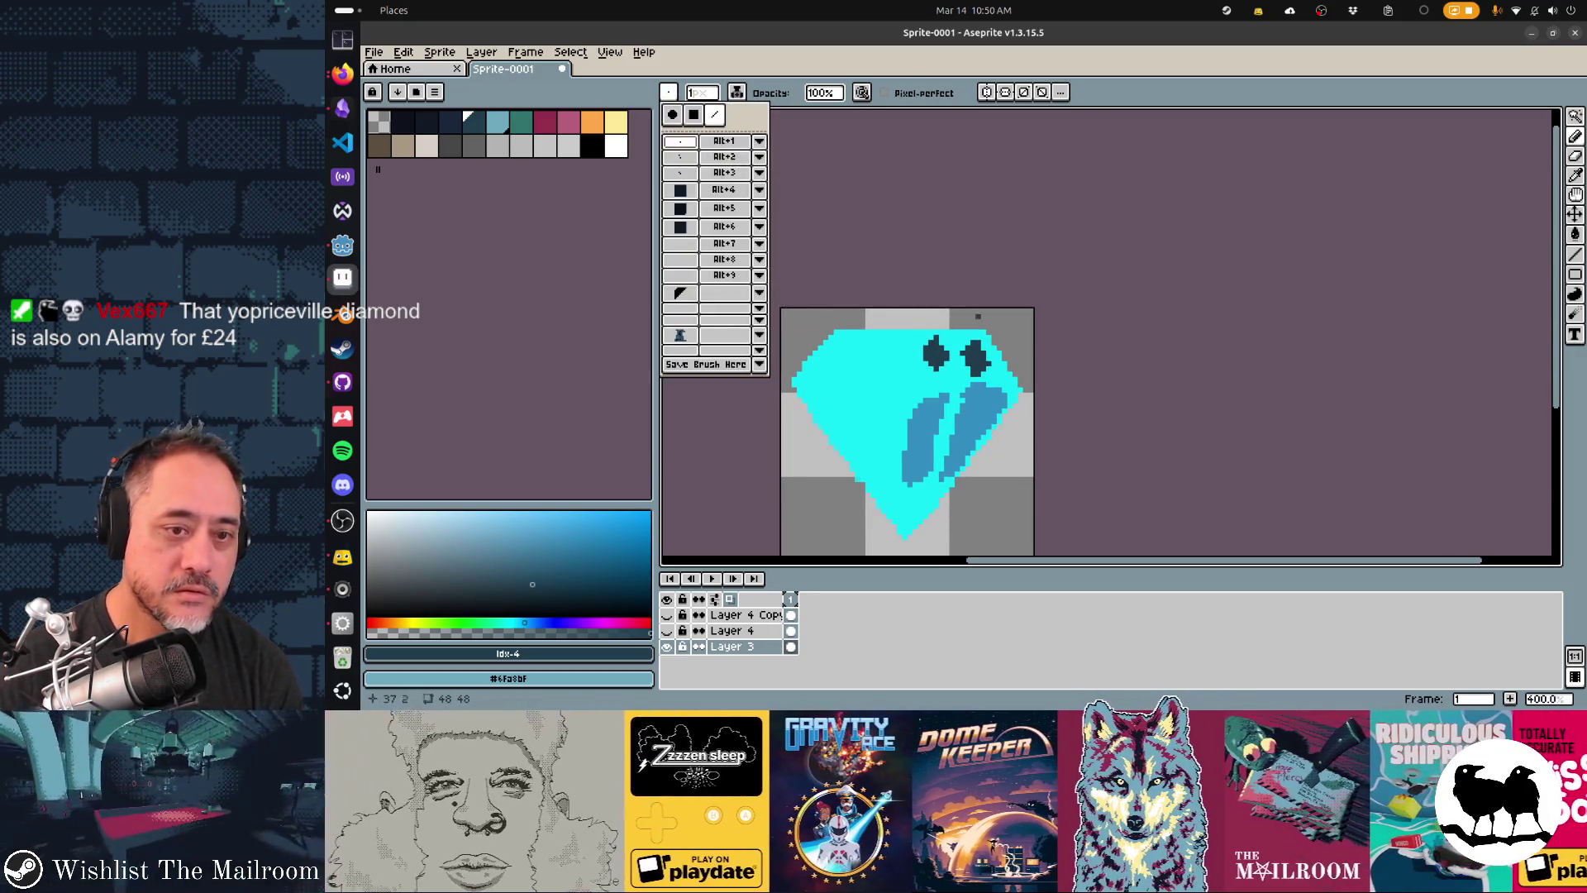
pyautogui.click(681, 141)
pyautogui.keyDown('alt'); pyautogui.click(967, 337); pyautogui.keyUp('alt')
pyautogui.click(984, 361)
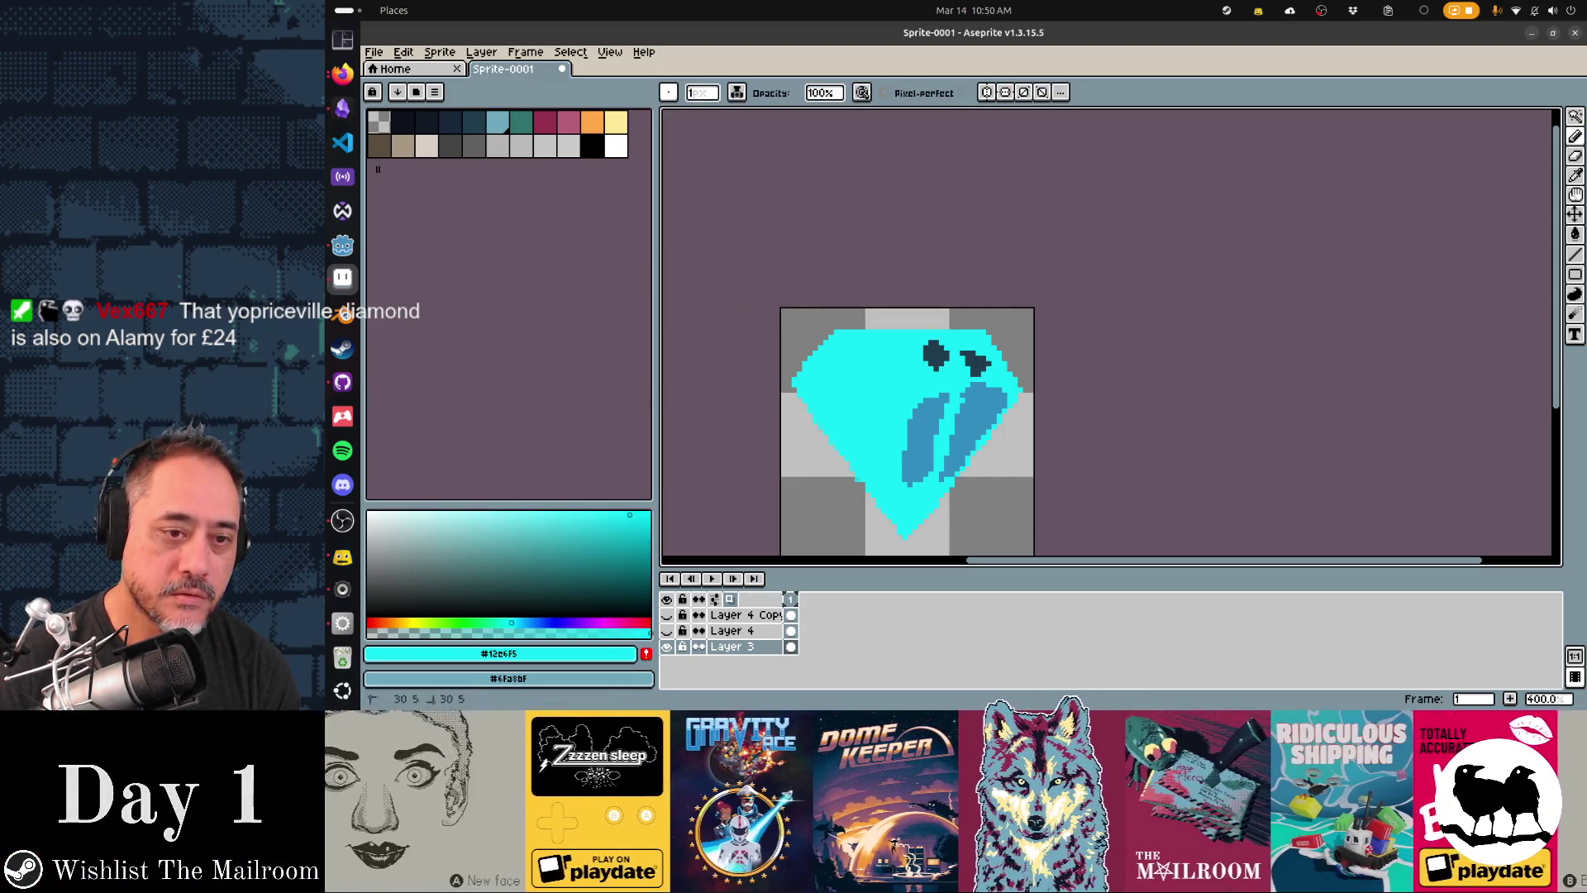
pyautogui.hotkey('alt', 'Tab')
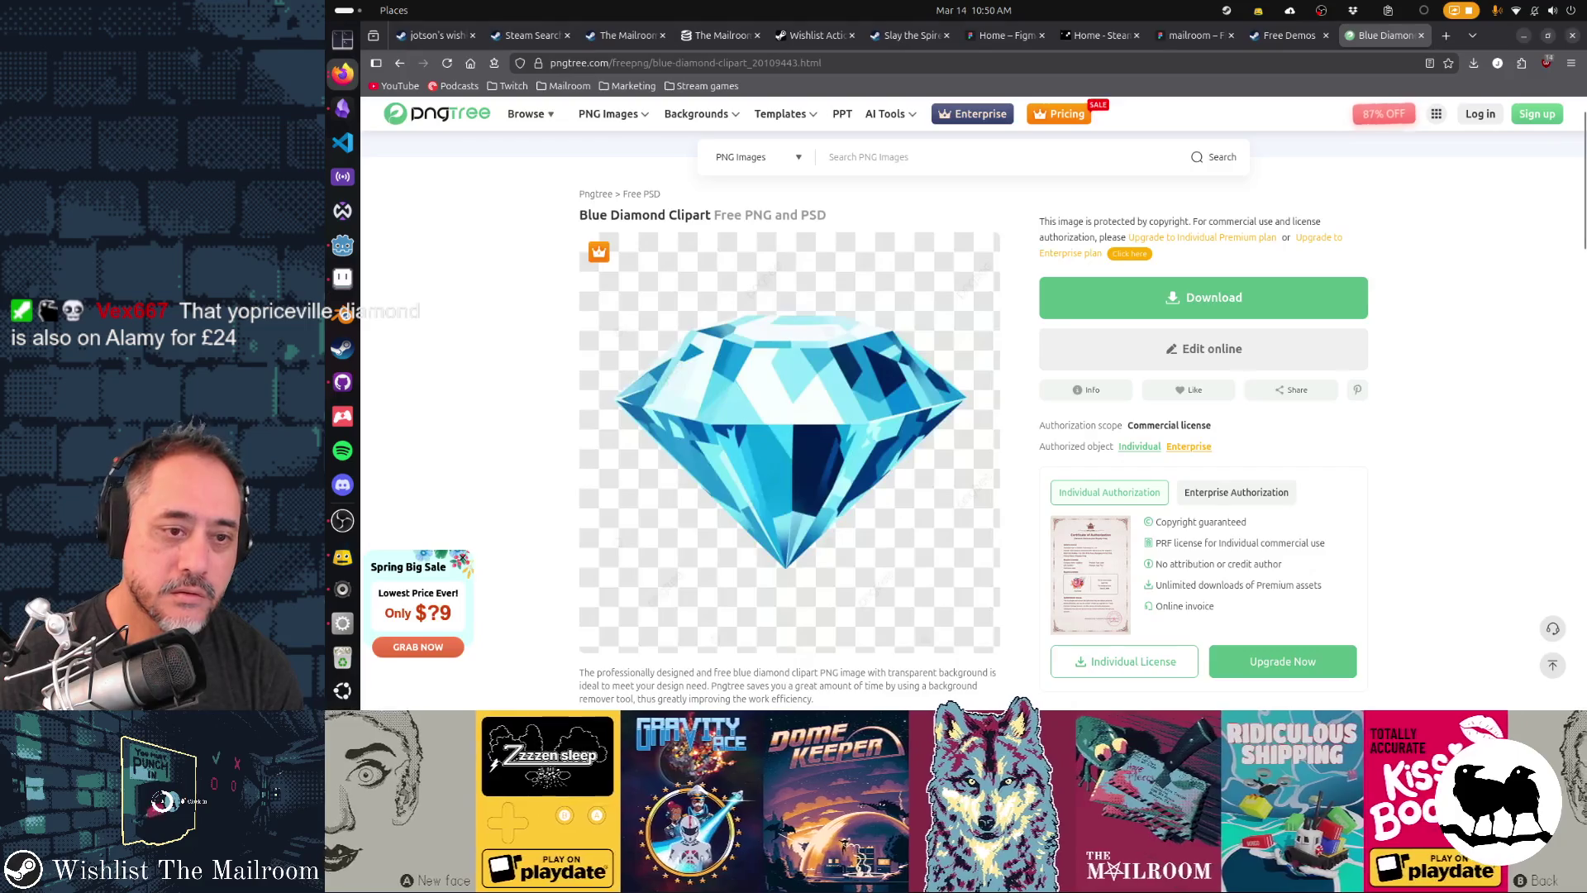
pyautogui.hotkey('alt', 'Tab')
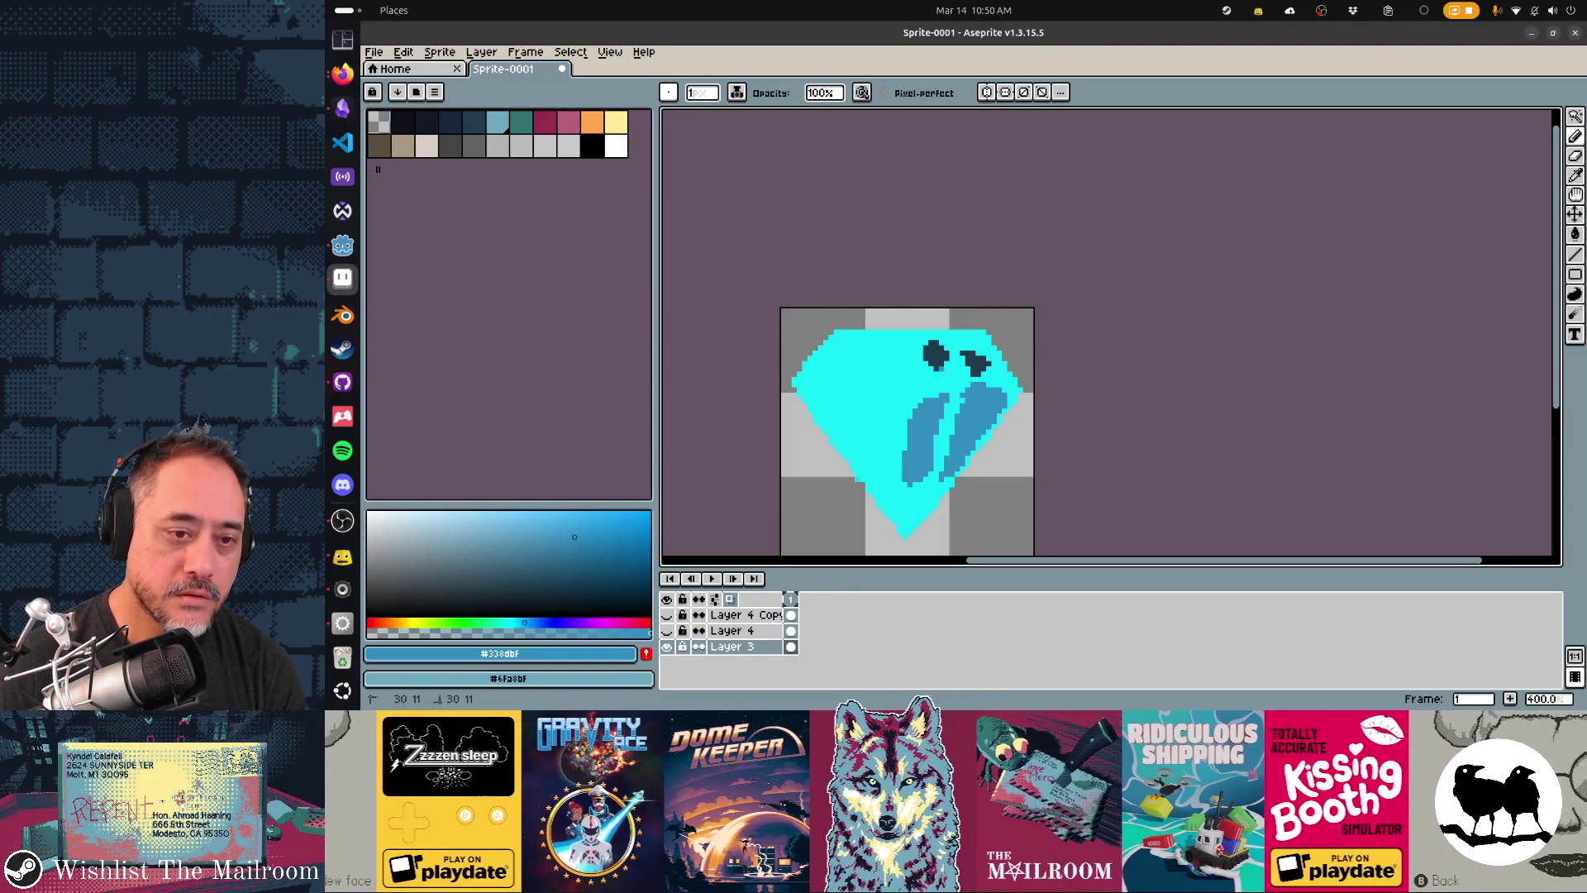
pyautogui.click(943, 361)
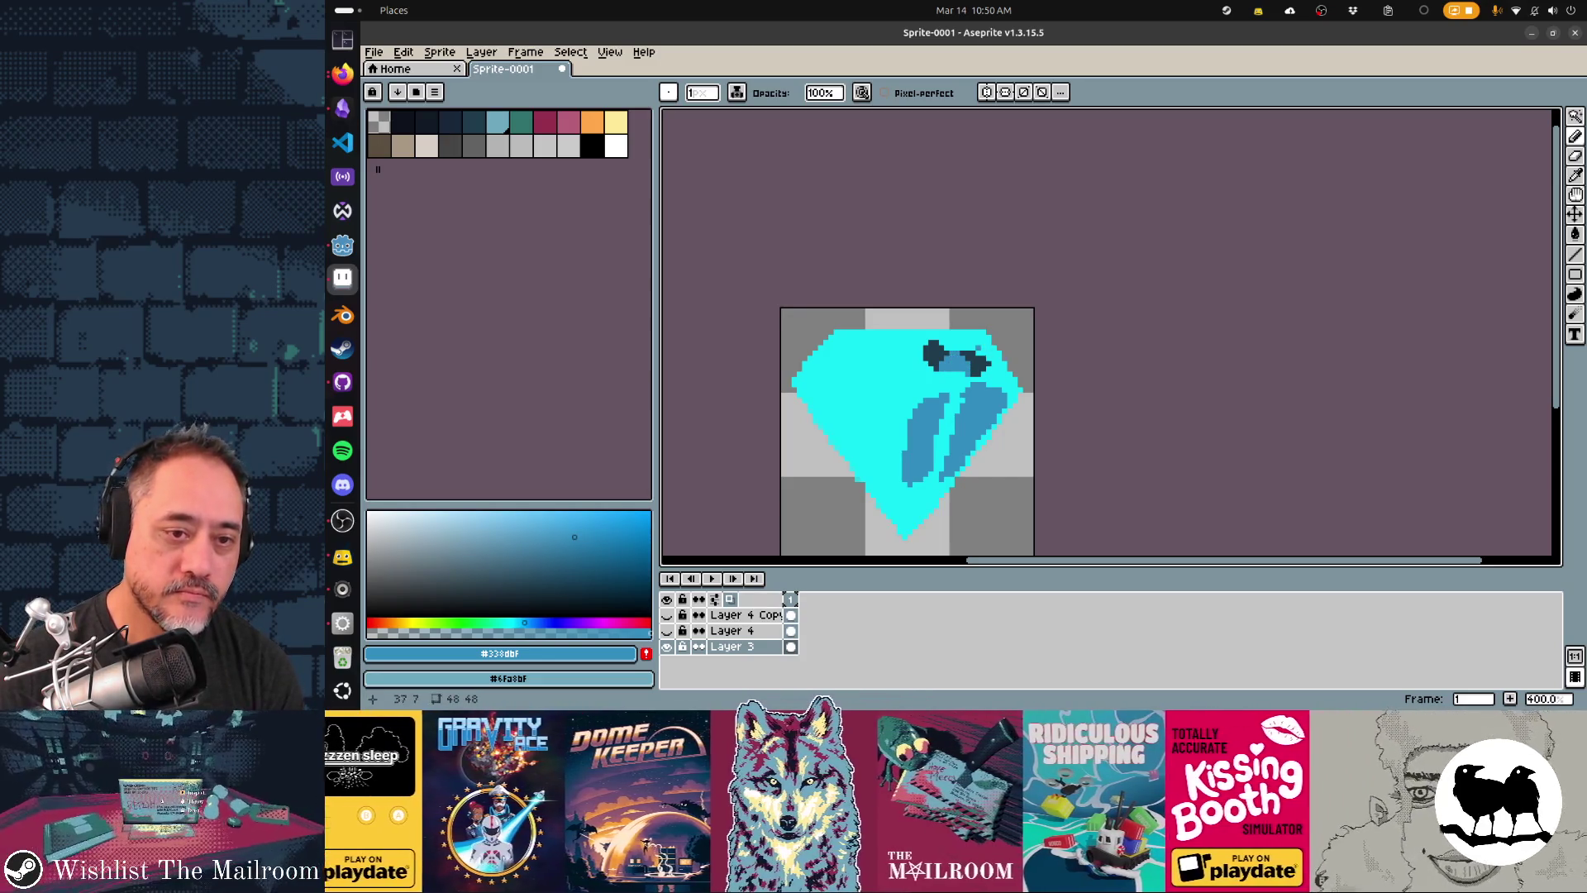
# - Pick up the diamond's cyan and paint over the dark shape's top edge
pyautogui.hotkey('alt', 'Tab')
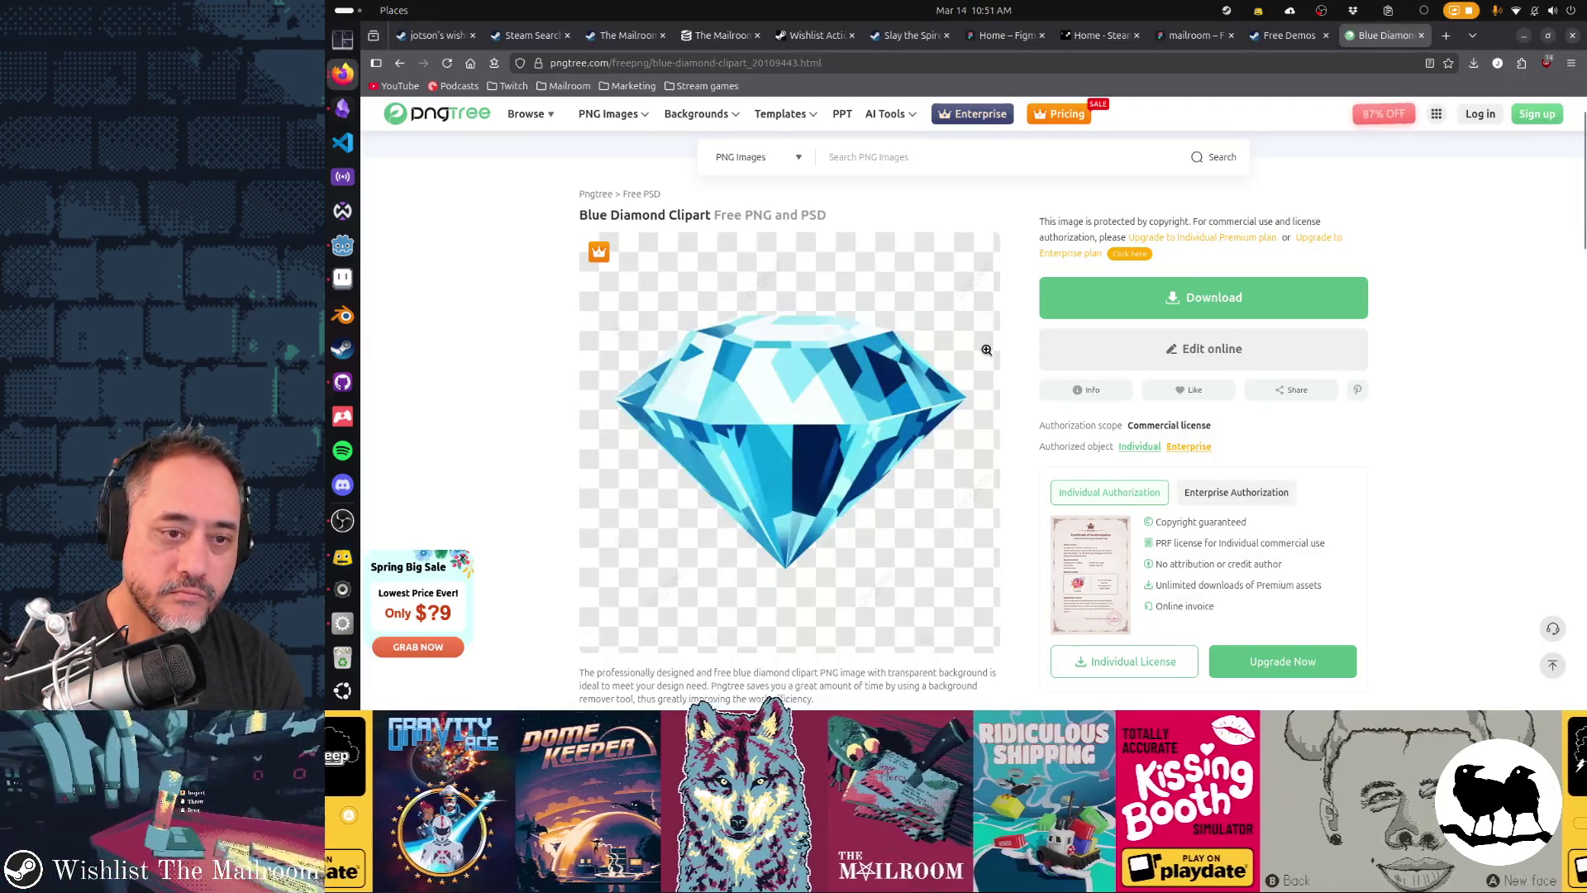
pyautogui.hotkey('alt', 'Tab')
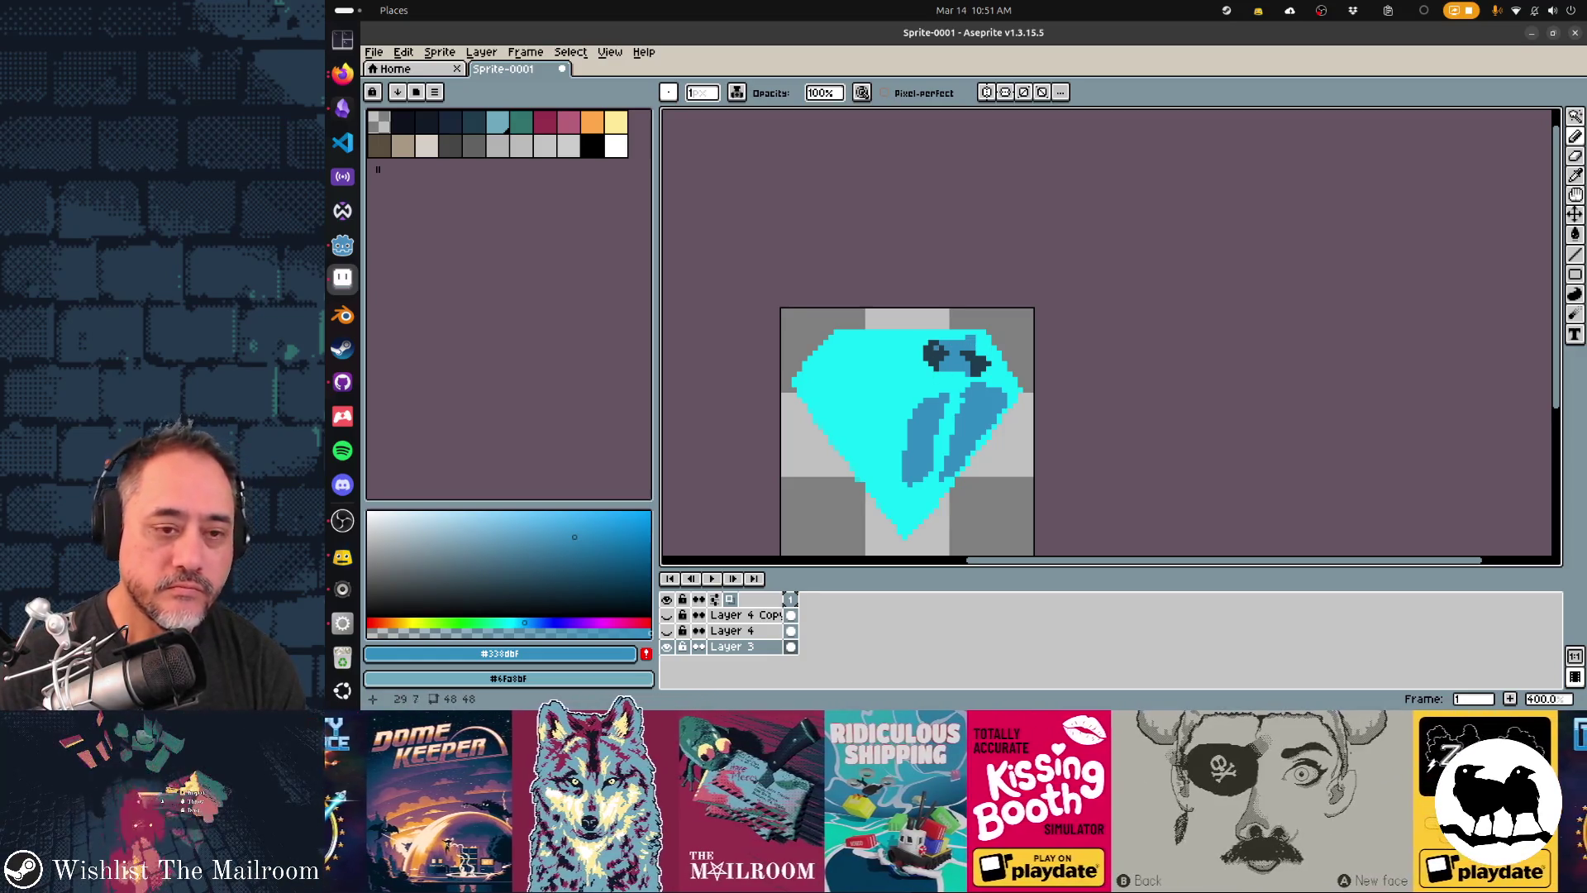
pyautogui.keyDown('alt'); pyautogui.click(941, 342); pyautogui.keyUp('alt')
pyautogui.moveTo(929, 345); pyautogui.dragTo(957, 342)
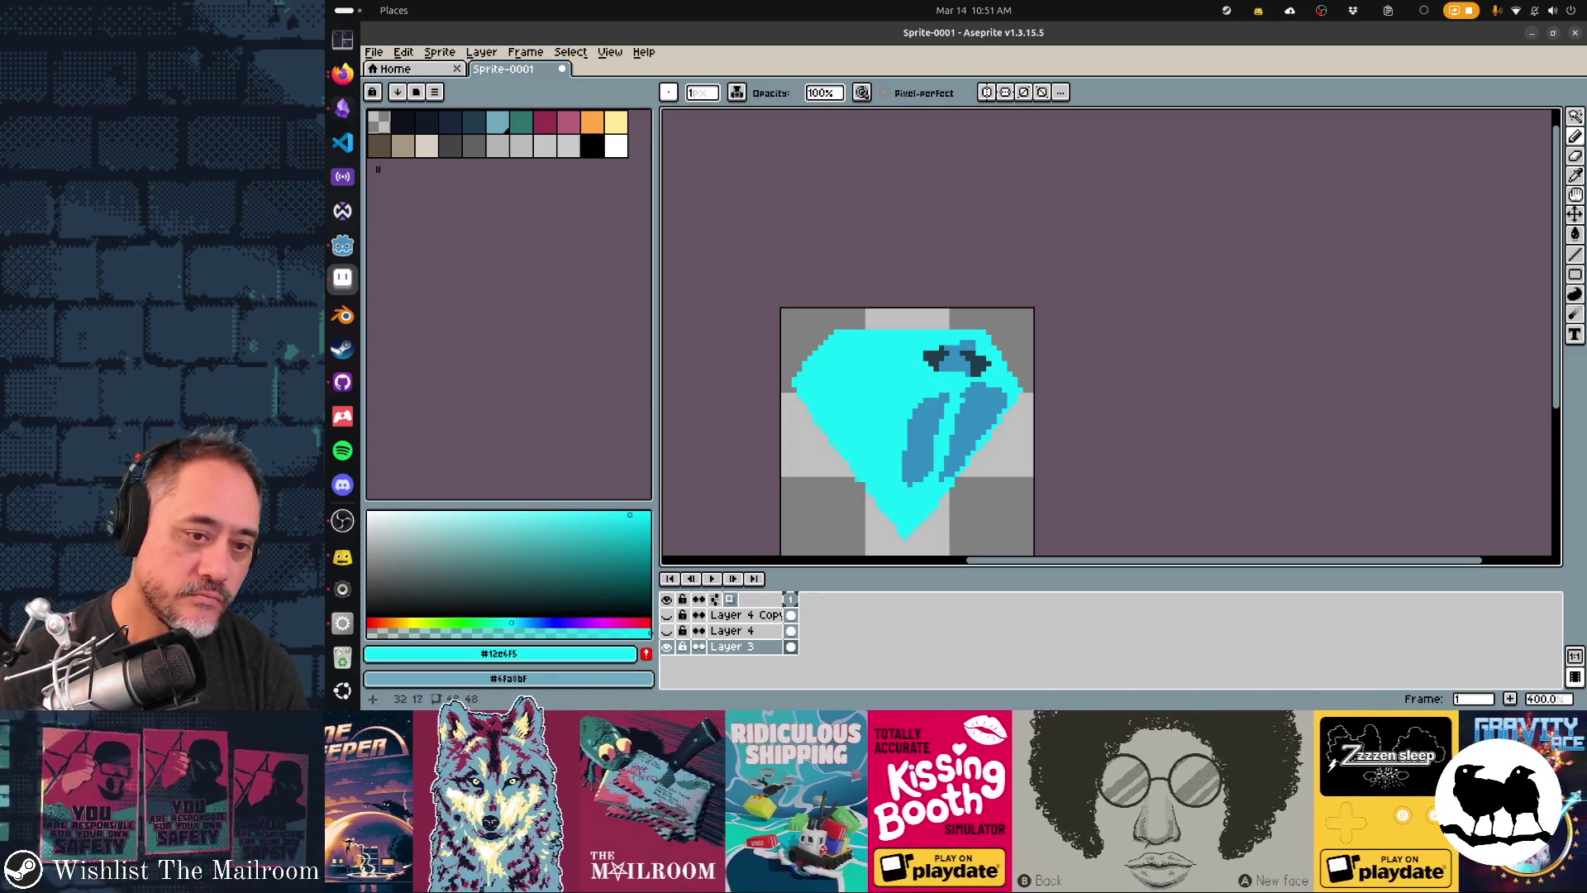
pyautogui.hotkey('alt', 'Tab')
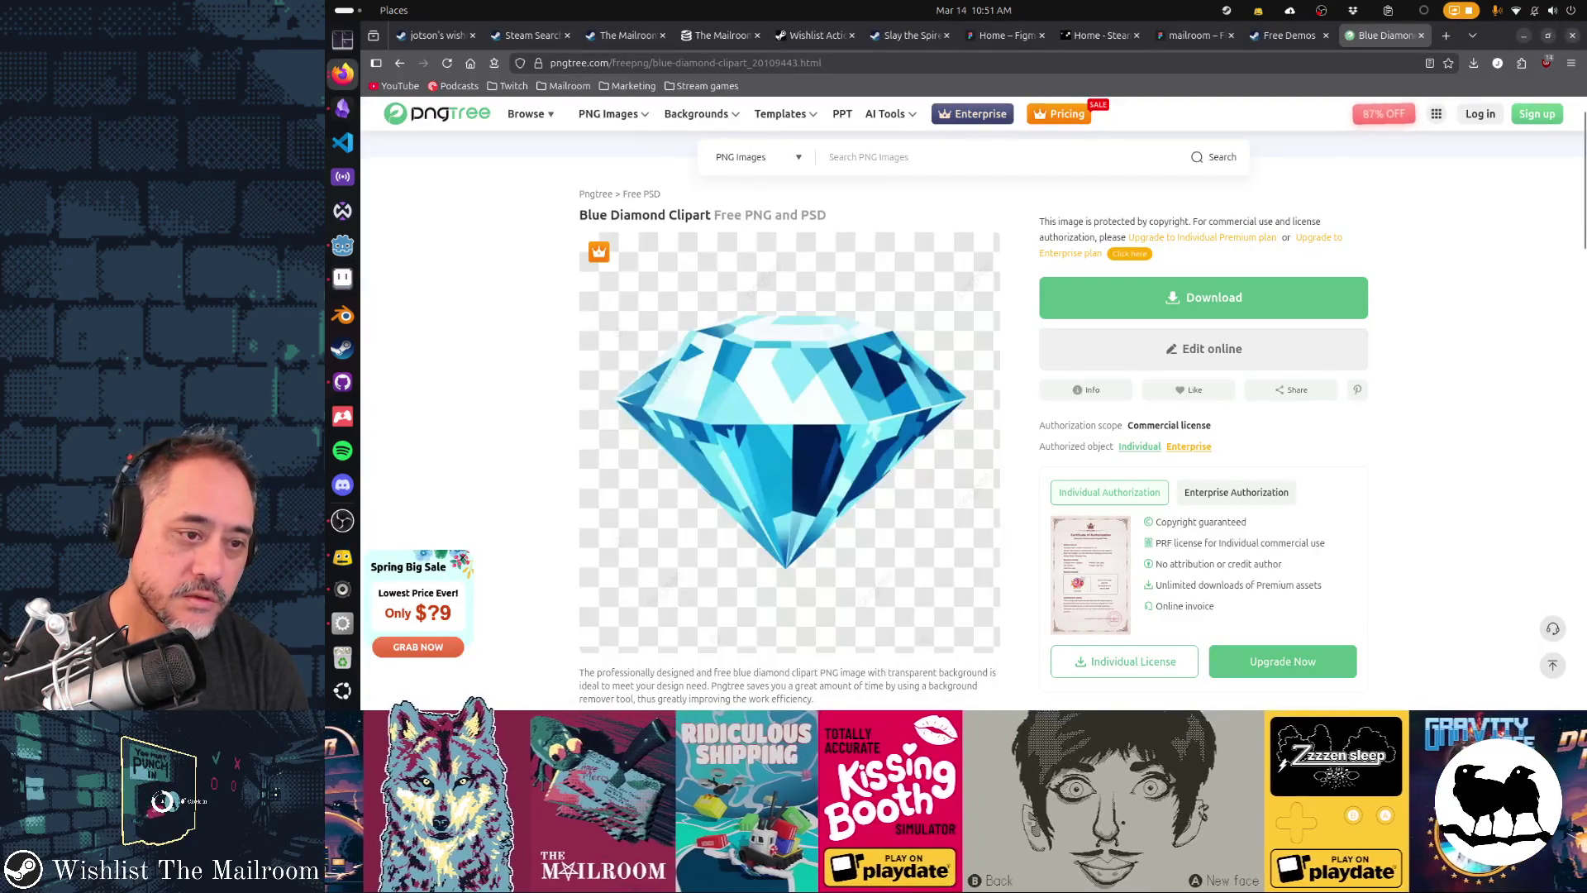
pyautogui.hotkey('alt', 'Tab')
# - Draw a blue polygon facet stripe angling down the diamond's lower-left side
pyautogui.keyDown('alt'); pyautogui.click(924, 414); pyautogui.keyUp('alt')
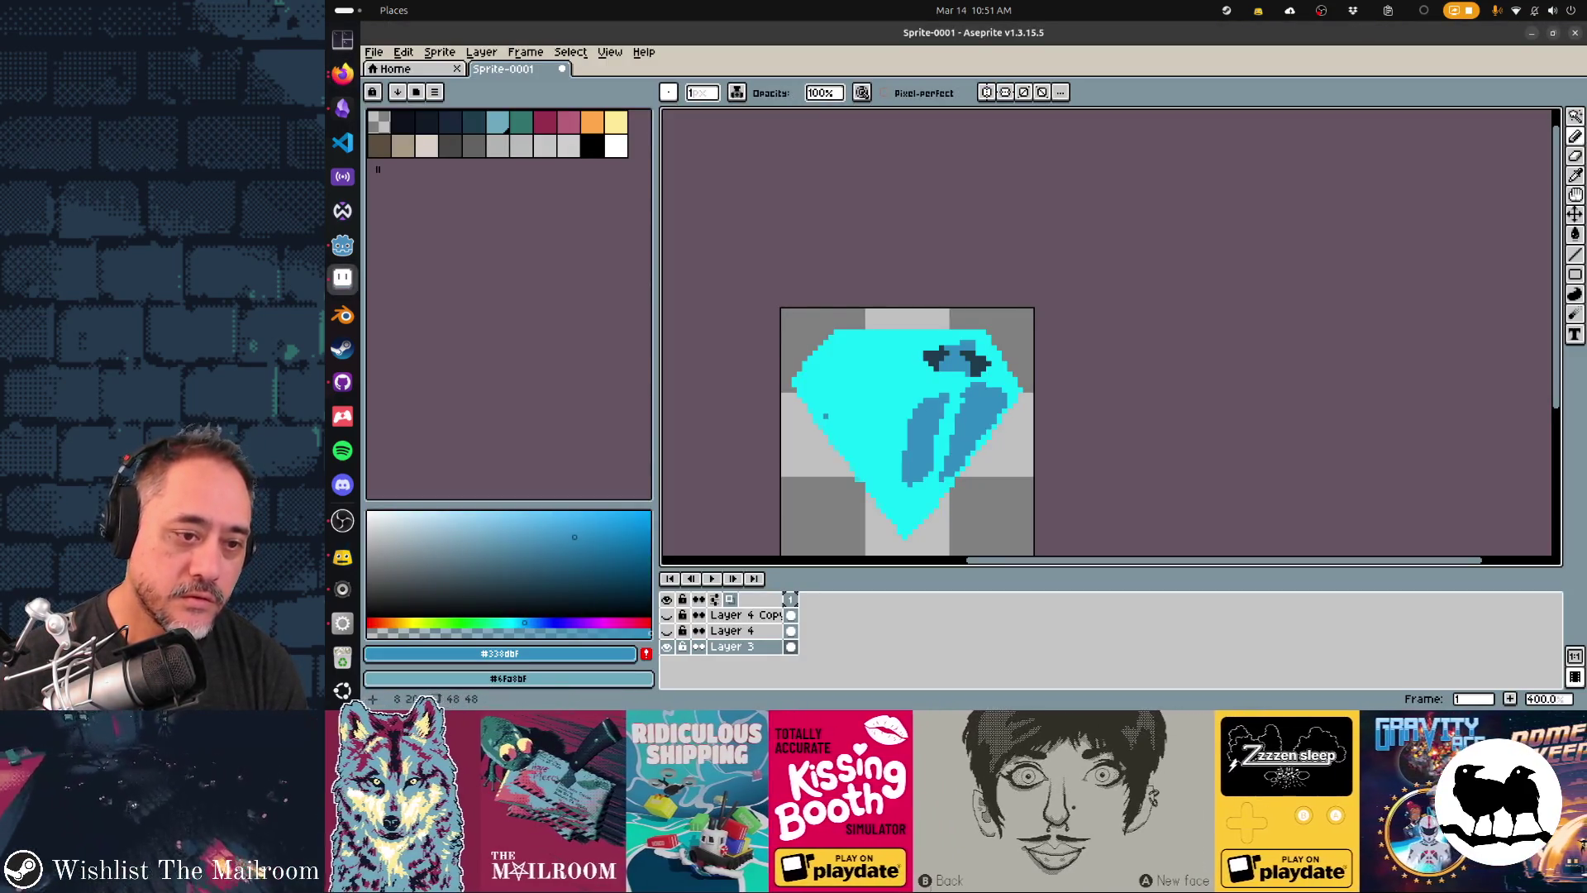
pyautogui.hotkey('shift', 'd')
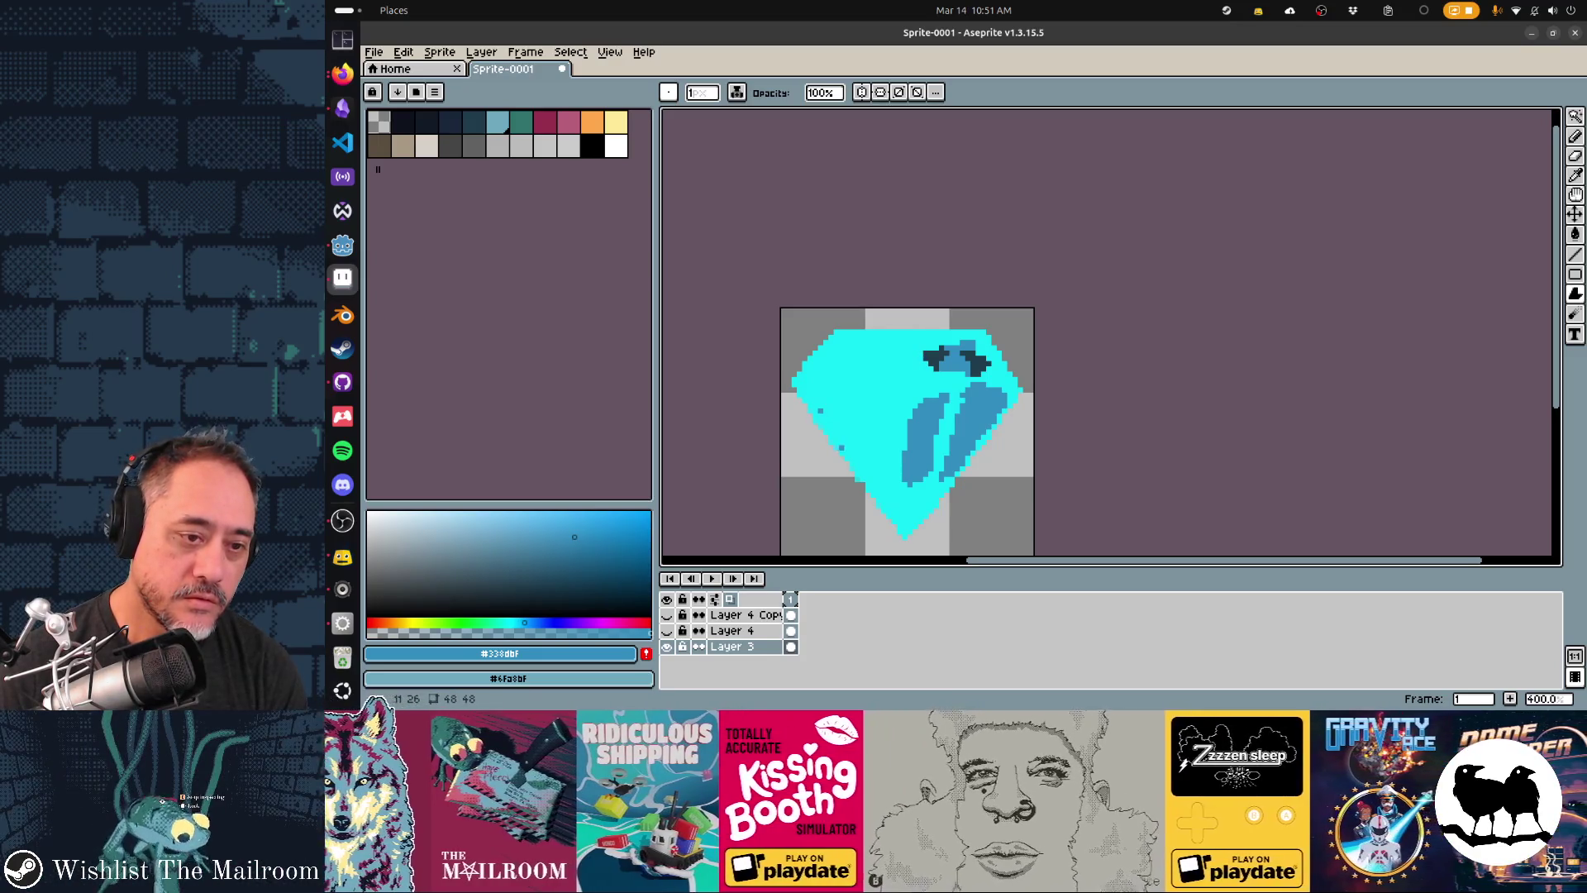
pyautogui.moveTo(817, 413)
pyautogui.mouseDown()
pyautogui.moveTo(872, 478)
pyautogui.moveTo(830, 397)
pyautogui.mouseUp()
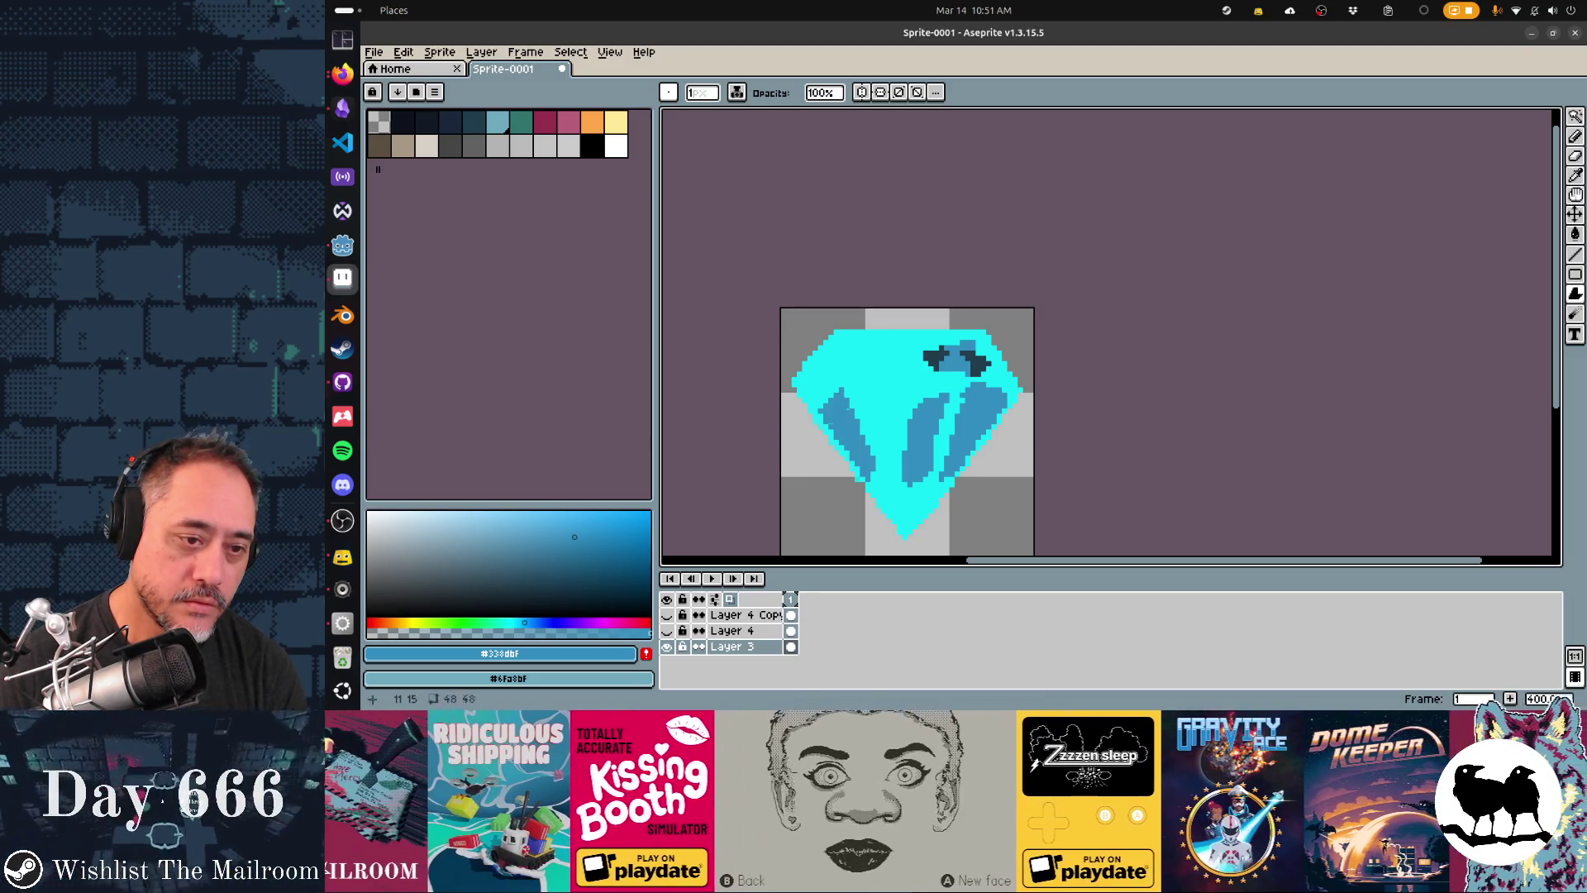
pyautogui.click(616, 145)
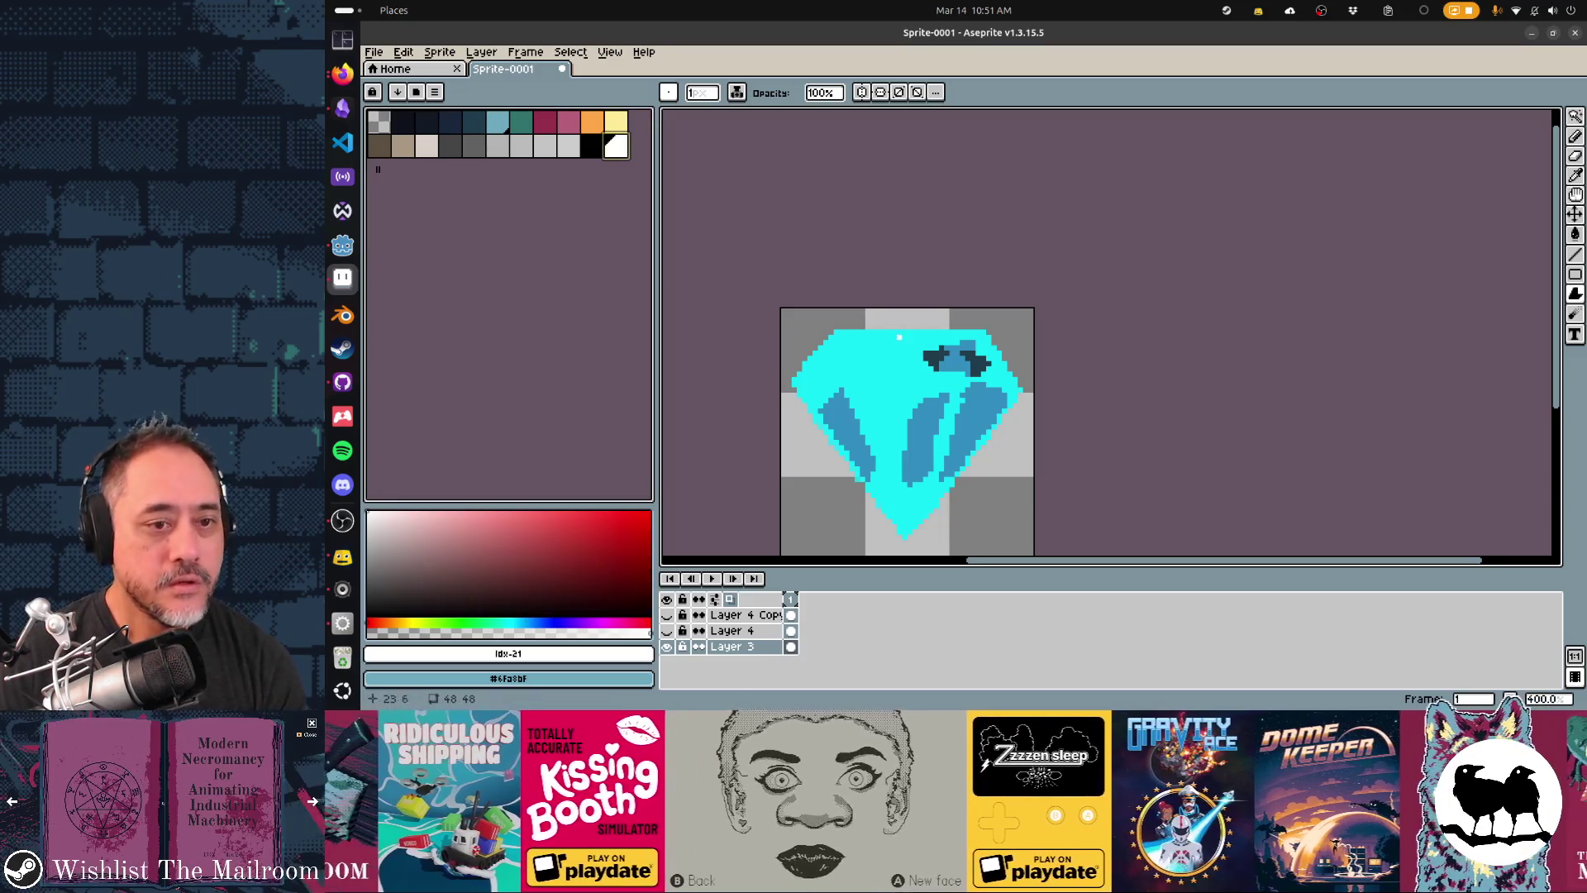
# - Add a filled white polygon highlight across the diamond's upper-left top
pyautogui.hotkey('alt', 'Tab')
pyautogui.hotkey('alt', 'Tab')
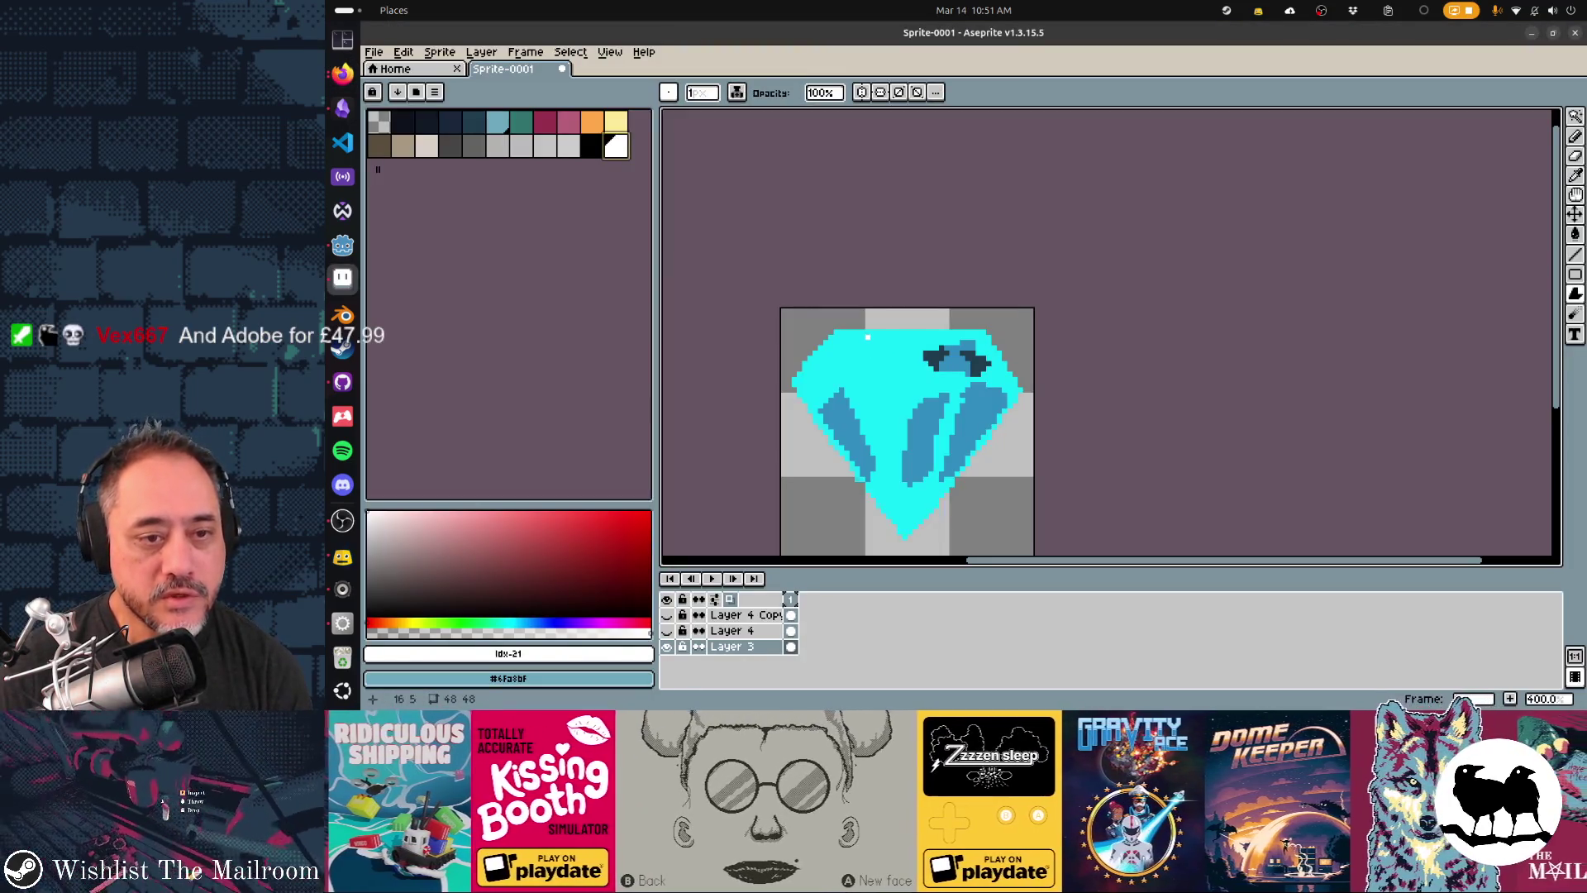
pyautogui.press('b')
pyautogui.moveTo(867, 336); pyautogui.dragTo(862, 347)
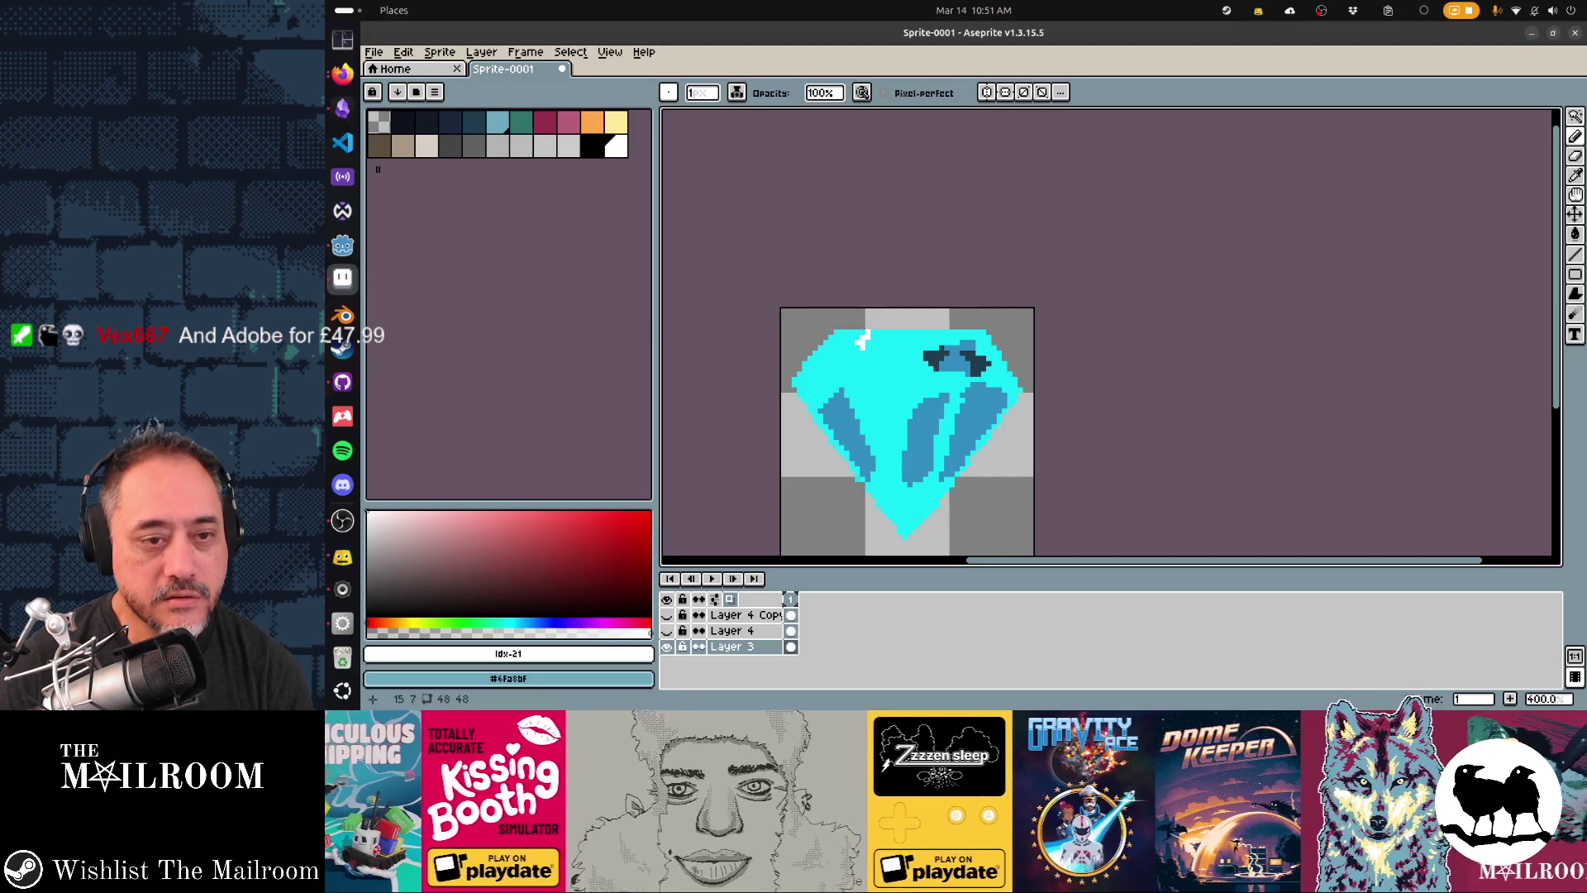
pyautogui.hotkey('shift', 'd')
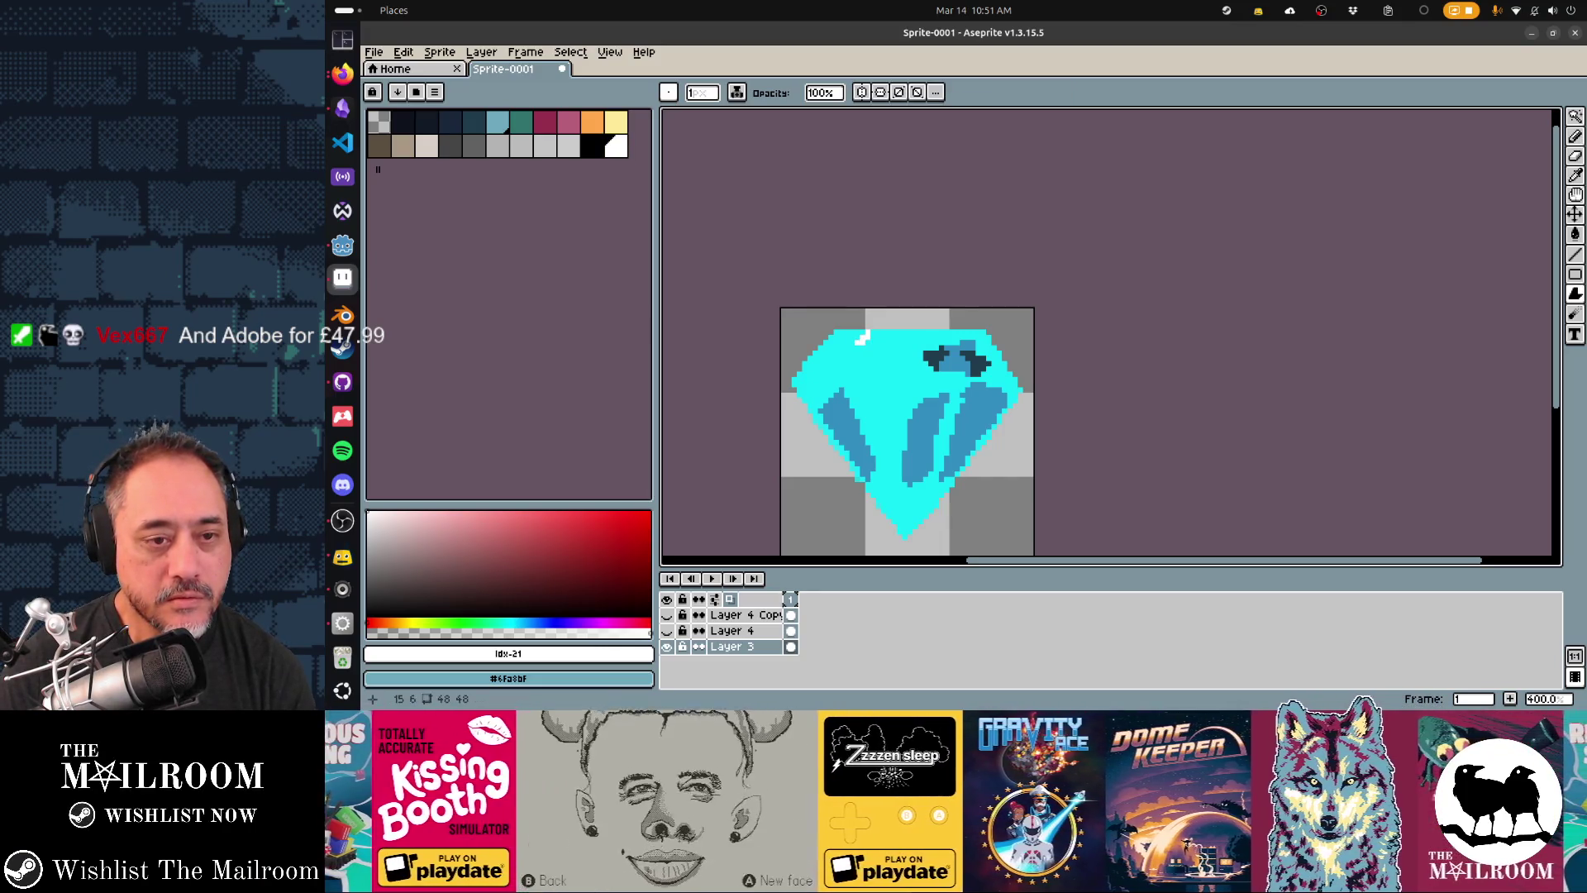
pyautogui.moveTo(878, 340); pyautogui.dragTo(926, 343)
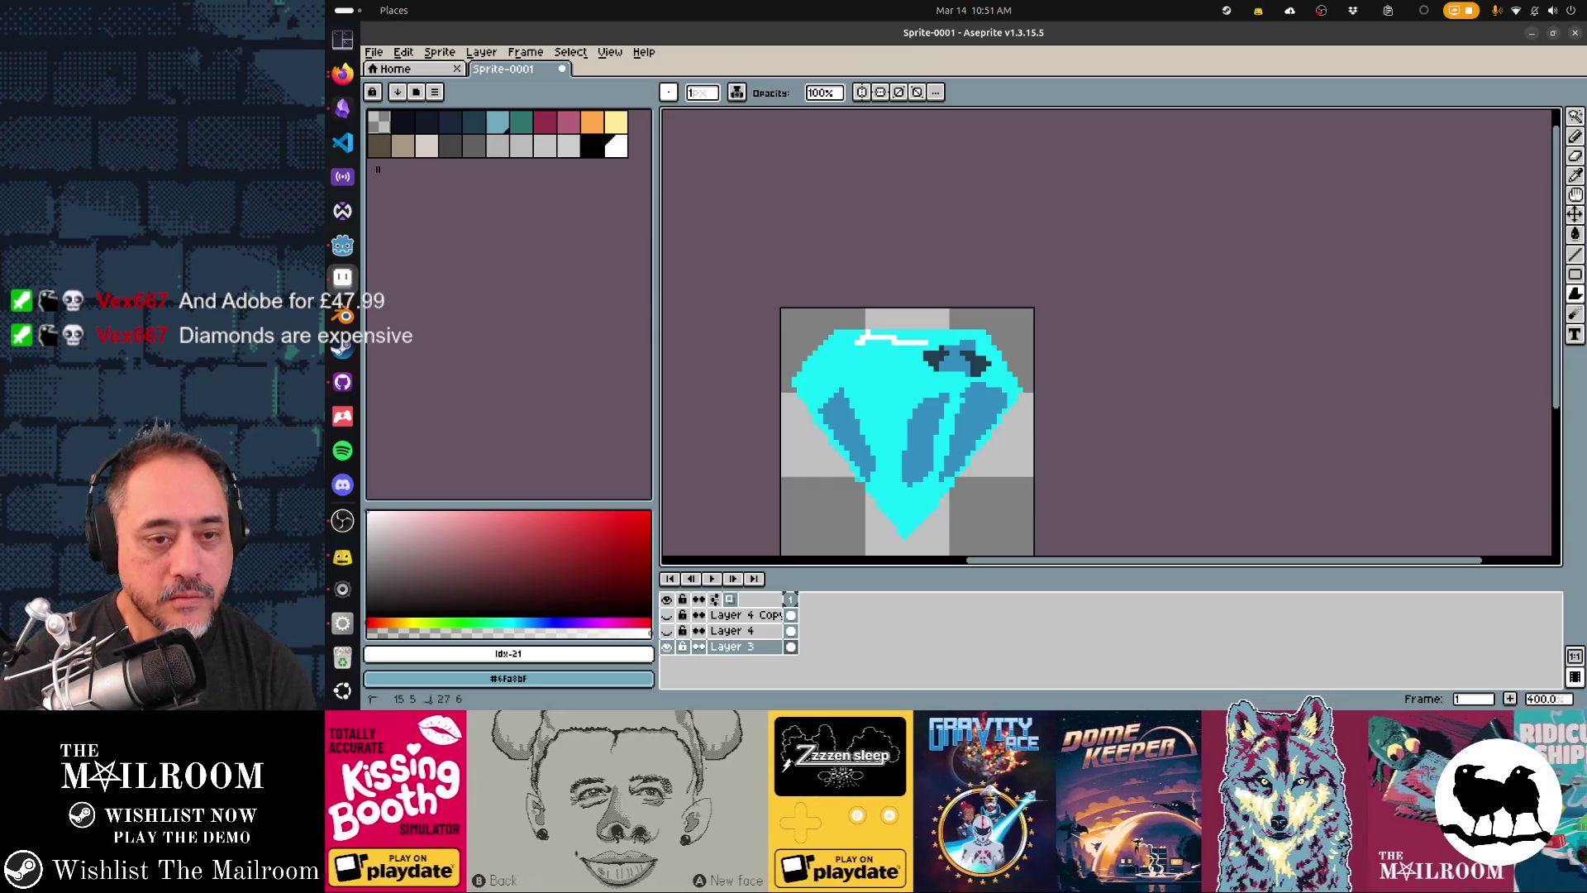
pyautogui.click(926, 342)
pyautogui.click(916, 364)
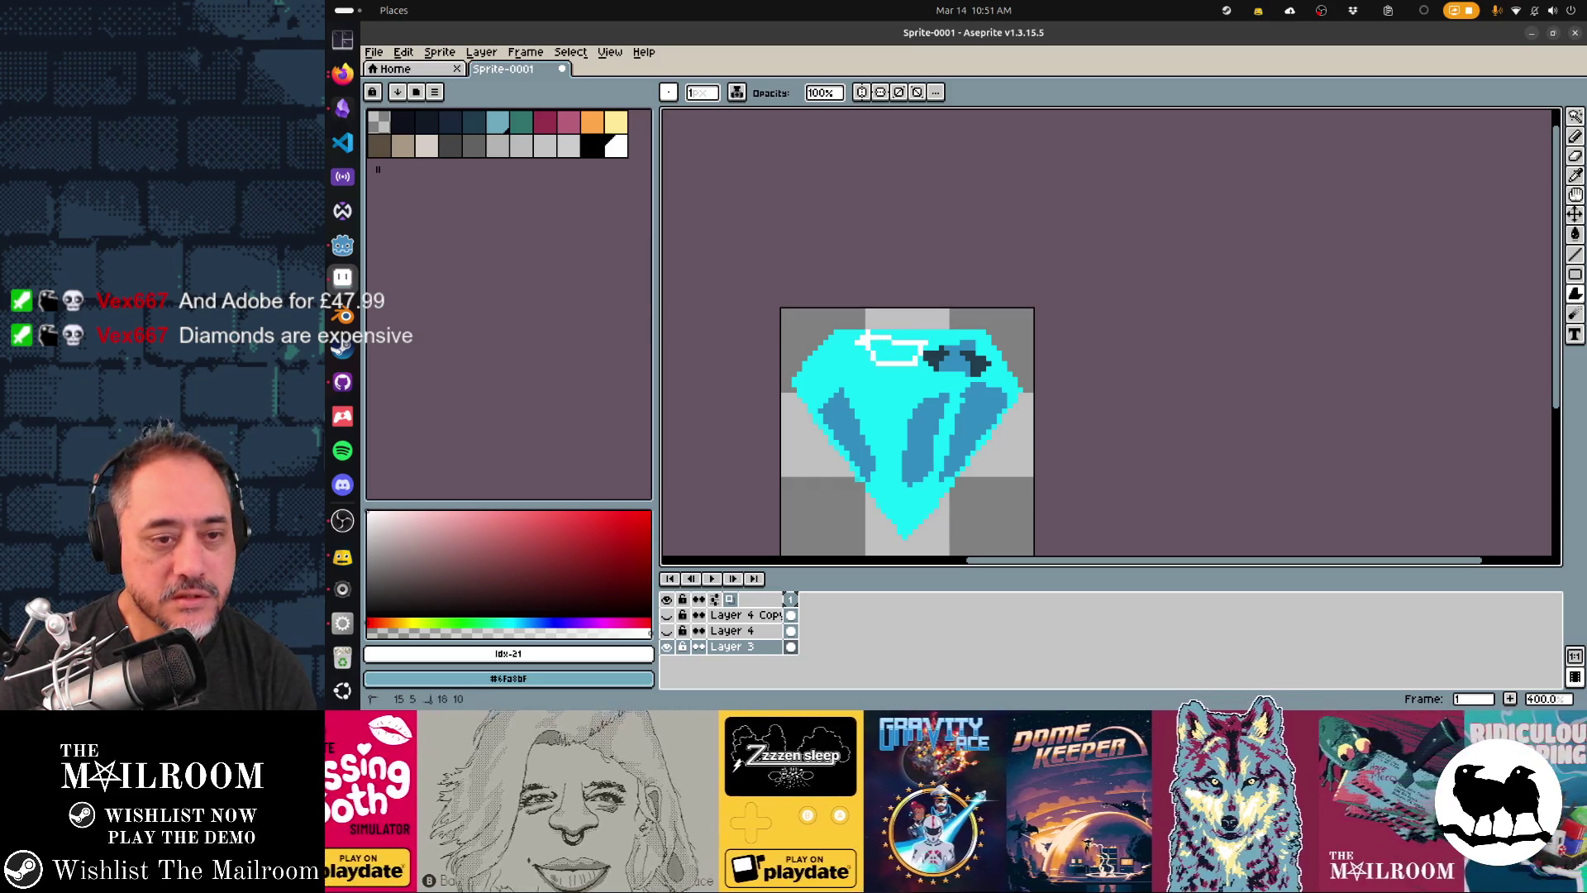
pyautogui.click(851, 353)
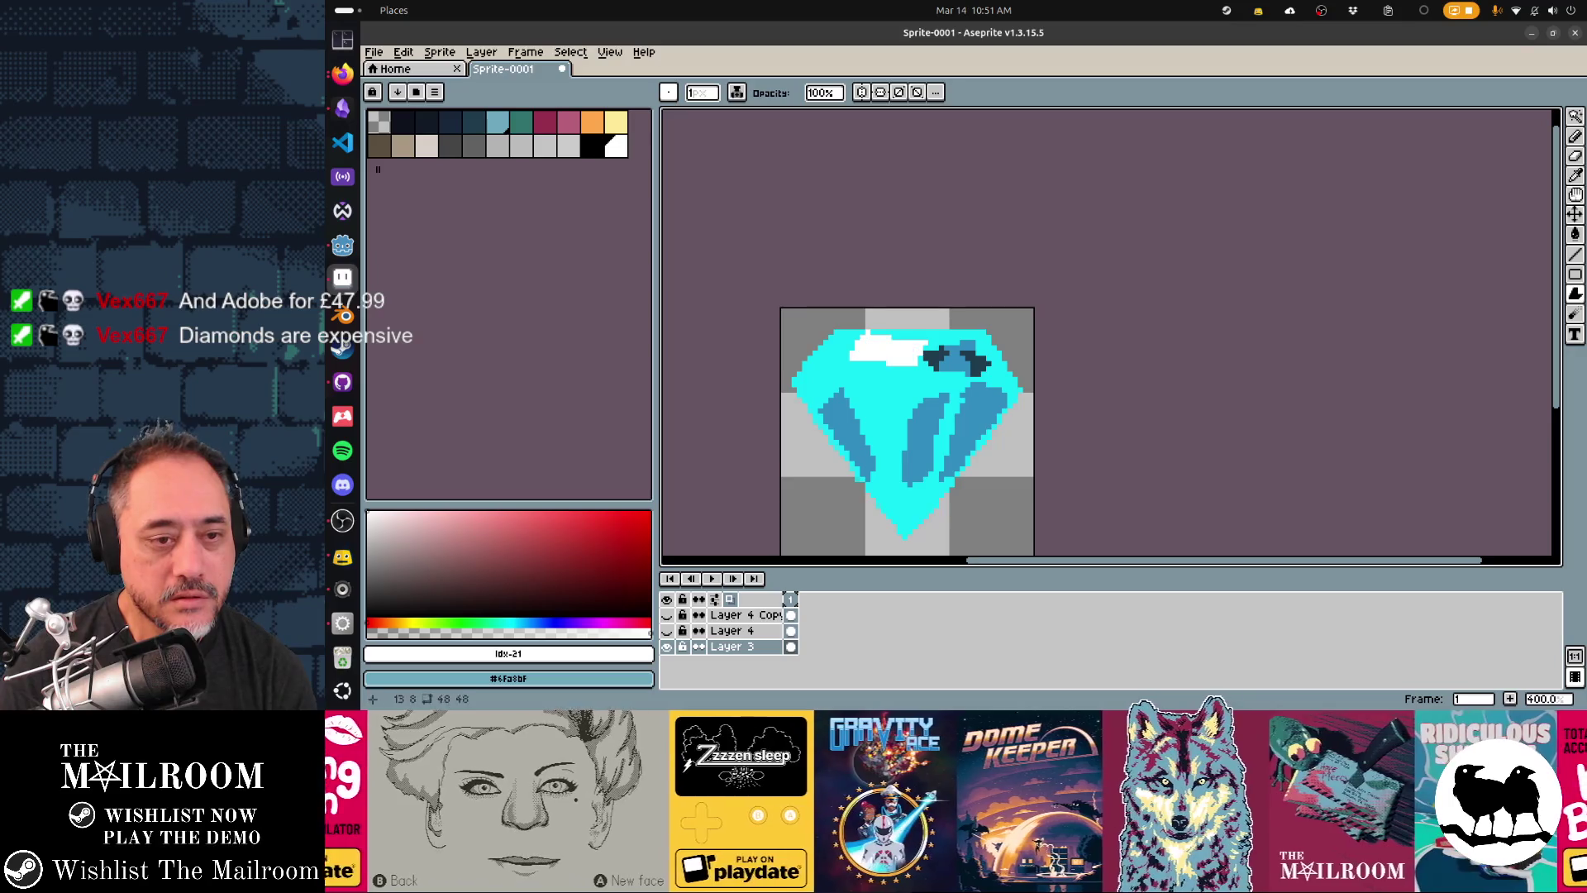
# - Draw white highlight strokes down the left facets, then sample the dark outline colour
pyautogui.hotkey('alt', 'Tab')
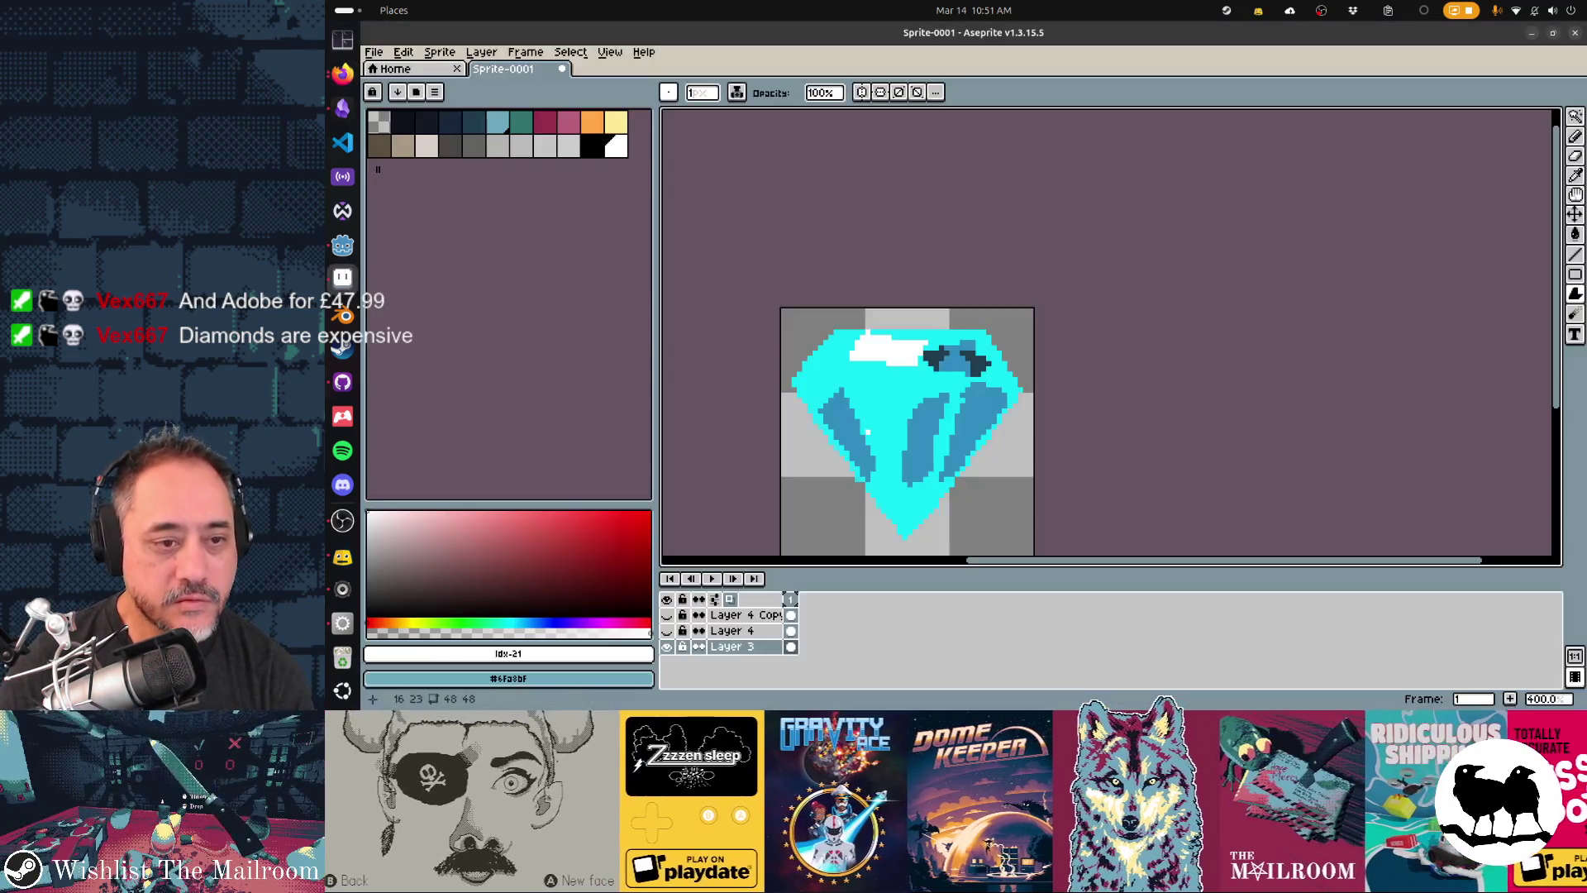
pyautogui.hotkey('alt', 'Tab')
pyautogui.moveTo(848, 382)
pyautogui.mouseDown()
pyautogui.moveTo(858, 368)
pyautogui.moveTo(859, 421)
pyautogui.mouseUp()
pyautogui.moveTo(860, 418)
pyautogui.mouseDown()
pyautogui.moveTo(883, 462)
pyautogui.moveTo(866, 378)
pyautogui.mouseUp()
pyautogui.hotkey('alt', 'Tab')
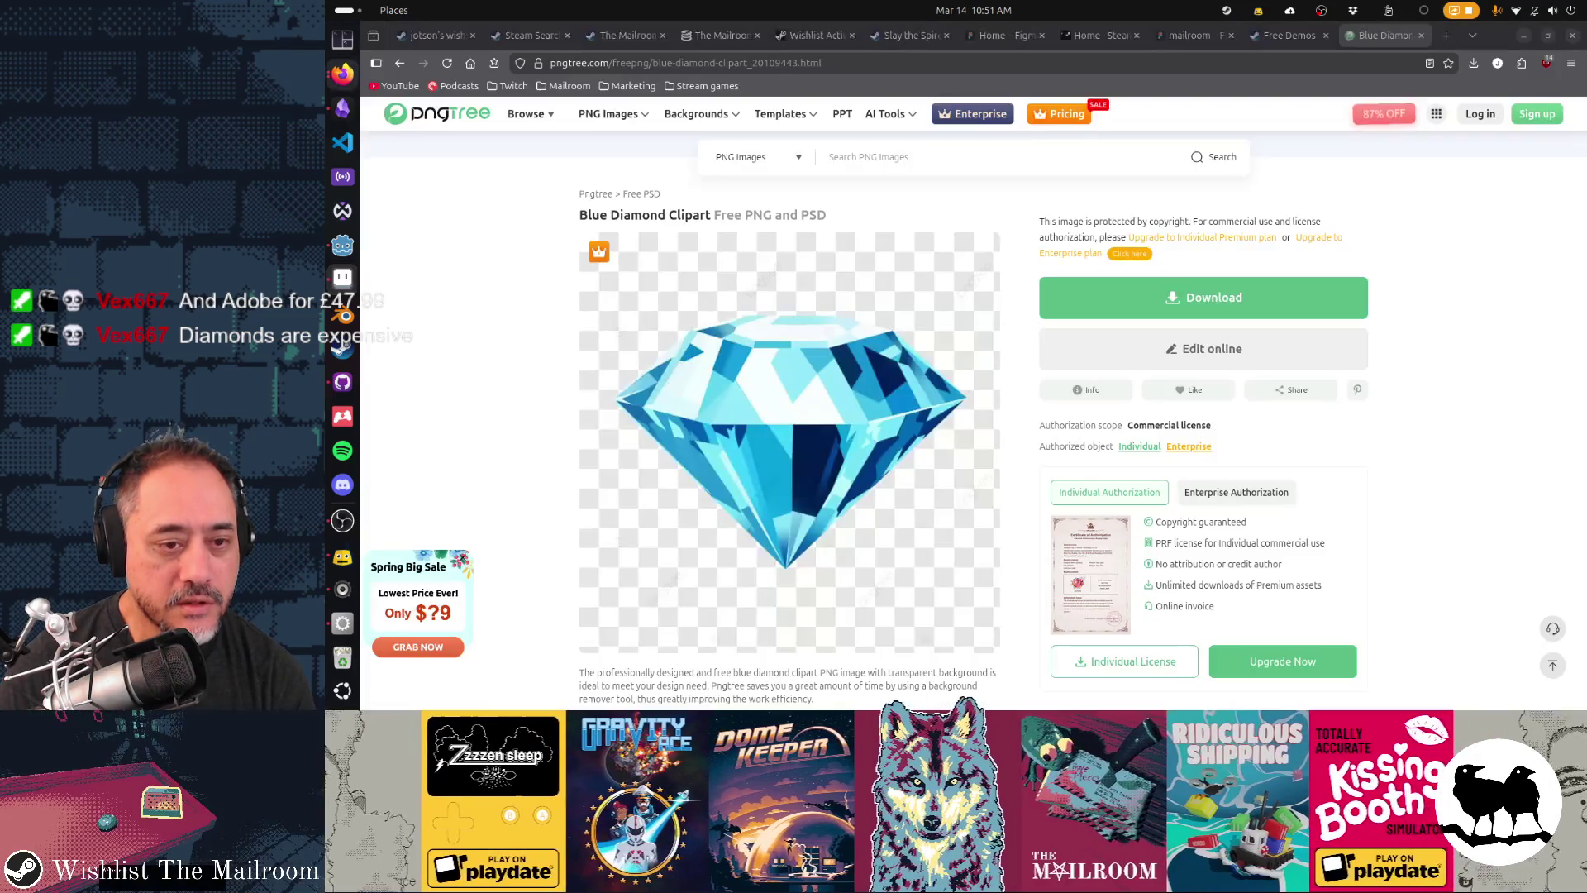
pyautogui.hotkey('alt', 'Tab')
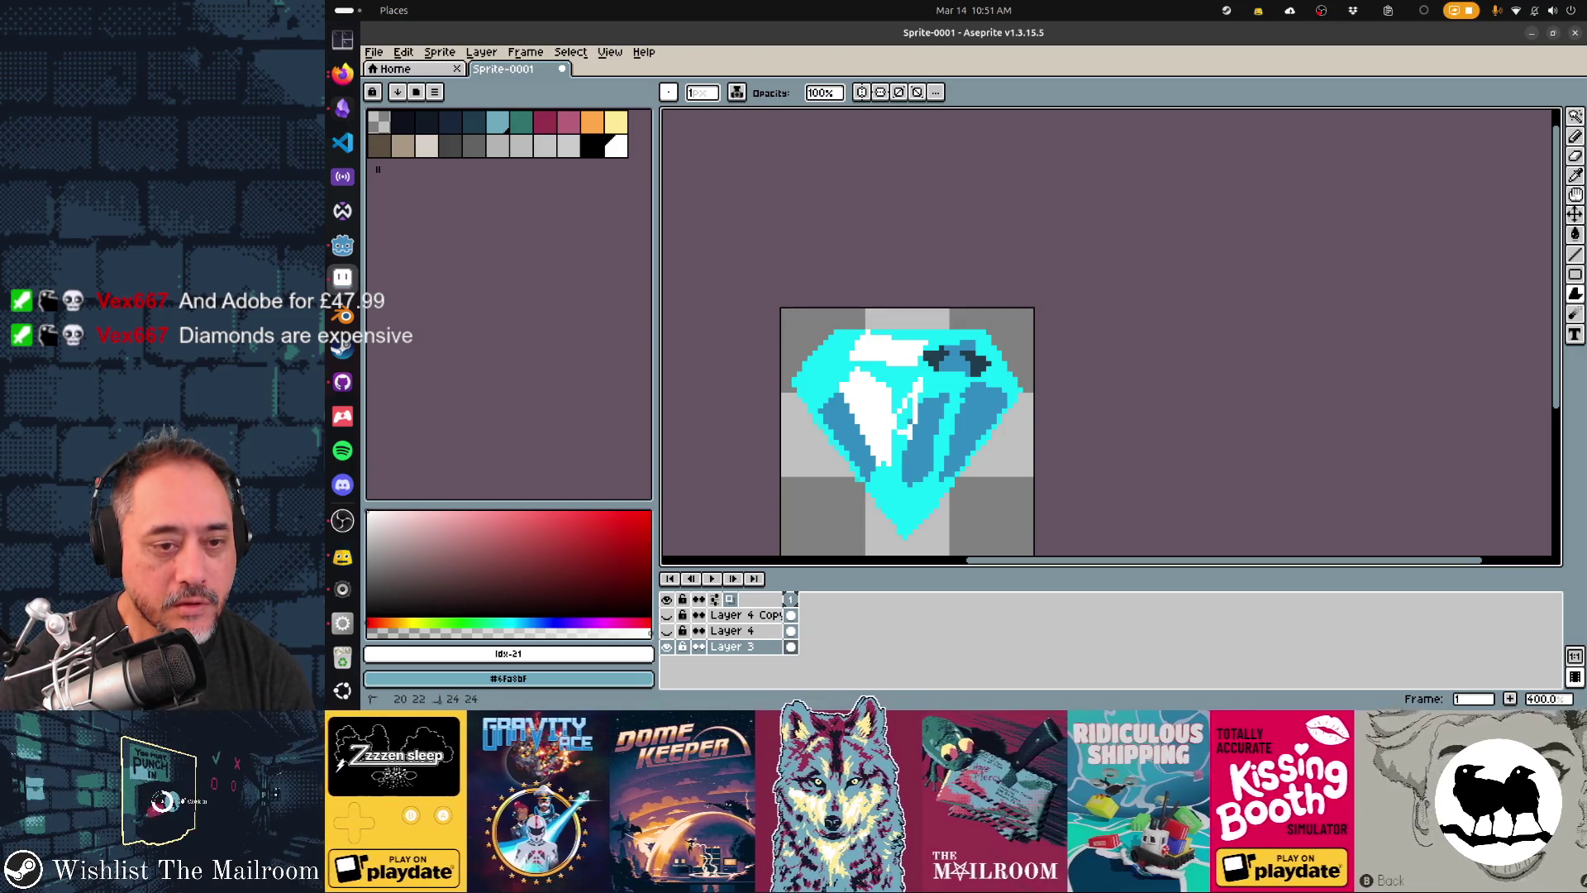
pyautogui.hotkey('alt', 'Tab')
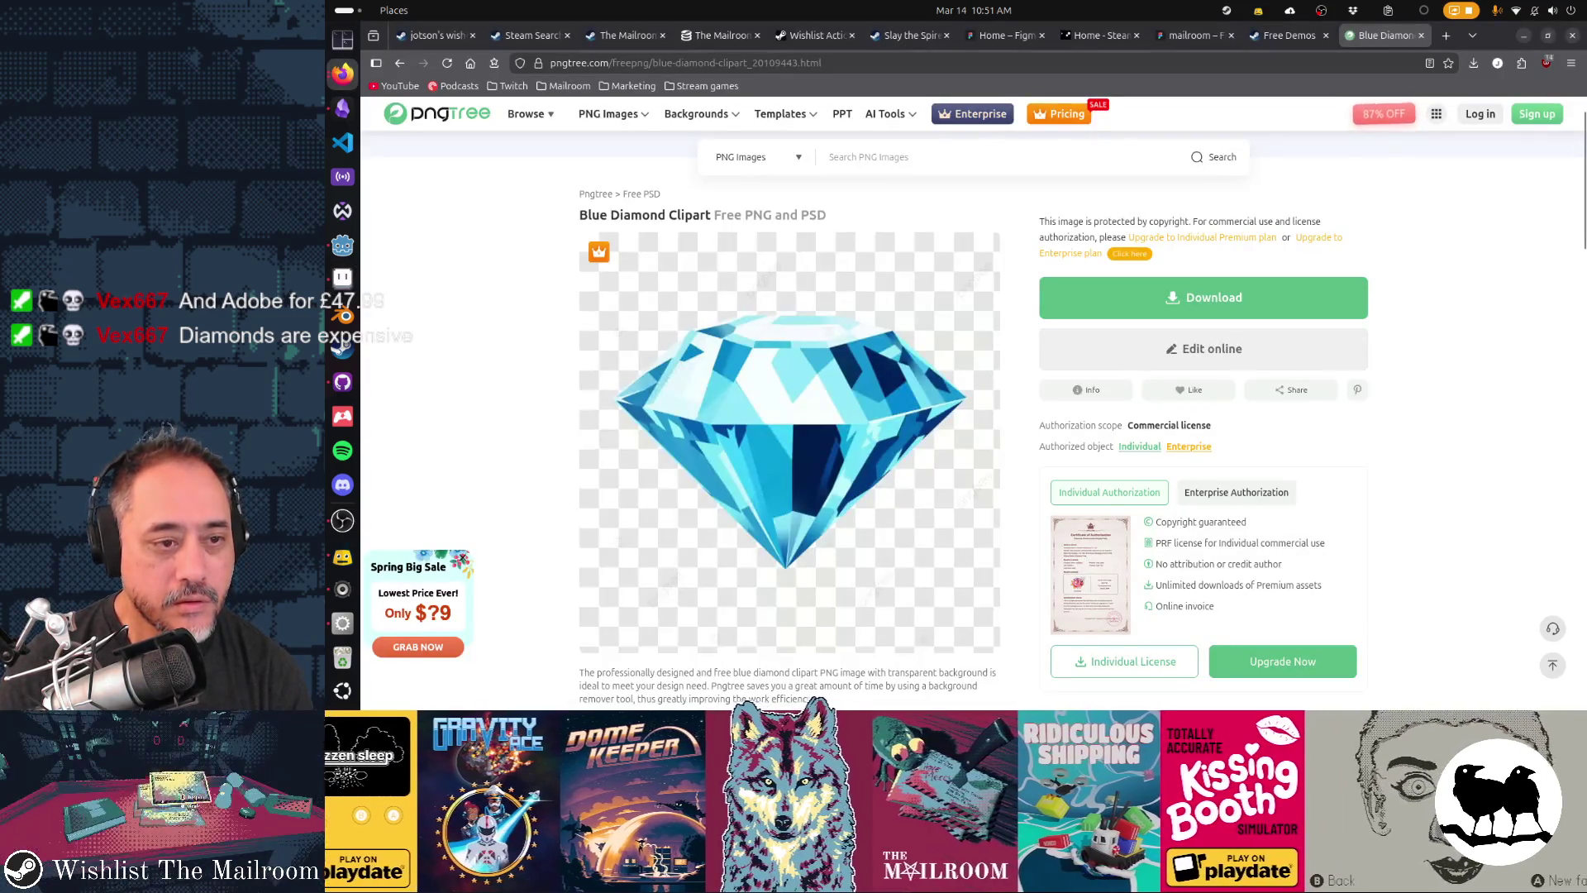
pyautogui.hotkey('alt', 'Tab')
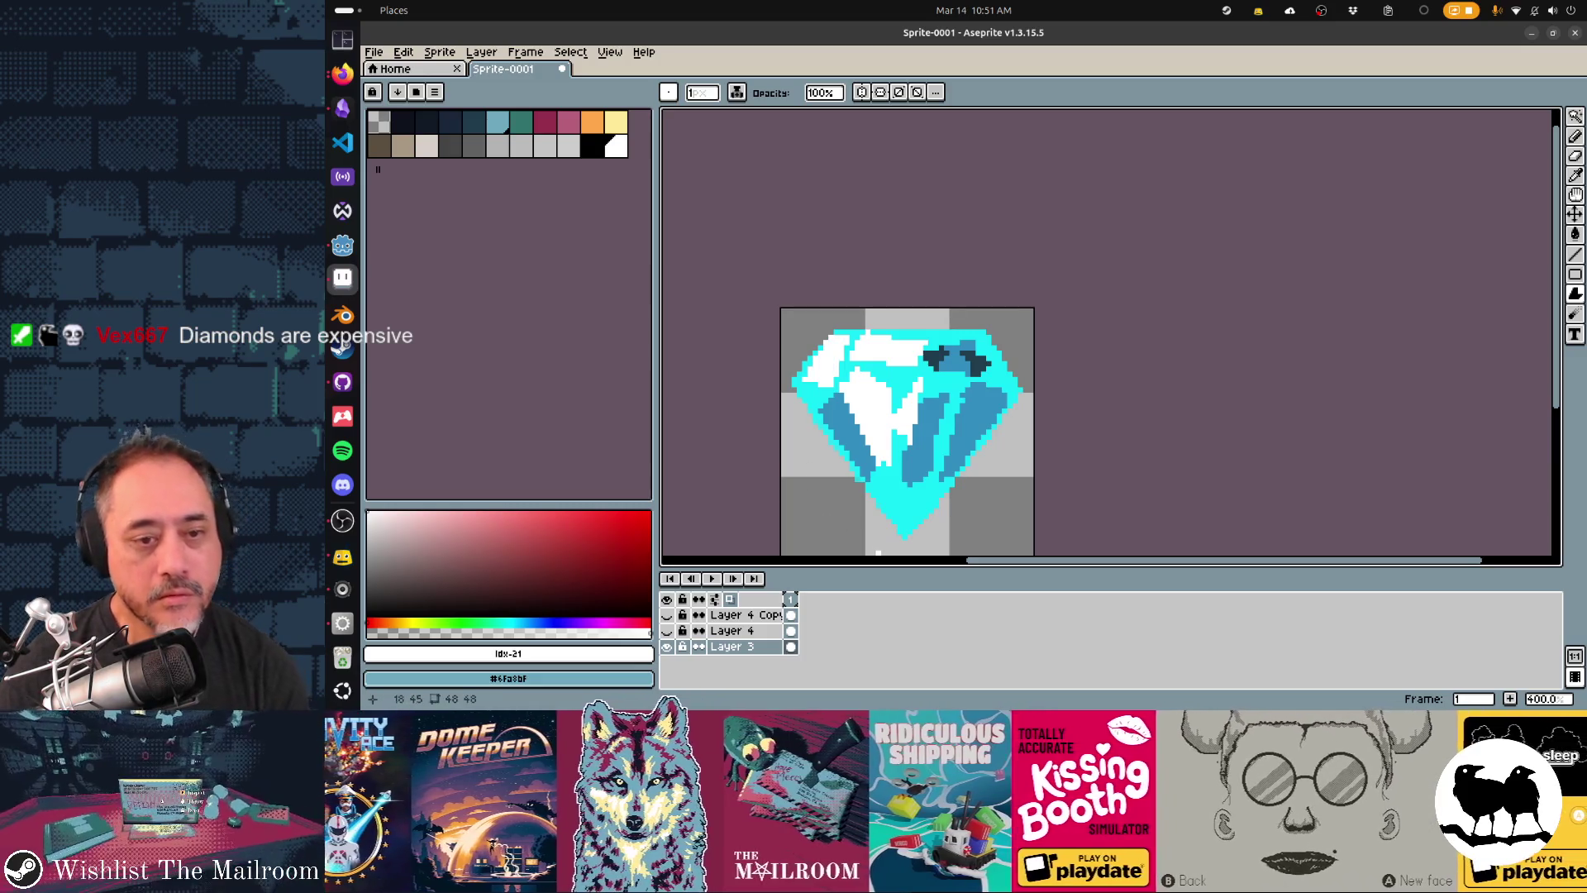
pyautogui.hotkey('alt', 'Tab')
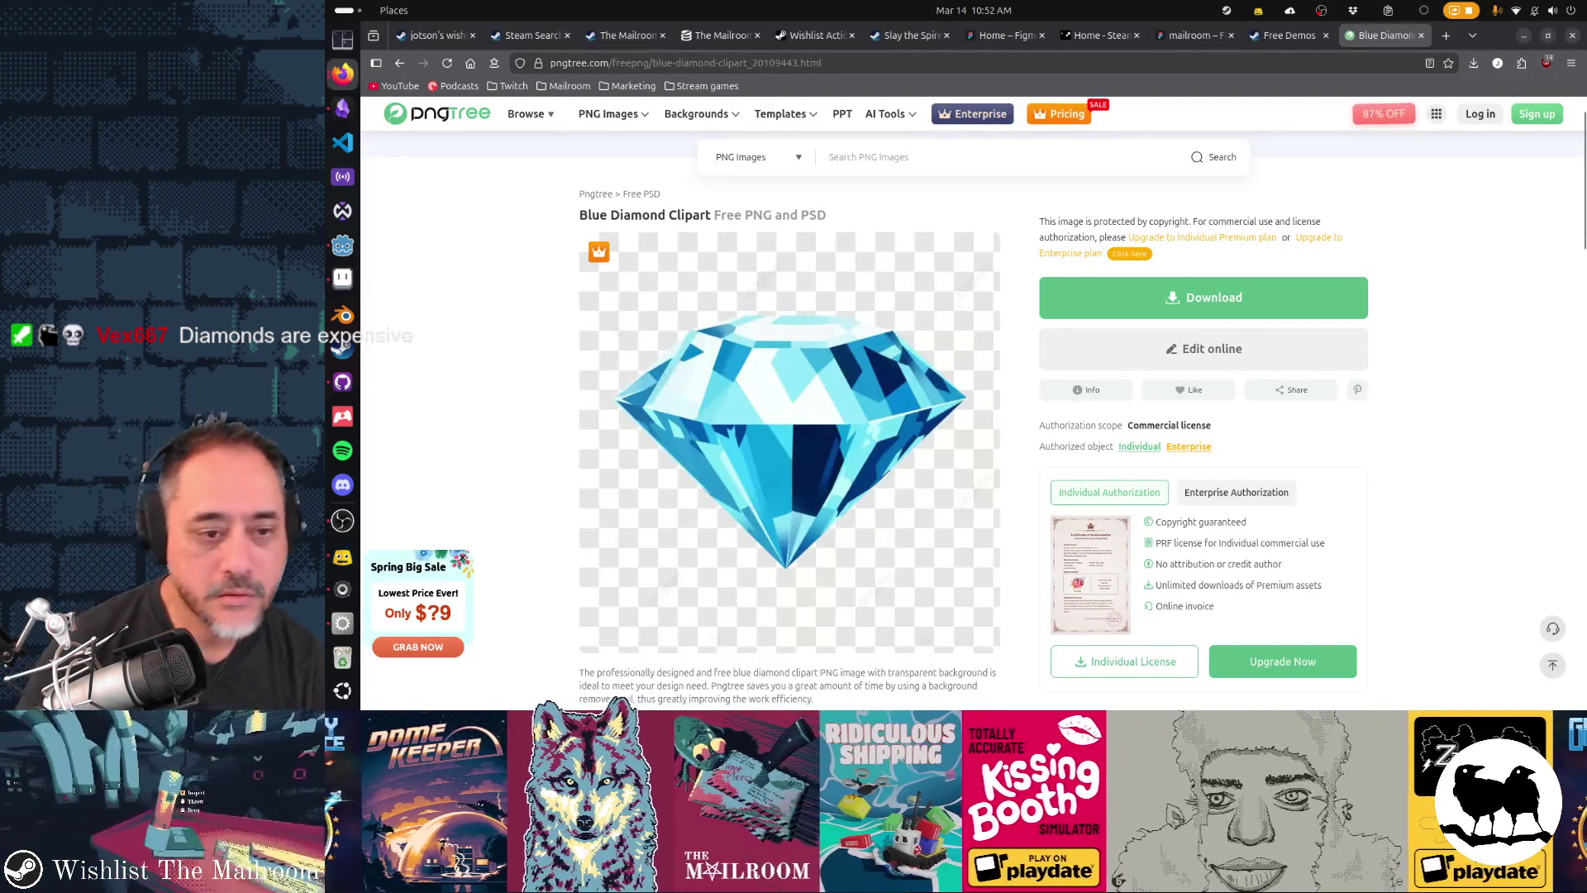
pyautogui.hotkey('alt', 'Tab')
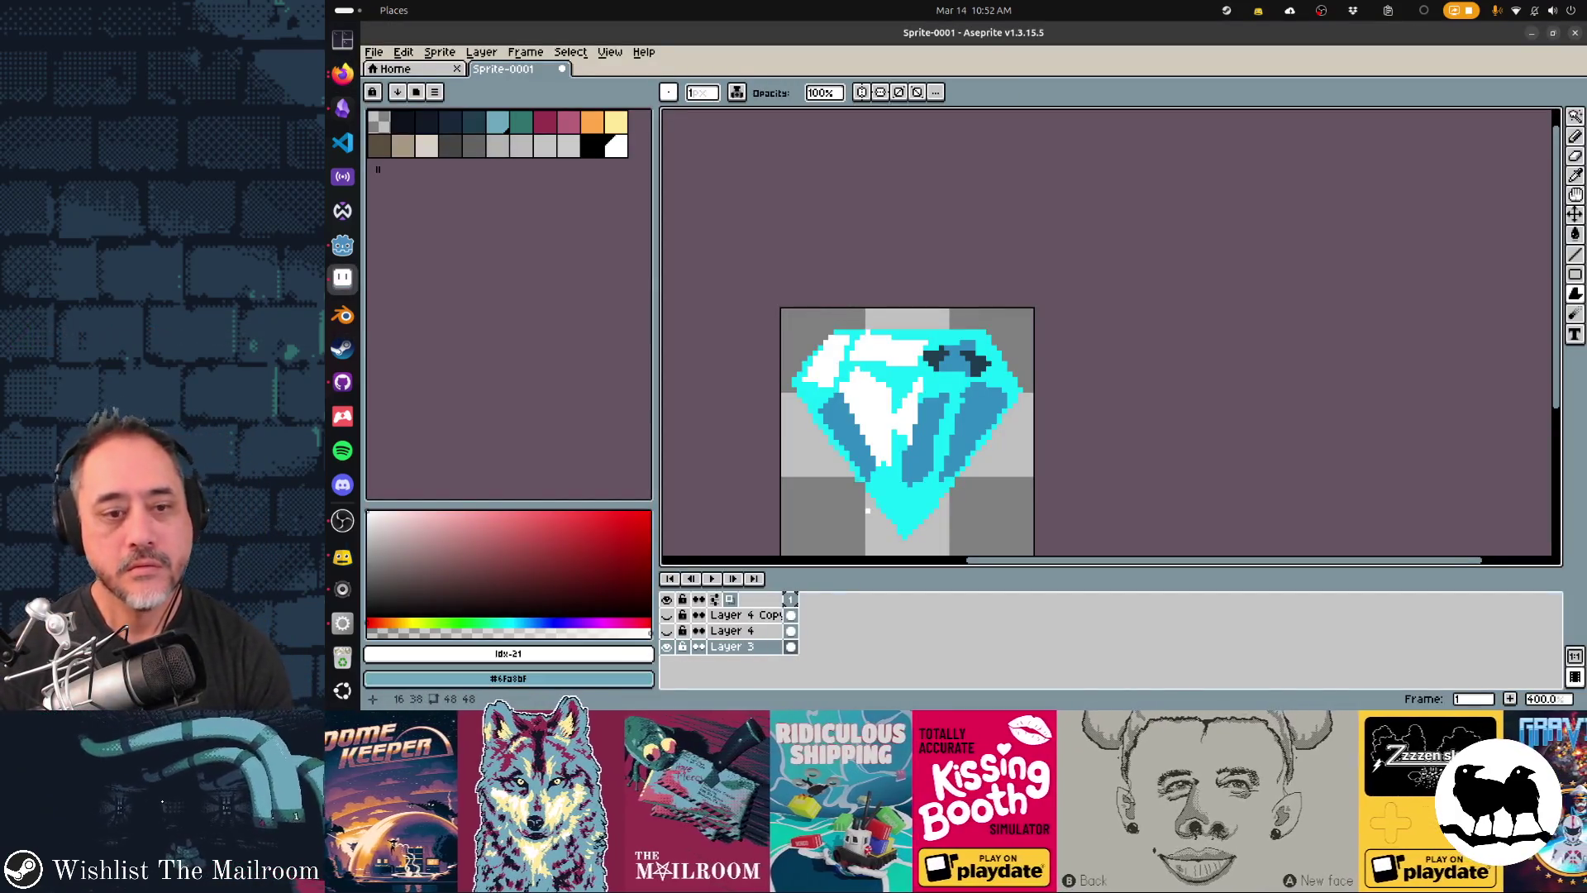
pyautogui.press('i')
pyautogui.click(937, 358)
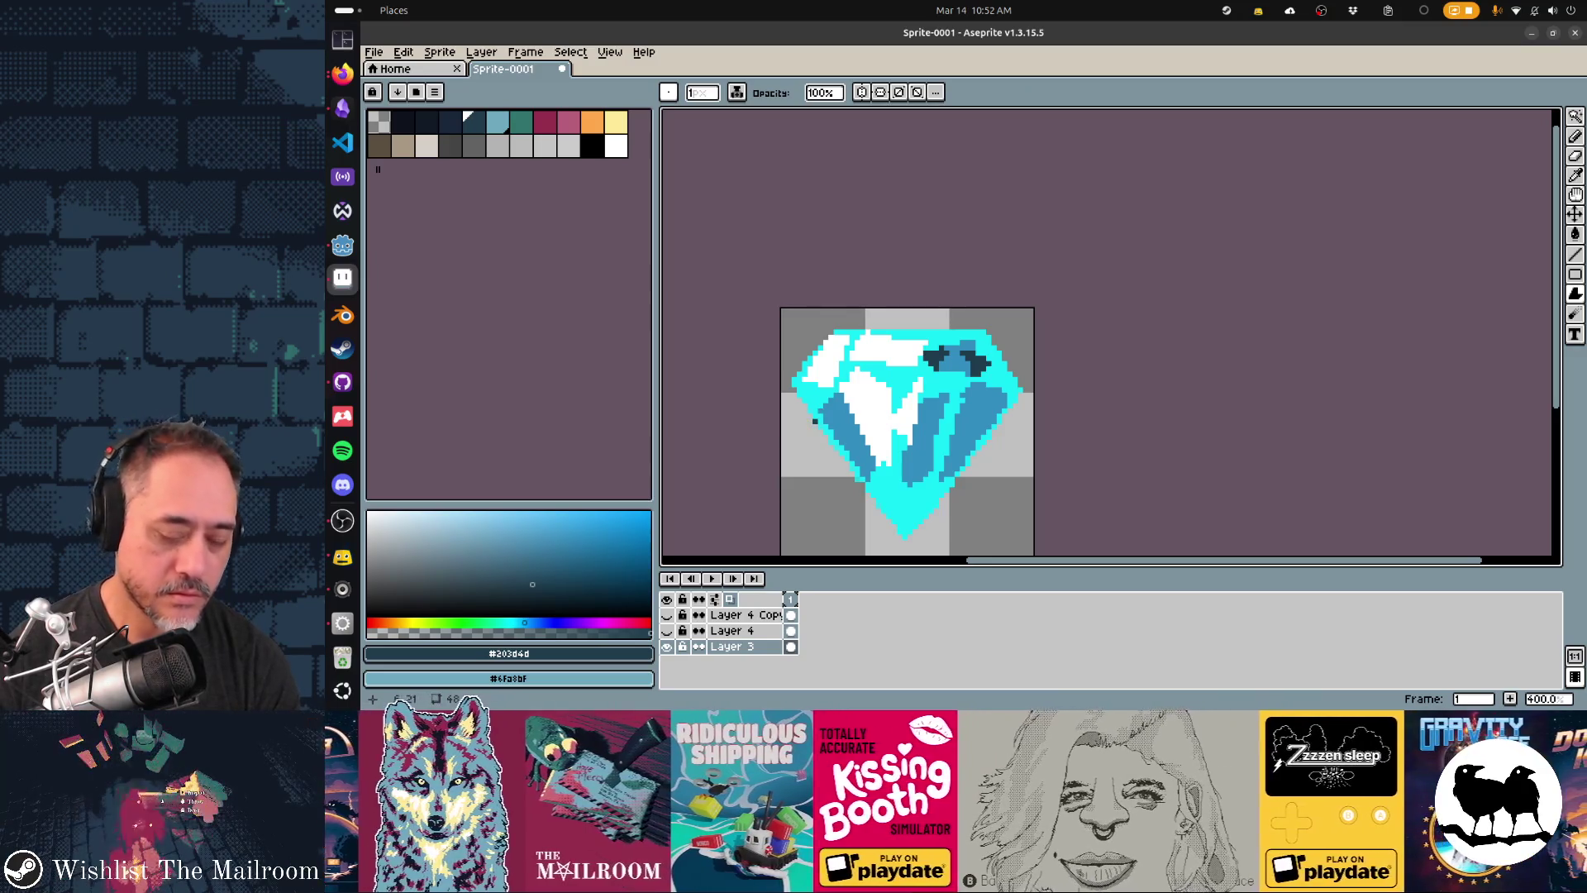
# - Pencil a dark outline along the diamond's lower-left edge, then pick white for a highlight beside it
pyautogui.press('b')
pyautogui.moveTo(823, 408); pyautogui.dragTo(887, 511)
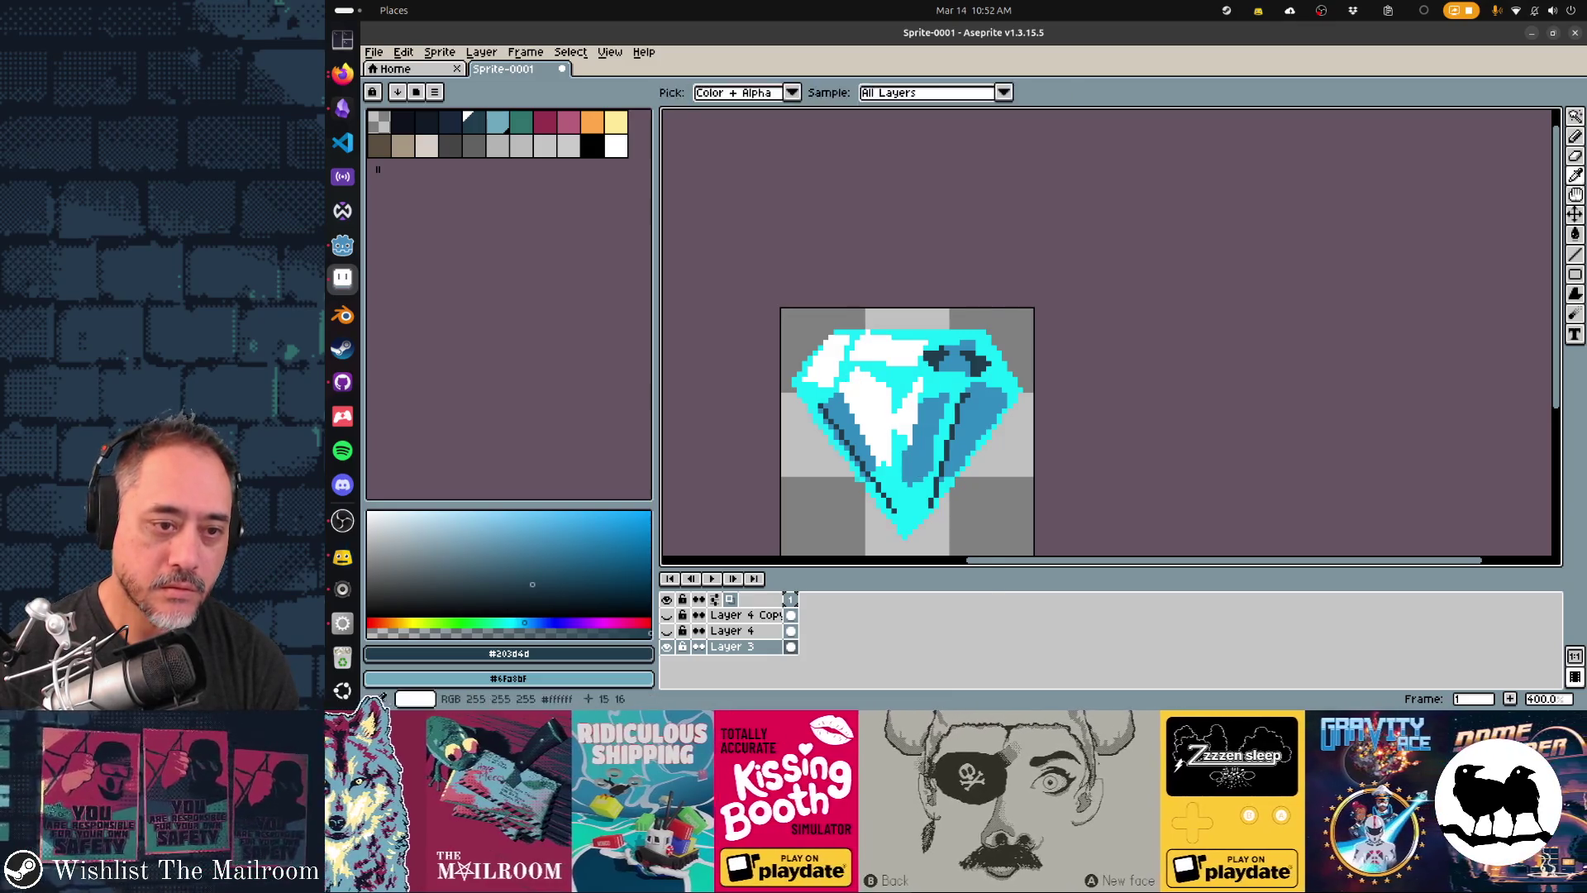
pyautogui.keyDown('alt'); pyautogui.click(941, 411); pyautogui.keyUp('alt')
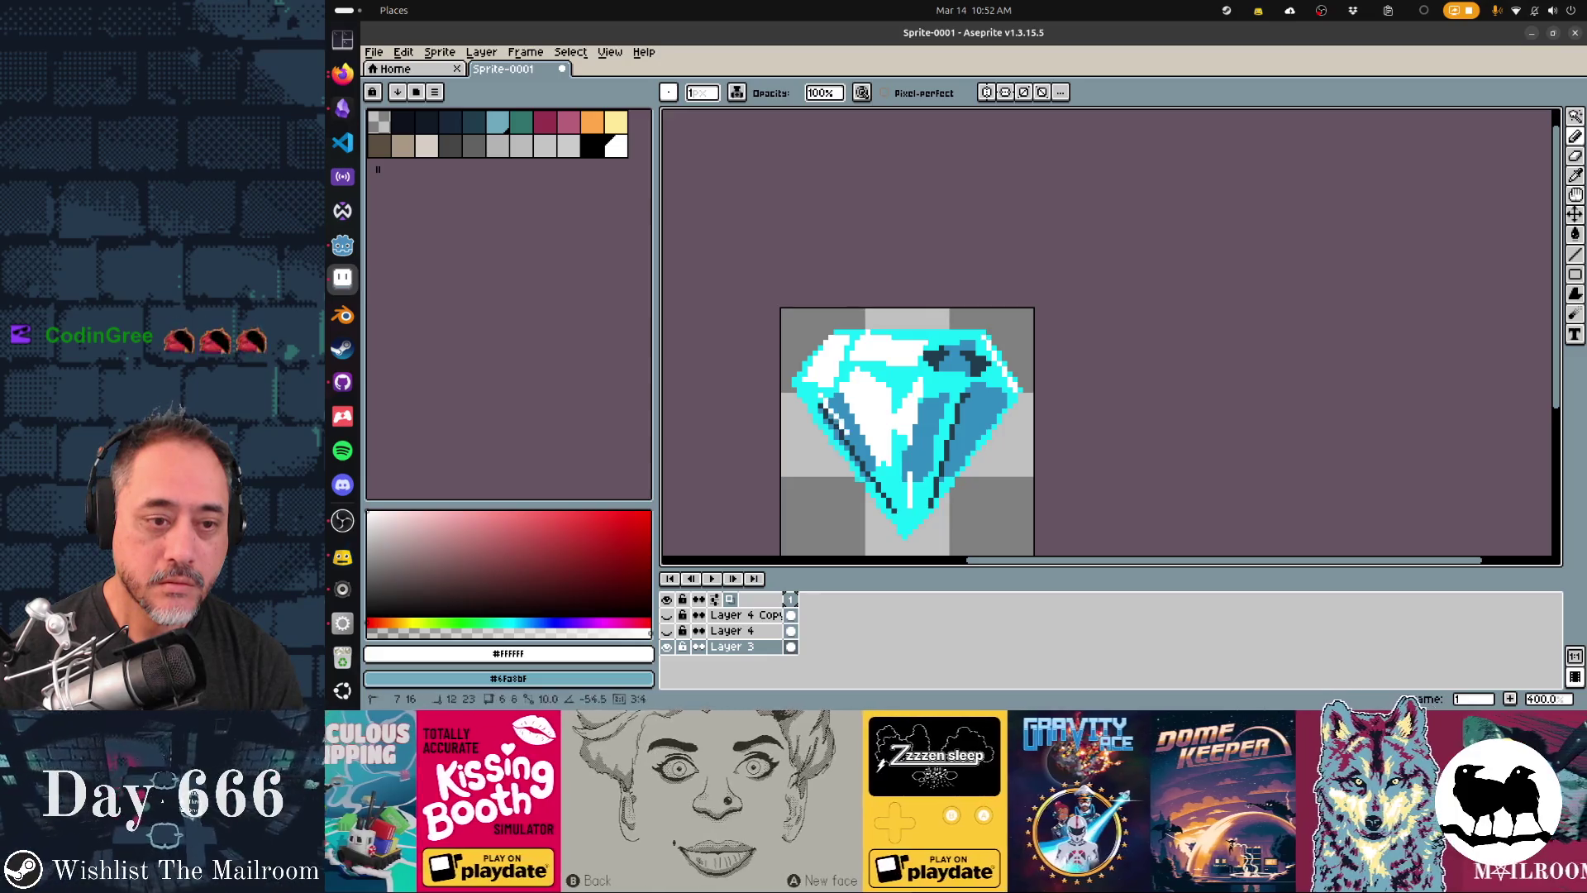
pyautogui.scroll(-3, 959, 503)
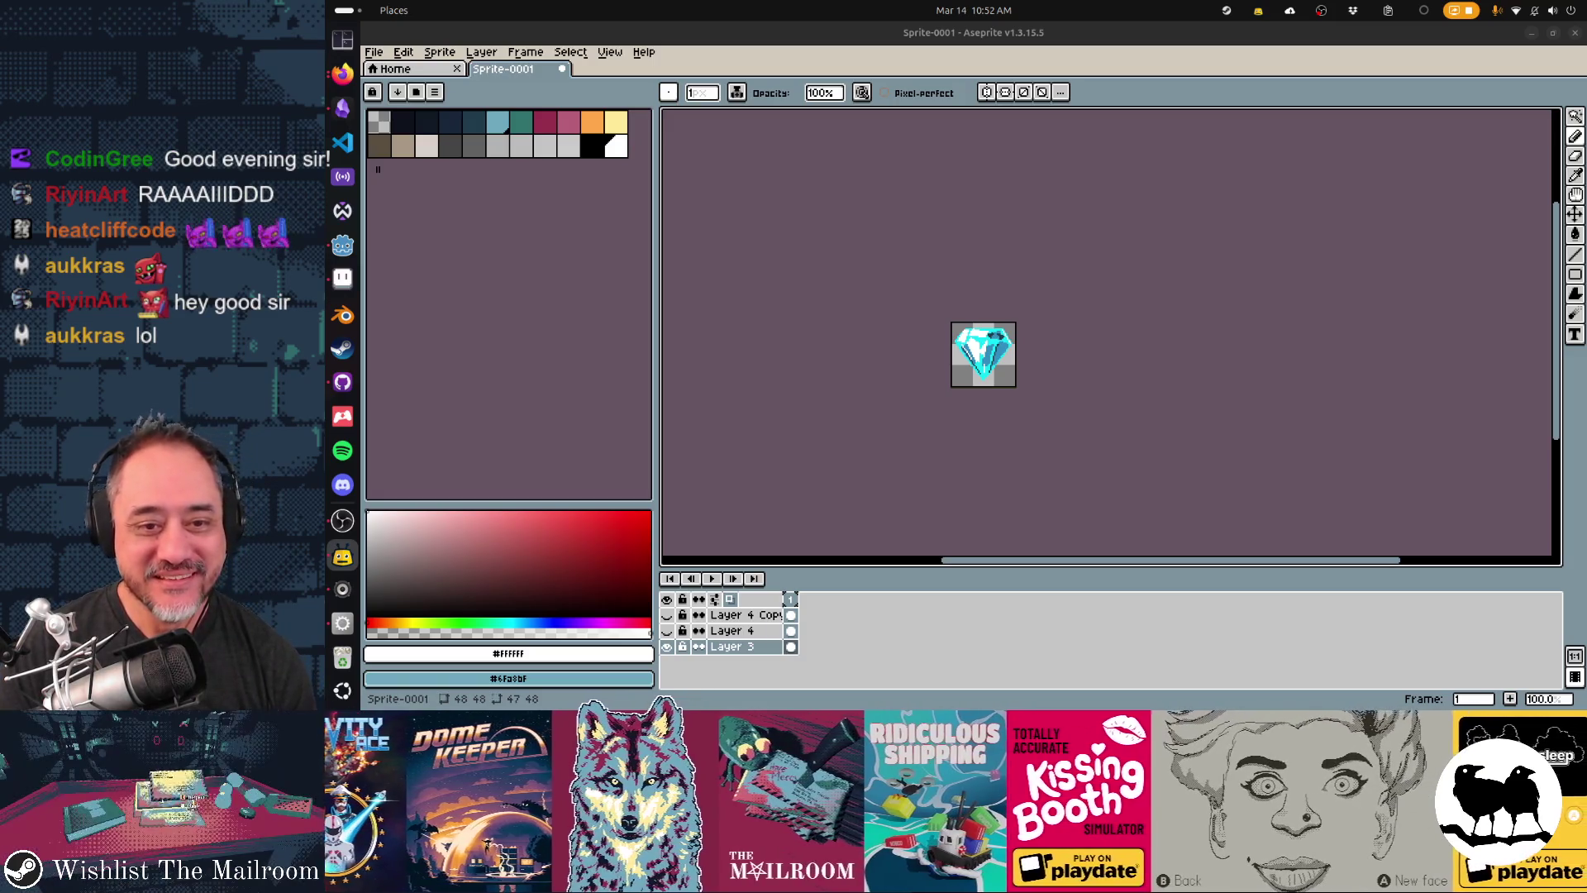
# - Eyedrop the blue, the white, then the cyan #12e6f5 from the diamond, ending on cyan
pyautogui.scroll(3, 1008, 391)
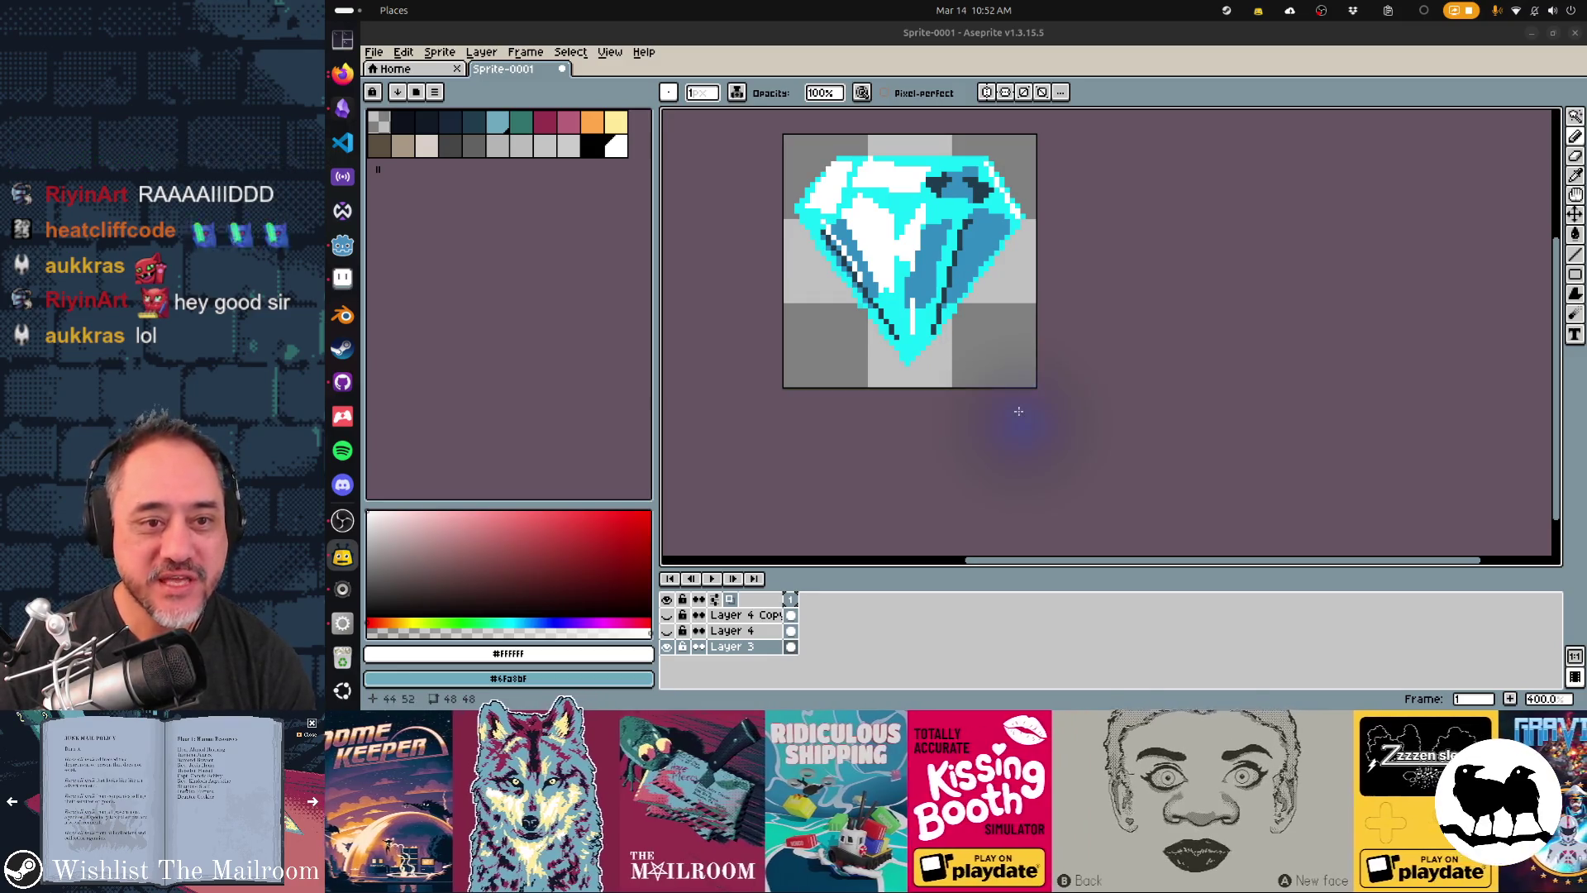
pyautogui.keyDown('alt'); pyautogui.click(911, 304); pyautogui.keyUp('alt')
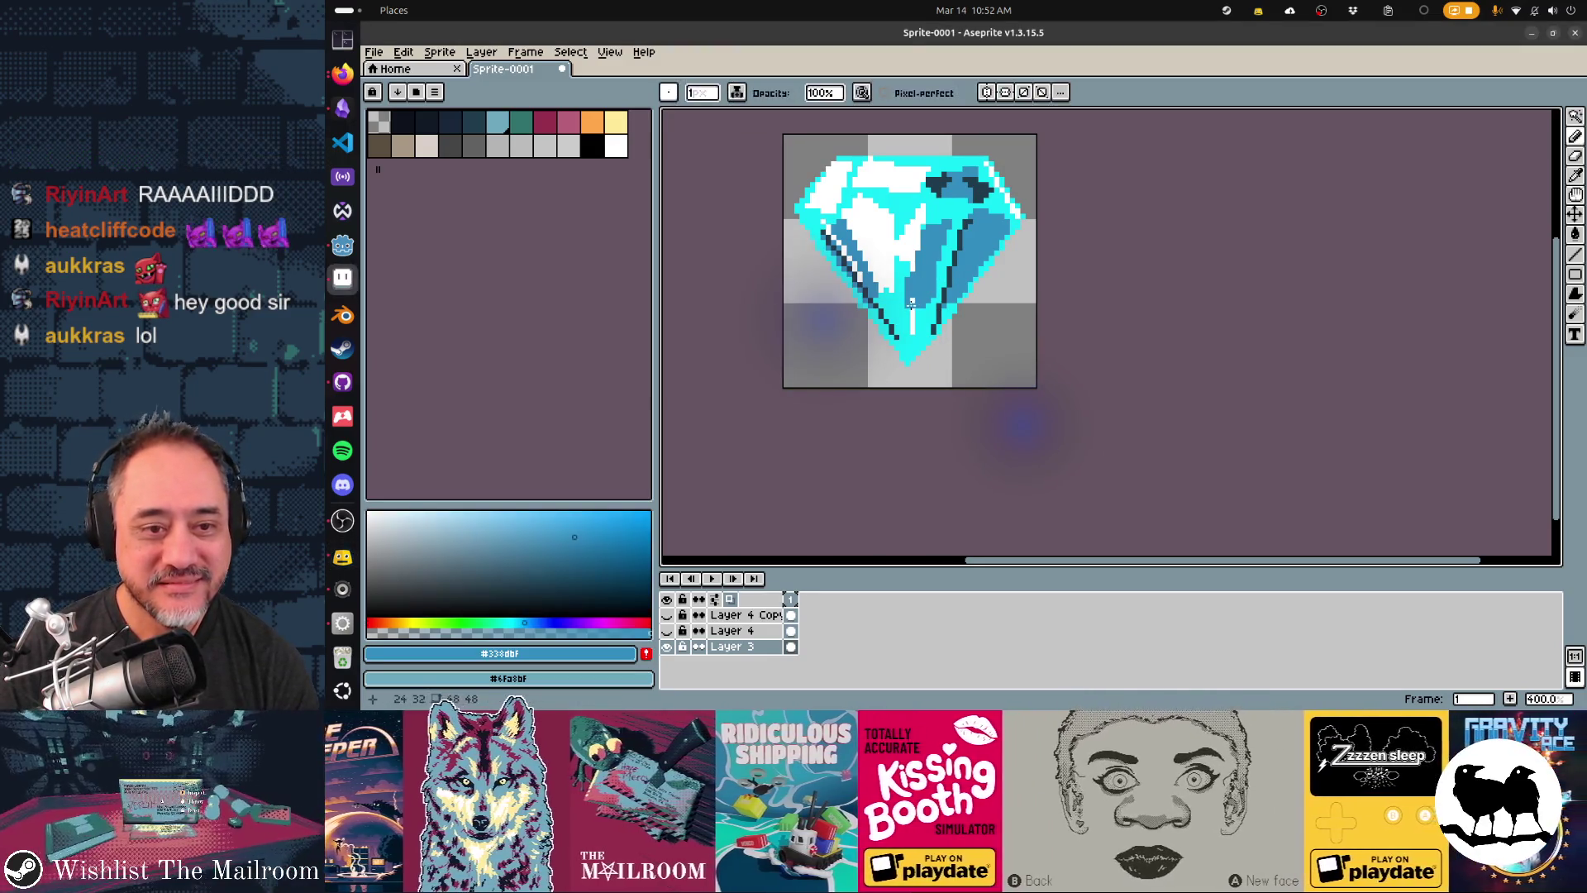
pyautogui.keyDown('alt'); pyautogui.click(913, 302); pyautogui.keyUp('alt')
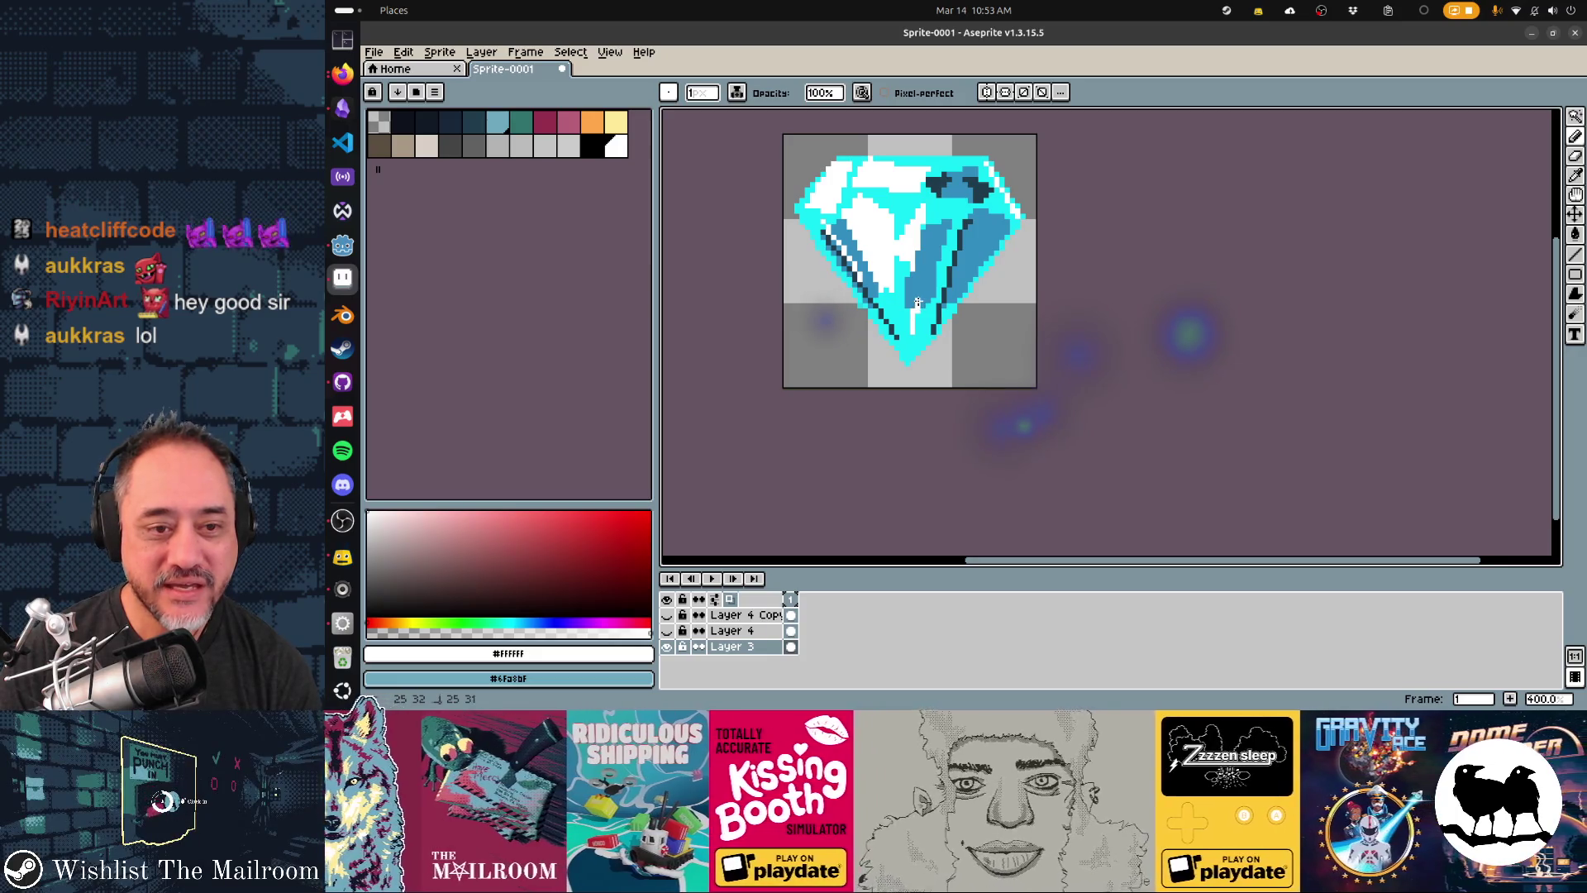
pyautogui.keyDown('alt'); pyautogui.click(904, 317); pyautogui.keyUp('alt')
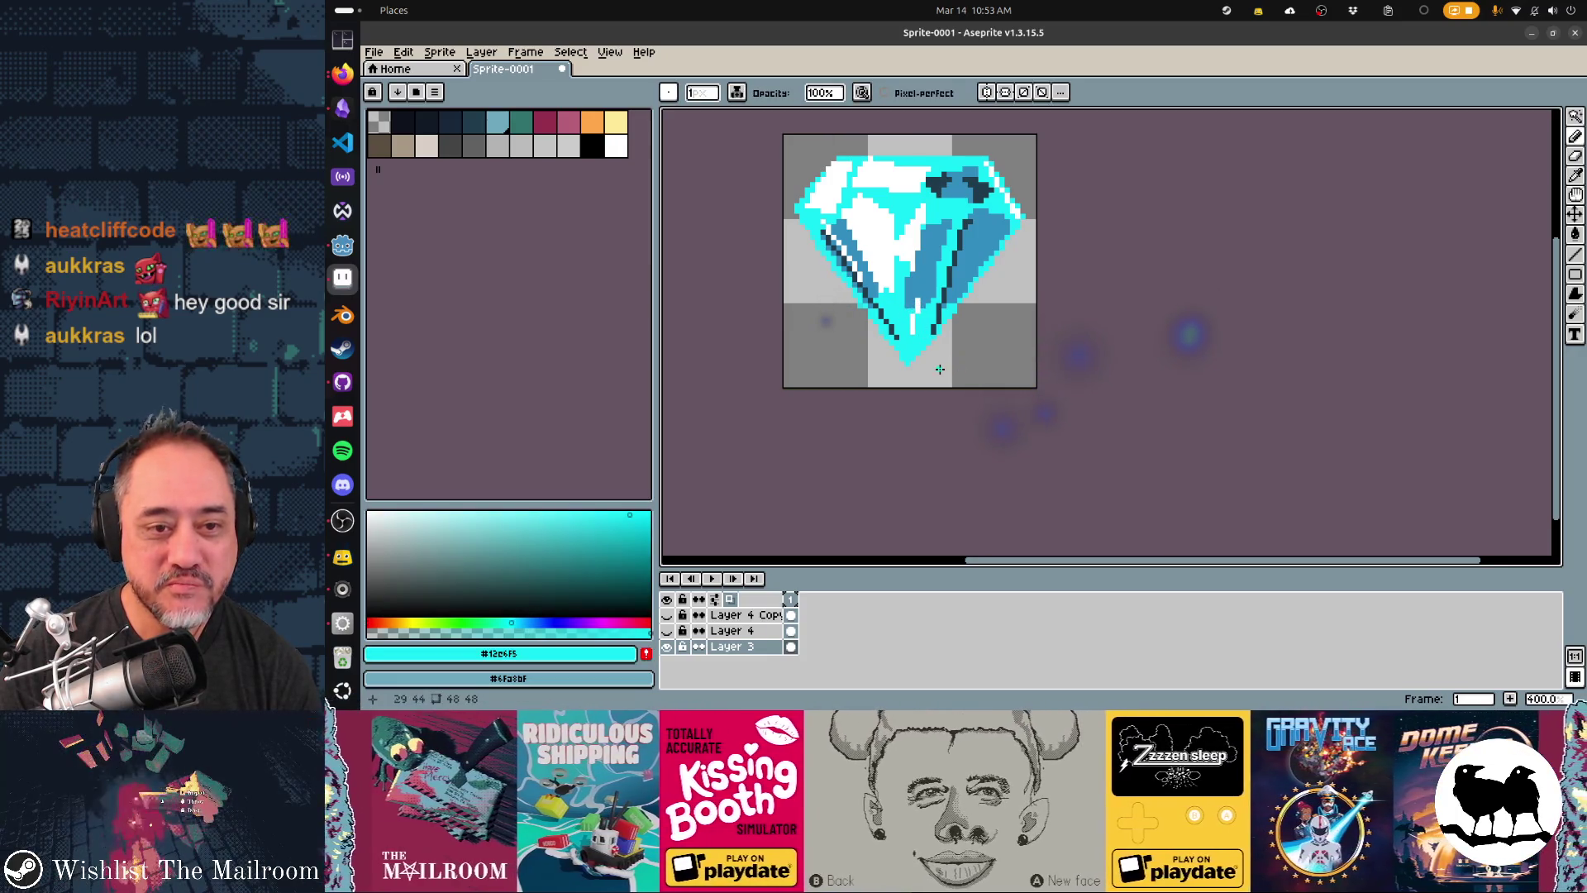
# - Zoom out to 100% to see how the icon reads at actual size
pyautogui.scroll(-4, 940, 370)
pyautogui.scroll(-1, 940, 369)
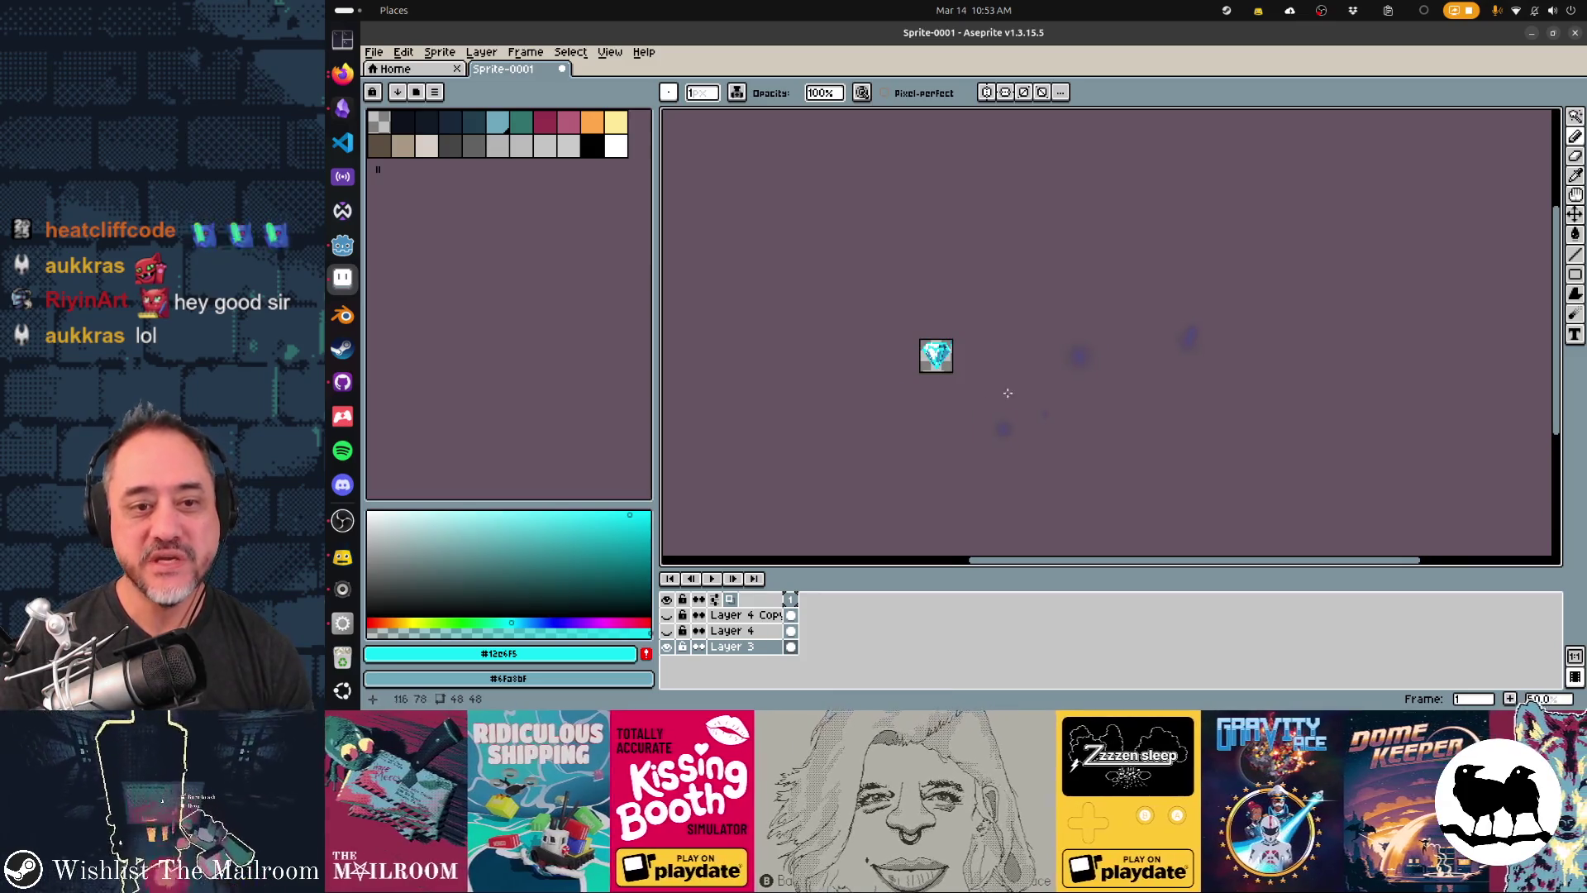
pyautogui.scroll(1, 1119, 429)
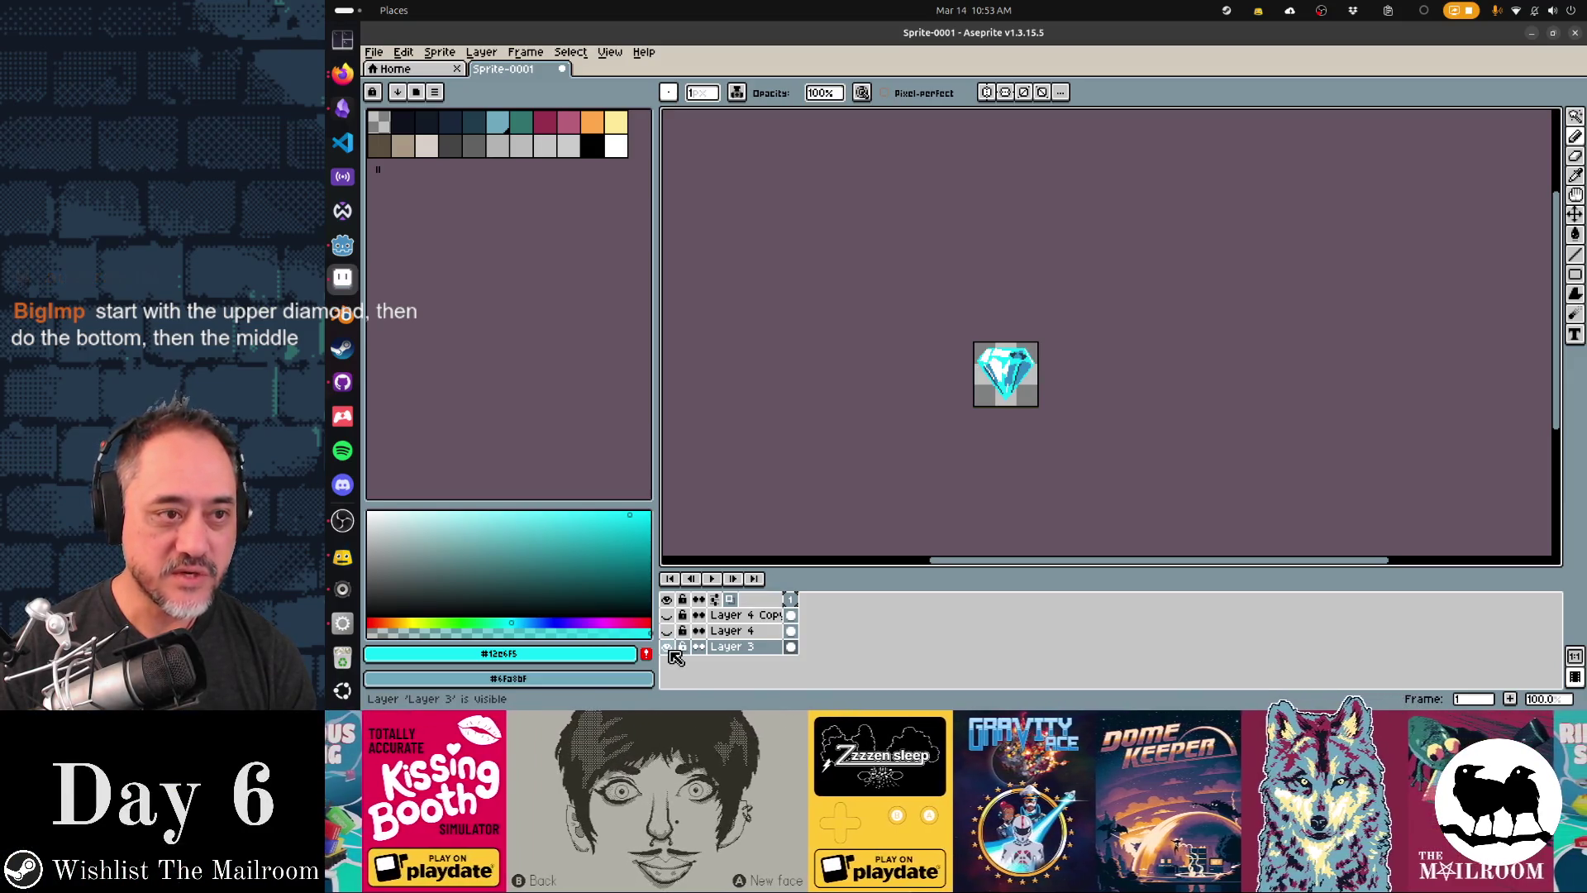
pyautogui.press('v')
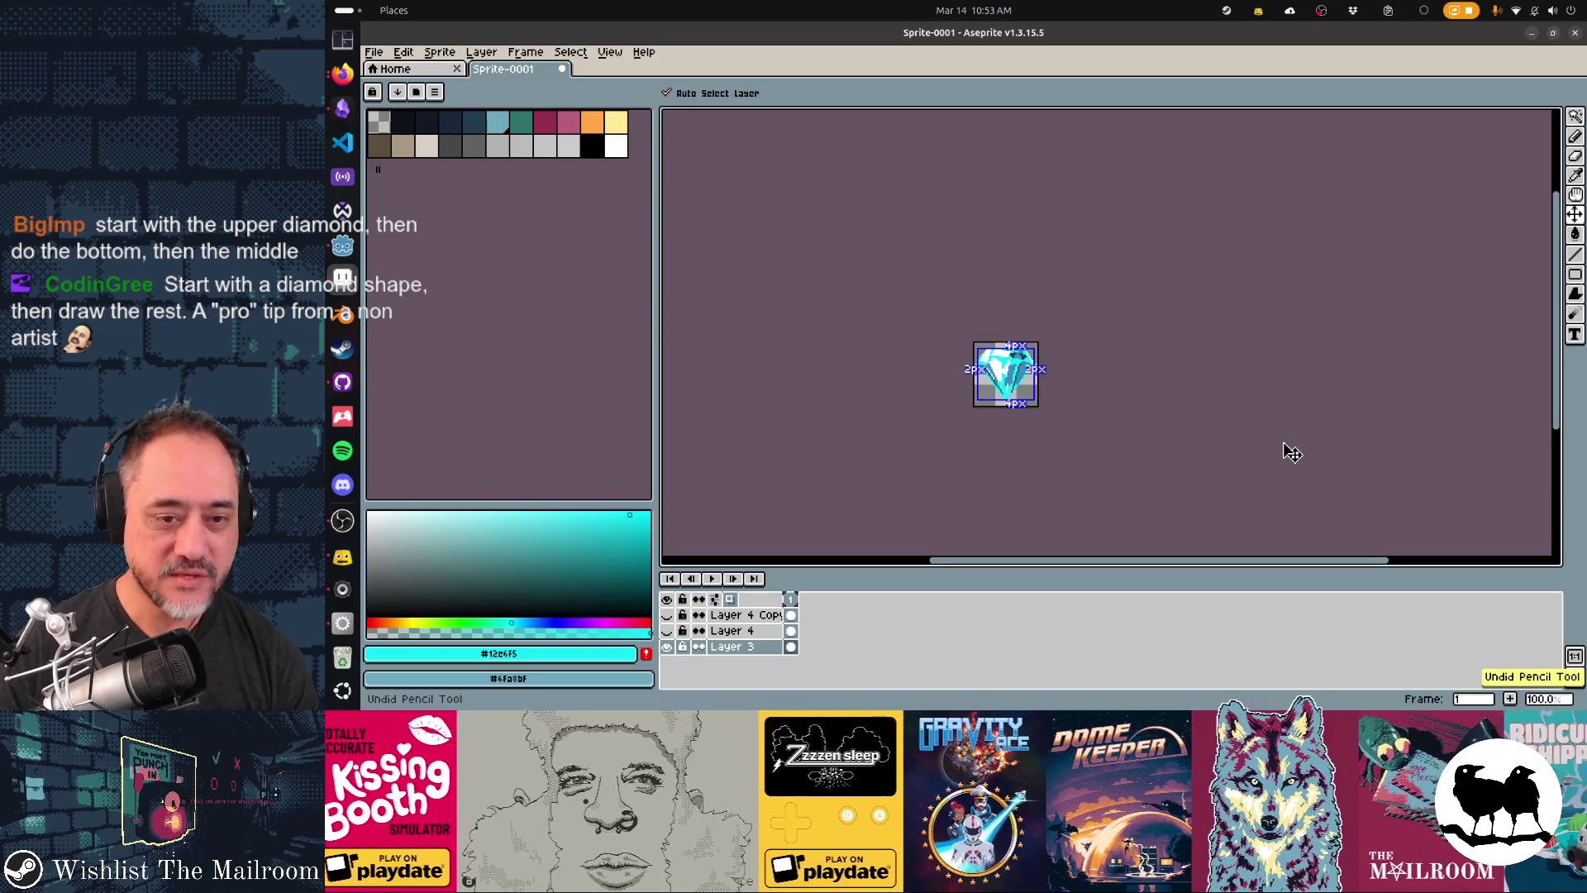
pyautogui.hotkey('ctrl', 'z')
pyautogui.hotkey('ctrl', 'z')
pyautogui.hotkey('ctrl', 'z')
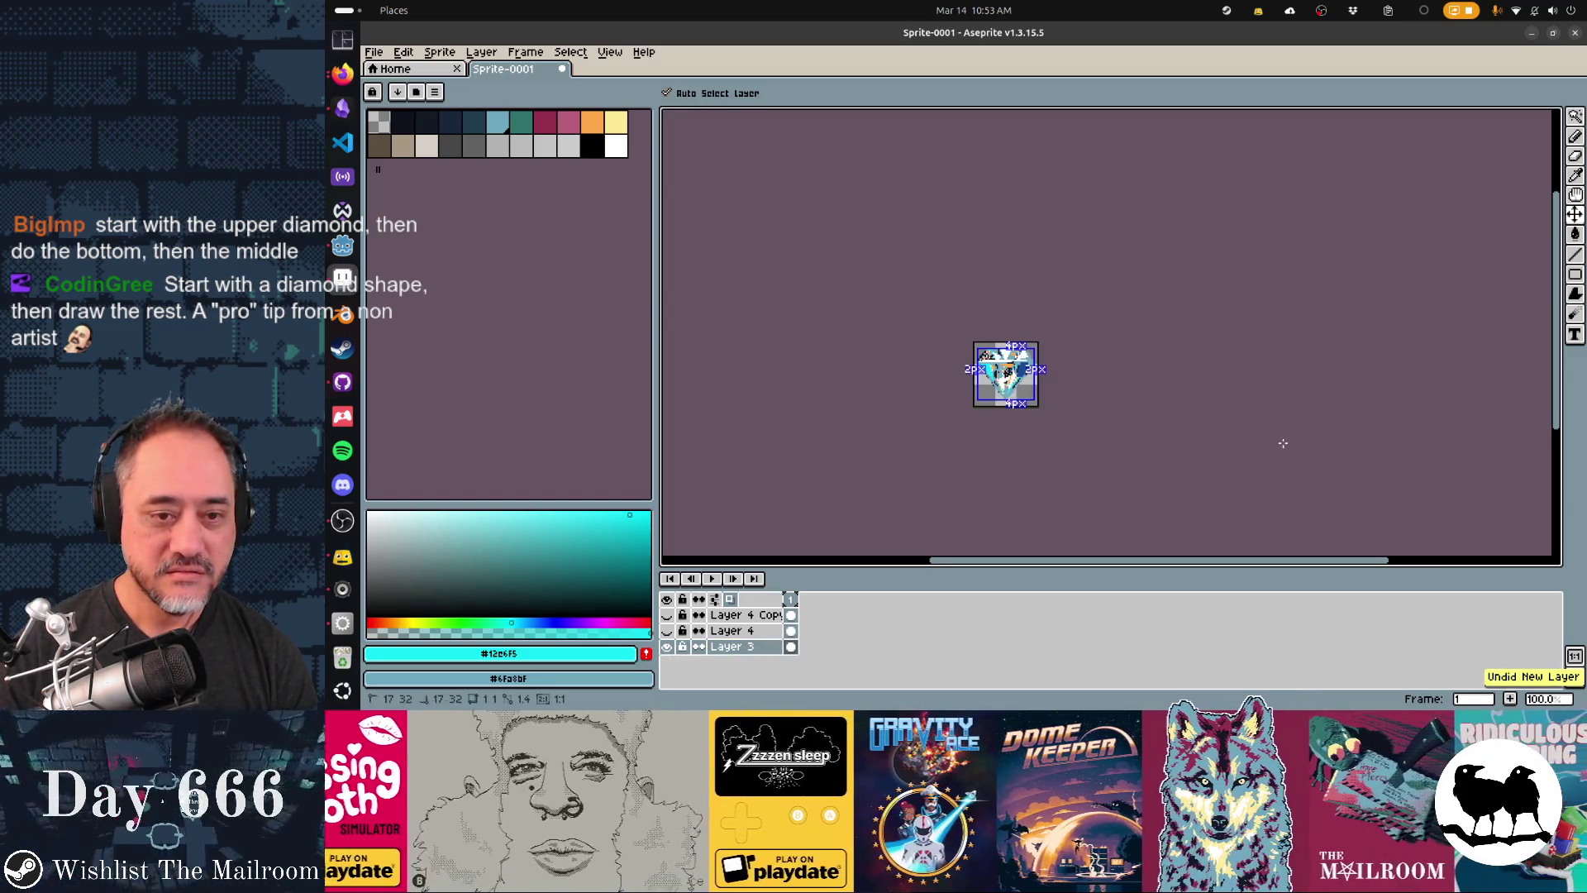
pyautogui.press('b')
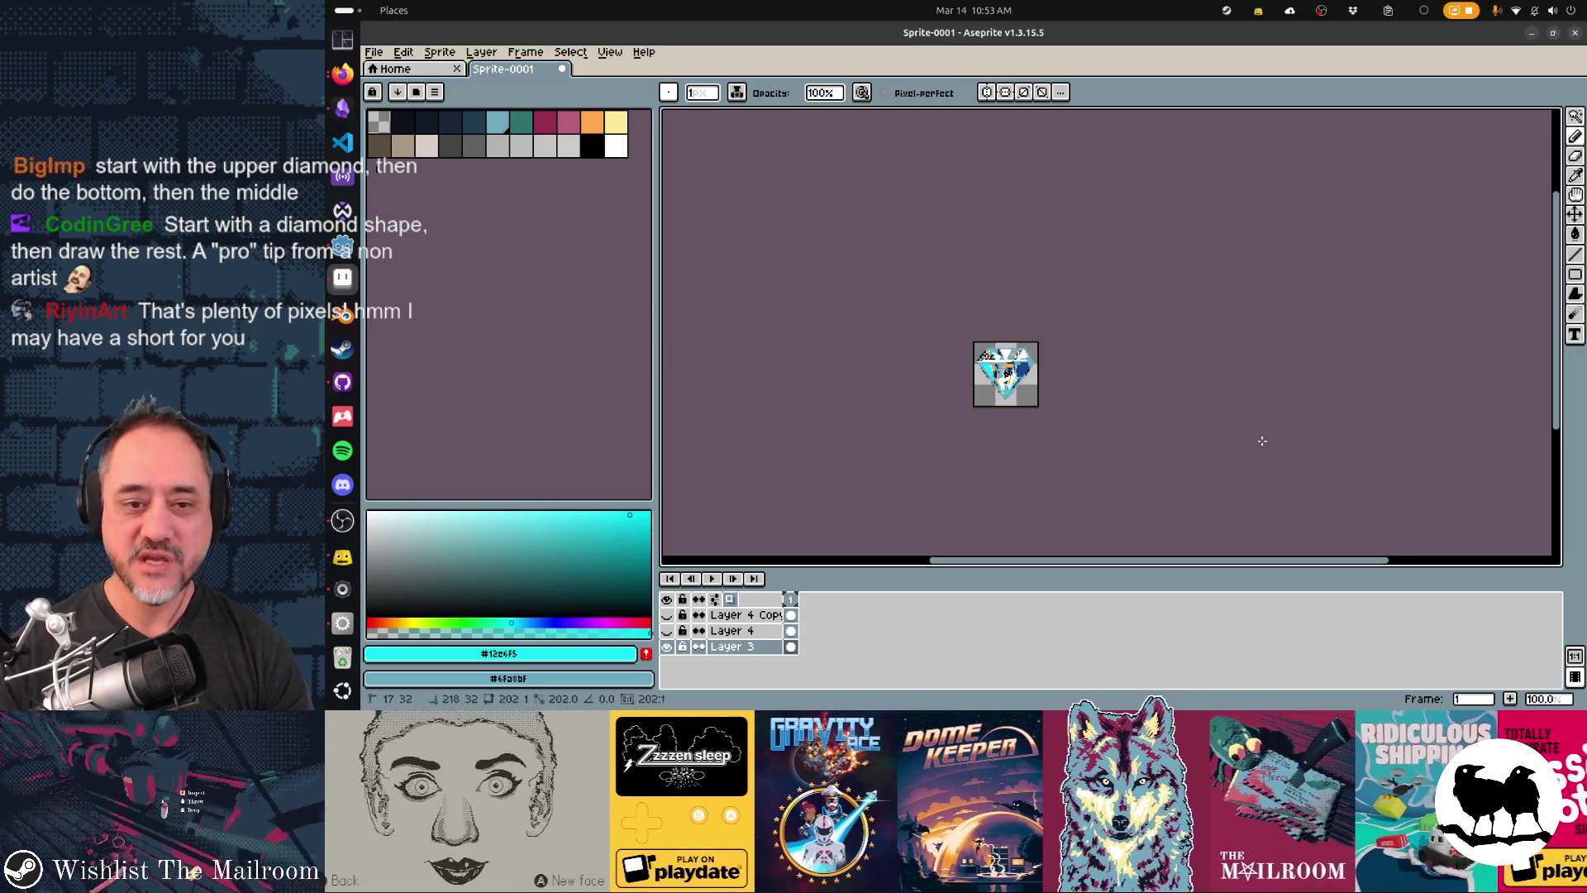
pyautogui.hotkey('ctrl', 'y')
pyautogui.hotkey('ctrl', 'y')
pyautogui.hotkey('ctrl', 'y')
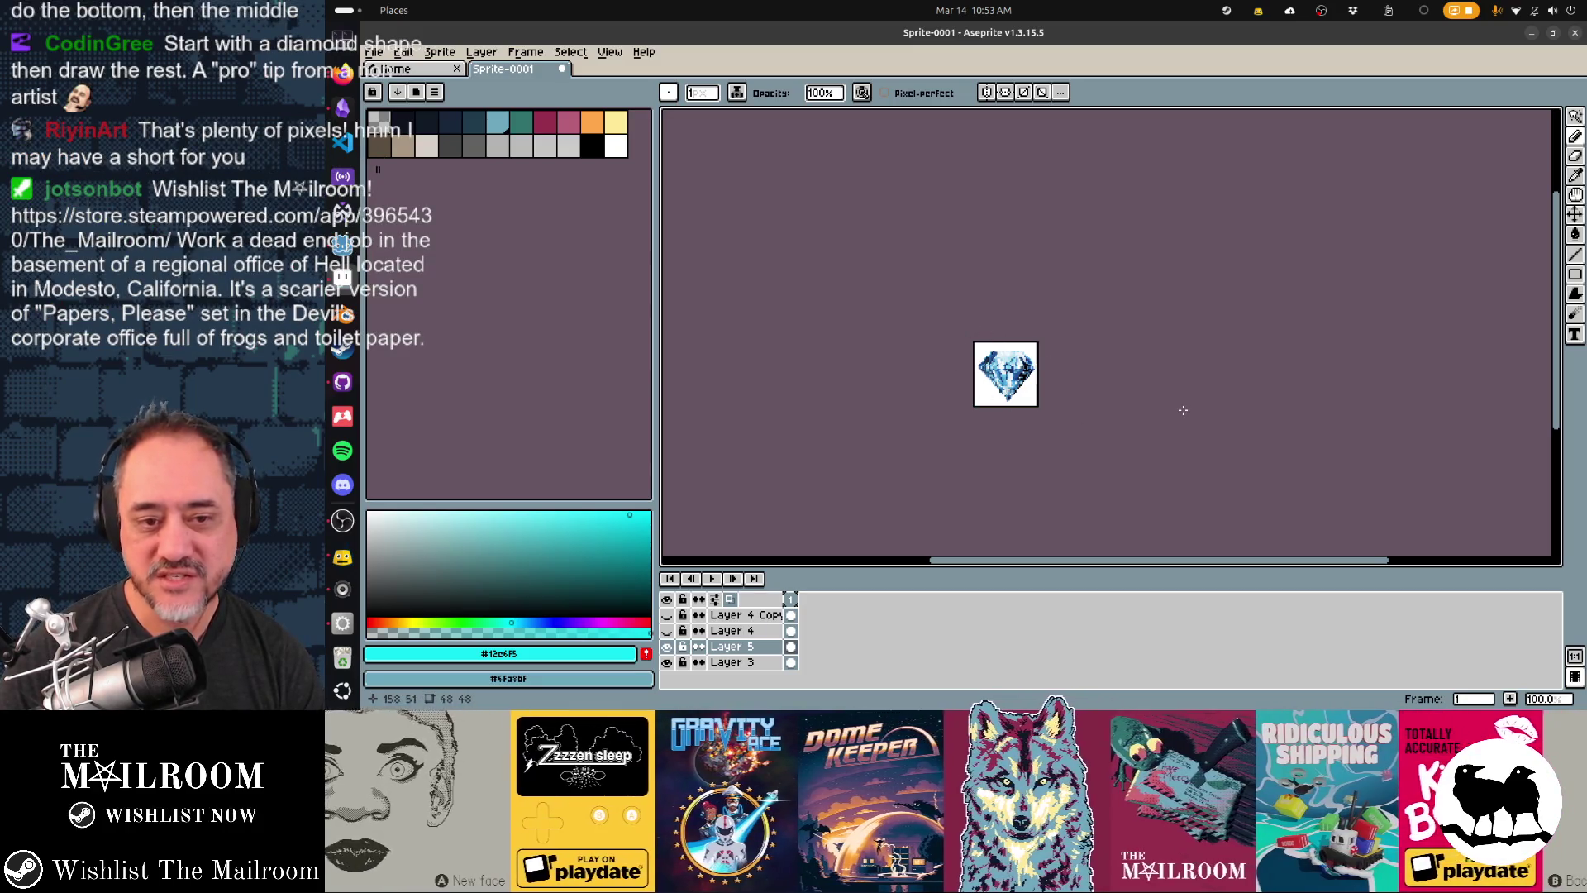
pyautogui.hotkey('ctrl', 'y')
pyautogui.hotkey('ctrl', 'y')
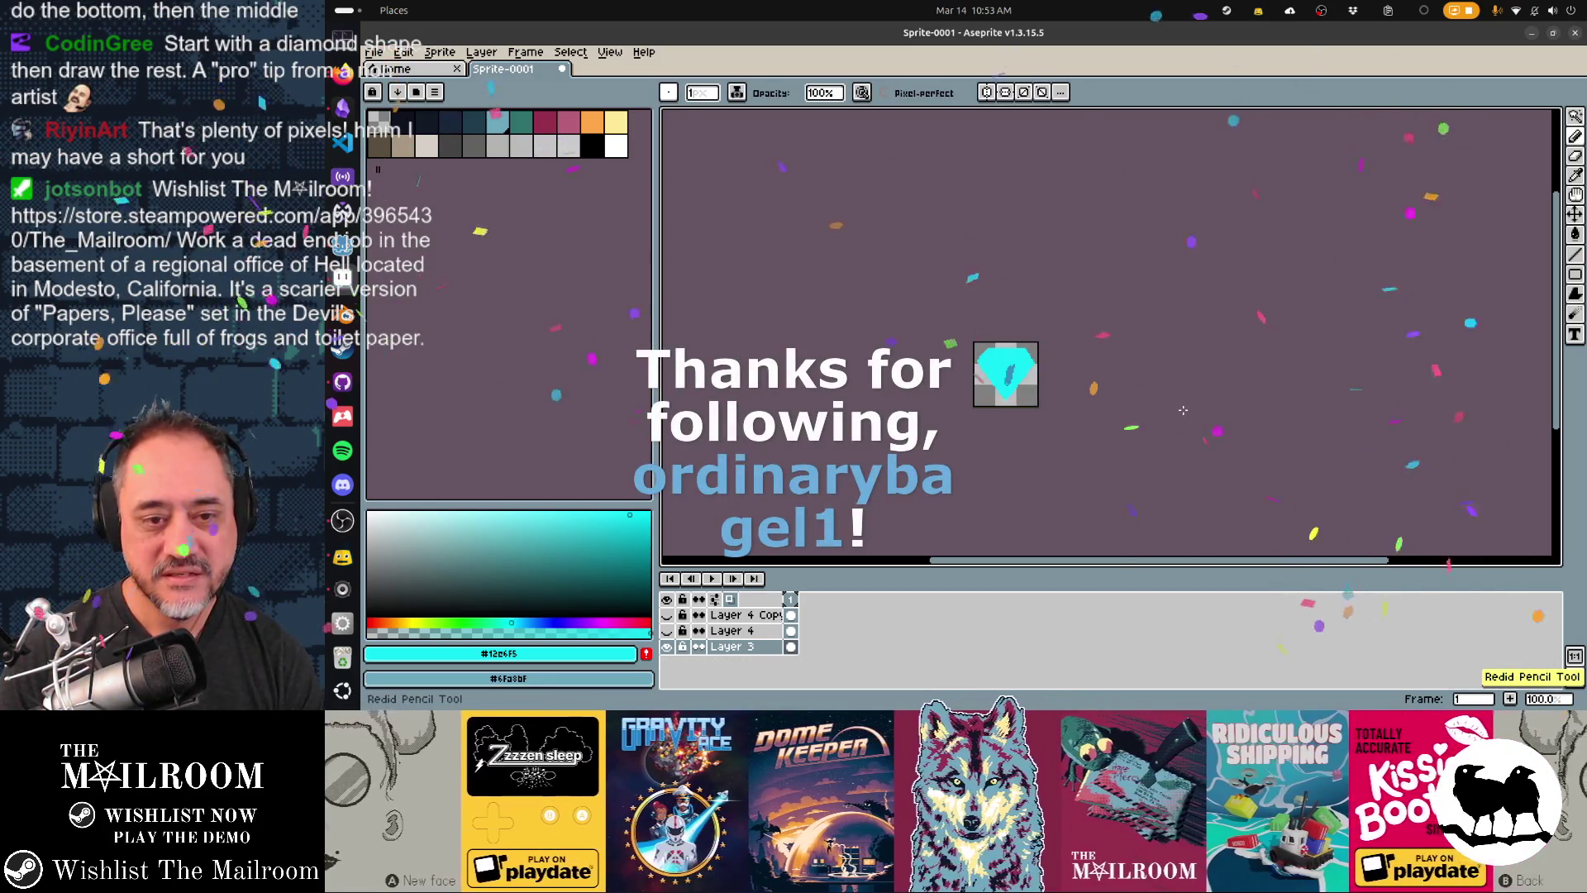
pyautogui.hotkey('ctrl', 'z')
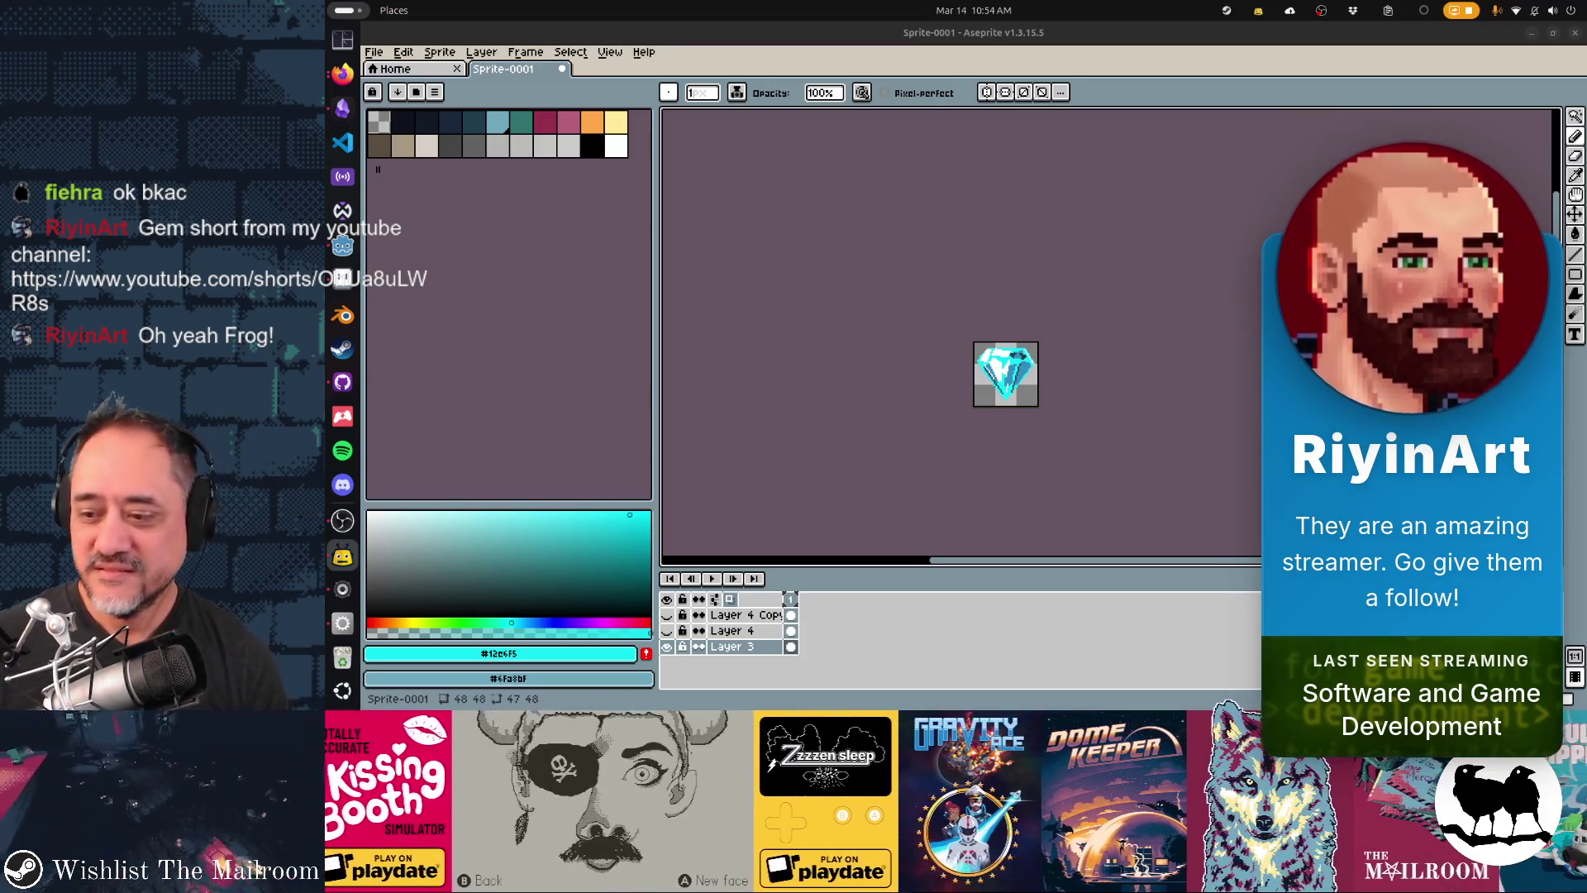
pyautogui.click(341, 74)
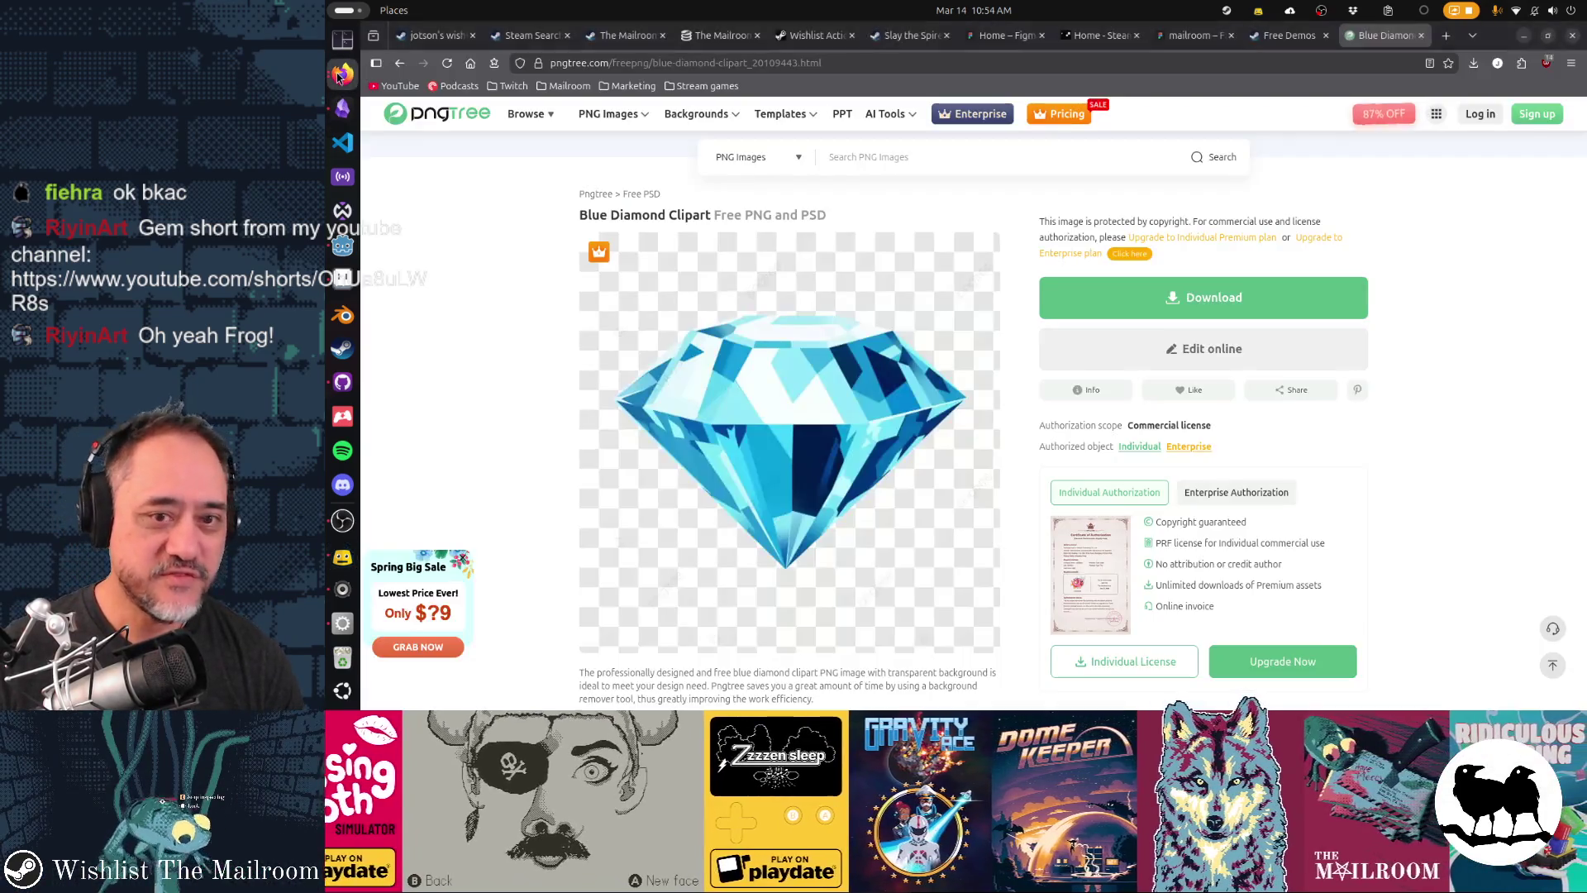
# - Open twitch.tv/riyinart in a new browser tab
pyautogui.hotkey('ctrl', 't')
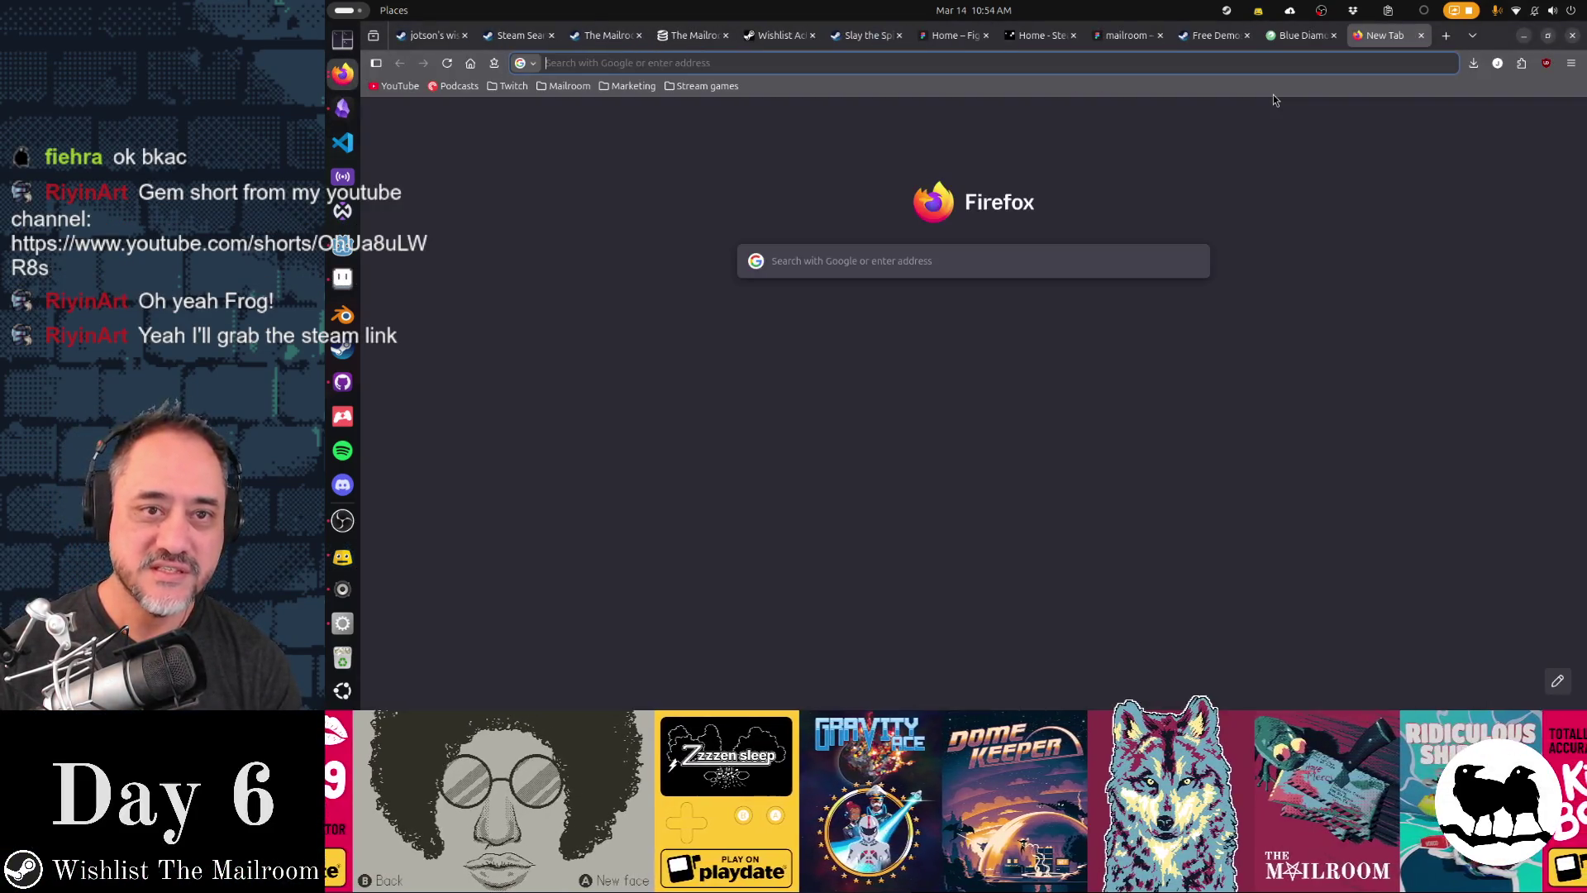
pyautogui.write('twitch')
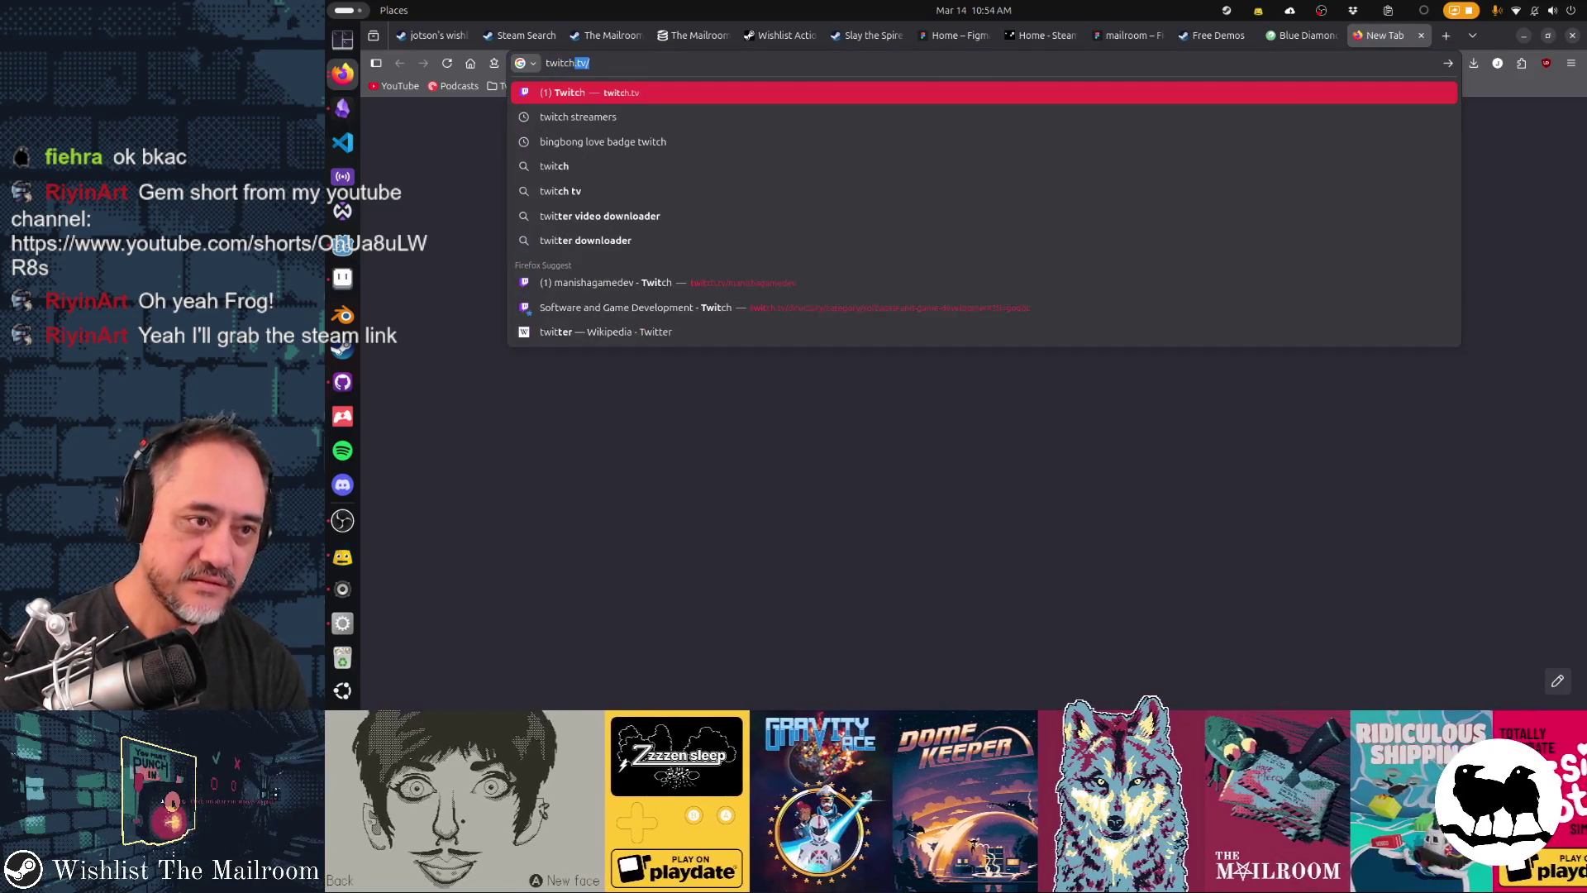
pyautogui.write('.tv/riyinart')
pyautogui.press('Return')
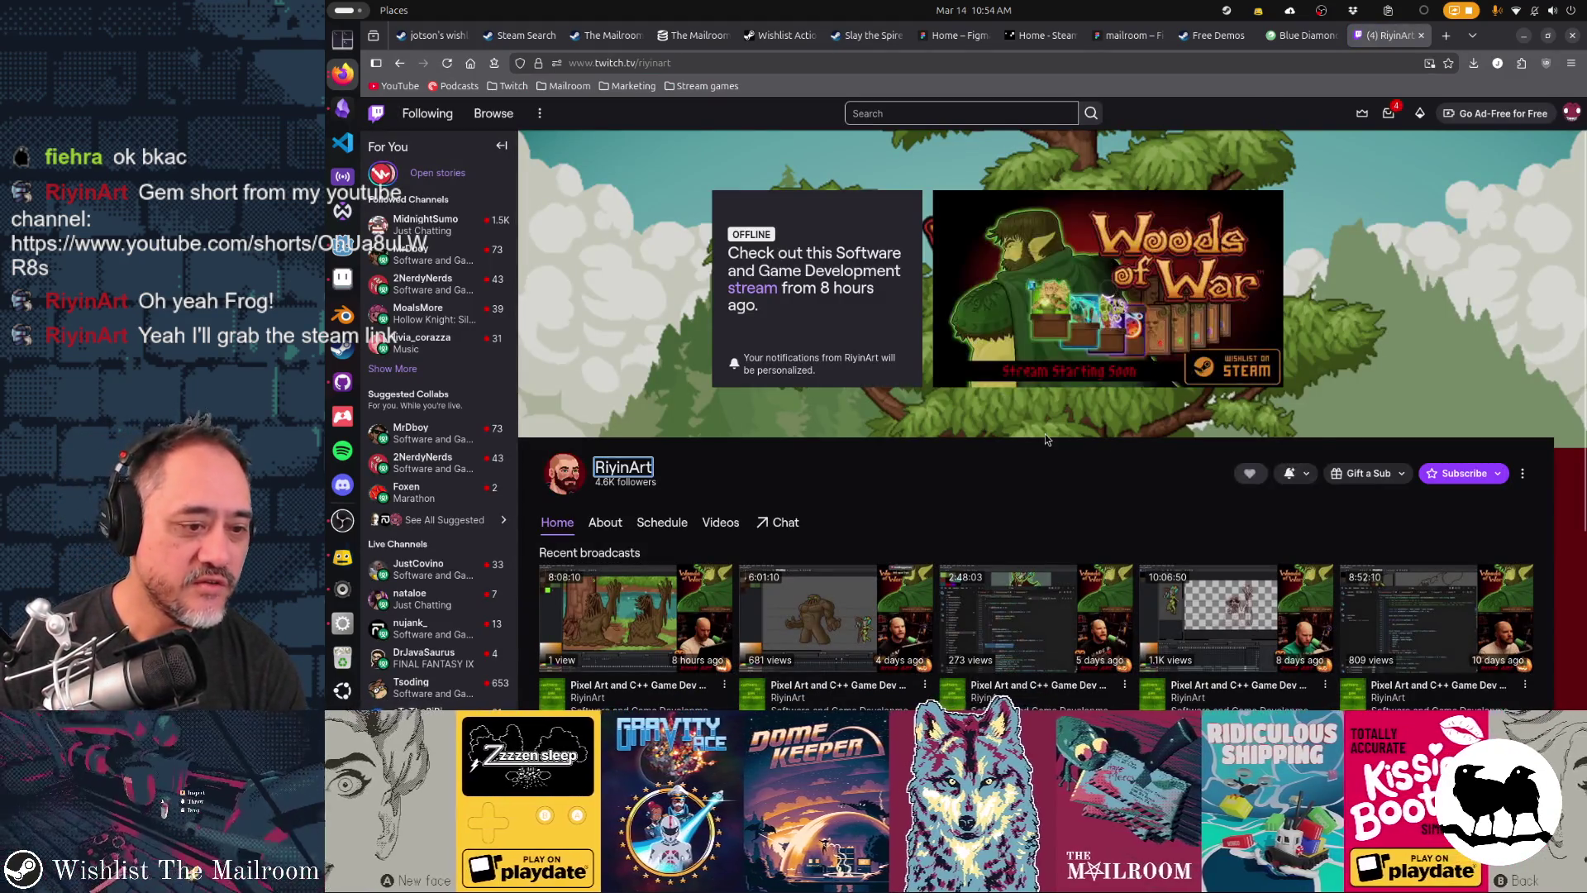
# - Open the channel's Videos page and page through All videos to the oldest entries and back
pyautogui.scroll(-3, 1045, 439)
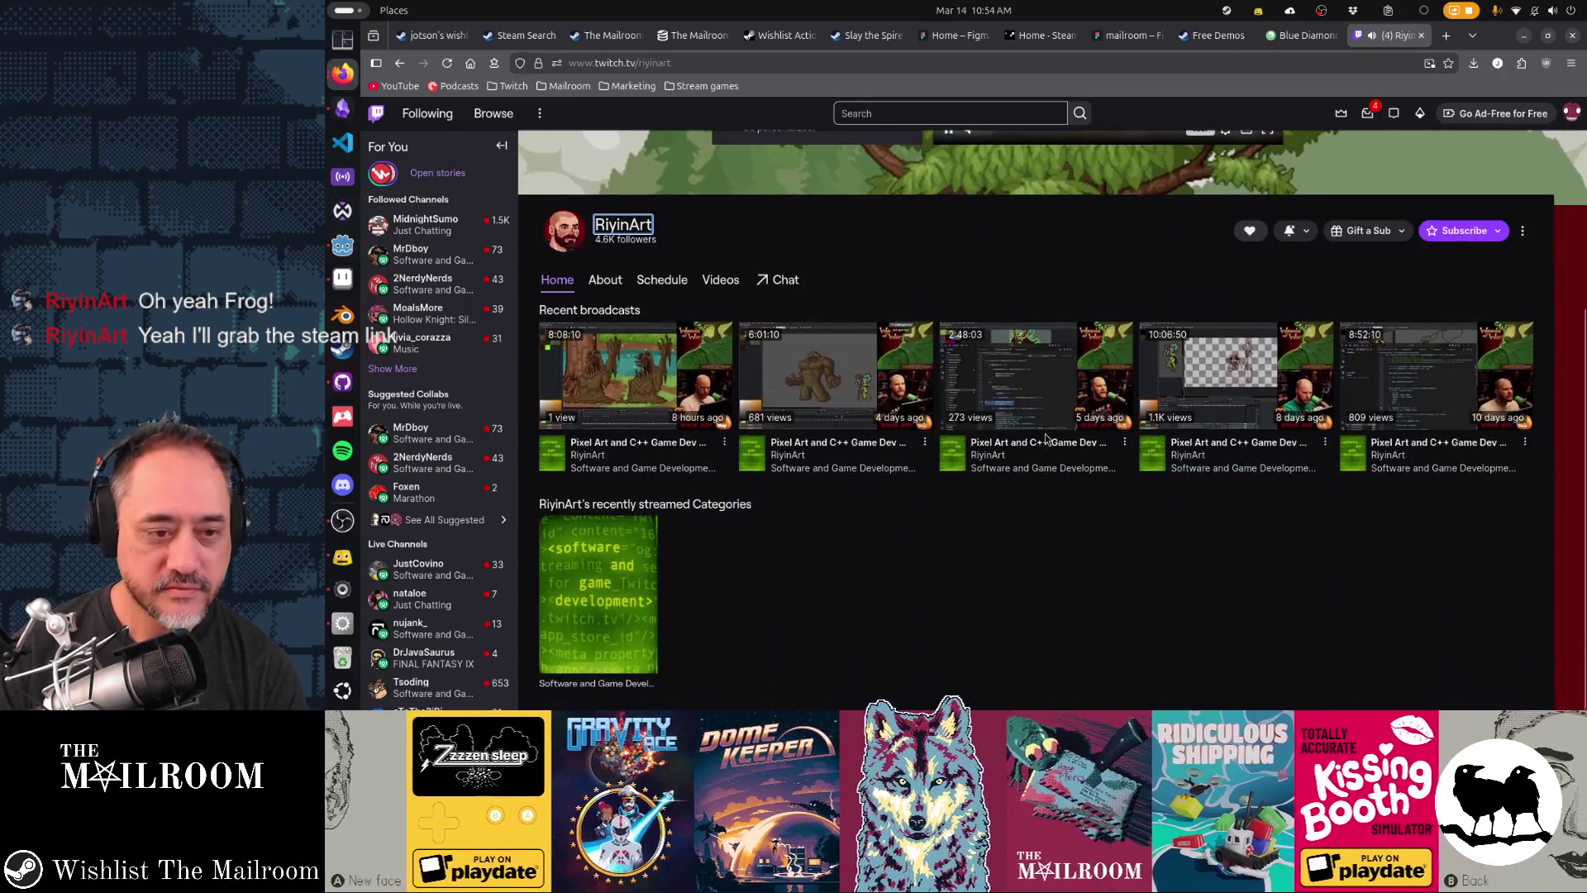
pyautogui.click(730, 284)
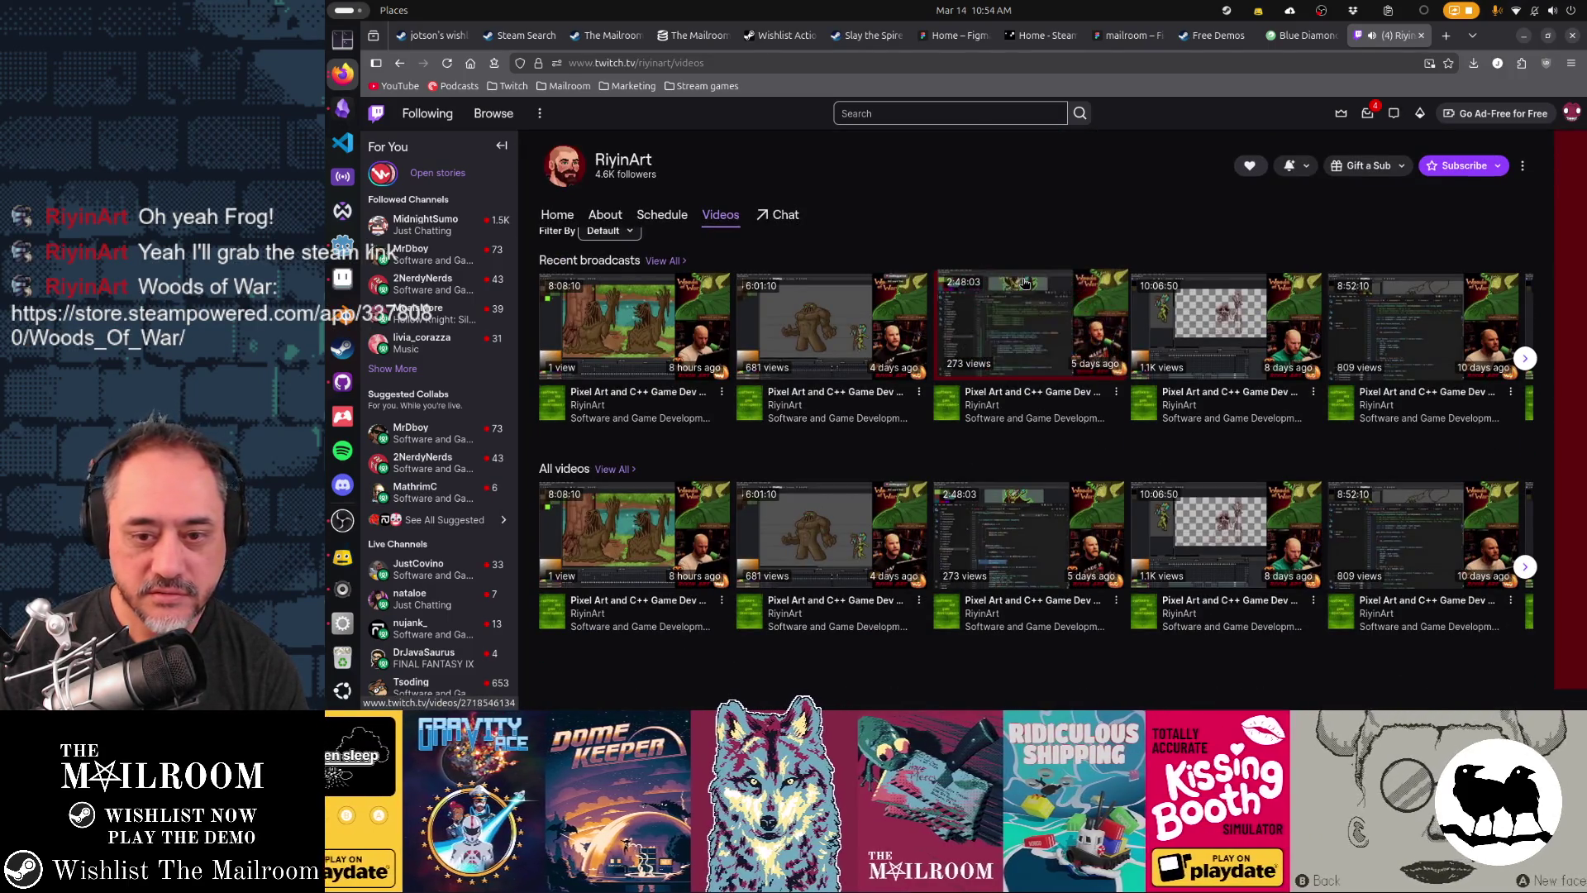
pyautogui.click(1525, 567)
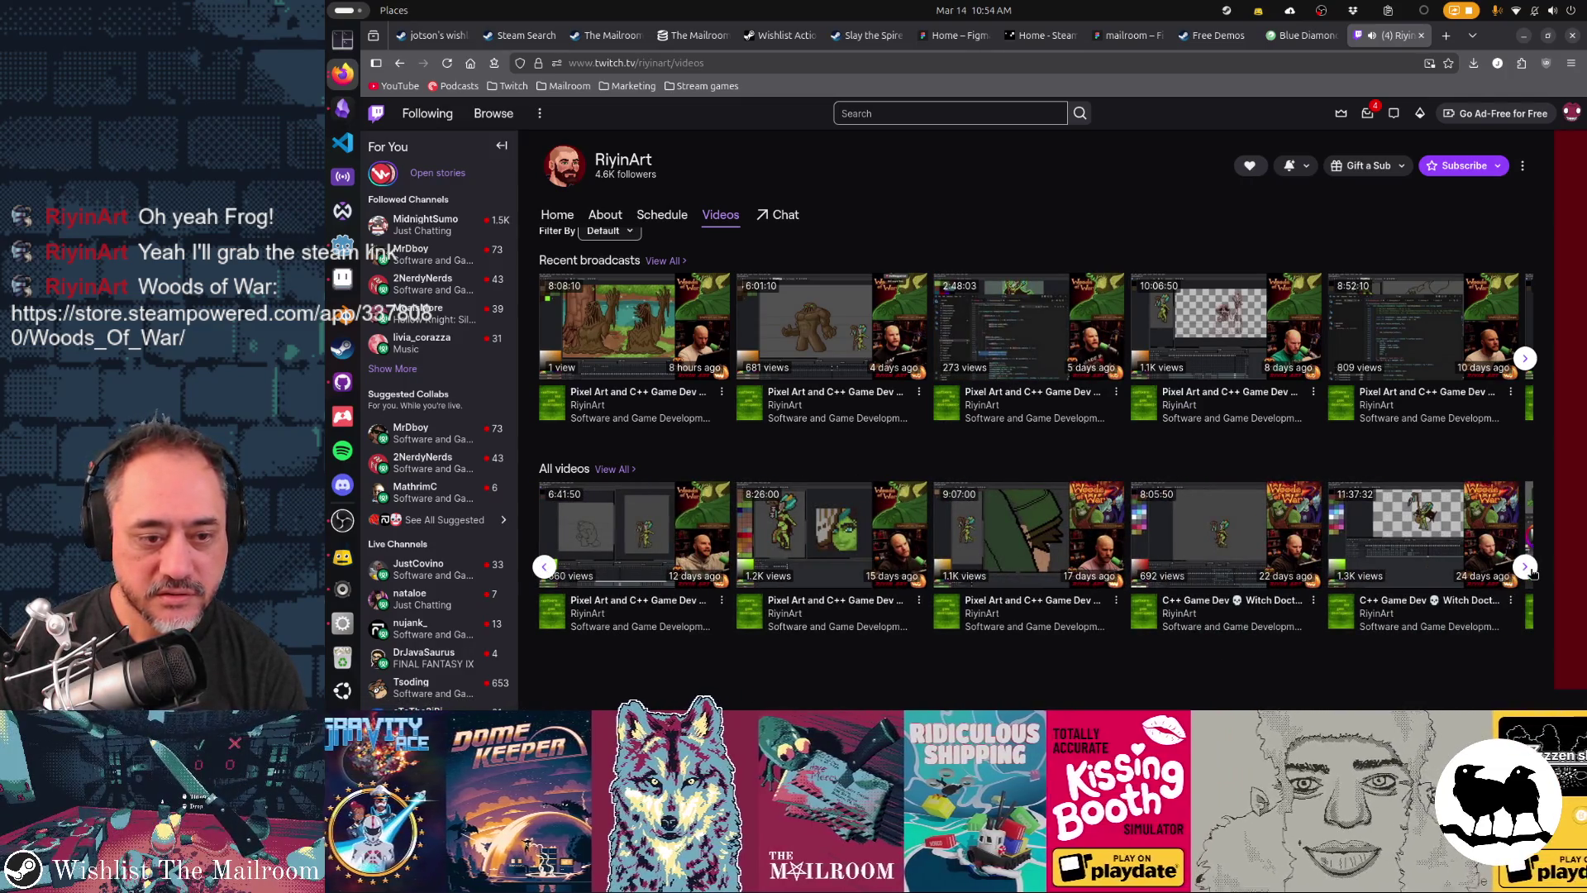
pyautogui.click(1529, 570)
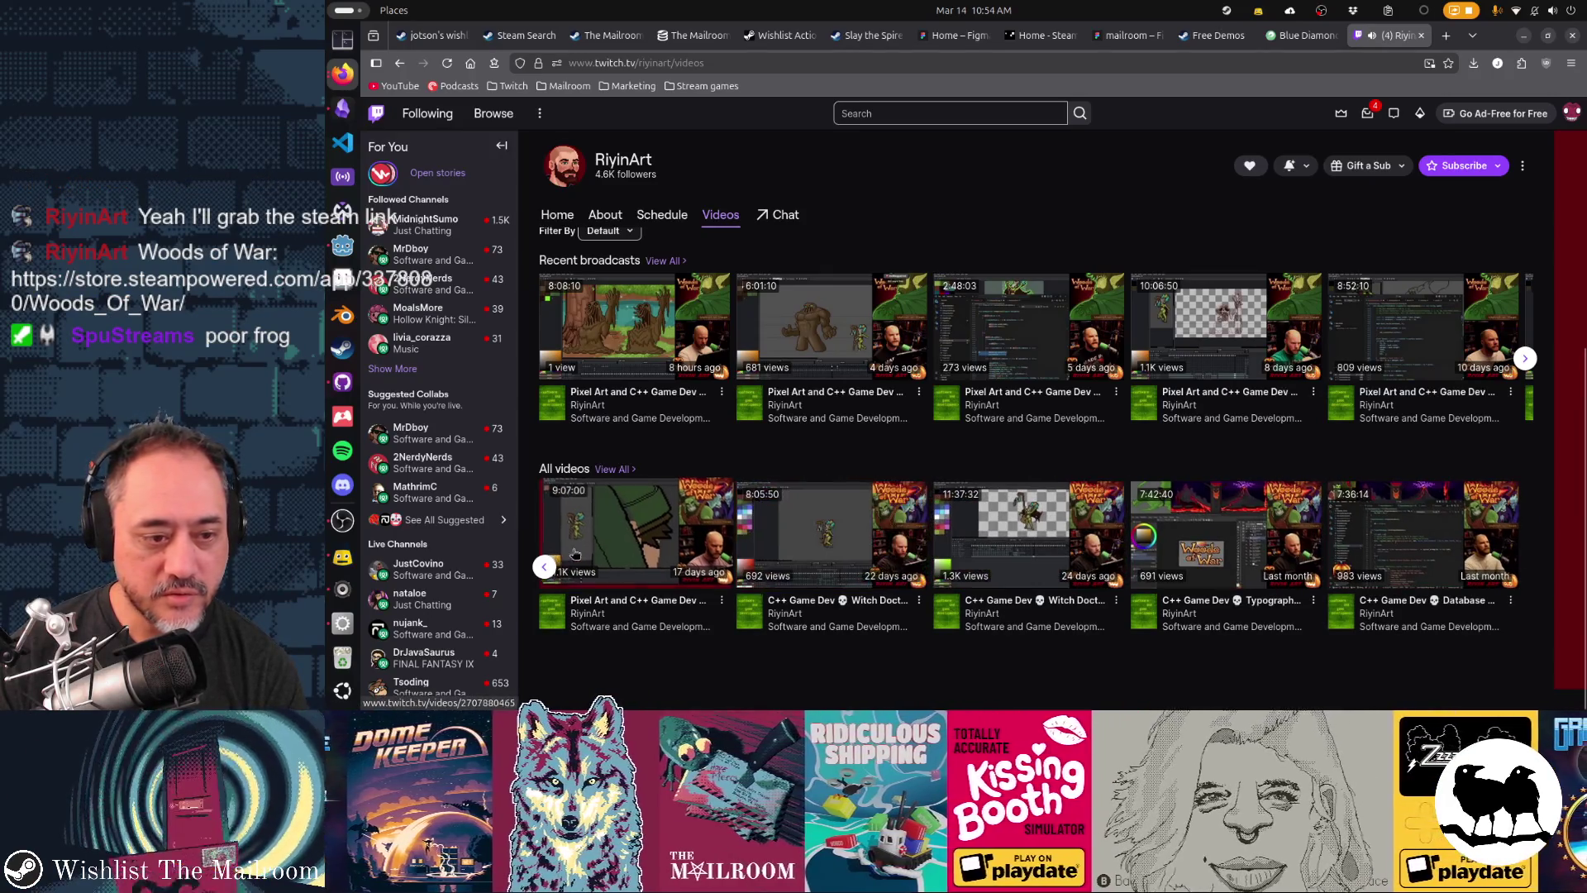
pyautogui.click(545, 567)
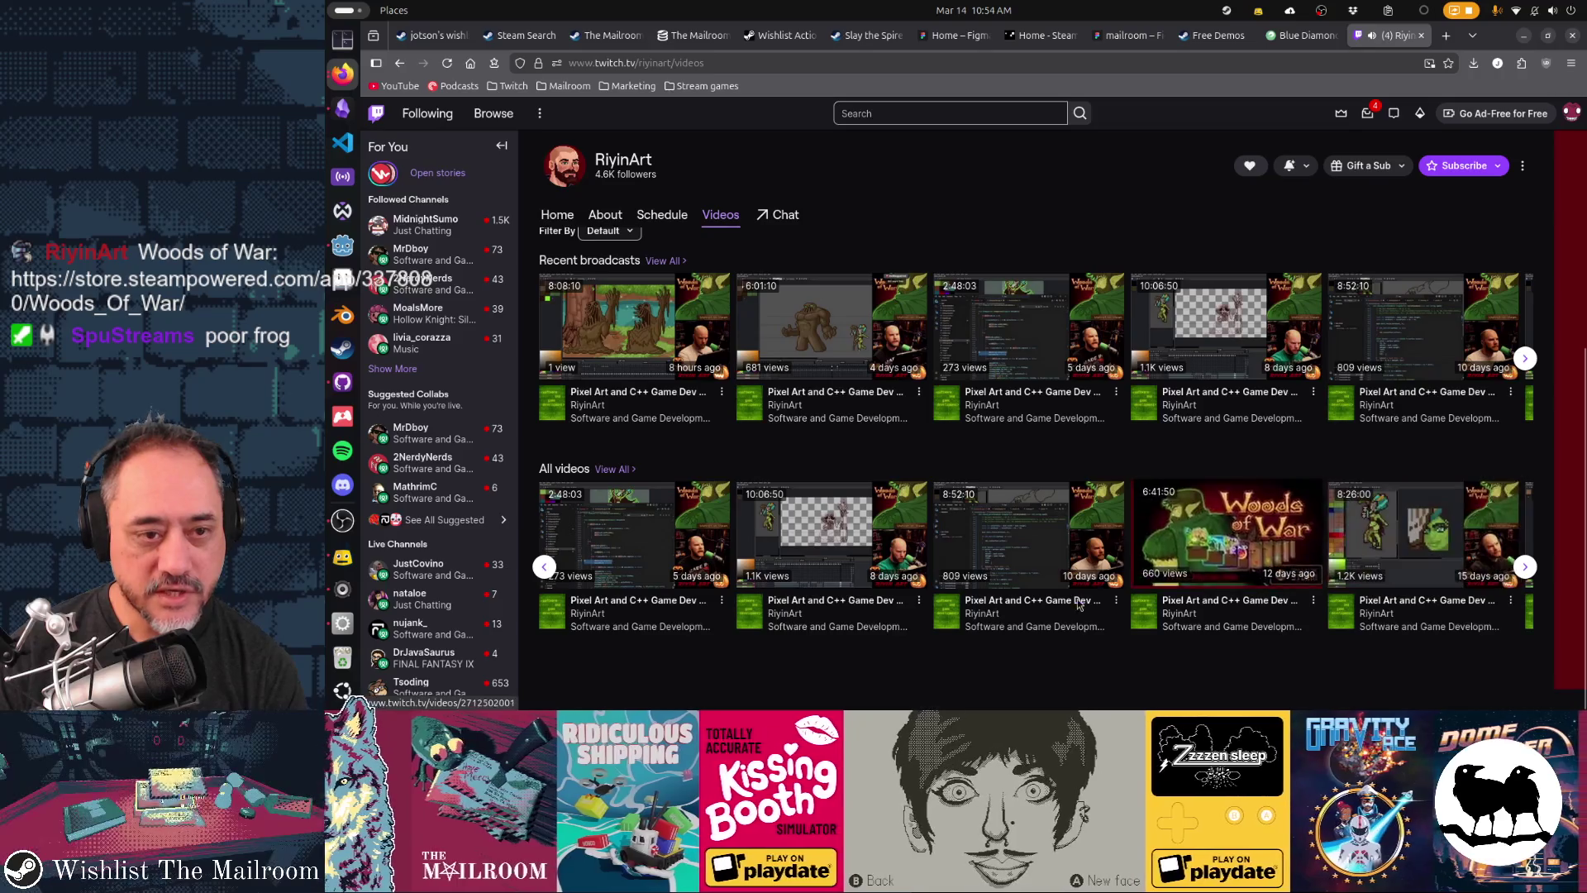
pyautogui.scroll(3, 1002, 631)
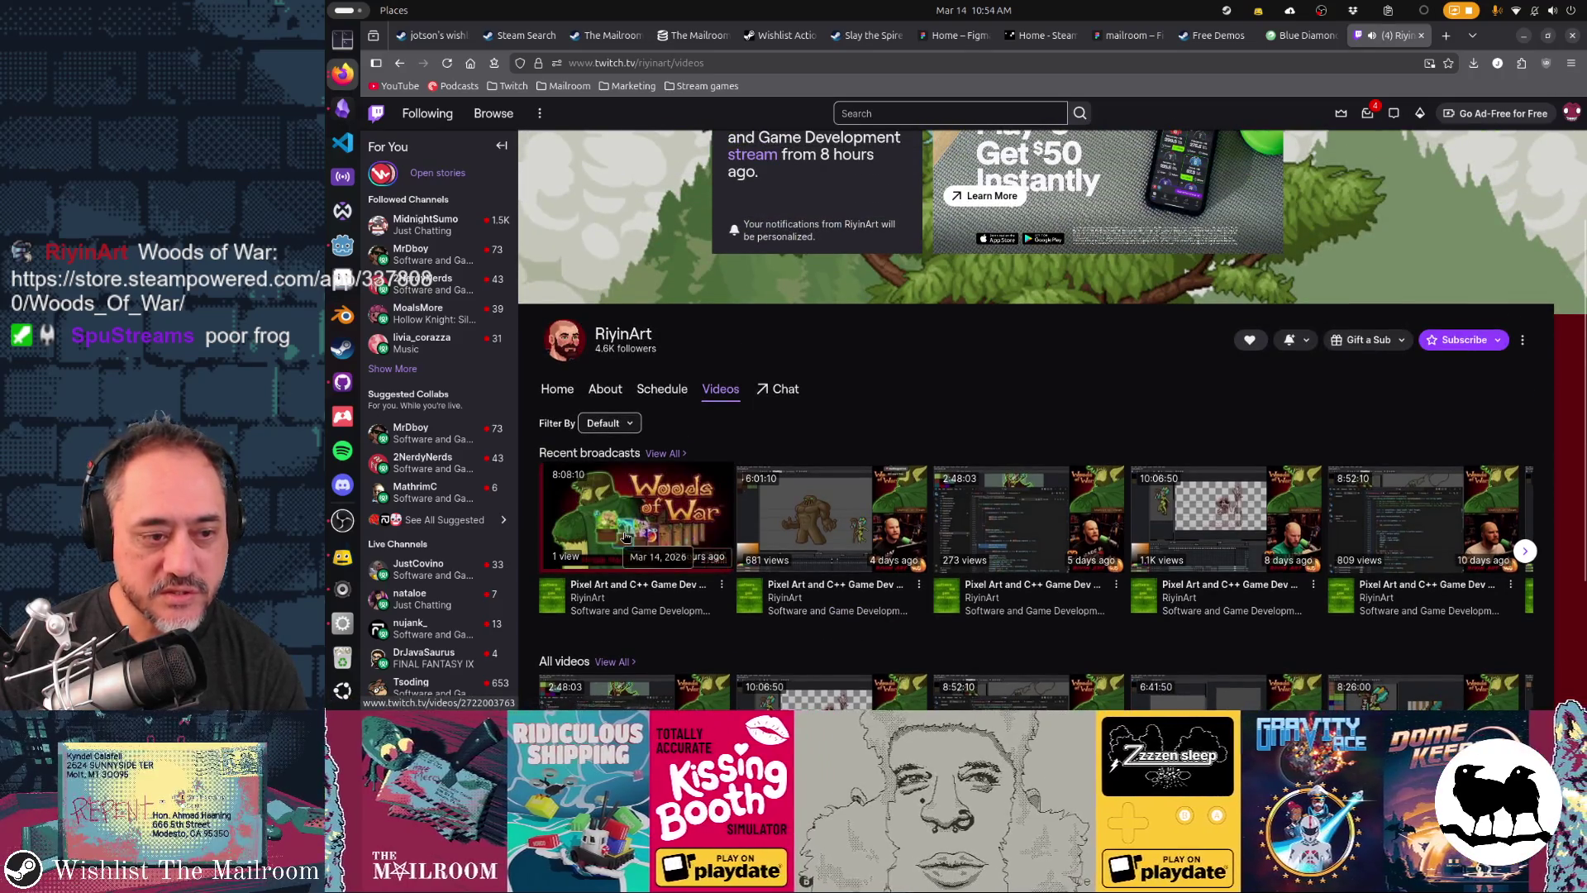
pyautogui.scroll(2, 867, 529)
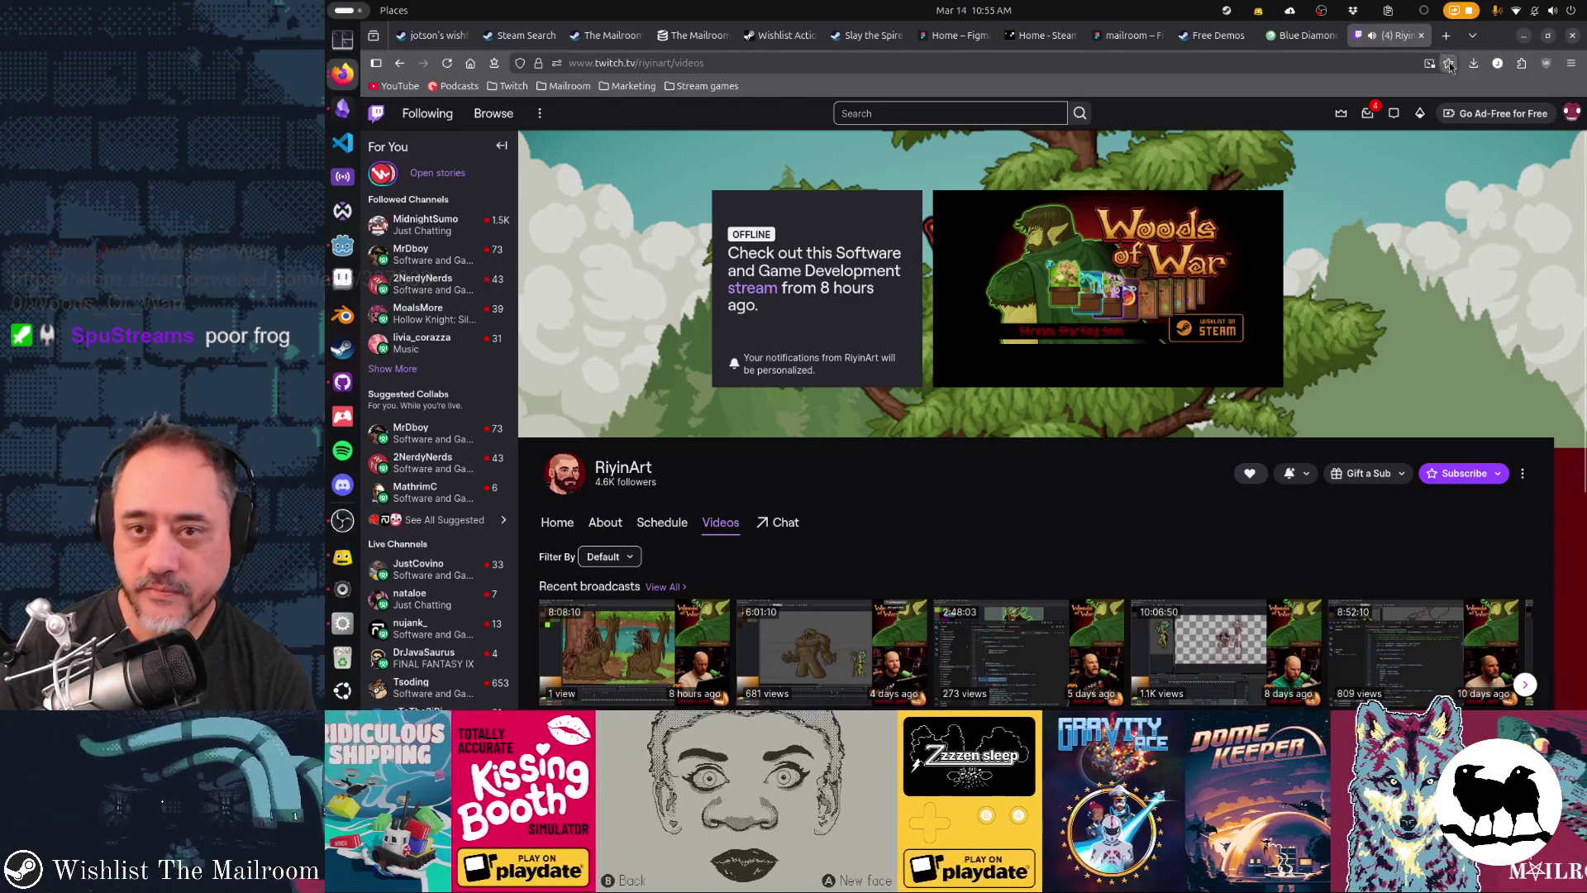
# - Close the Twitch tab and play the Woods Of War Steam trailer fullscreen to about 0:31
pyautogui.middleClick(1393, 37)
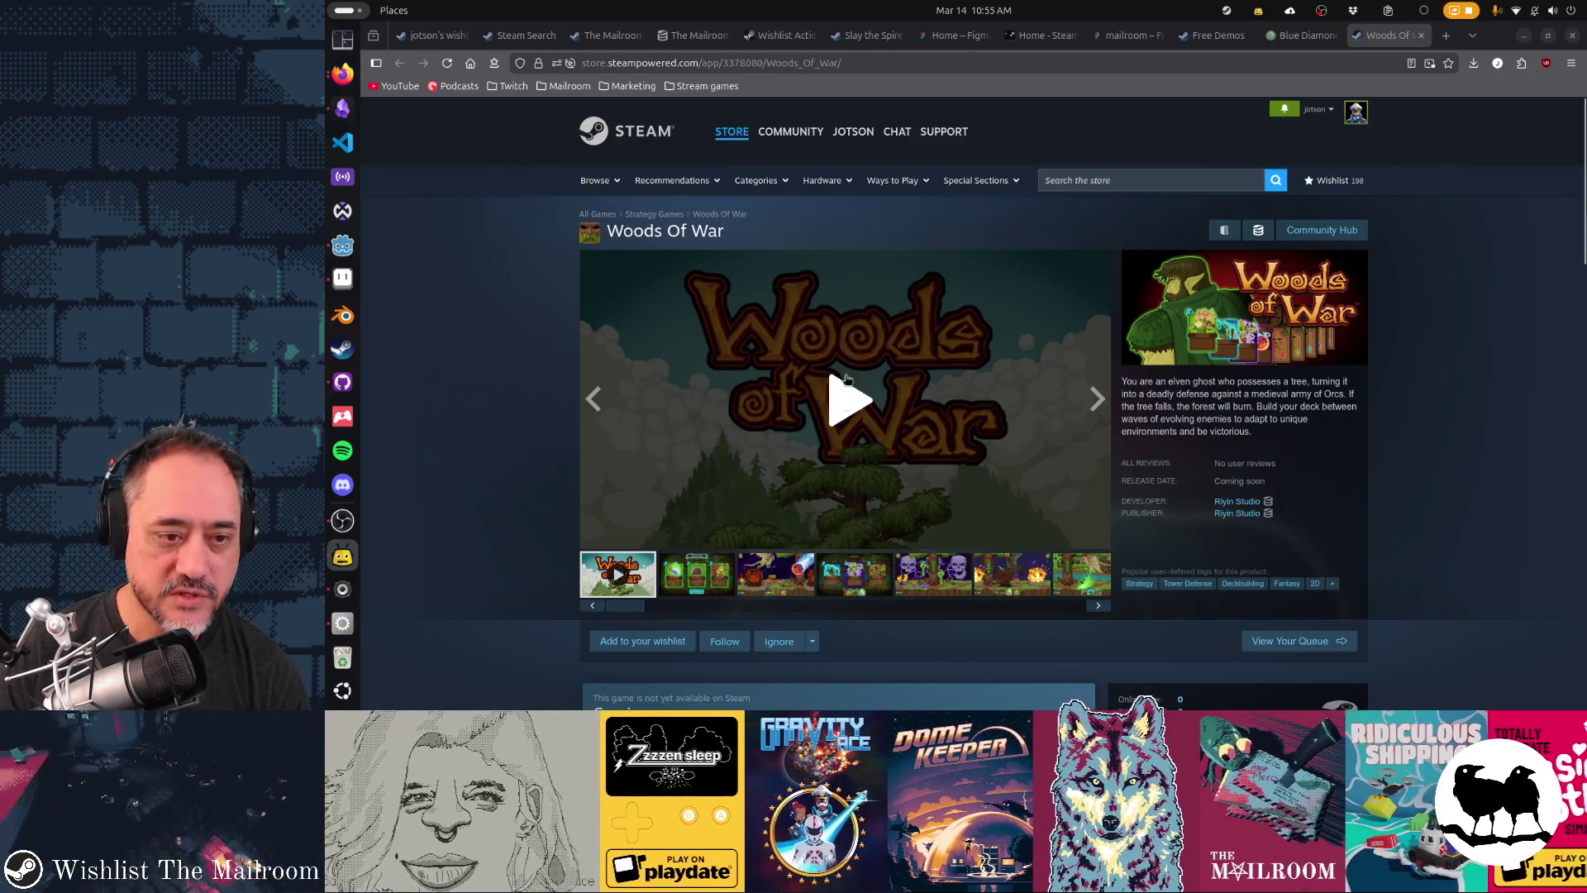
pyautogui.click(847, 378)
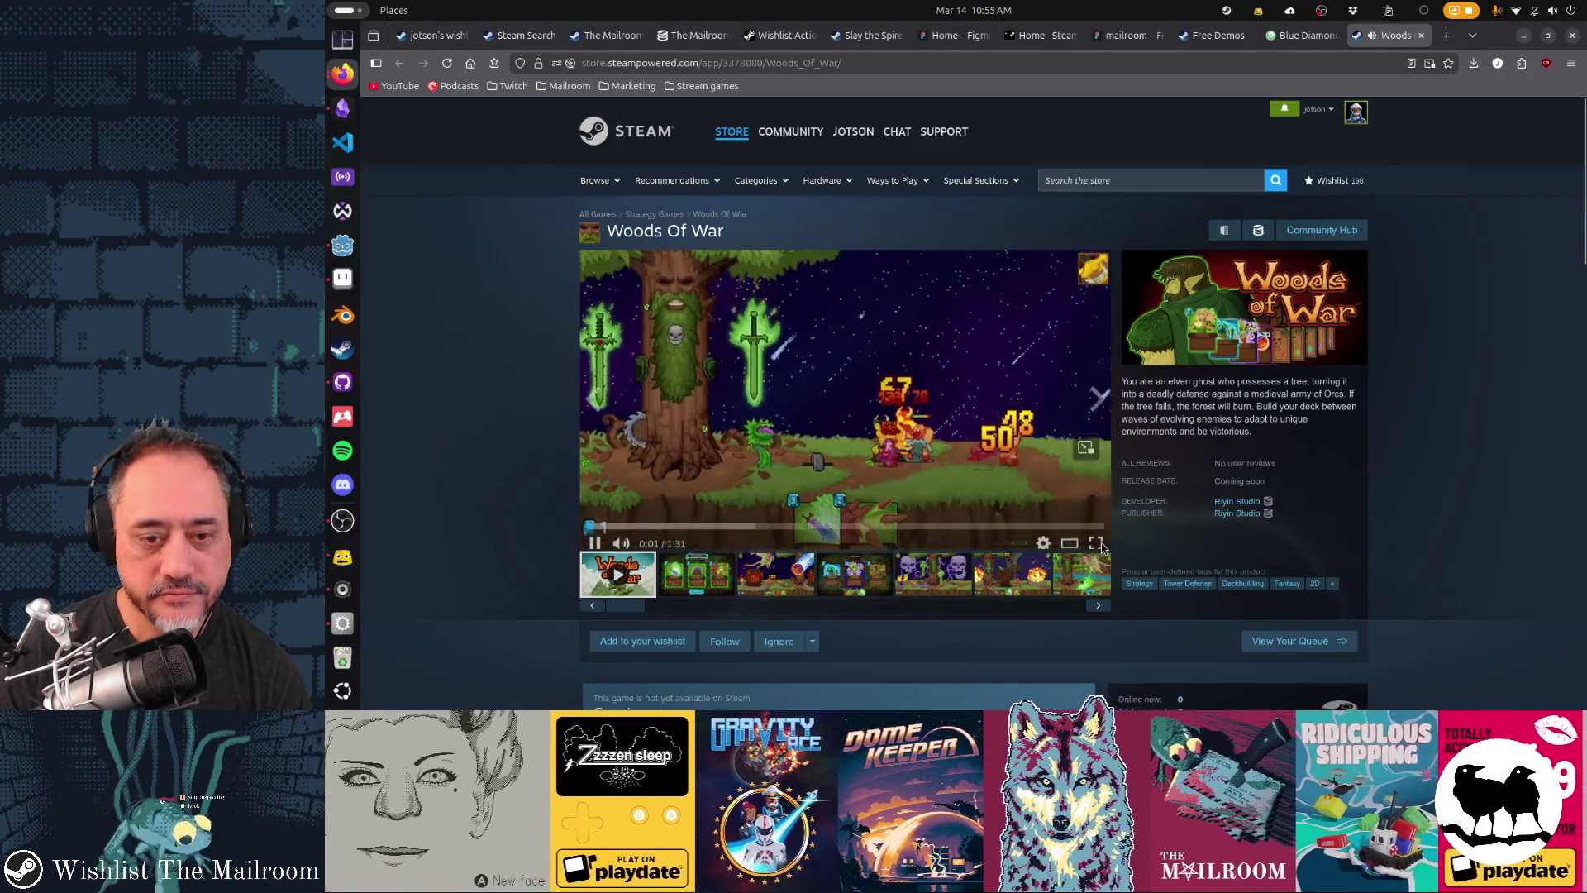
pyautogui.click(1099, 546)
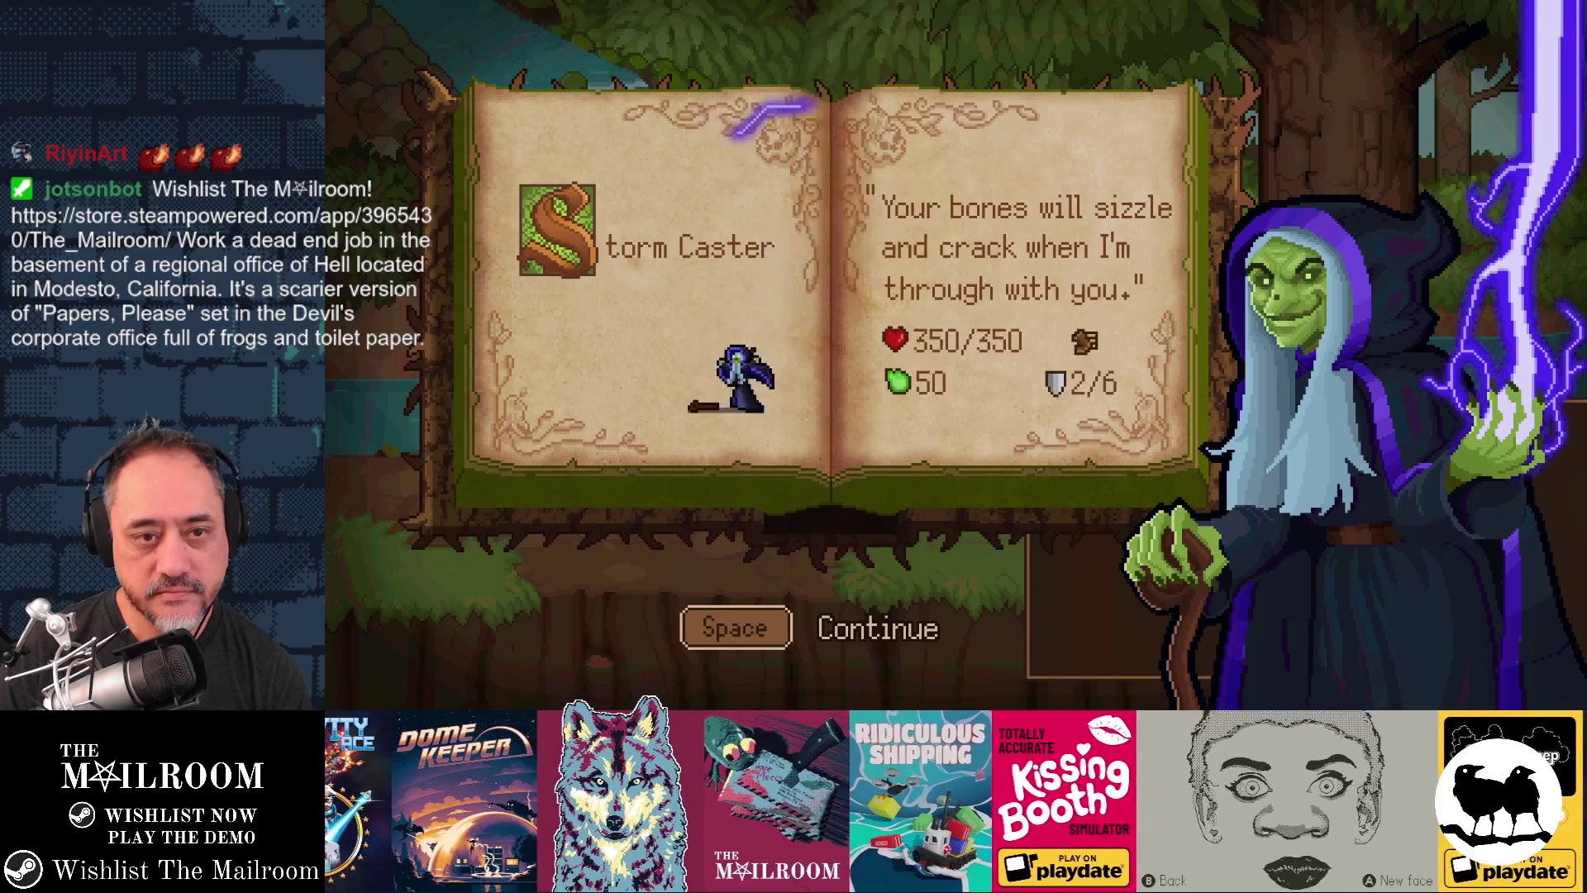
pyautogui.moveTo(1506, 544)
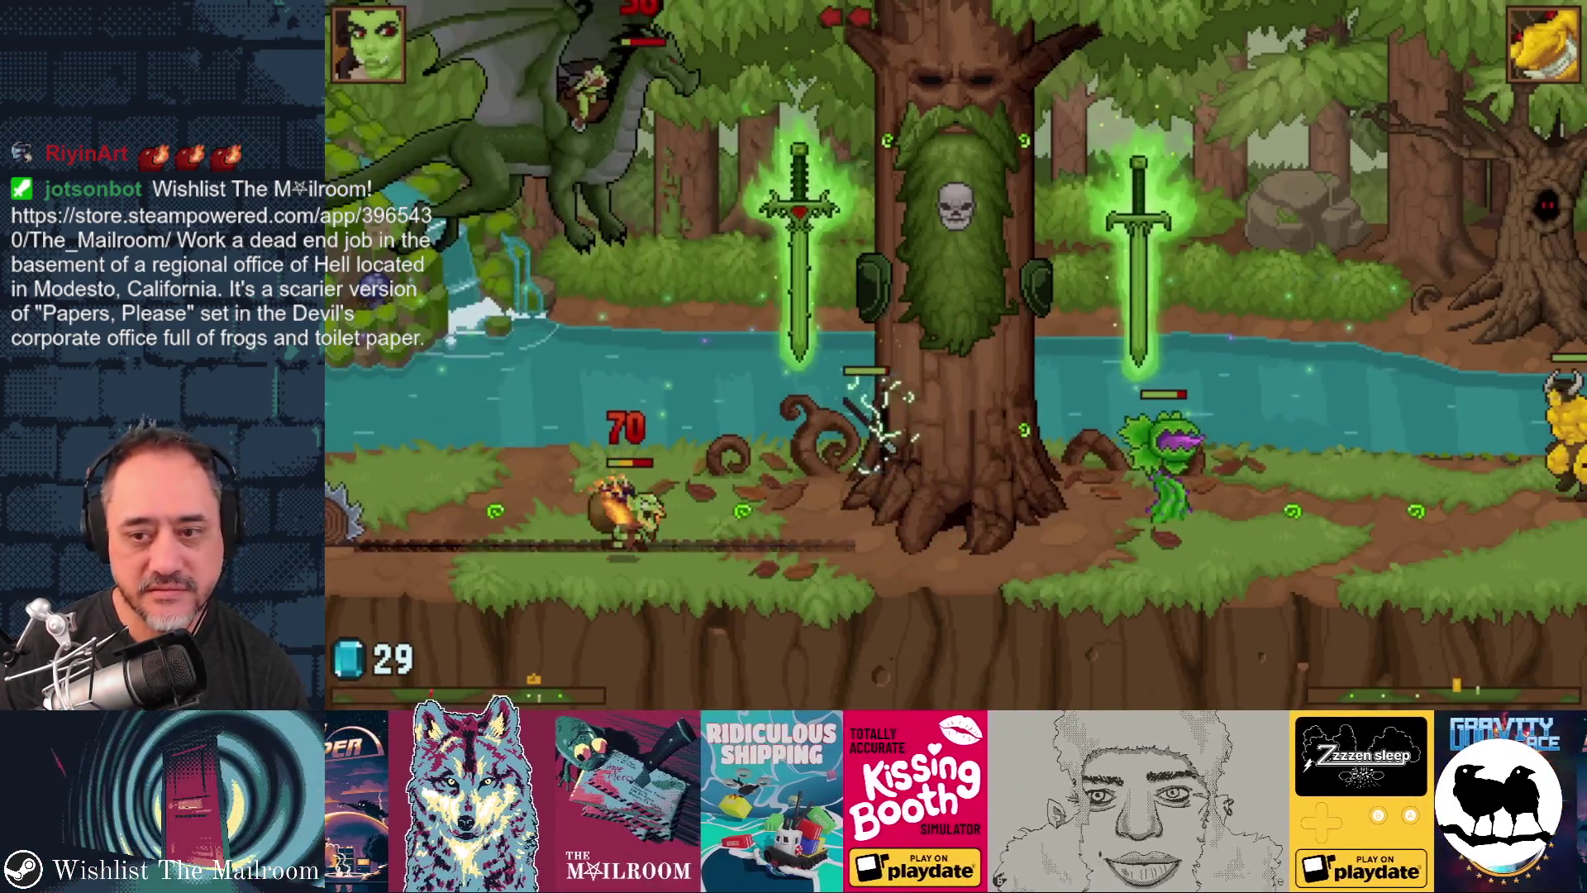
pyautogui.moveTo(1536, 422)
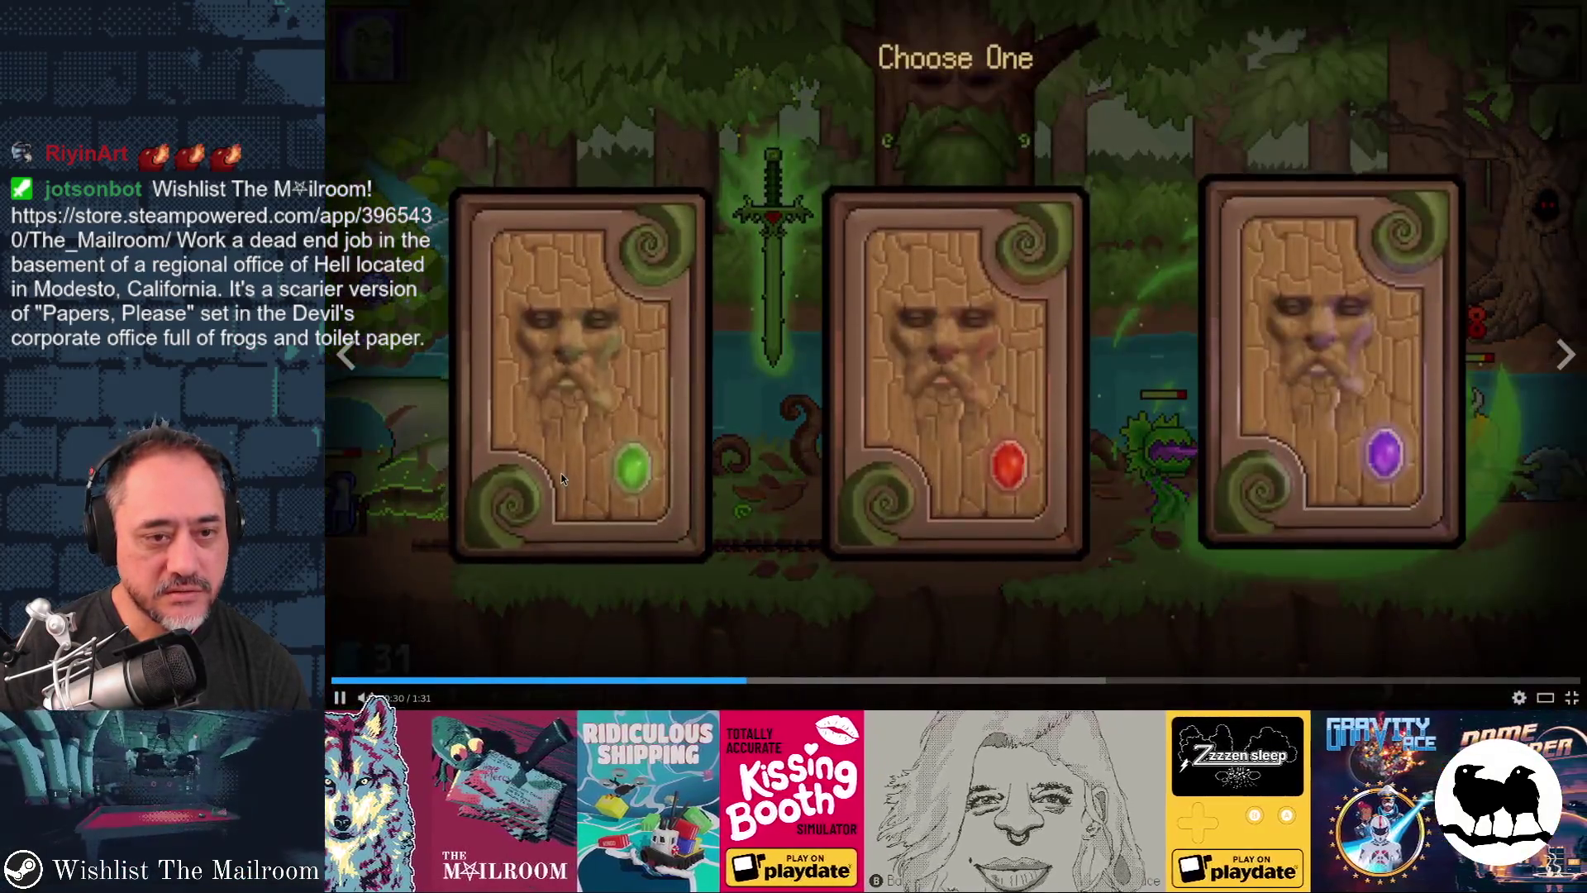
pyautogui.moveTo(1070, 666)
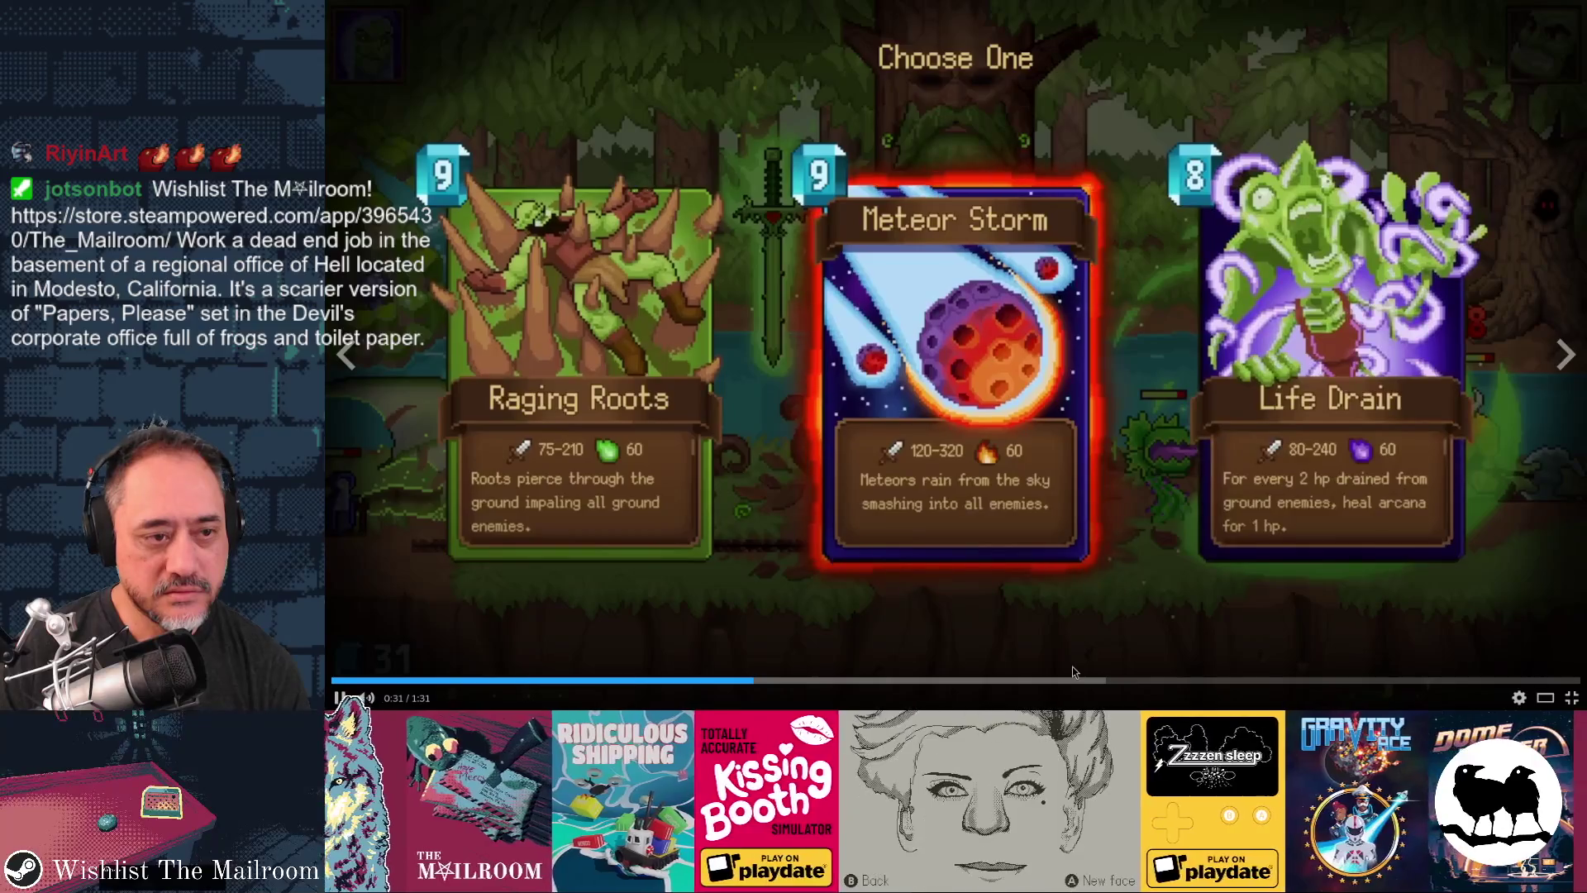
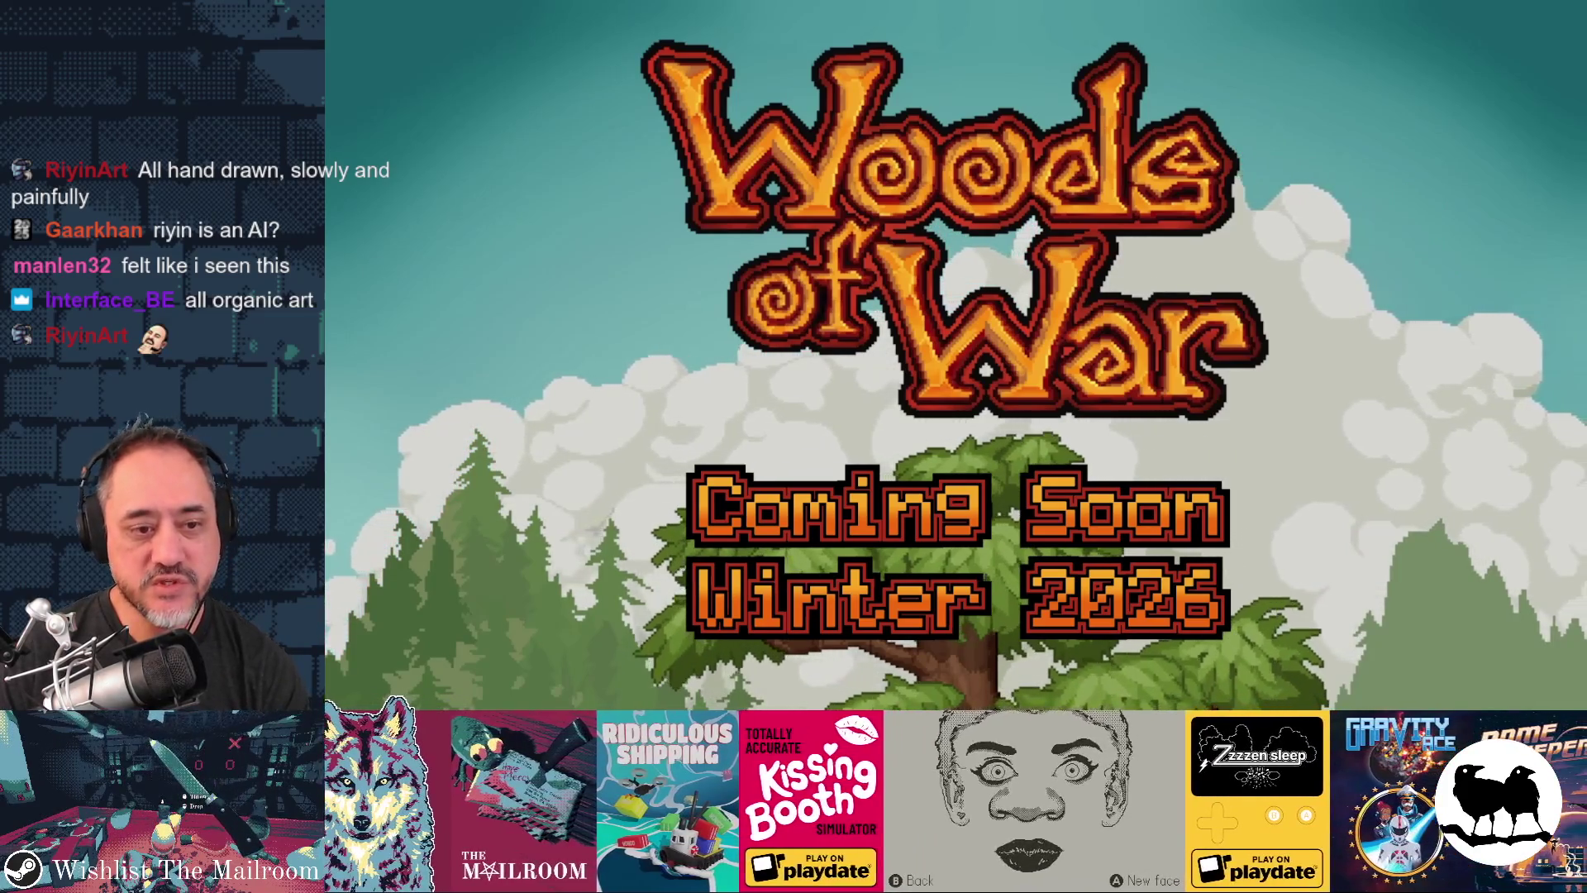
# - Leave the fullscreen Woods Of War trailer for its store page, then switch to Aseprite
pyautogui.moveTo(1325, 288)
pyautogui.press('Escape')
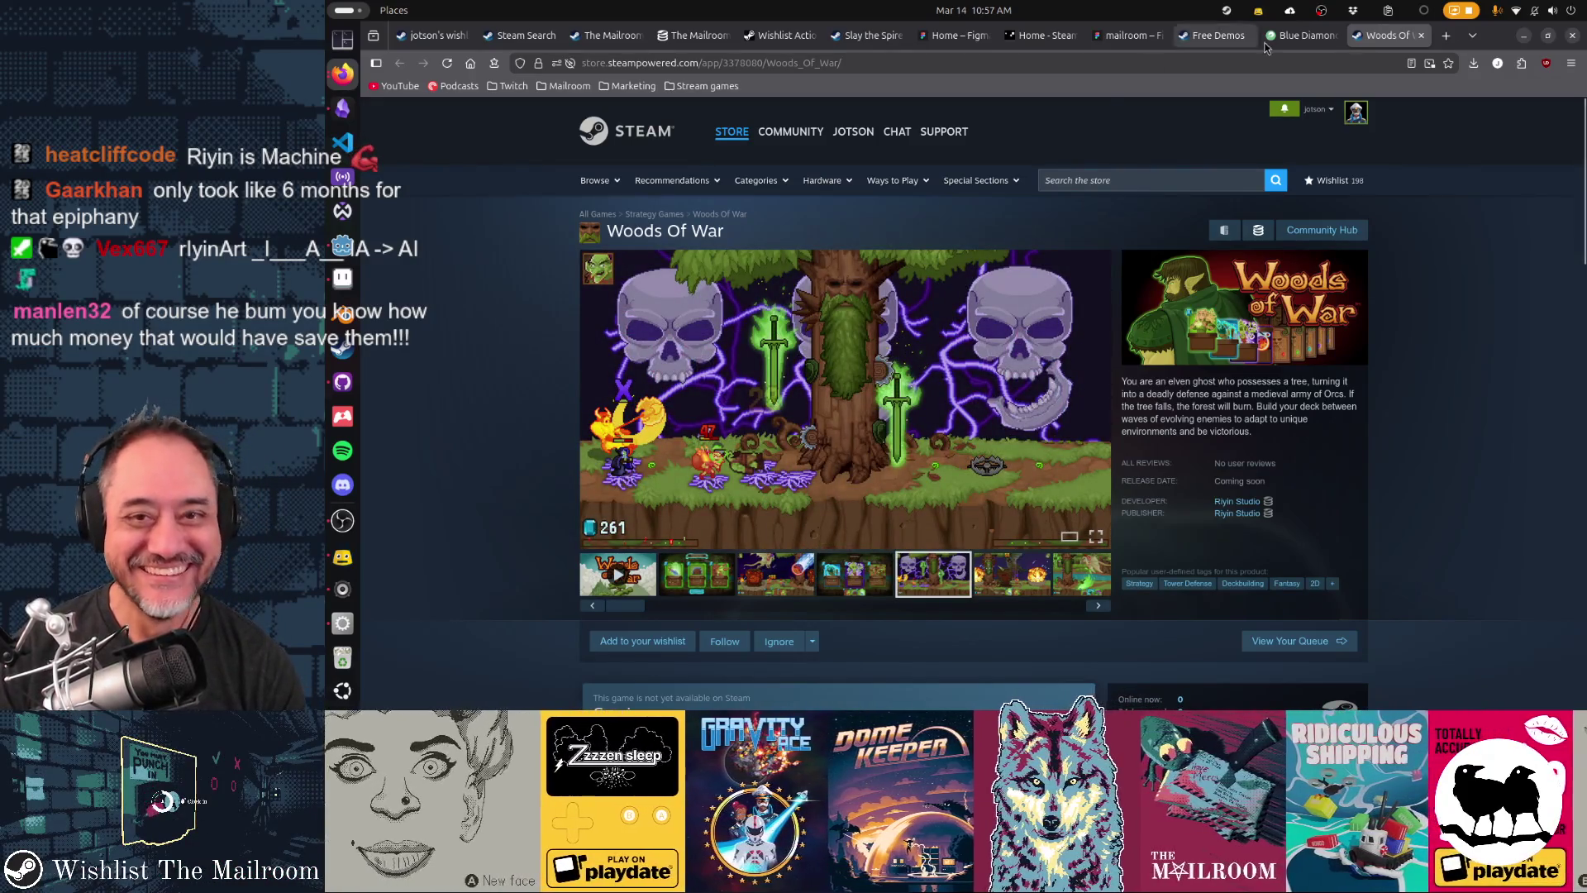
pyautogui.hotkey('alt', 'Tab')
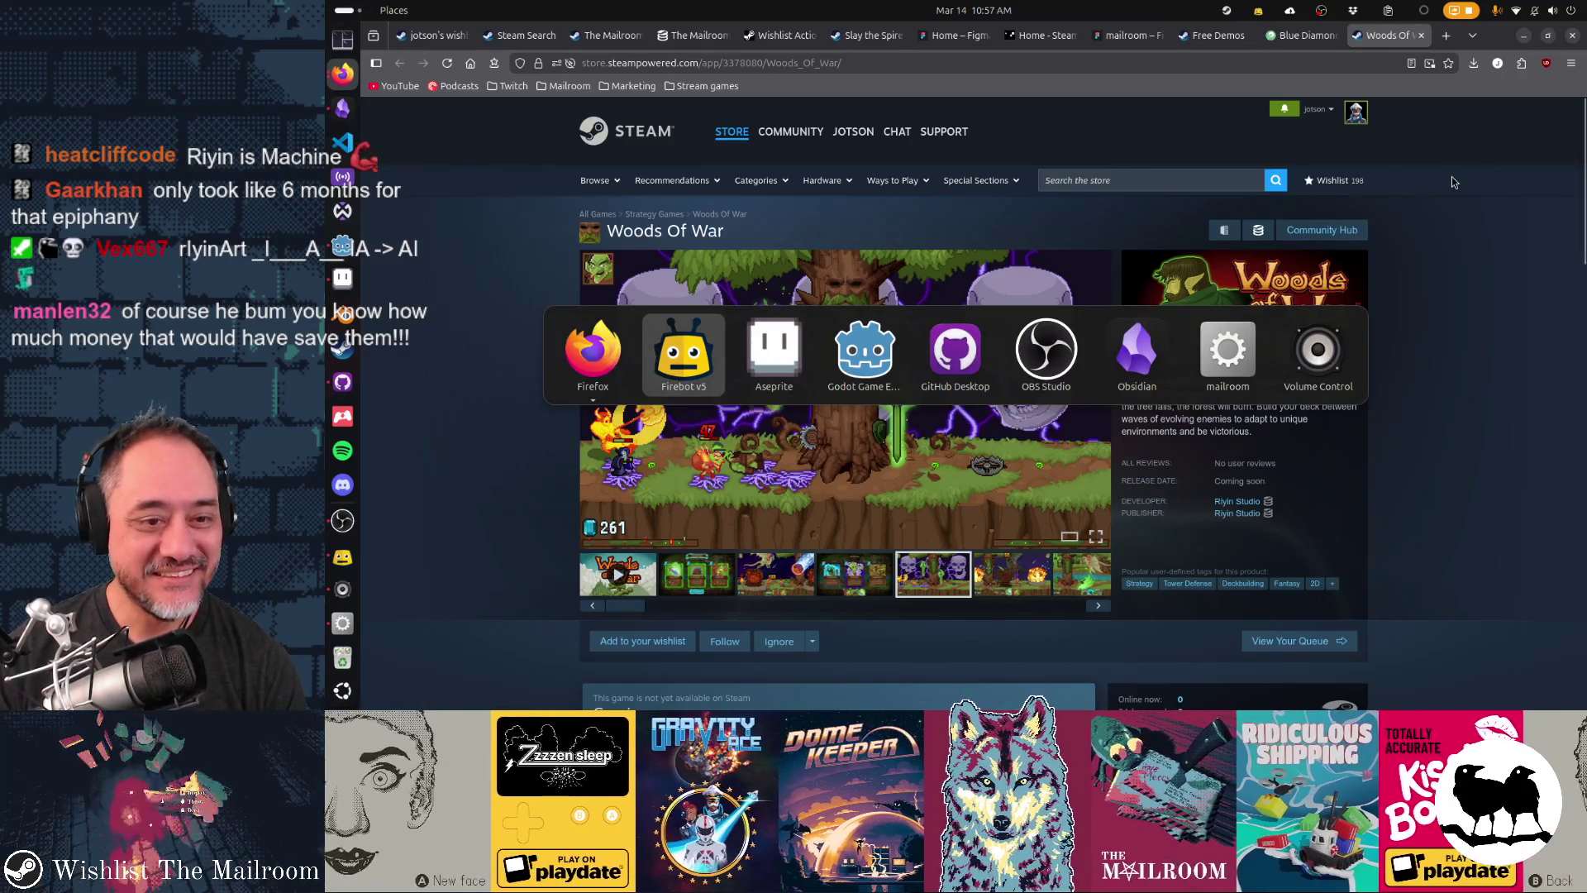
pyautogui.hotkey('alt', 'Tab')
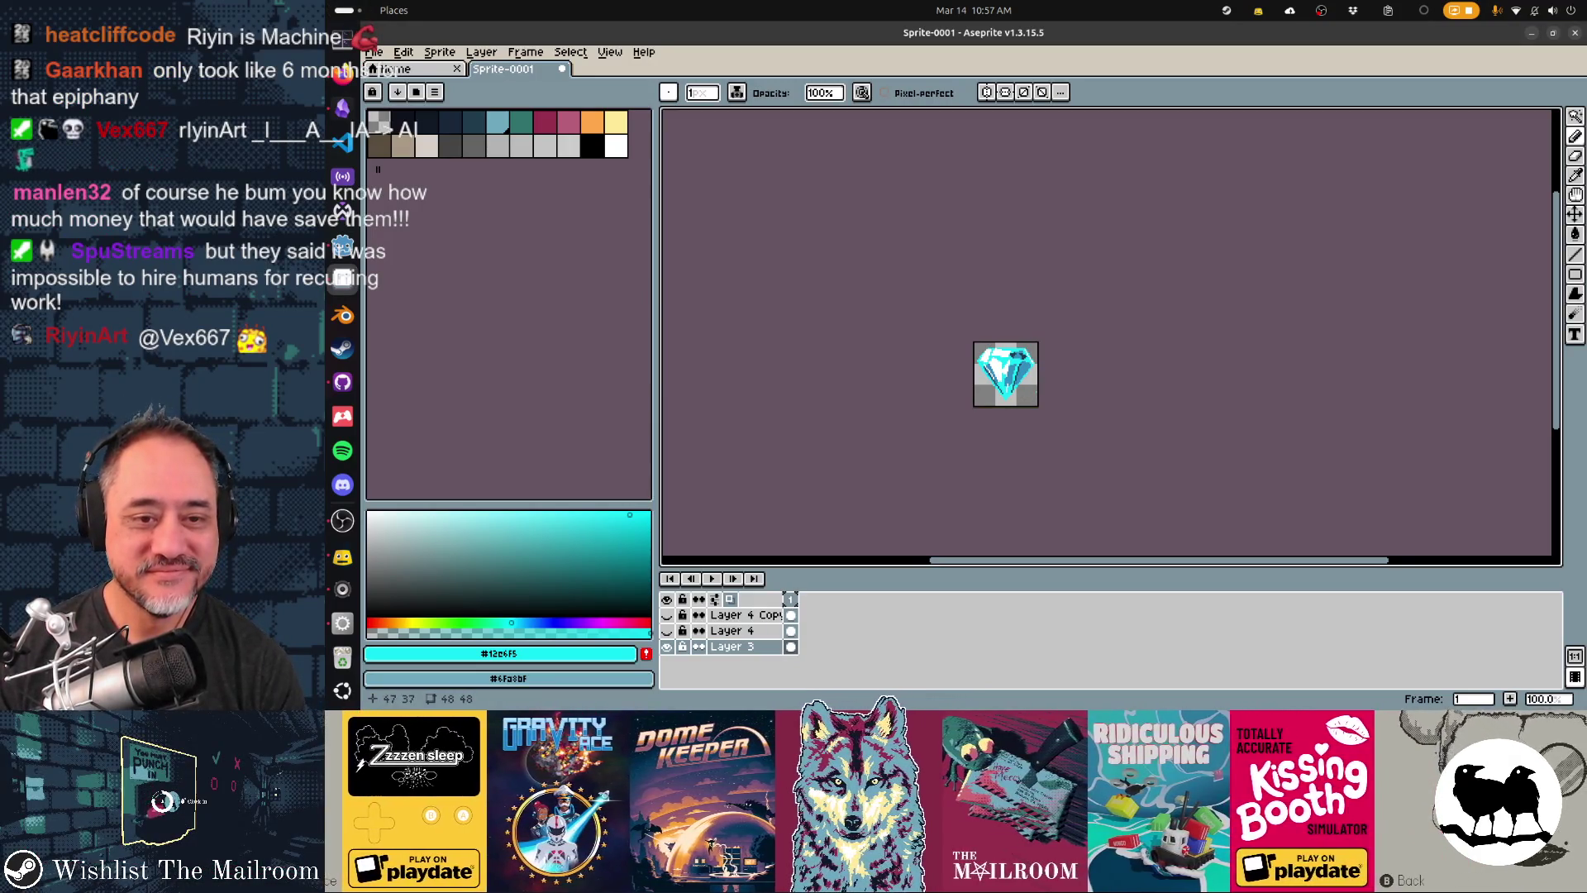
# - Sample the gem's dark outline colour, undo the last pencil stroke, and return to the Steam page
pyautogui.scroll(3, 1006, 374)
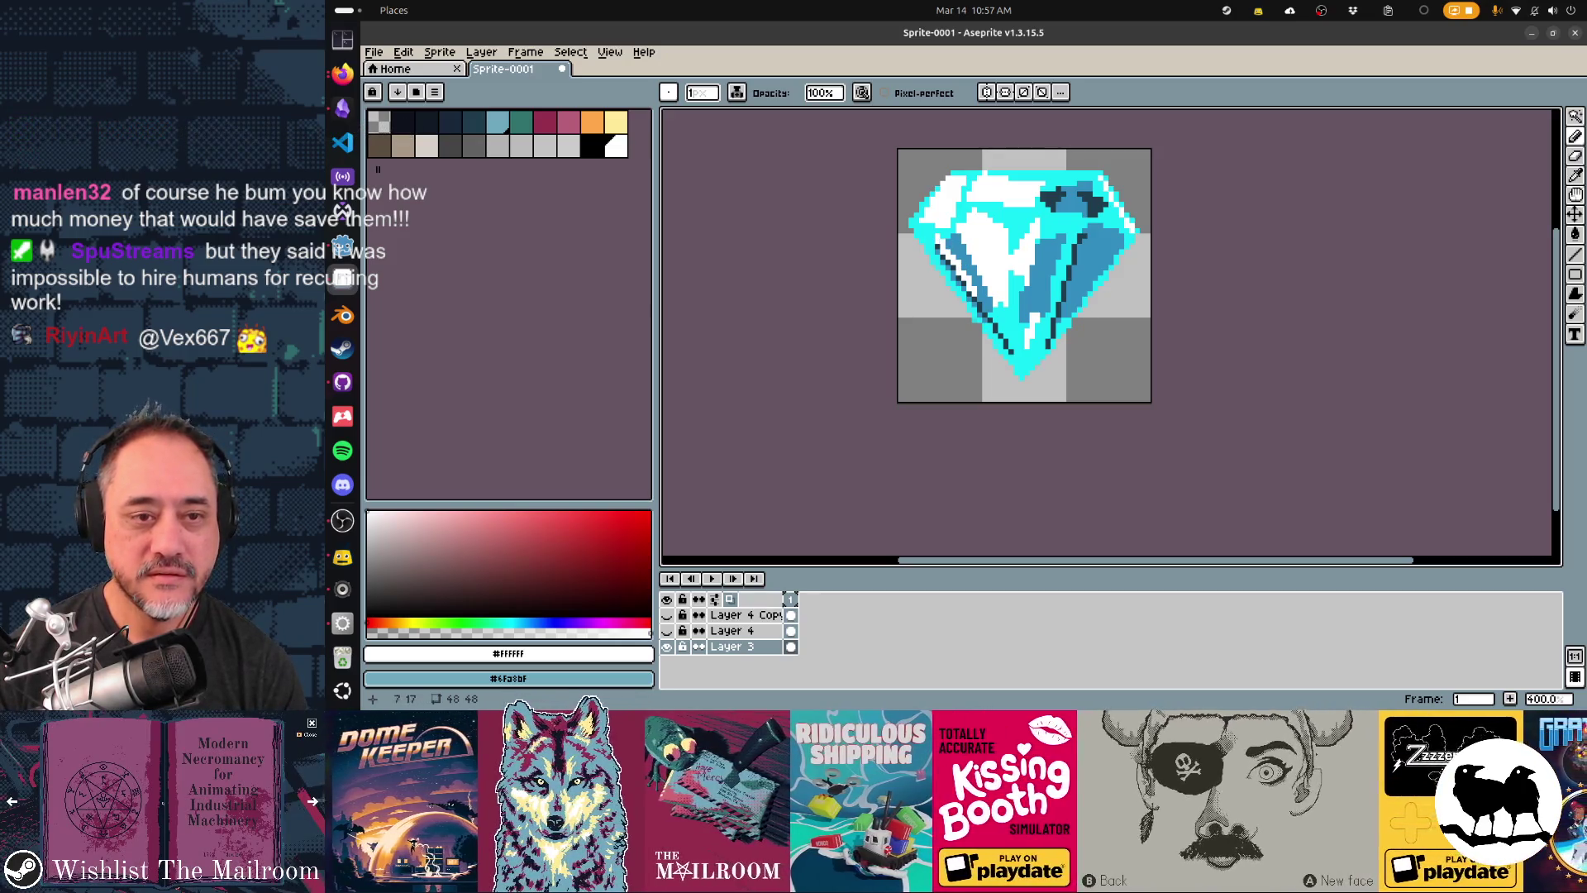
pyautogui.press('1')
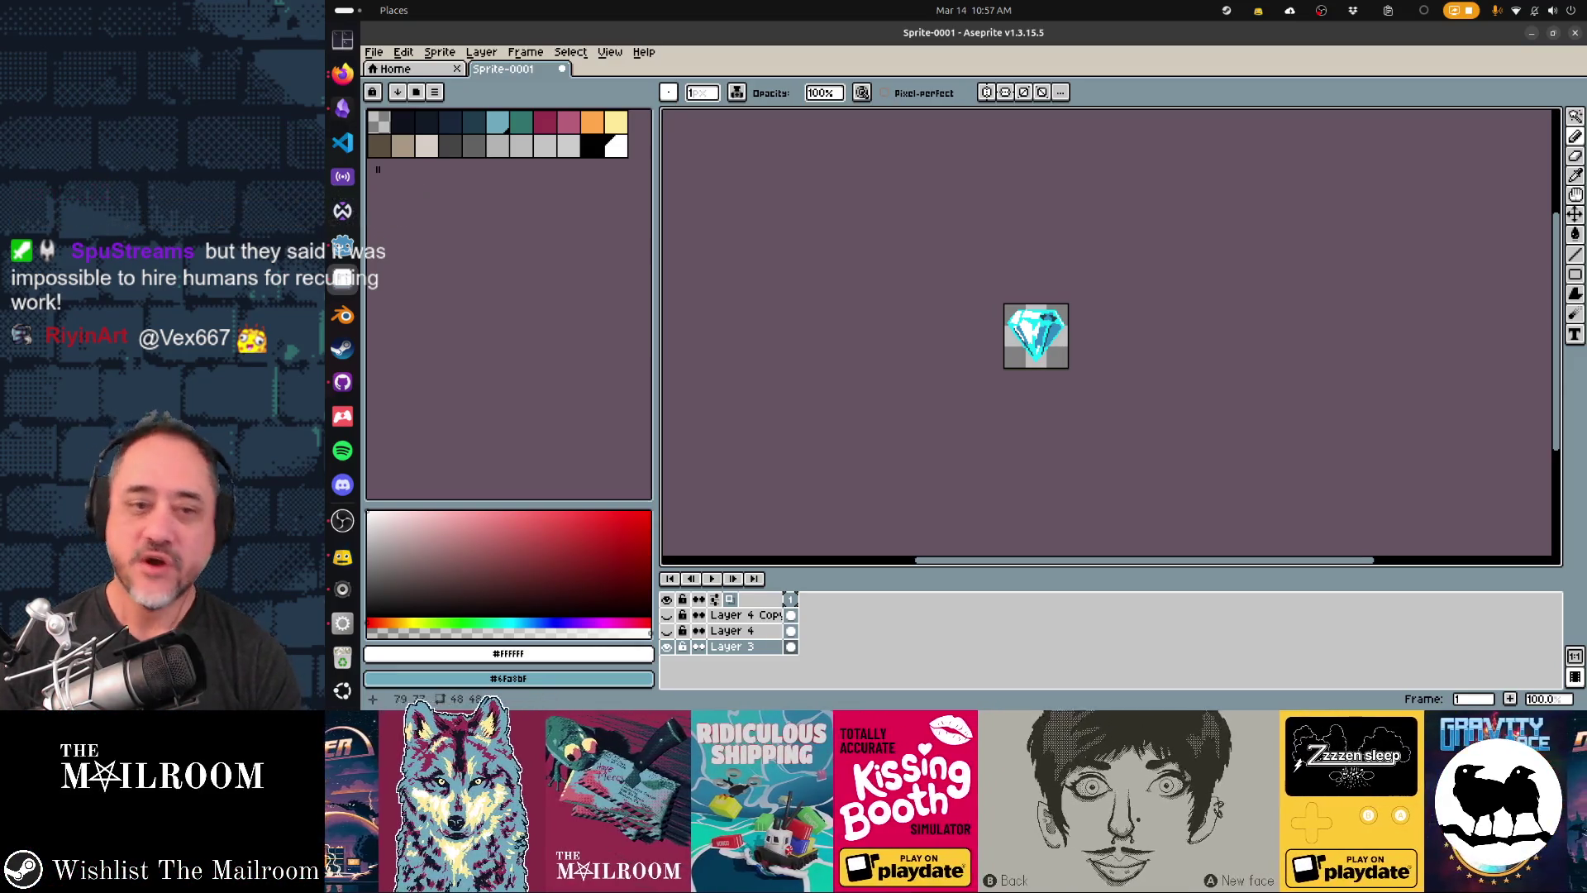
pyautogui.press('4')
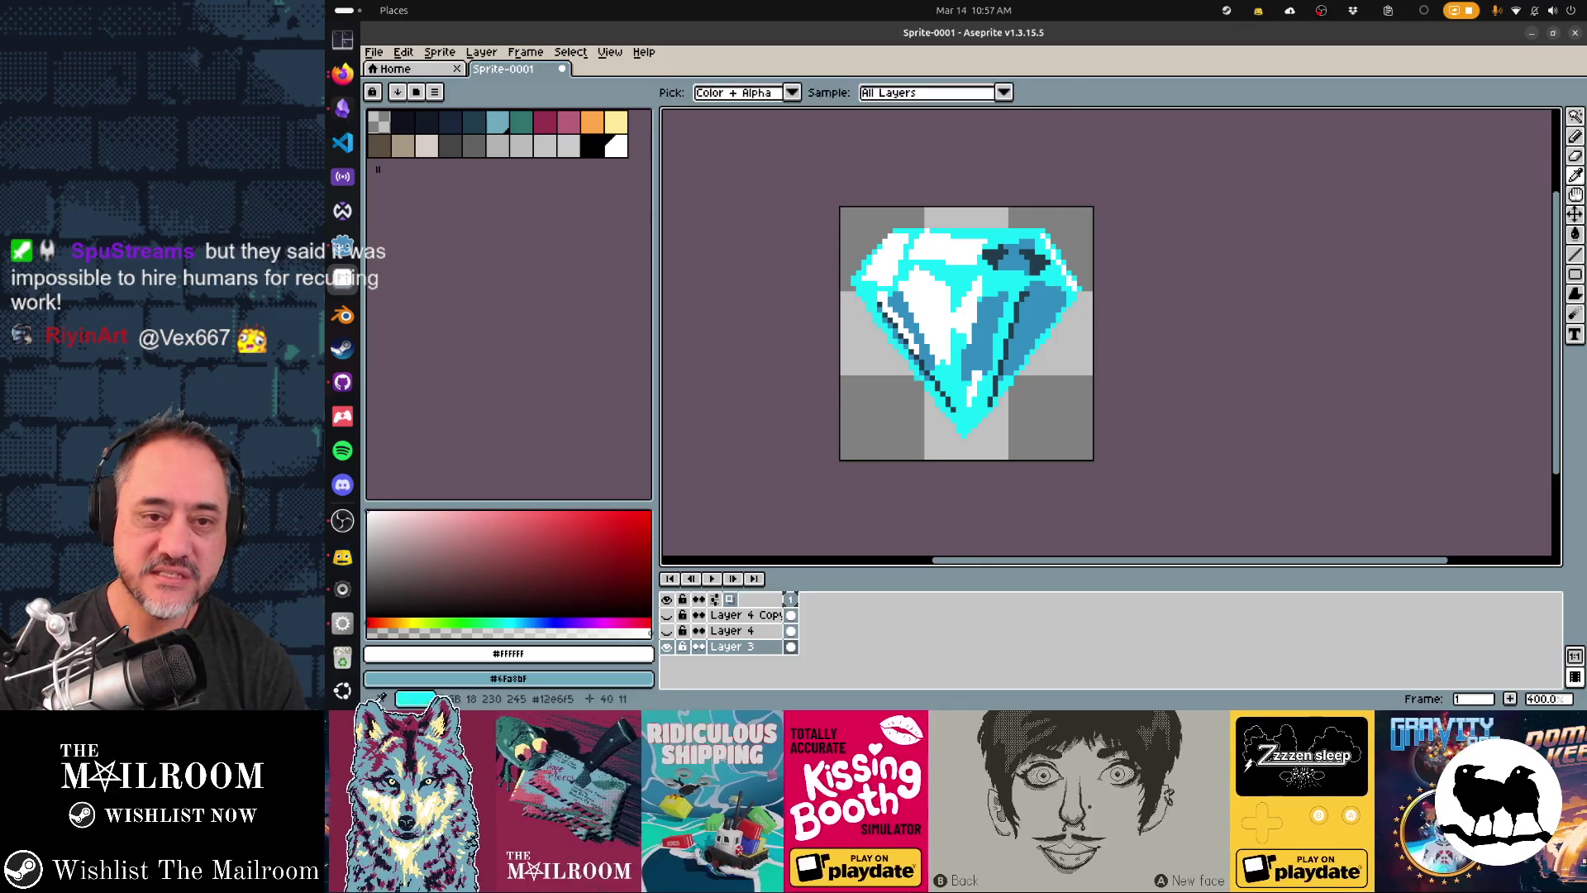
pyautogui.keyDown('alt'); pyautogui.click(1011, 289); pyautogui.keyUp('alt')
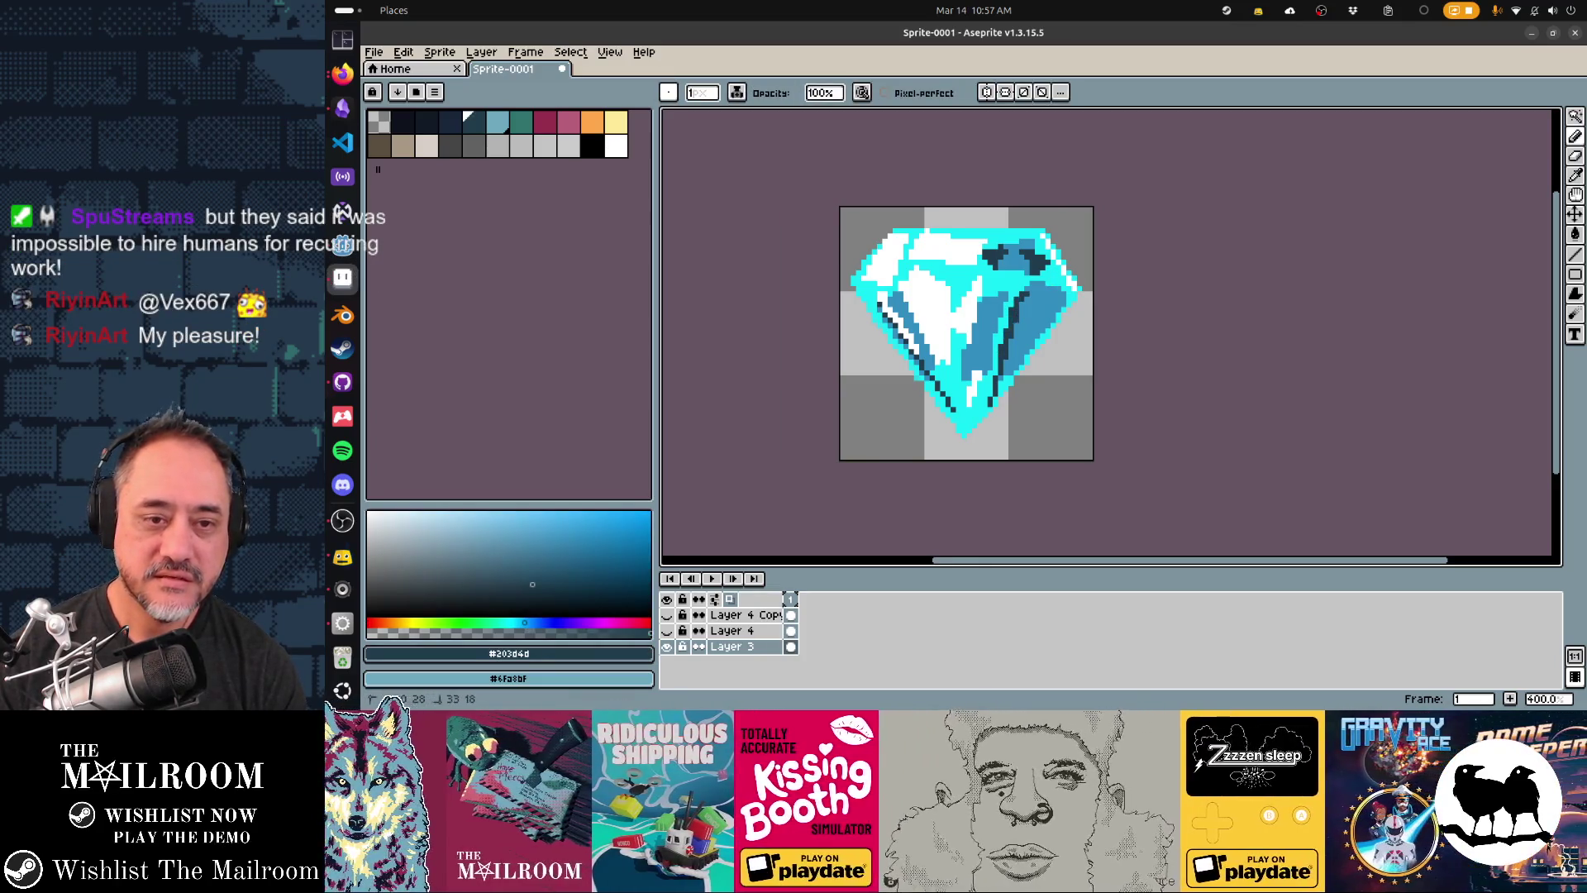
pyautogui.hotkey('ctrl', 'z')
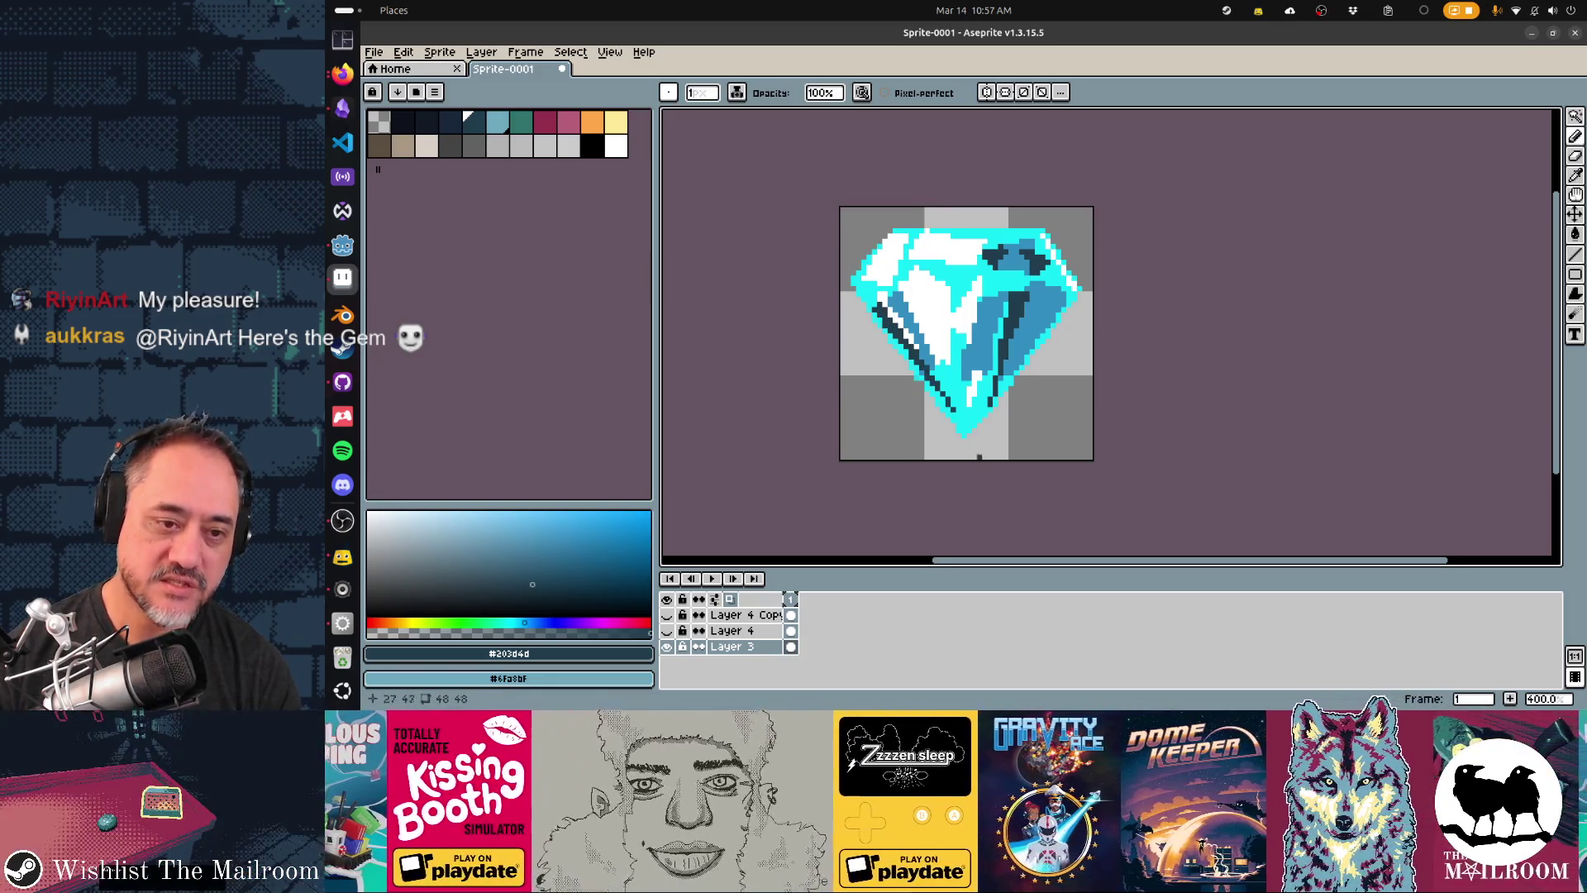
pyautogui.press('1')
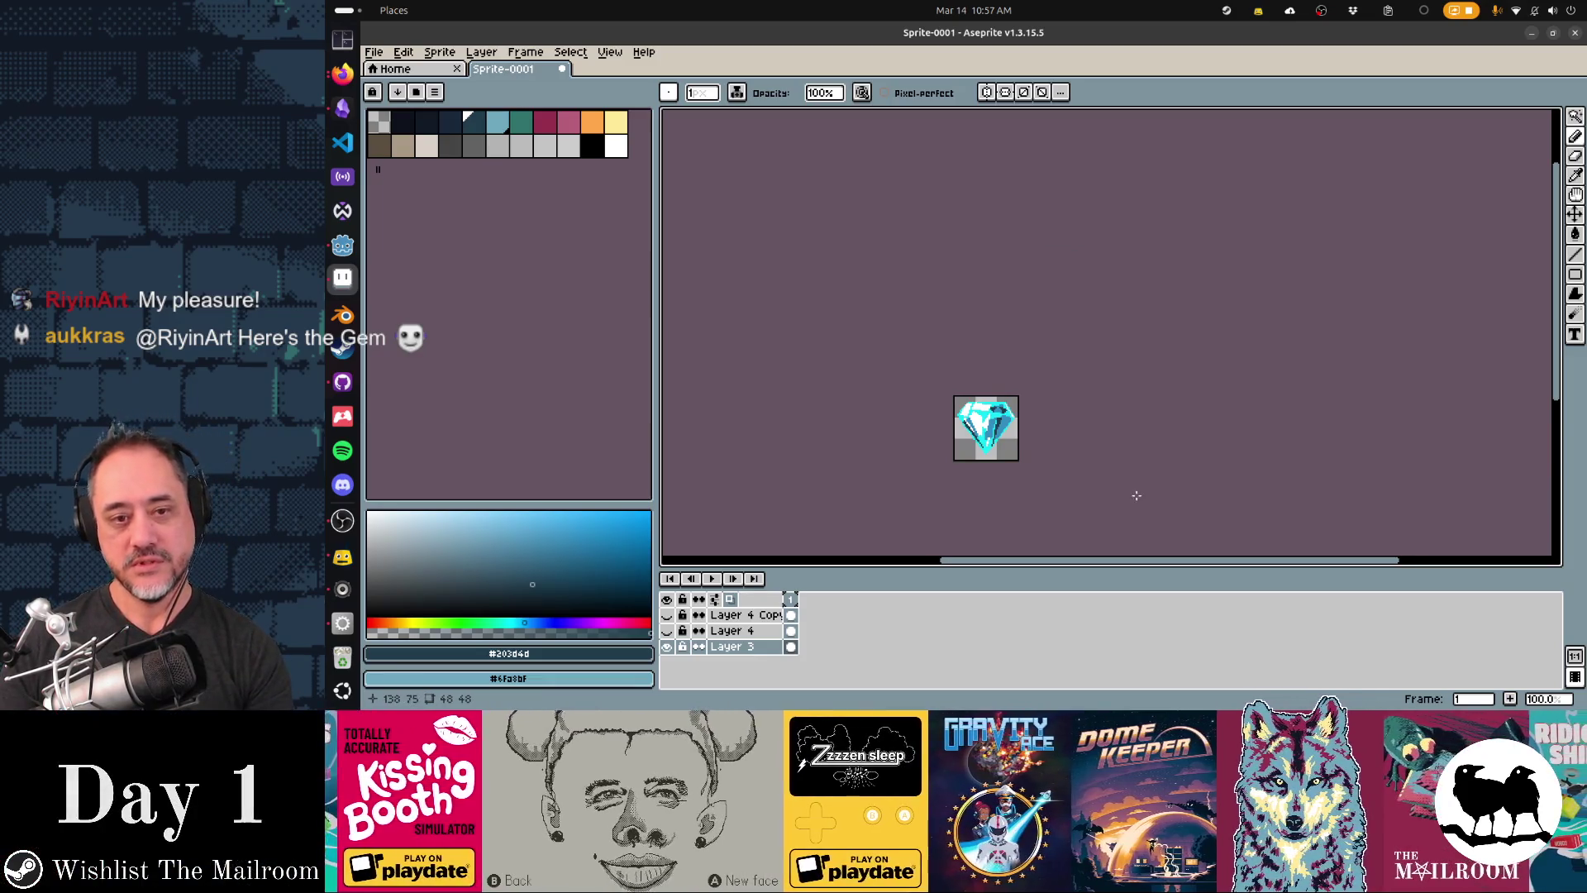
pyautogui.moveTo(1036, 445); pyautogui.dragTo(1142, 385)
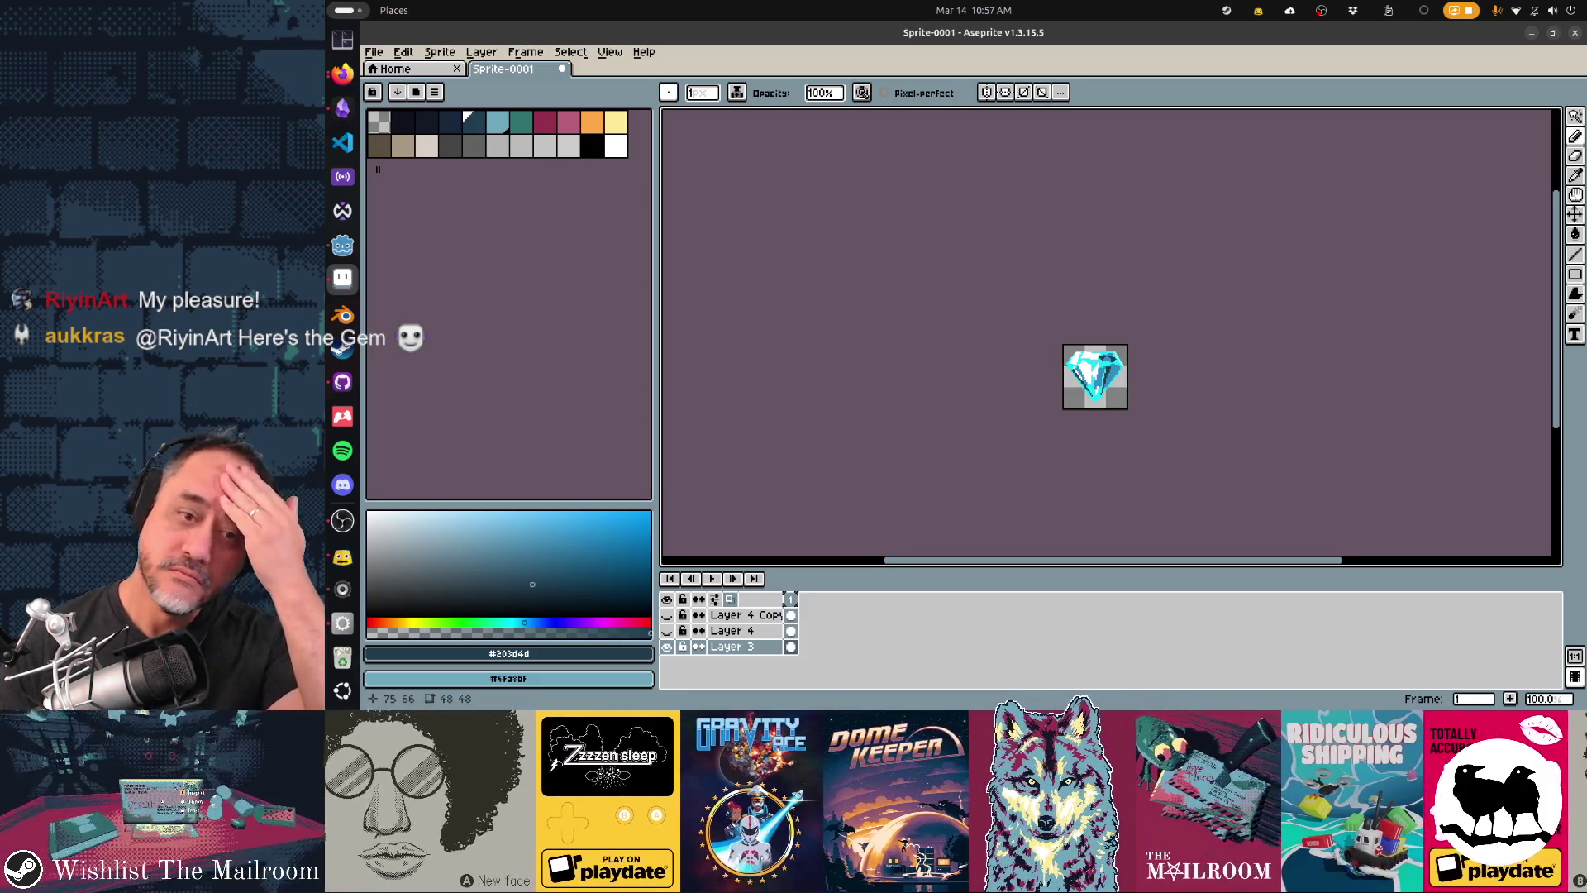
pyautogui.hotkey('alt', 'Tab')
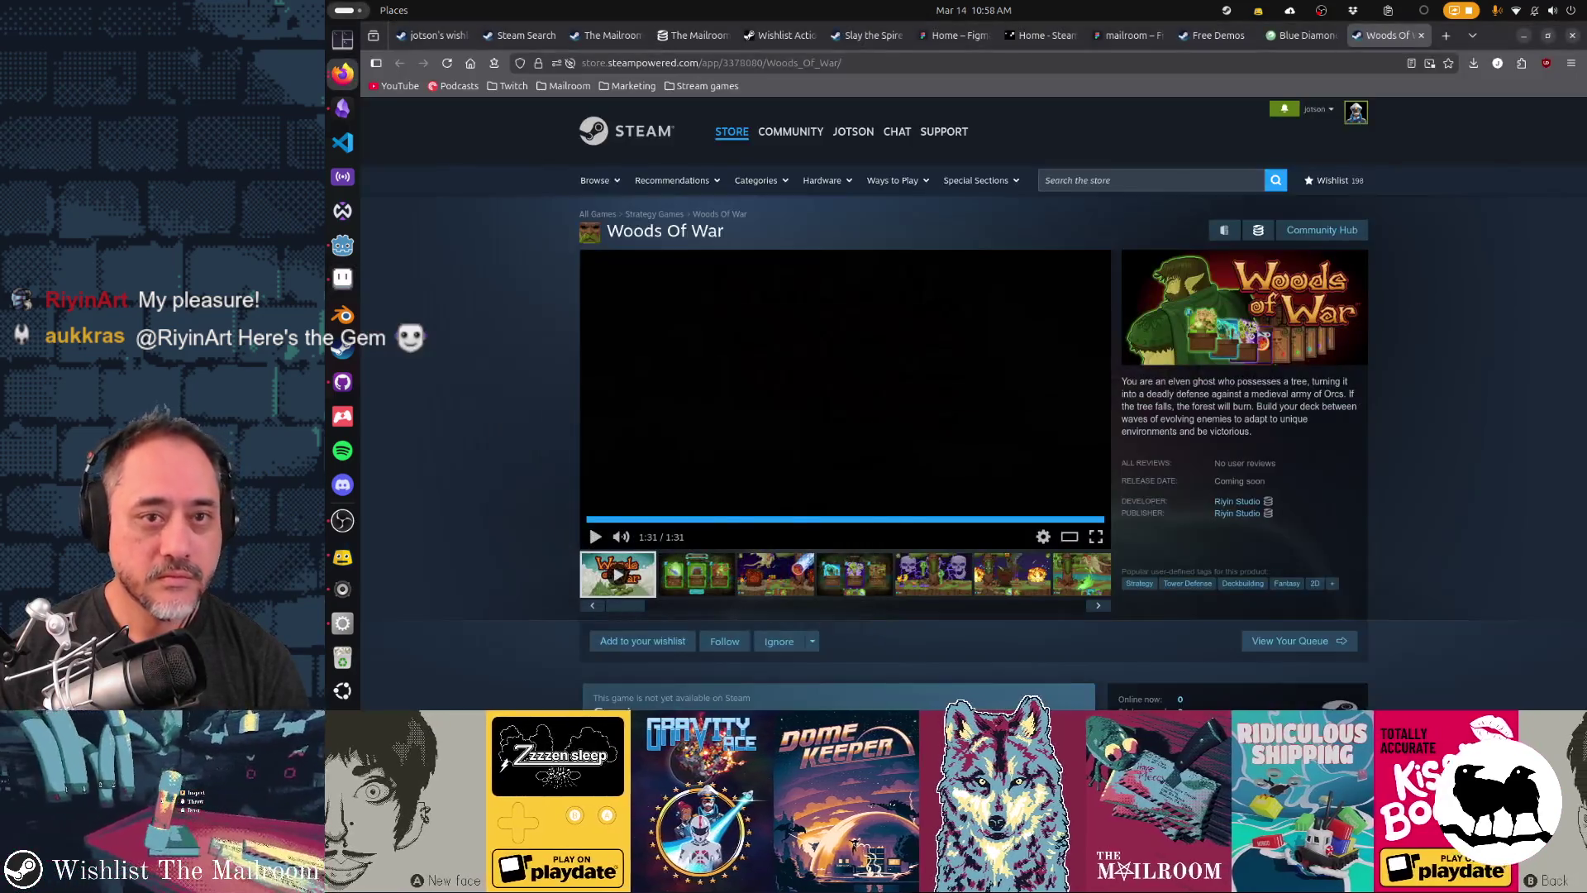
# - View the pngtree Blue Diamond Clipart reference tab, then go back to the gem in Aseprite
pyautogui.hotkey('ctrl', 'shift', 'Tab')
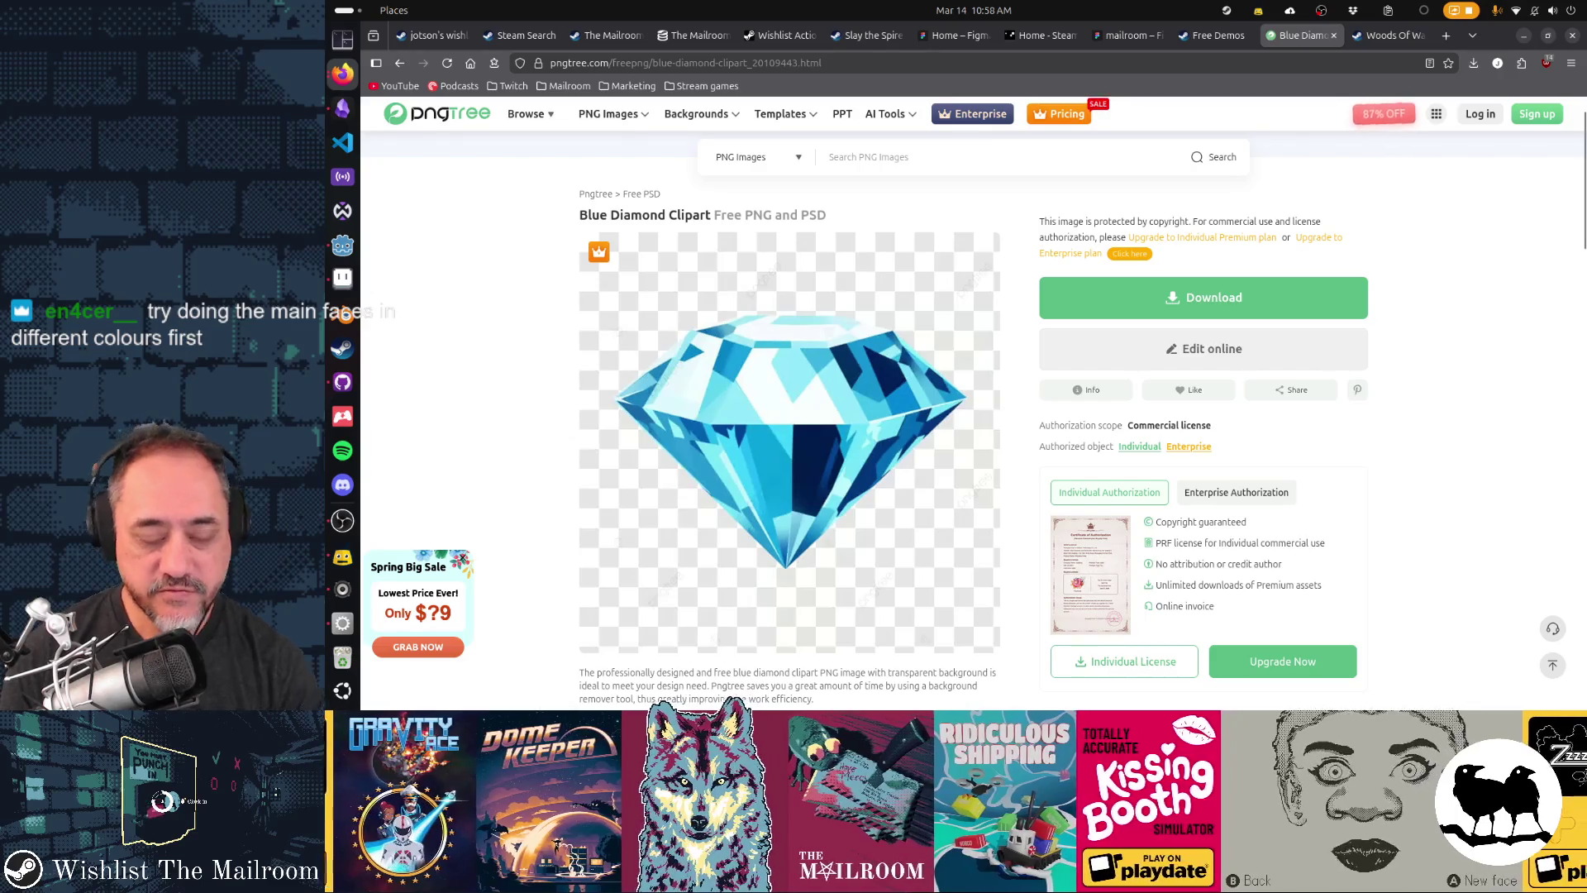
pyautogui.hotkey('alt', 'Tab')
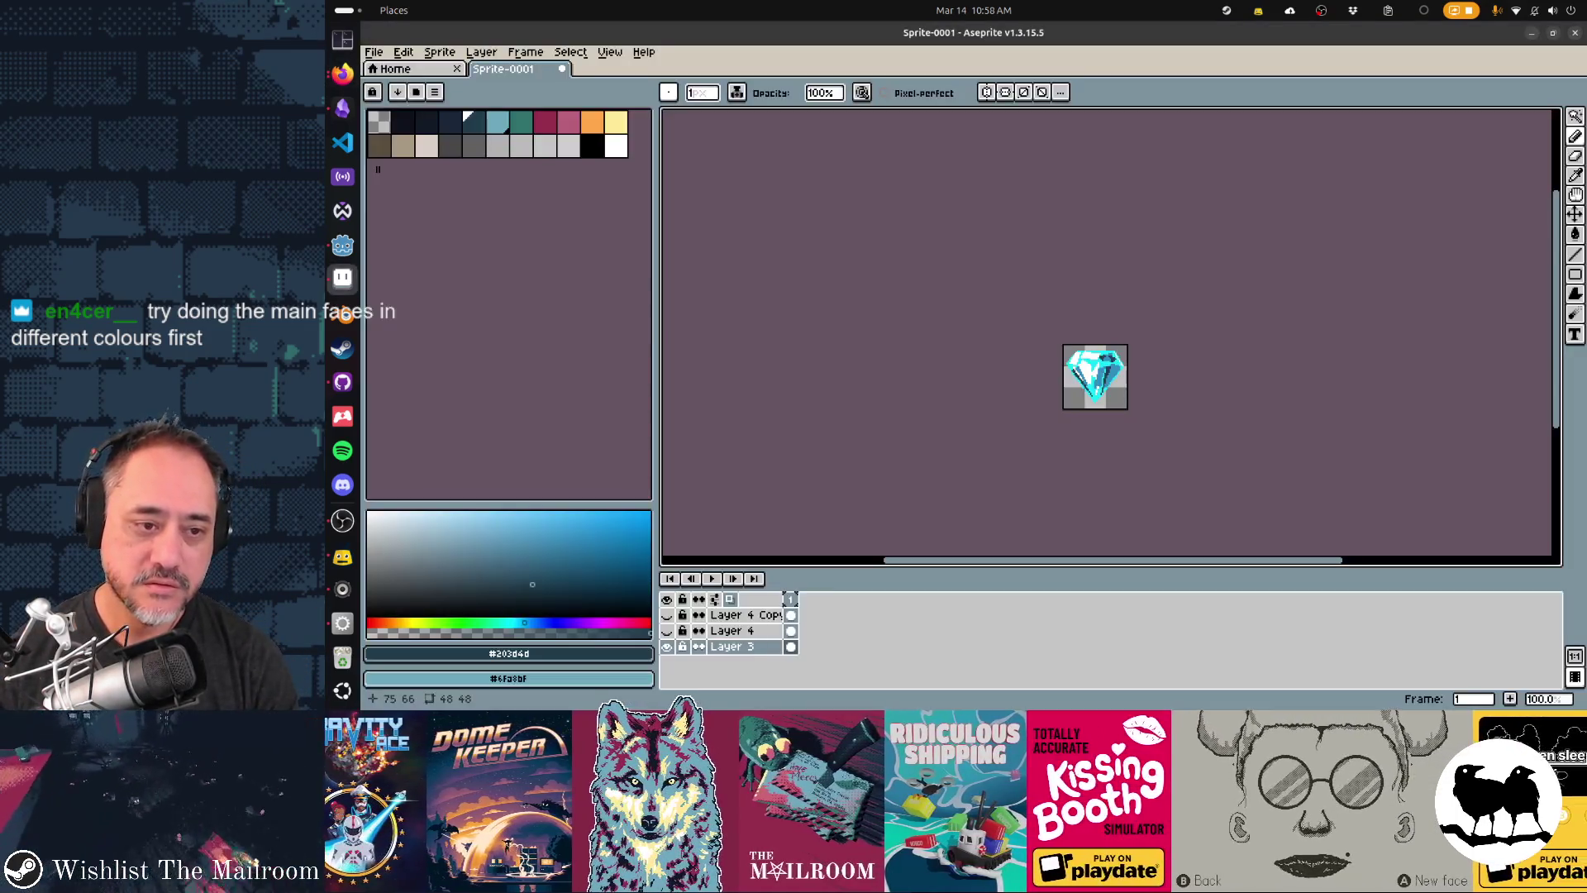
# - Sample cyan and white from the gem, undo the last stroke, and draw a white line across it
pyautogui.scroll(3, 1107, 368)
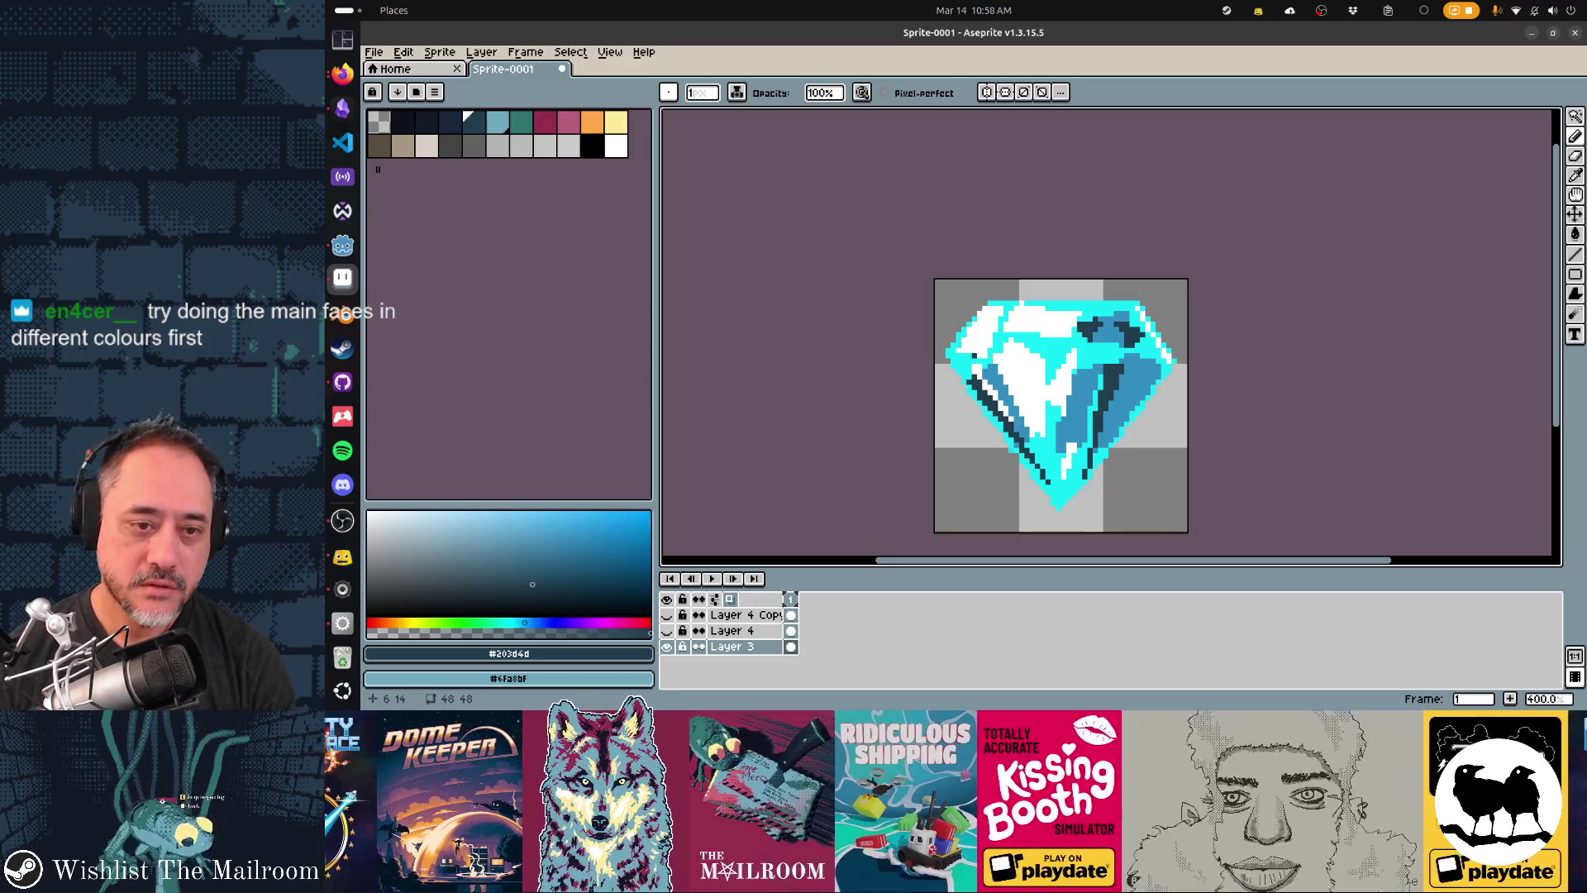
pyautogui.keyDown('alt'); pyautogui.click(963, 356); pyautogui.keyUp('alt')
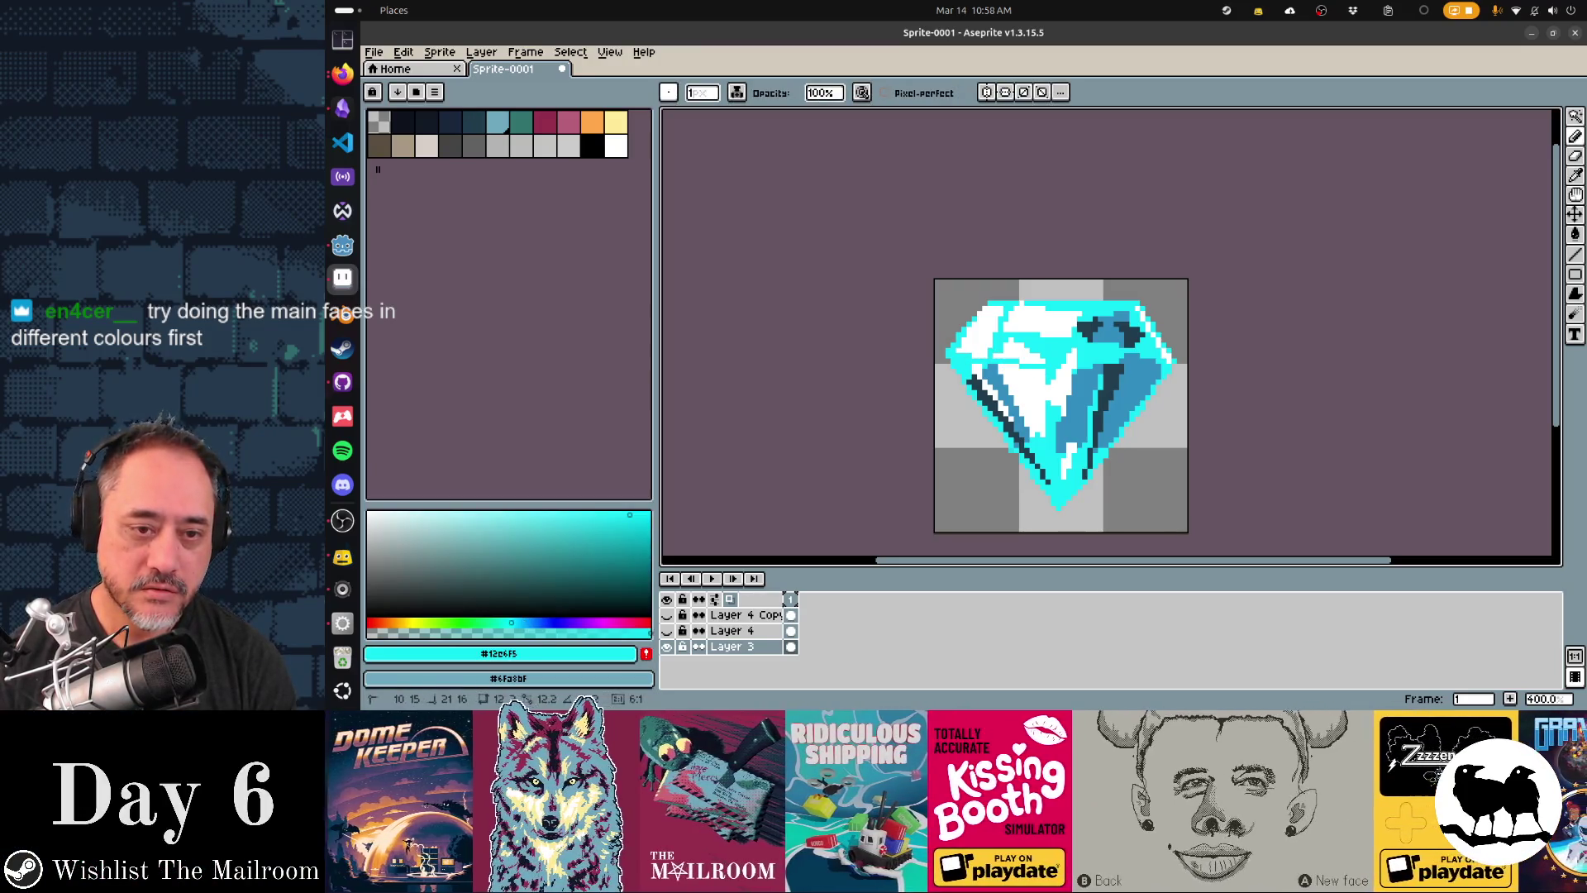
pyautogui.keyDown('alt'); pyautogui.click(1162, 358); pyautogui.keyUp('alt')
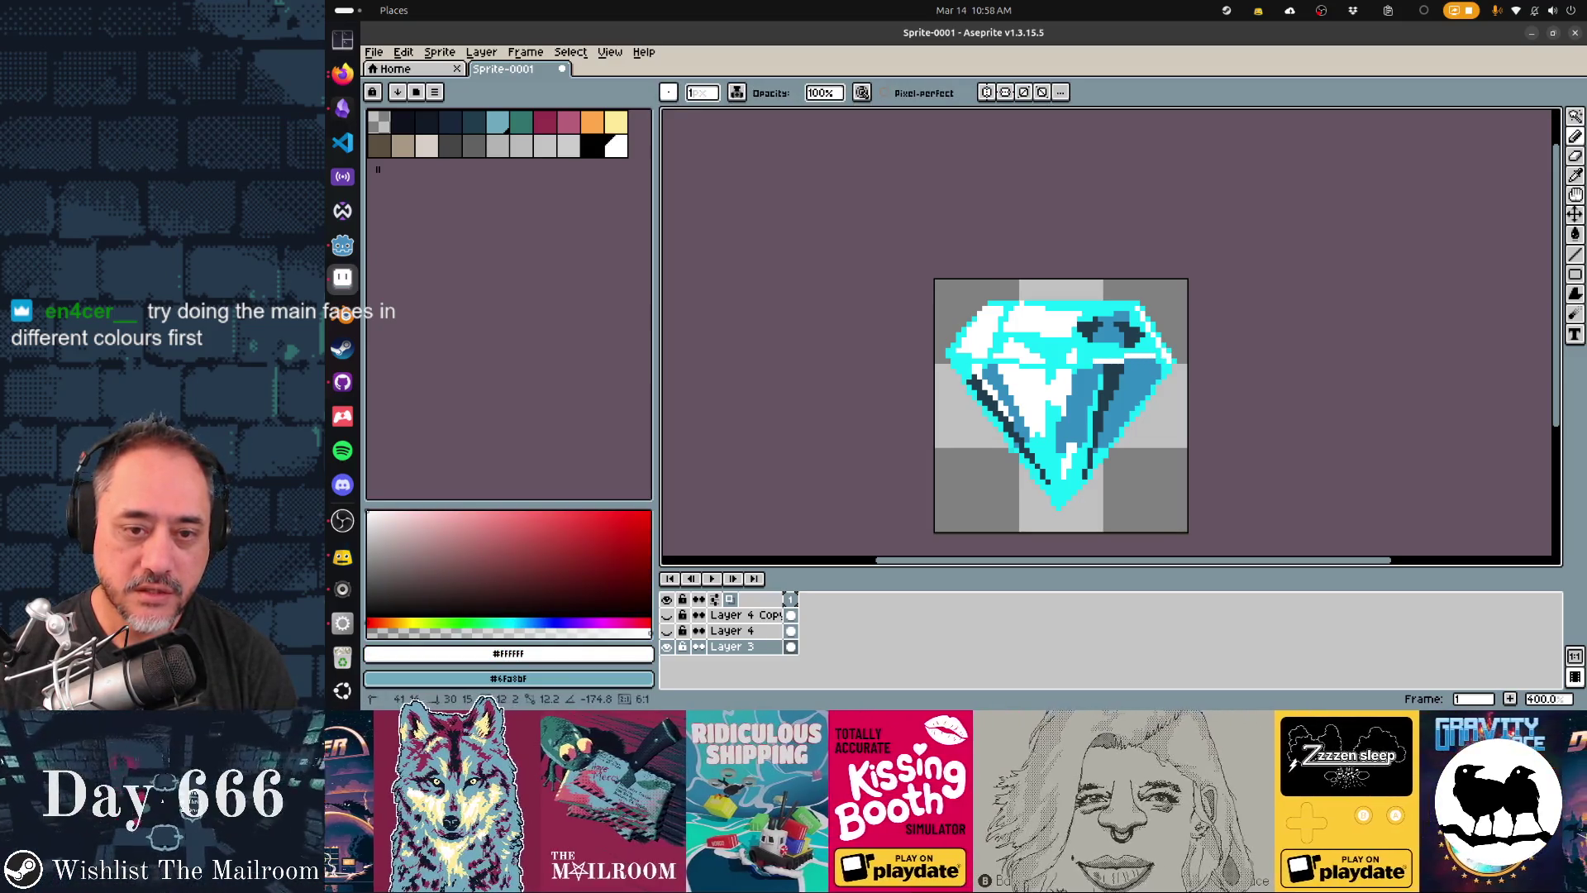
pyautogui.hotkey('ctrl', 'z')
pyautogui.moveTo(1158, 362); pyautogui.dragTo(1100, 361)
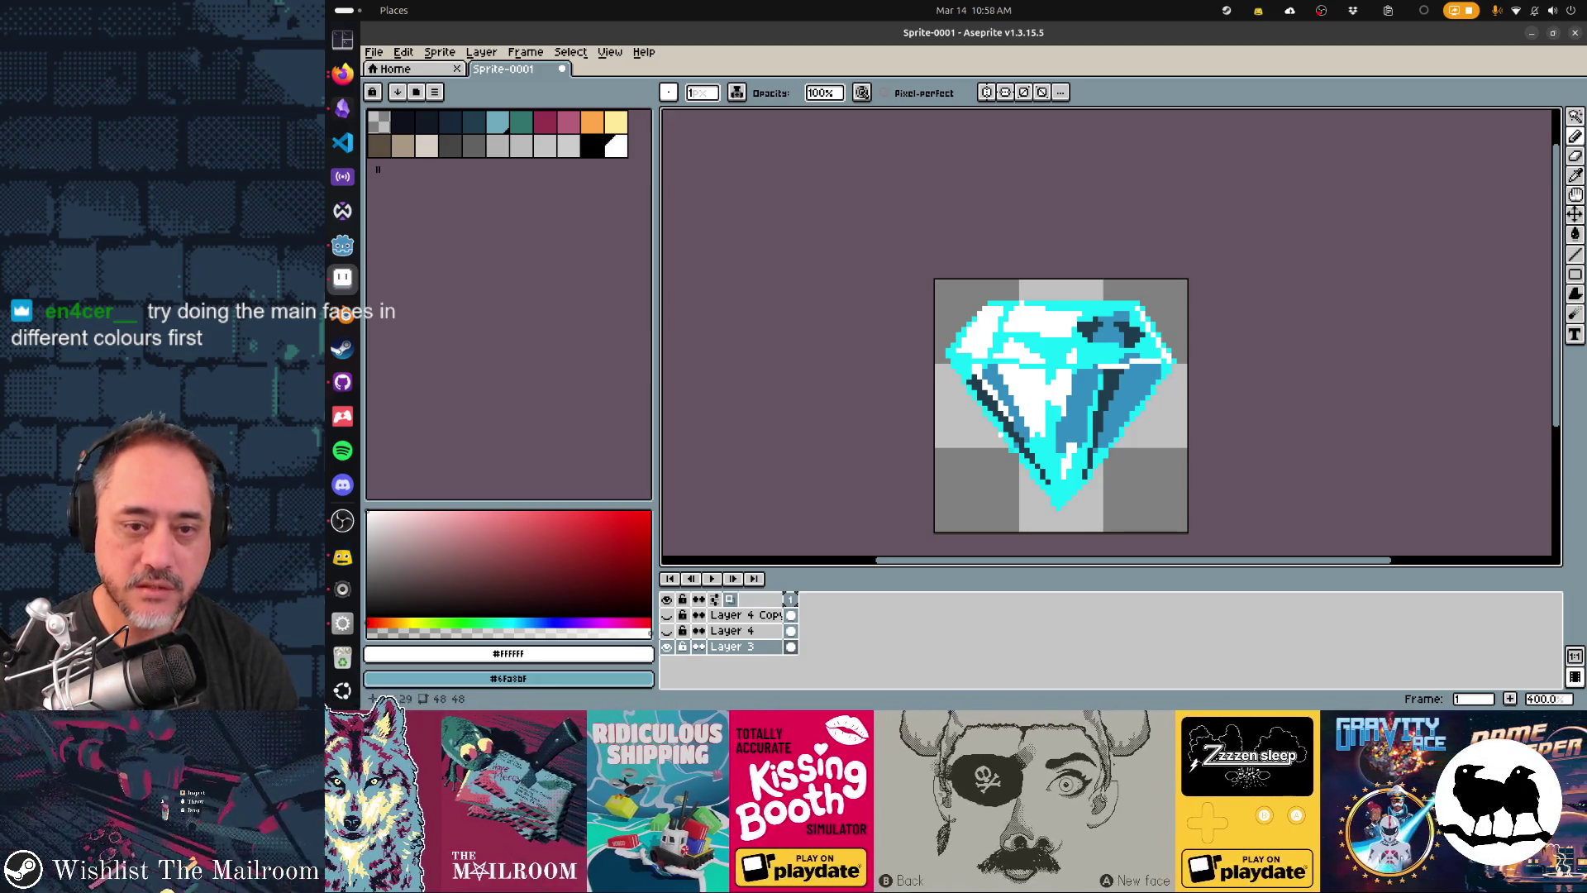
# - Redraw the diamond's top with a cyan line, then a white highlight along the top edge
pyautogui.scroll(-3, 1158, 513)
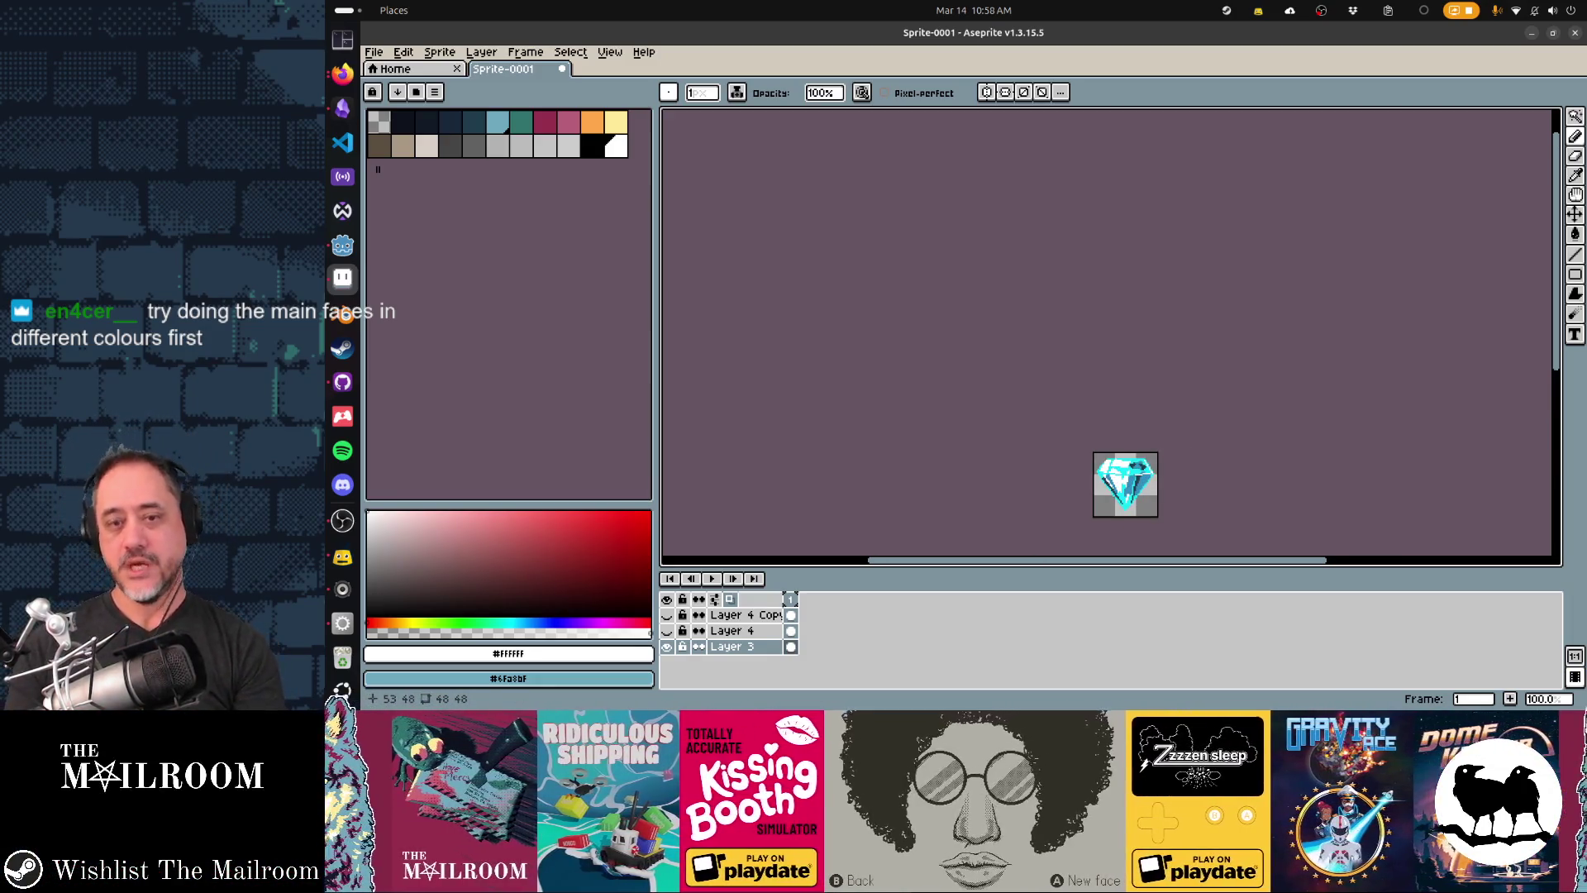
pyautogui.scroll(3, 1118, 458)
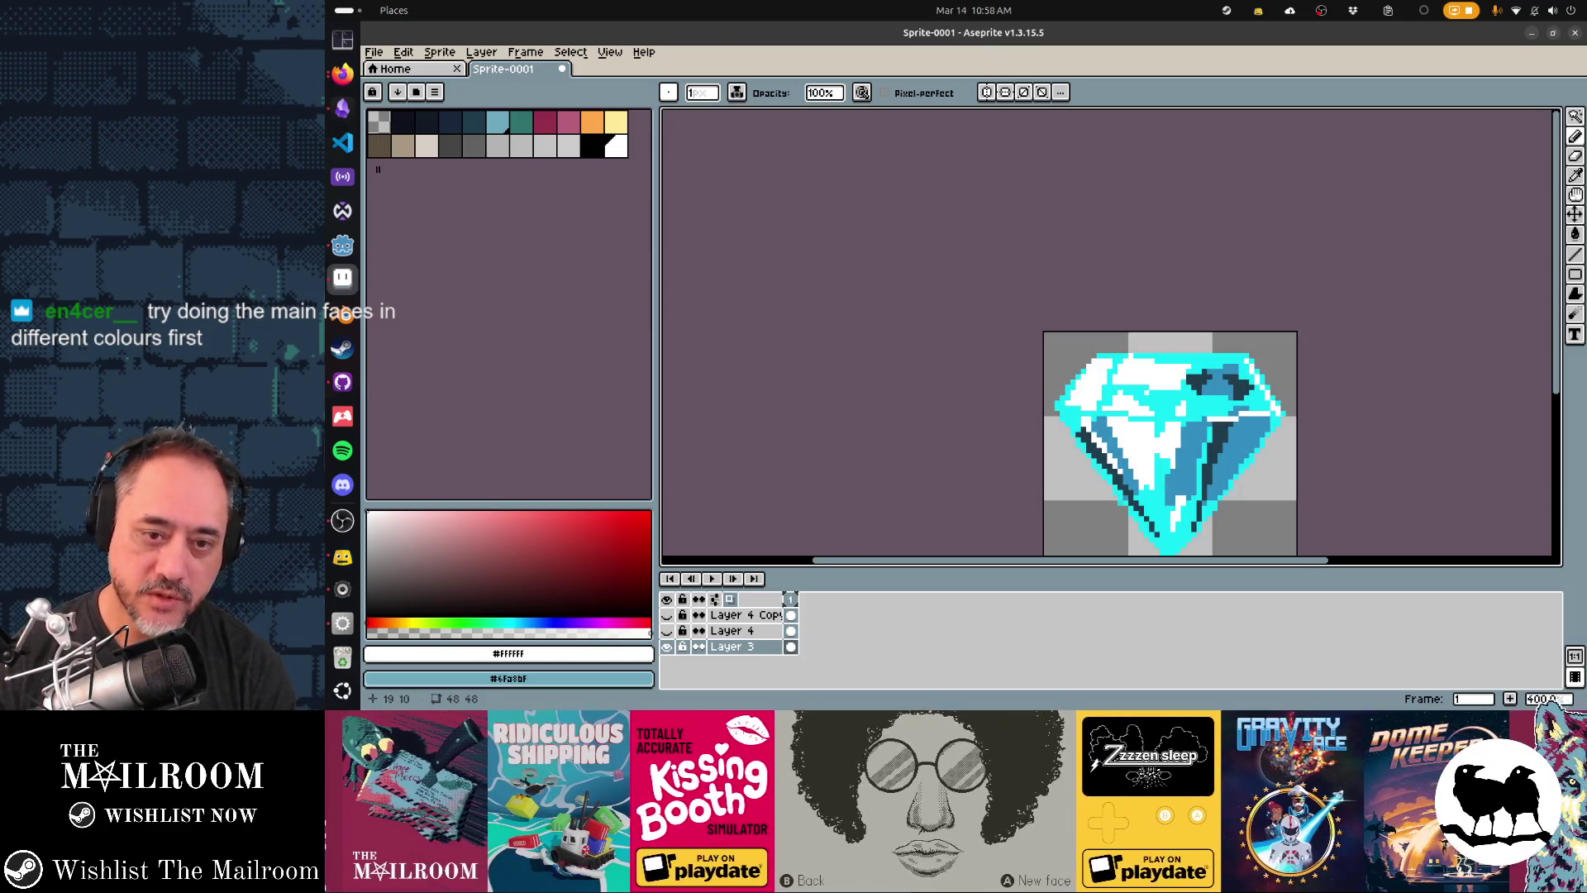
pyautogui.keyDown('alt'); pyautogui.click(1109, 356); pyautogui.keyUp('alt')
pyautogui.moveTo(1099, 355); pyautogui.dragTo(1199, 367)
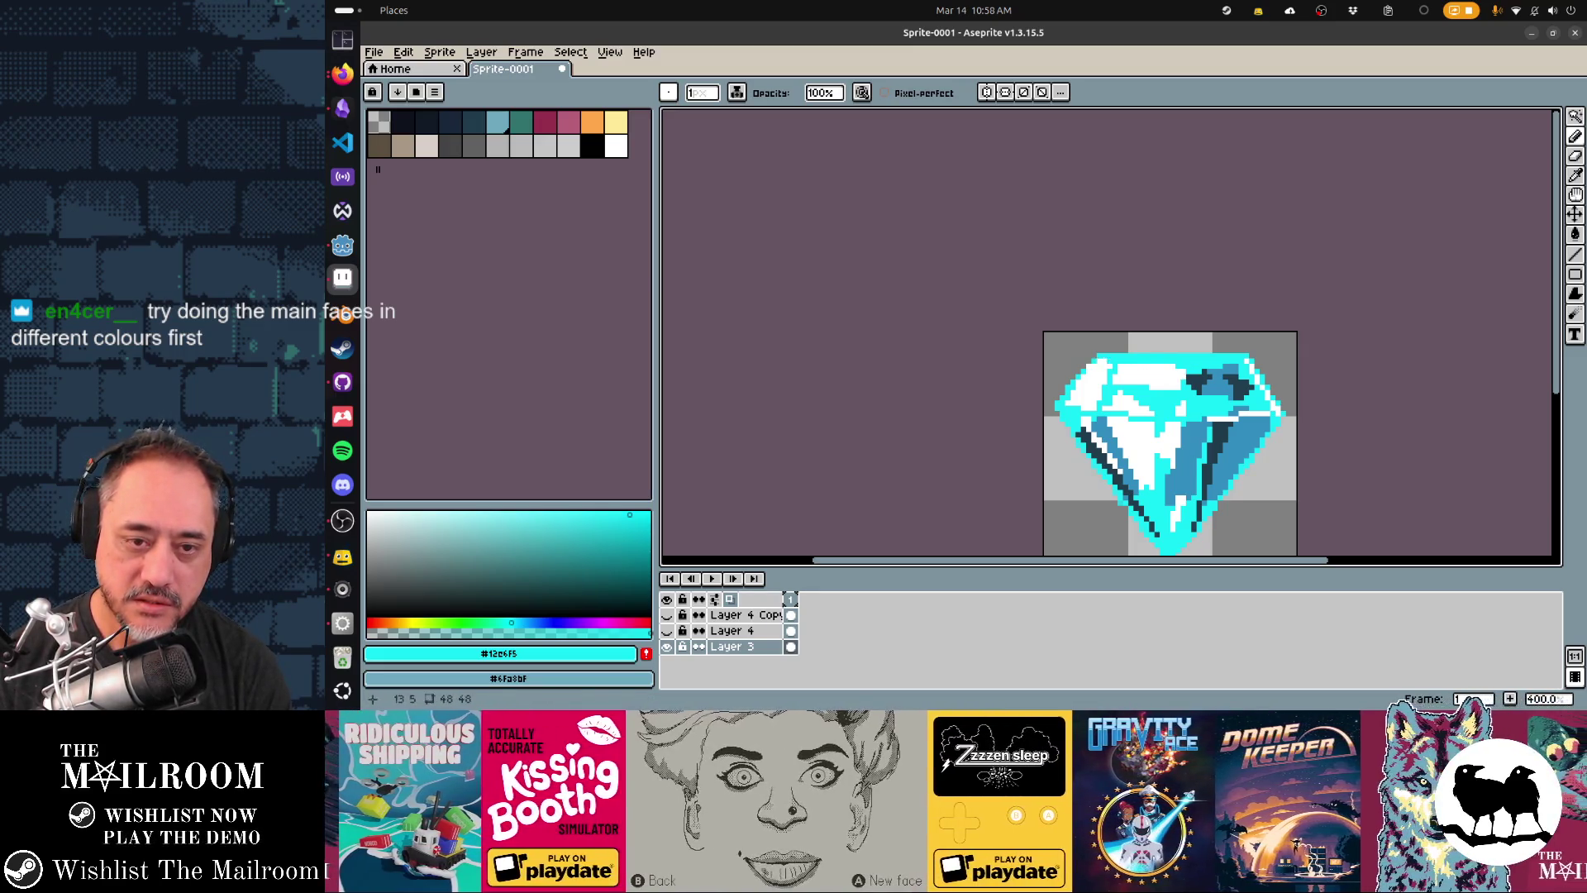
pyautogui.moveTo(1165, 361); pyautogui.dragTo(1210, 357)
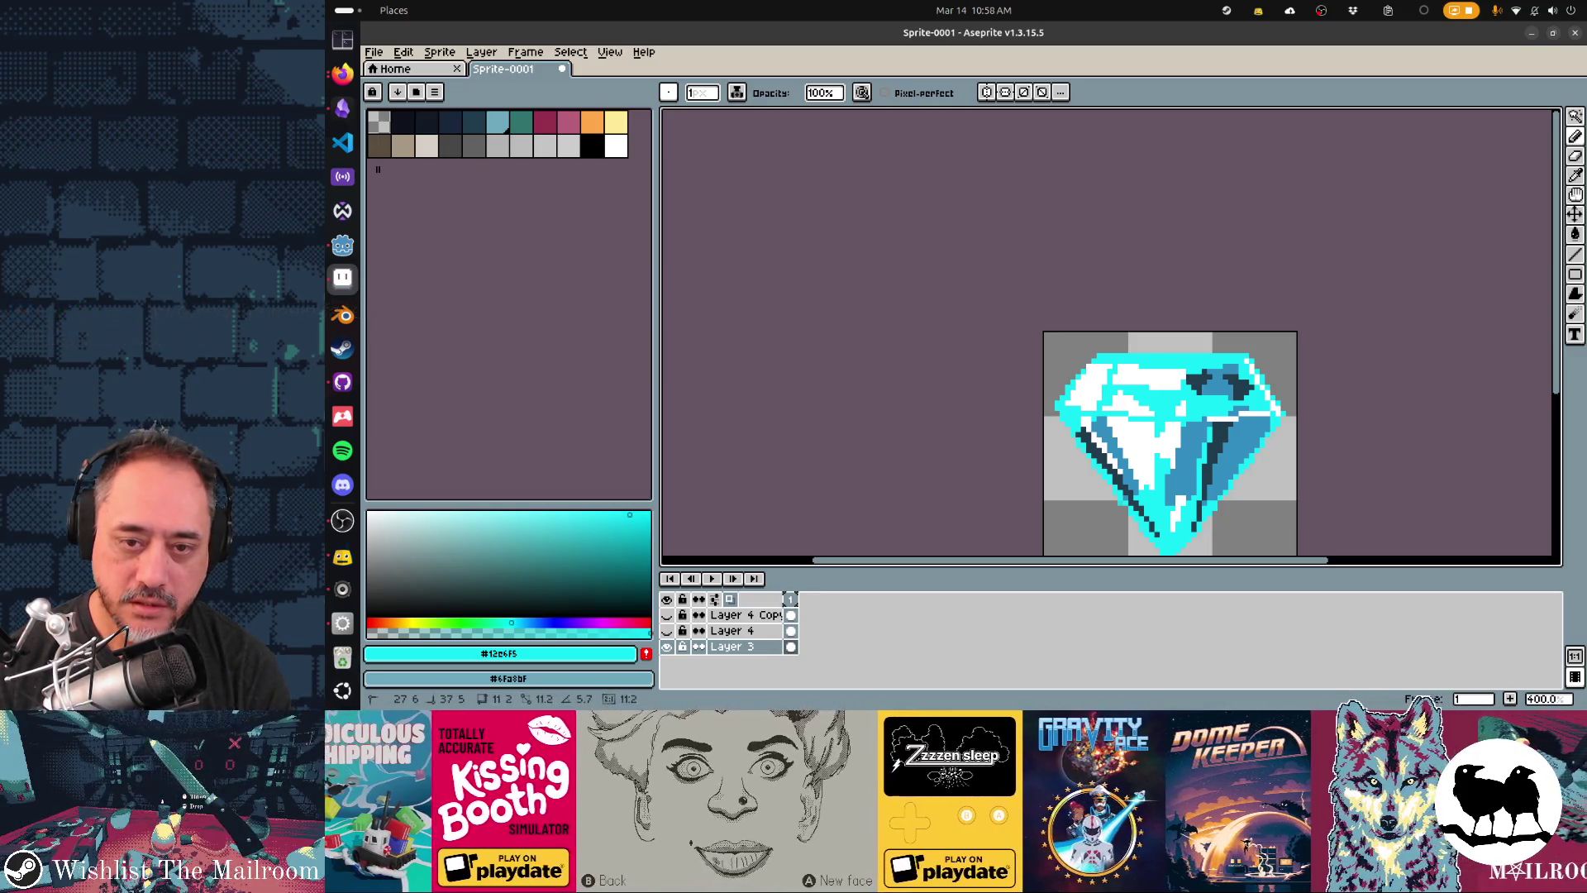
pyautogui.scroll(-3, 1202, 467)
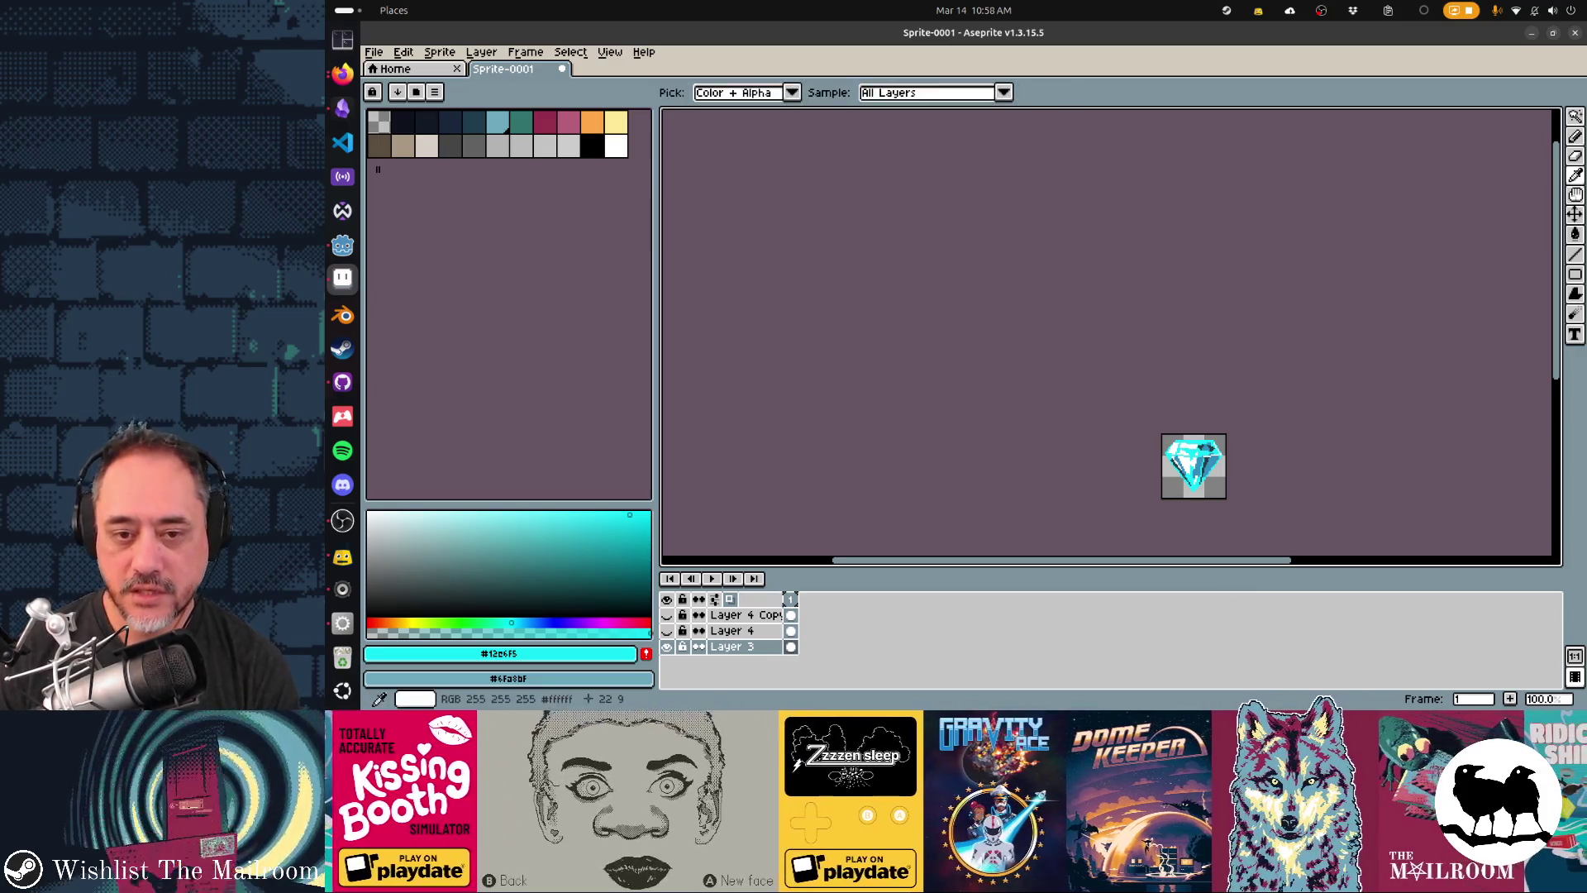
pyautogui.keyDown('alt'); pyautogui.click(1196, 452); pyautogui.keyUp('alt')
pyautogui.scroll(3, 1196, 453)
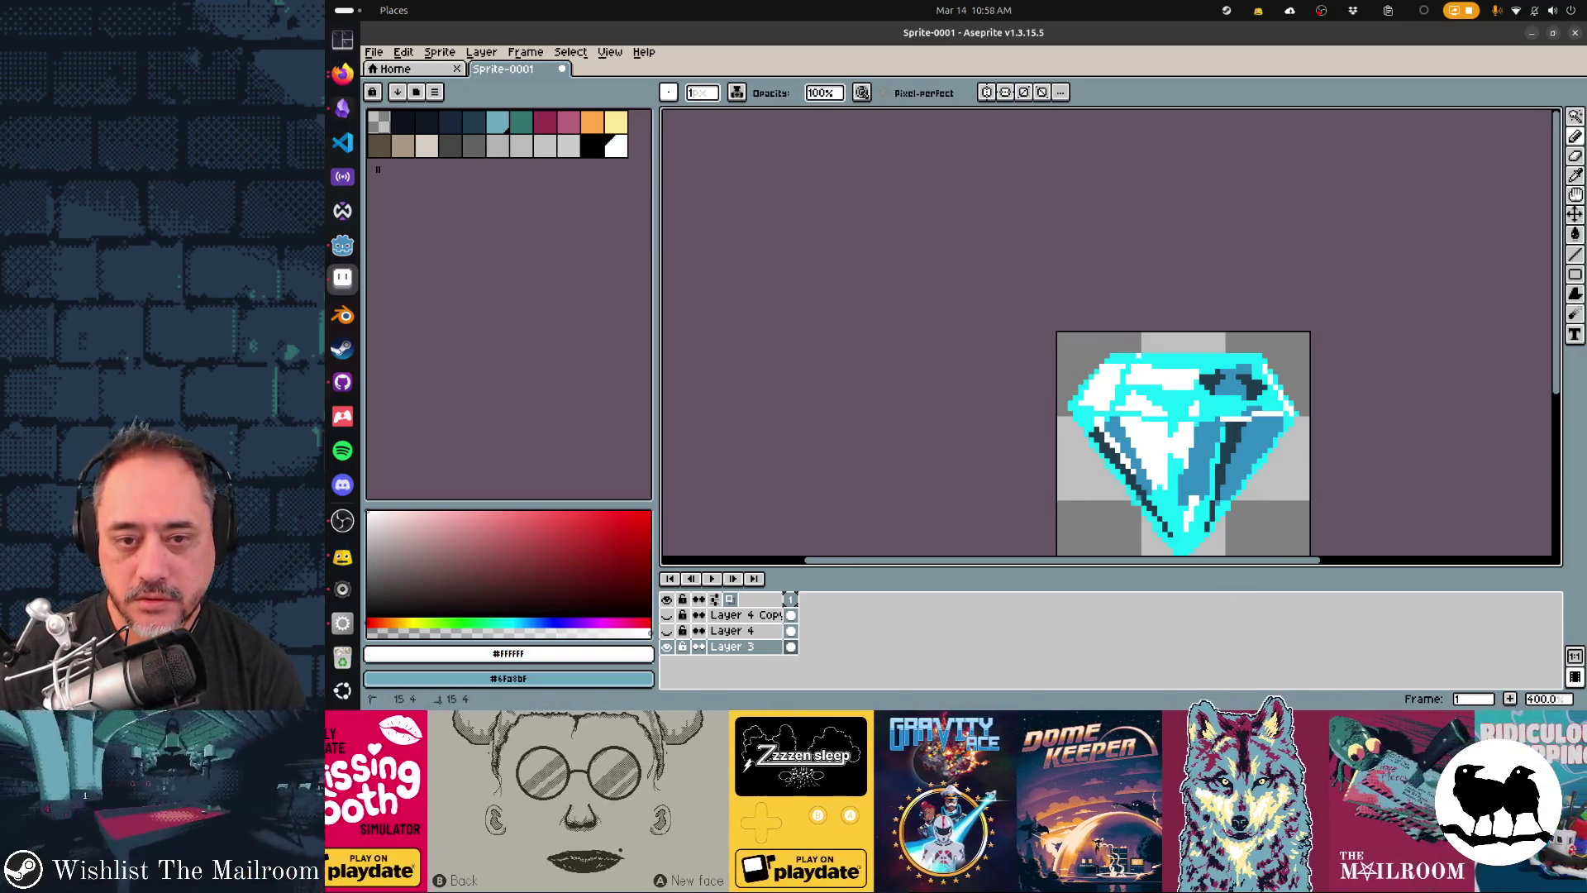
pyautogui.moveTo(1127, 349)
pyautogui.mouseDown()
pyautogui.moveTo(1244, 349)
pyautogui.moveTo(1227, 356)
pyautogui.mouseUp()
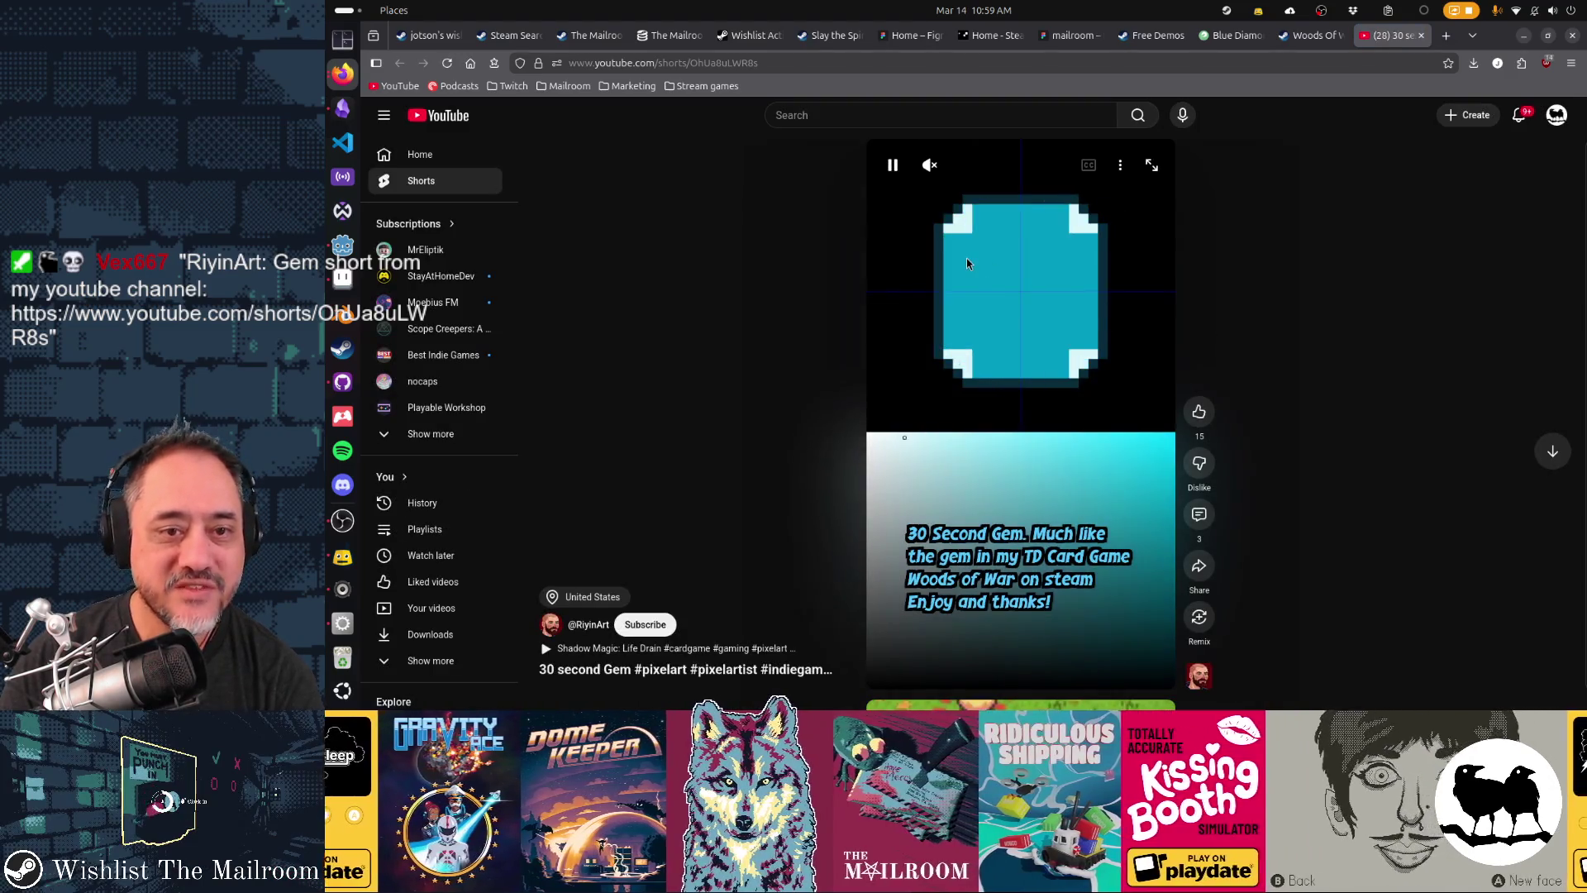
# - Unmute and watch the 30 second Gem short, pause it, and recentre the diamond in Aseprite
pyautogui.click(928, 166)
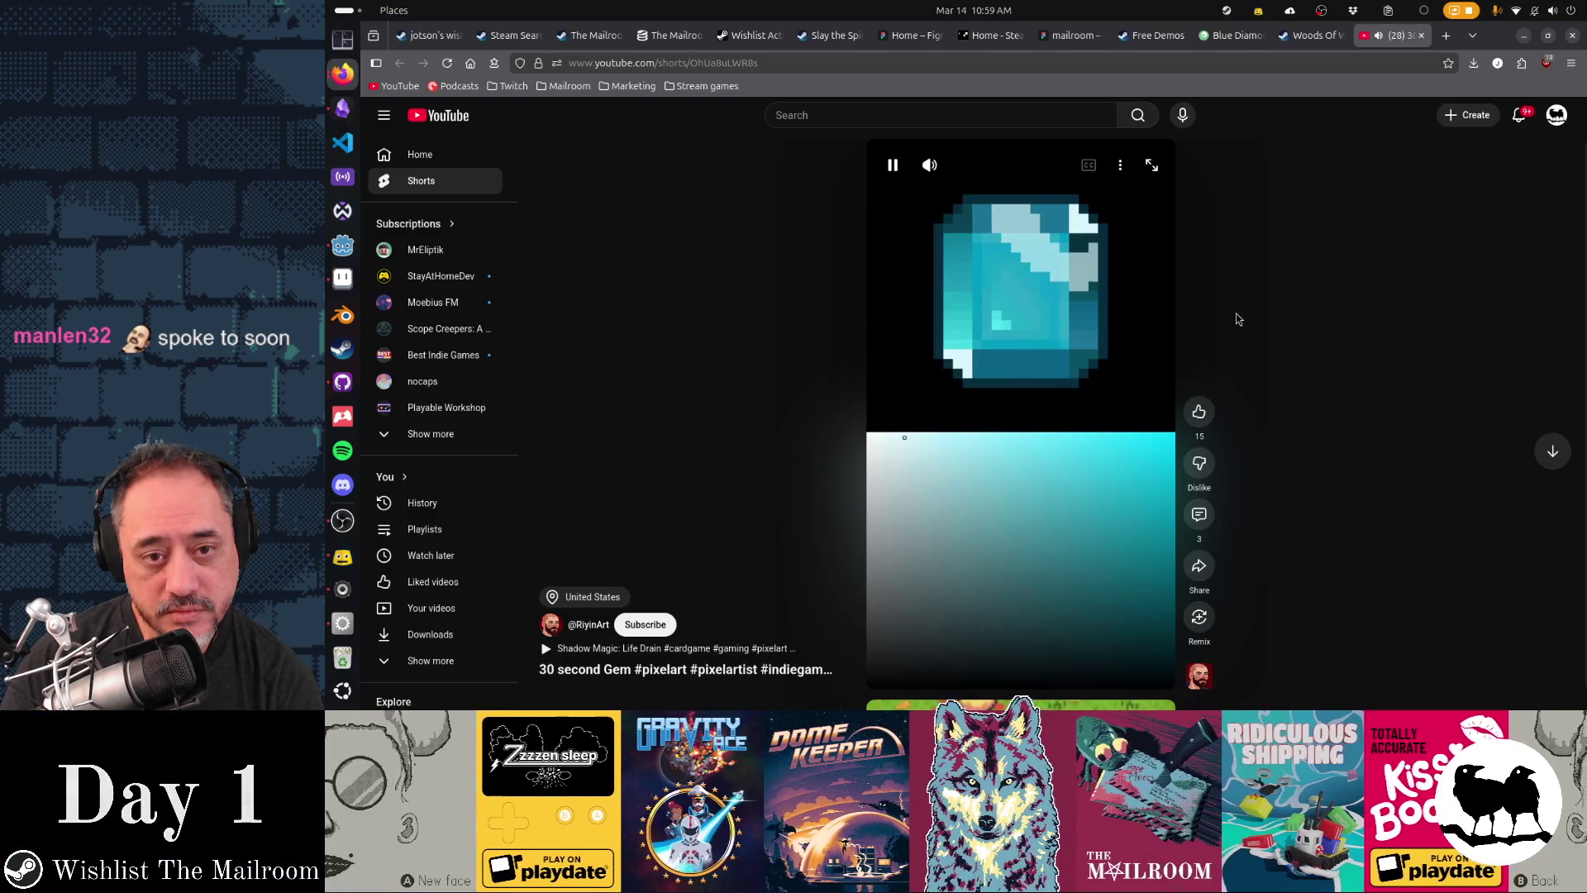
pyautogui.click(1115, 351)
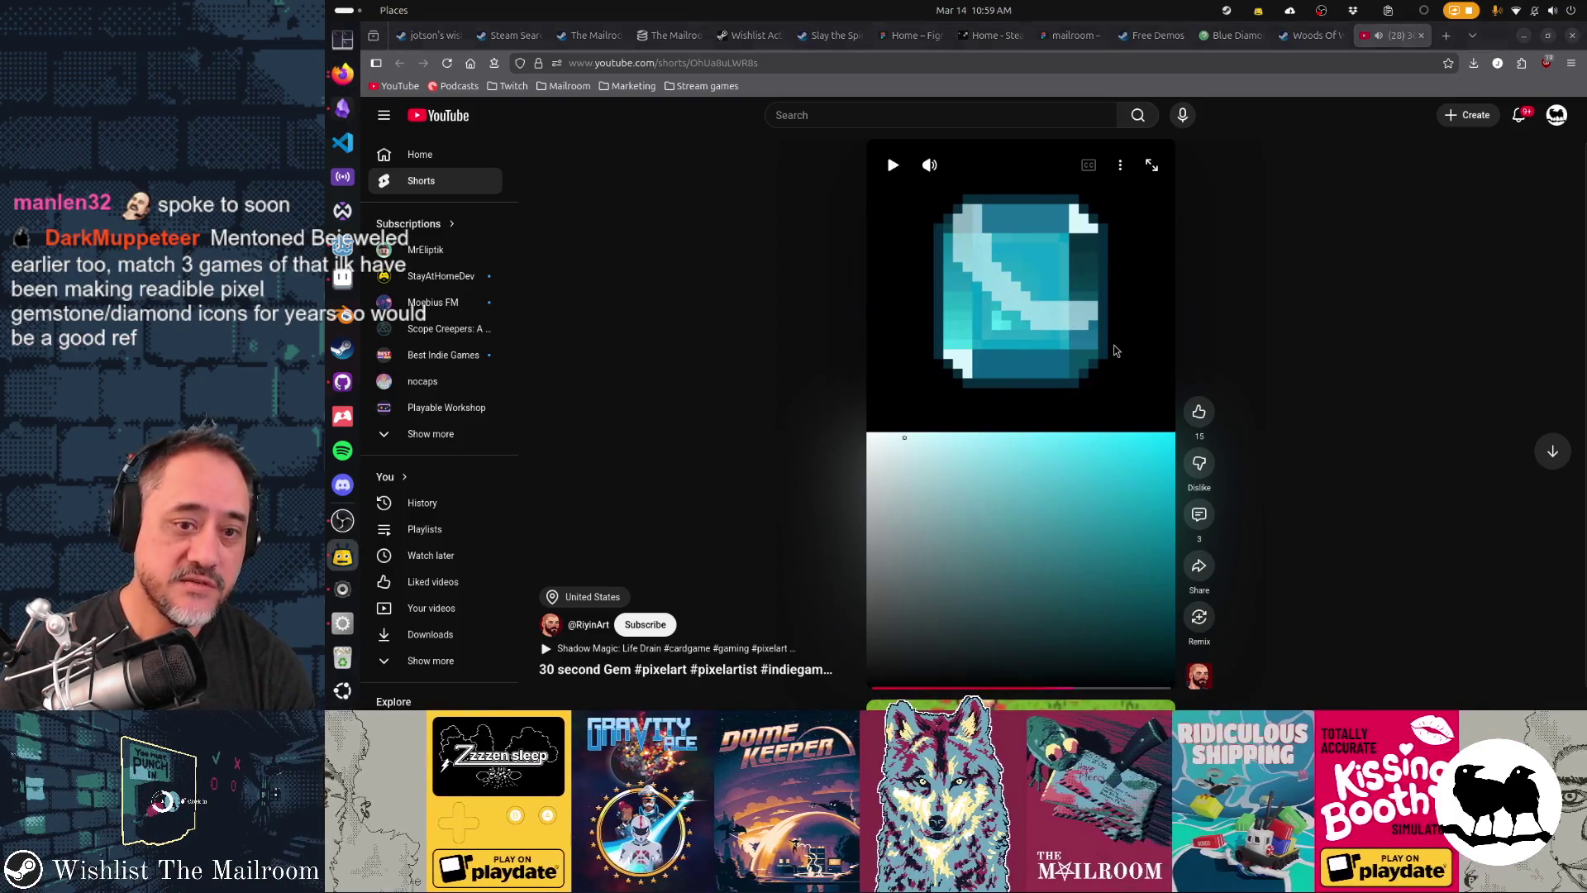
pyautogui.hotkey('alt', 'Tab')
pyautogui.moveTo(1112, 344); pyautogui.dragTo(996, 256)
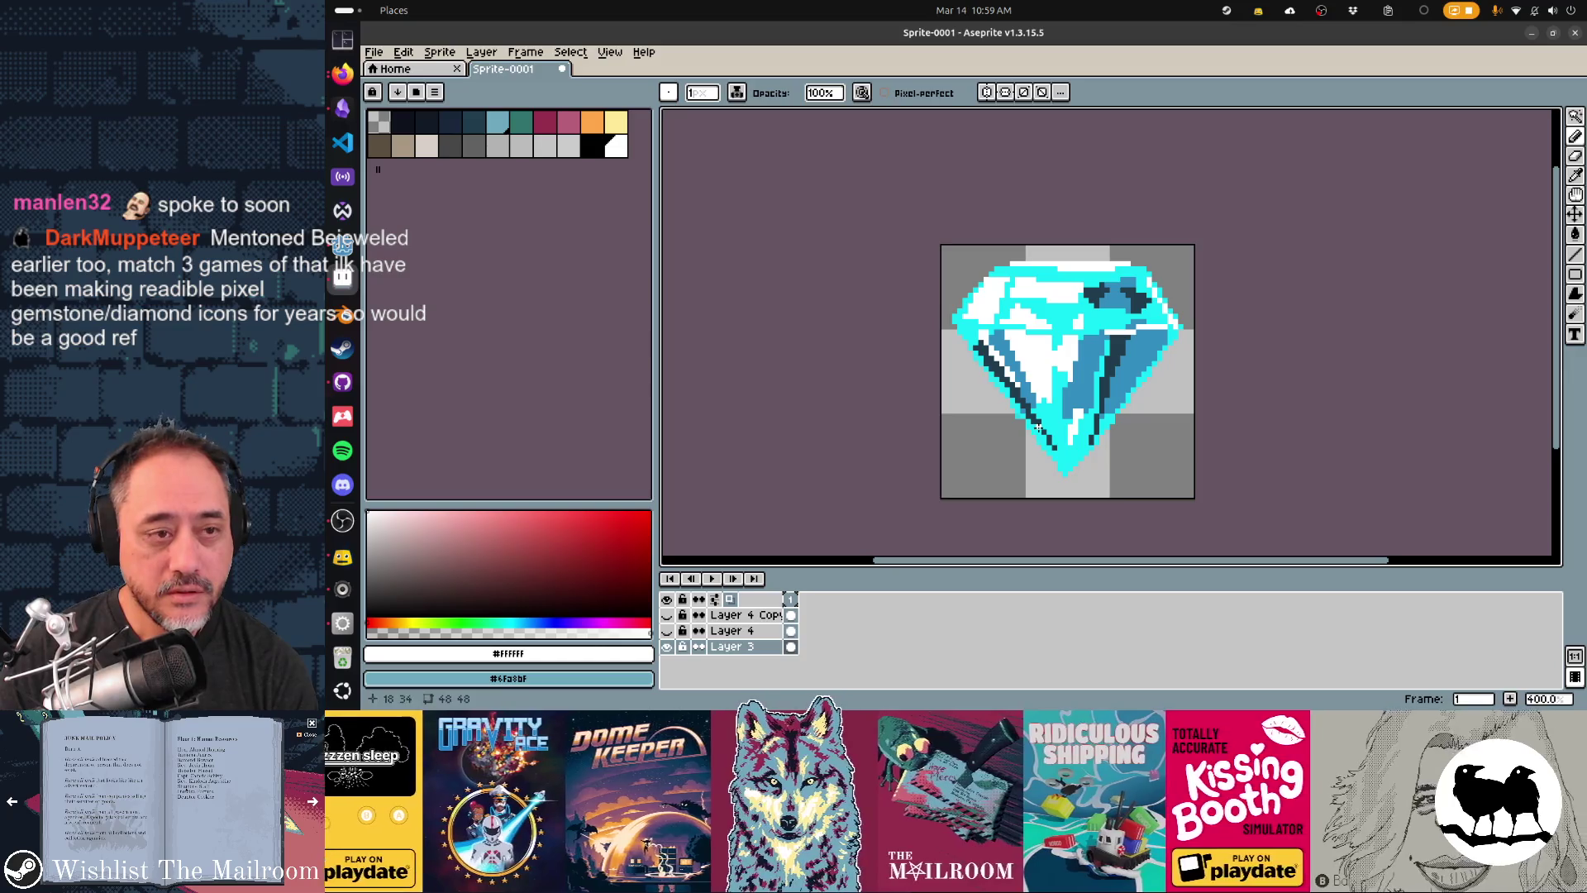
# - Mix a slightly darker teal from the gem's cyan and bucket-fill one facet with it
pyautogui.keyDown('alt'); pyautogui.click(1038, 428); pyautogui.keyUp('alt')
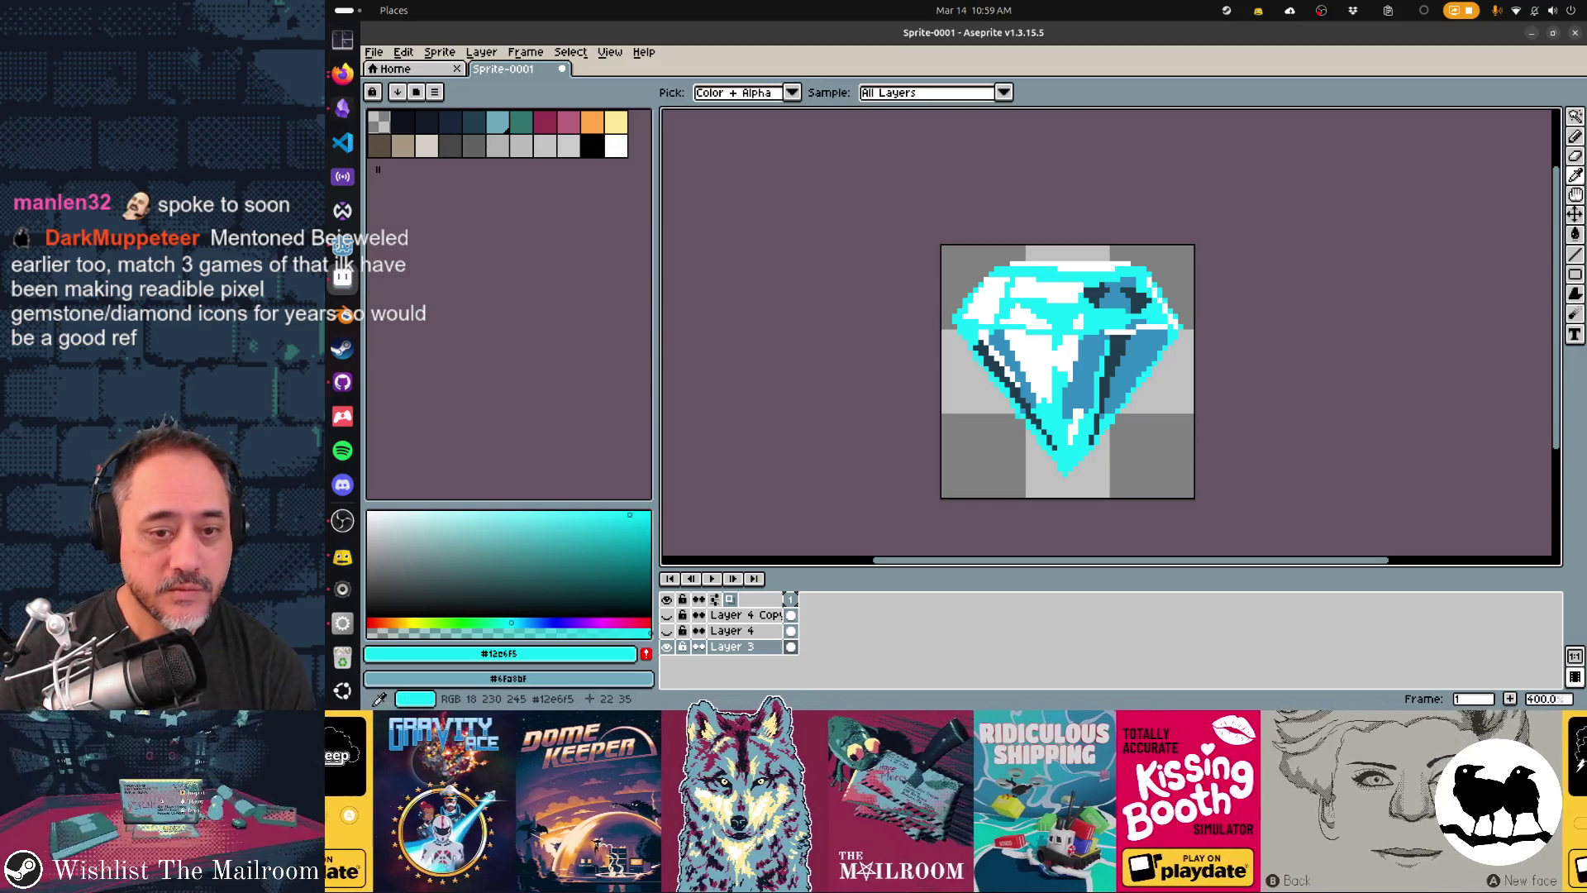
pyautogui.click(624, 525)
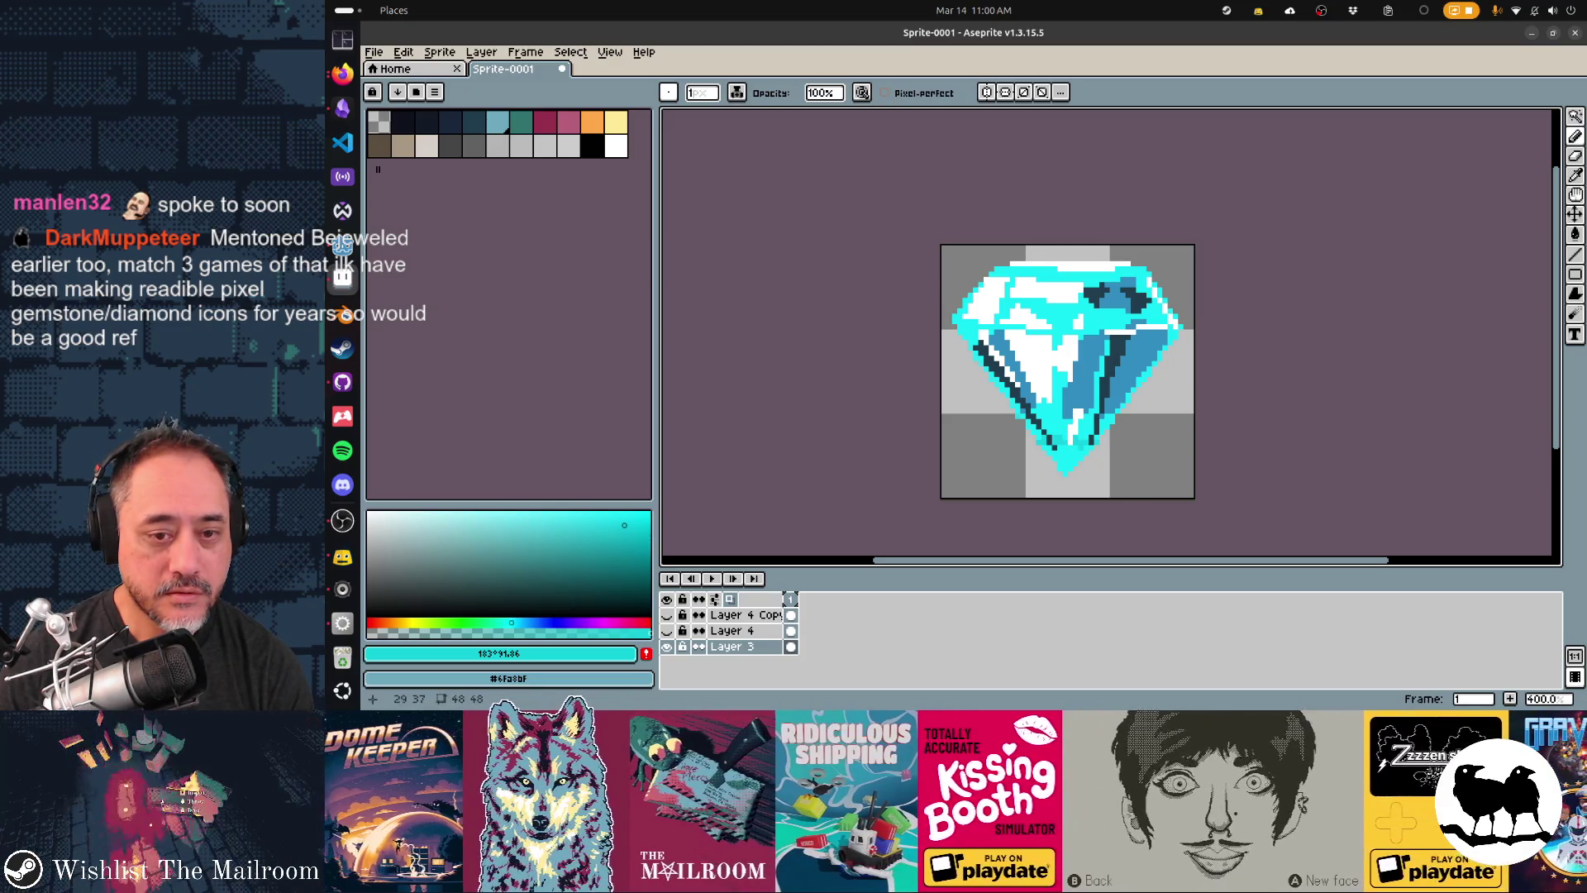
pyautogui.press('g')
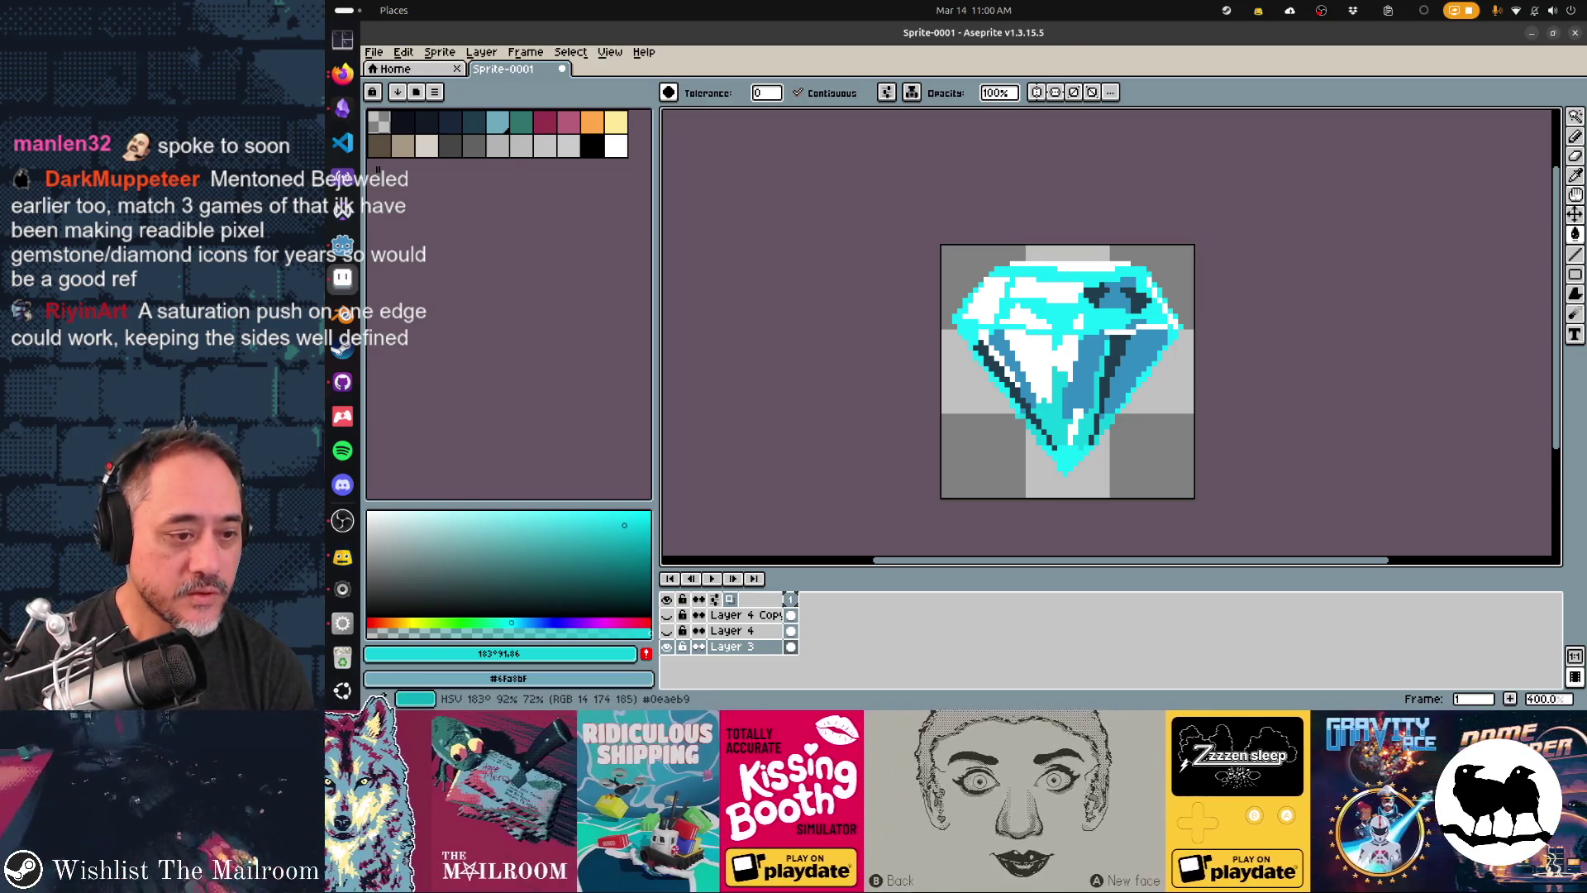
pyautogui.moveTo(624, 525); pyautogui.dragTo(632, 541)
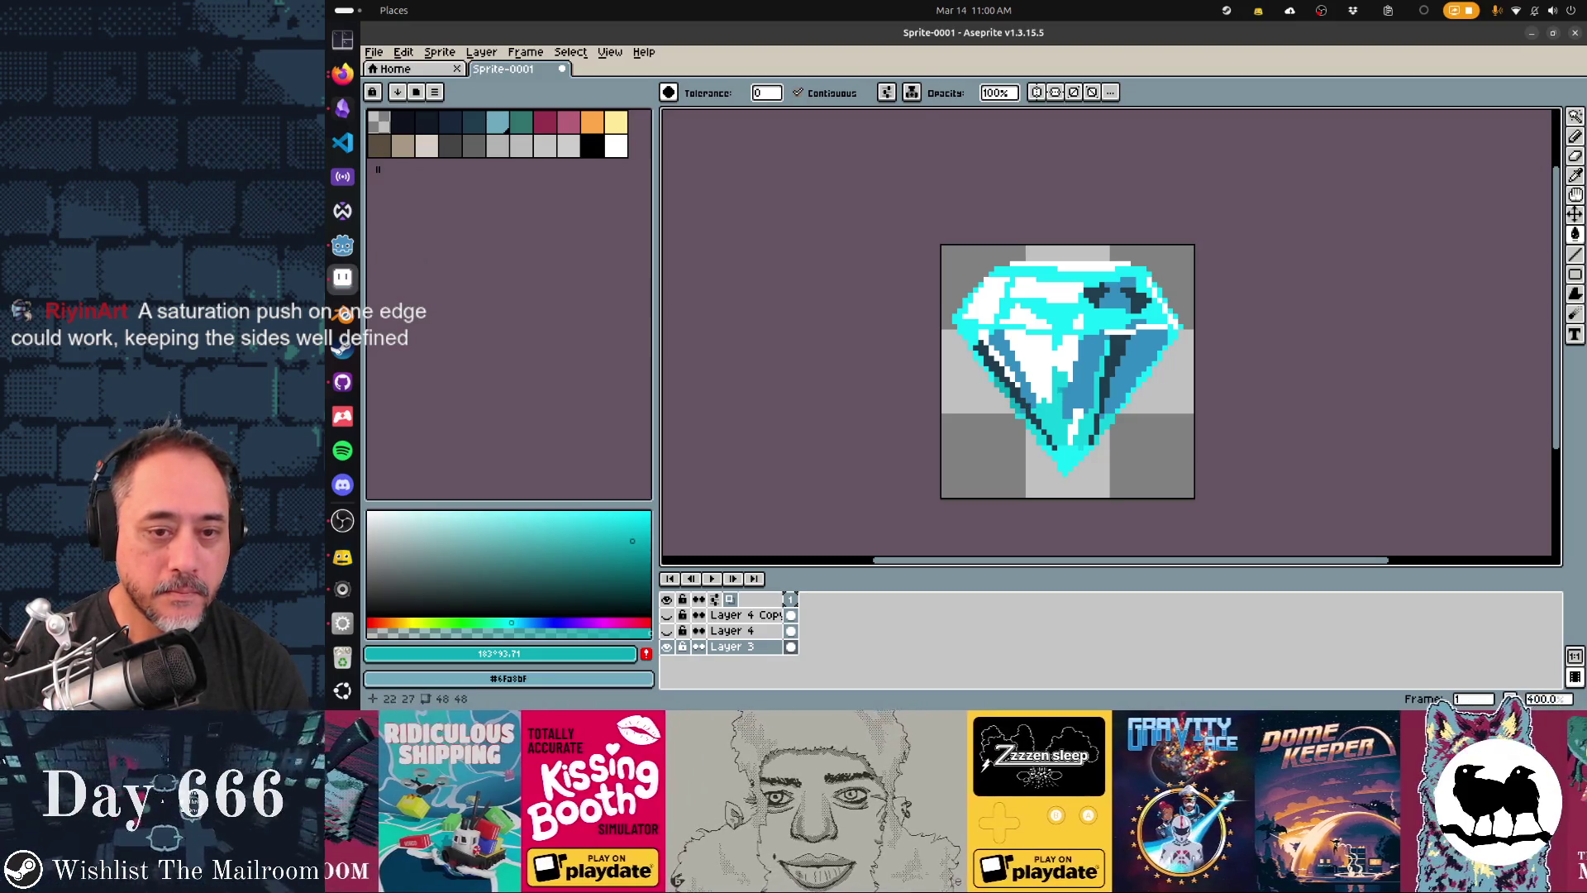
pyautogui.click(1060, 387)
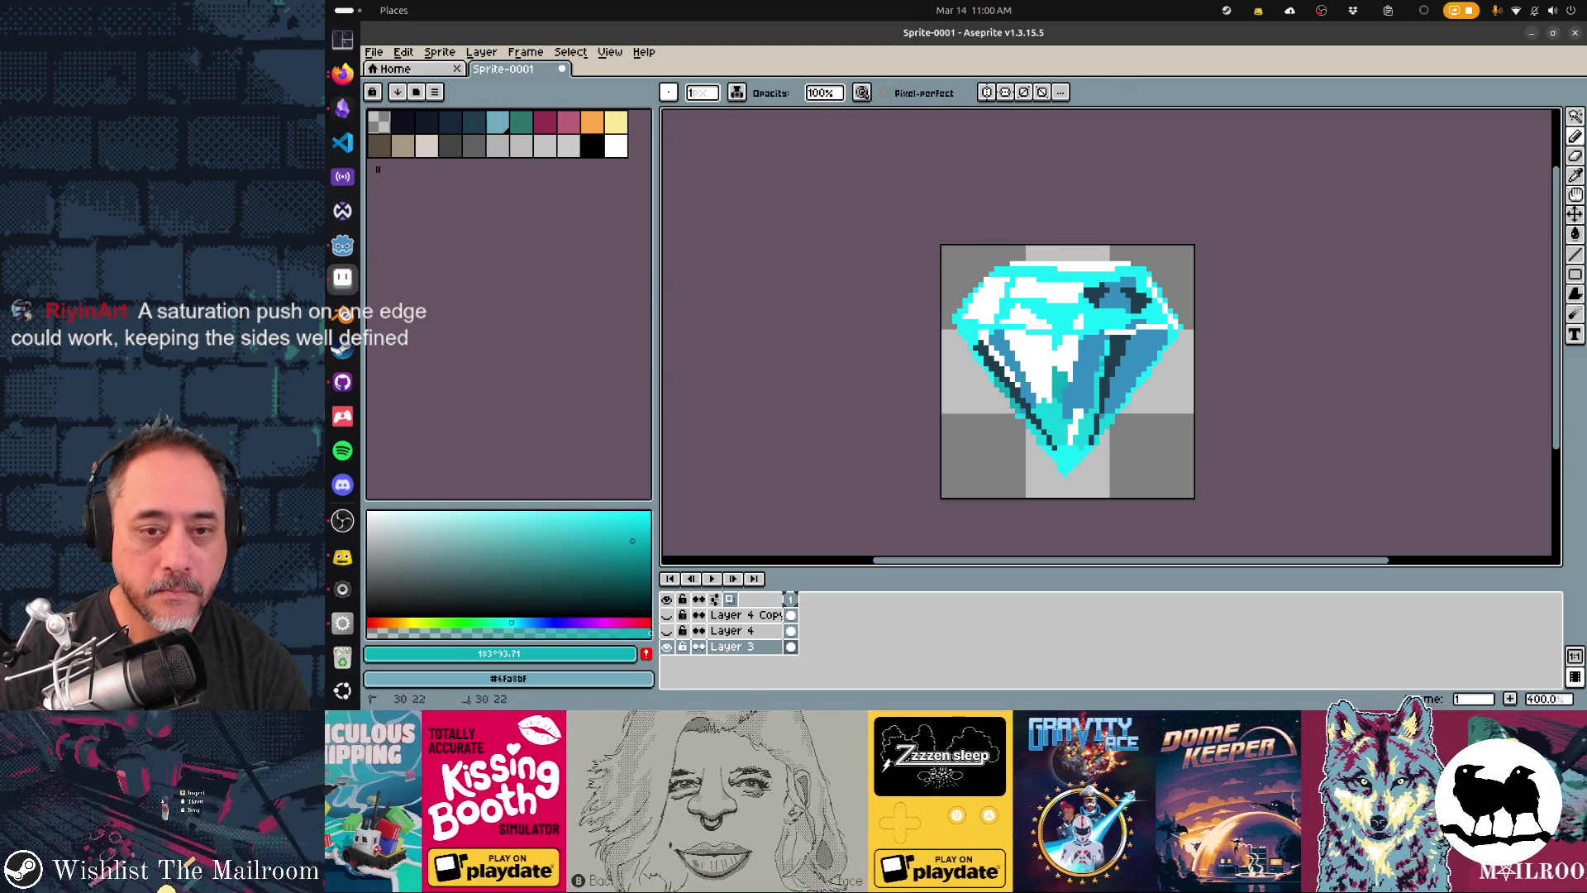
# - Undo the stray bucket fill and the stray pencil stroke around the diamond
pyautogui.press('b')
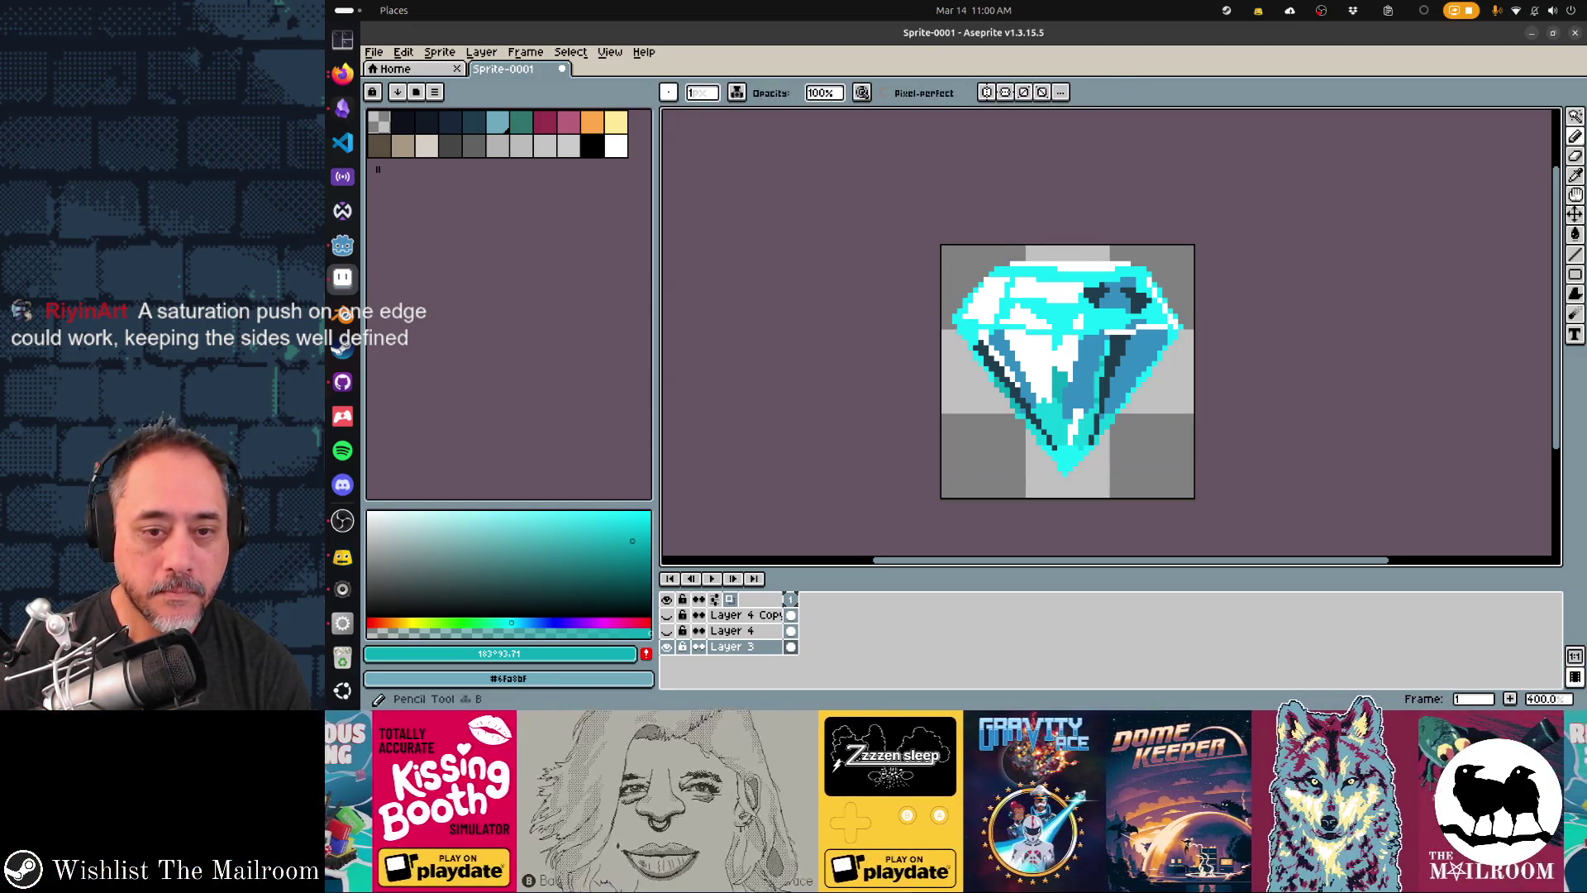
pyautogui.press('g')
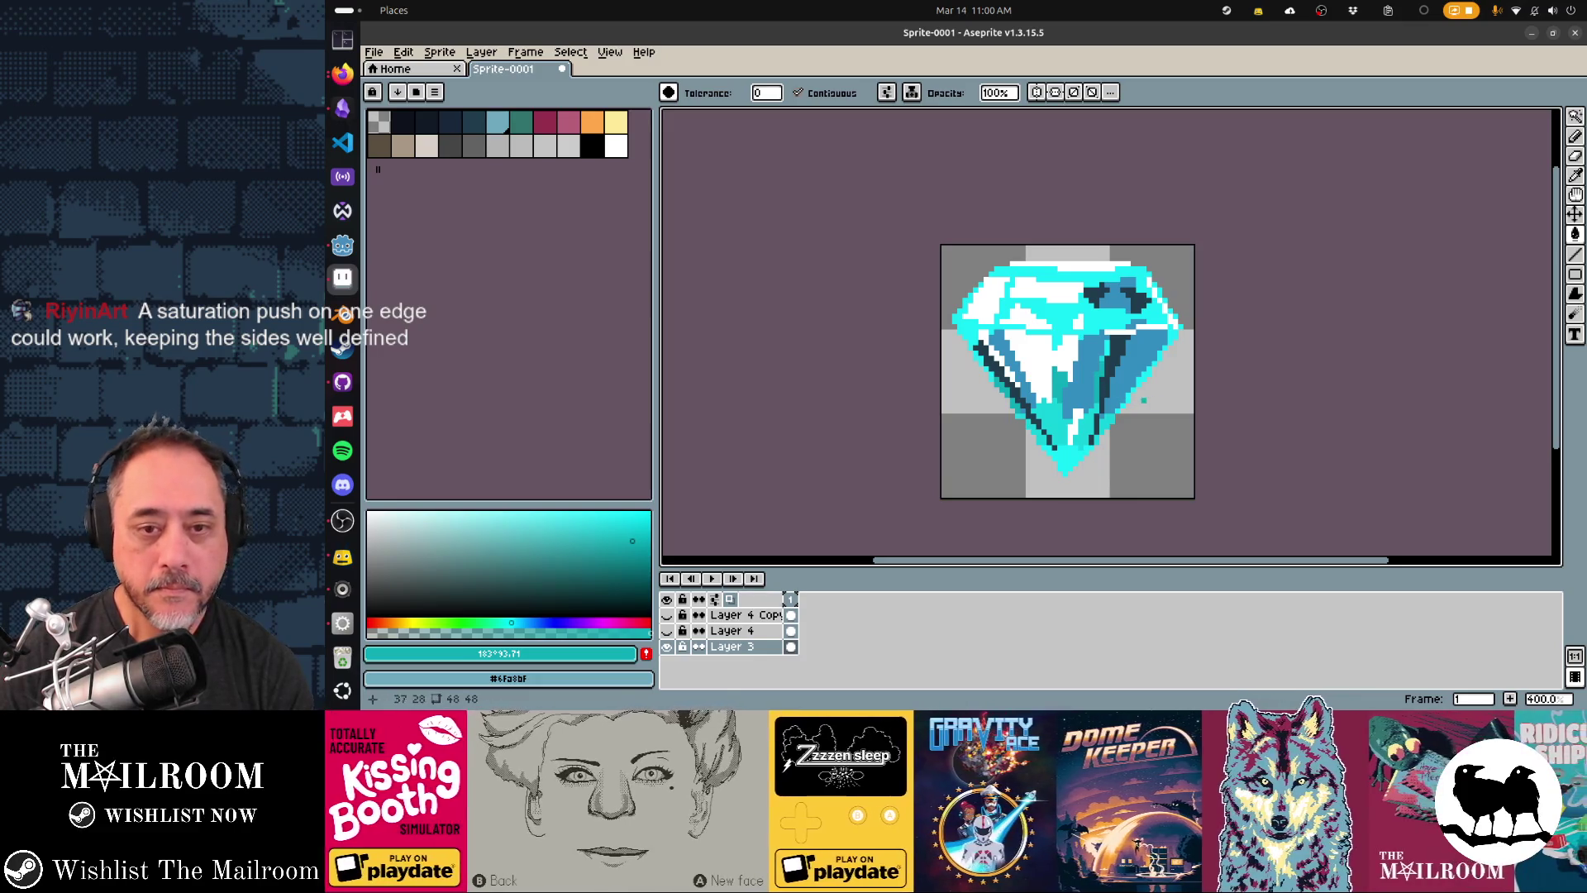
pyautogui.press('b')
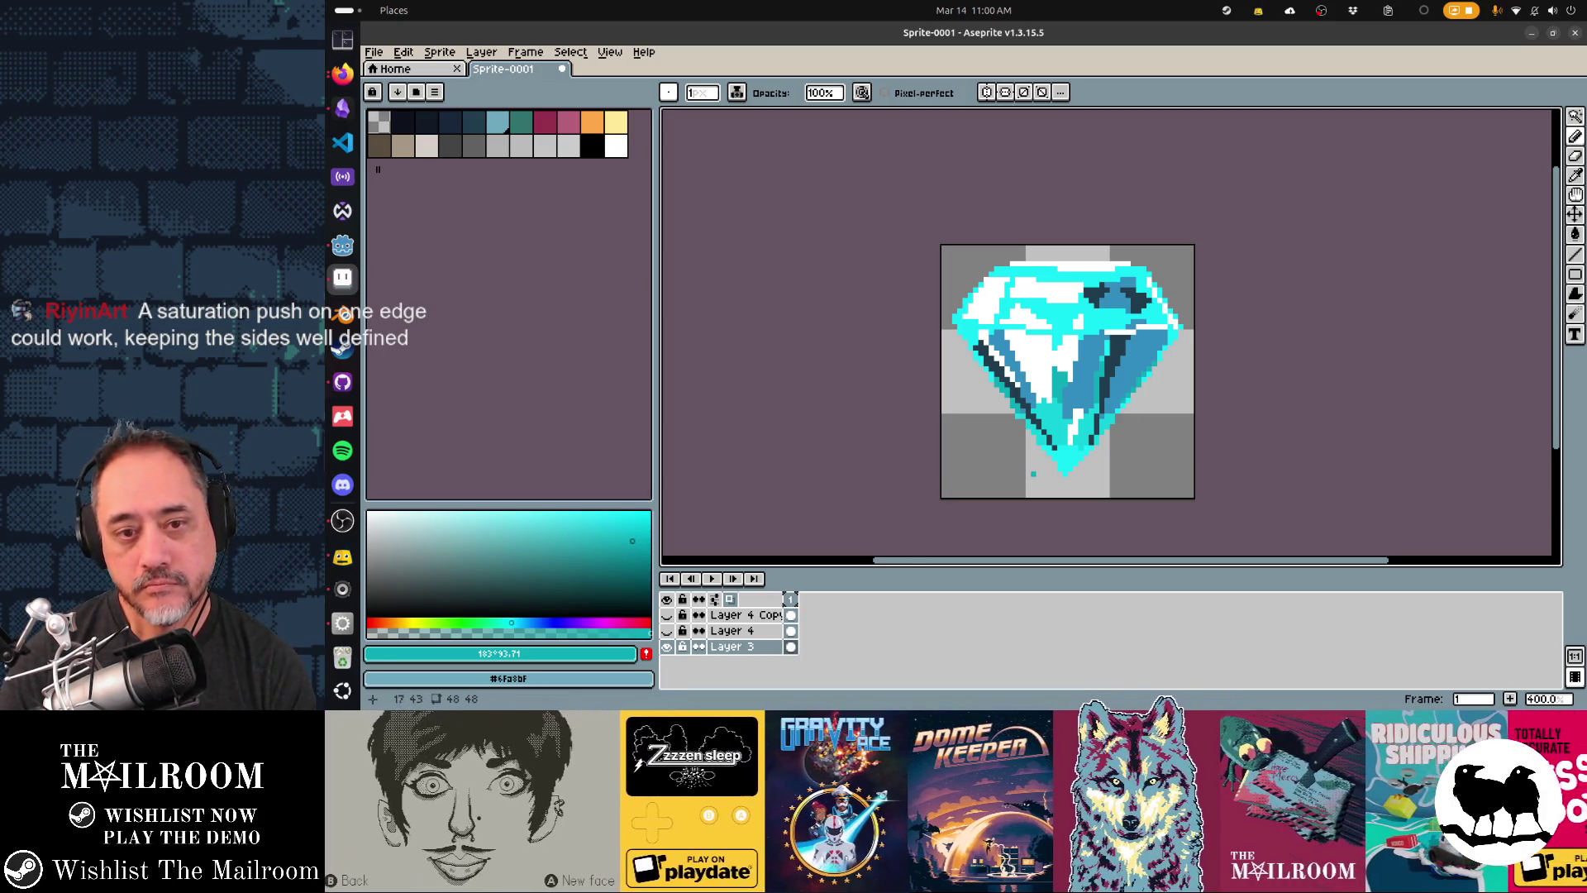
pyautogui.scroll(-3, 1031, 472)
pyautogui.hotkey('ctrl', 'z')
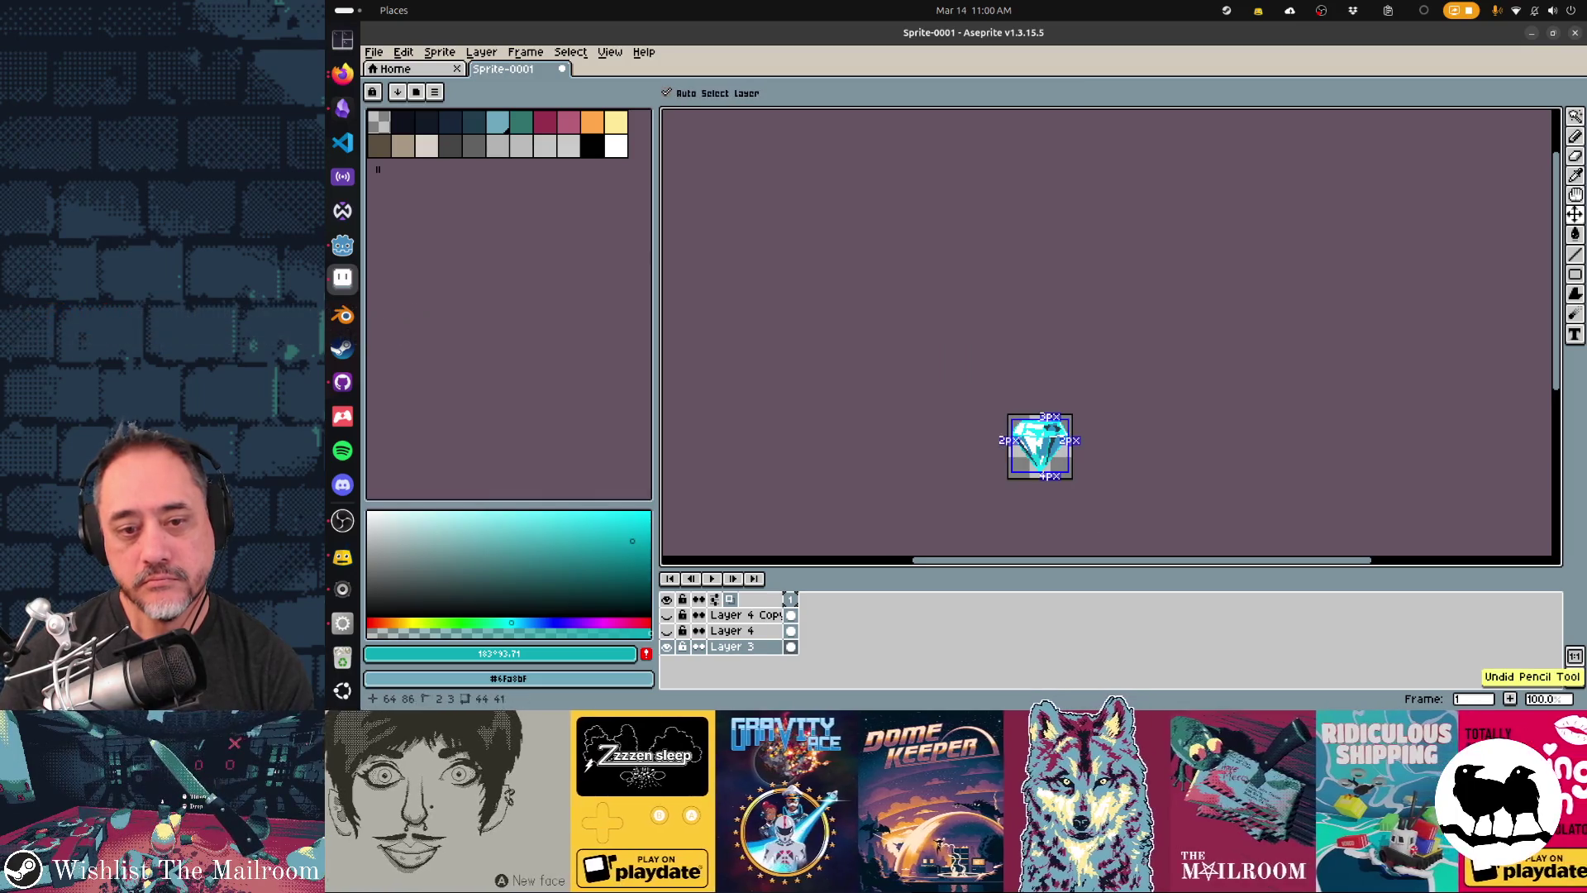
pyautogui.moveTo(1040, 447); pyautogui.dragTo(1075, 337)
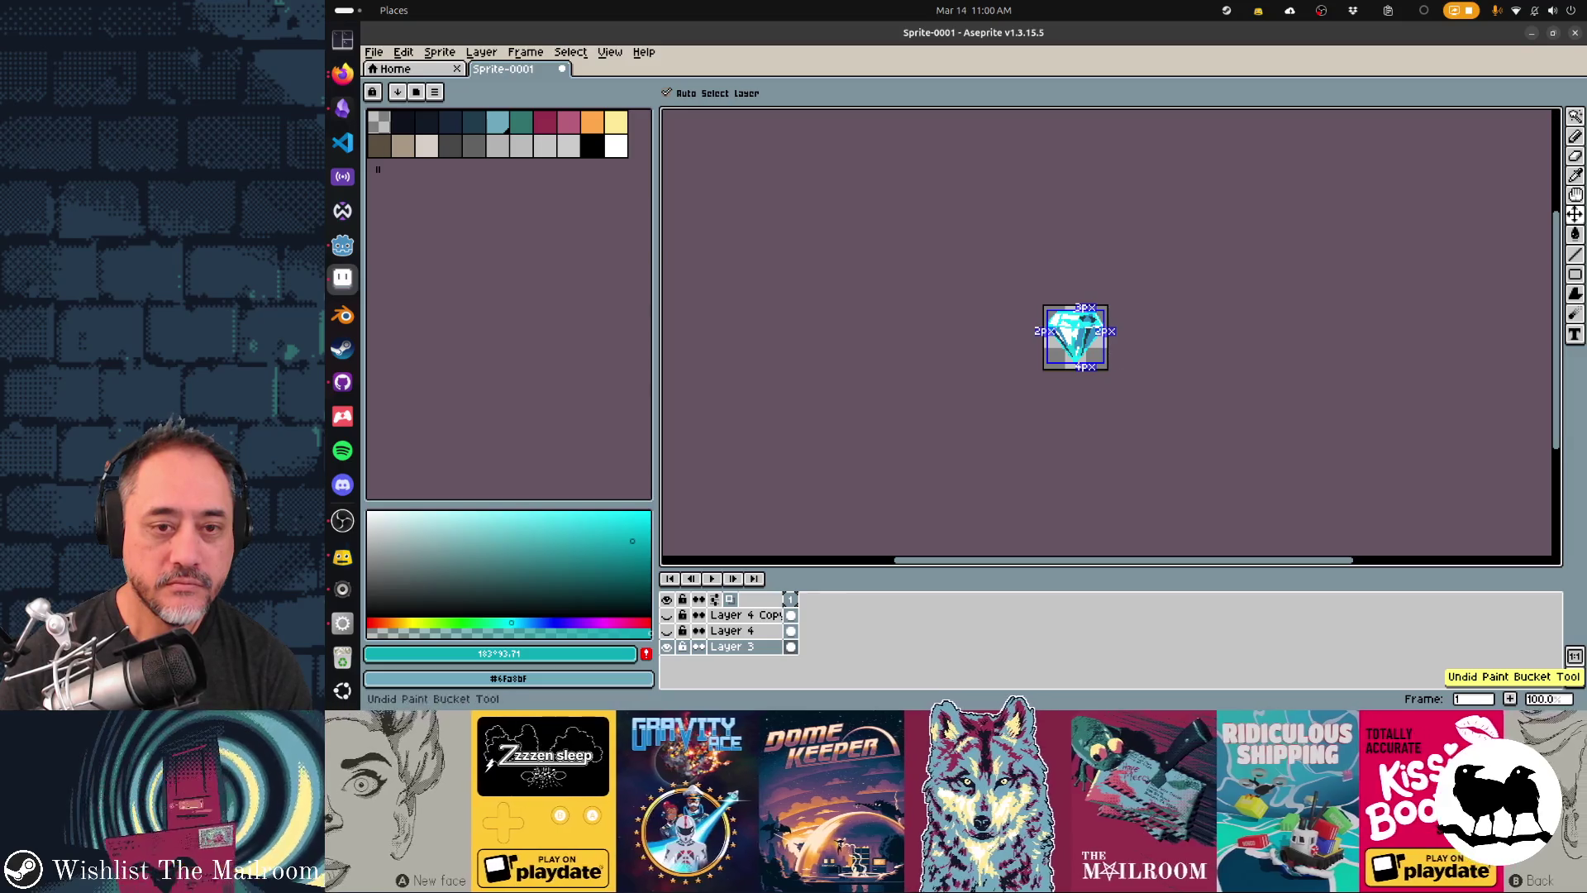
pyautogui.scroll(1, 1103, 341)
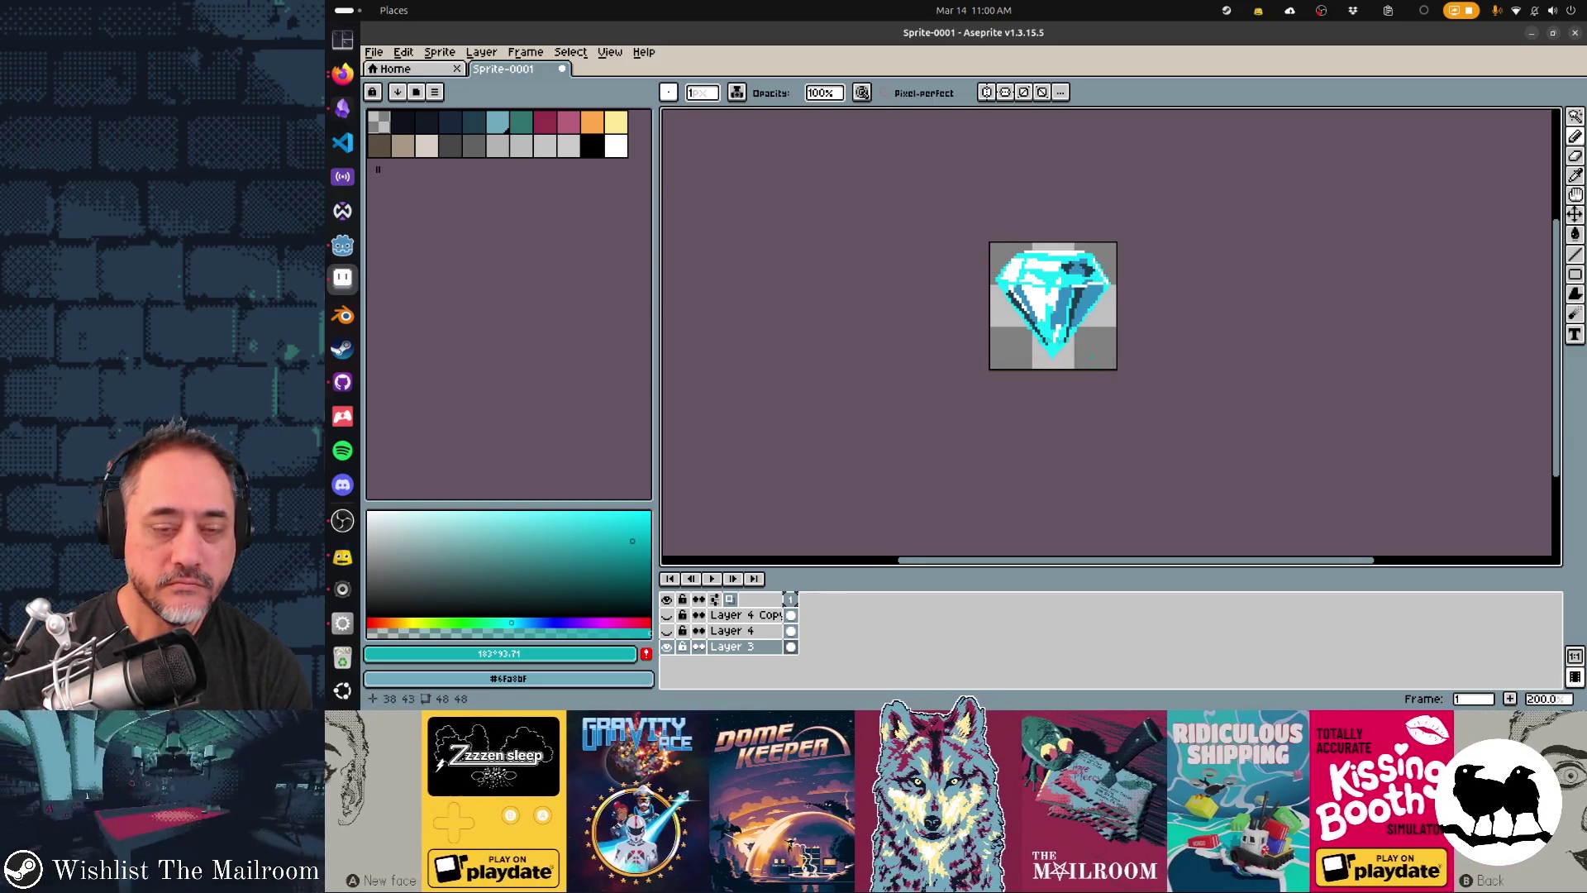
pyautogui.hotkey('ctrl', 'z')
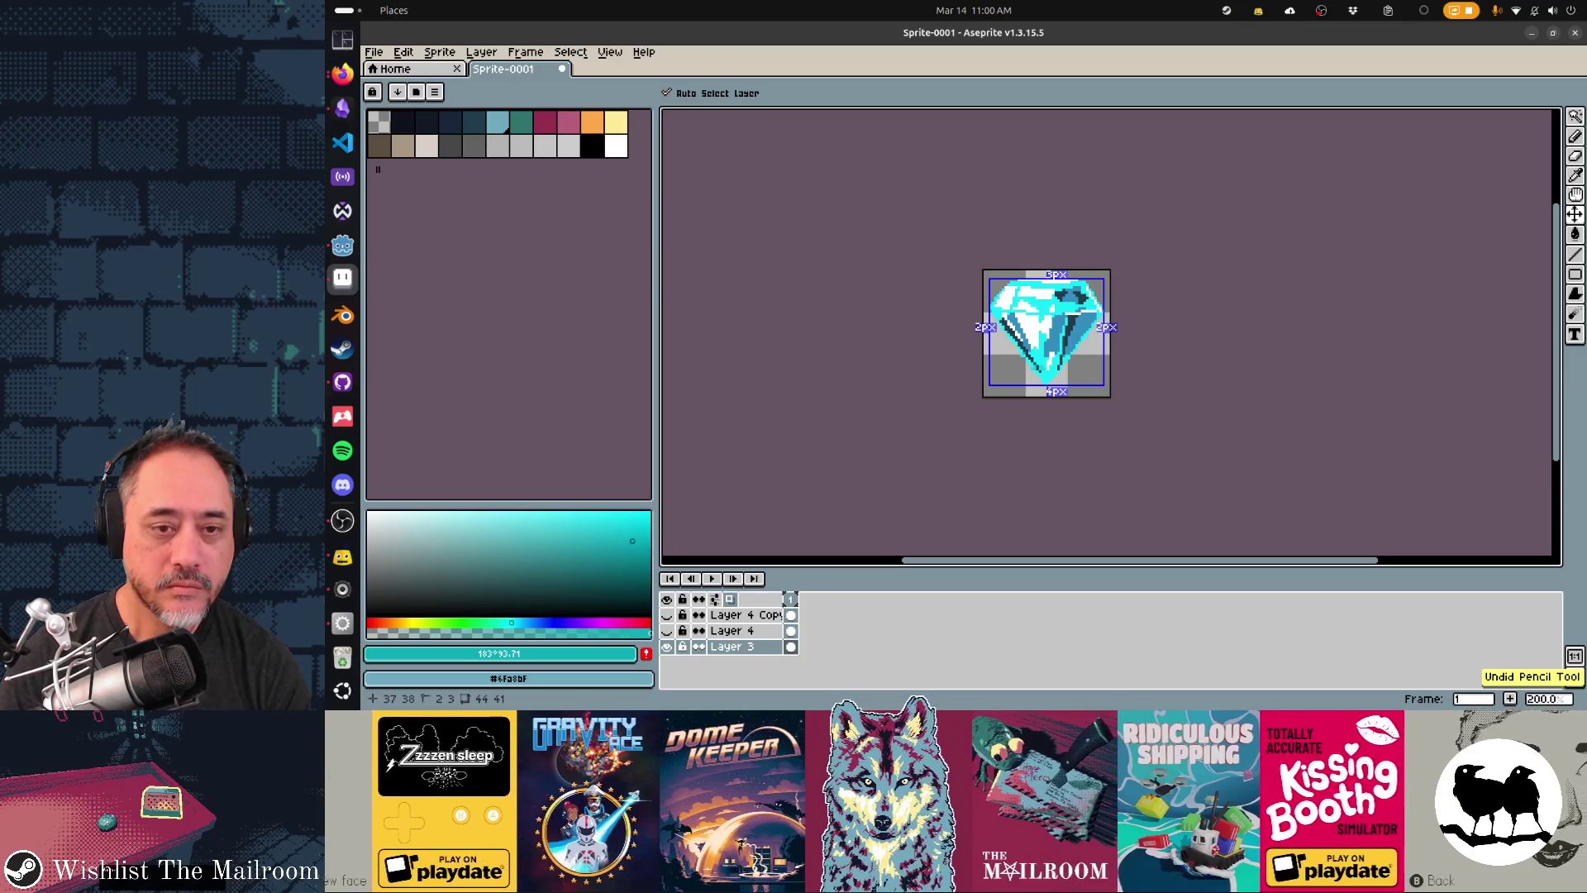
# - Cut the diamond's cyan pixels onto Layer 5 below Layer 3 and hide Layer 3
pyautogui.press('w')
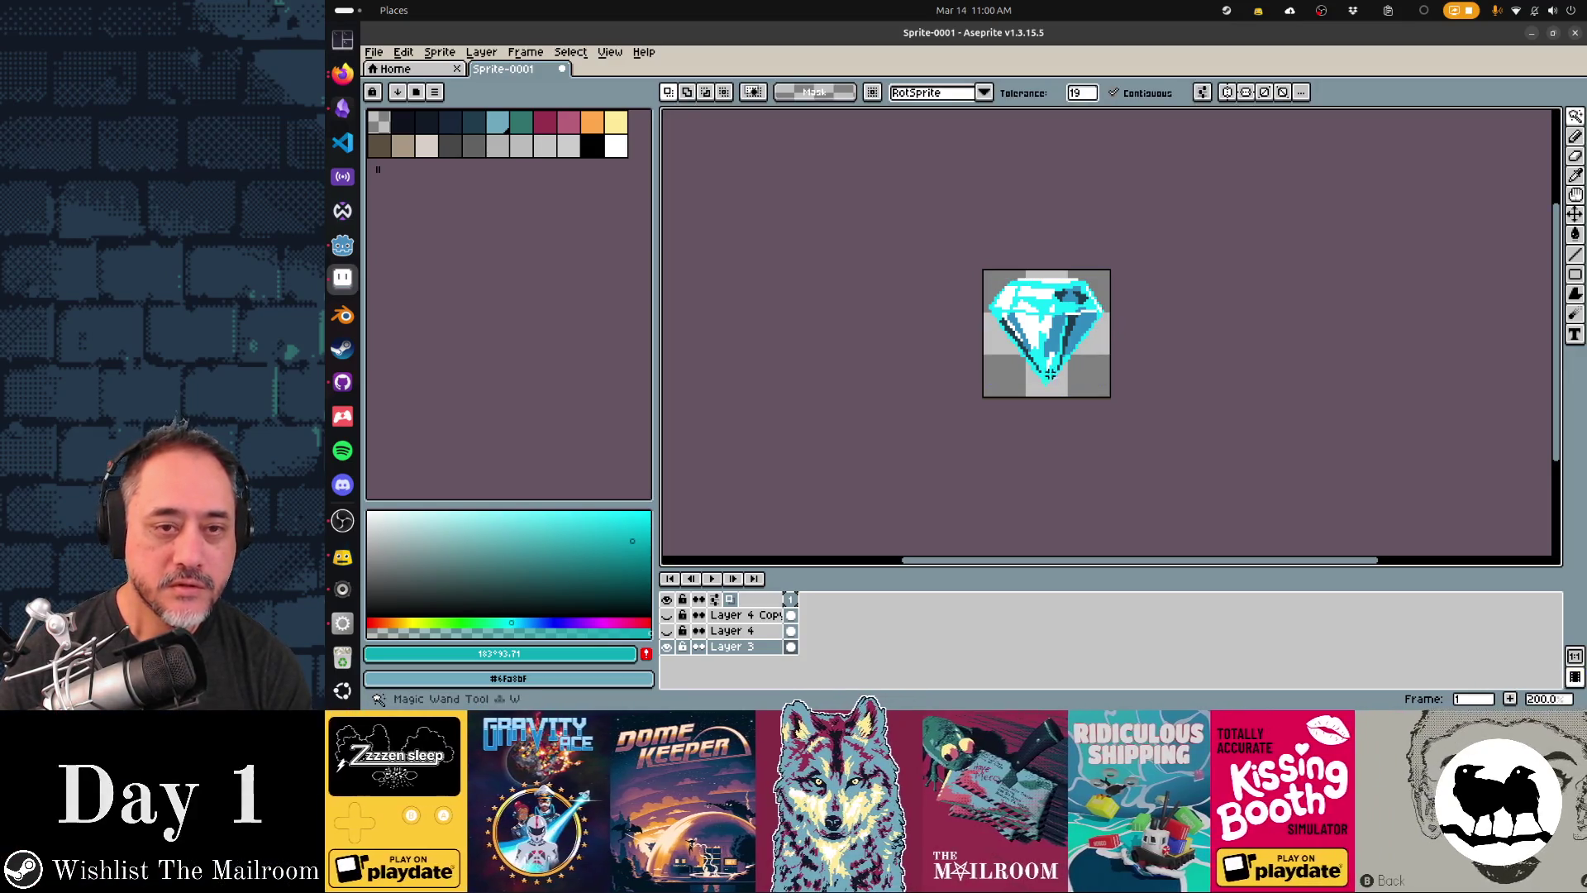
pyautogui.click(1047, 376)
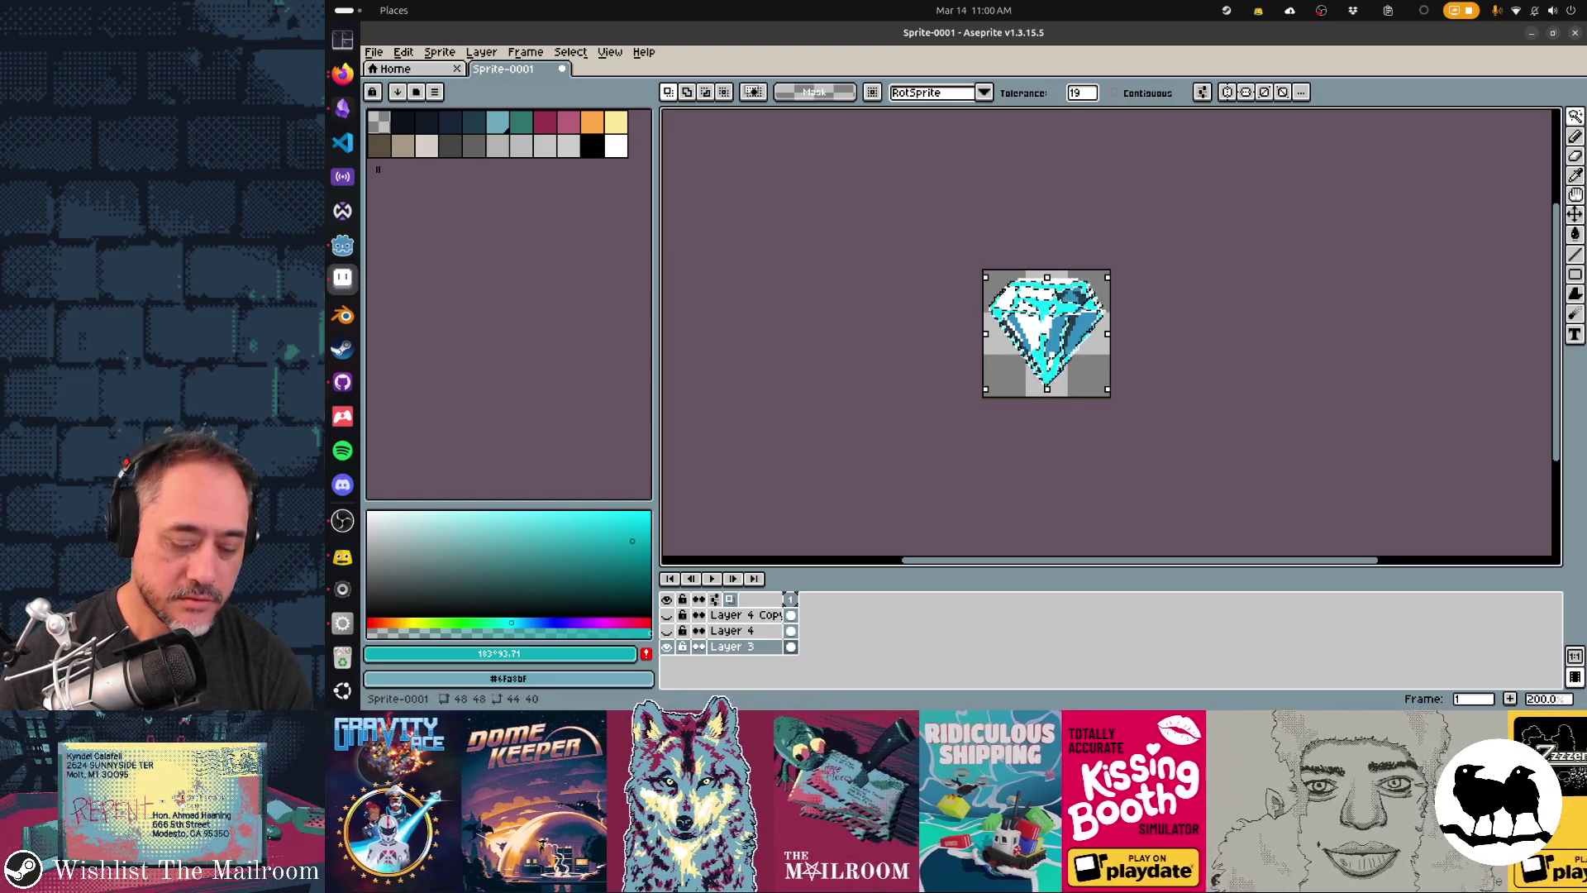
pyautogui.press('Delete')
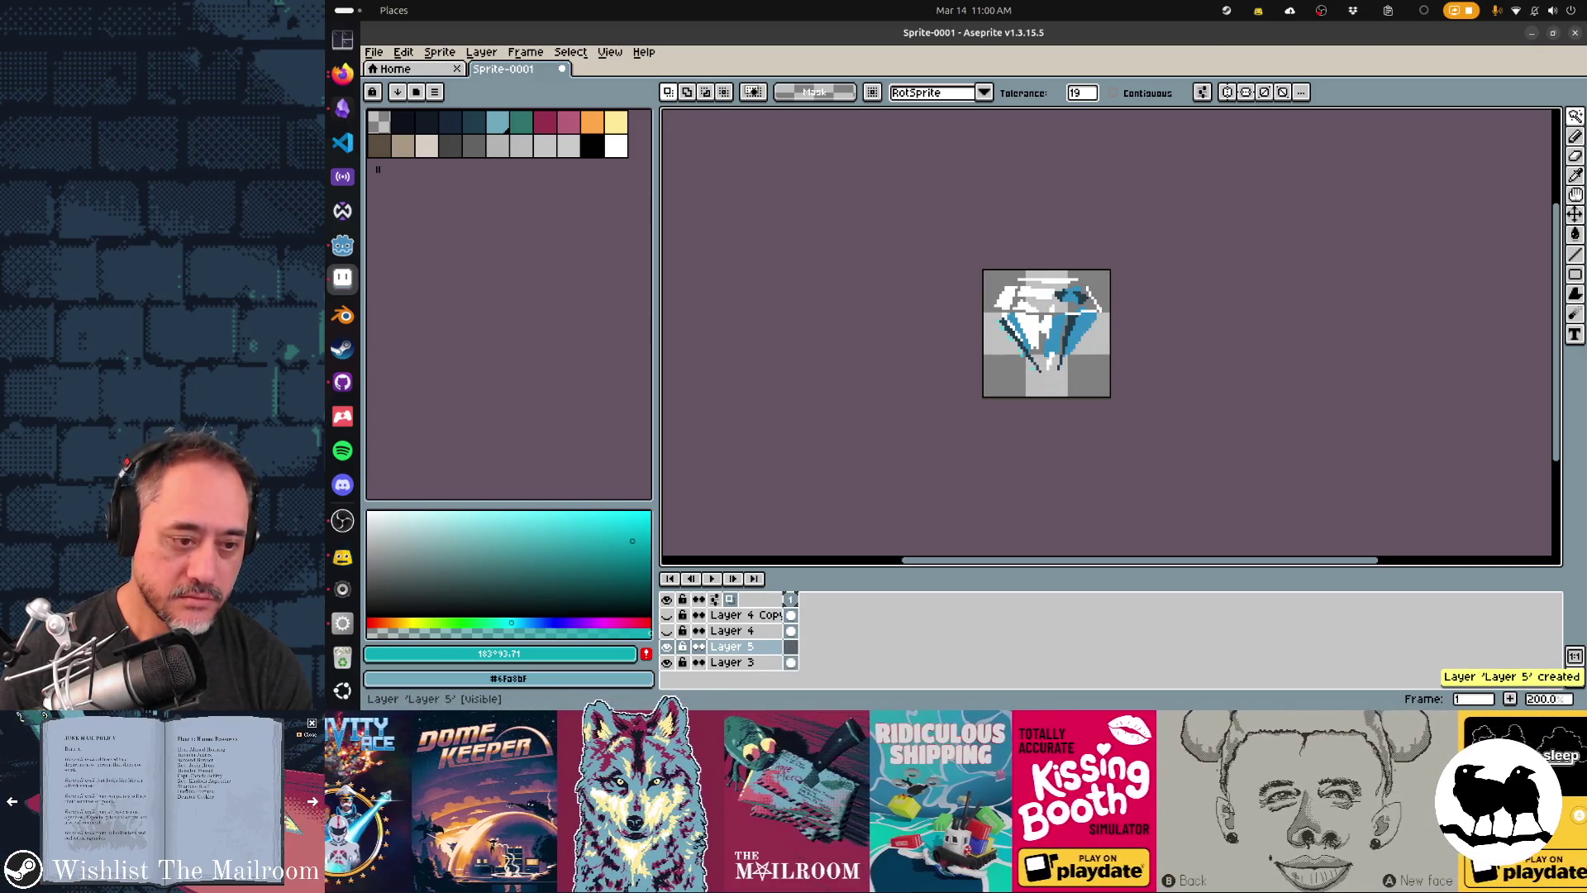
pyautogui.moveTo(707, 653); pyautogui.dragTo(706, 661)
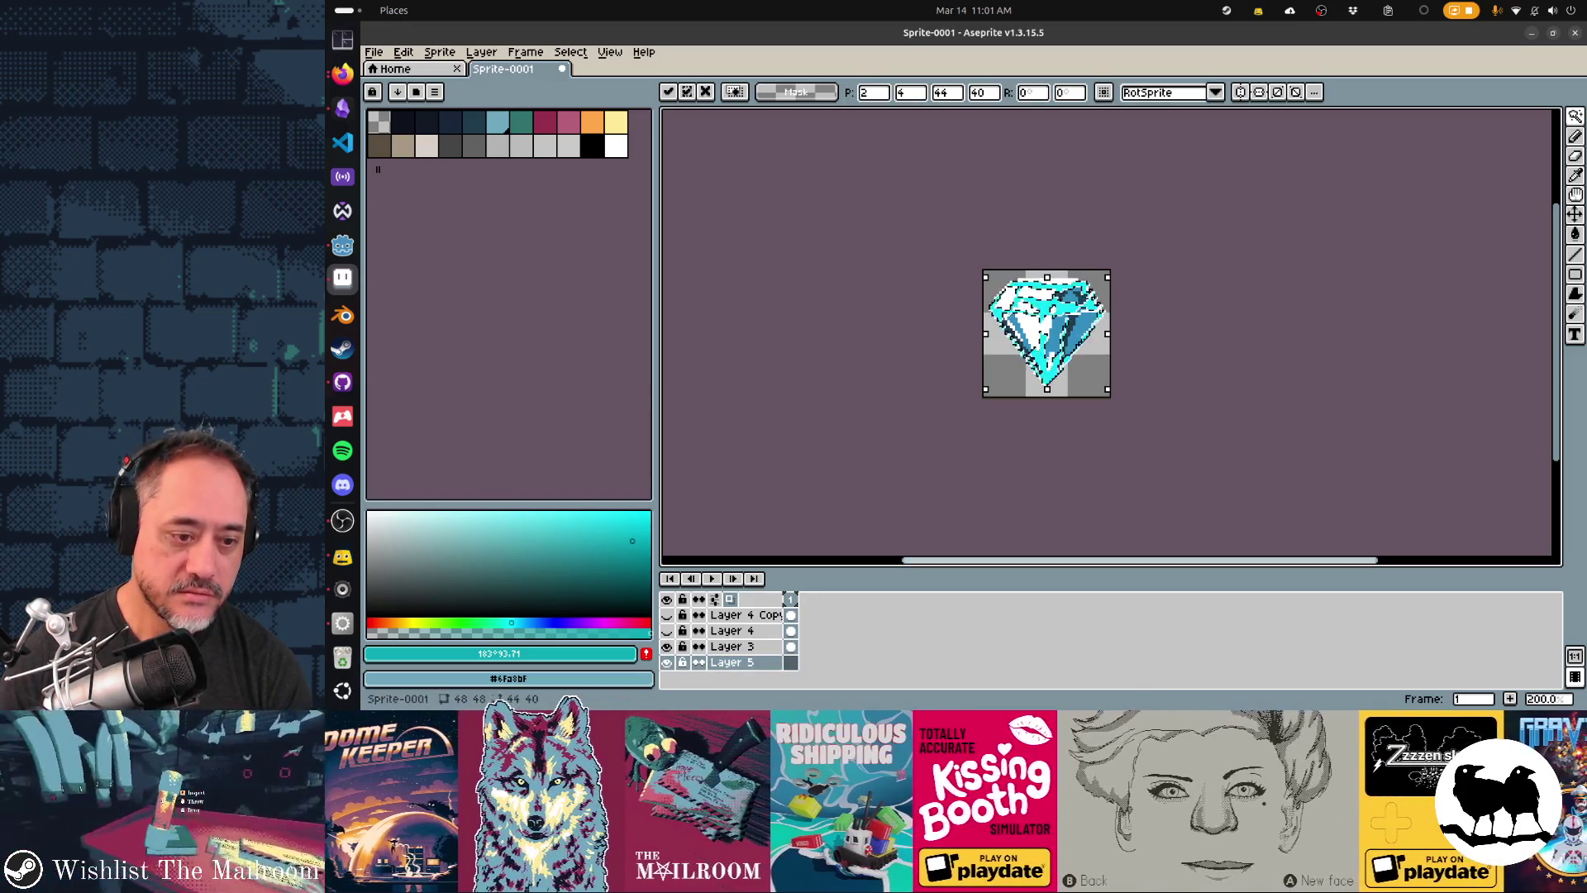
pyautogui.click(667, 646)
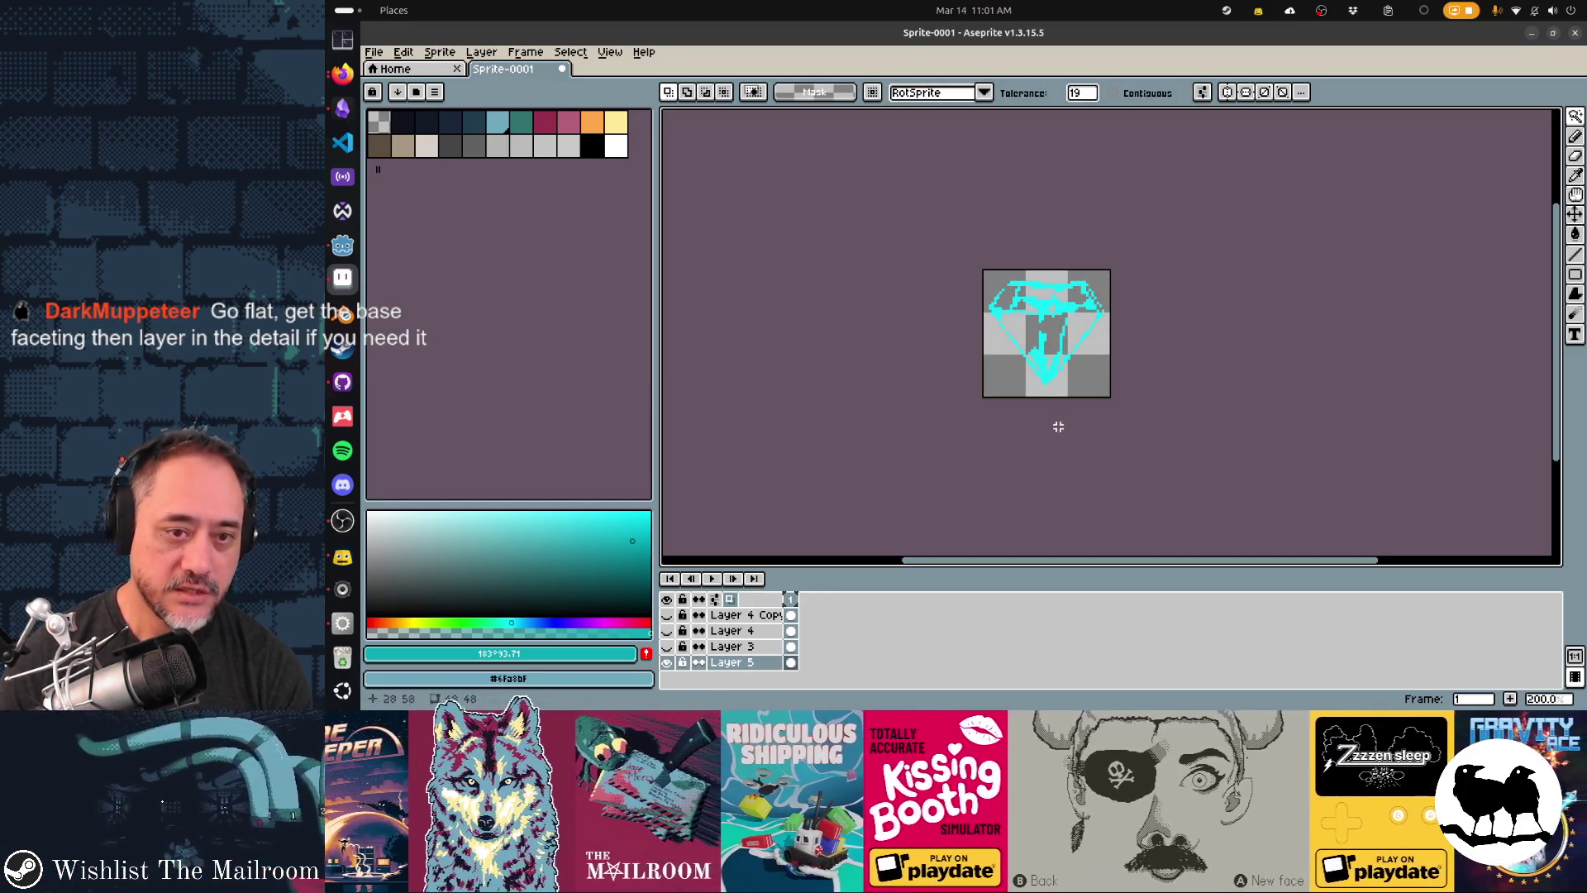
# - Close the outline gaps, fill the base solid cyan, and show Layer 3 again
pyautogui.scroll(2, 1050, 334)
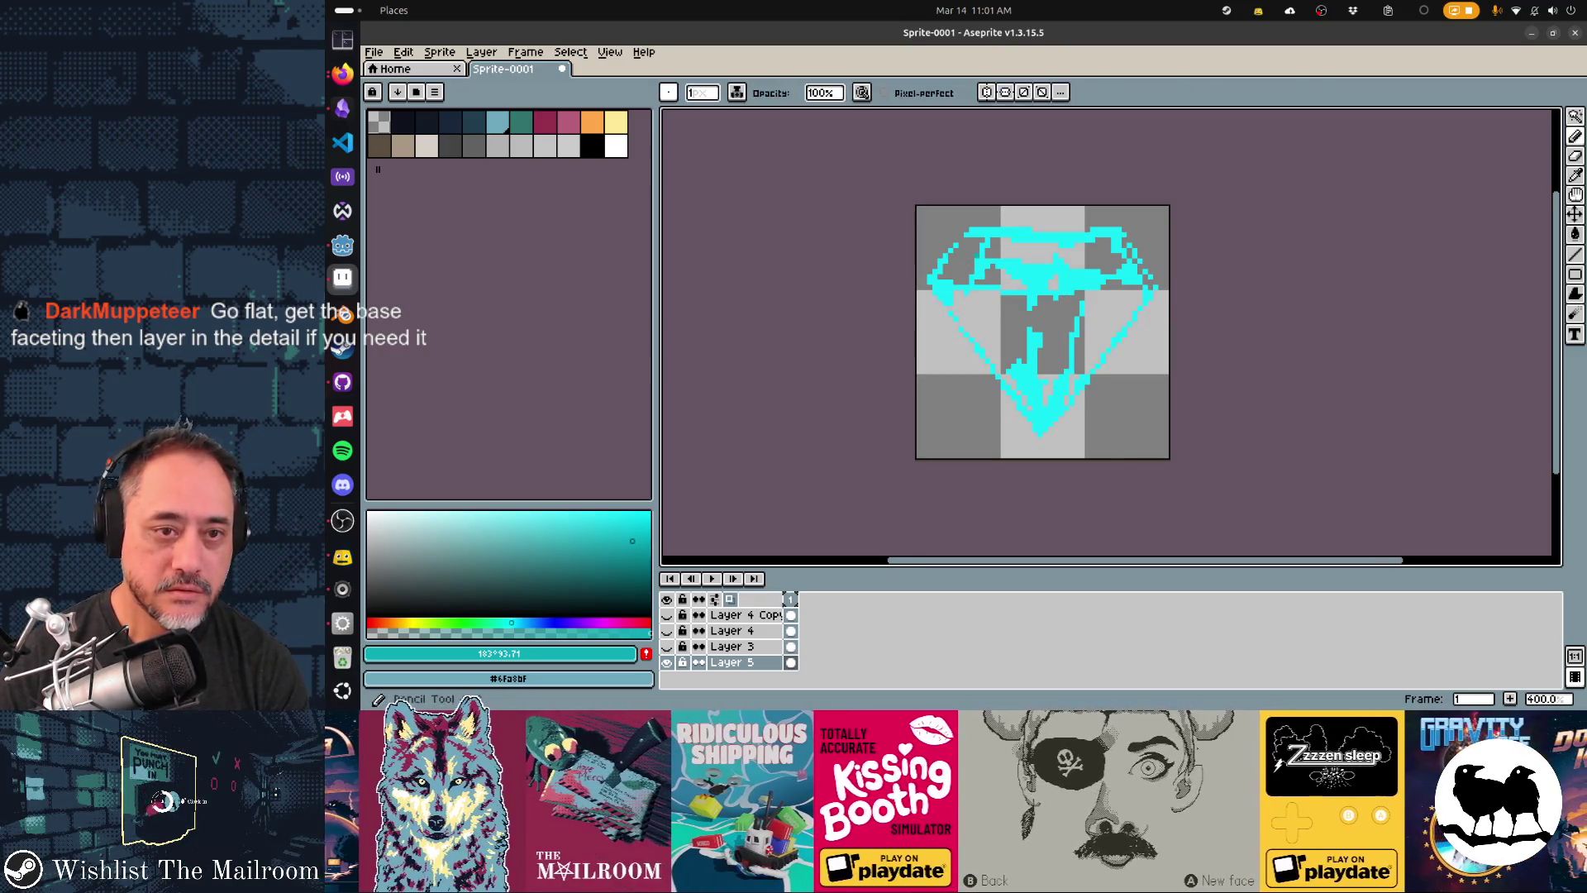
pyautogui.press('b')
pyautogui.moveTo(946, 239); pyautogui.dragTo(971, 276)
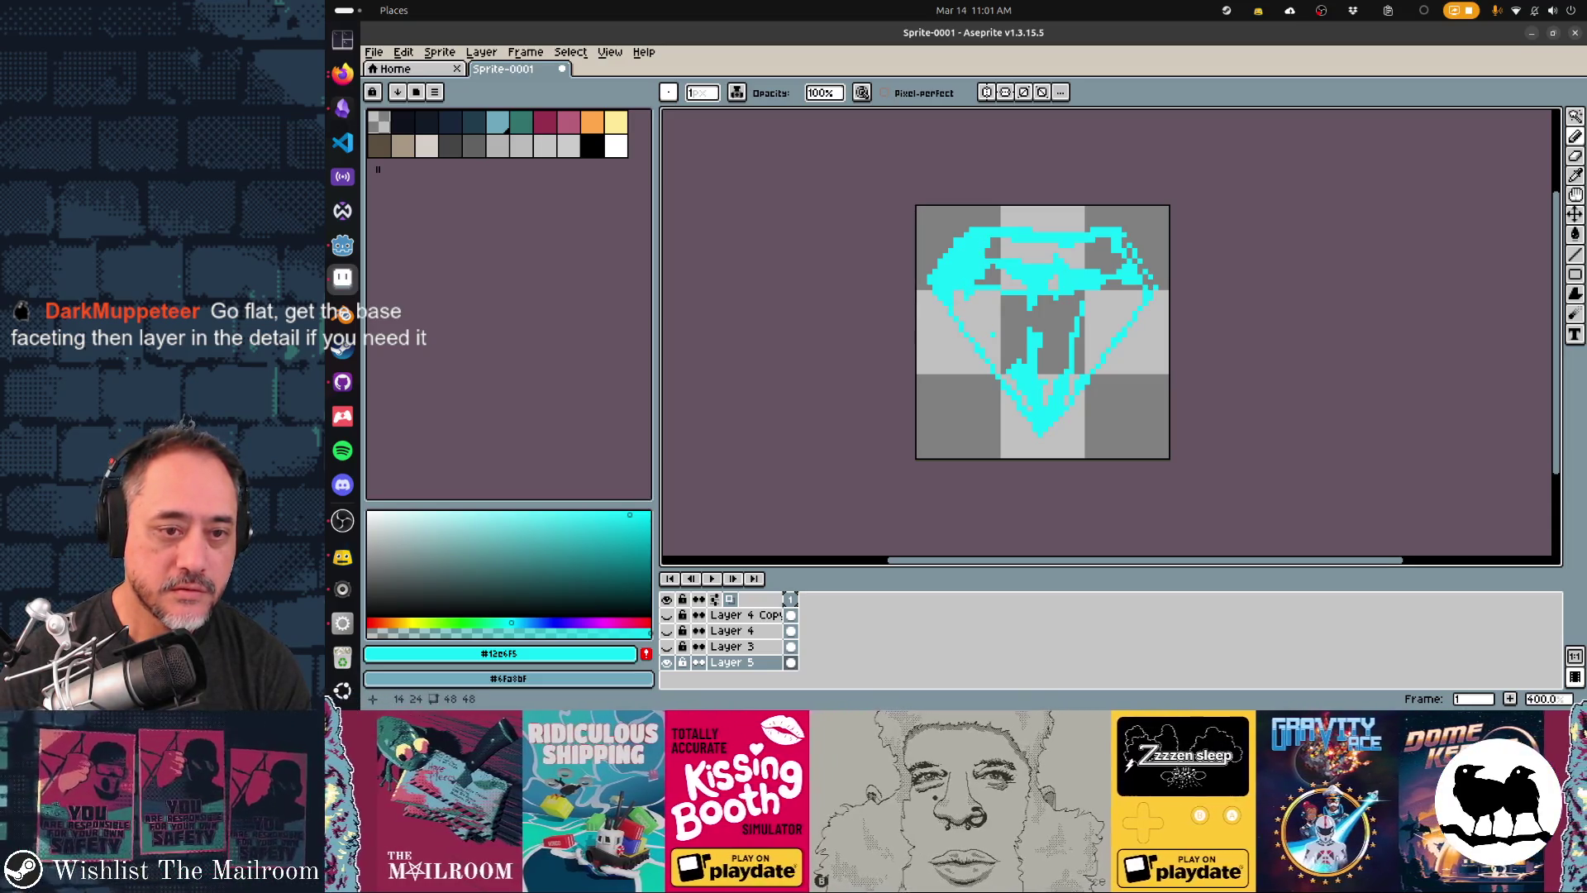
pyautogui.press('g')
pyautogui.click(990, 332)
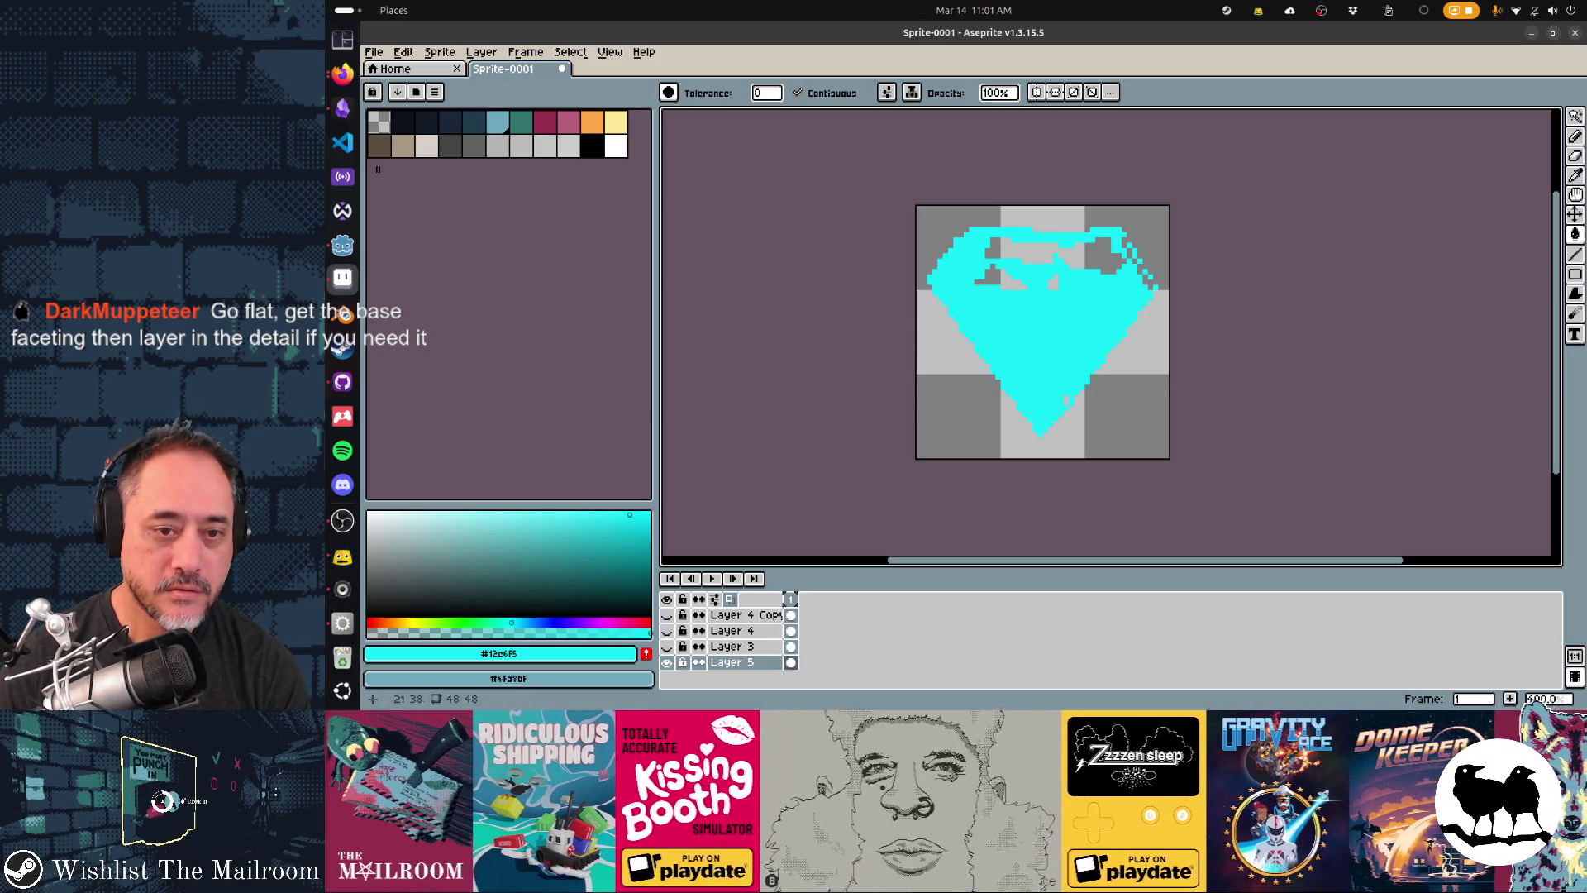
pyautogui.press('b')
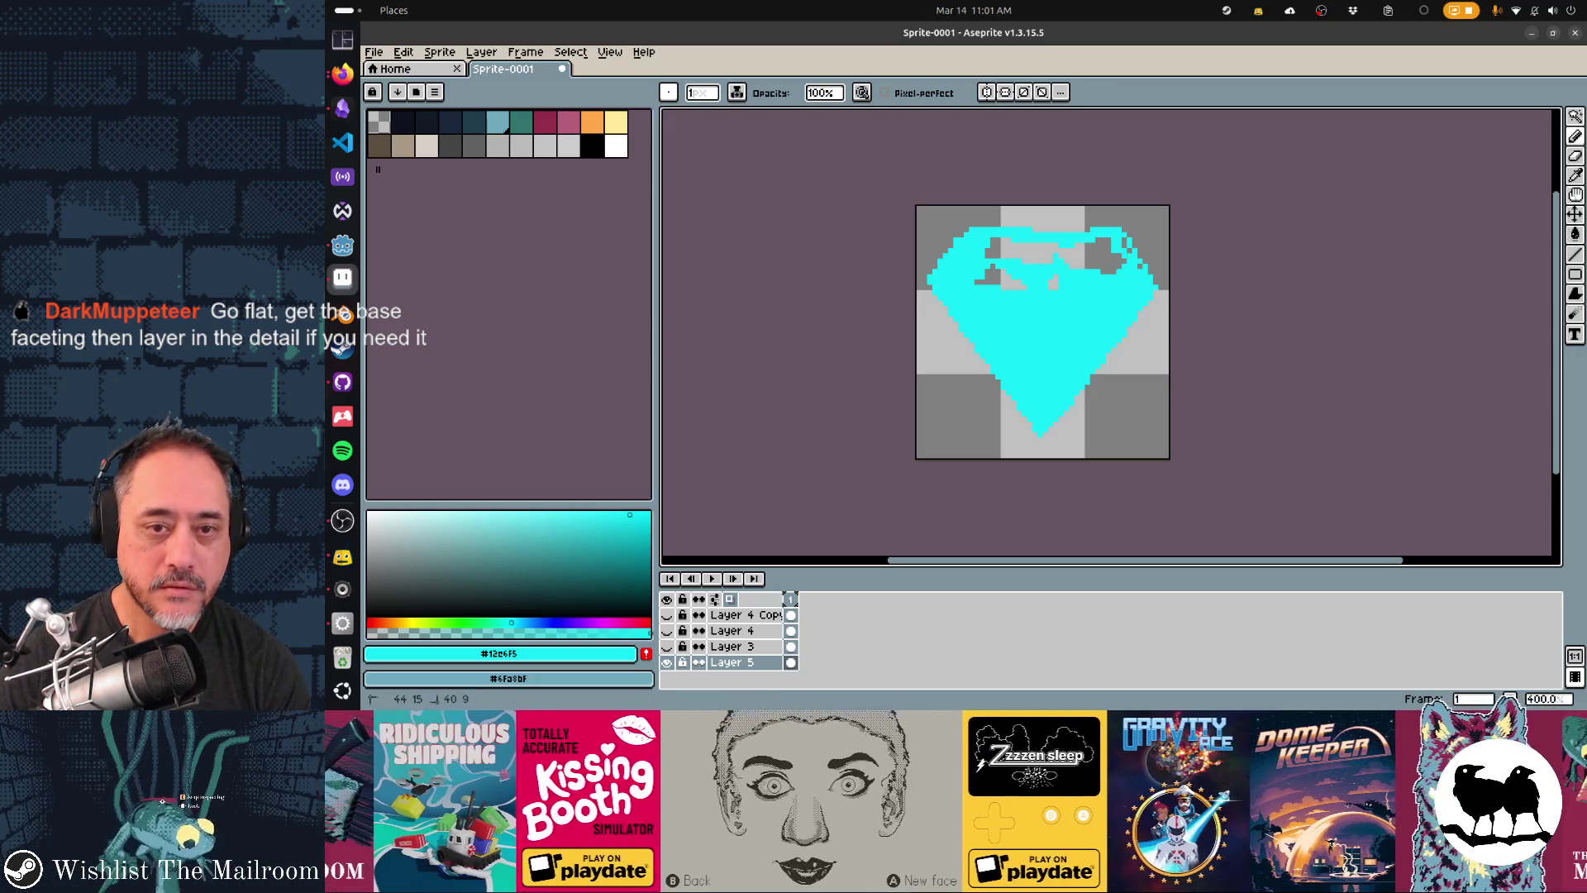
pyautogui.press('g')
pyautogui.click(987, 273)
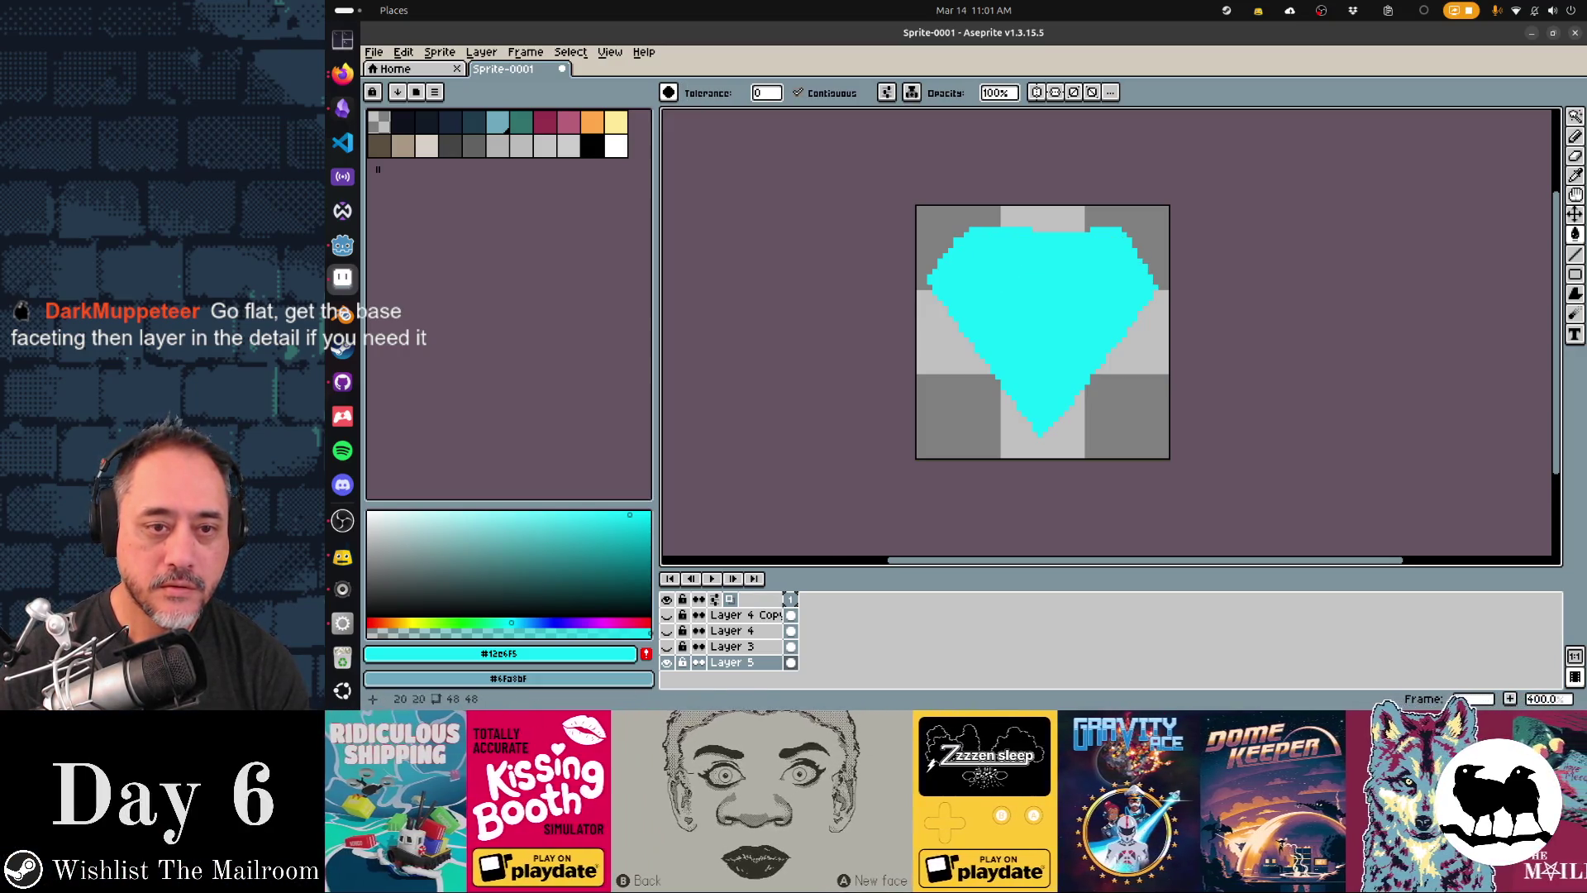
pyautogui.click(666, 645)
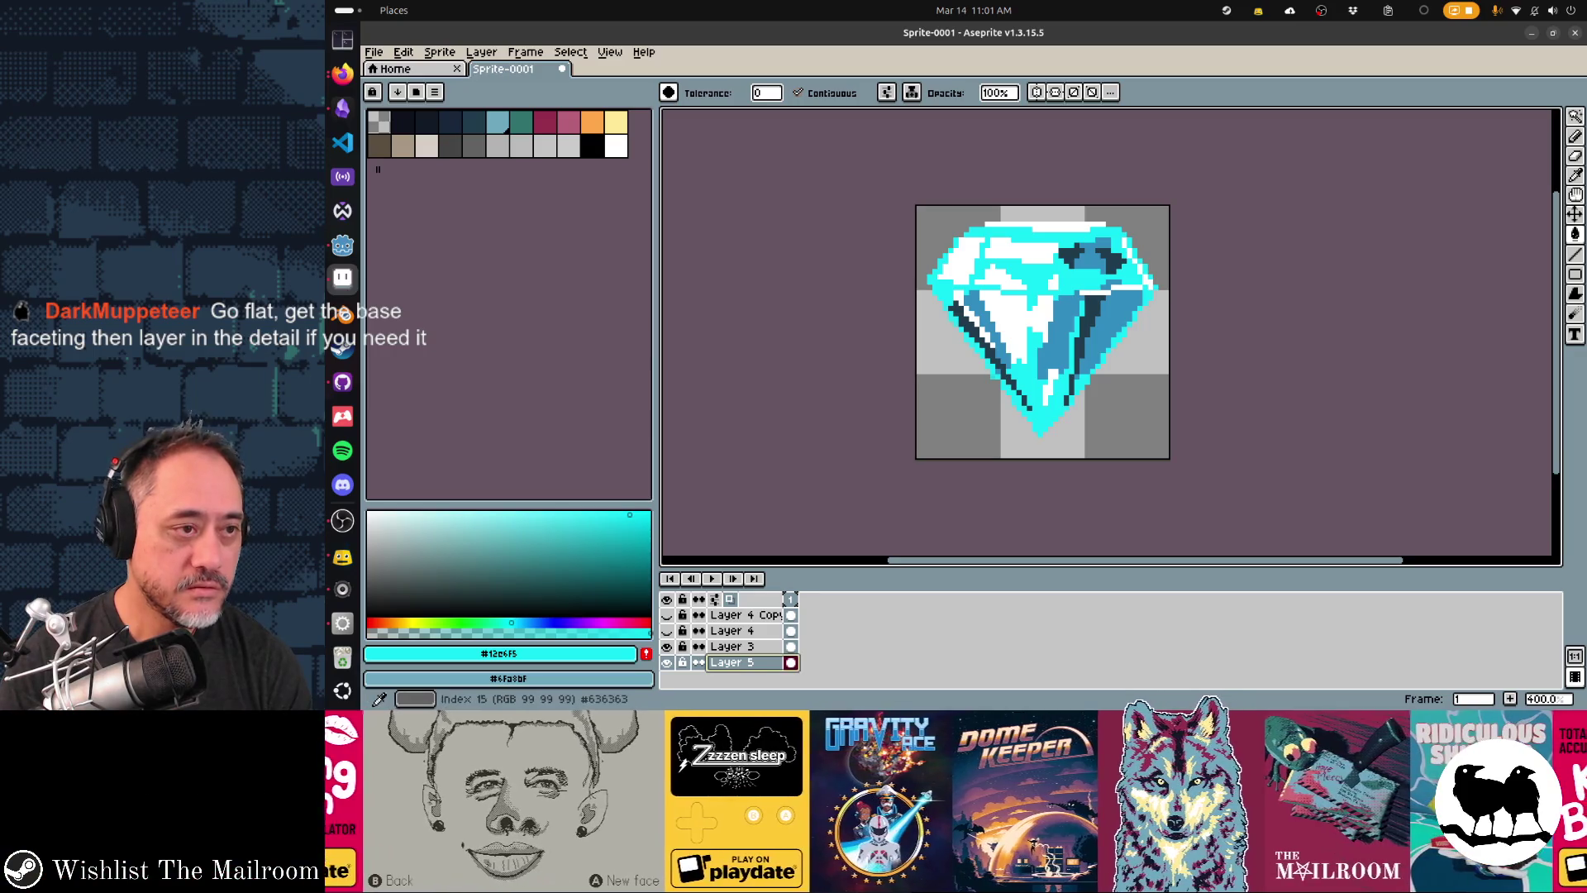
# - Try dark-top-to-cyan gradients on the diamond with a dark navy secondary colour, undoing each
pyautogui.rightClick(450, 122)
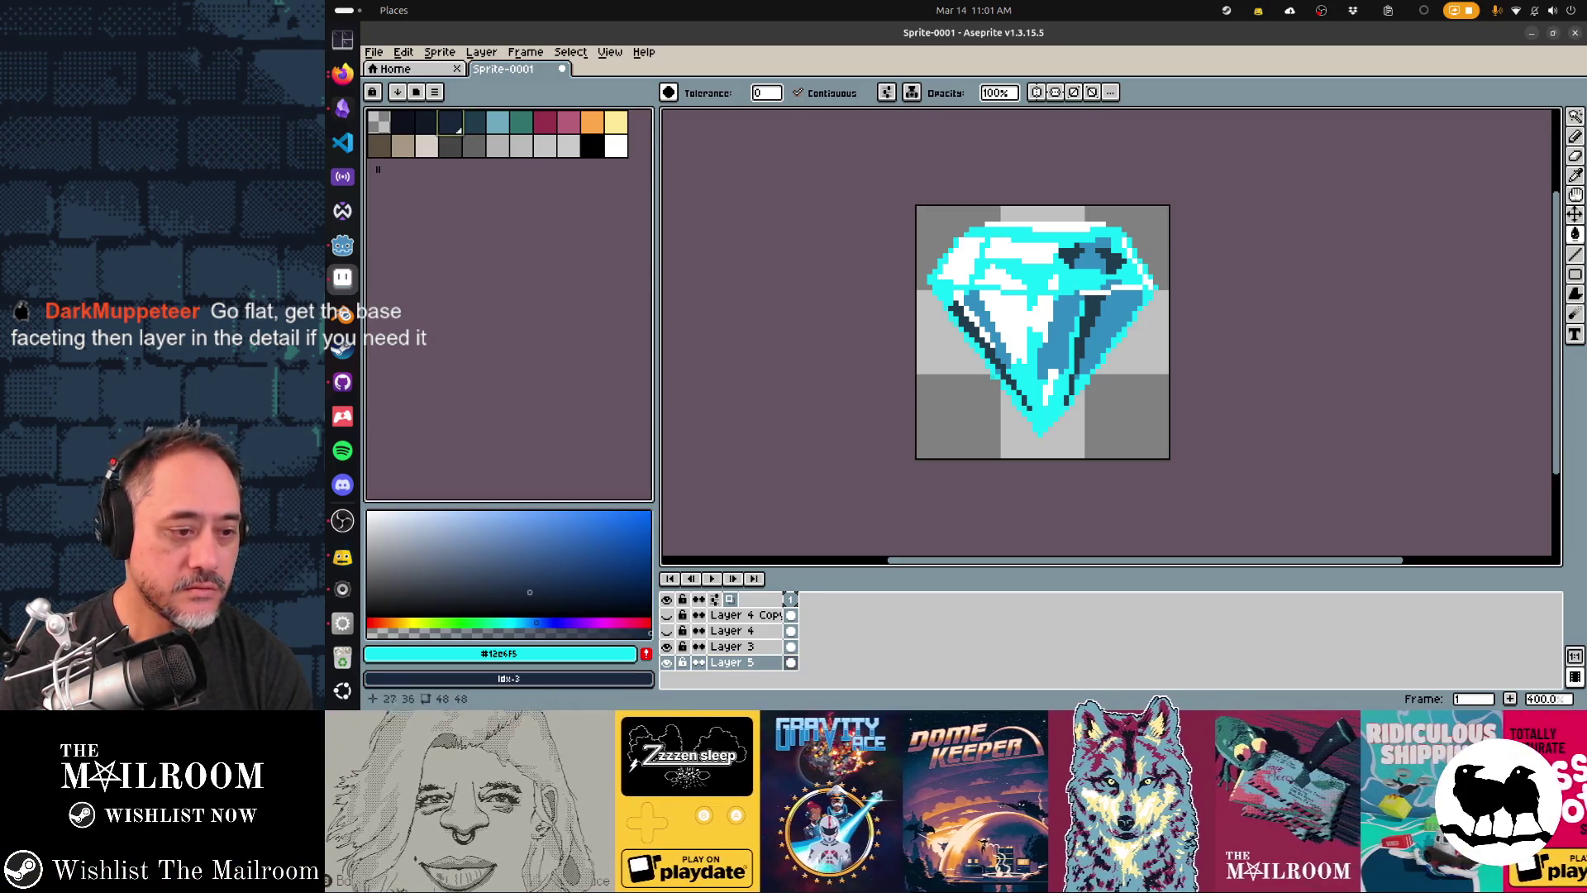
pyautogui.hotkey('shift', 'g')
pyautogui.moveTo(1040, 428); pyautogui.dragTo(1040, 229)
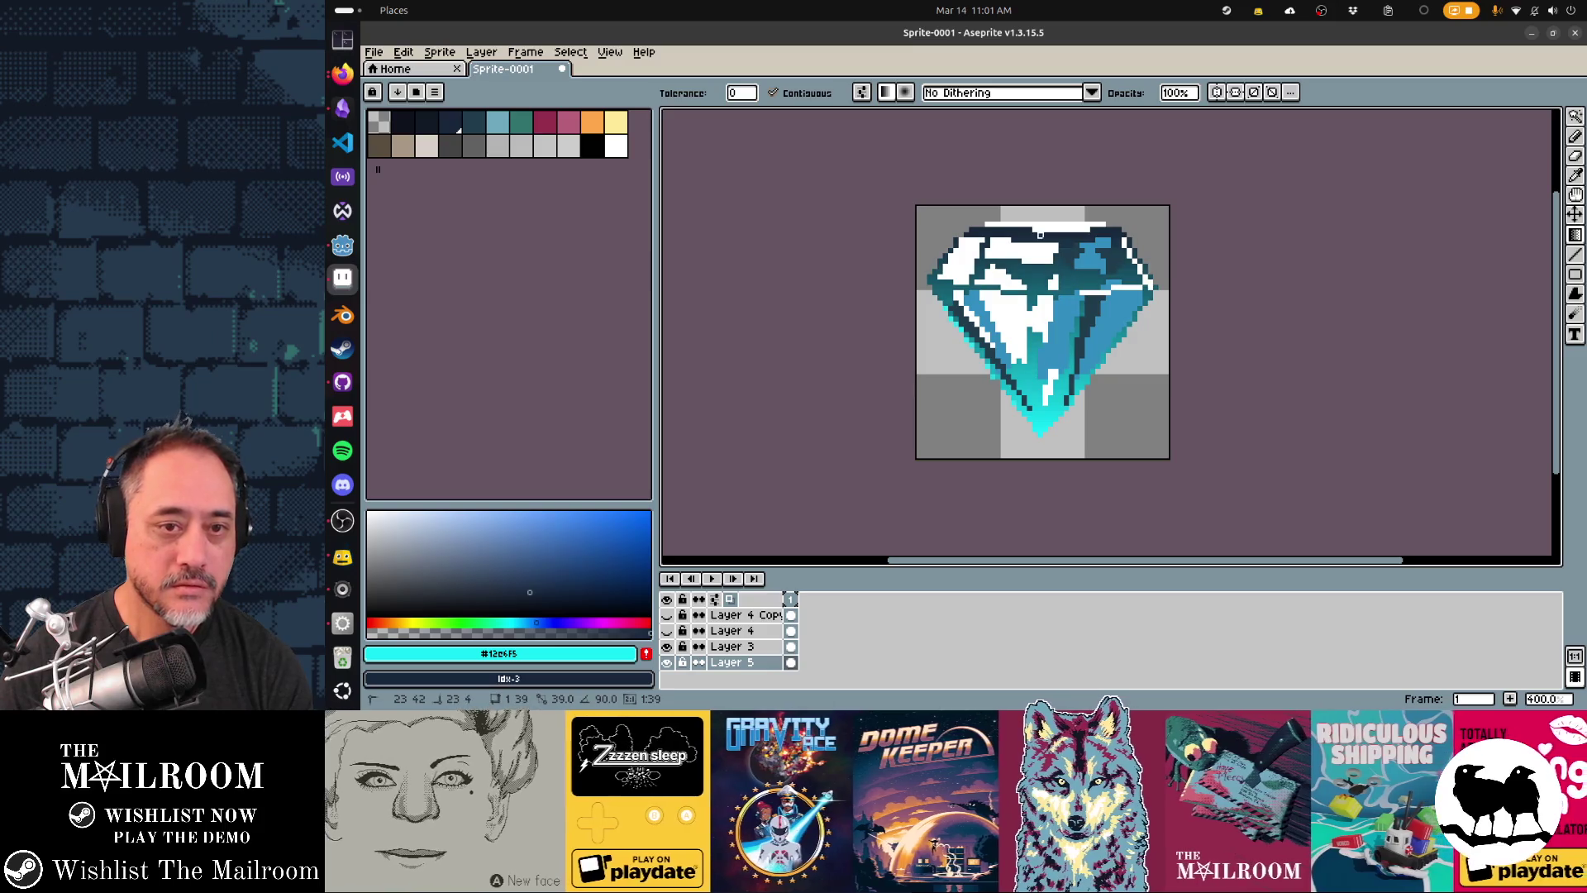
pyautogui.hotkey('ctrl', 'z')
pyautogui.moveTo(1040, 377)
pyautogui.mouseDown()
pyautogui.moveTo(1034, 157)
pyautogui.moveTo(1009, 165)
pyautogui.mouseUp()
pyautogui.hotkey('ctrl', 'z')
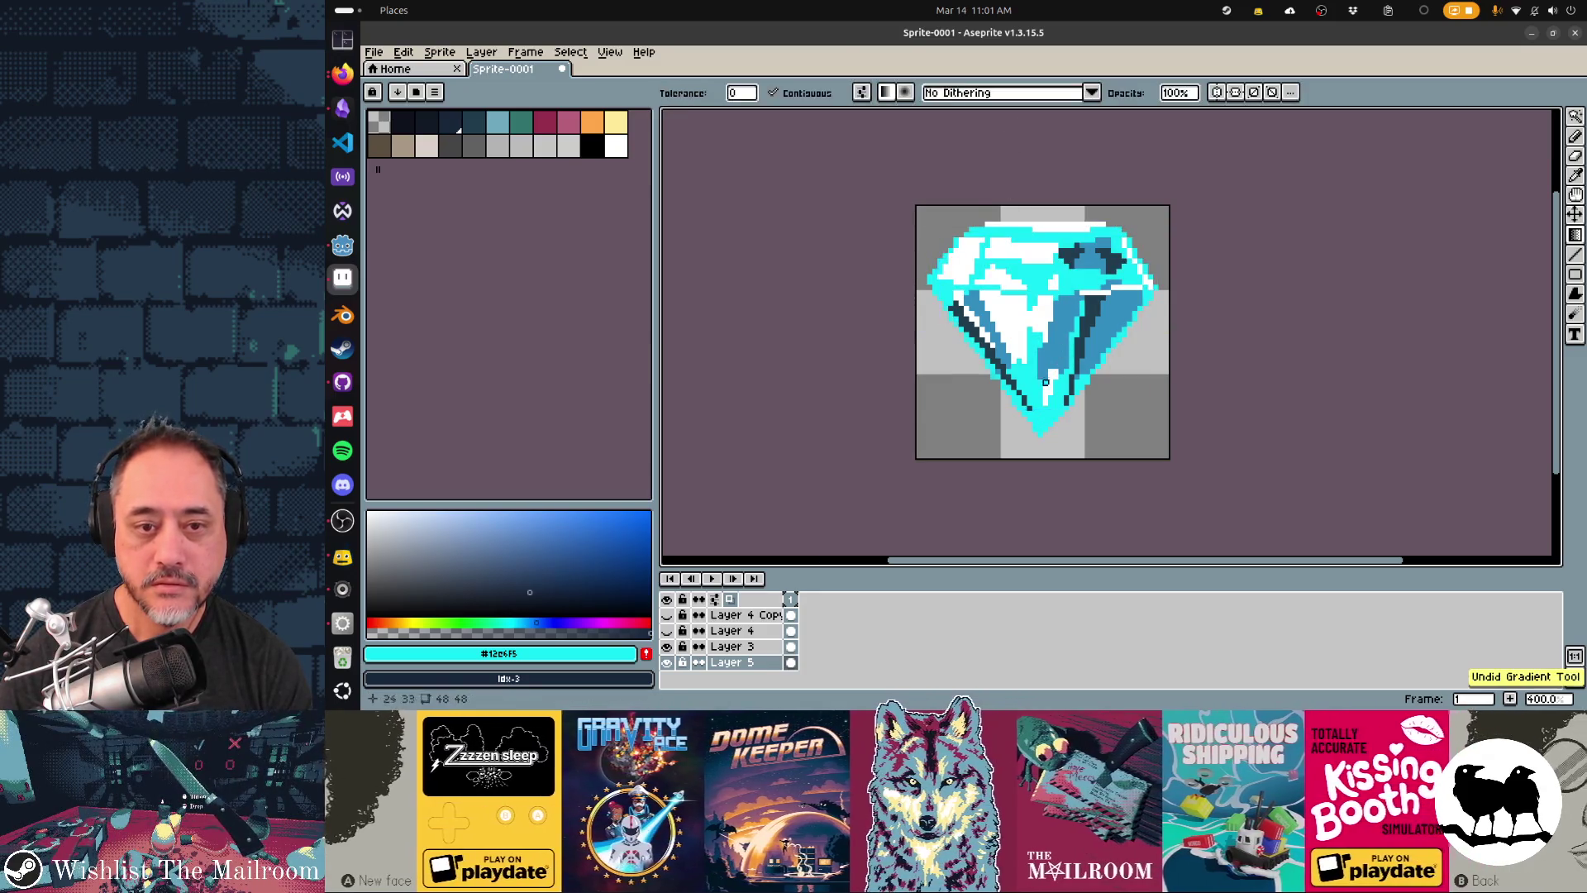
pyautogui.moveTo(1019, 395)
pyautogui.mouseDown()
pyautogui.moveTo(1203, 231)
pyautogui.moveTo(1088, 107)
pyautogui.moveTo(1097, 193)
pyautogui.mouseUp()
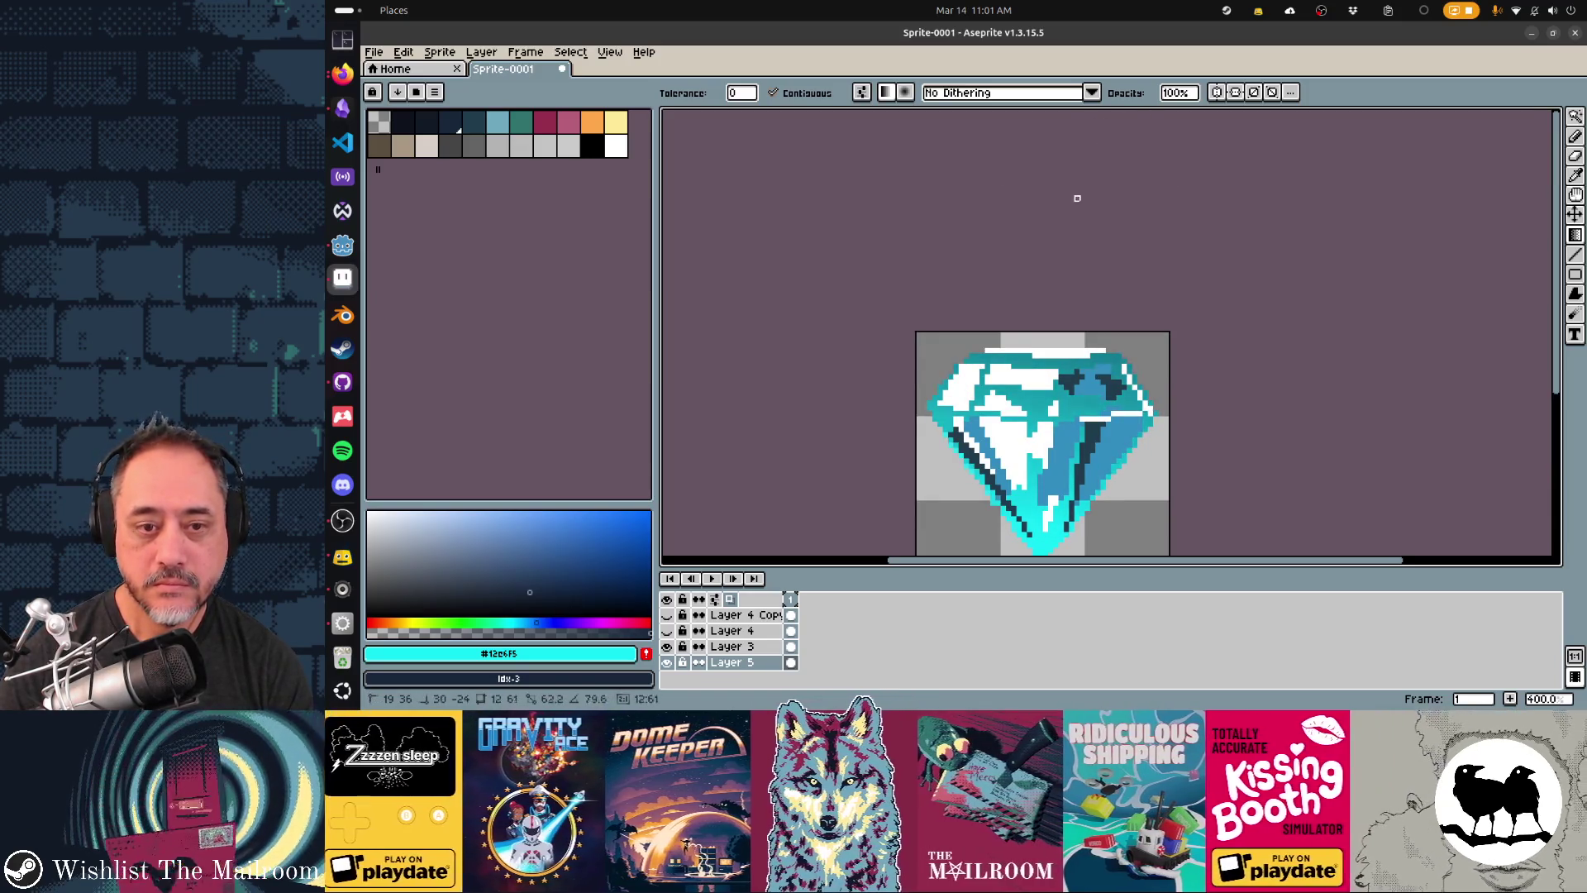
pyautogui.moveTo(1053, 358)
pyautogui.mouseDown()
pyautogui.moveTo(1099, 172)
pyautogui.moveTo(1036, 152)
pyautogui.moveTo(1066, 152)
pyautogui.moveTo(1066, 435)
pyautogui.mouseUp()
pyautogui.hotkey('ctrl', 'z')
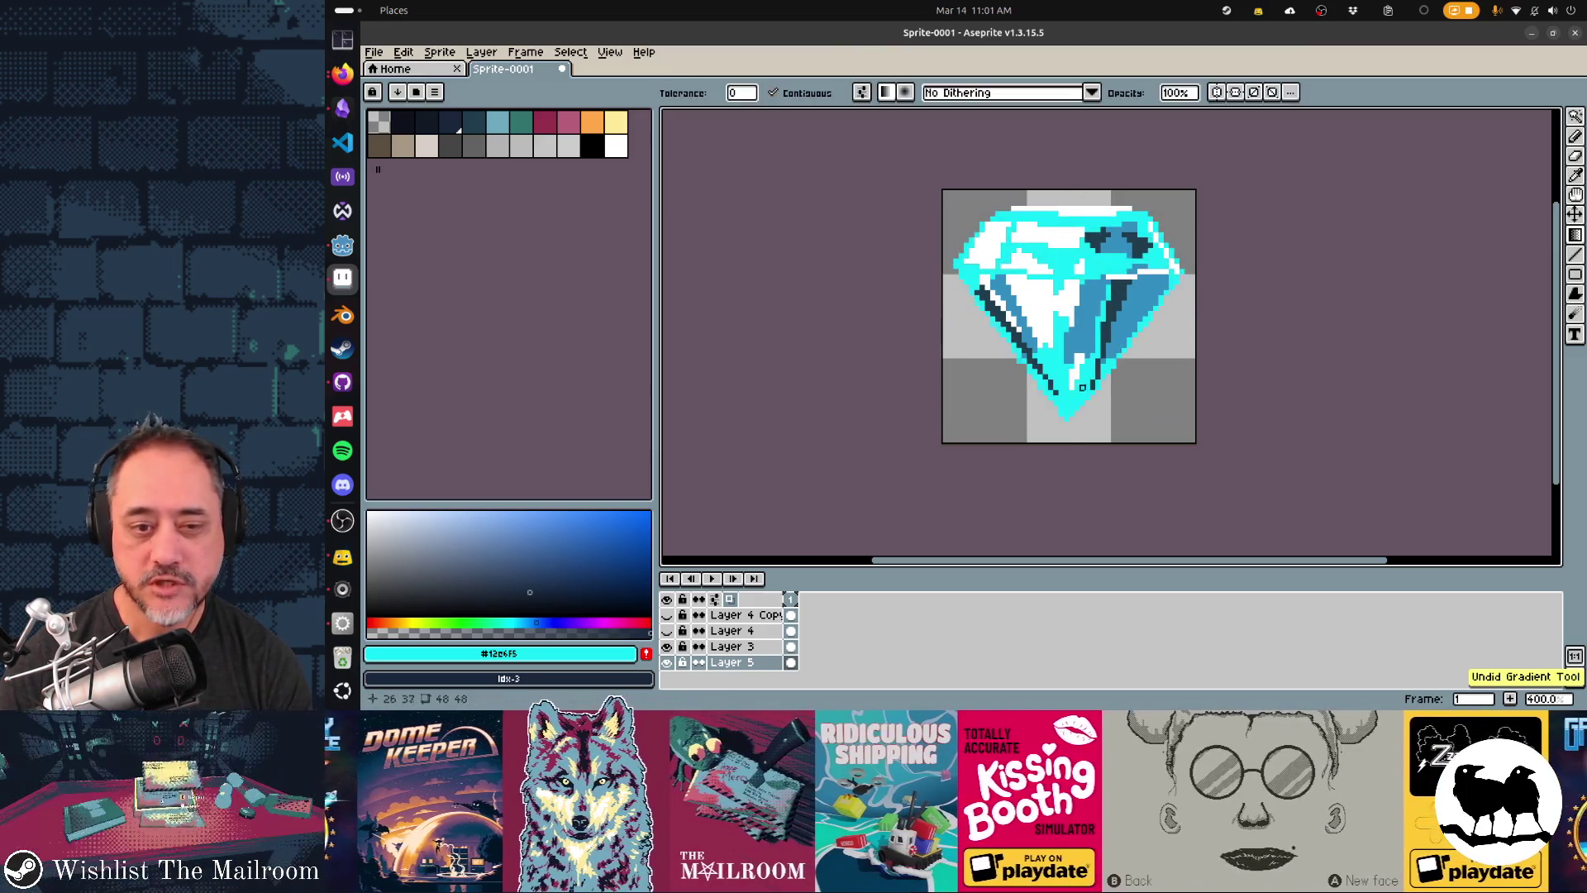
pyautogui.moveTo(1062, 367)
pyautogui.mouseDown()
pyautogui.moveTo(1052, 183)
pyautogui.moveTo(1097, 172)
pyautogui.moveTo(1077, 188)
pyautogui.mouseUp()
pyautogui.hotkey('ctrl', 'z')
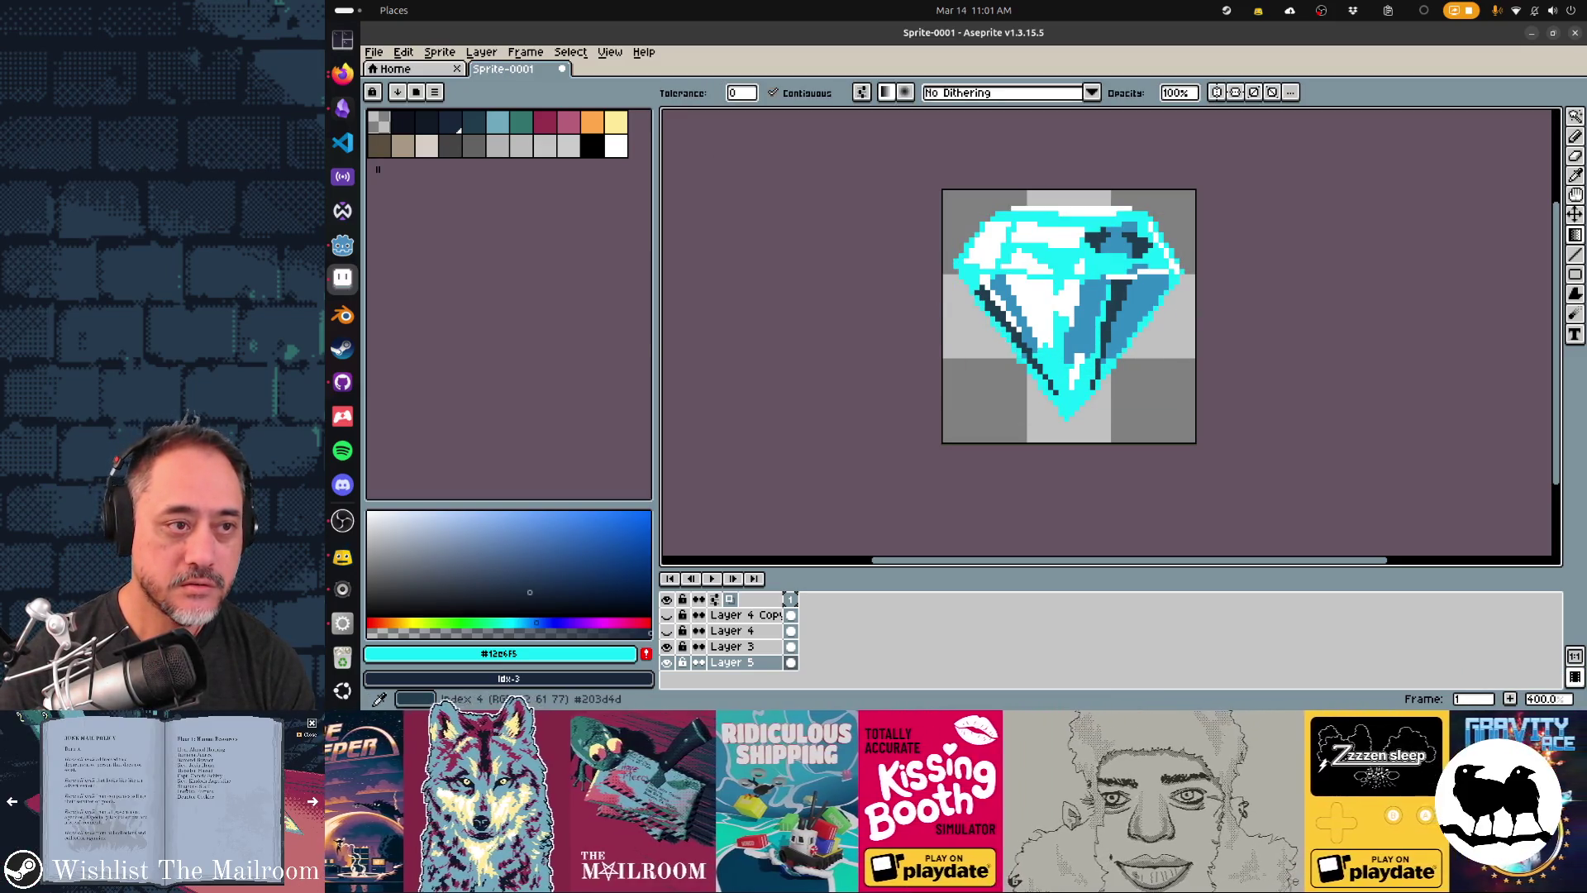
# - Test gradients using light blue, dark teal and a darker blue, undoing each attempt
pyautogui.rightClick(498, 123)
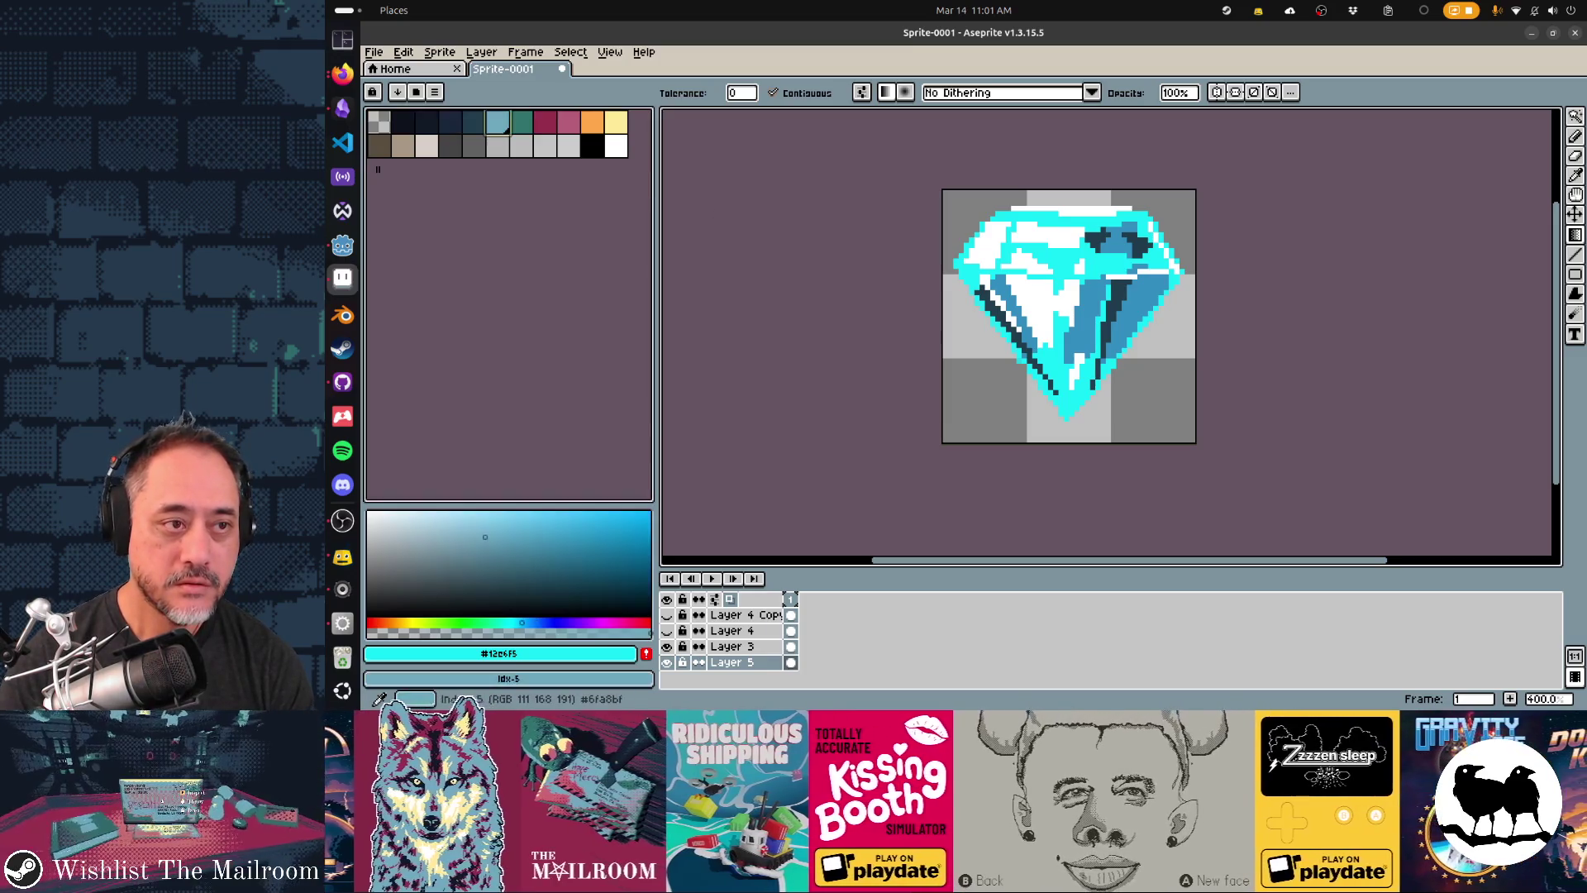
pyautogui.moveTo(1056, 392); pyautogui.dragTo(1077, 192)
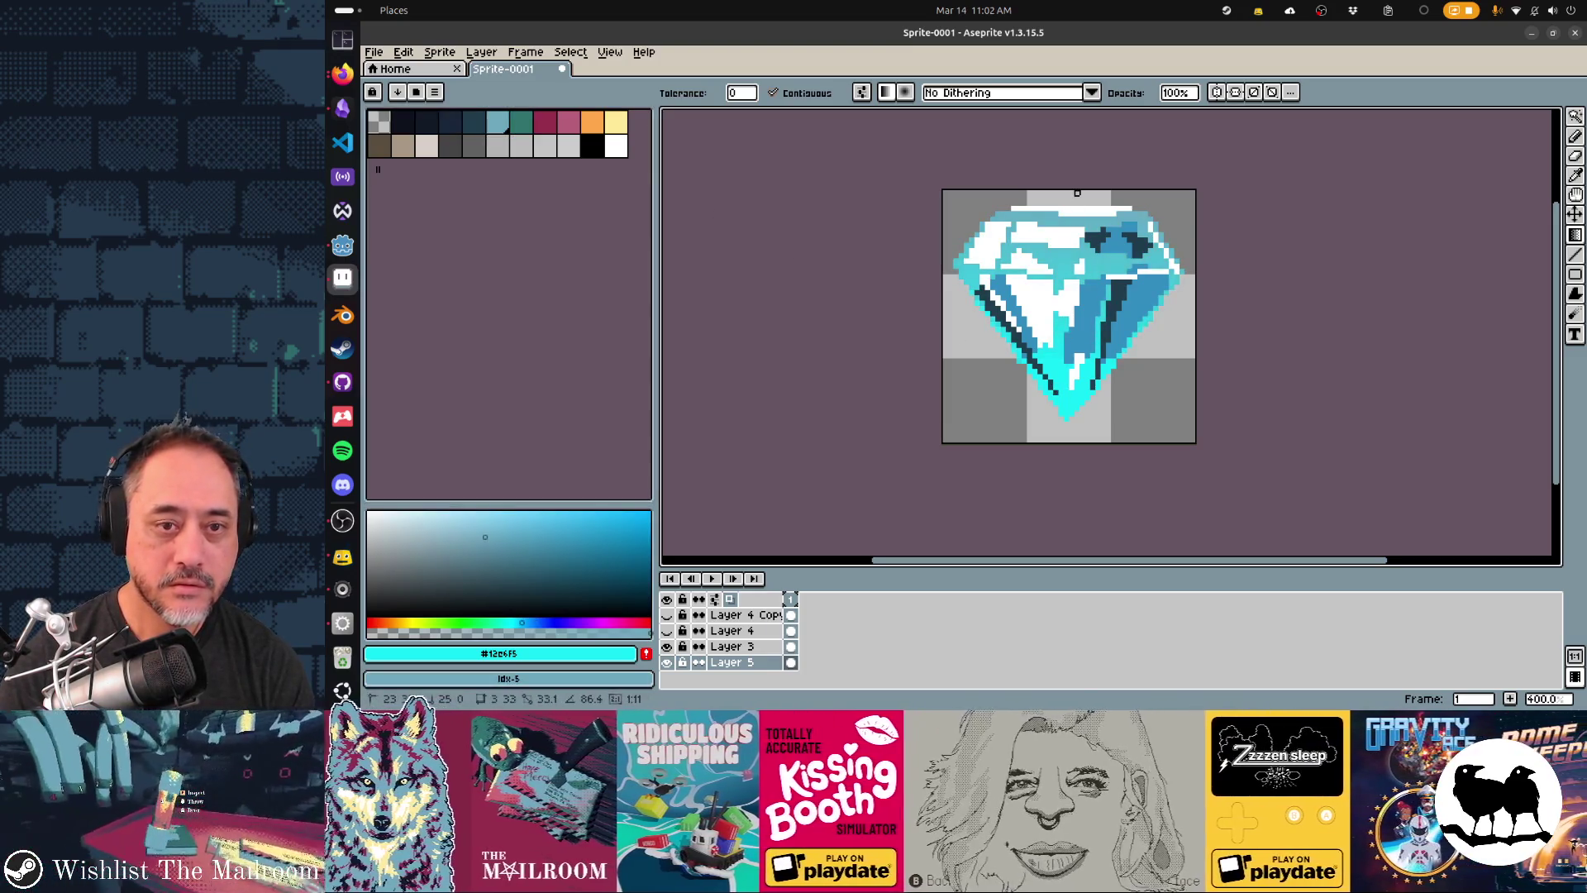
pyautogui.hotkey('ctrl', 'z')
pyautogui.hotkey('shift', '[')
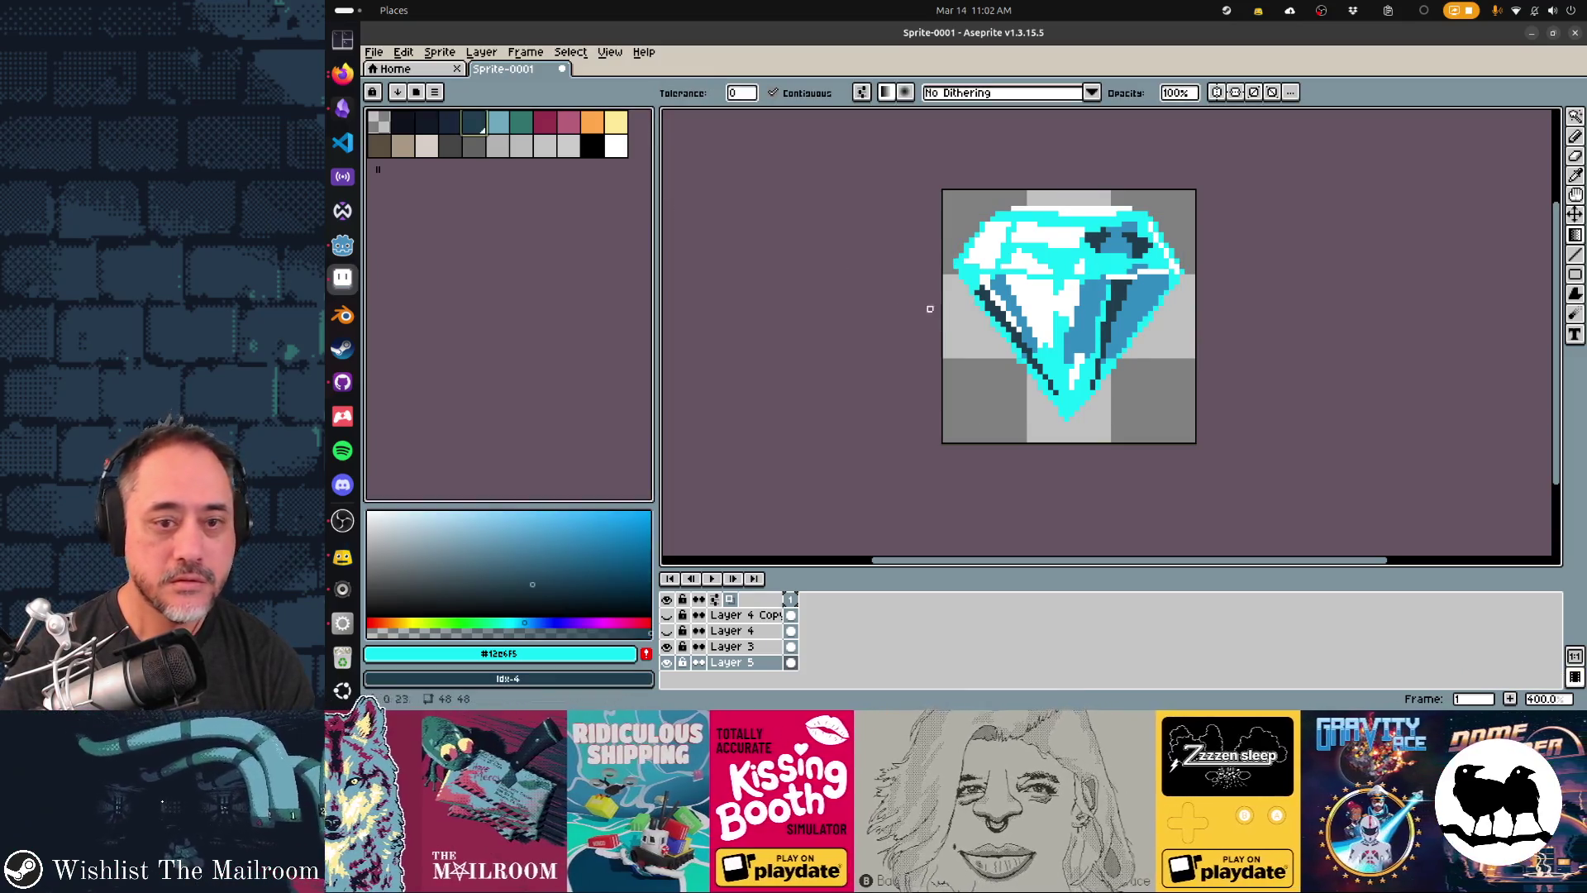
pyautogui.moveTo(1066, 393); pyautogui.dragTo(1058, 191)
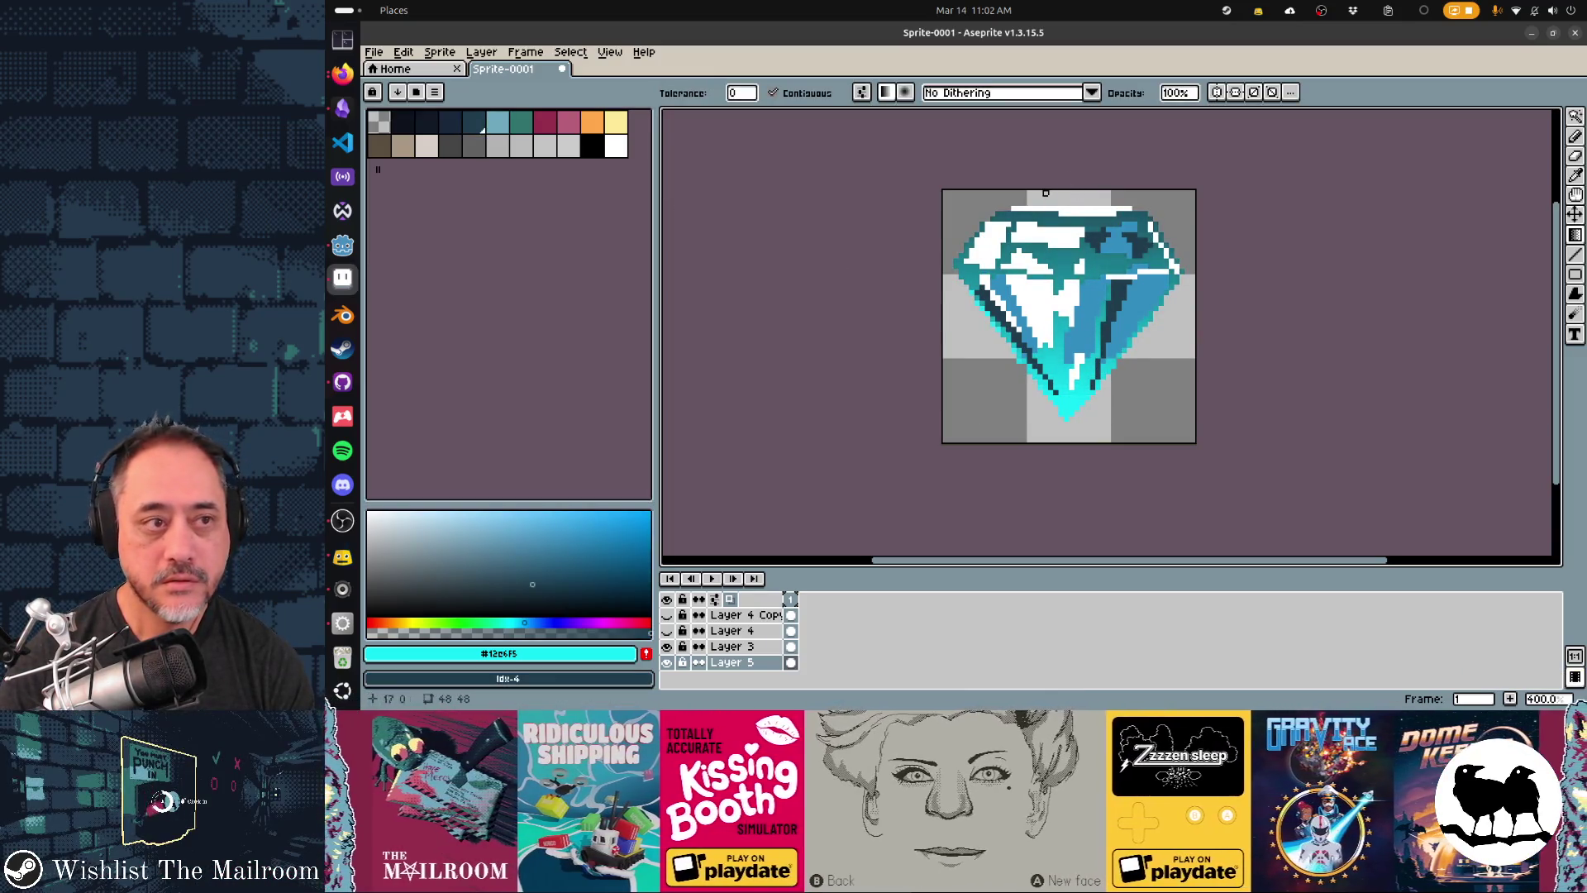
pyautogui.hotkey('ctrl', 'z')
pyautogui.click(562, 555)
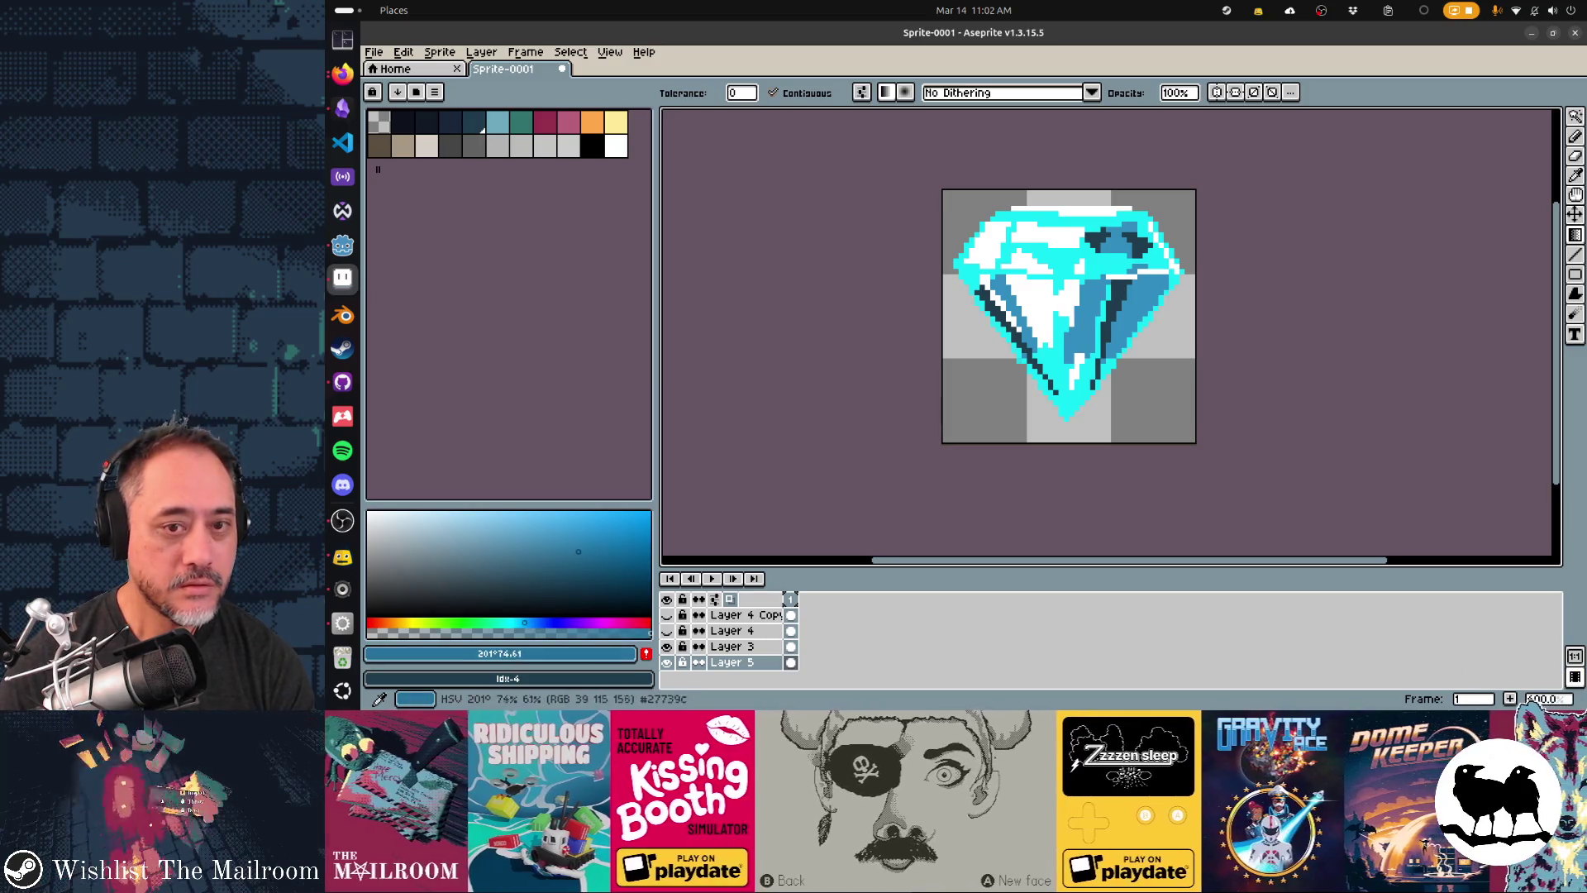
pyautogui.moveTo(1061, 398); pyautogui.dragTo(1072, 209)
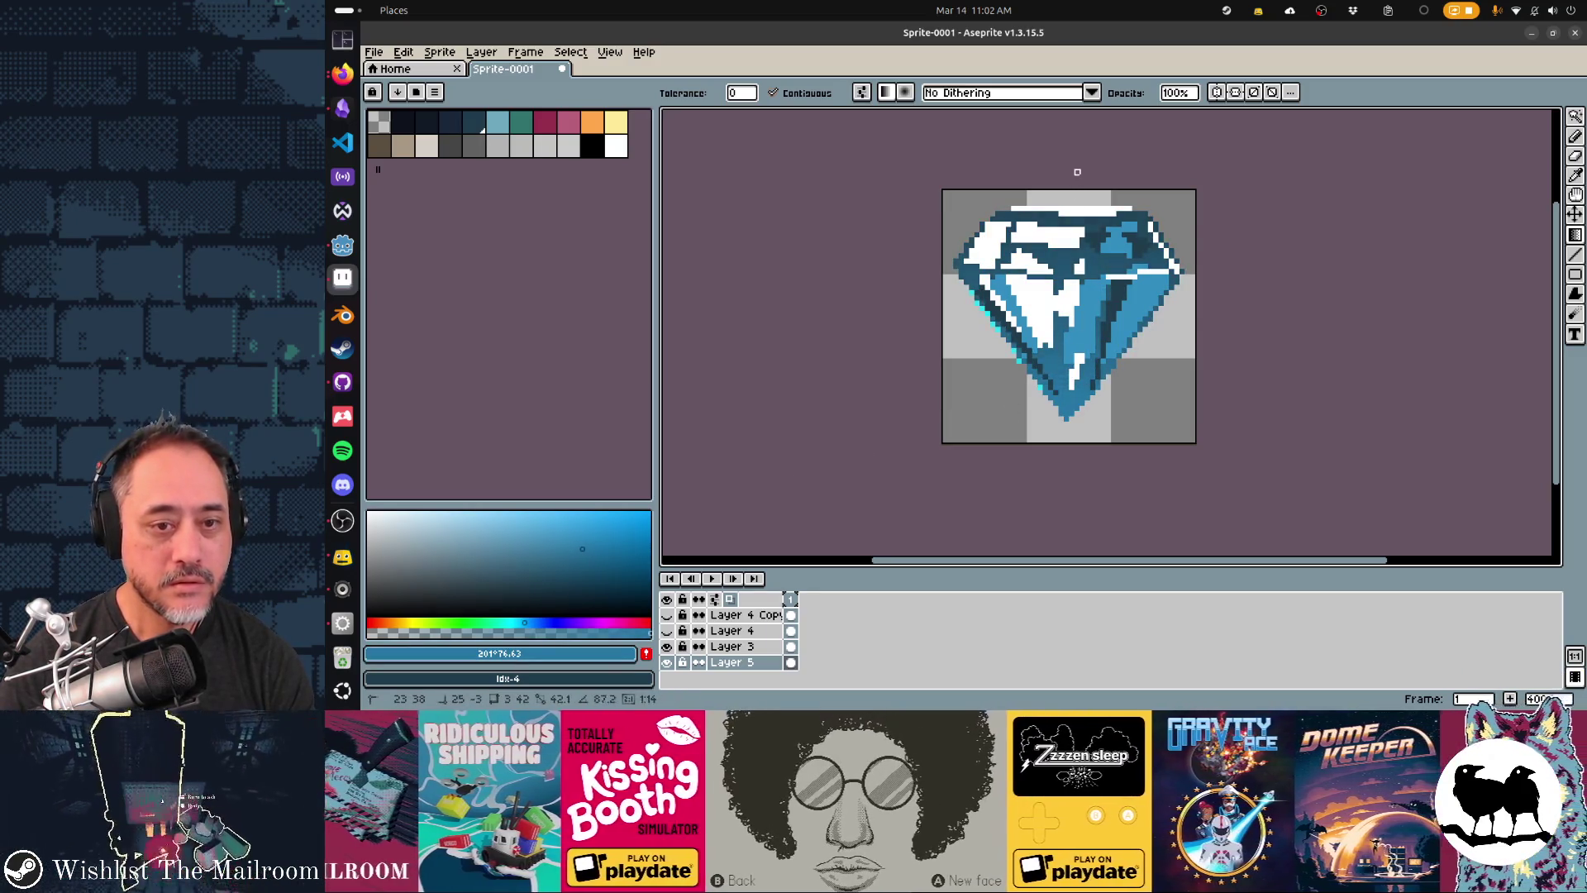
pyautogui.hotkey('ctrl', 'z')
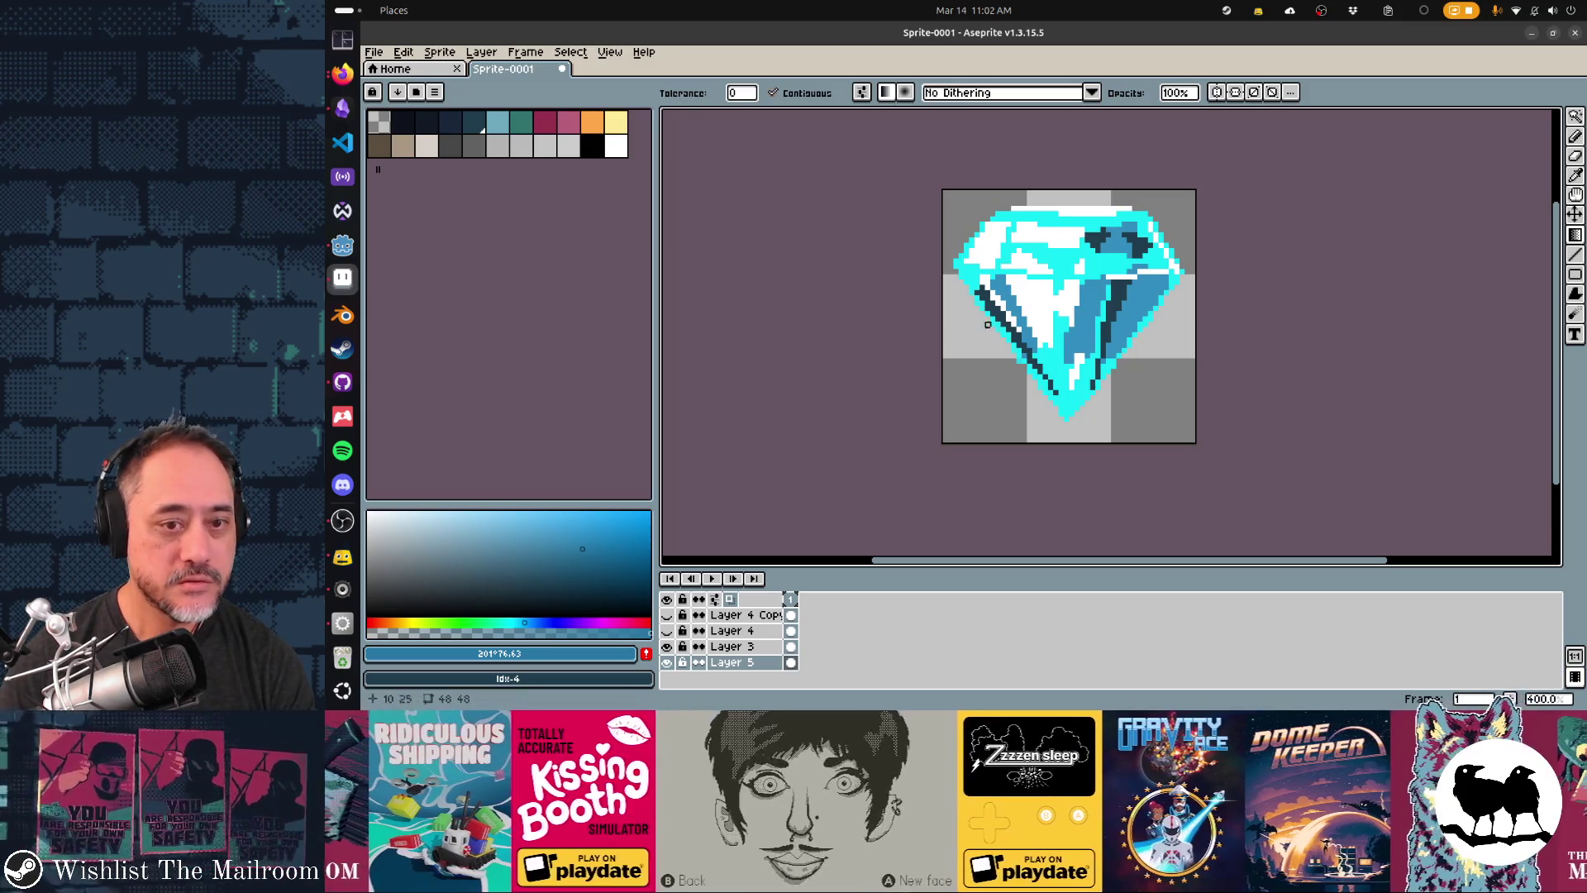
# - Mix a blue from the tip's cyan and bucket-fill the diamond's upper facets with it
pyautogui.keyDown('alt'); pyautogui.click(1070, 396); pyautogui.keyUp('alt')
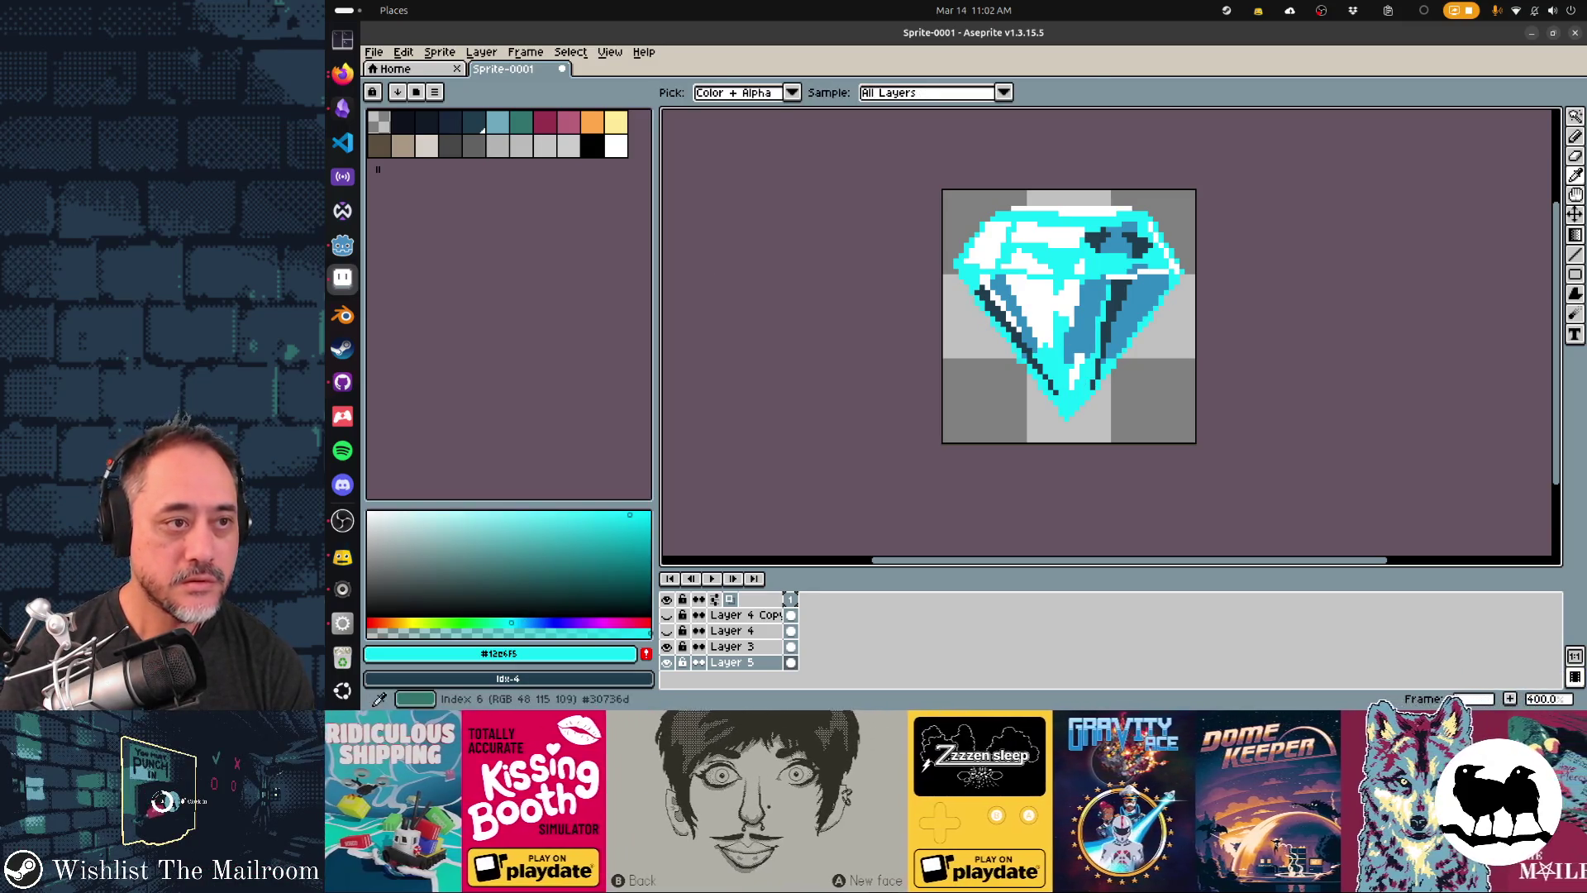
pyautogui.click(626, 537)
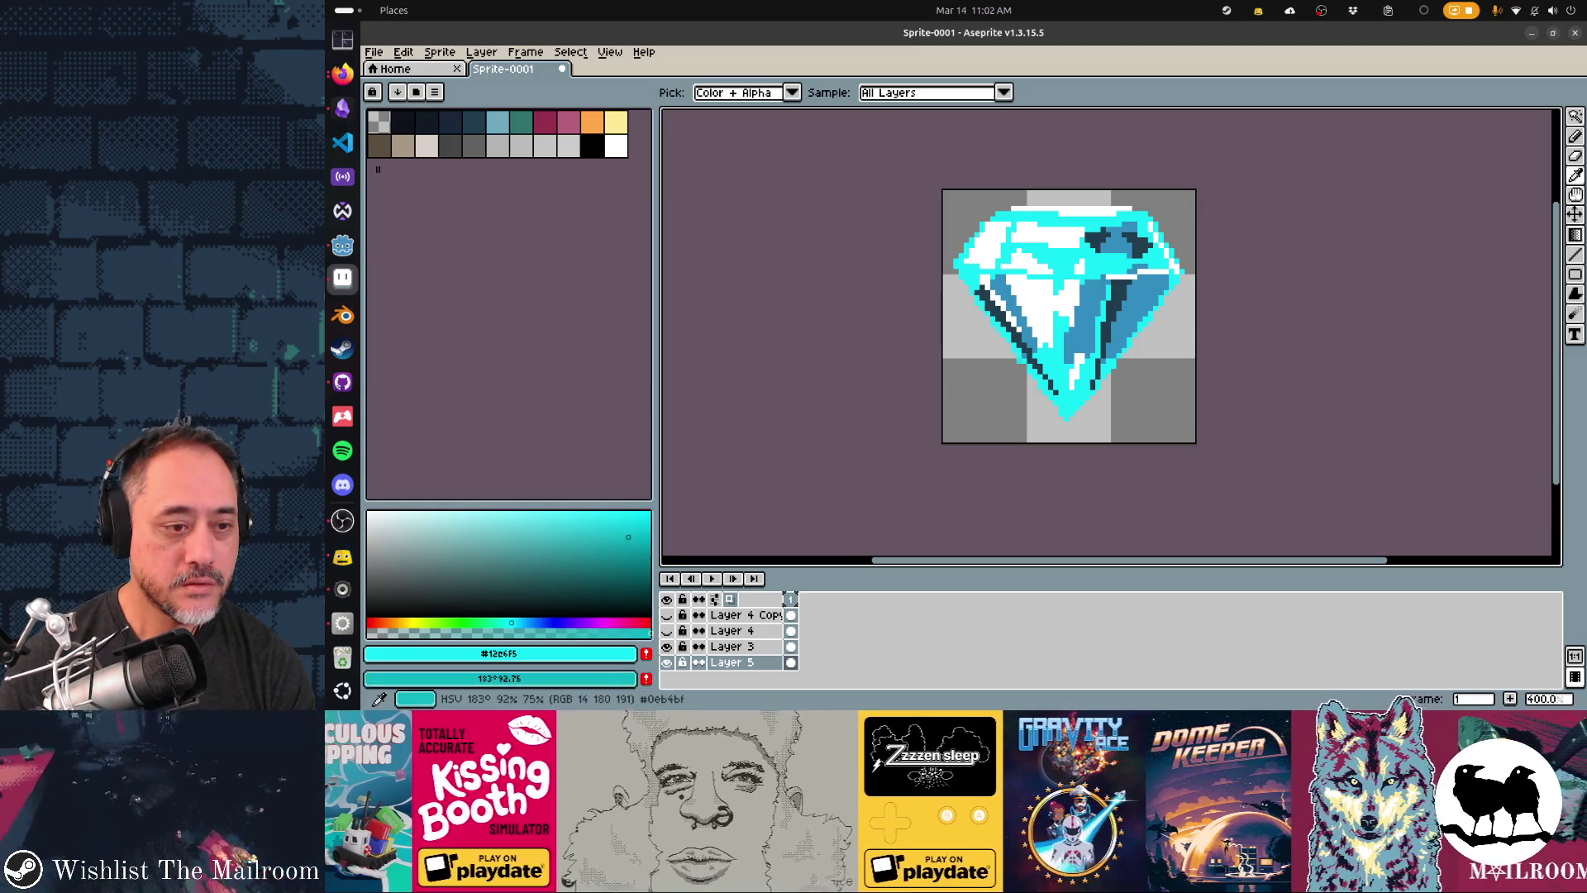
pyautogui.moveTo(511, 622)
pyautogui.mouseDown()
pyautogui.moveTo(544, 622)
pyautogui.moveTo(529, 621)
pyautogui.mouseUp()
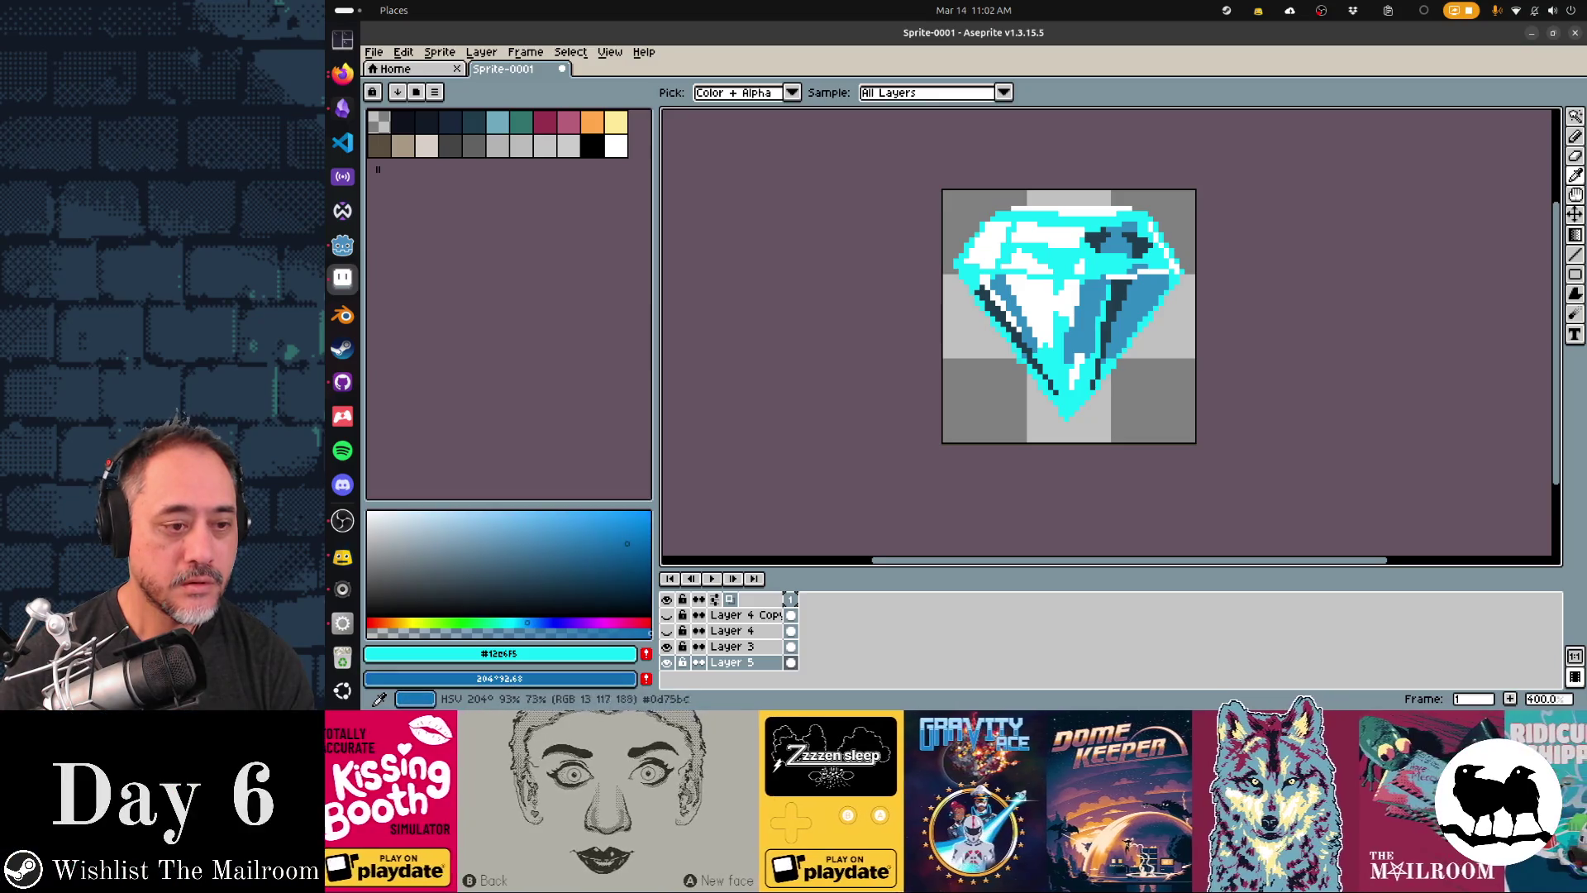
pyautogui.moveTo(626, 543); pyautogui.dragTo(620, 539)
pyautogui.press('g')
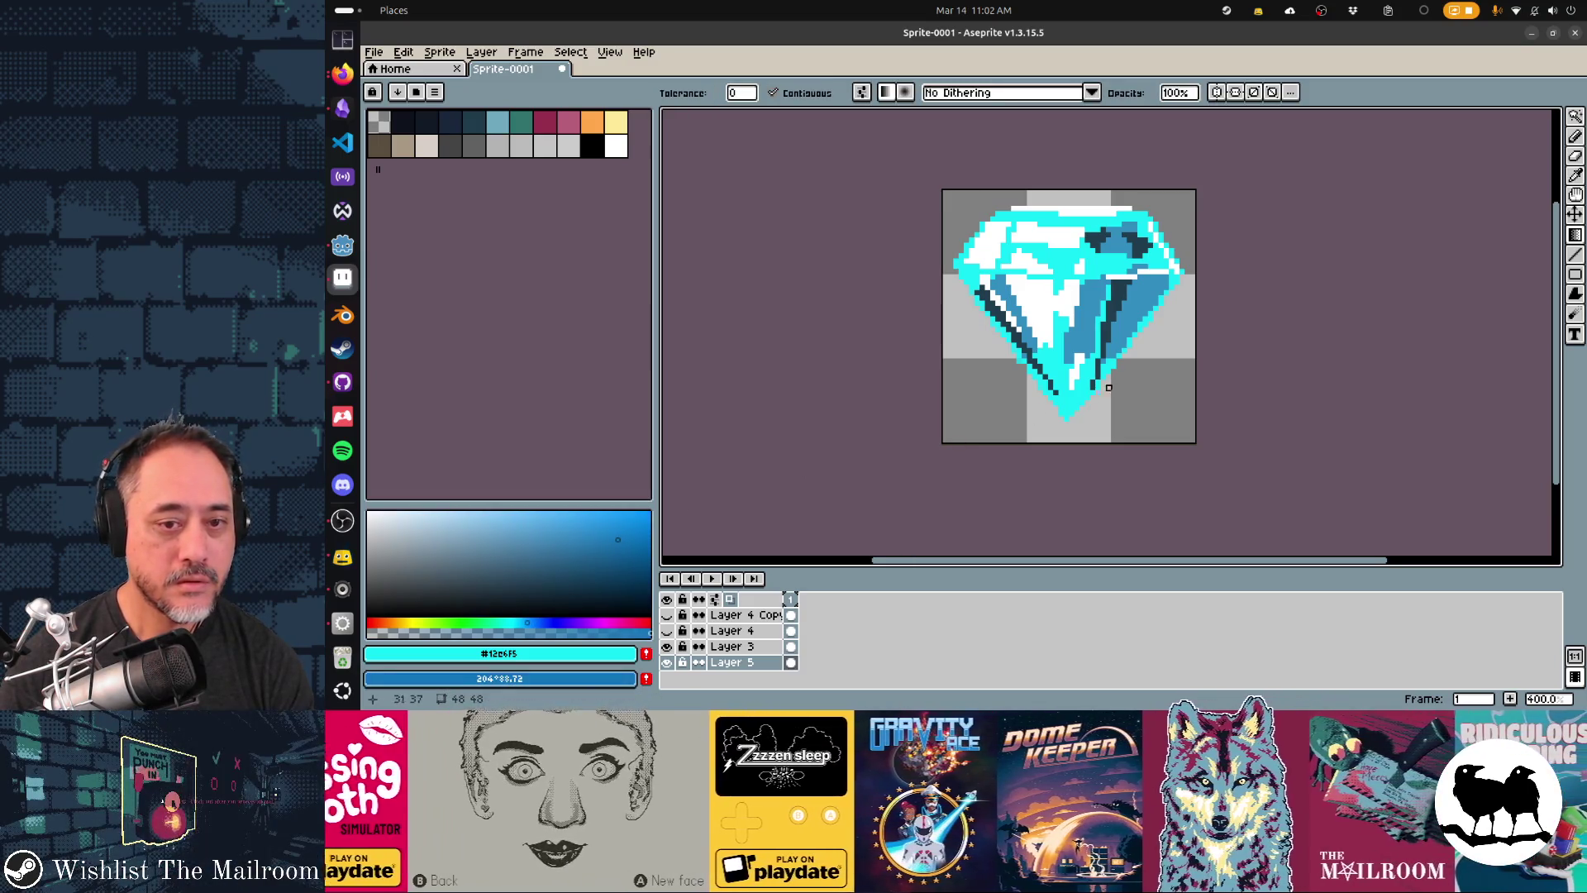
pyautogui.click(1077, 235)
# - Undo and redo the blue facet fills after picking a slightly darker blue secondary colour
pyautogui.hotkey('ctrl', 'z')
pyautogui.hotkey('ctrl', 'z')
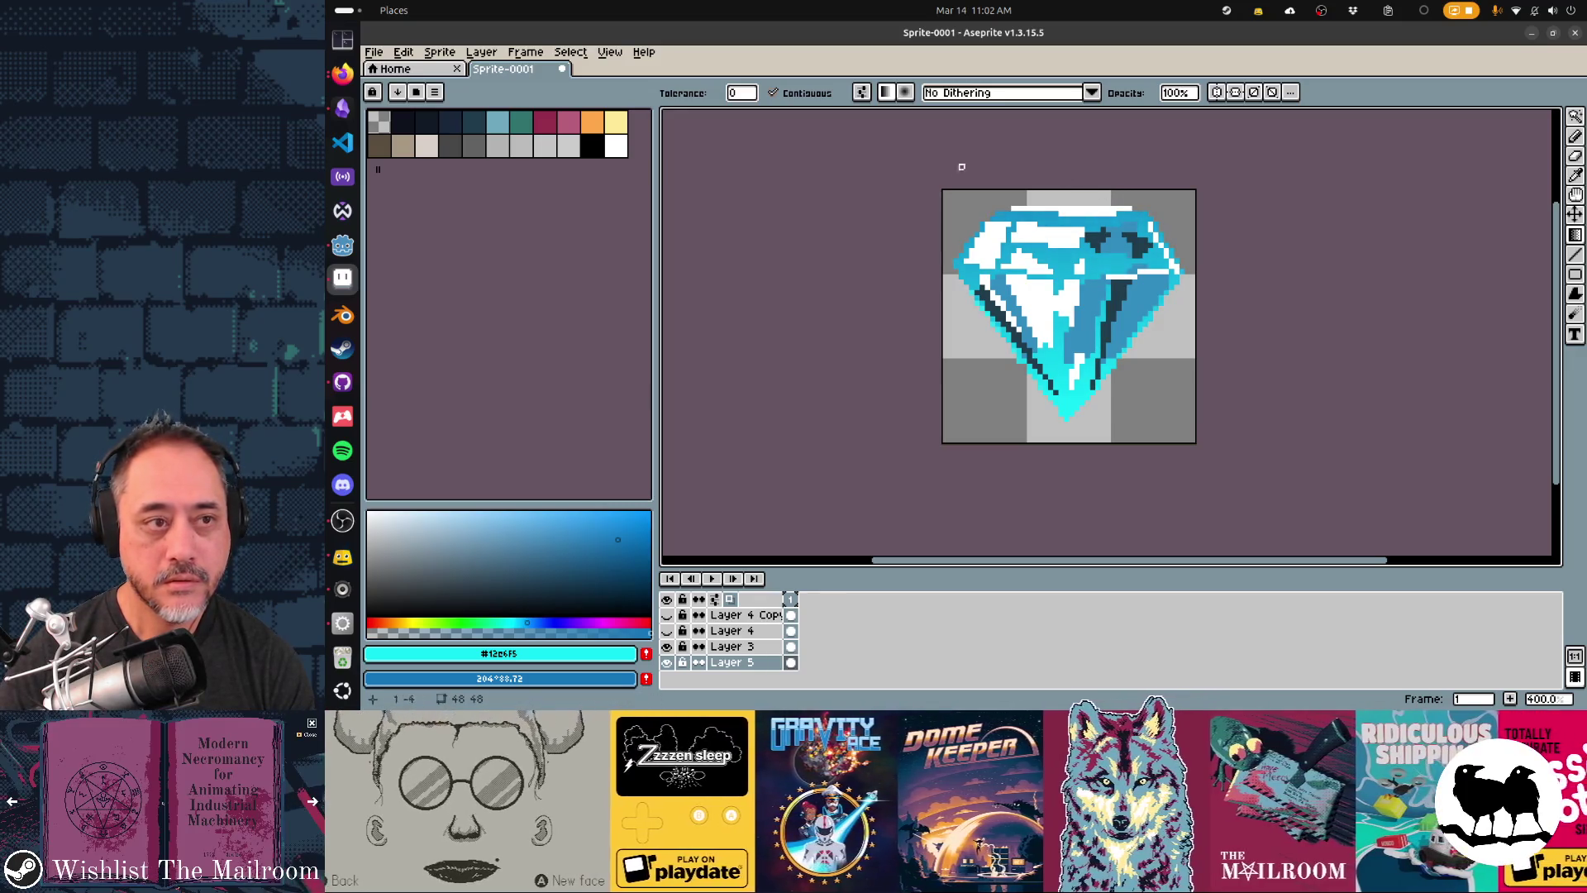
pyautogui.hotkey('ctrl', 'z')
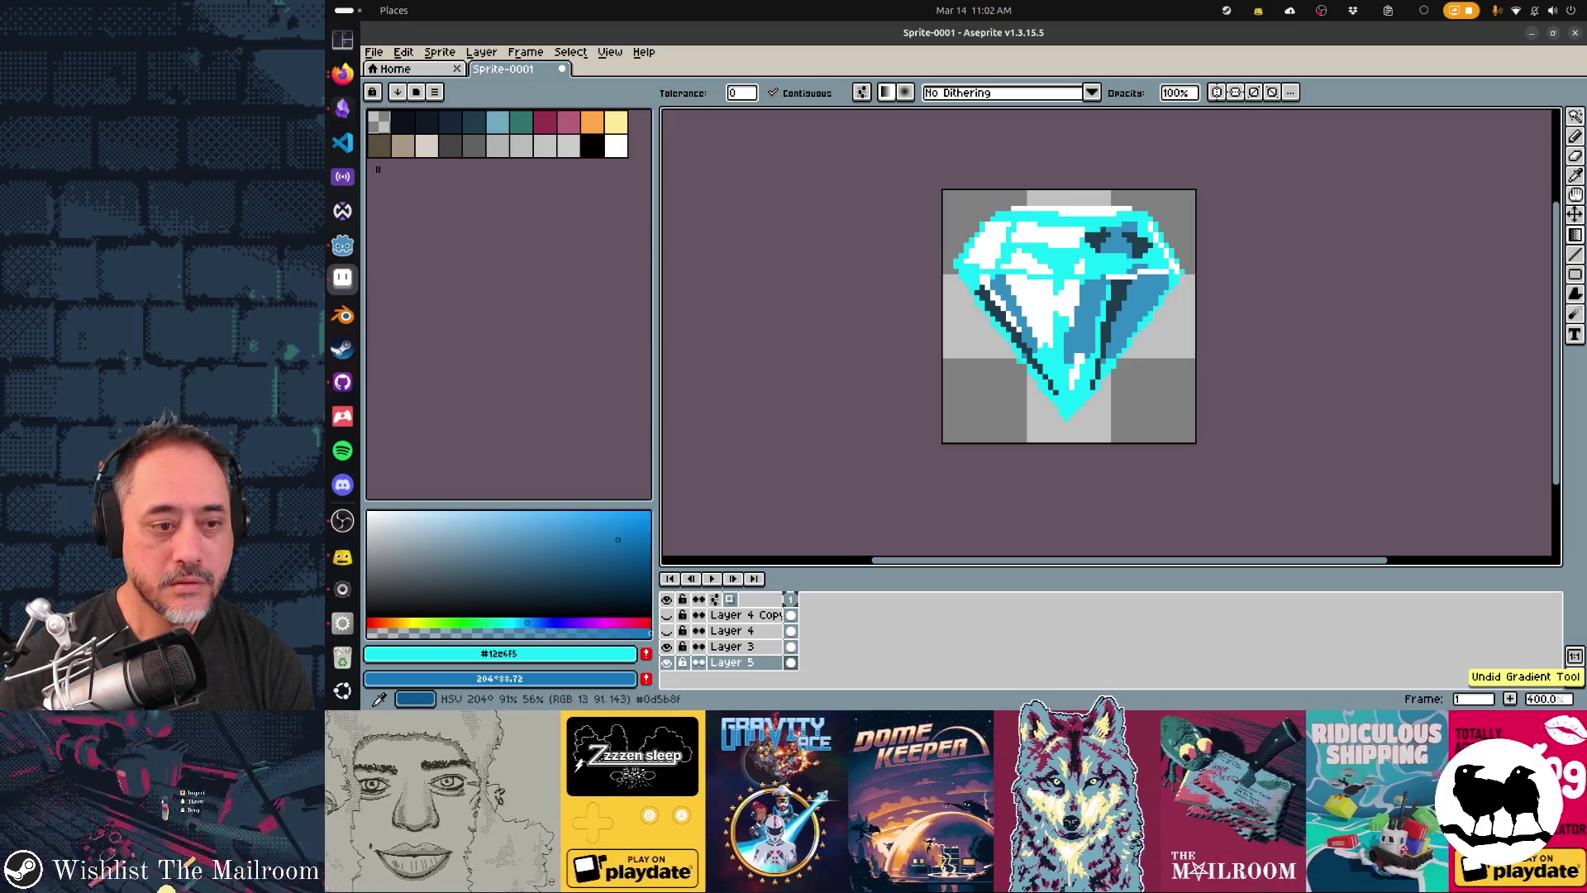
pyautogui.rightClick(620, 564)
pyautogui.hotkey('ctrl', 'shift', 'z')
pyautogui.hotkey('ctrl', 'shift', 'z')
pyautogui.hotkey('ctrl', 'shift', 'z')
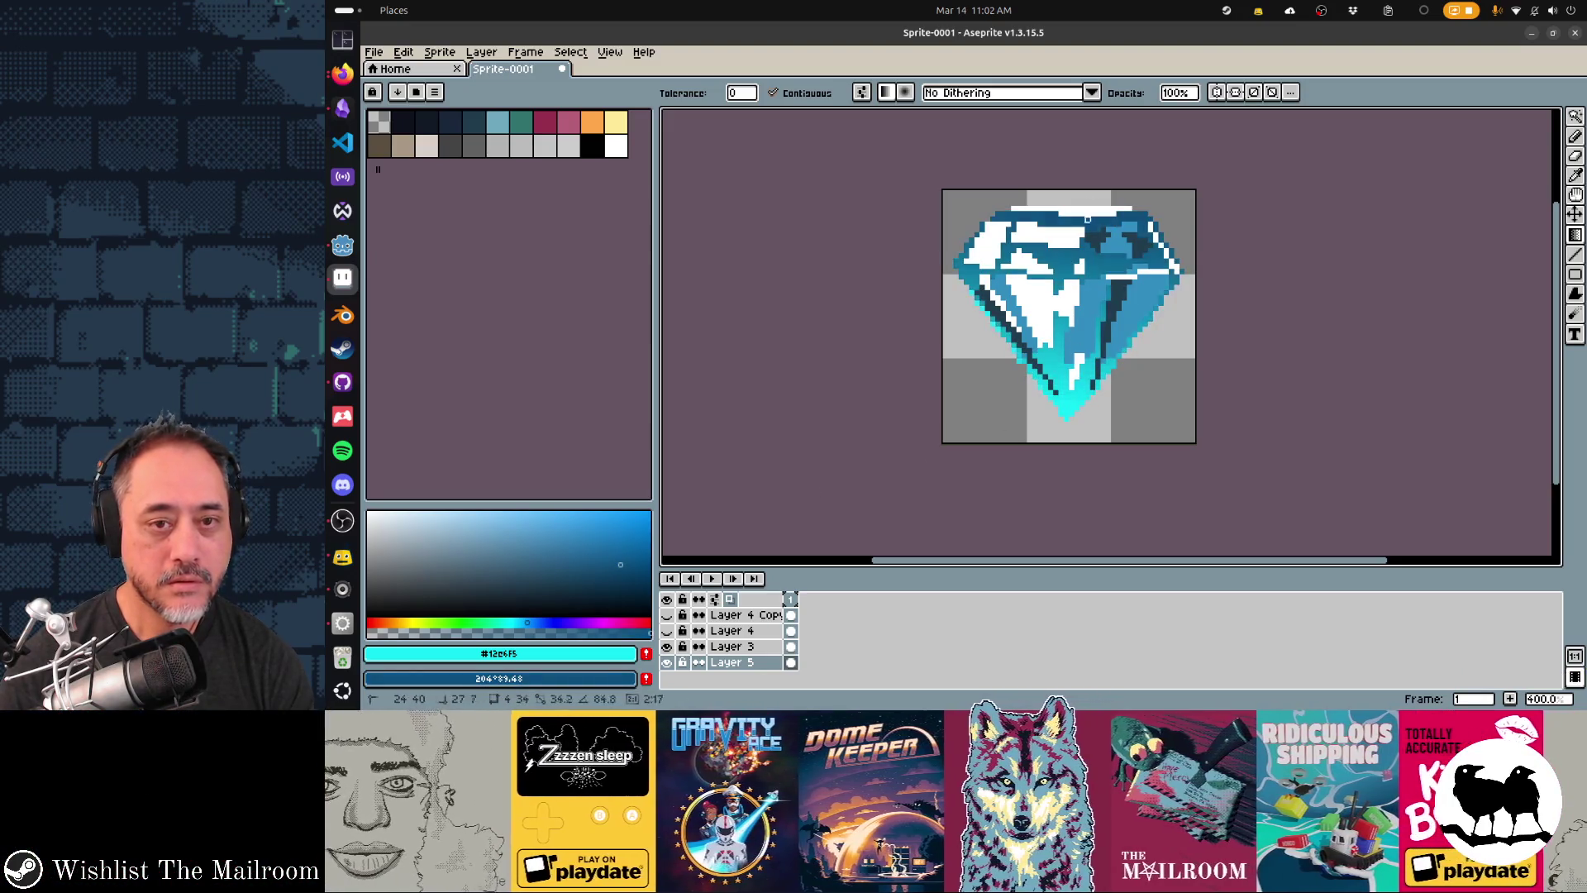
pyautogui.hotkey('ctrl', 'shift', 'z')
pyautogui.hotkey('ctrl', 'shift', 'z')
pyautogui.hotkey('ctrl', 'shift', 'z')
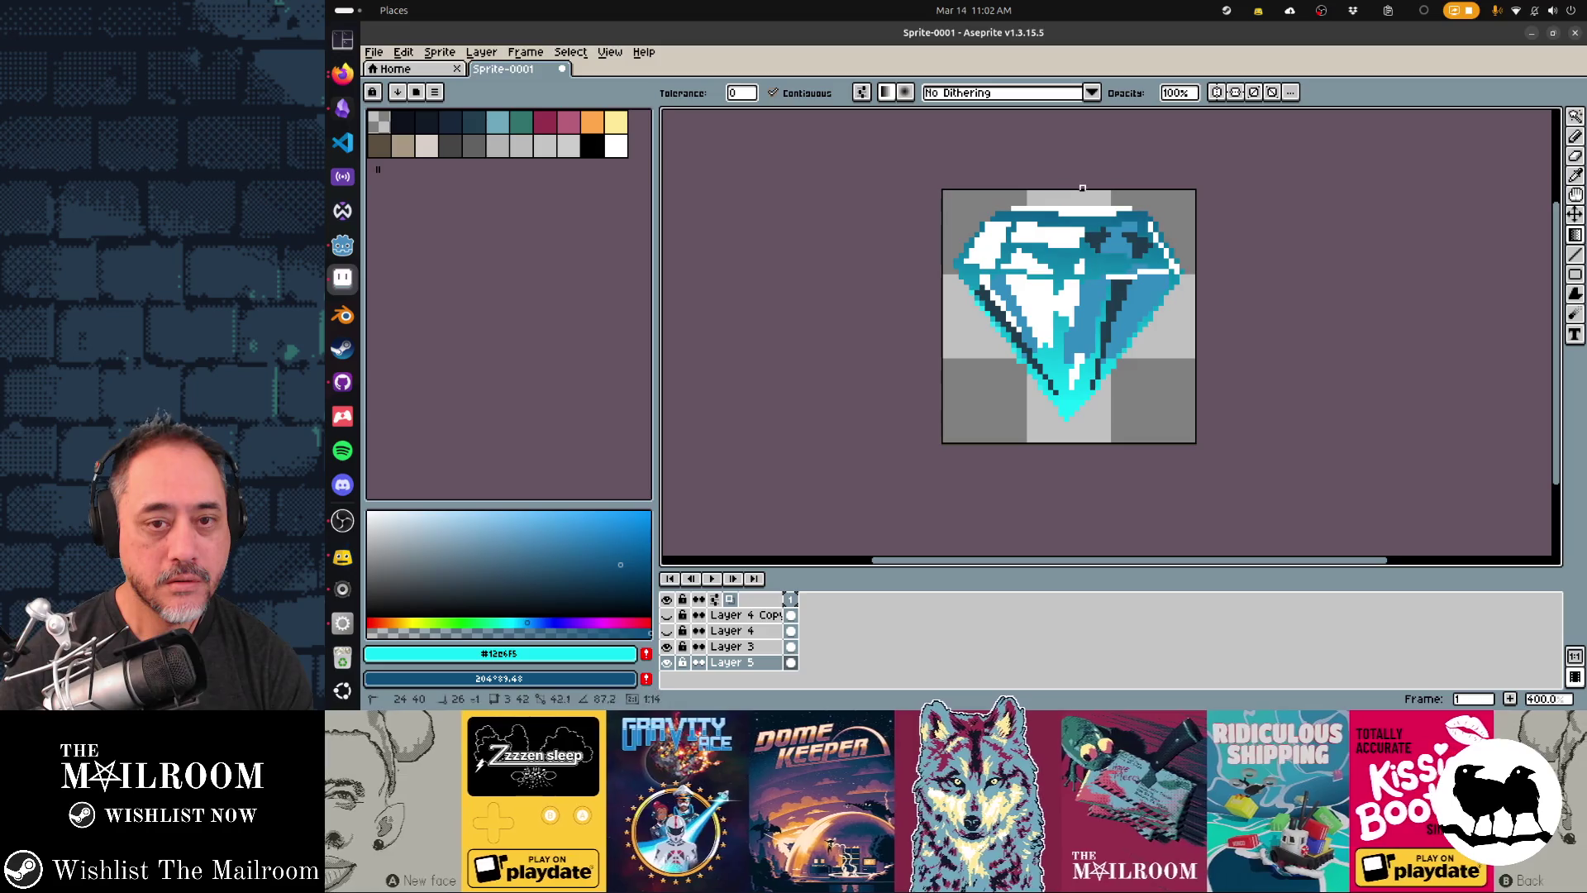
pyautogui.hotkey('ctrl', 'z')
pyautogui.hotkey('ctrl', 'z')
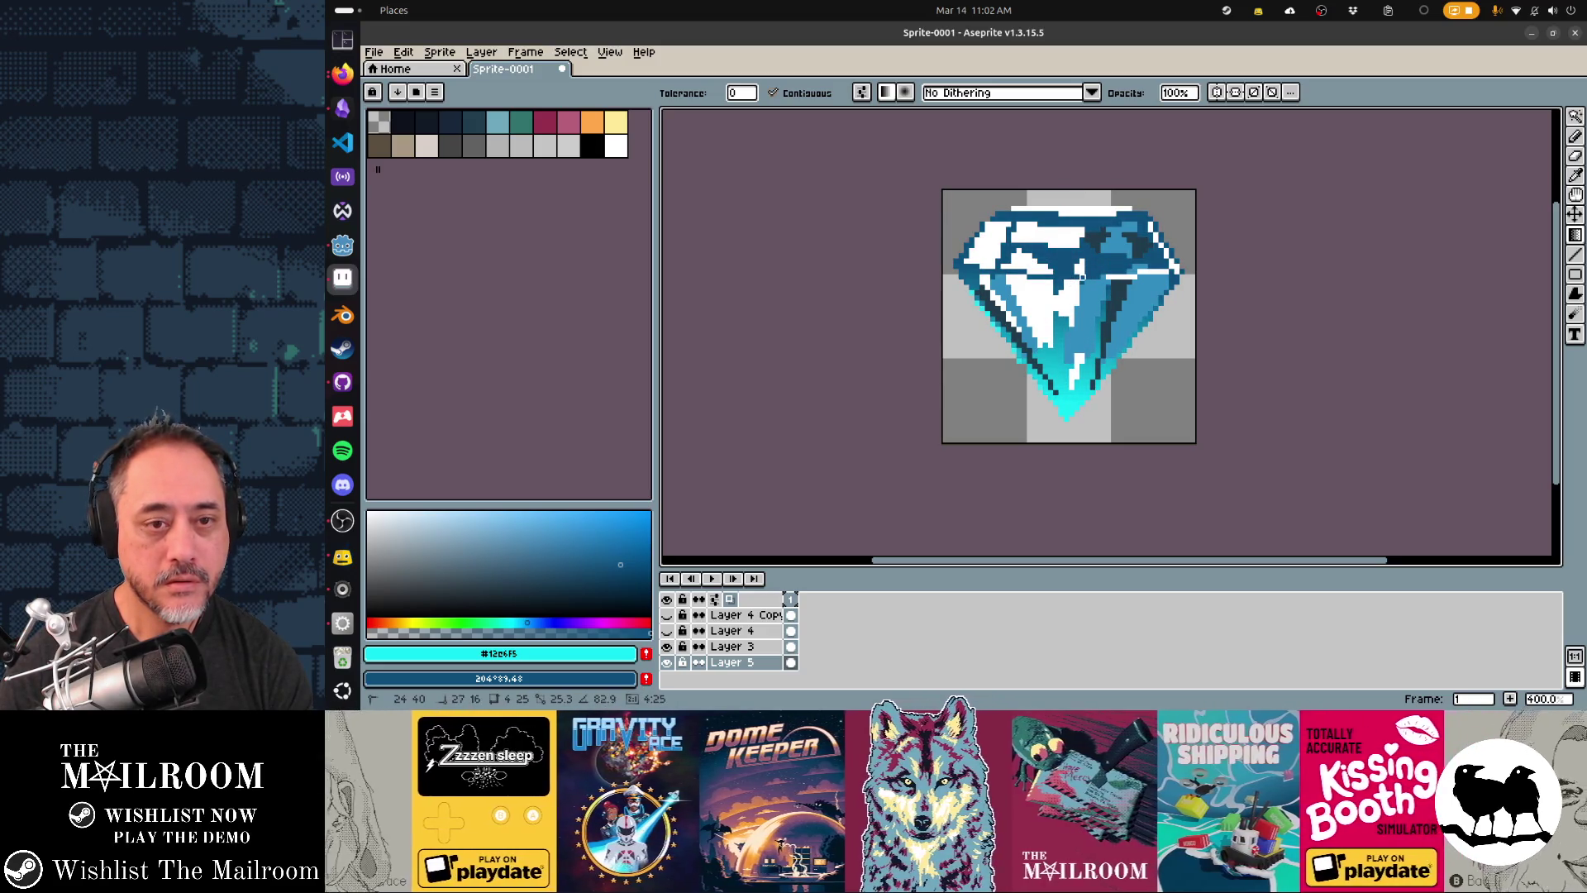
pyautogui.hotkey('ctrl', 'shift', 'z')
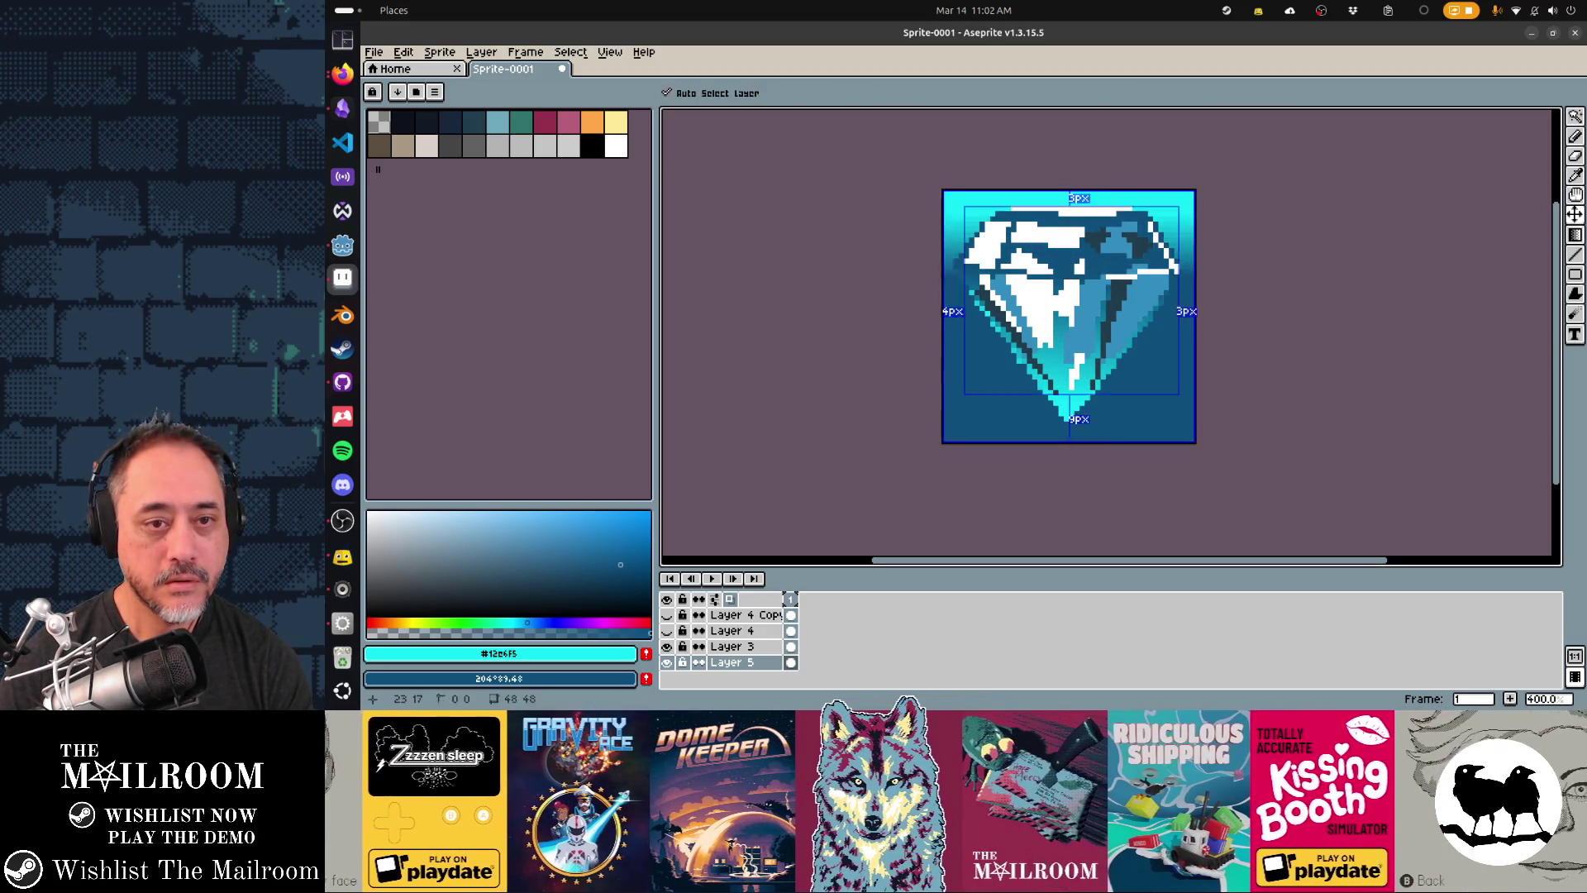
# - Blend the diamond's top from cyan to blue with a gradient, discarding trial dark-blue fills
pyautogui.hotkey('ctrl', 'z')
pyautogui.moveTo(1093, 219); pyautogui.dragTo(1092, 288)
pyautogui.press('1')
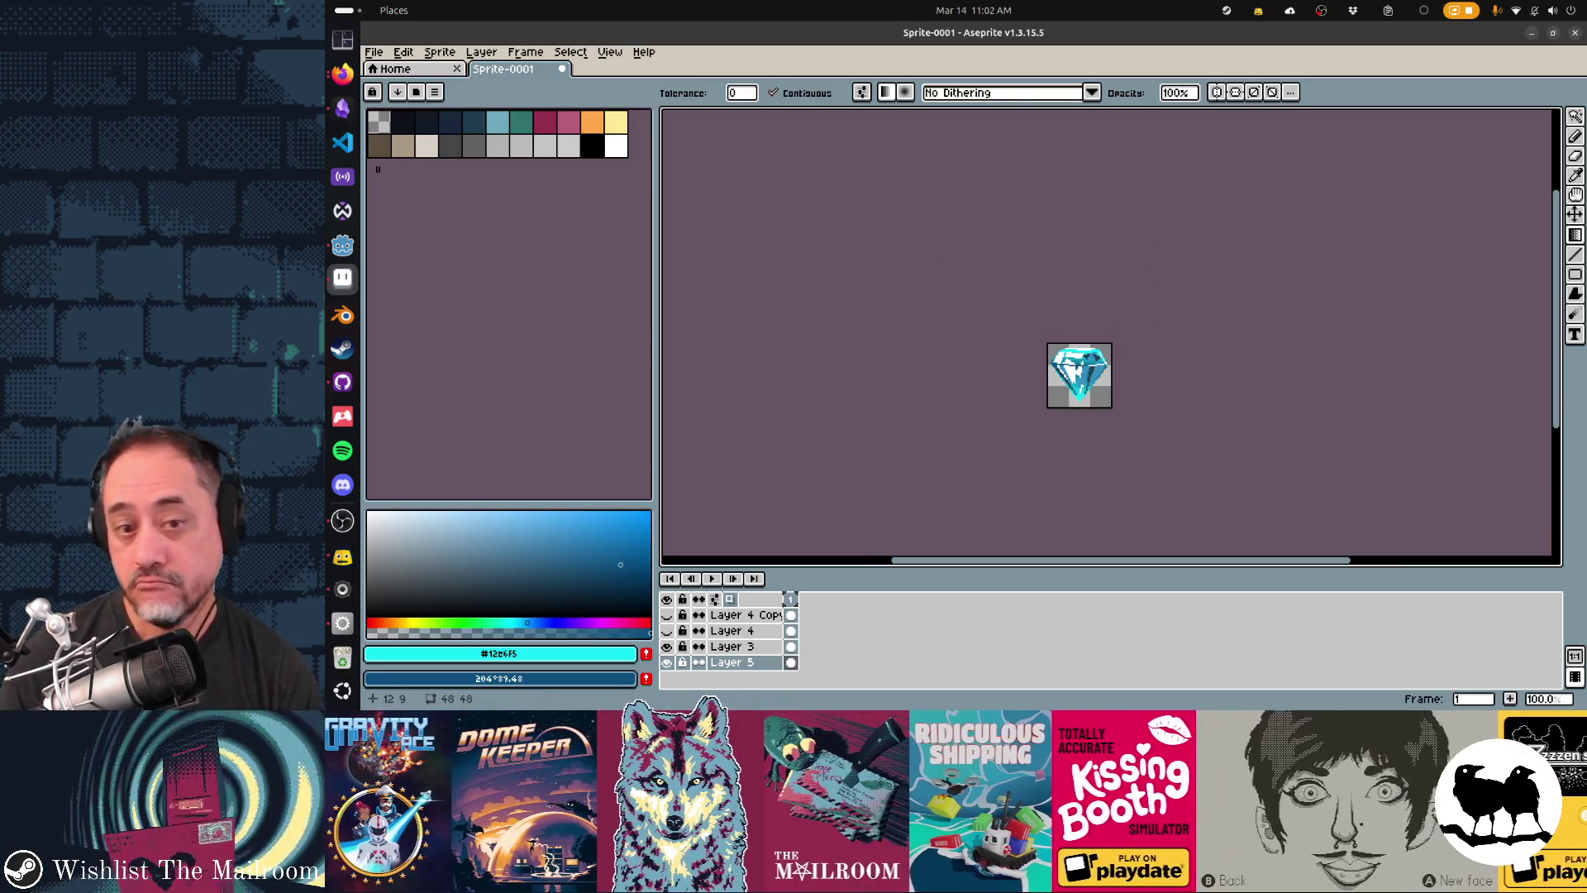
pyautogui.scroll(-1, 1057, 359)
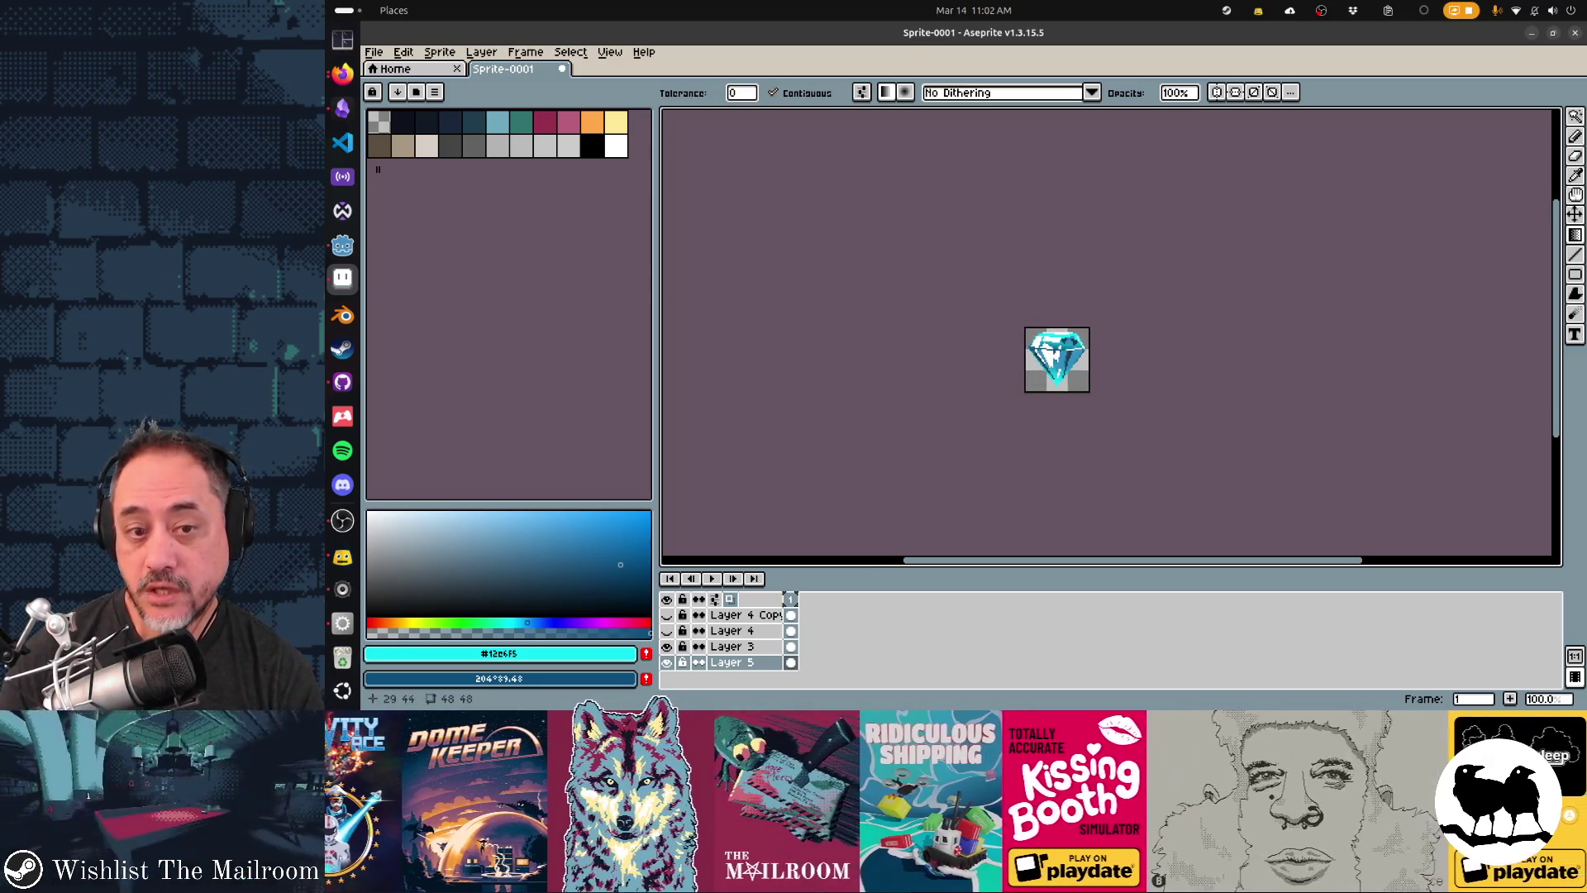
pyautogui.press('3')
pyautogui.keyDown('alt'); pyautogui.click(1052, 276); pyautogui.keyUp('alt')
pyautogui.press('g')
pyautogui.hotkey('ctrl', 'z')
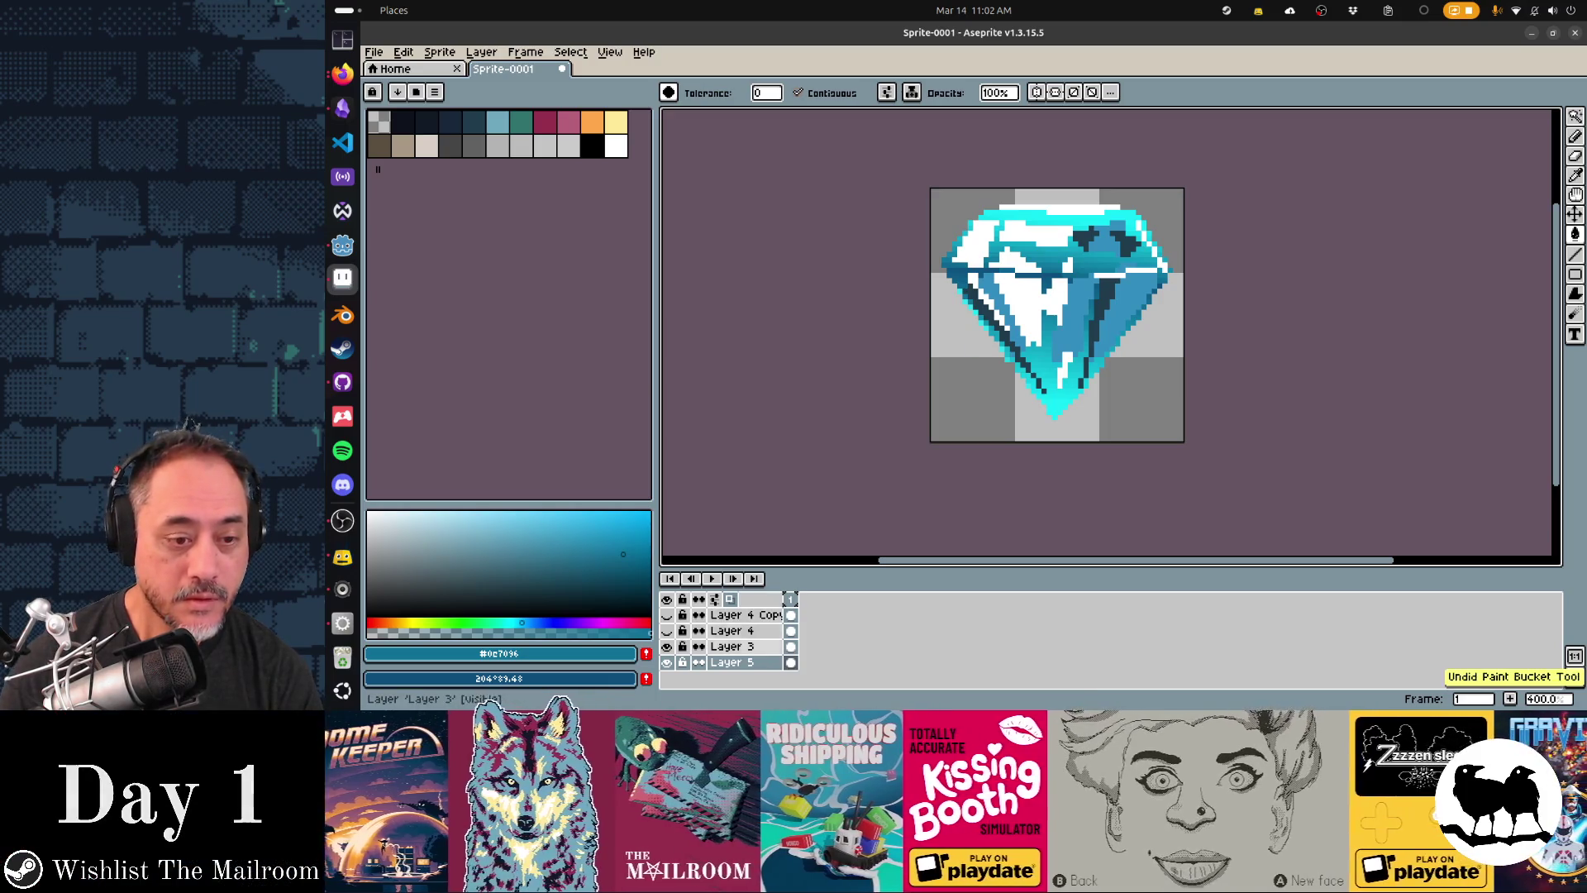
pyautogui.click(1042, 280)
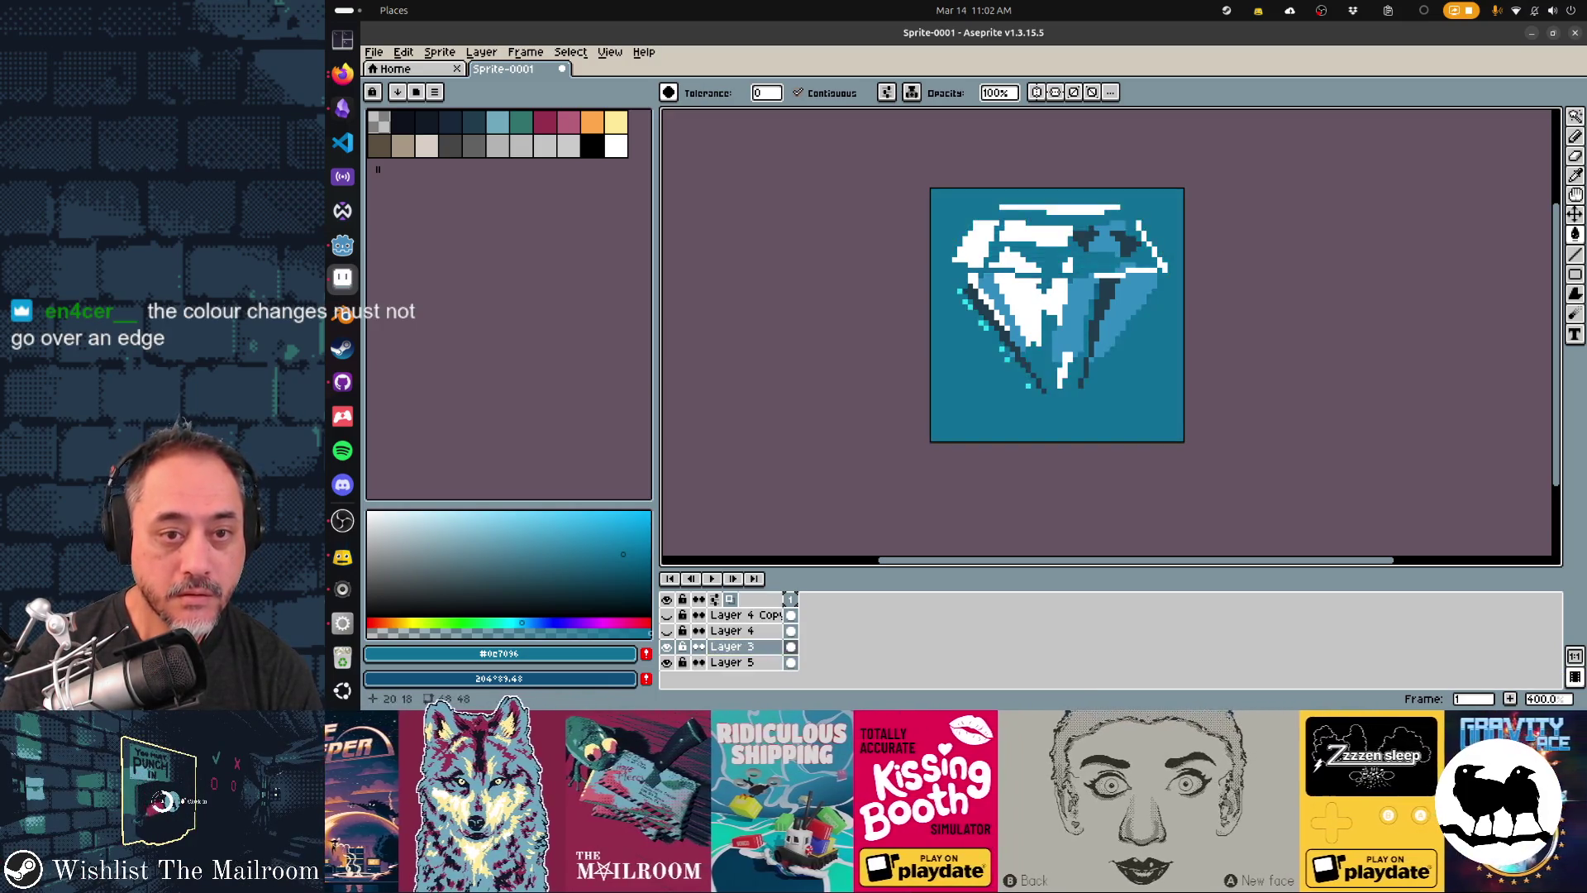
pyautogui.hotkey('ctrl', 'z')
# - Make Layer 5 active, switch to the Pencil, and choose white as the drawing colour
pyautogui.click(731, 662)
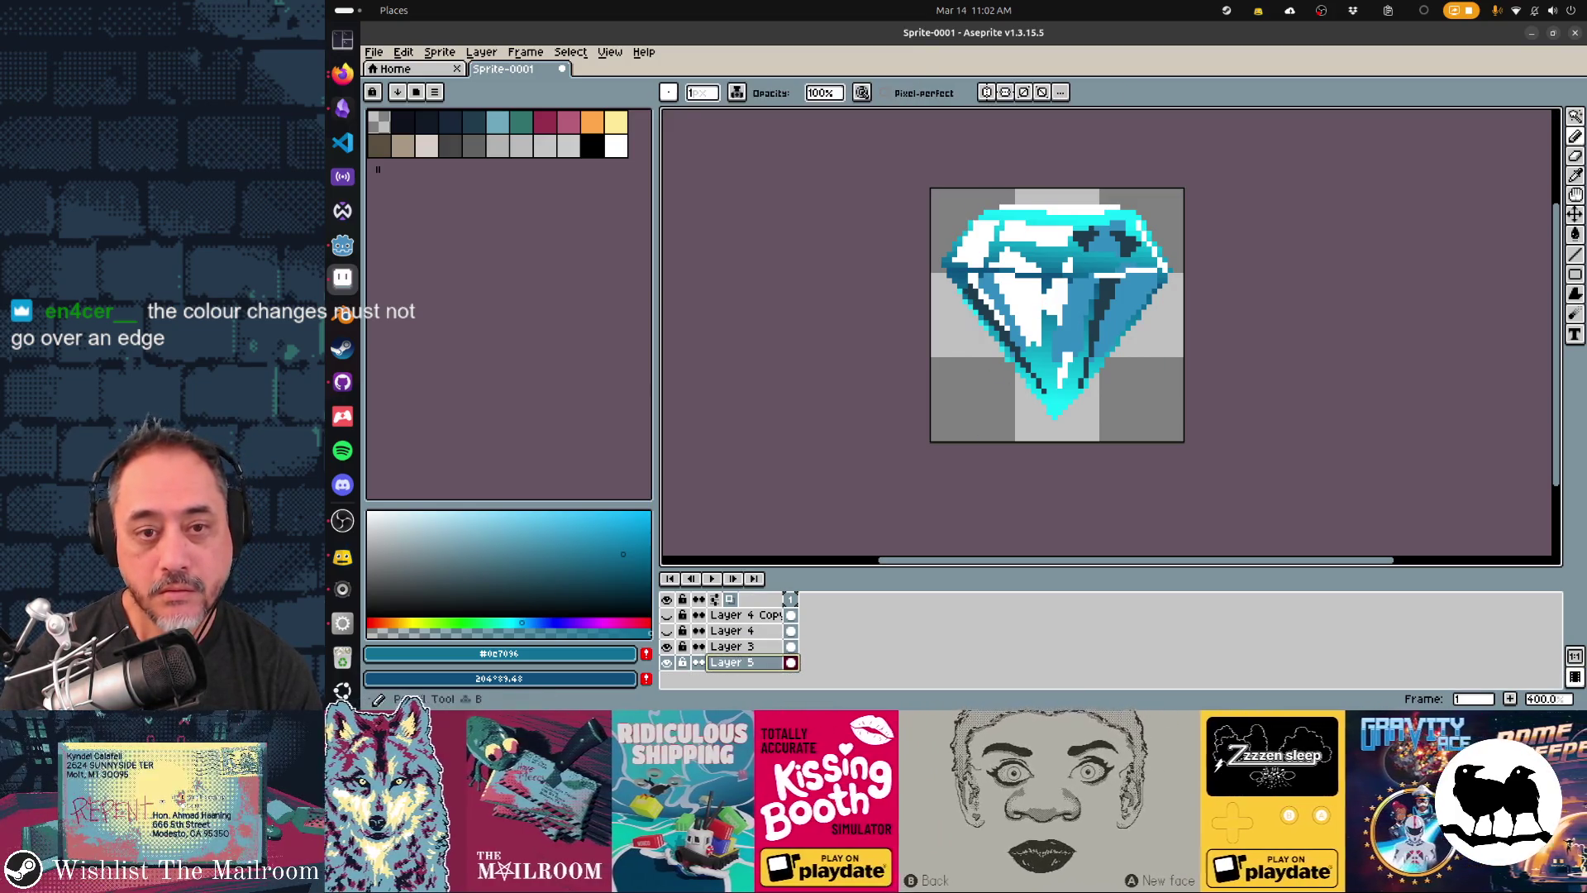
pyautogui.press('b')
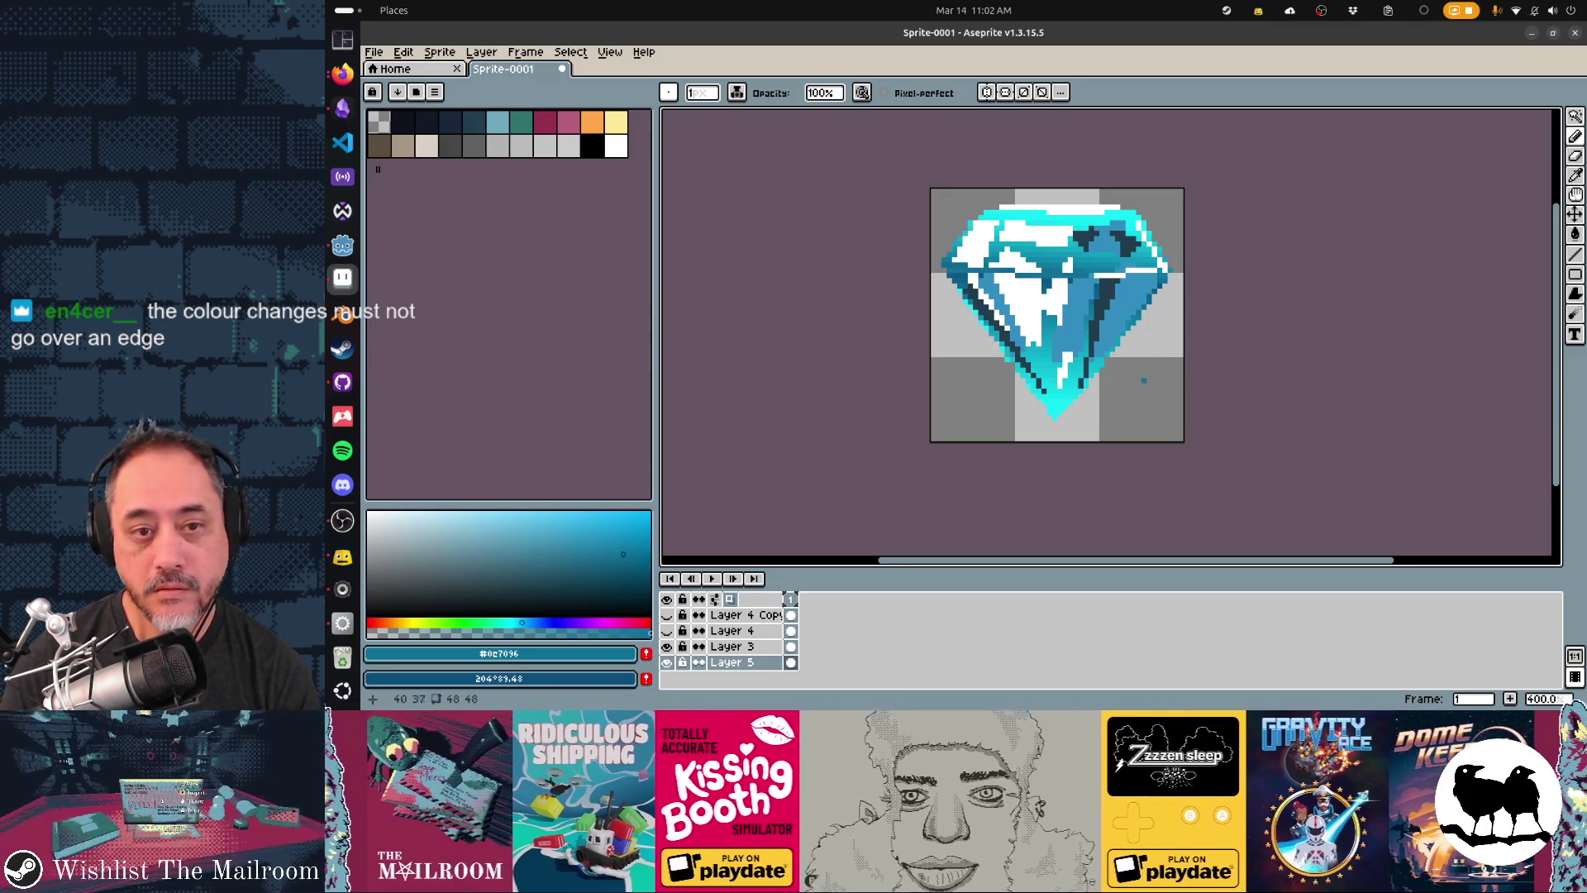
pyautogui.scroll(-3, 1058, 442)
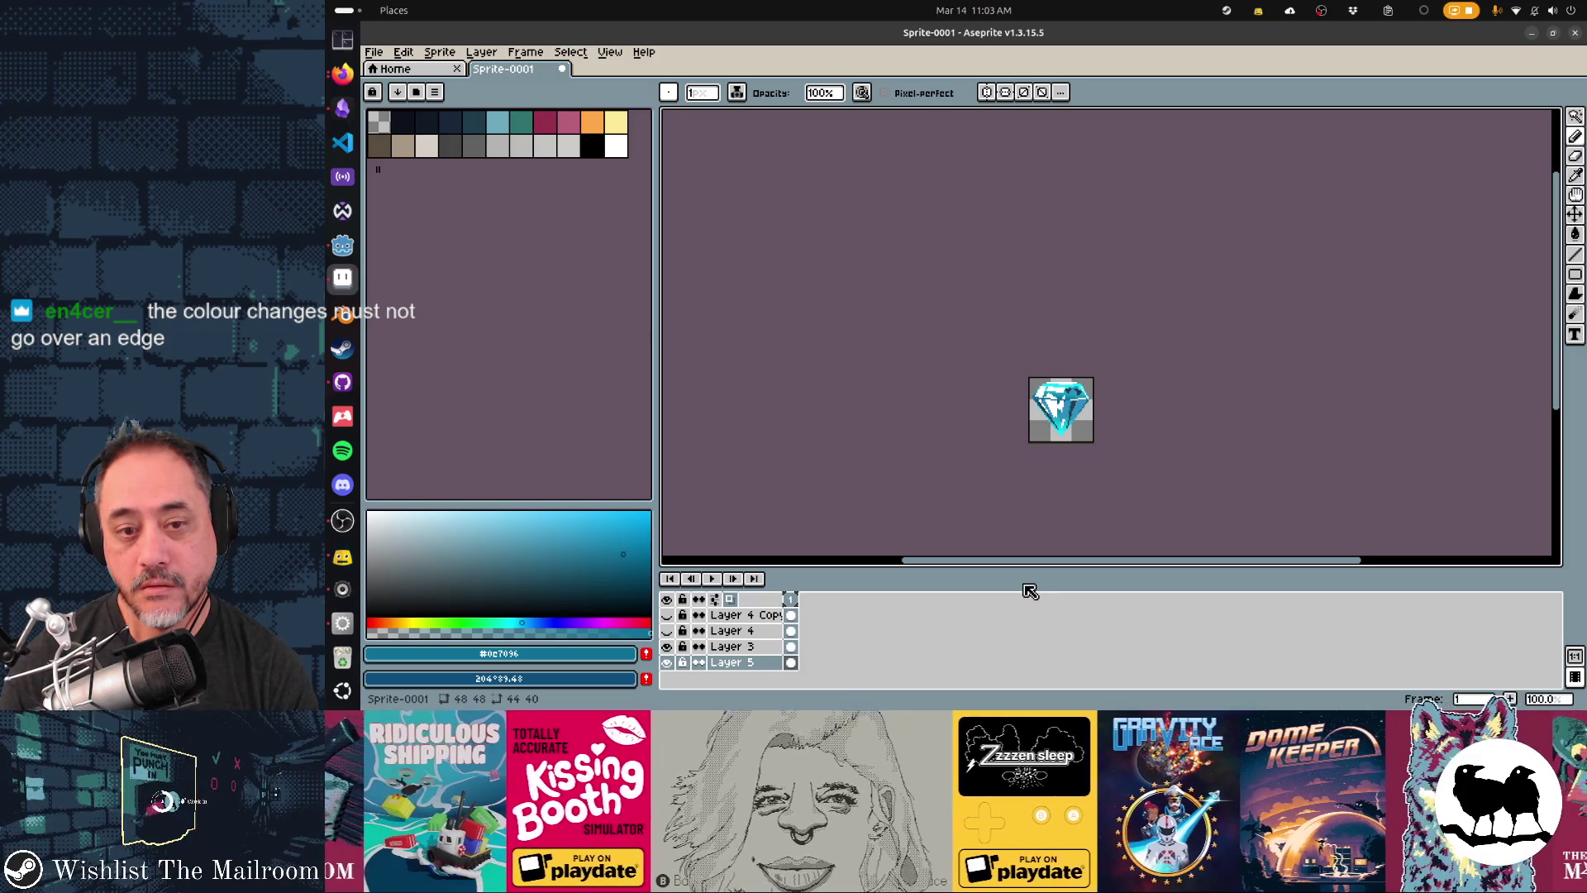
pyautogui.click(616, 145)
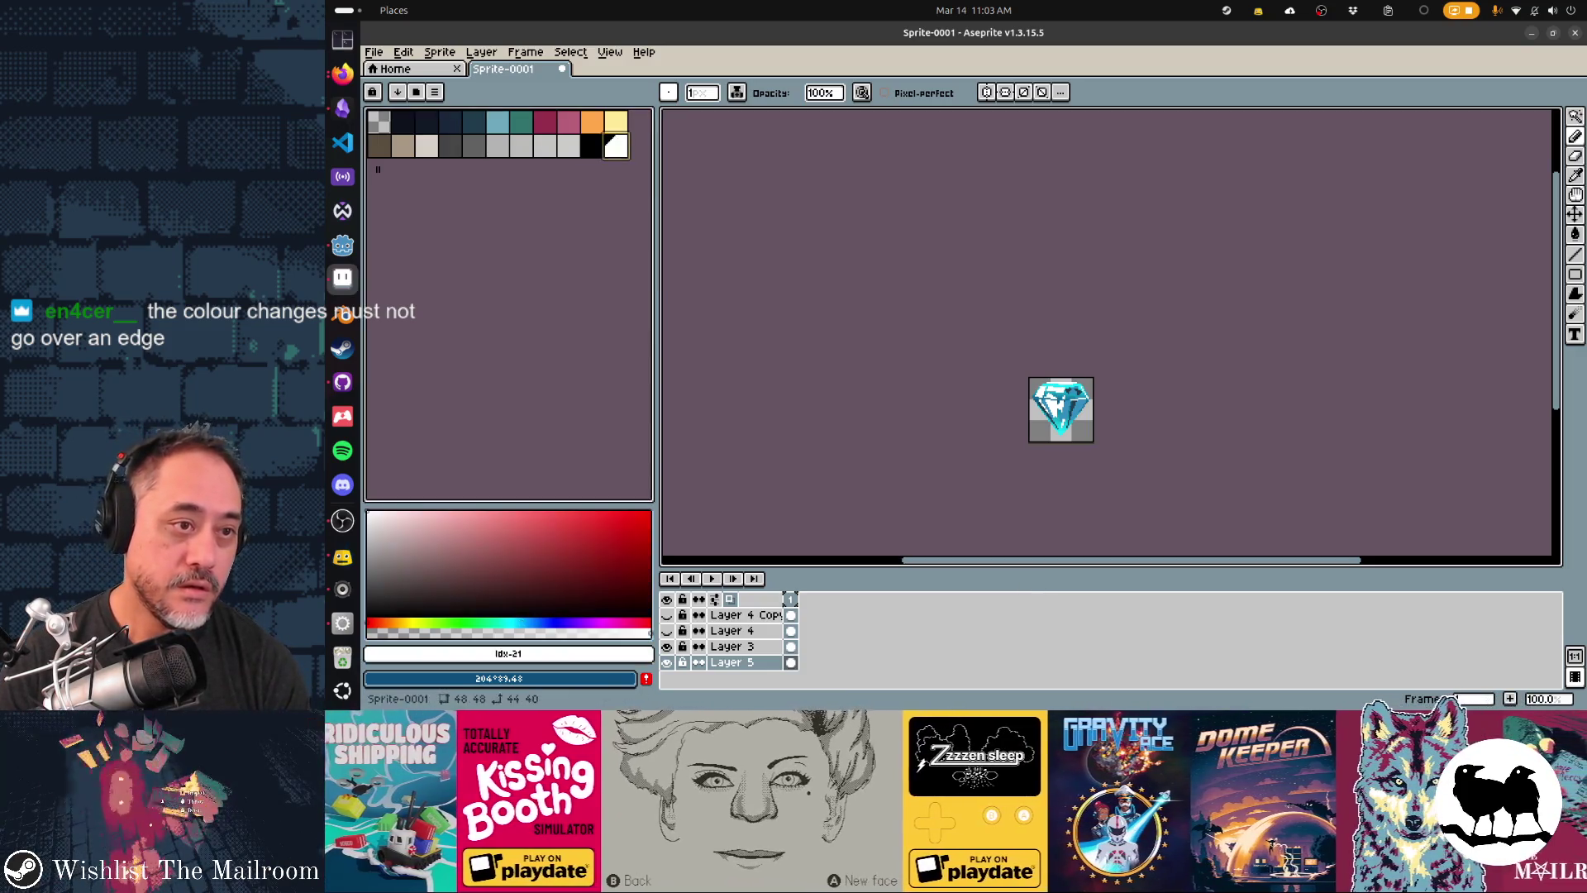
pyautogui.scroll(3, 962, 461)
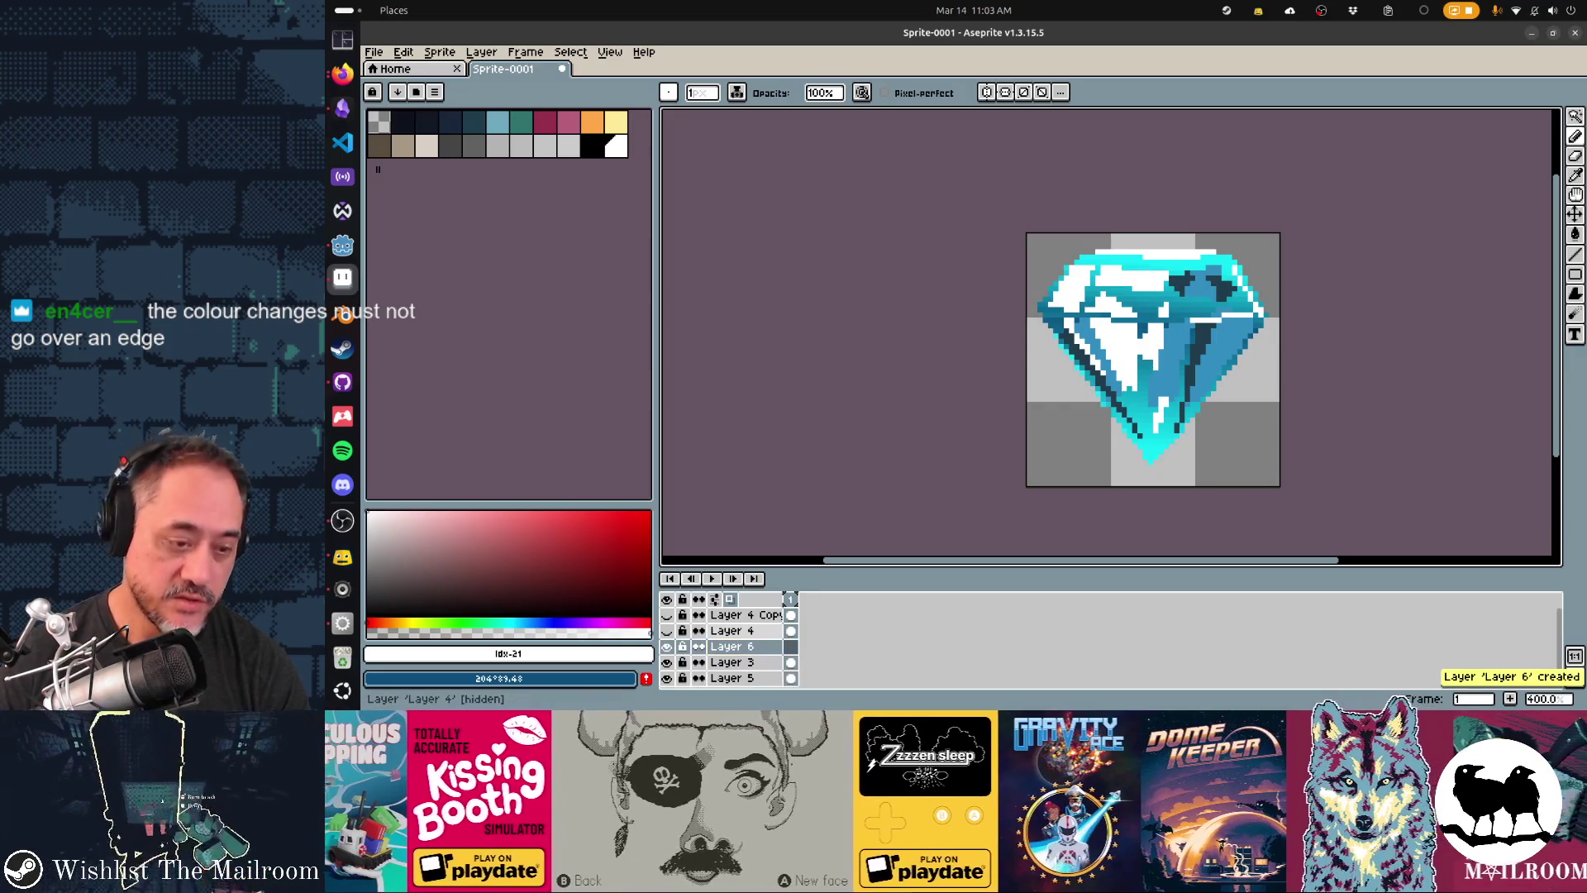
# - Add Layer 6 above Layer 3 at 50% opacity and set the brush size to 6
pyautogui.hotkey('shift', 'n')
pyautogui.hotkey('shift', 'p')
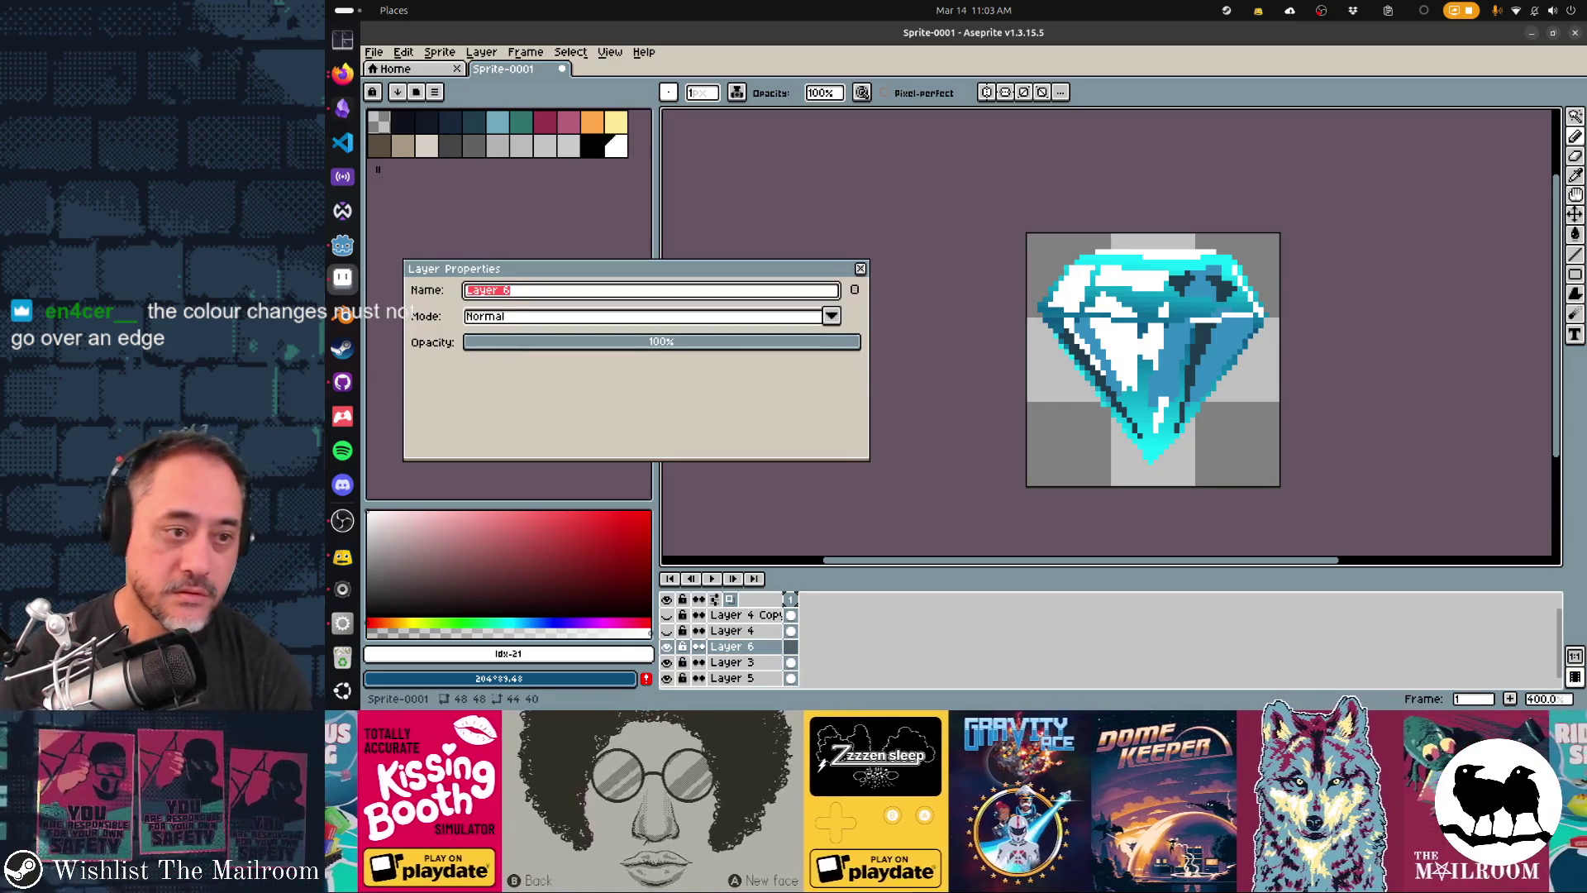
pyautogui.click(661, 342)
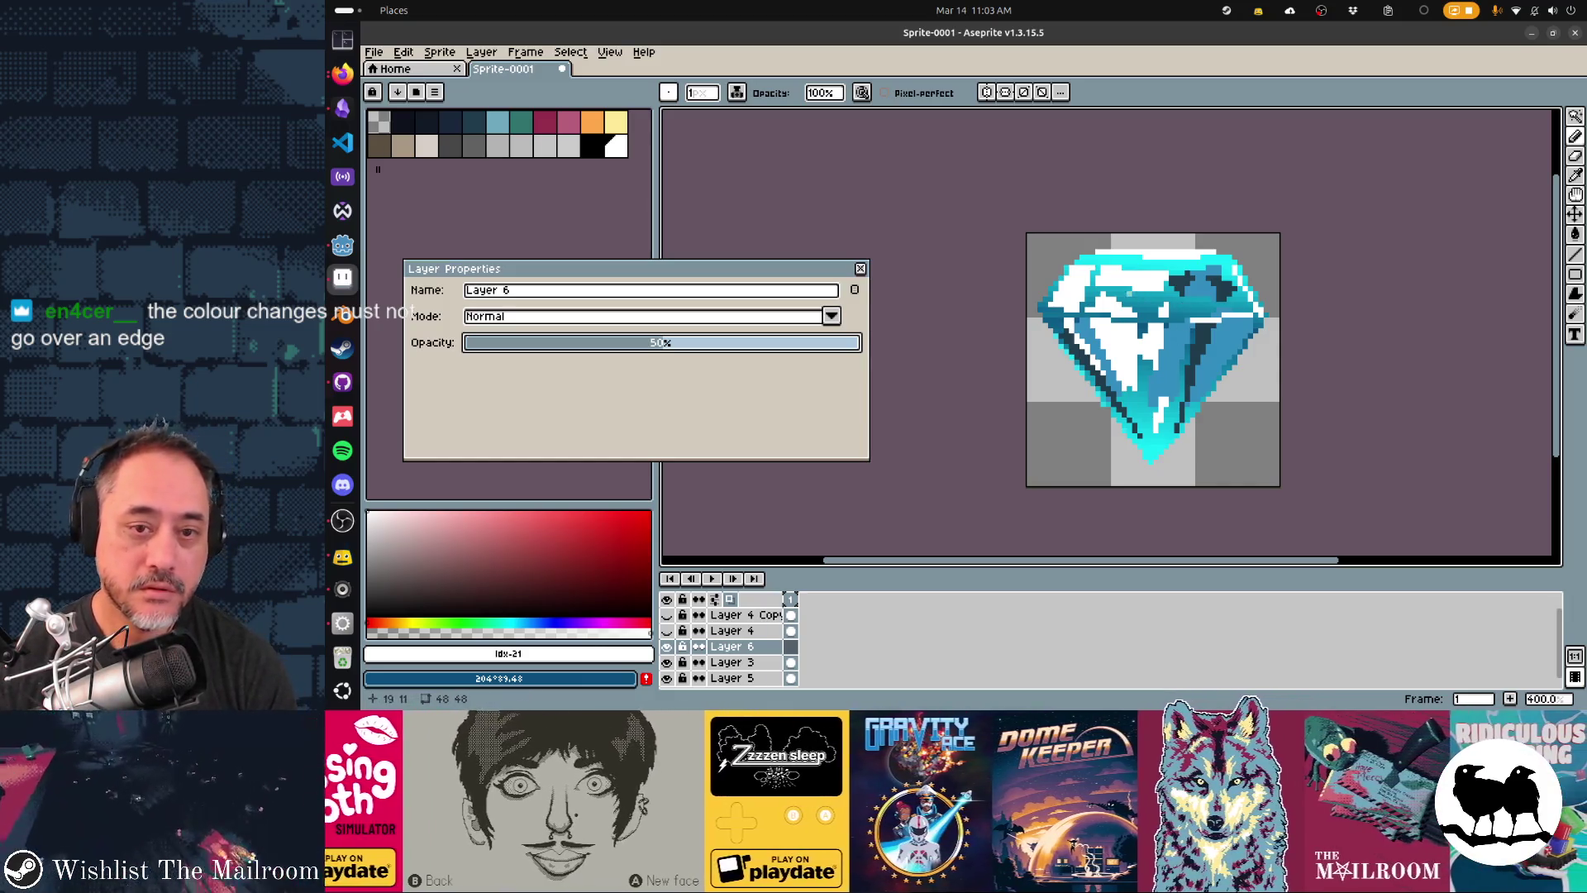
pyautogui.click(667, 93)
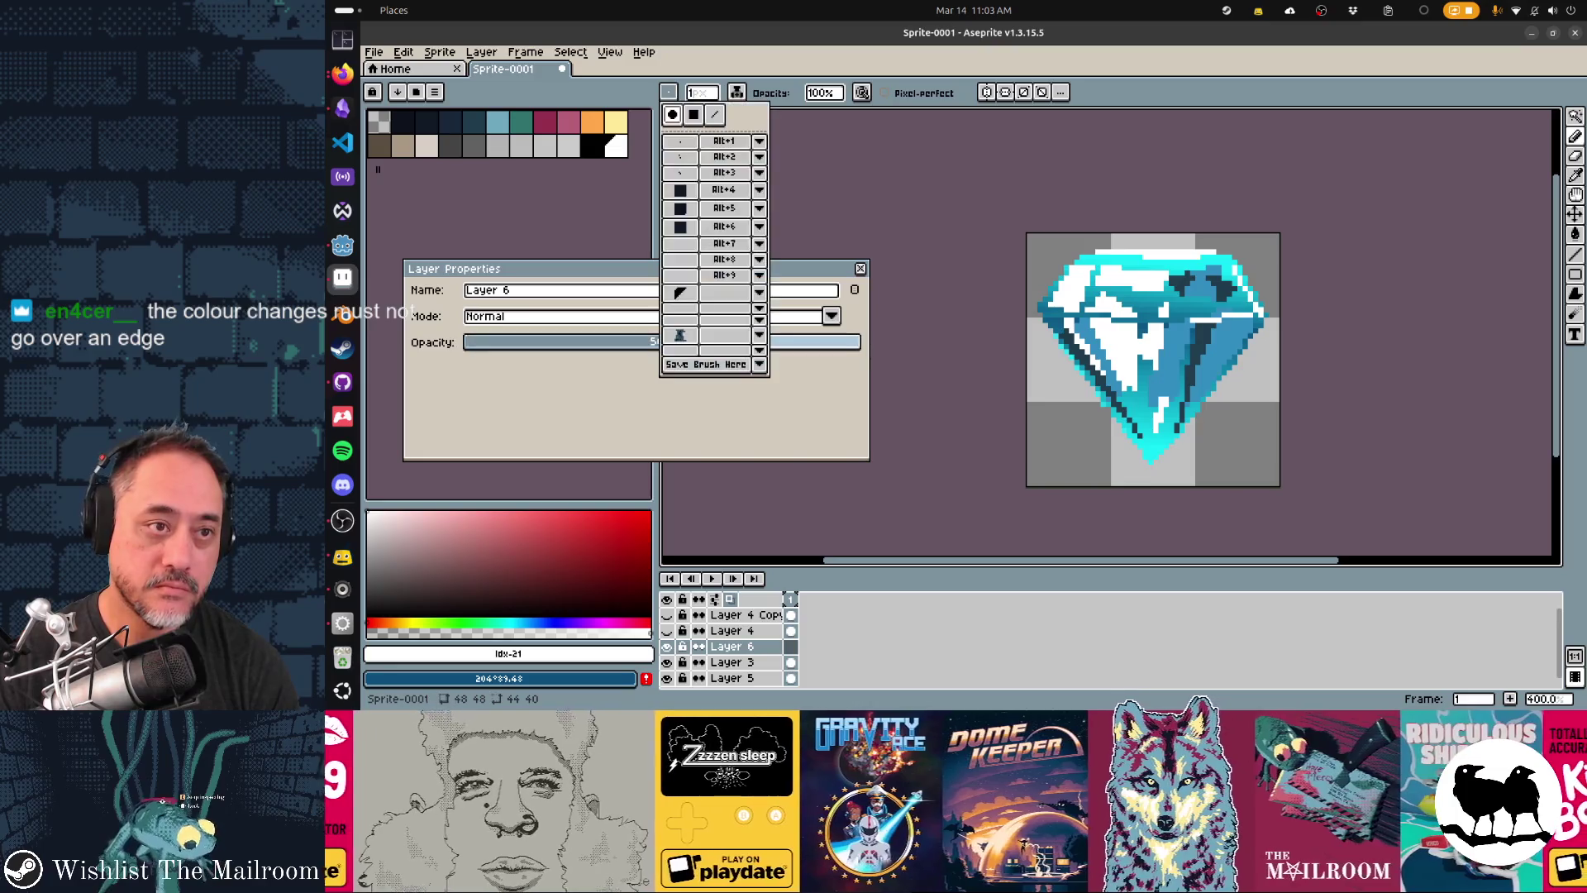
pyautogui.click(699, 92)
pyautogui.write('14')
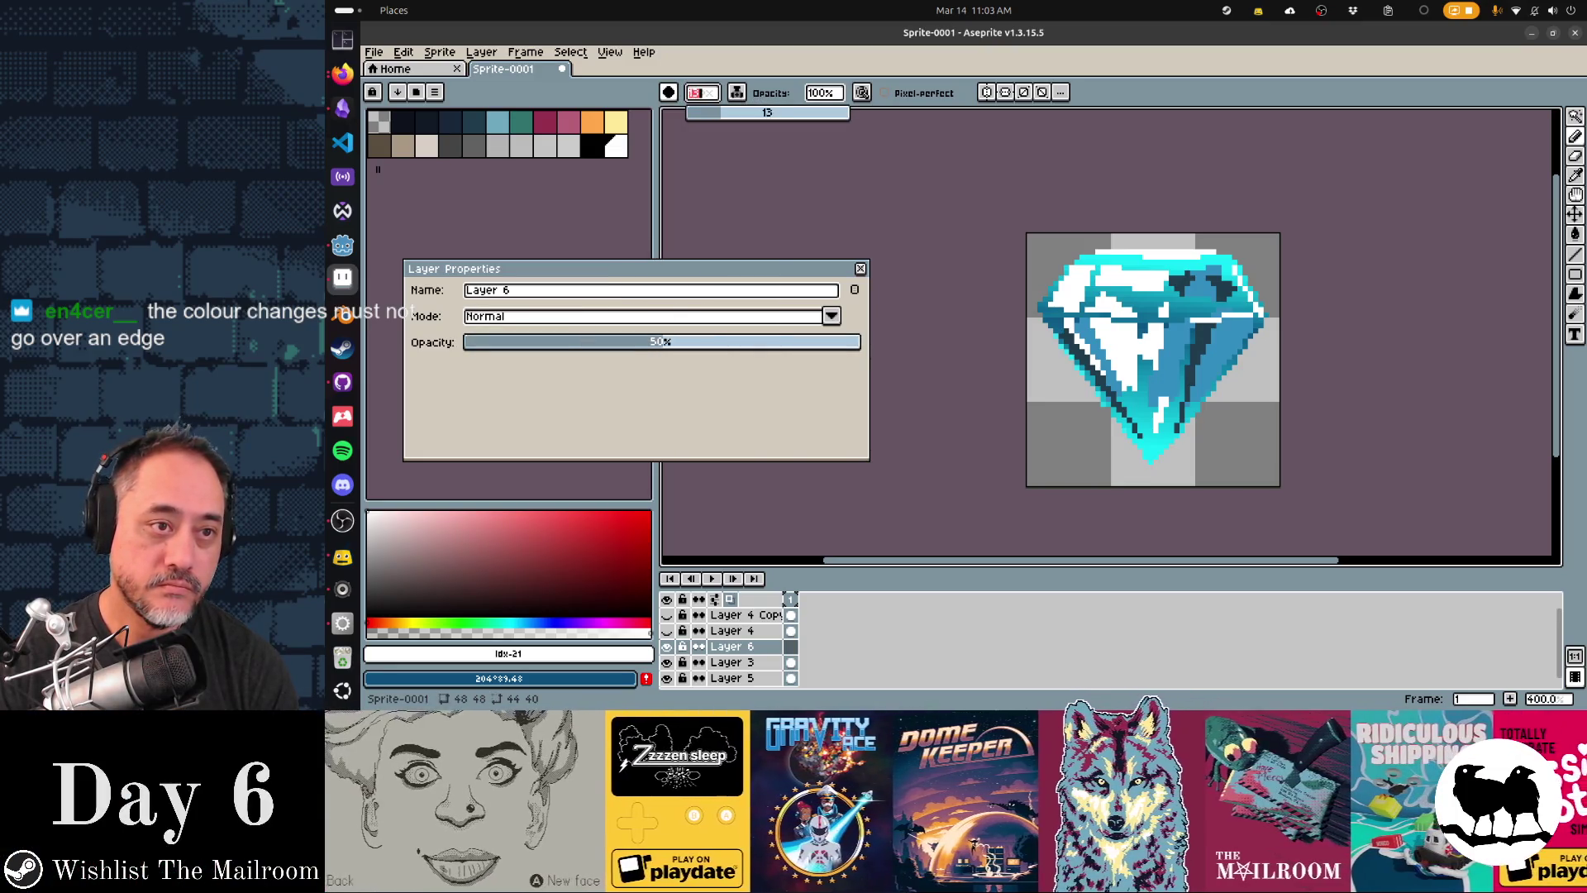
pyautogui.press('BackSpace')
pyautogui.press('BackSpace')
pyautogui.write('6')
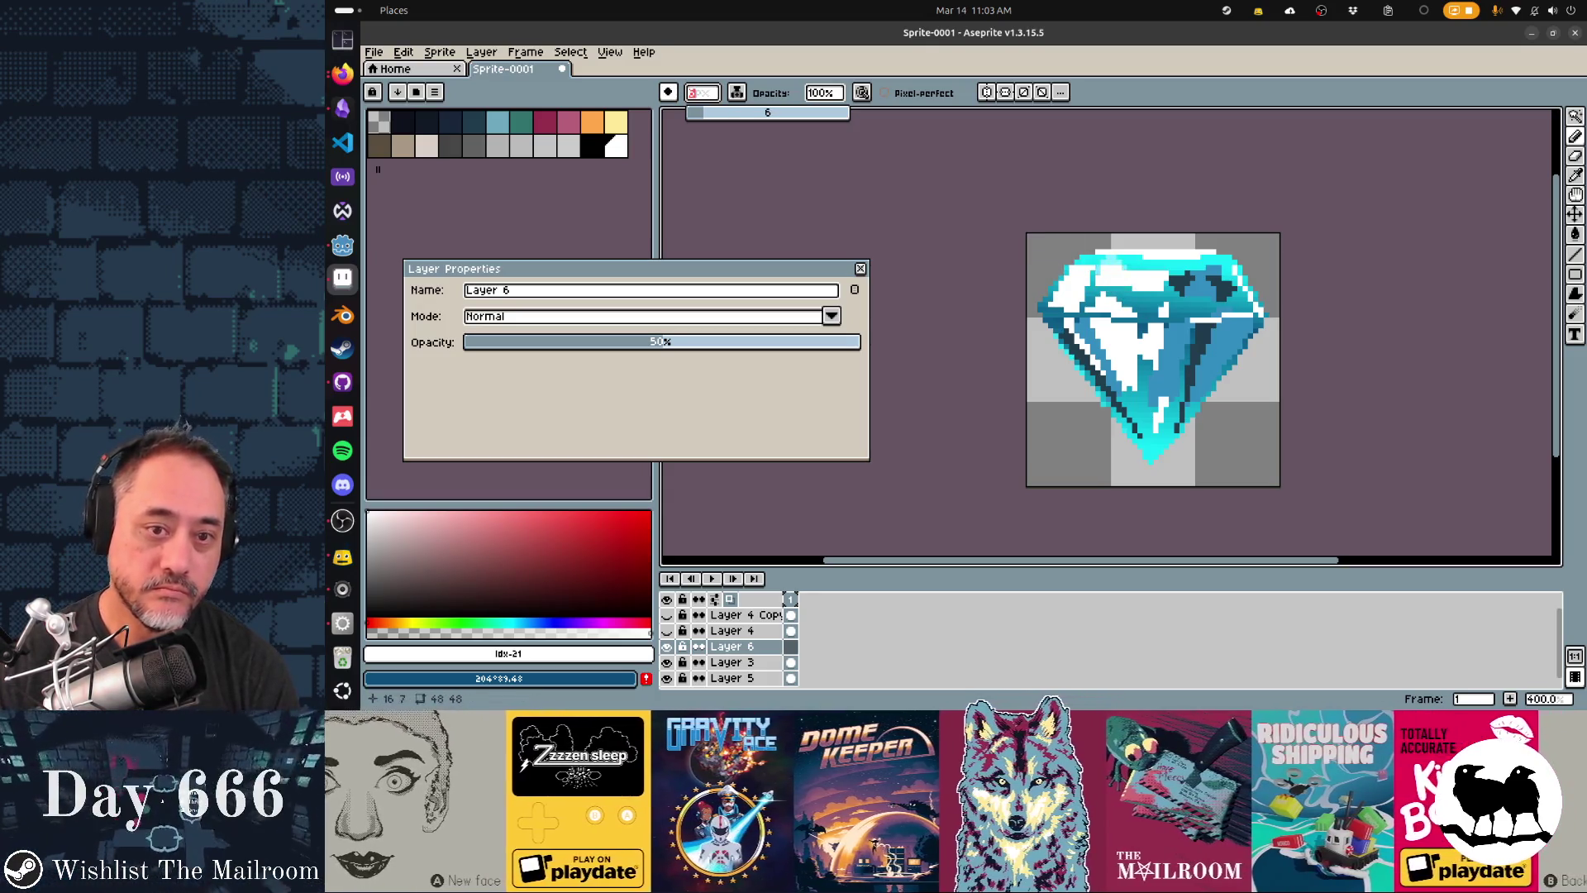
# - Paint a white glint from the gem's top down its right side, trimming the excess
pyautogui.moveTo(1043, 241); pyautogui.dragTo(1263, 475)
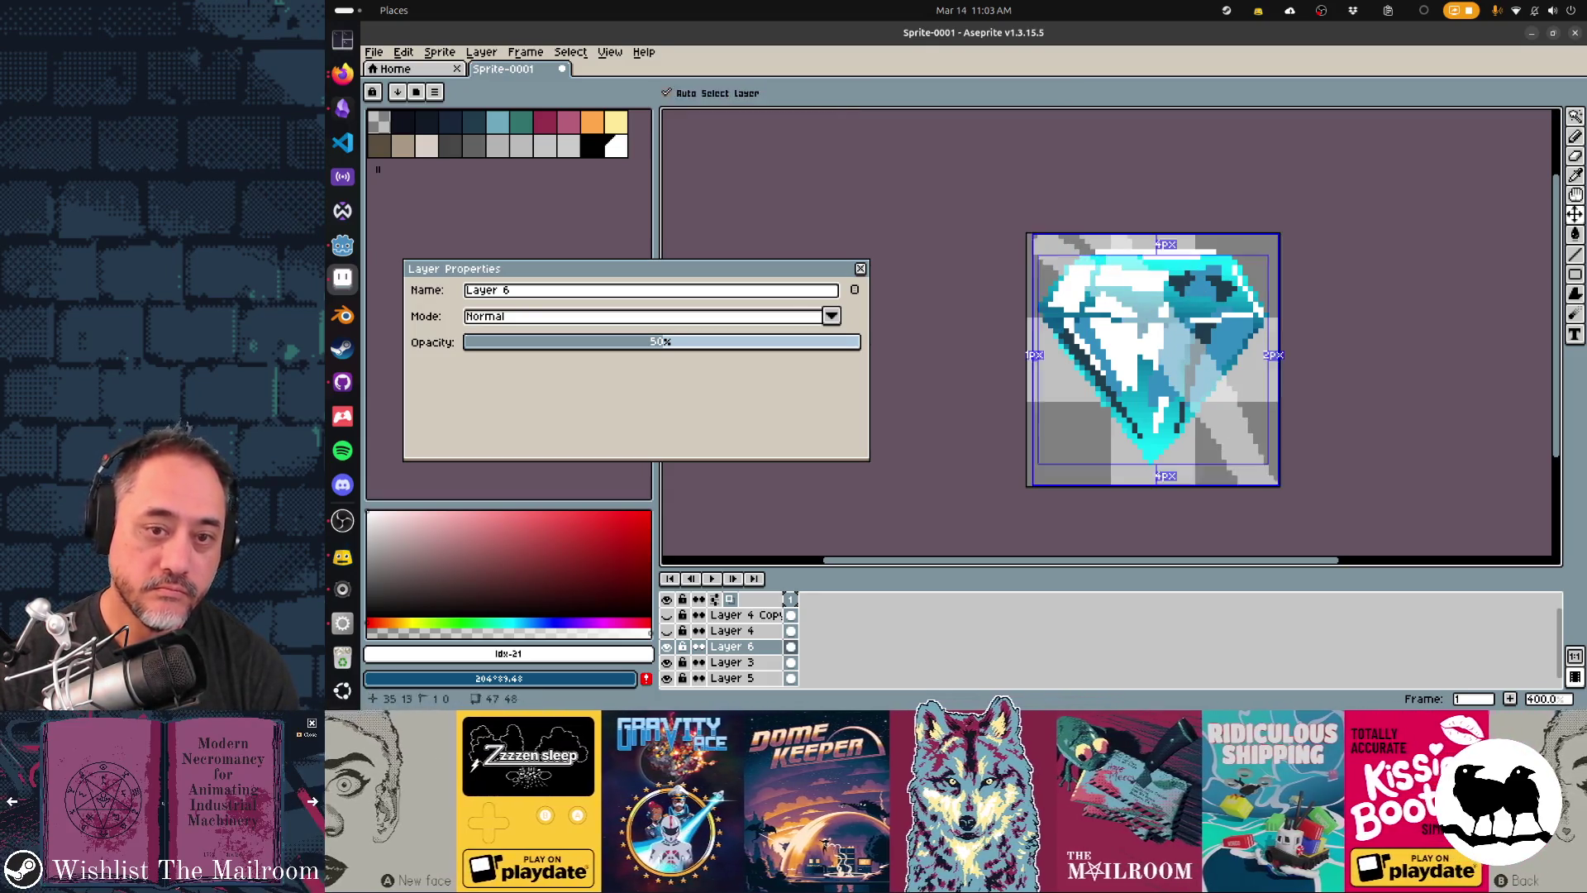
pyautogui.hotkey('ctrl', 'z')
pyautogui.moveTo(1128, 241); pyautogui.dragTo(1271, 380)
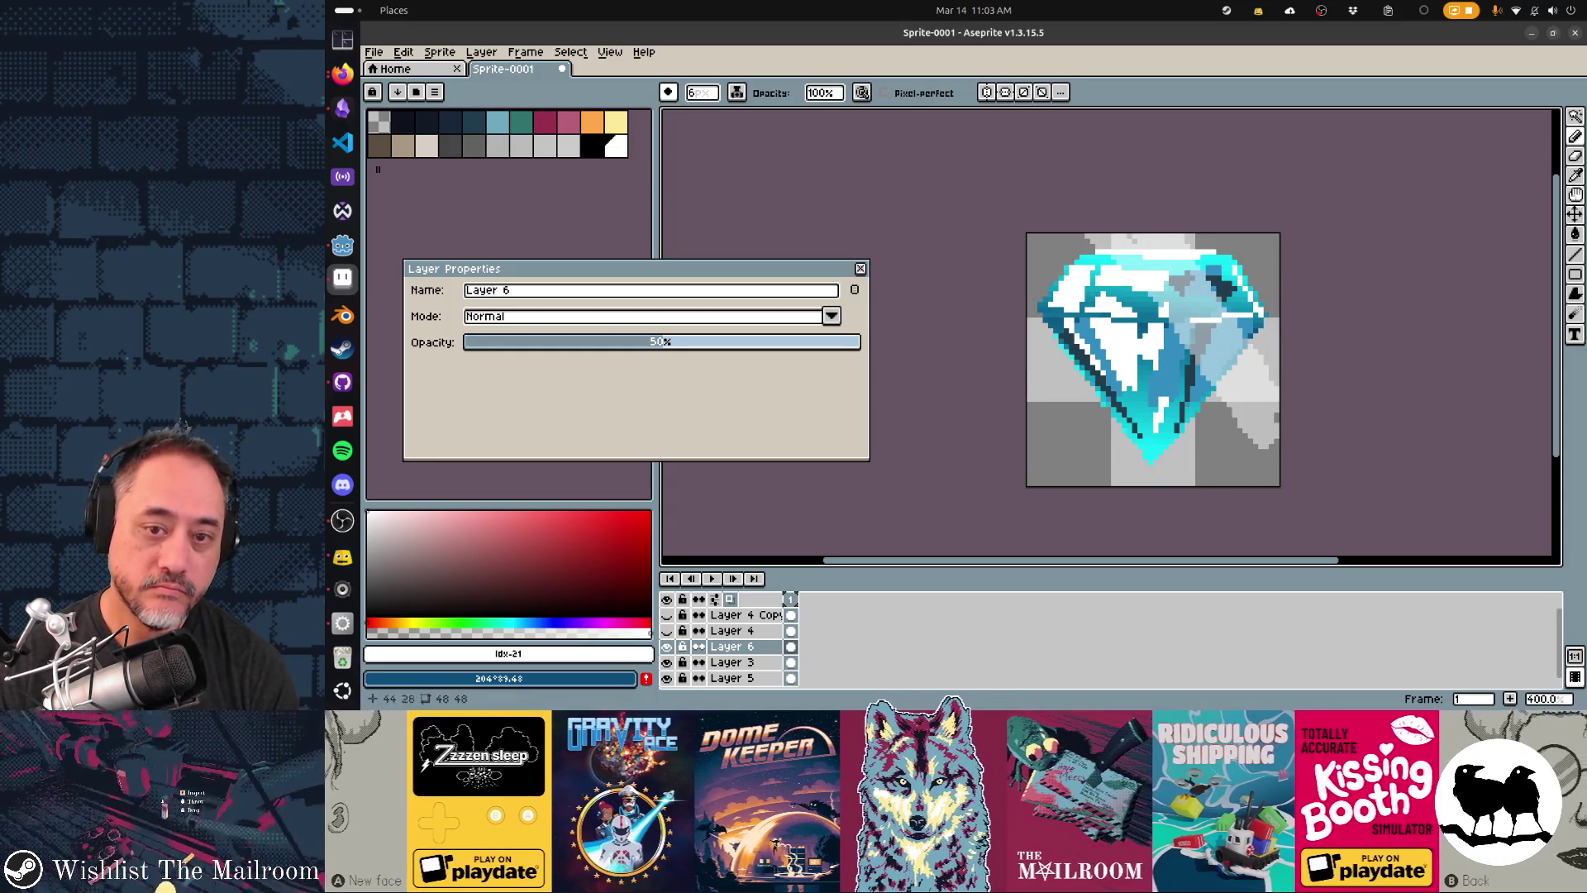
pyautogui.hotkey('ctrl', '2')
pyautogui.moveTo(1246, 357); pyautogui.dragTo(1256, 452)
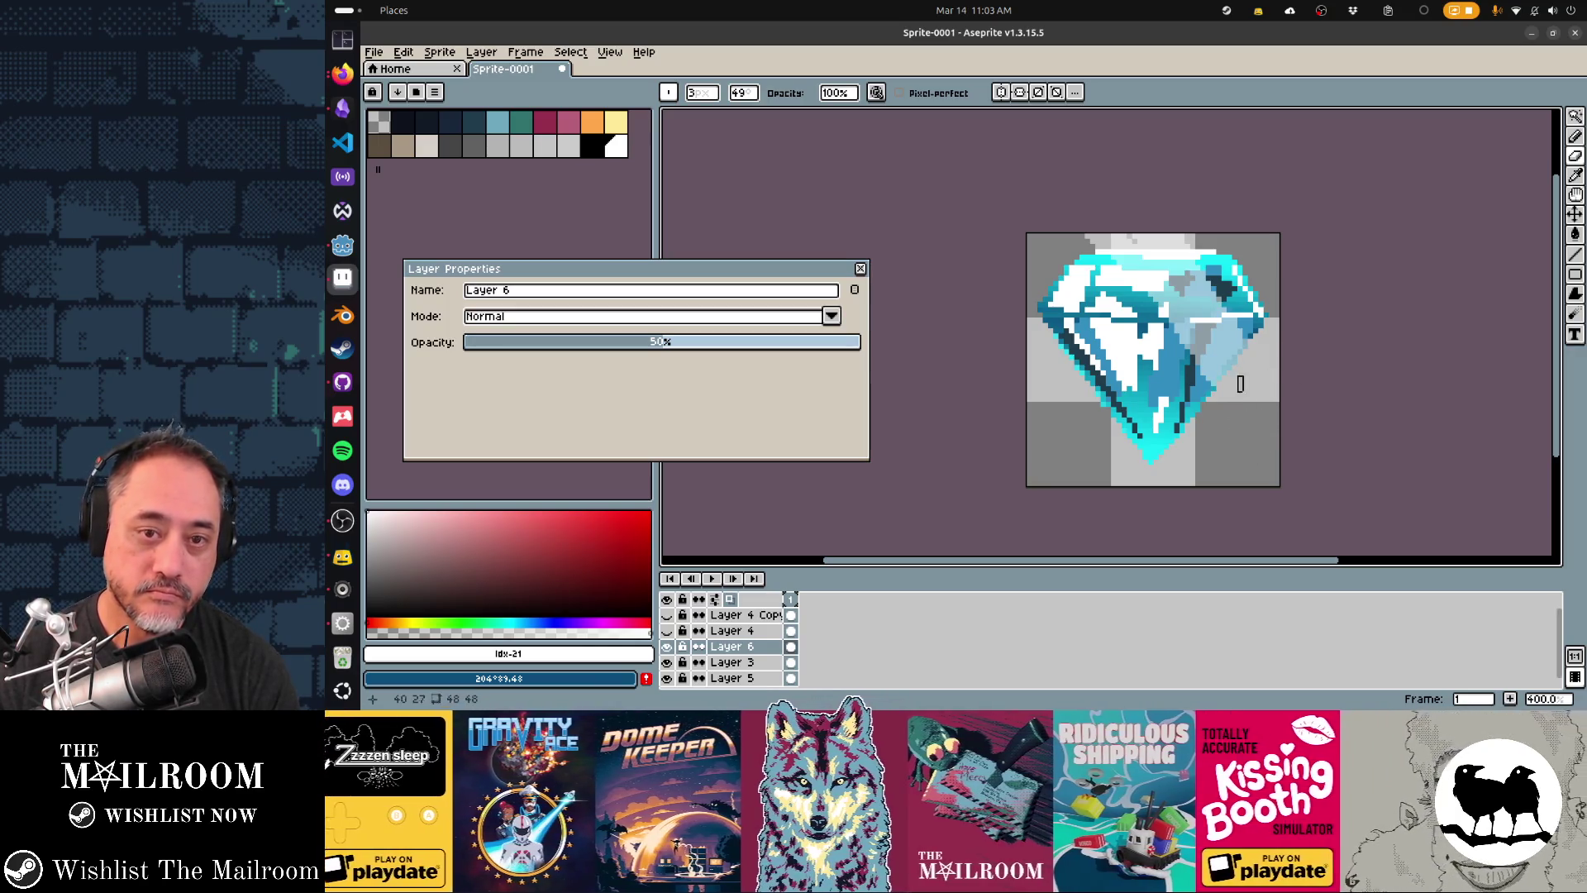
pyautogui.moveTo(1108, 238); pyautogui.dragTo(1235, 241)
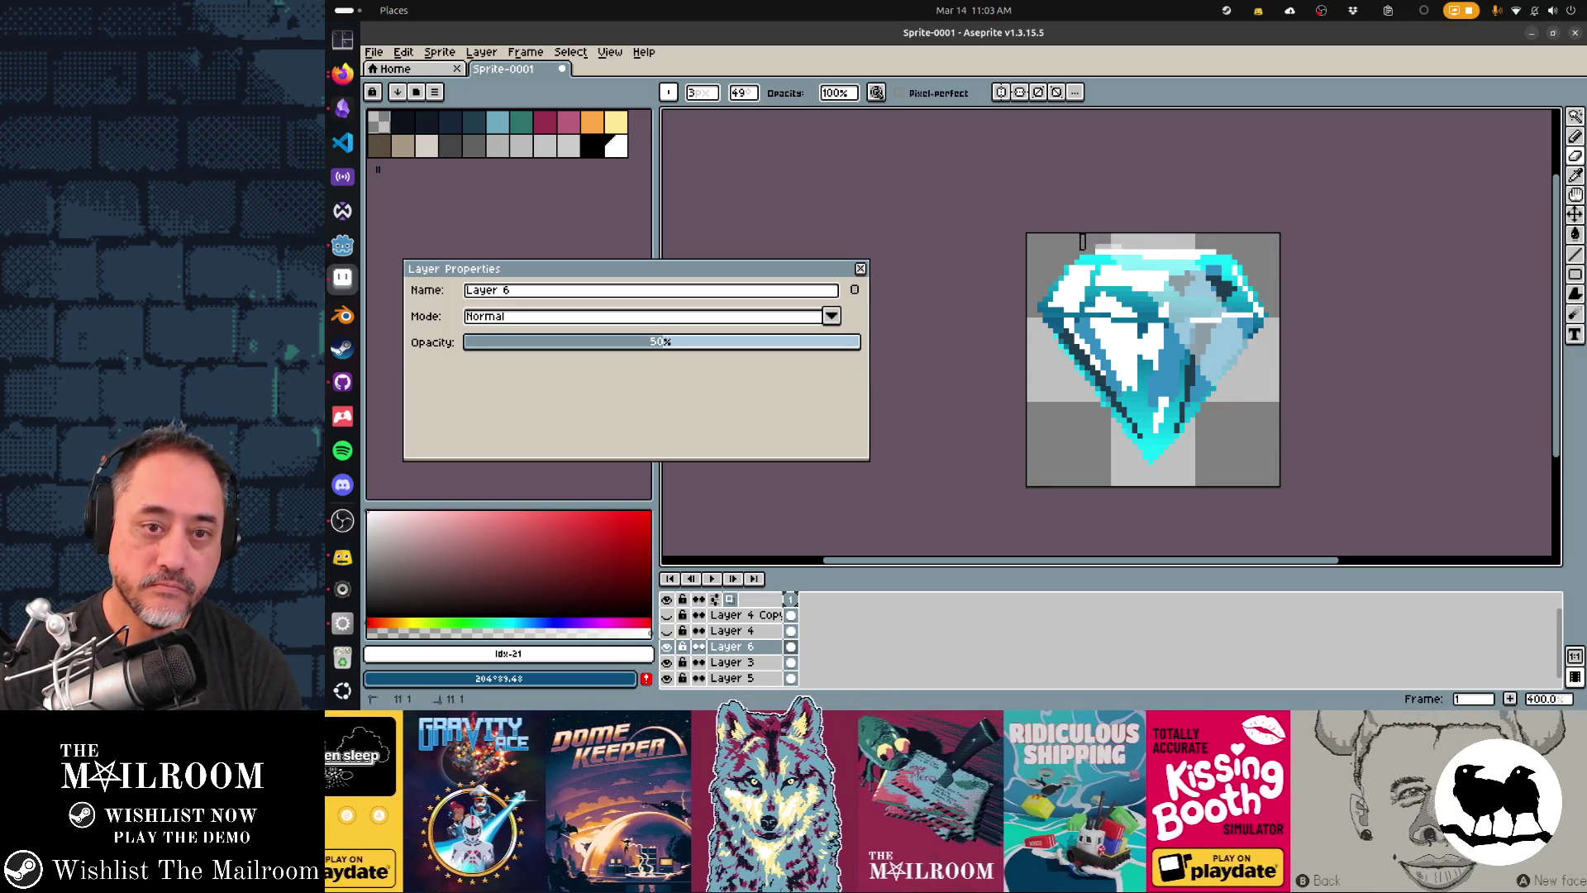
# - Close the layer properties and add a new Layer 7
pyautogui.scroll(-3, 1241, 496)
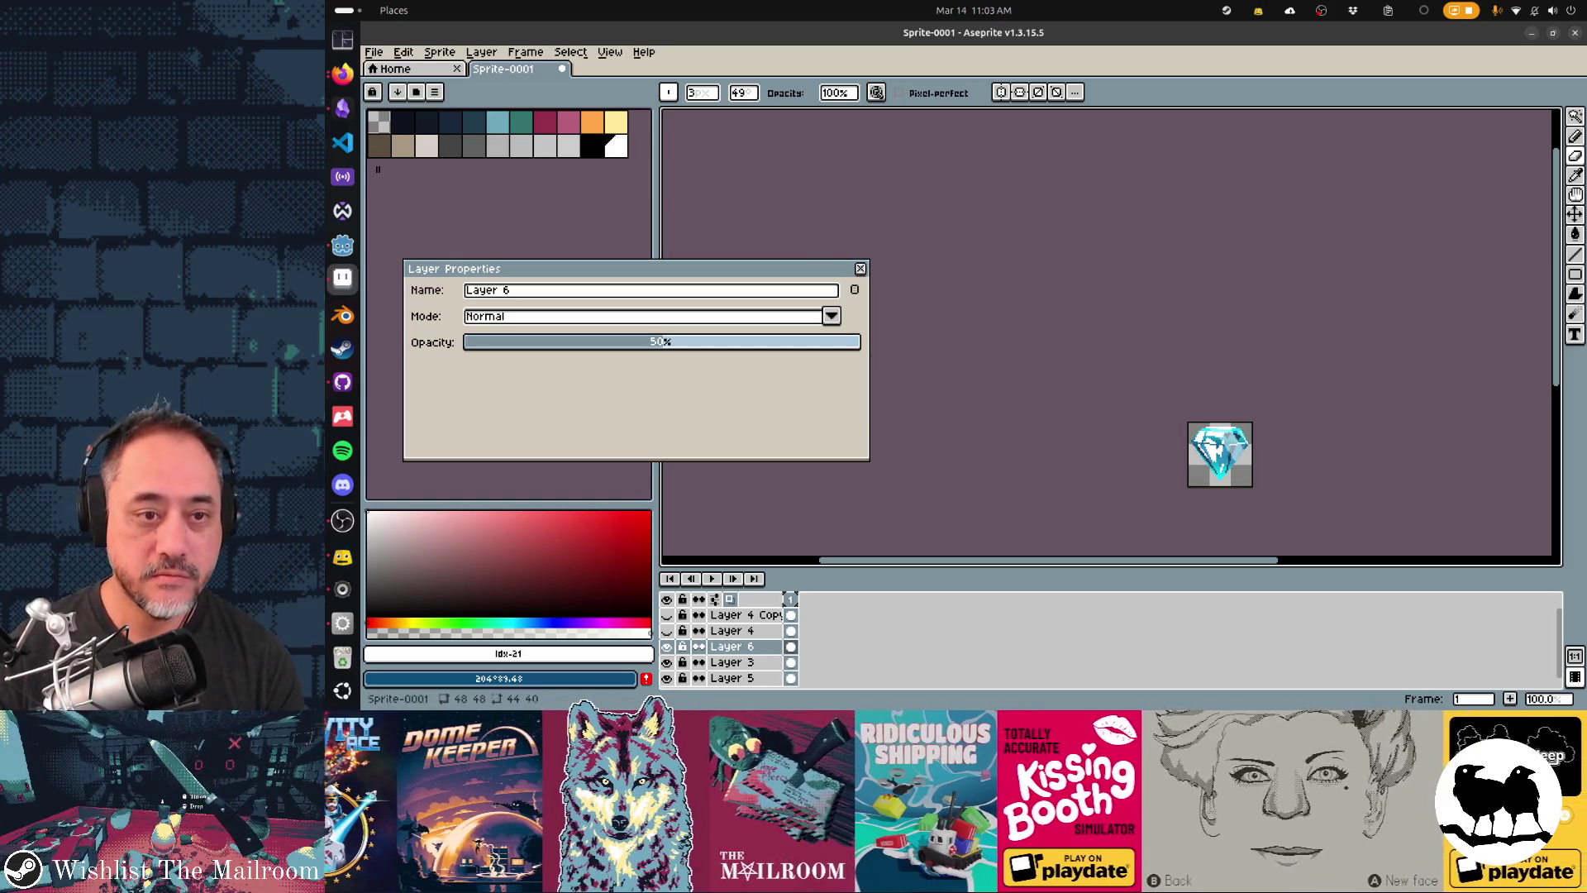
pyautogui.click(859, 269)
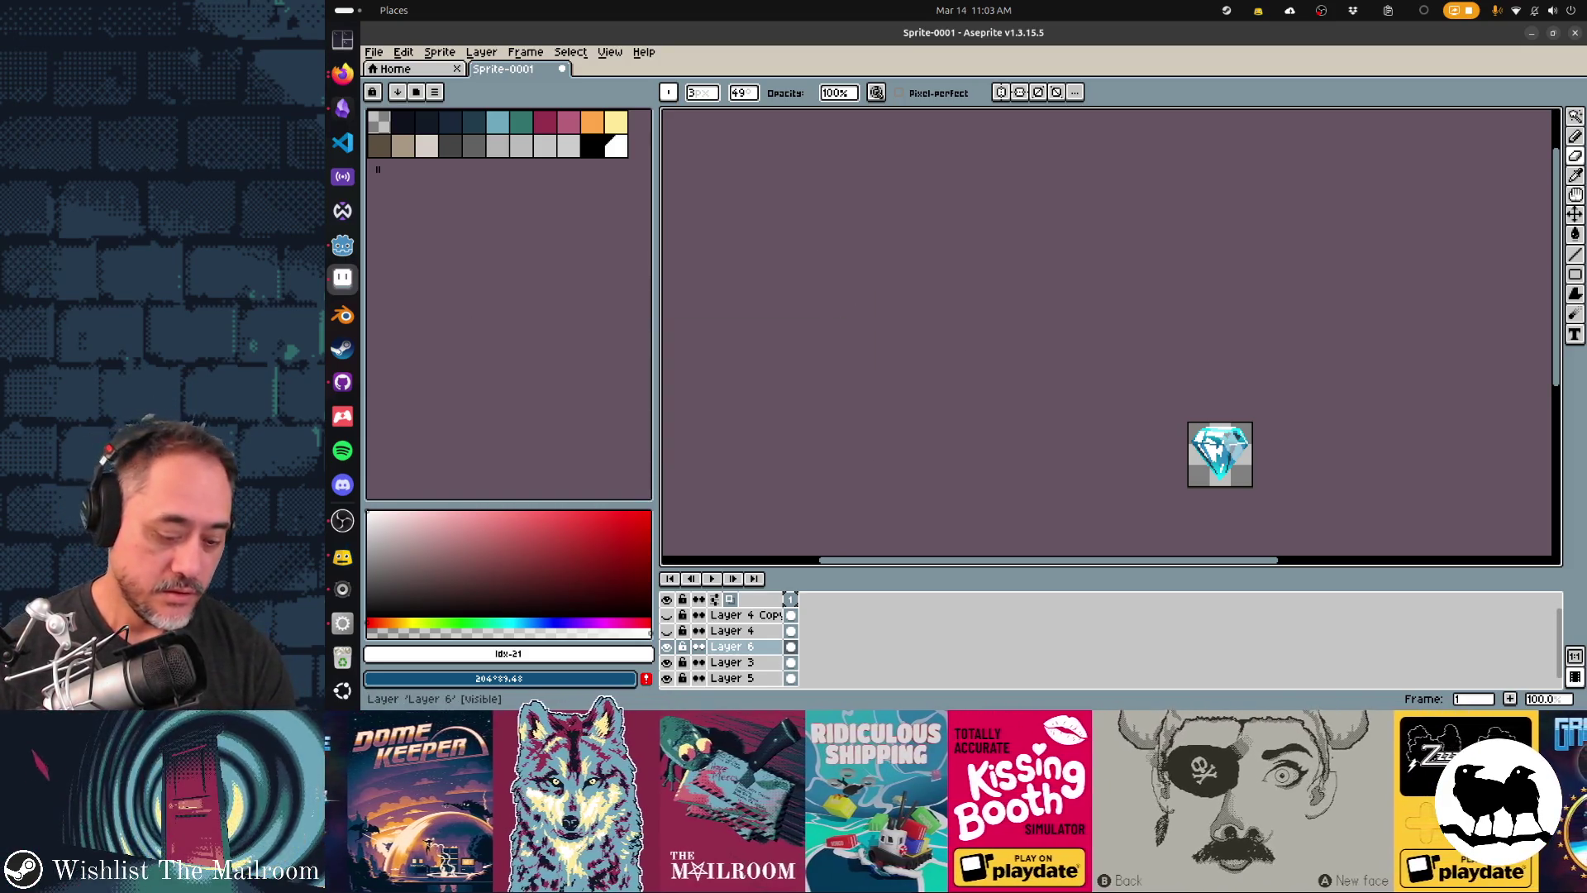
pyautogui.hotkey('shift', 'n')
# - Check the brush ink options, pan the gem into view and enlarge the layers panel
pyautogui.press('b')
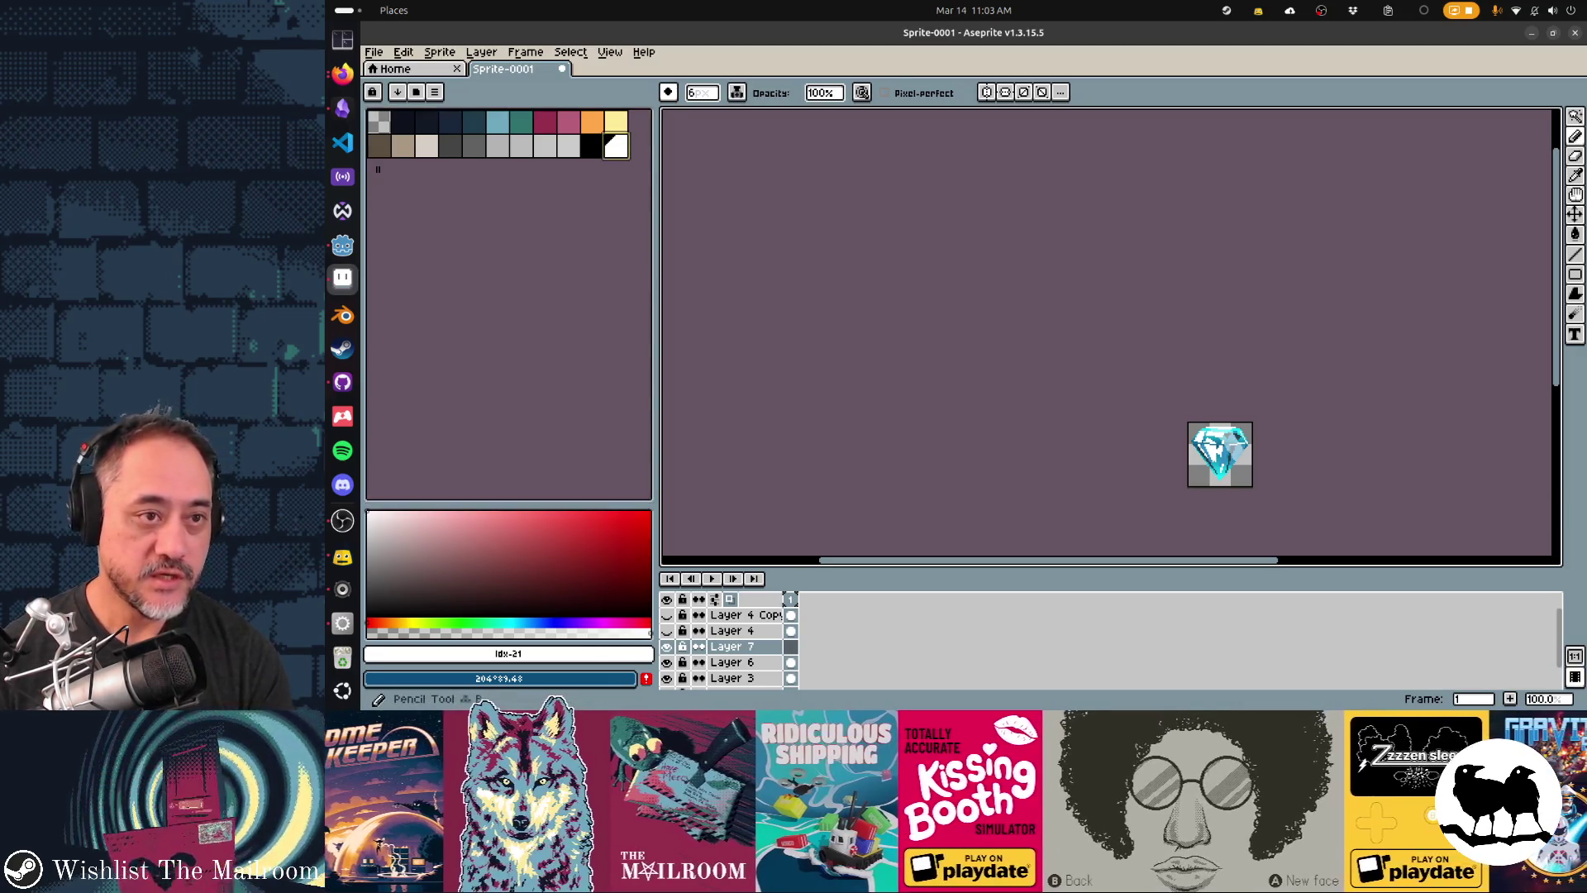
pyautogui.click(737, 92)
pyautogui.press('Escape')
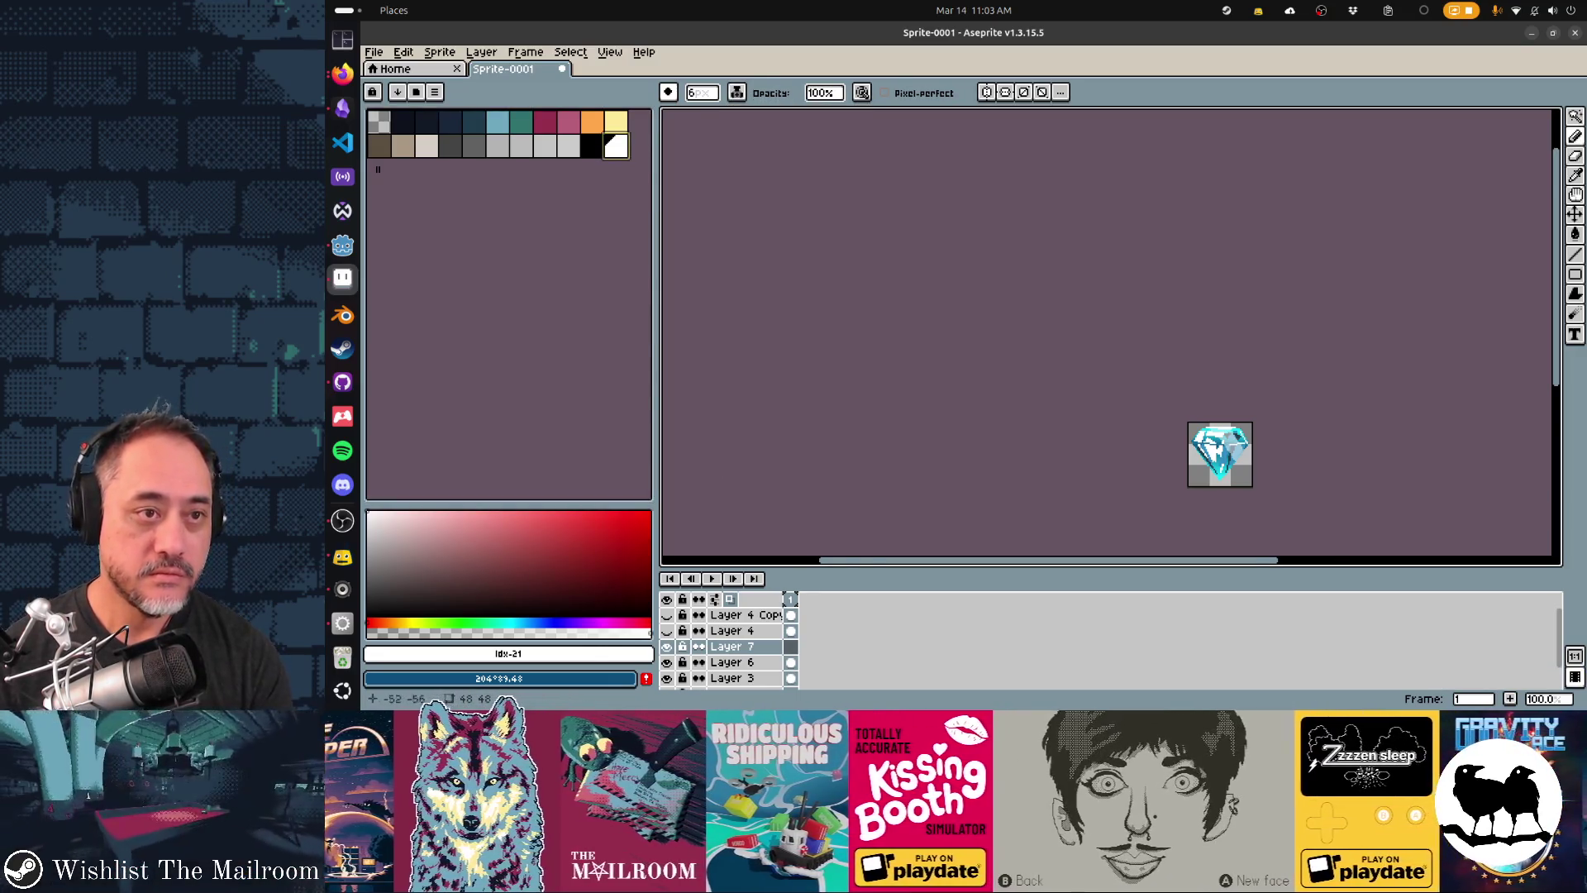
pyautogui.moveTo(1270, 446); pyautogui.dragTo(1154, 363)
pyautogui.scroll(1, 1113, 369)
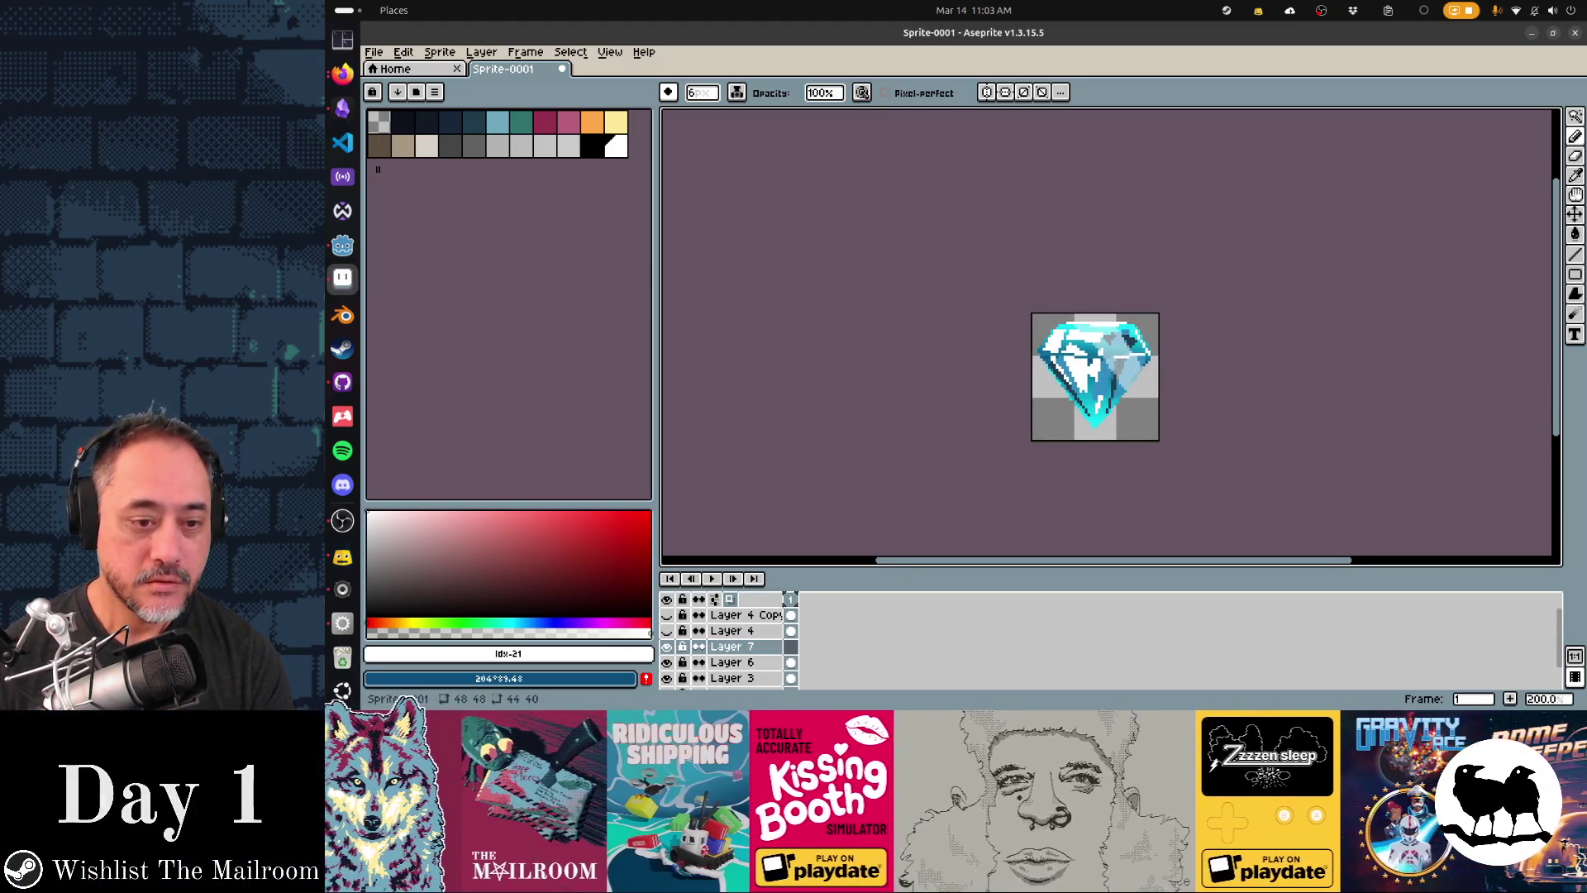
pyautogui.moveTo(1108, 571); pyautogui.dragTo(1108, 493)
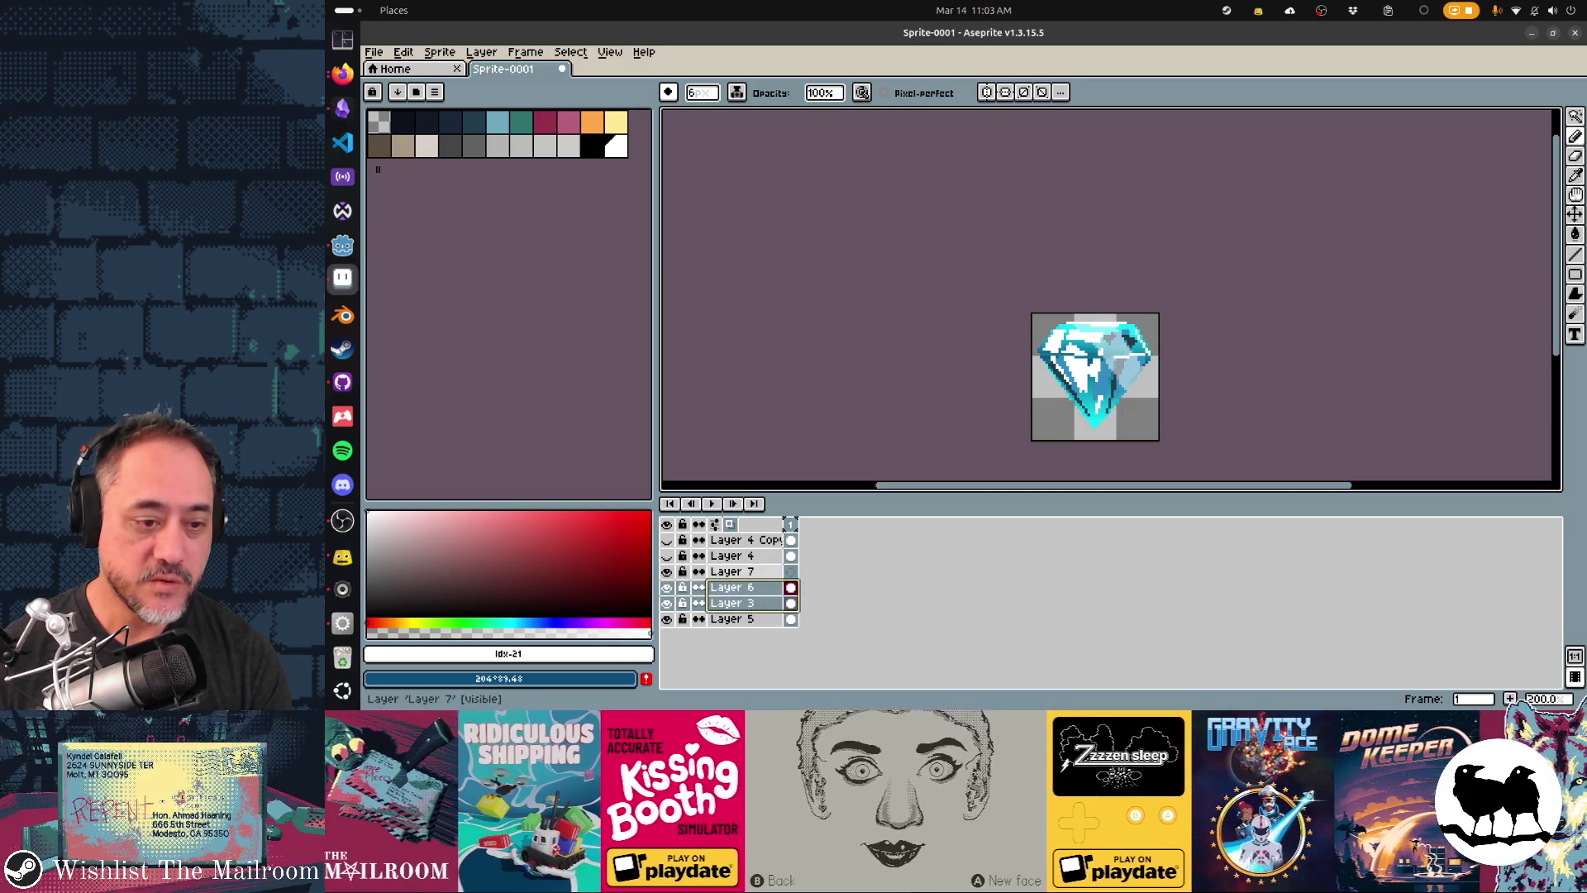
# - Select Layers 7 through 5, nudge the diamond slightly, and bring up the Convolution Matrix filters
pyautogui.moveTo(731, 602); pyautogui.dragTo(732, 571)
pyautogui.keyDown('shift'); pyautogui.click(727, 619); pyautogui.keyUp('shift')
pyautogui.press('v')
pyautogui.moveTo(1106, 371); pyautogui.dragTo(1111, 386)
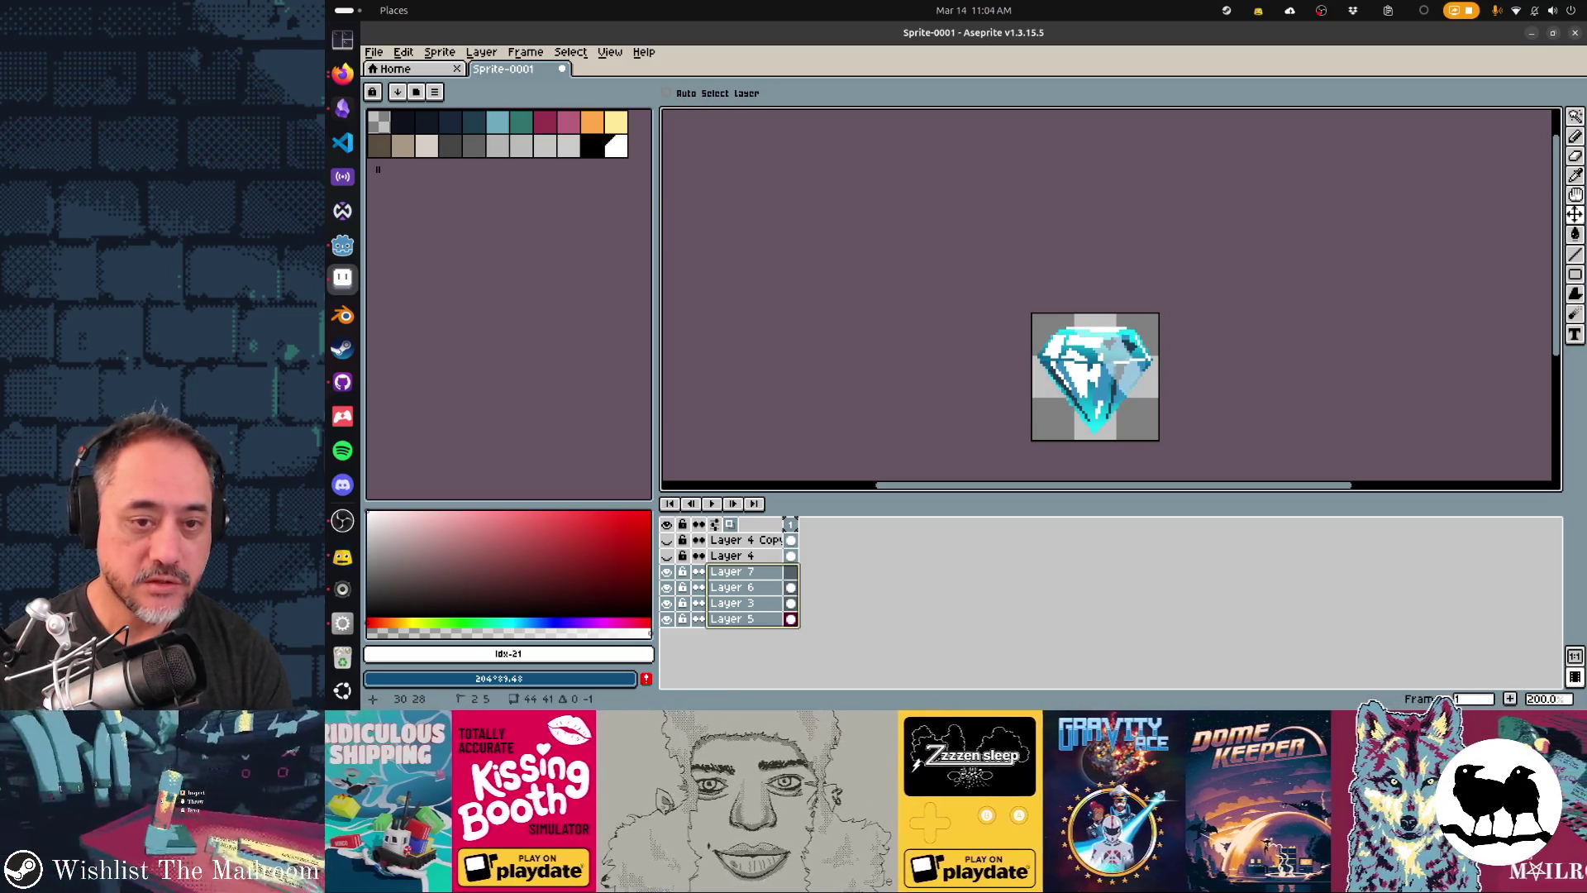
pyautogui.press('b')
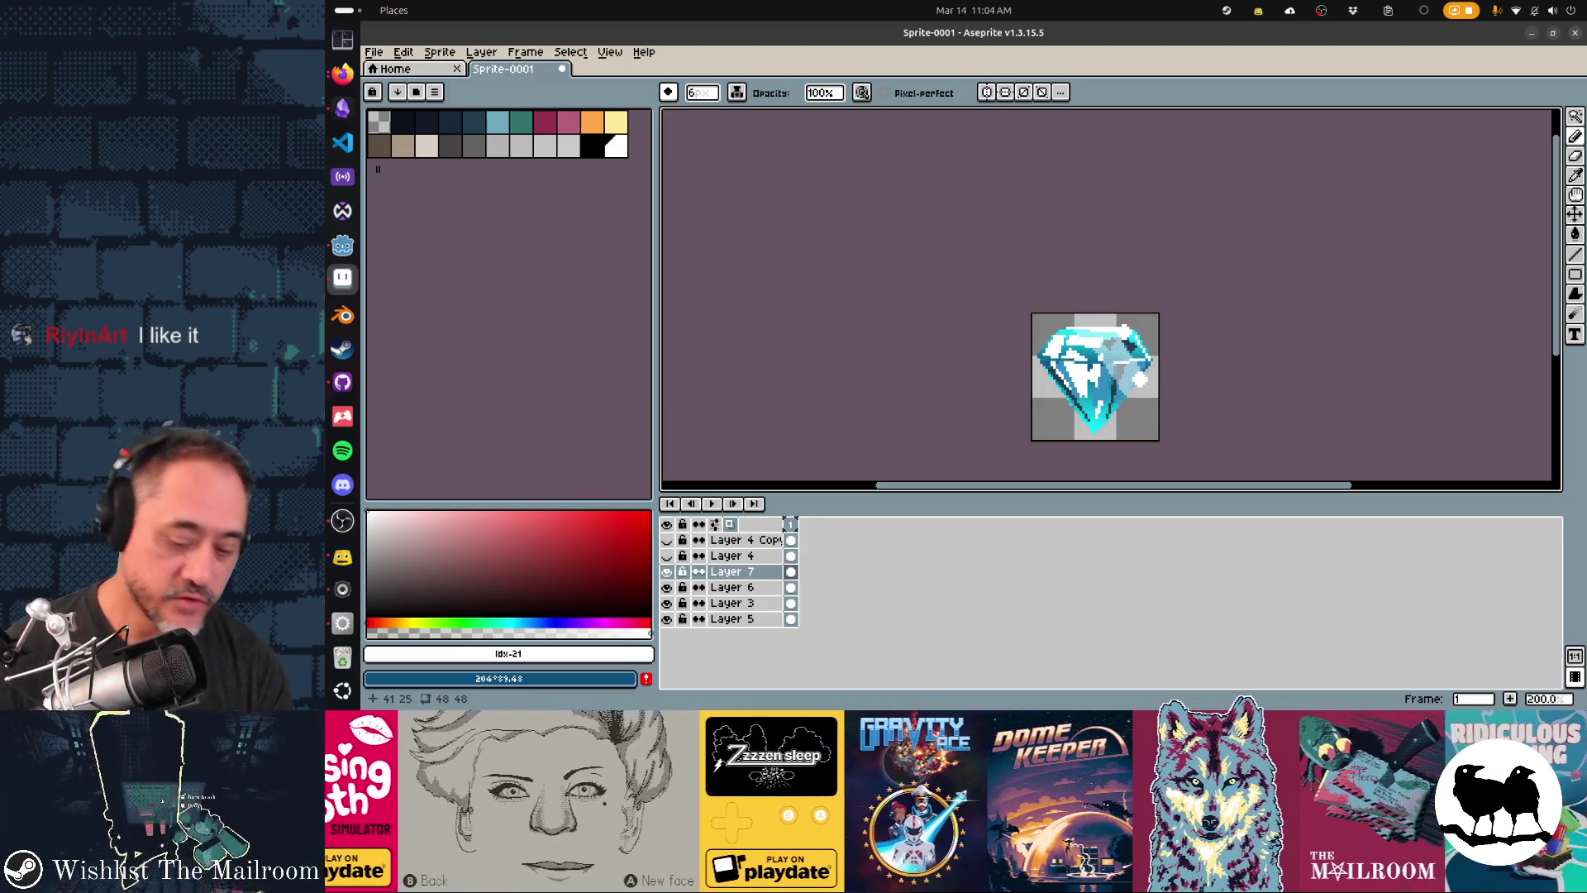
pyautogui.press('F9')
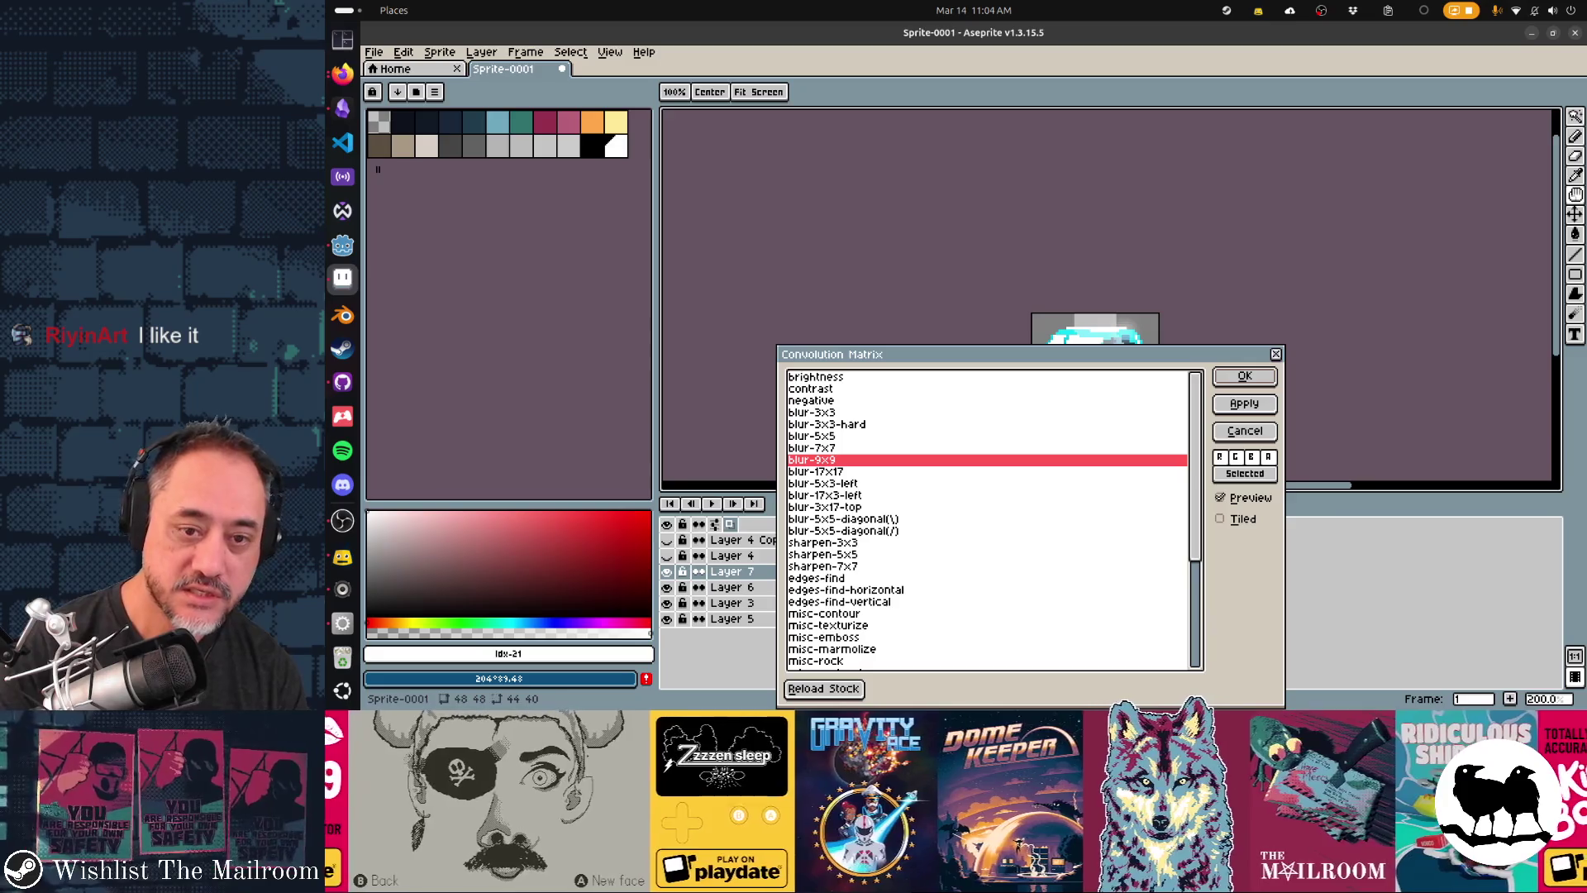
# - Soften the Layer 7 glint with six successive blur-5x5 Convolution Matrix passes
pyautogui.press('Return')
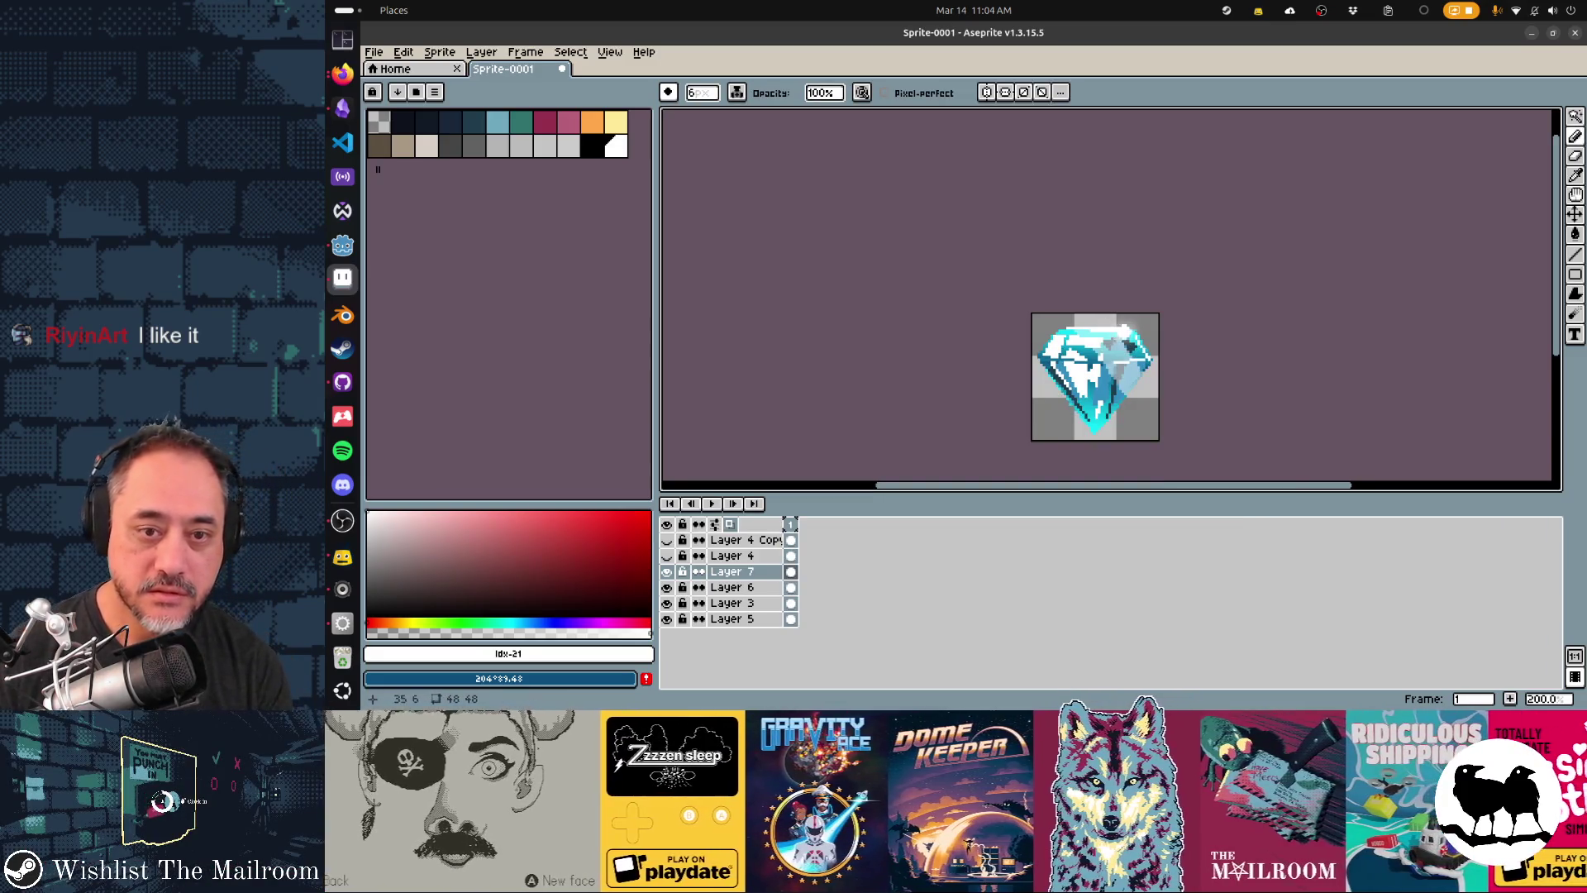
pyautogui.press('F9')
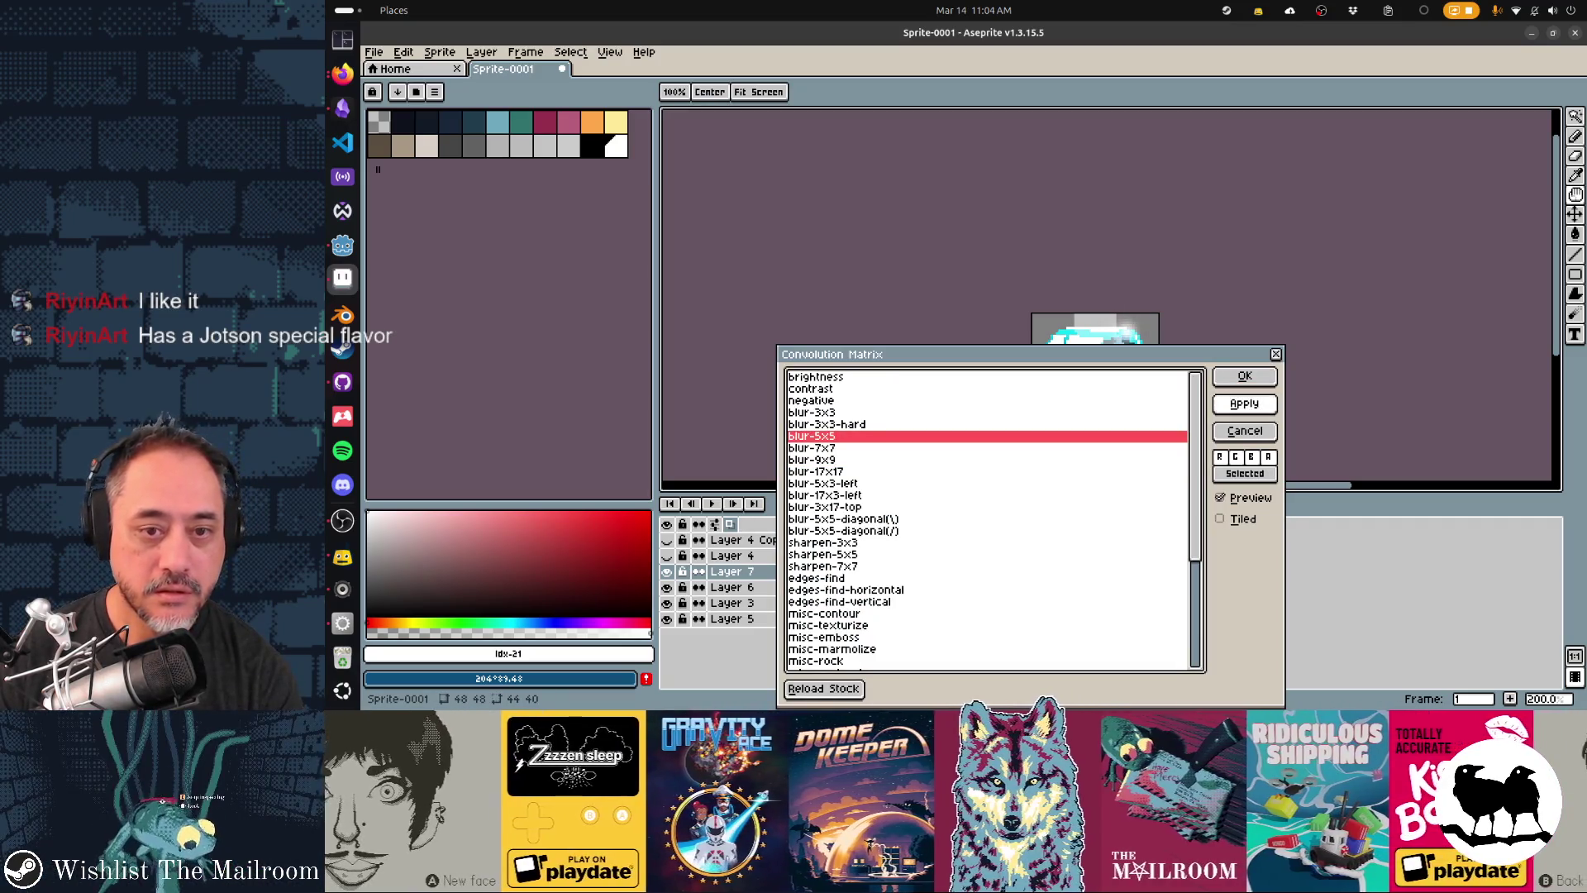
pyautogui.press('Return')
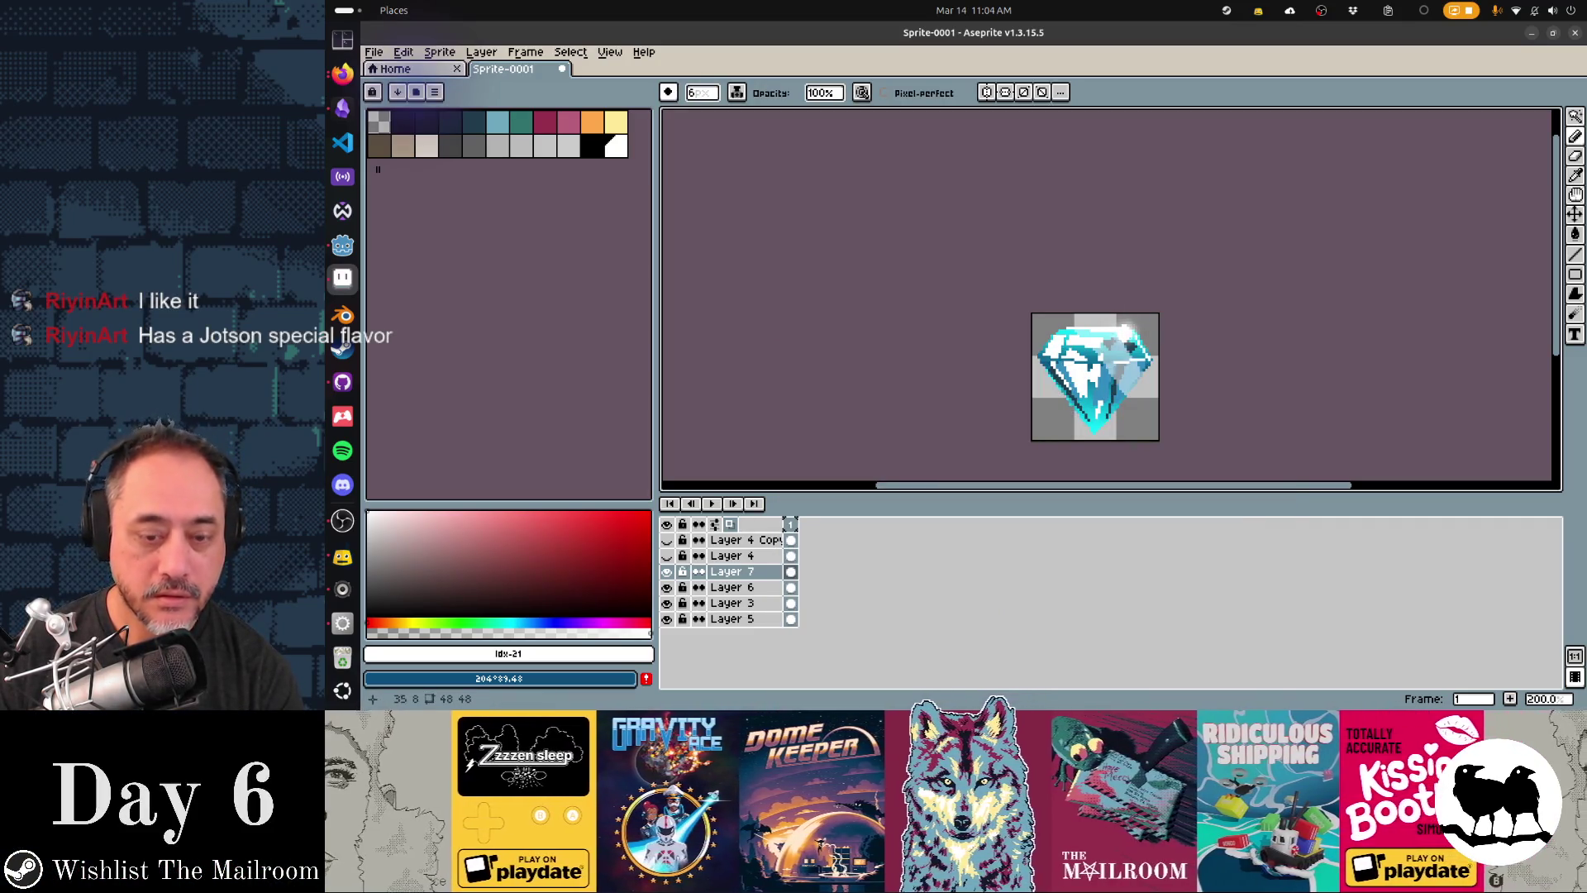
pyautogui.press('F9')
pyautogui.press('Return')
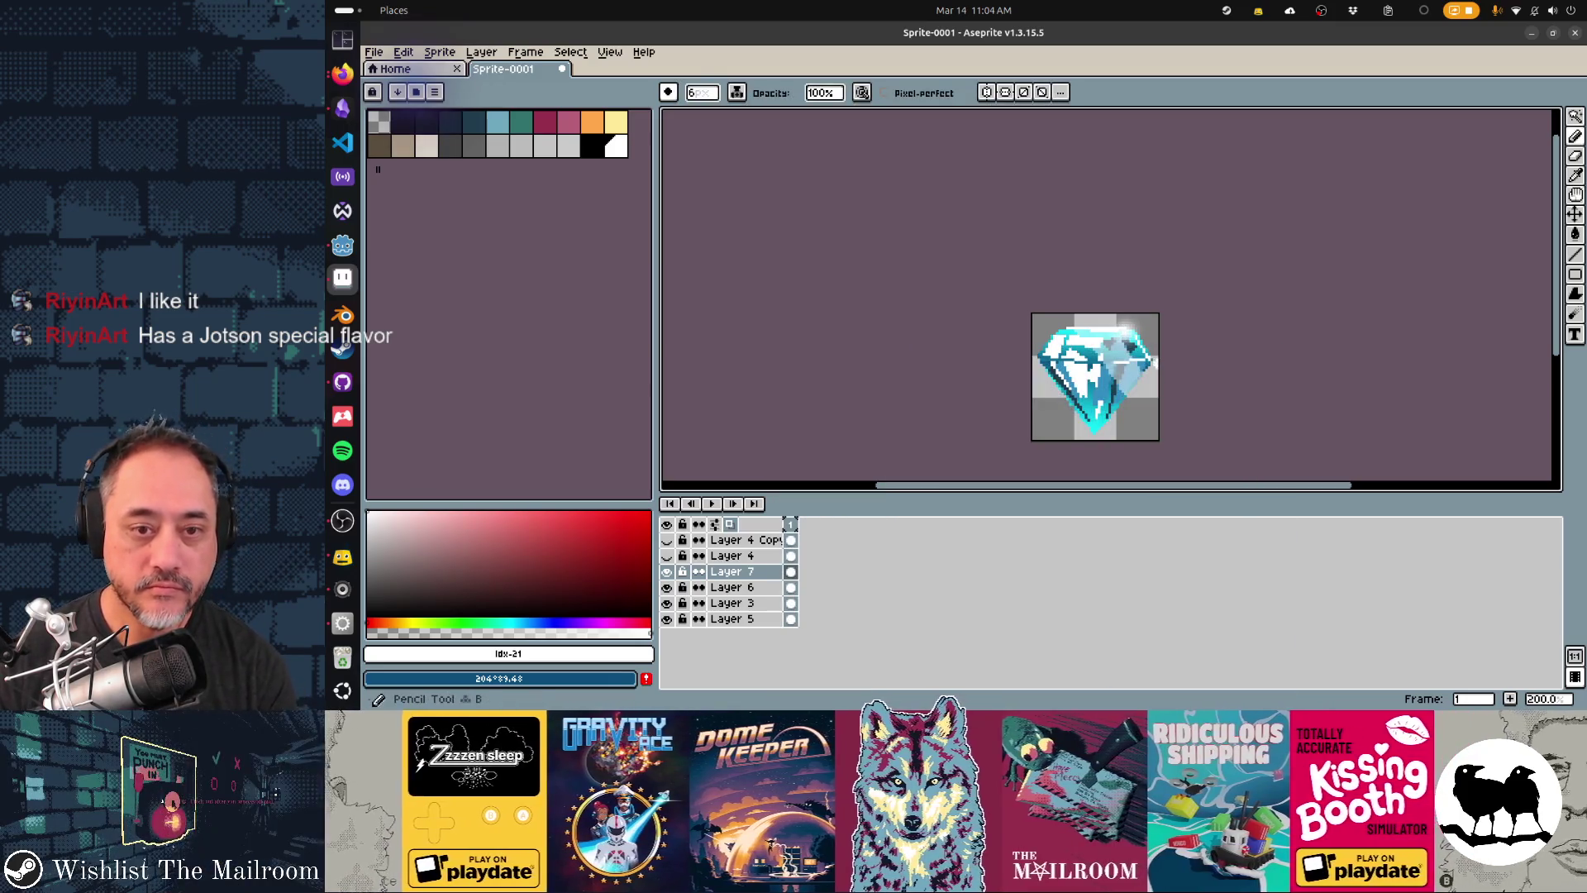
pyautogui.press('F9')
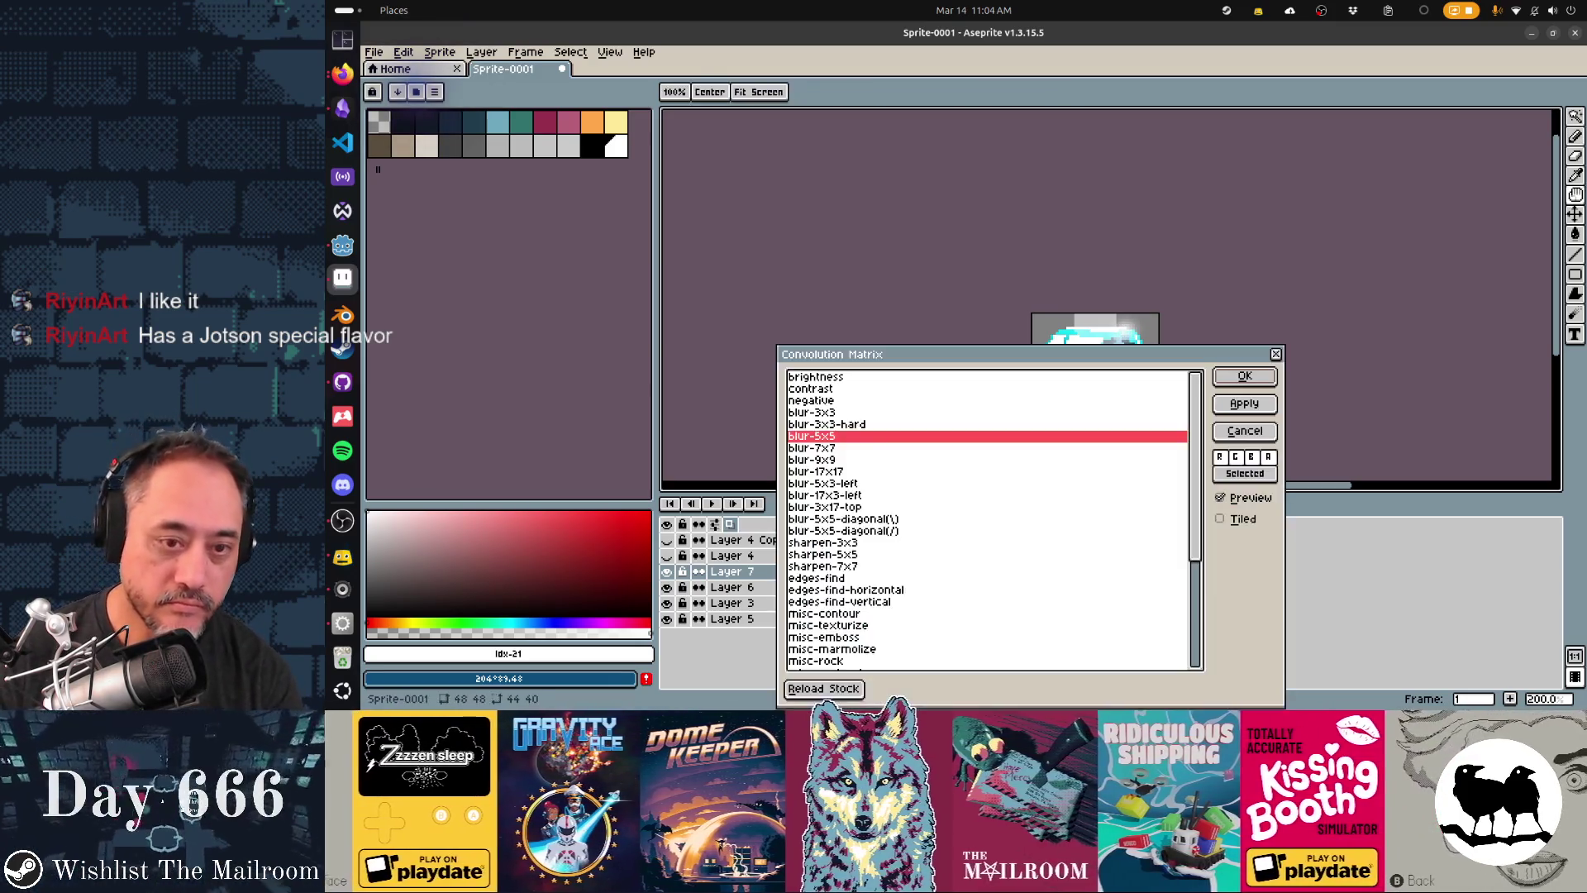
pyautogui.press('Return')
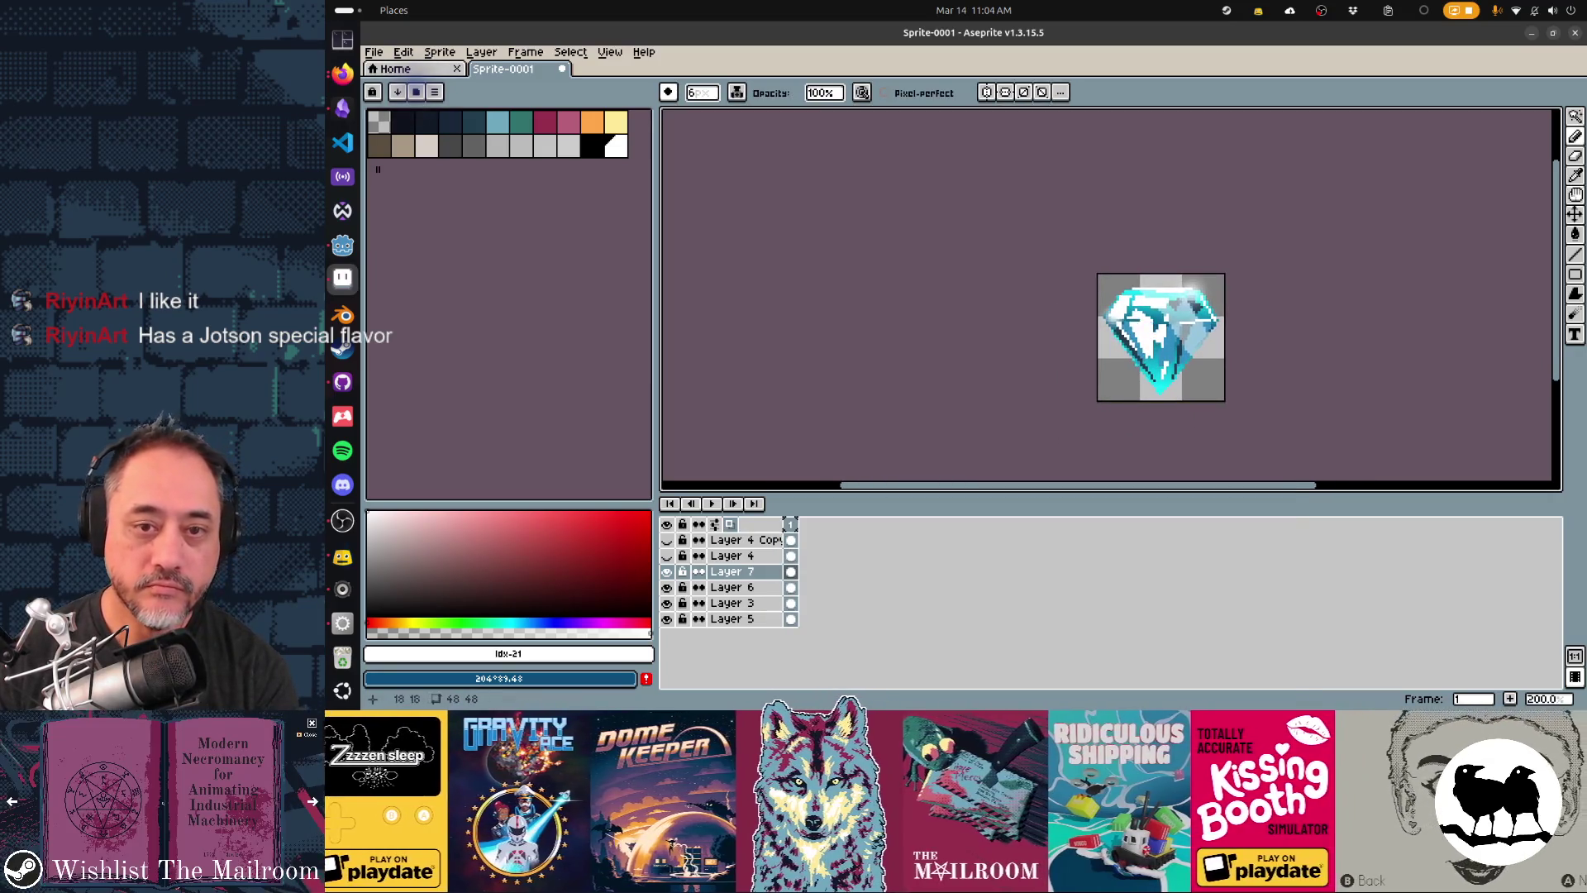
pyautogui.press('F9')
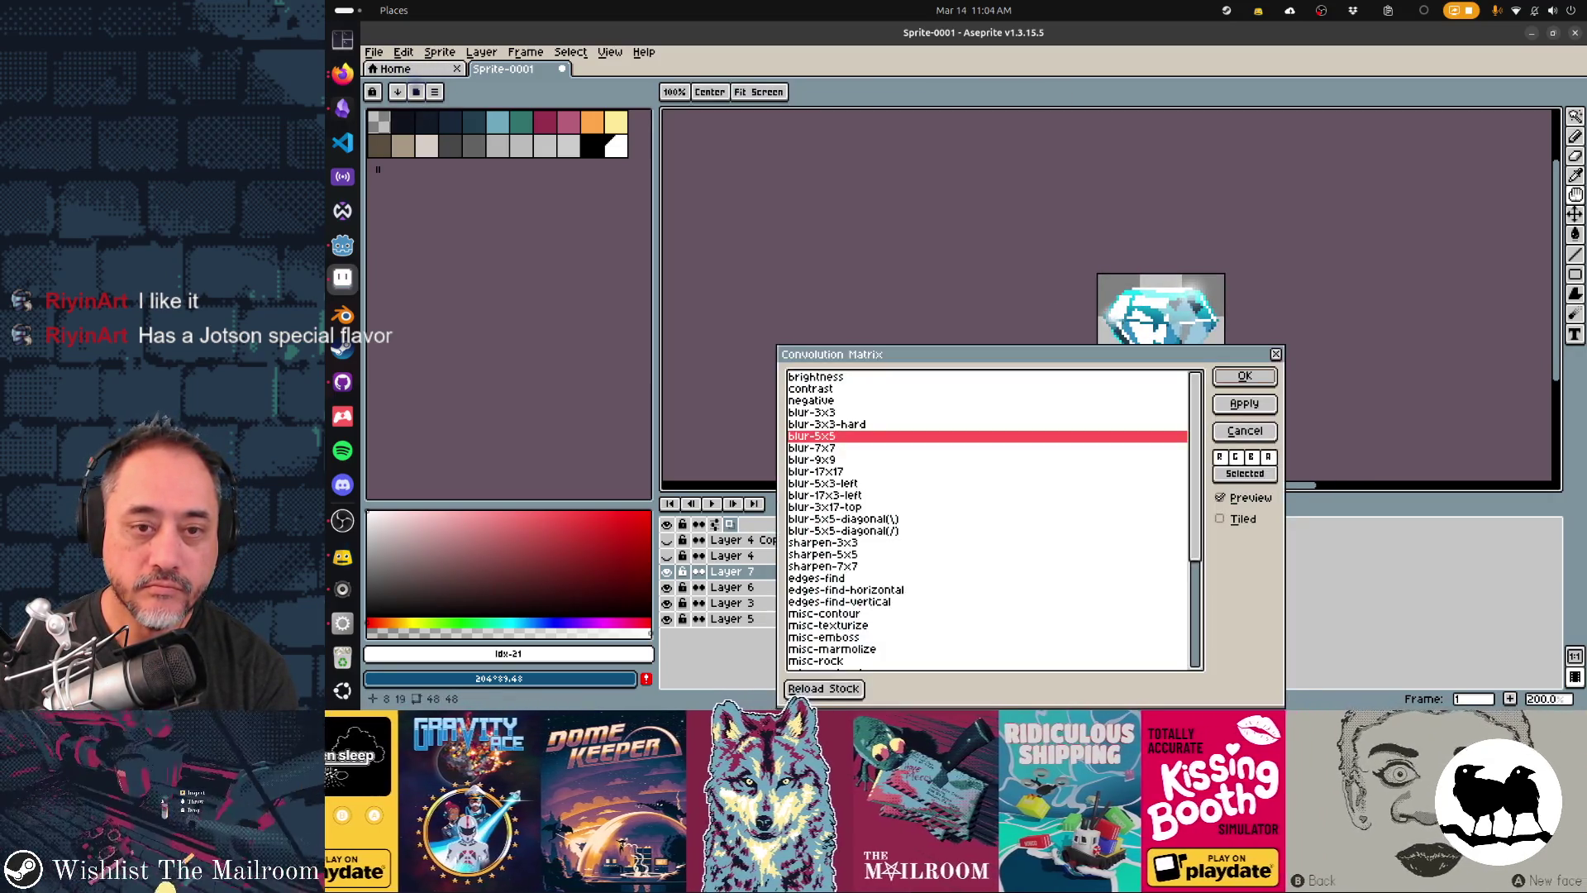
pyautogui.press('Return')
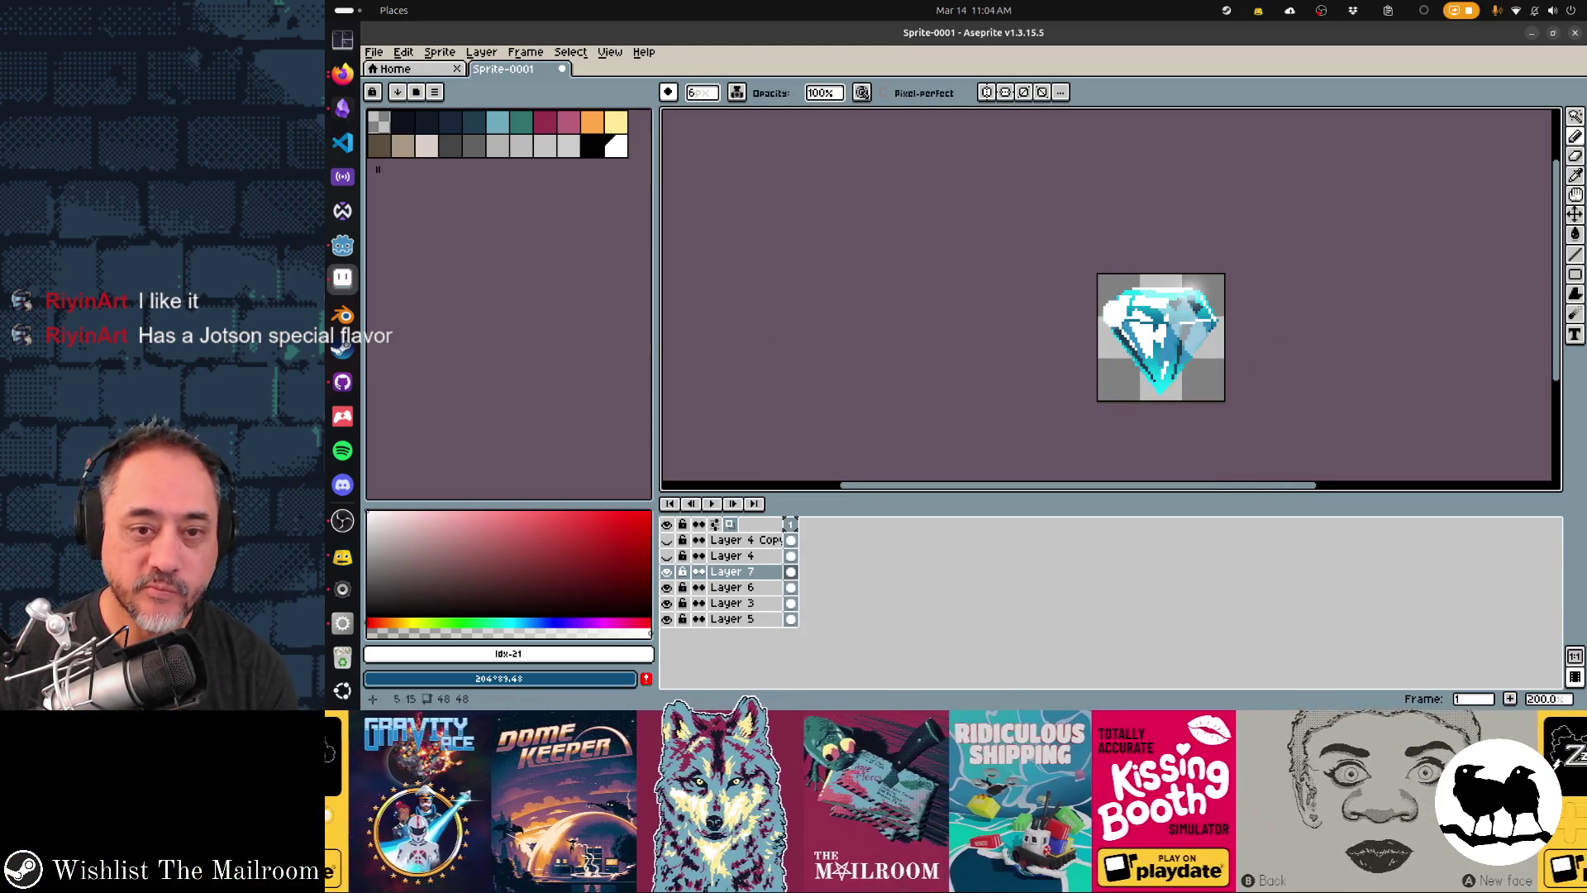
pyautogui.press('F9')
pyautogui.press('Return')
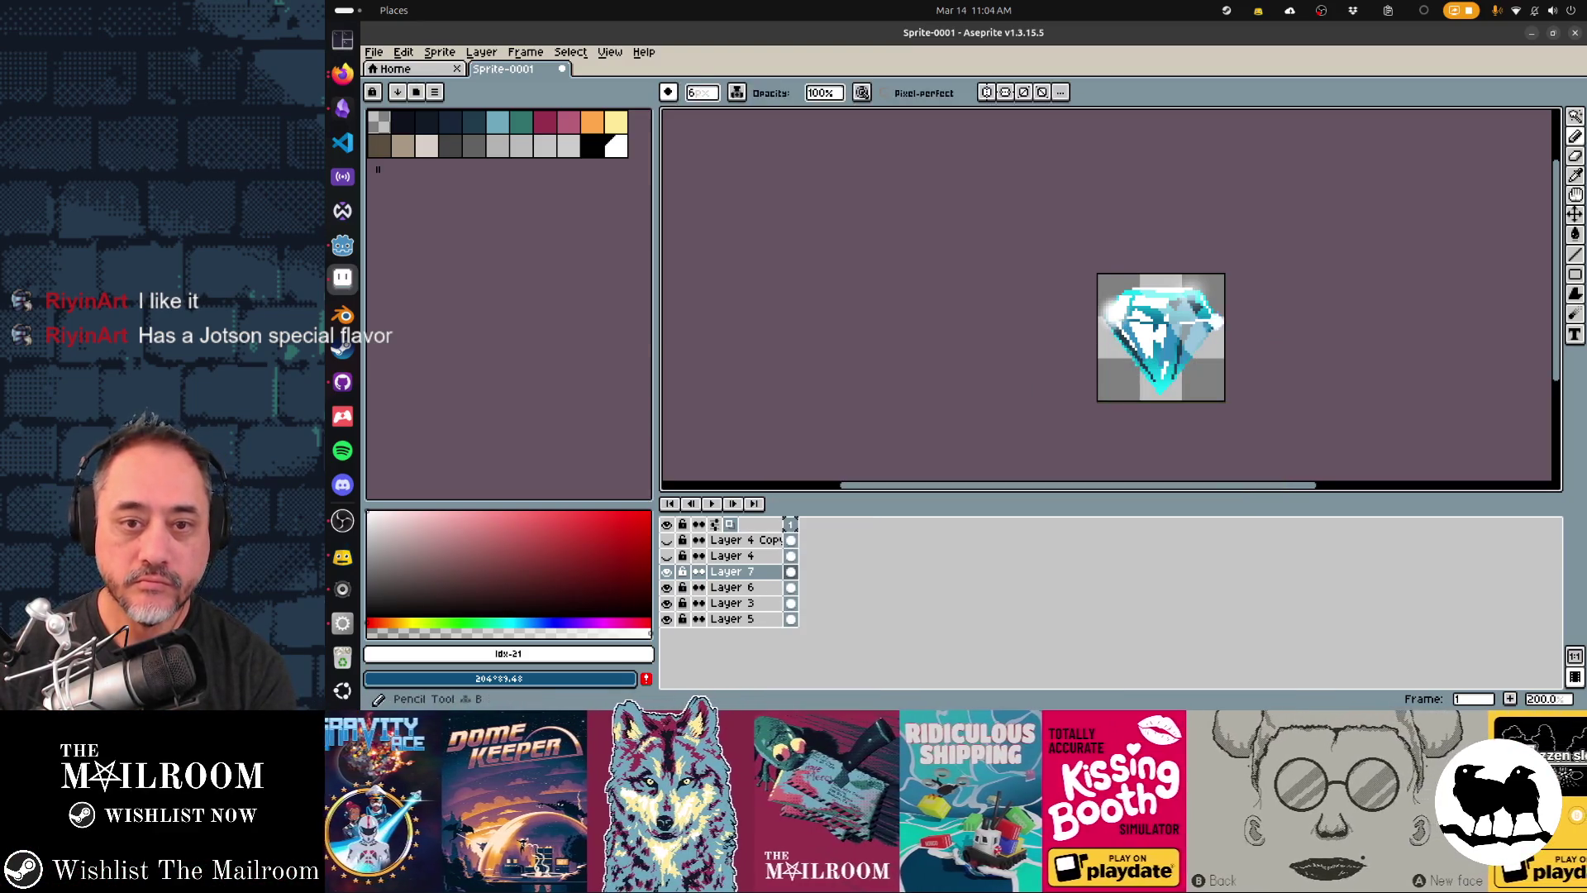
pyautogui.press('F9')
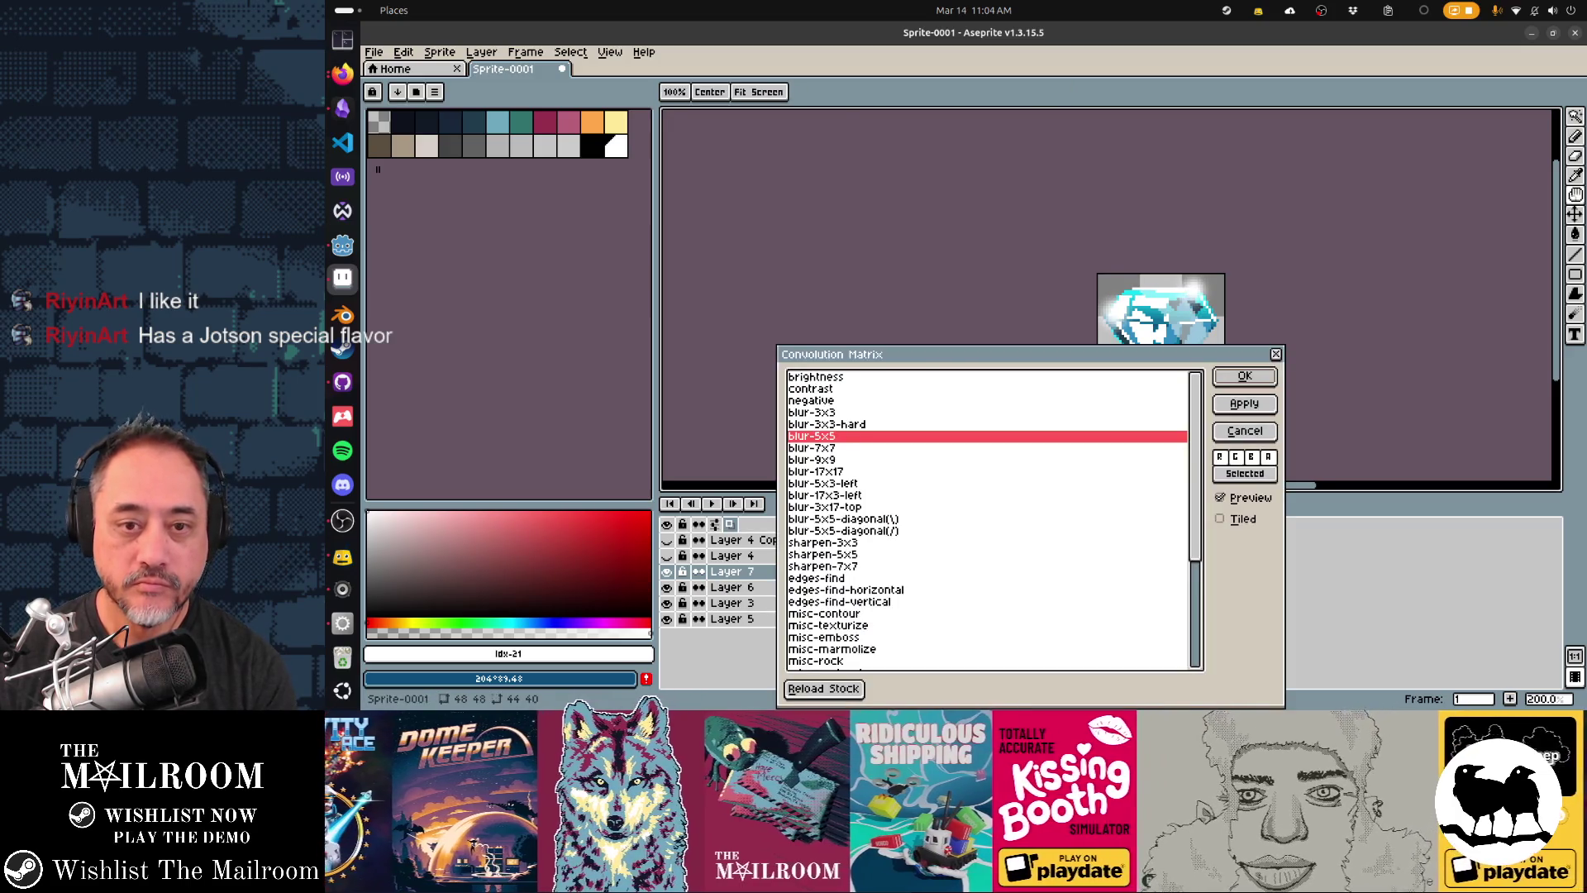
pyautogui.press('Return')
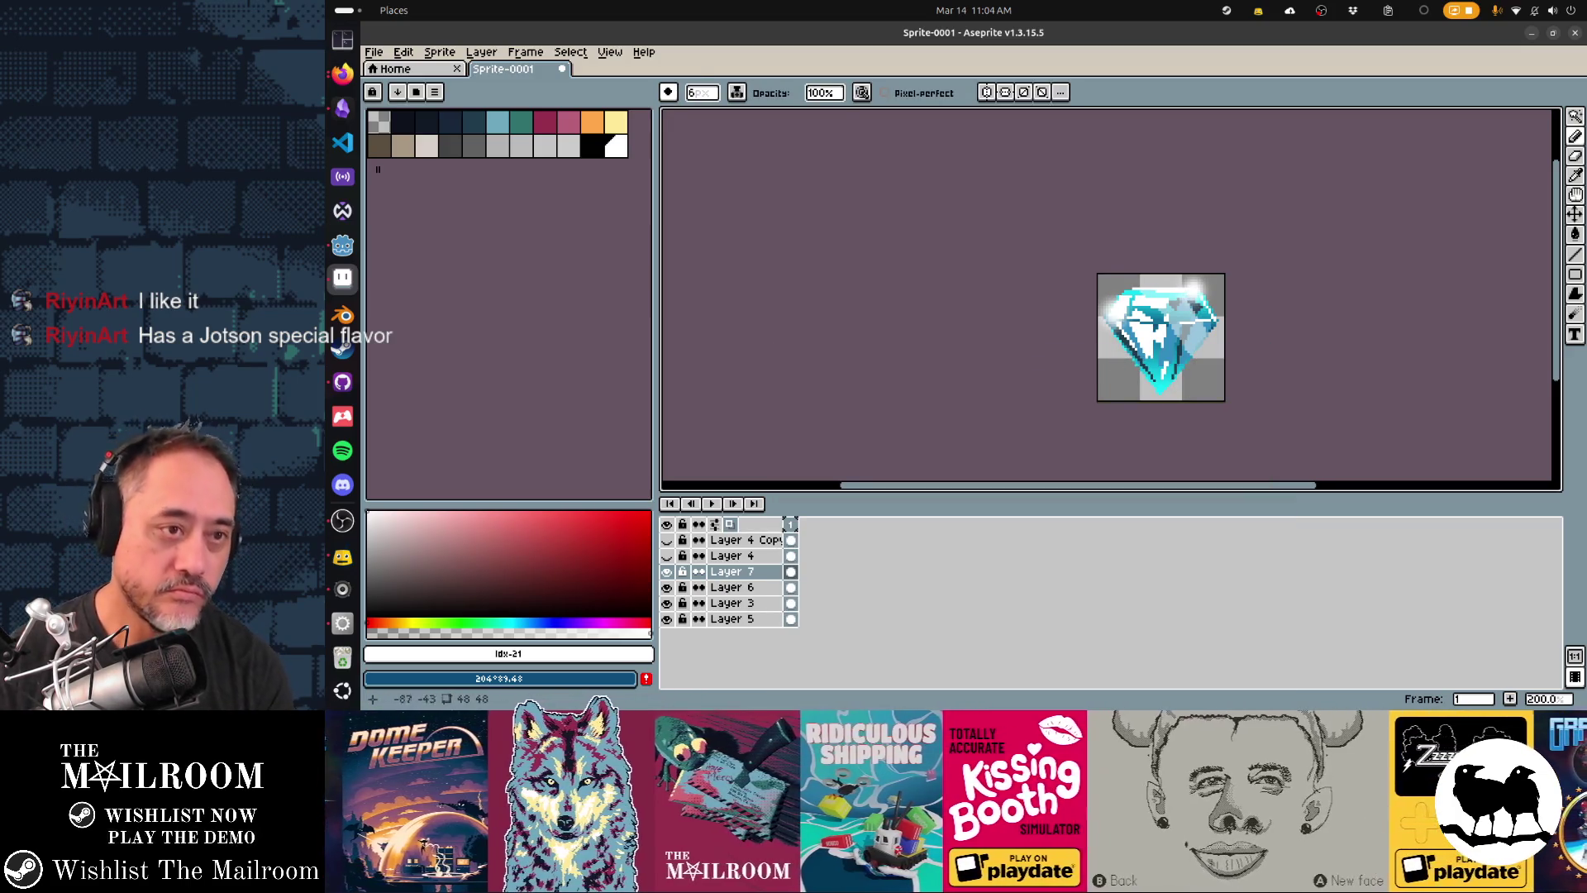
pyautogui.click(693, 92)
# - Set the brush size to 1 and draw thin white highlight strokes near the diamond's edge
pyautogui.write('1')
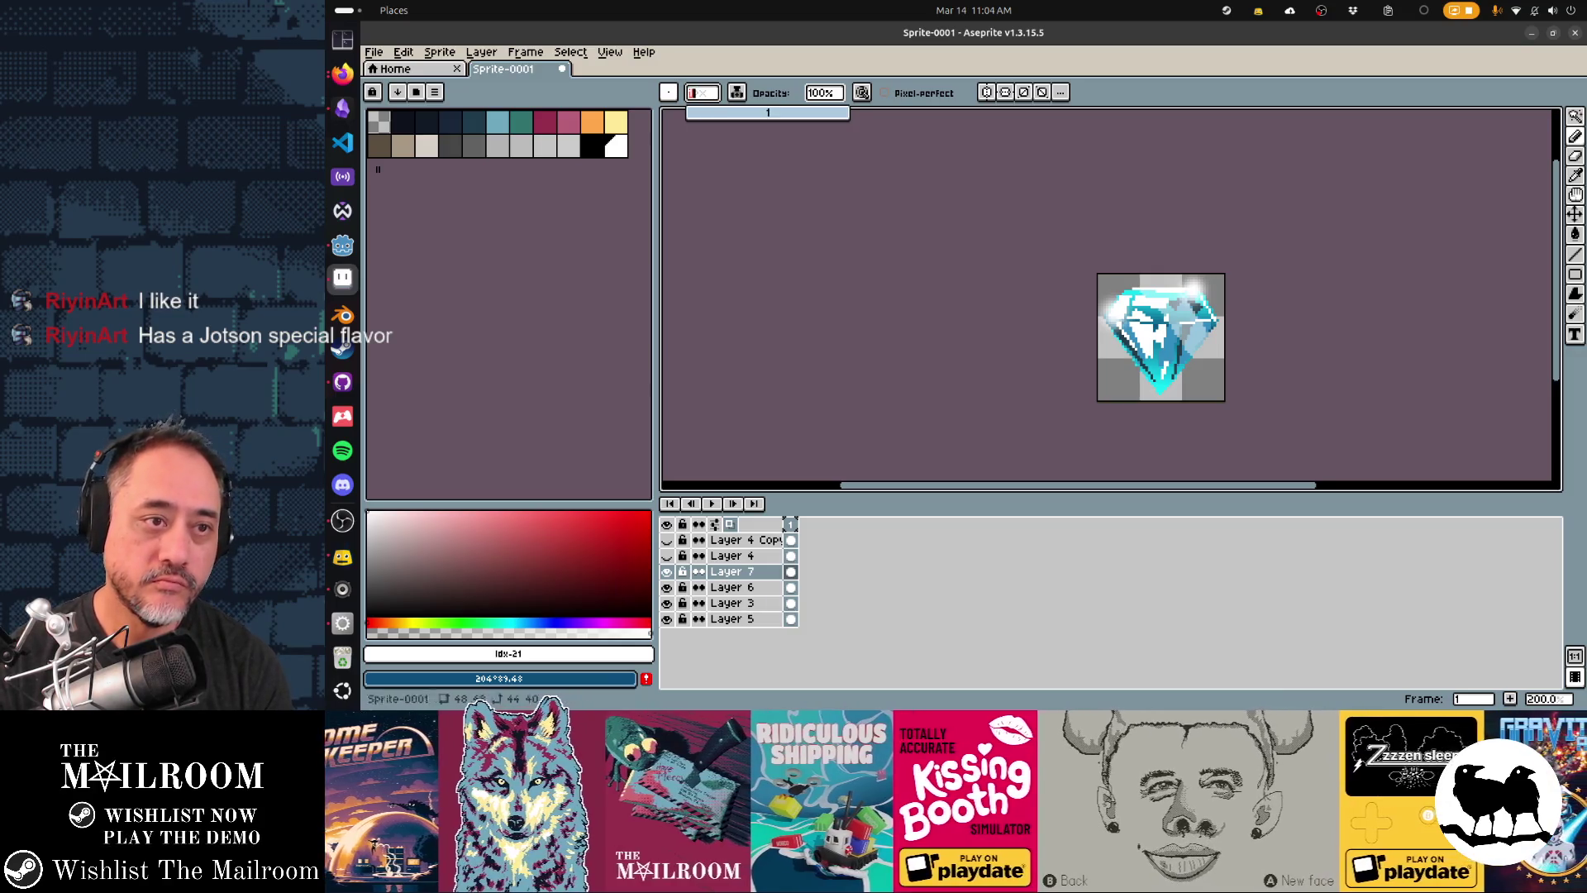
pyautogui.press('Return')
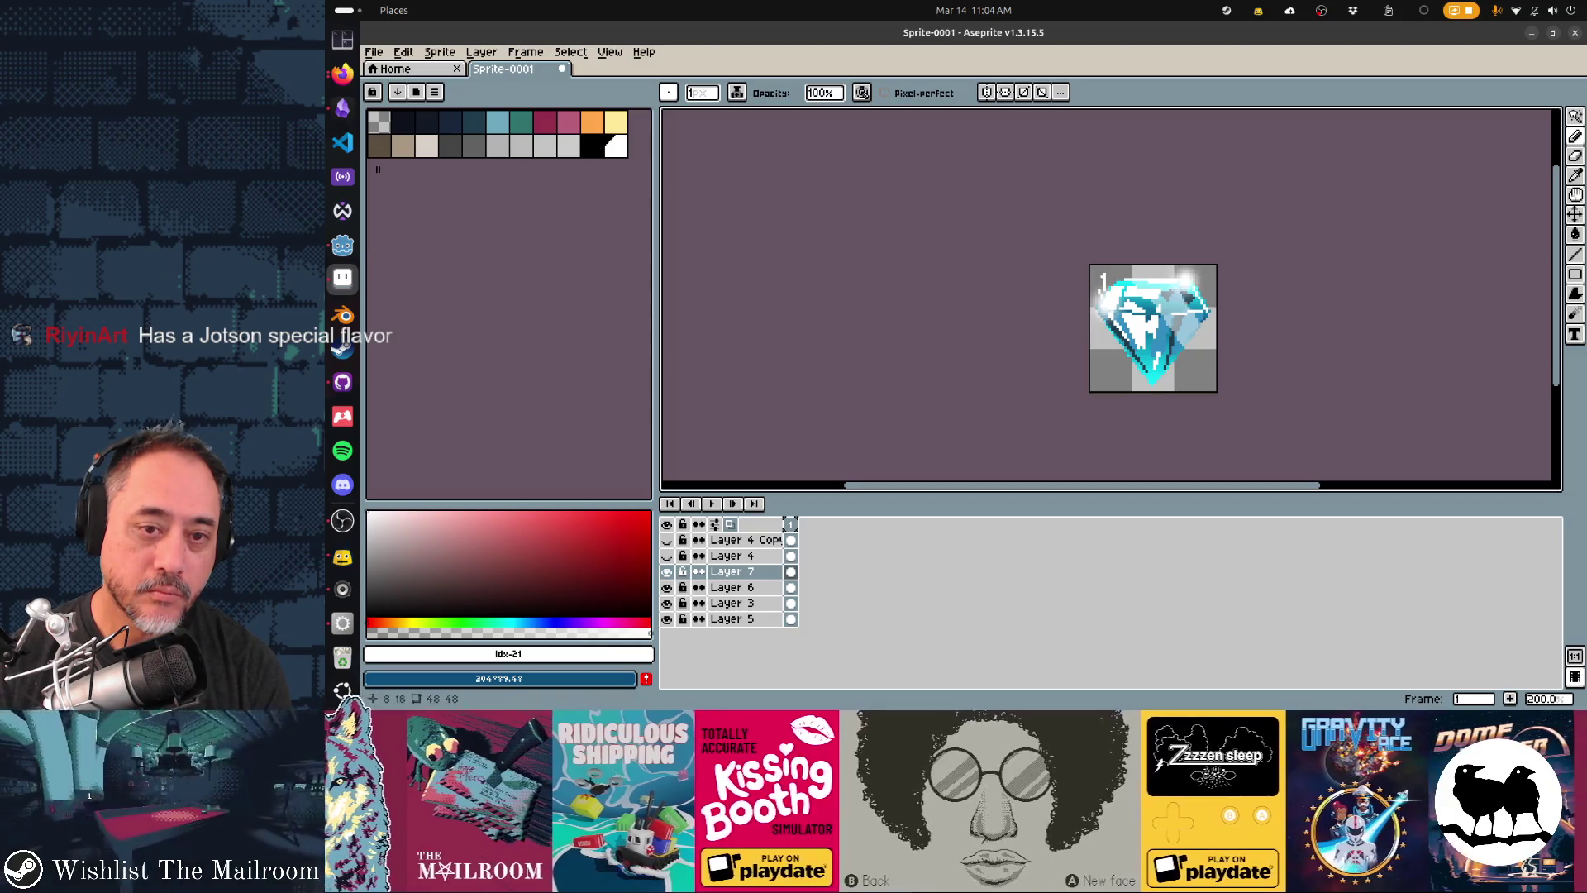
pyautogui.moveTo(1105, 302); pyautogui.dragTo(1105, 344)
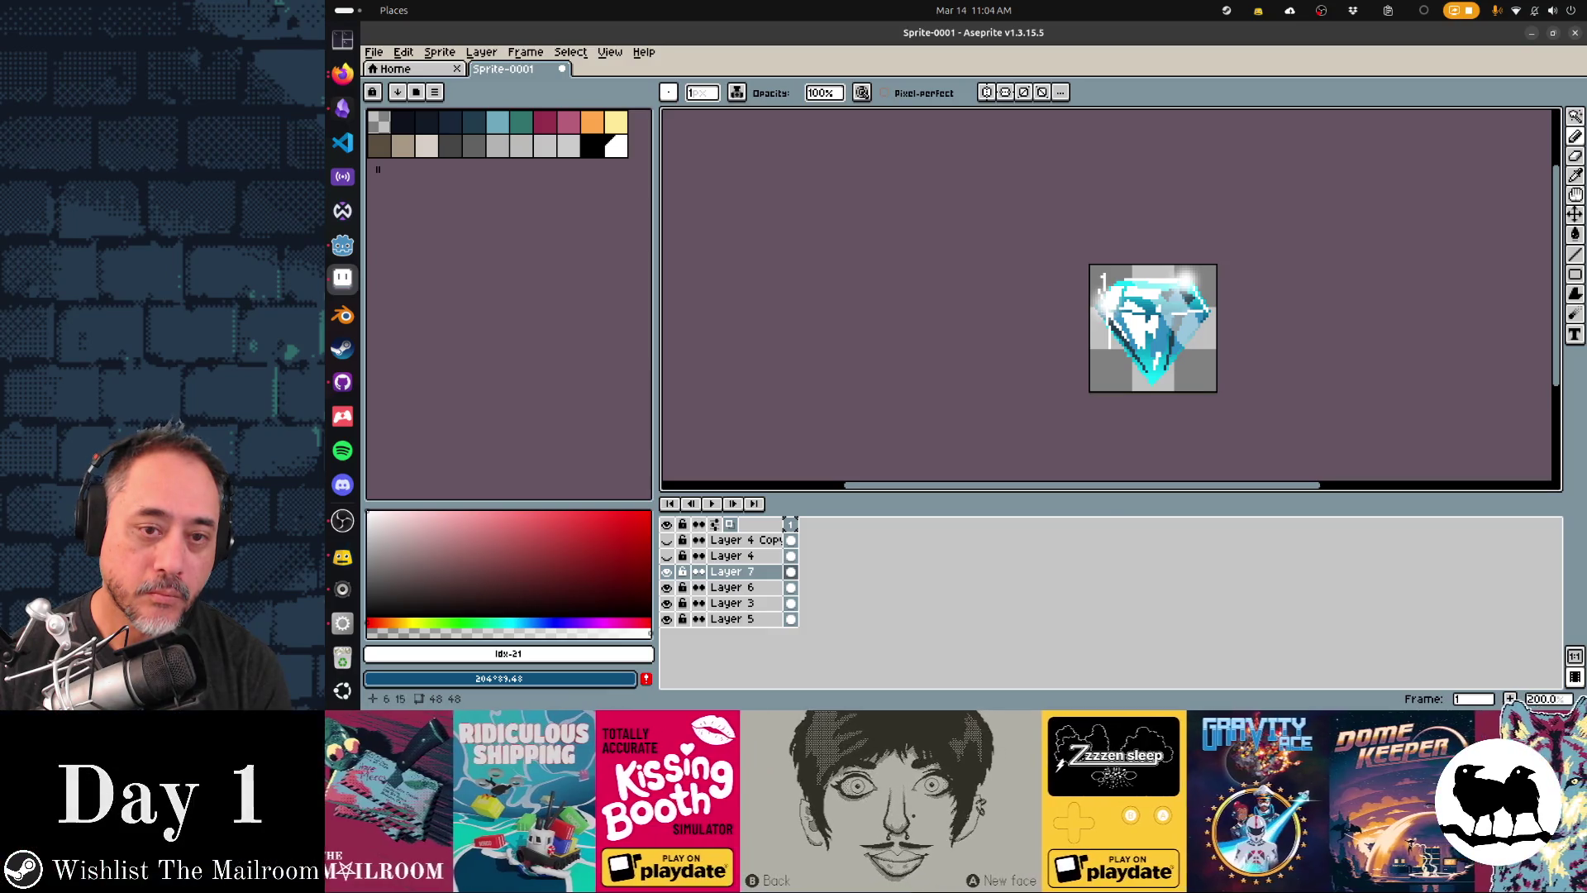
pyautogui.moveTo(1099, 289); pyautogui.dragTo(1112, 319)
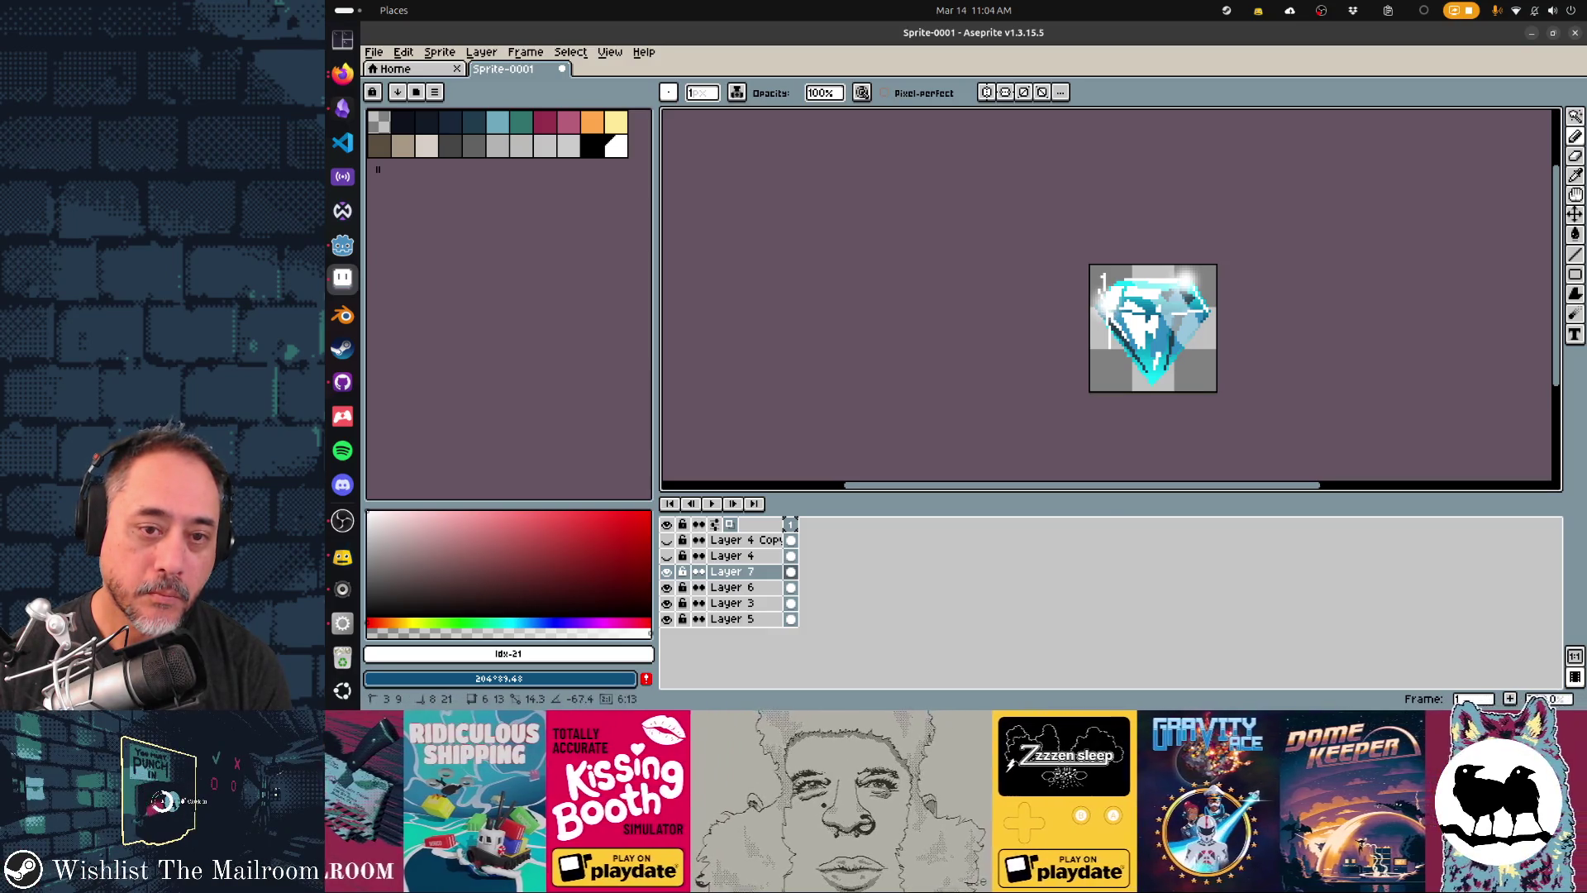
pyautogui.moveTo(1114, 287); pyautogui.dragTo(1199, 273)
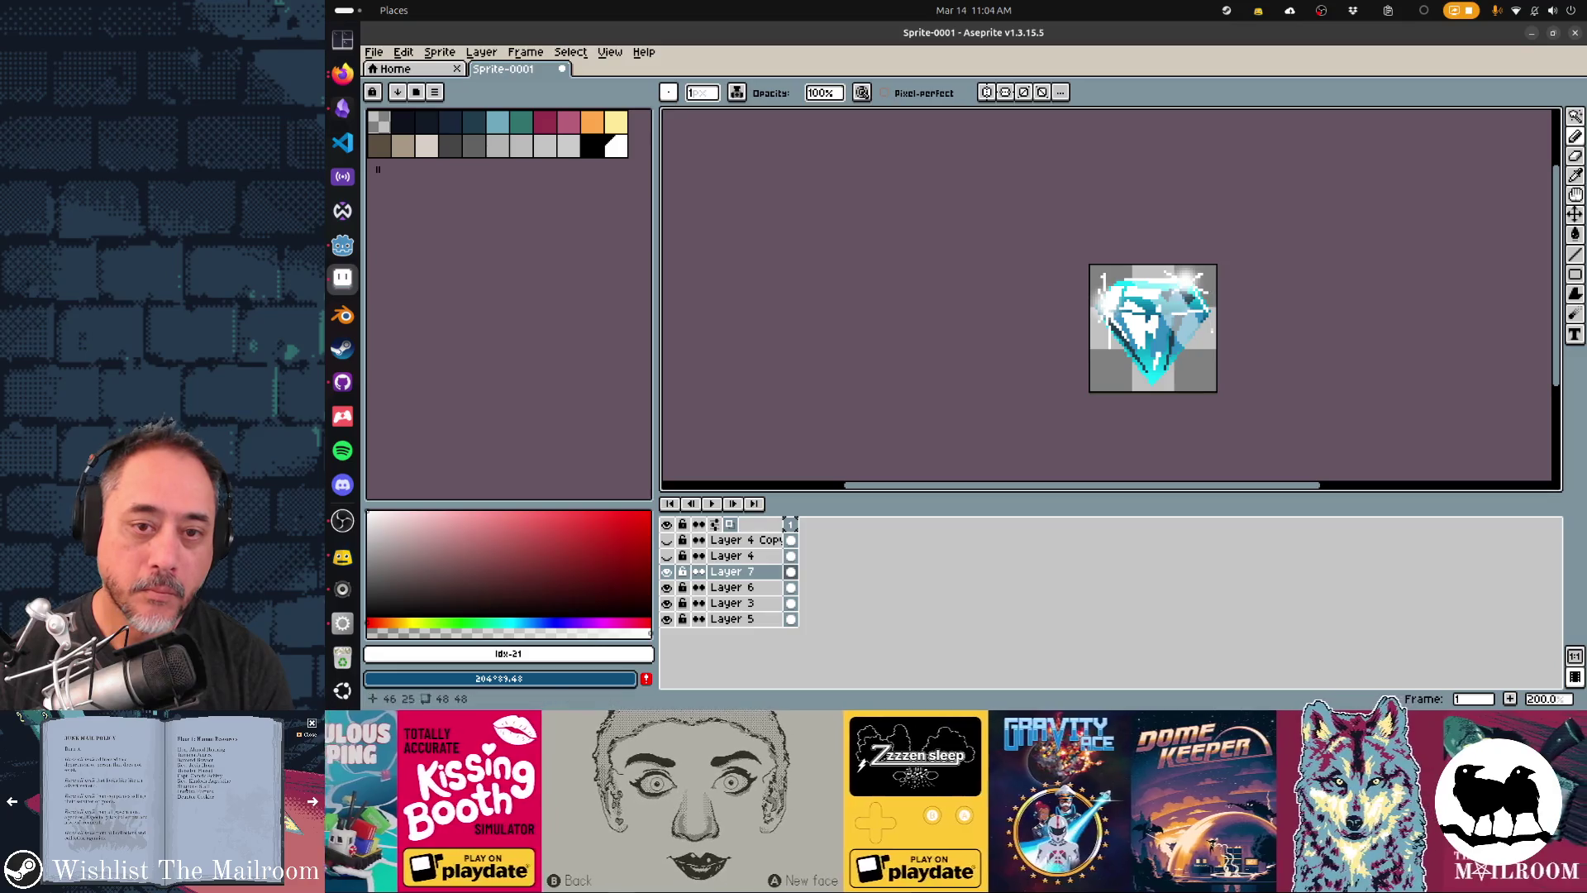
pyautogui.press('e')
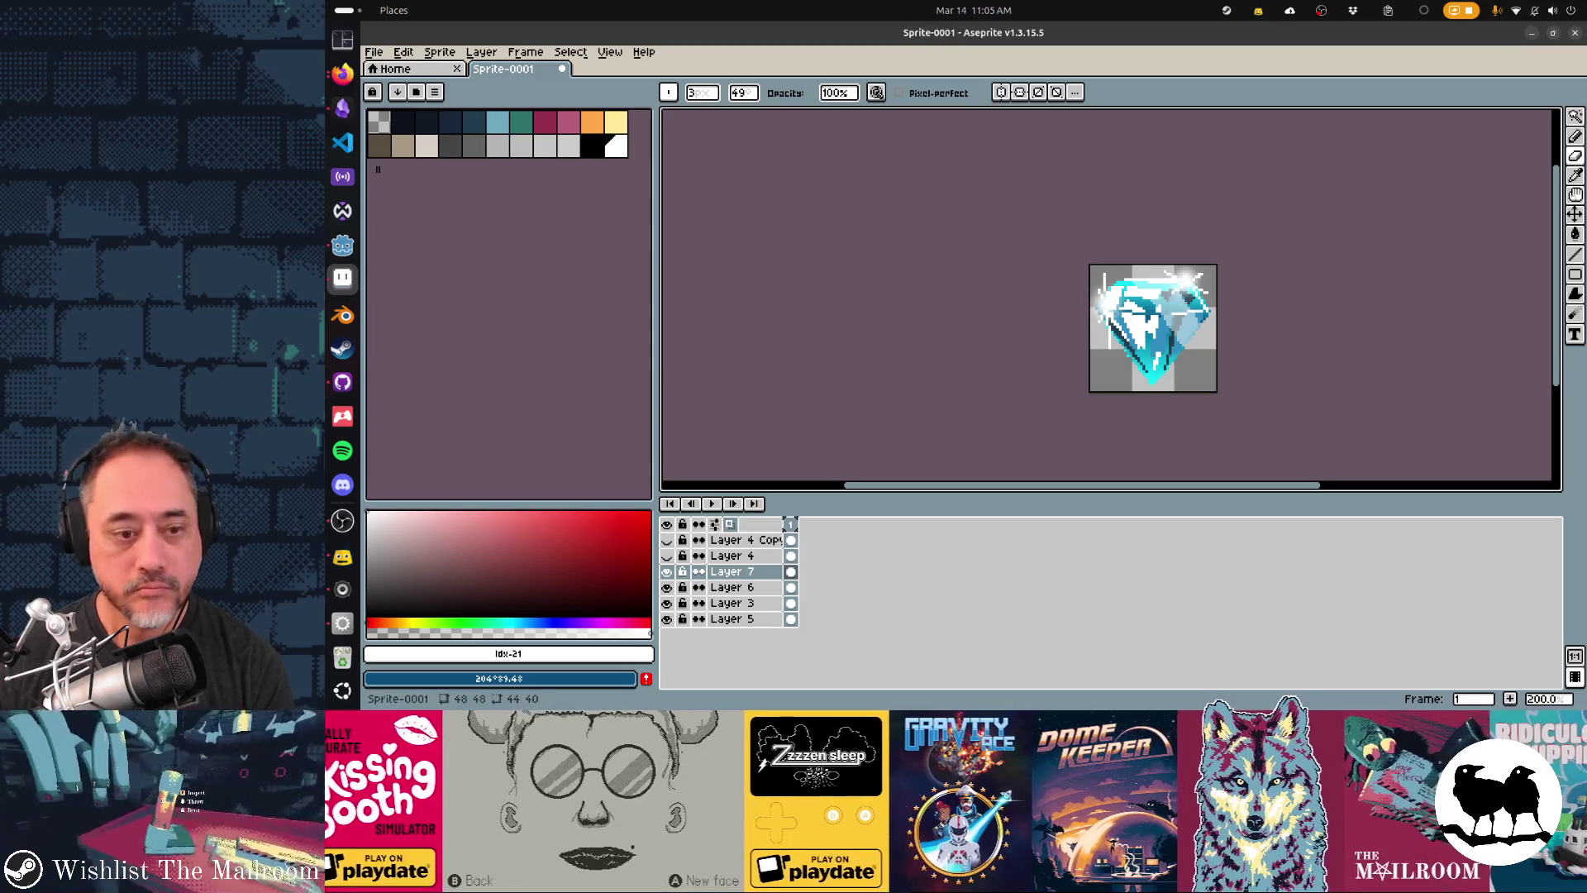
# - Zoom out through 50% and 33.3% to preview the gem small, then back to 100%
pyautogui.scroll(-1, 1240, 366)
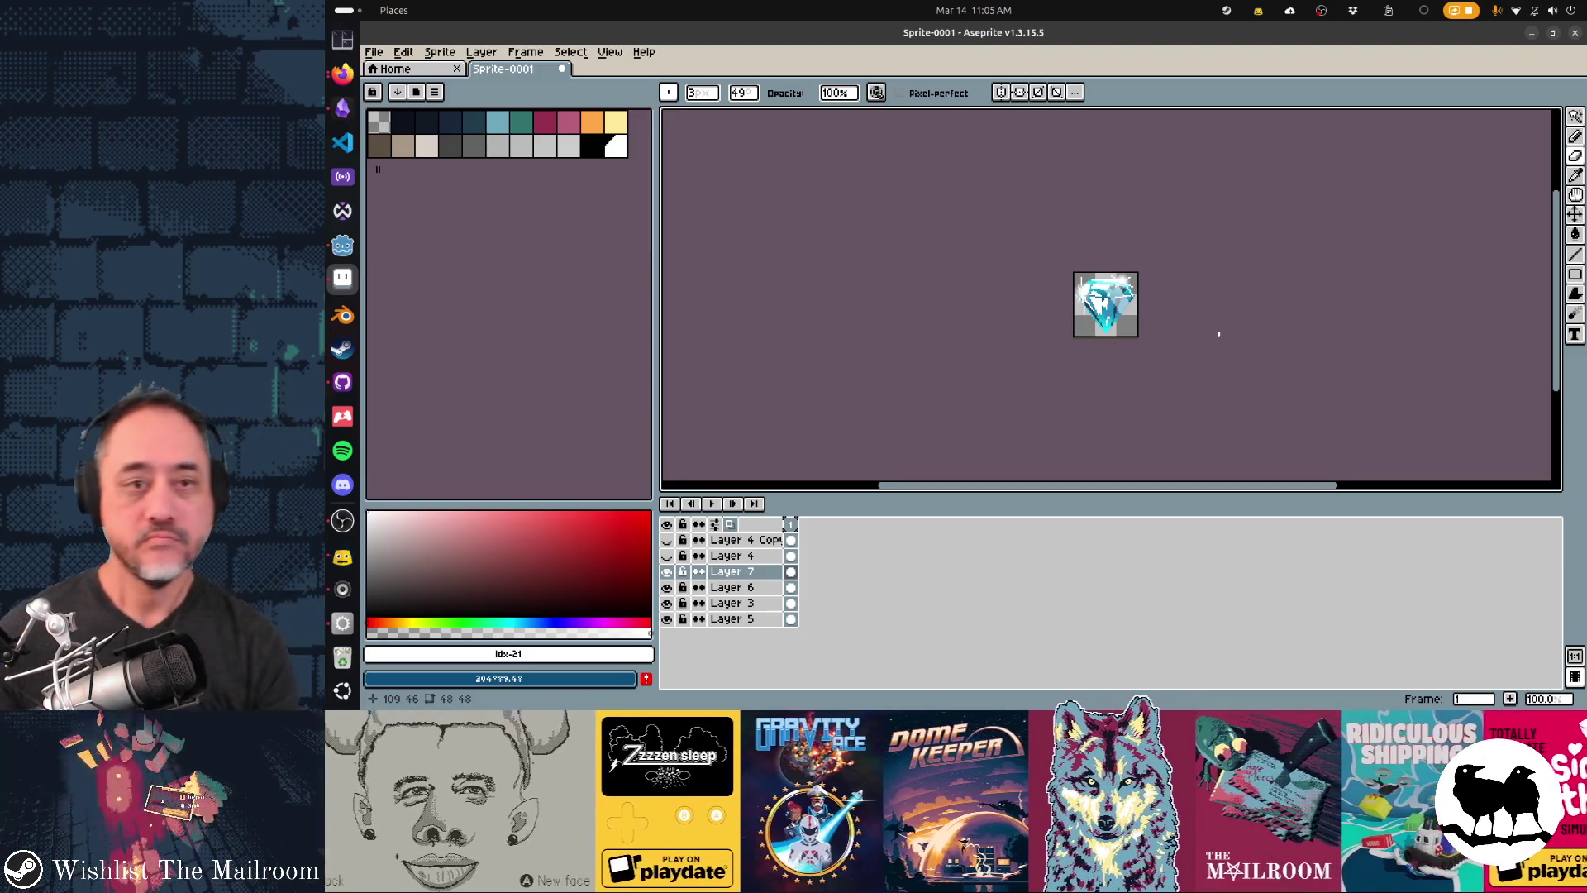
pyautogui.scroll(-1, 983, 331)
pyautogui.press('v')
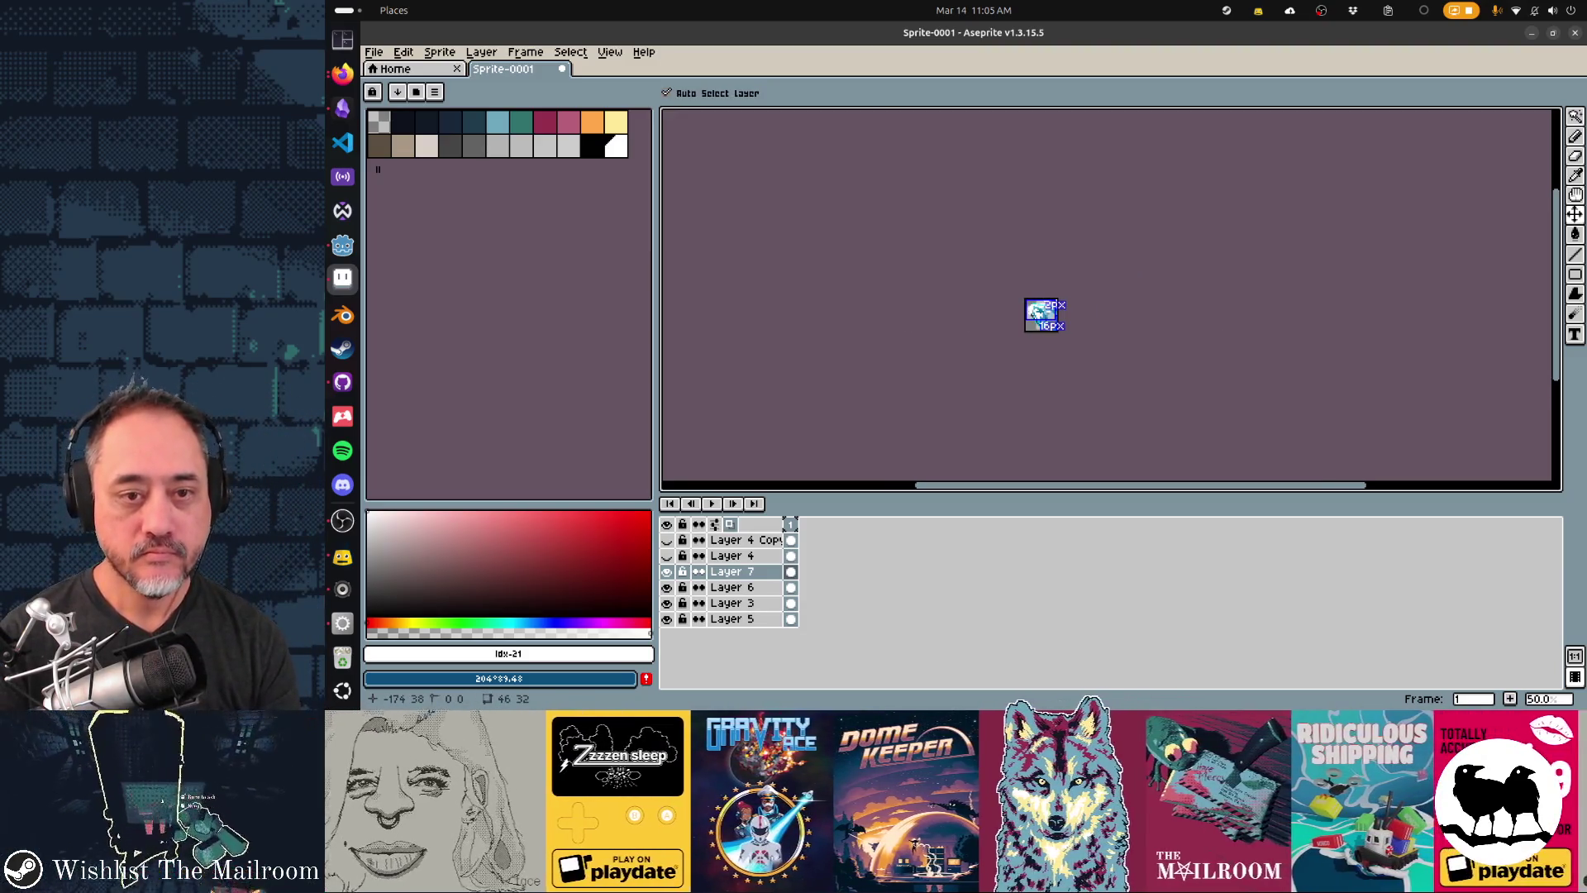
pyautogui.scroll(-1, 1035, 313)
pyautogui.press('b')
pyautogui.press('v')
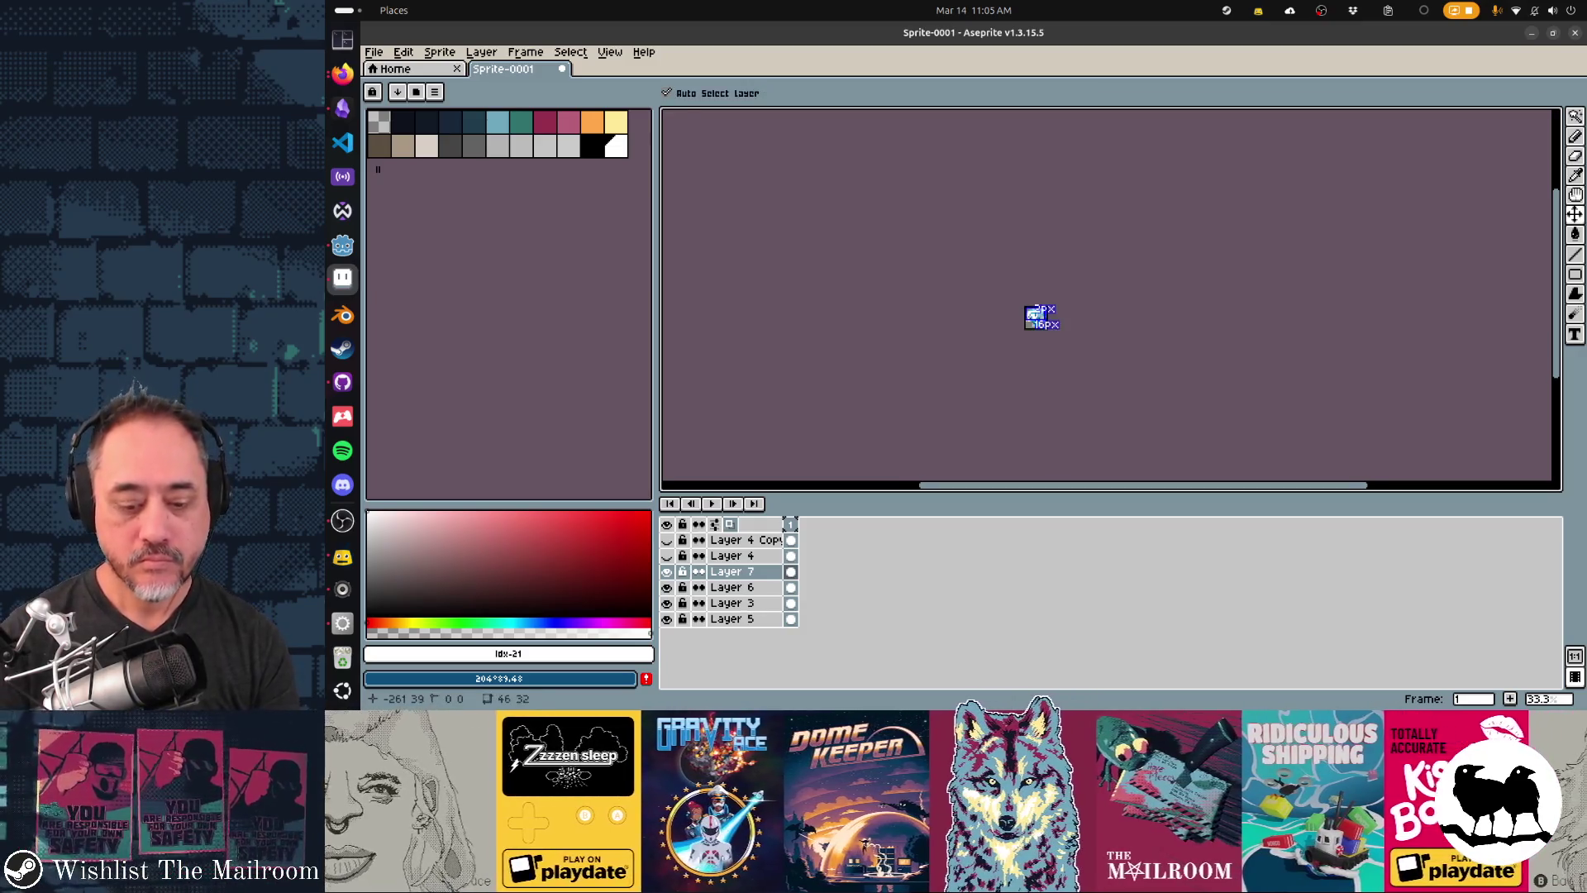
pyautogui.press('b')
pyautogui.scroll(1, 992, 330)
pyautogui.scroll(1, 1014, 354)
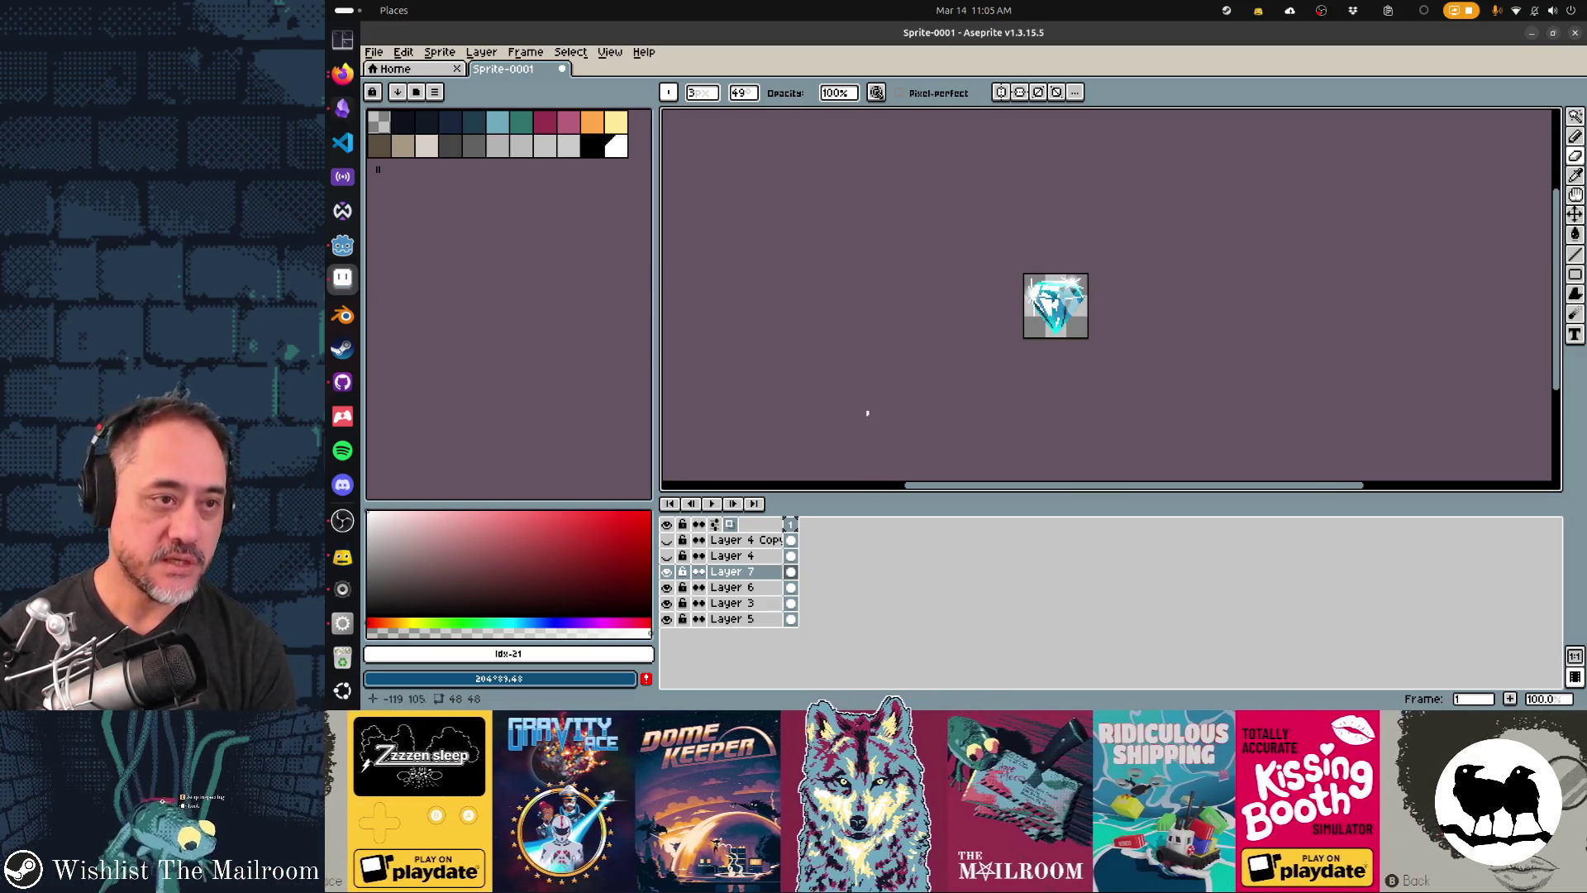
# - Check the gem's layer bounds with the Move tool and open Layer 7's options
pyautogui.press('v')
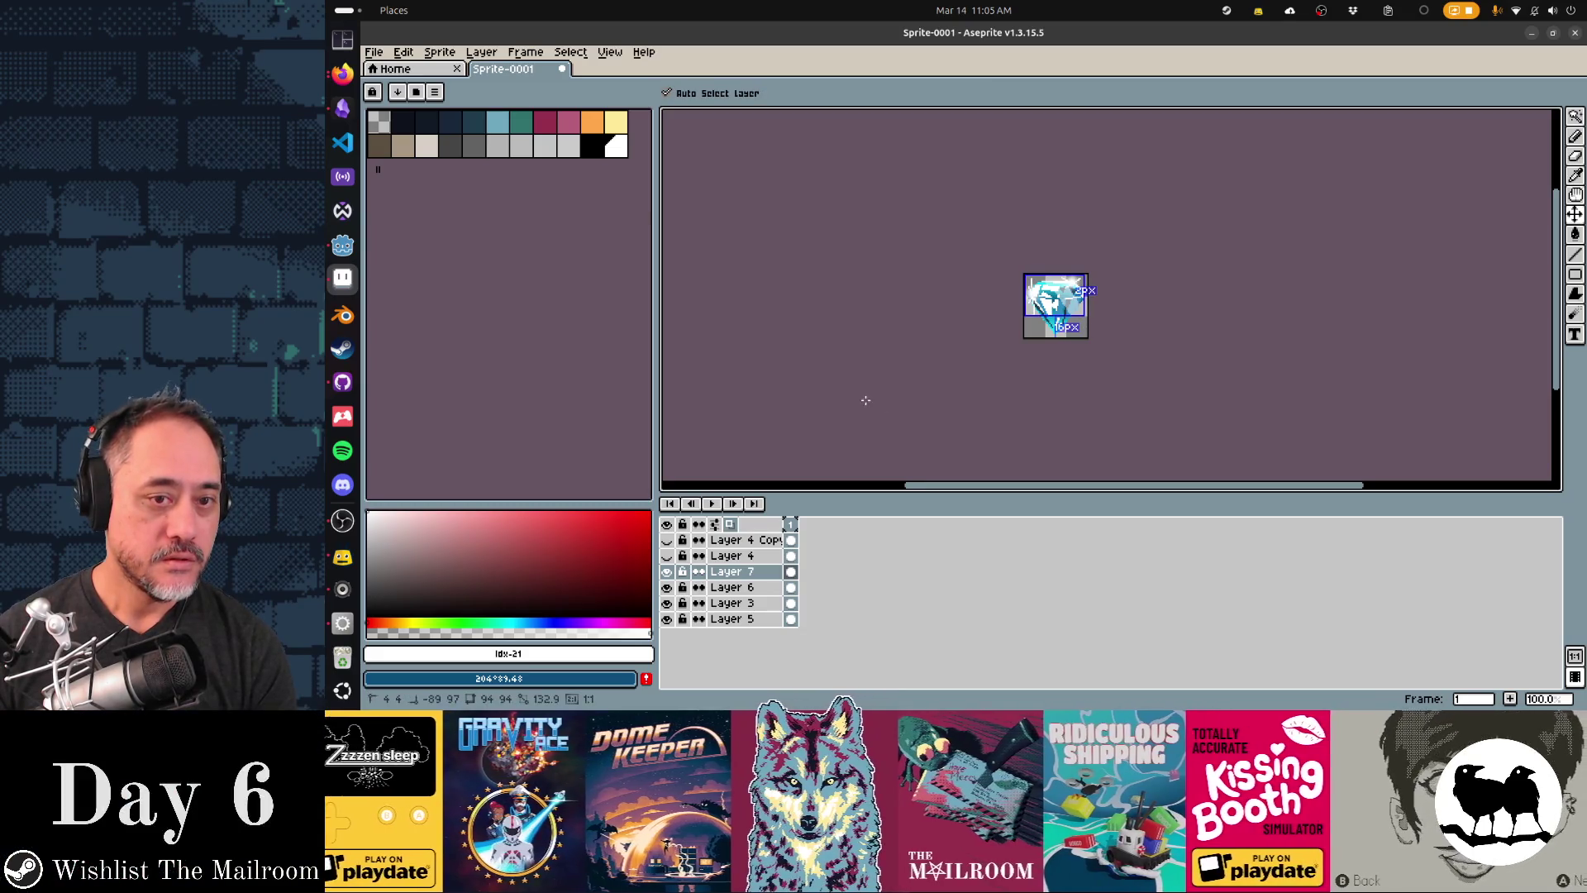
pyautogui.press('b')
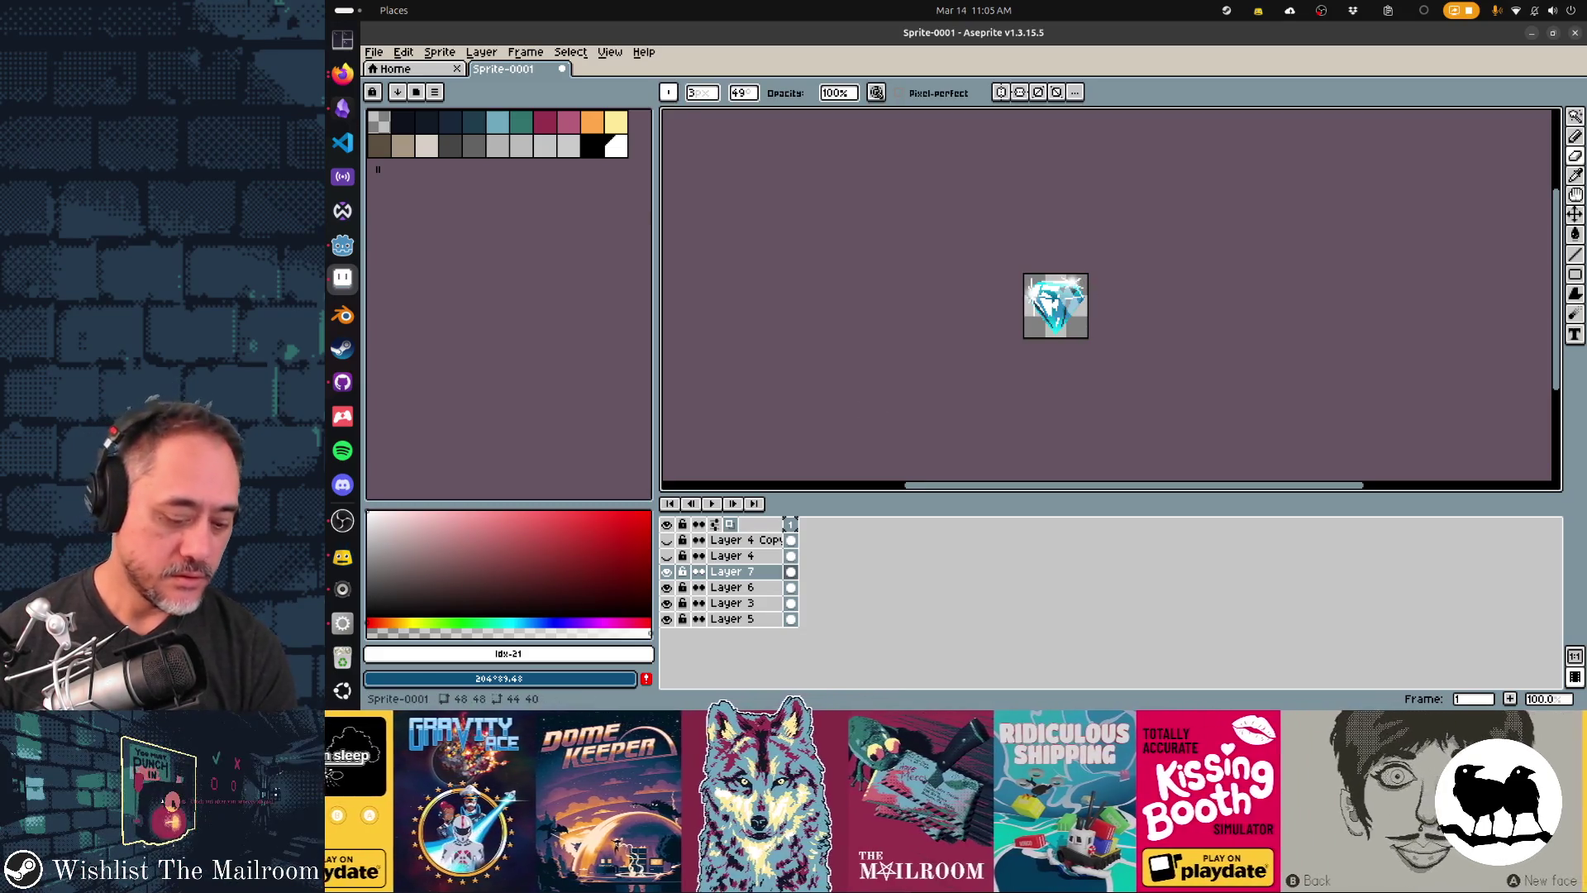
pyautogui.doubleClick(748, 572)
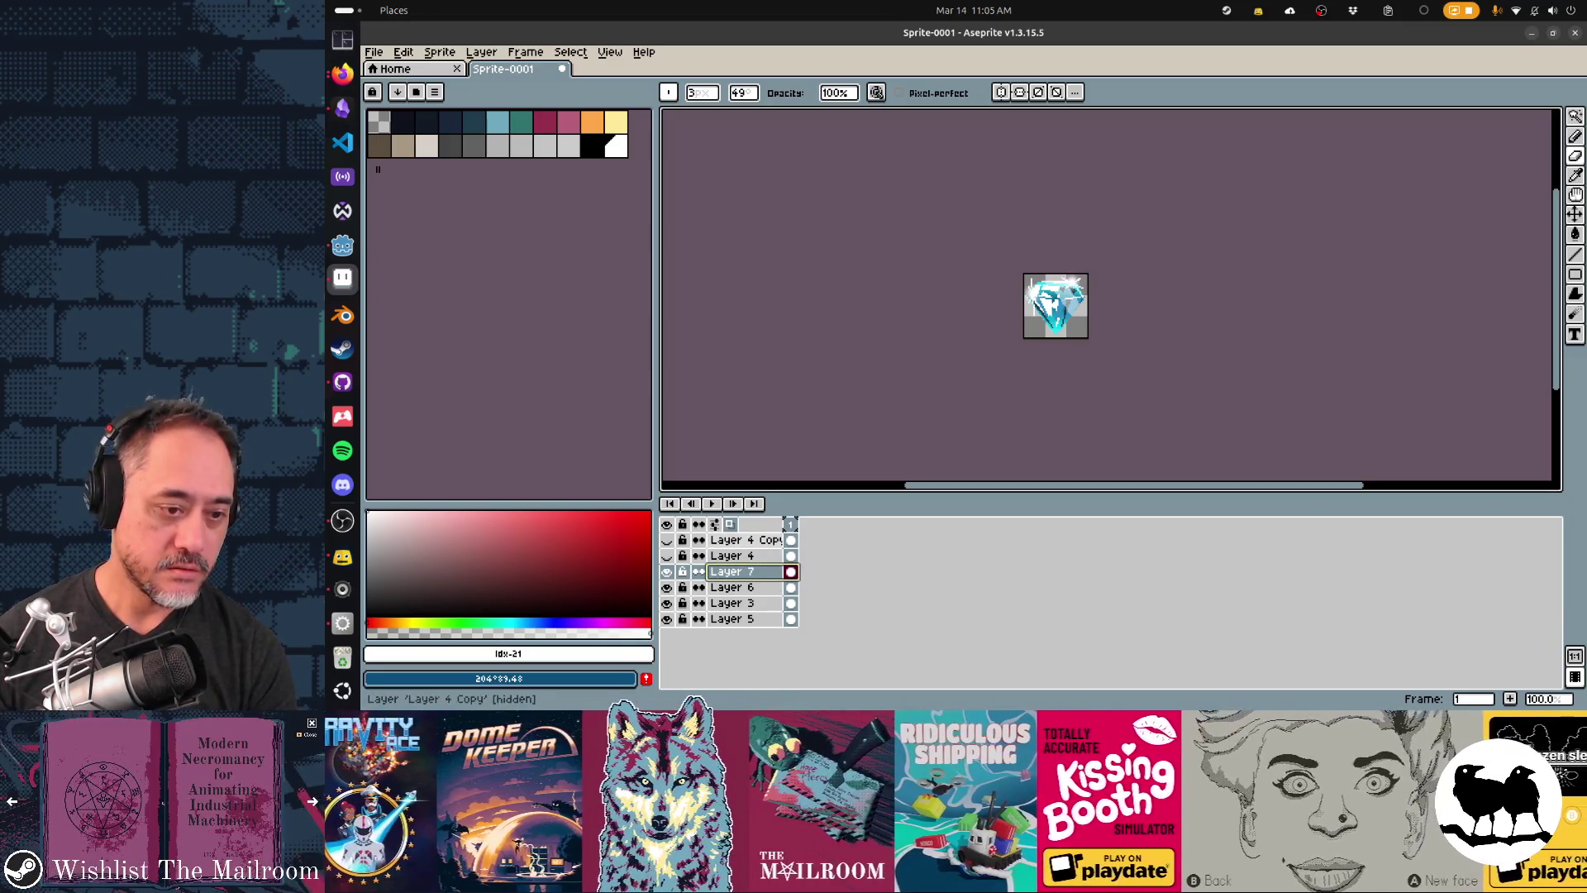
pyautogui.rightClick(765, 574)
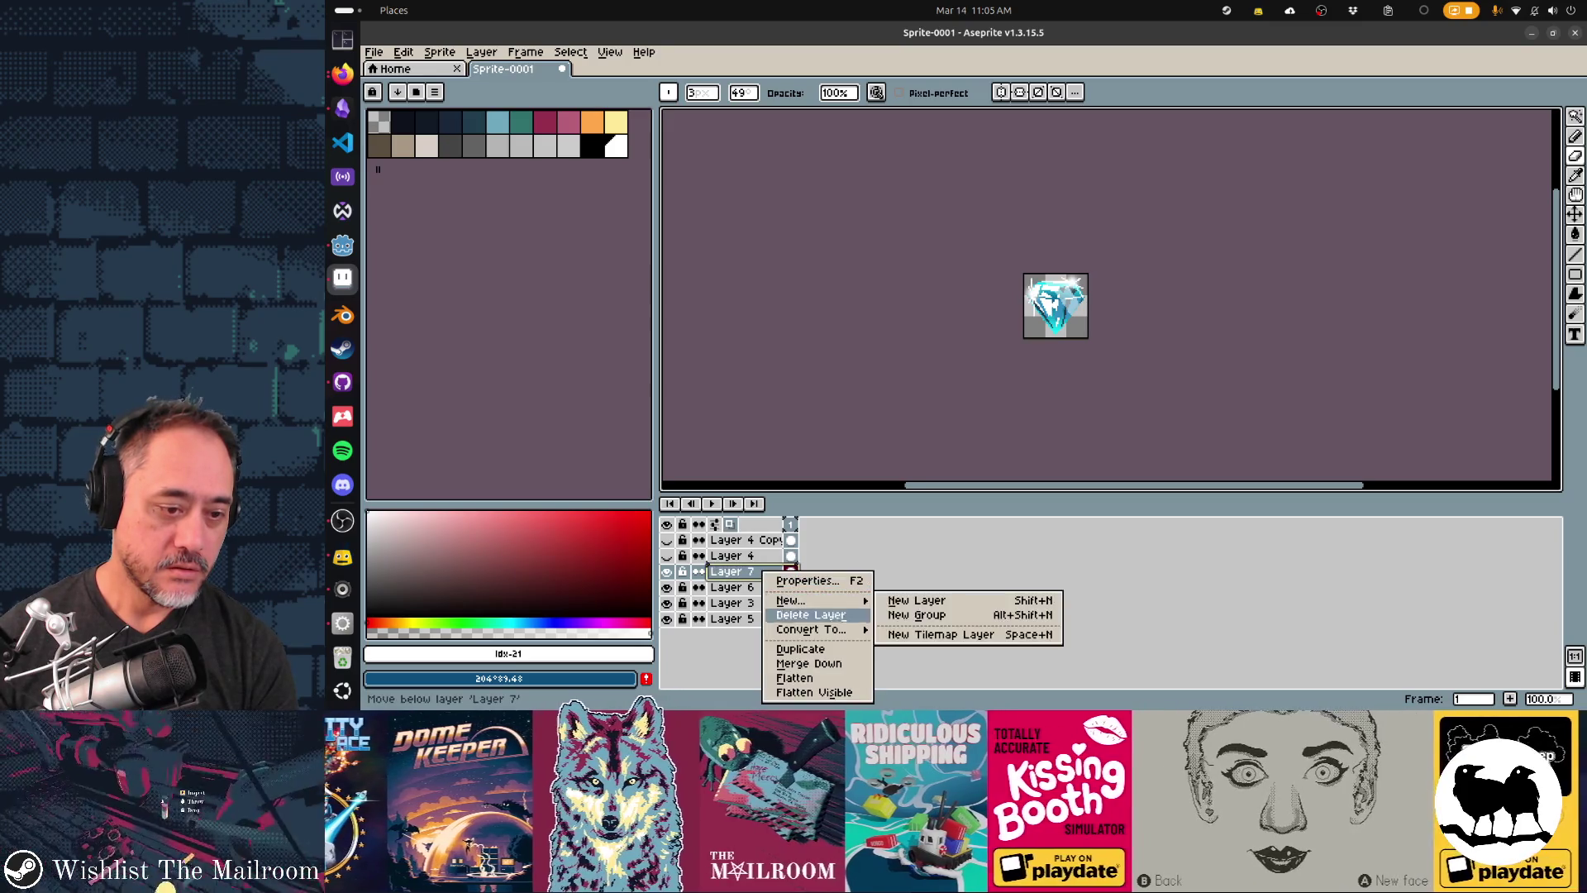
# - Duplicate Layer 7 and apply a blur-3x3 Convolution Matrix to the copy
pyautogui.click(800, 649)
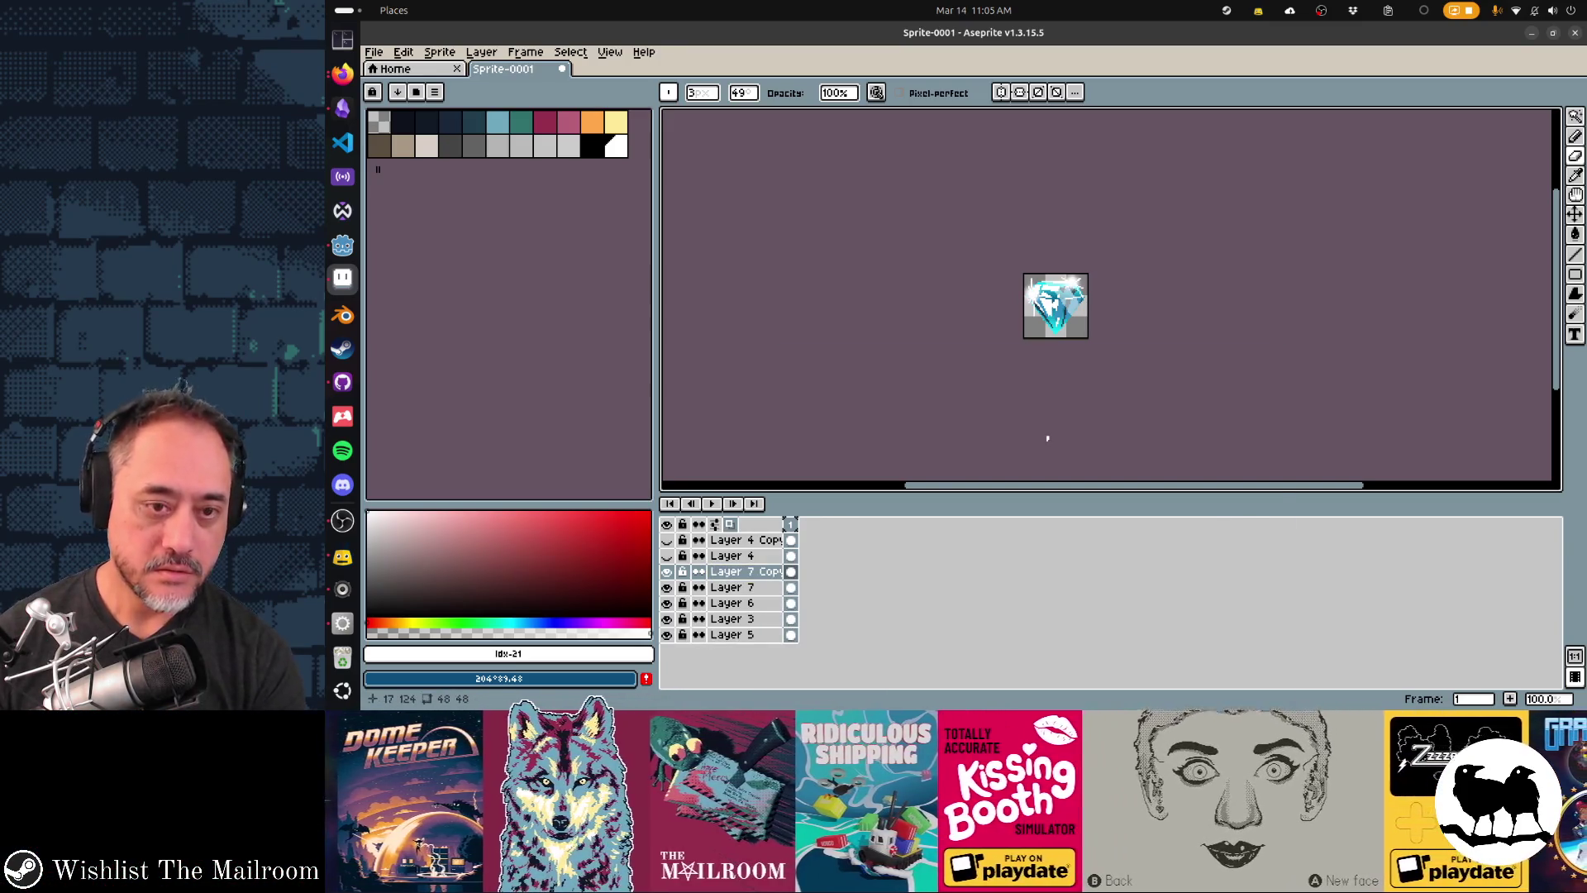
pyautogui.press('F9')
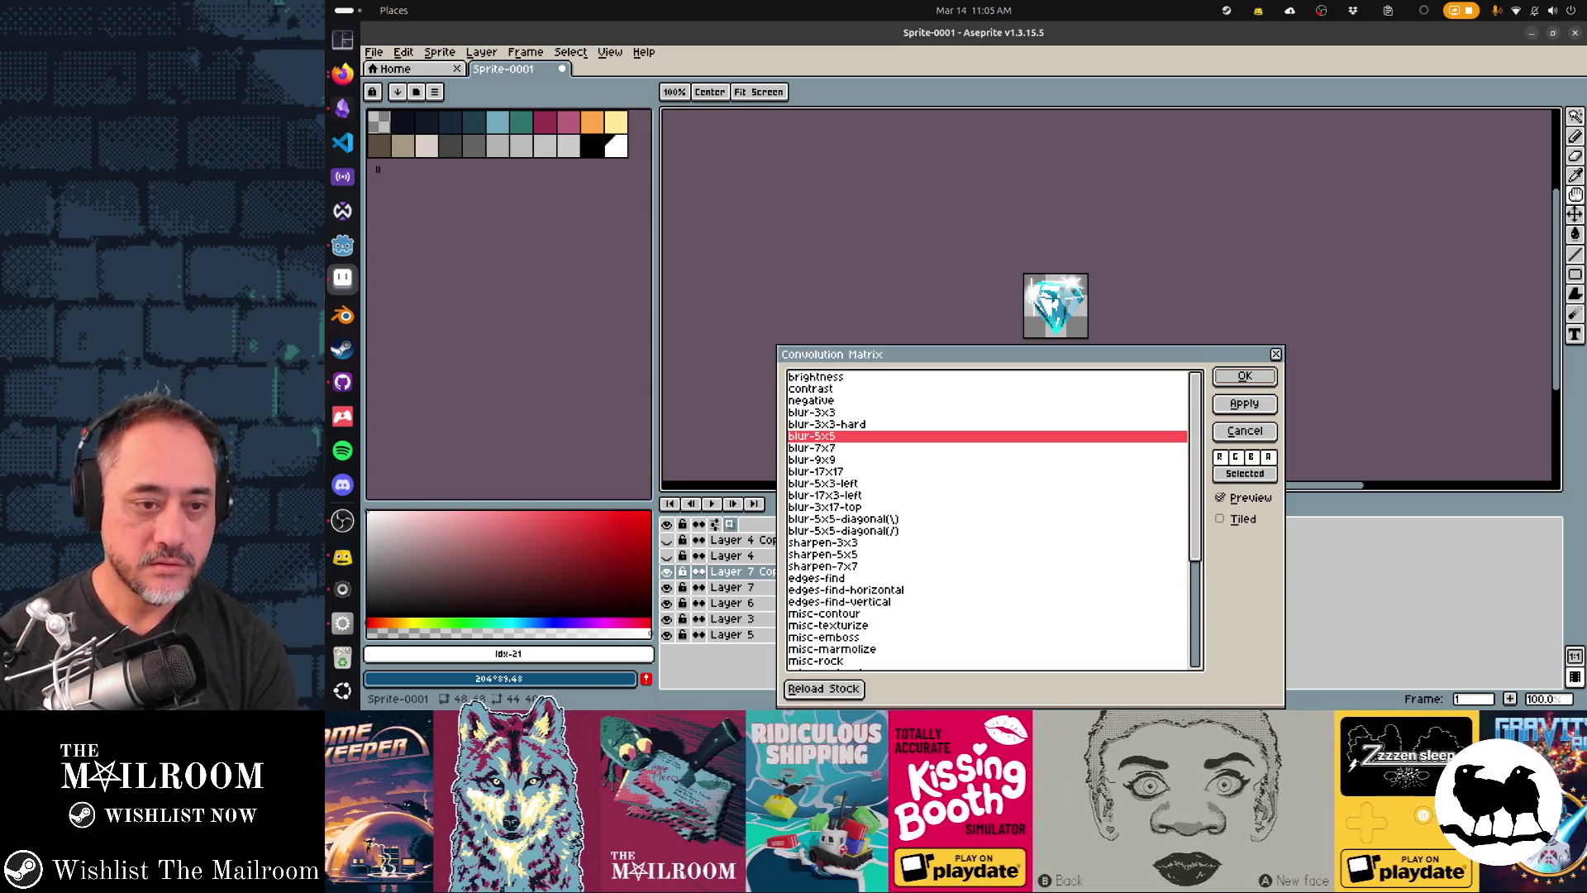
pyautogui.click(812, 447)
pyautogui.press('Up')
pyautogui.press('Up')
pyautogui.click(811, 411)
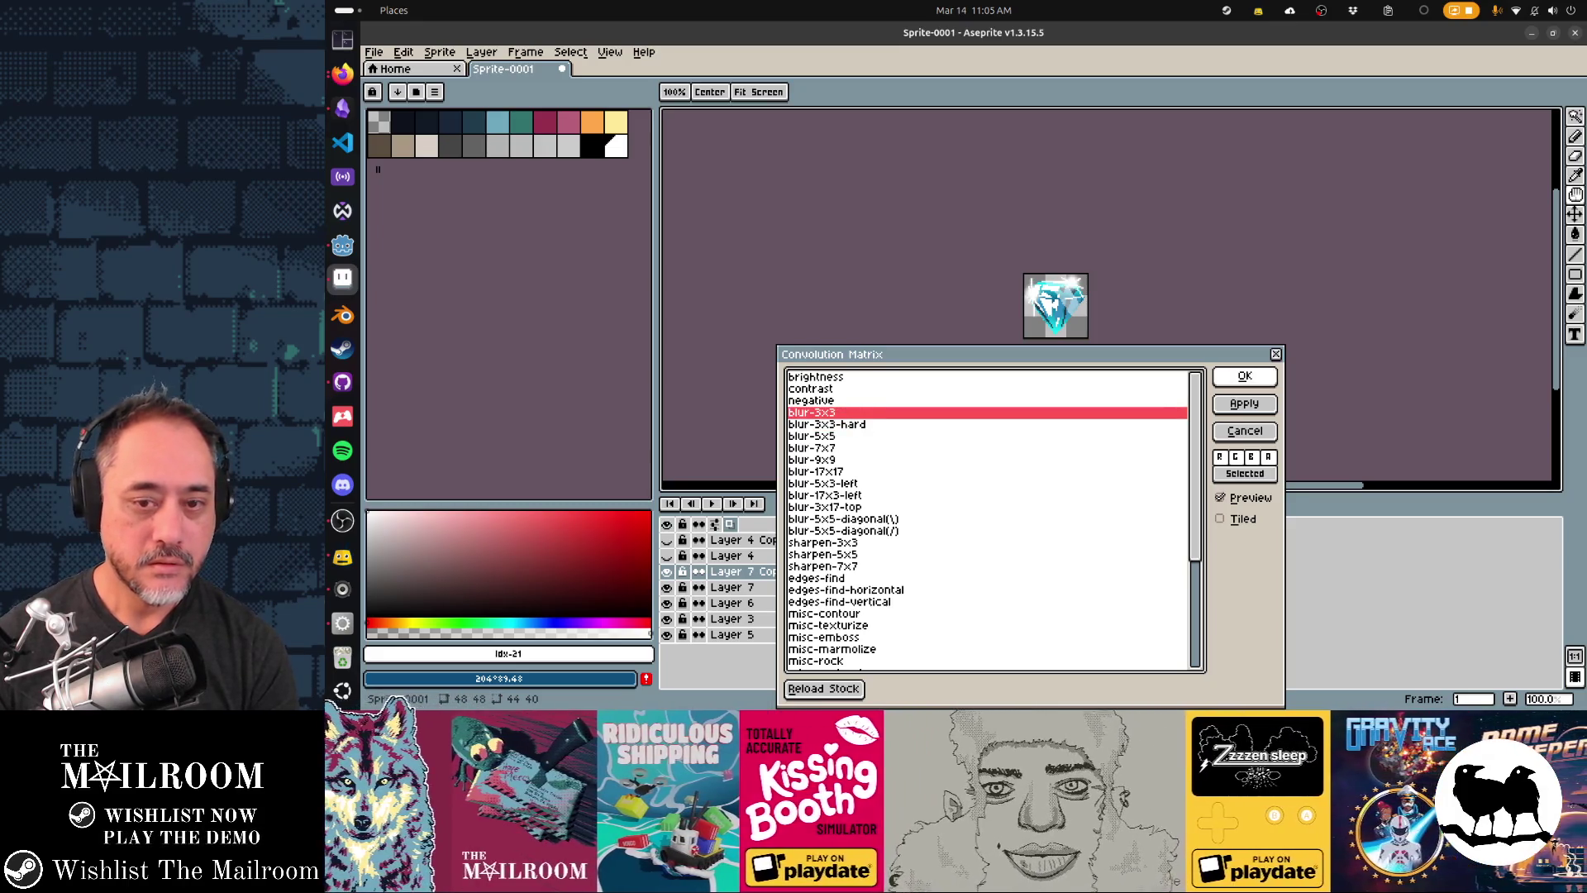
pyautogui.click(1245, 377)
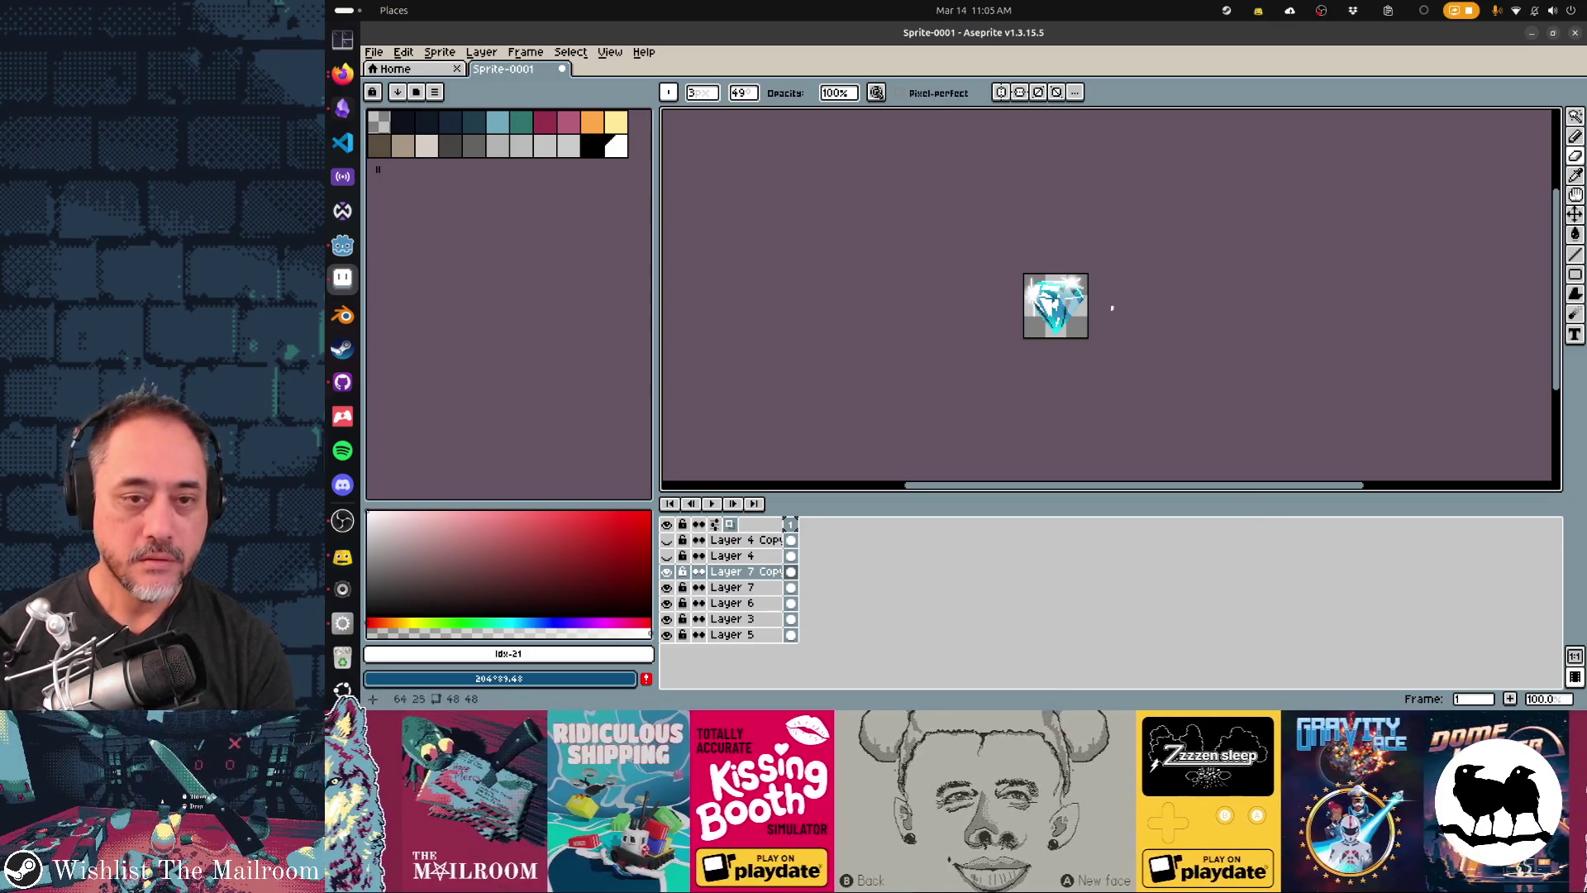
# - Toggle Layers 6 and 7 on and off to compare the glint, then undo the blur
pyautogui.hscroll(-2, 1070, 422)
pyautogui.scroll(-1, 1070, 422)
pyautogui.hscroll(1, 1070, 422)
pyautogui.scroll(1, 1070, 423)
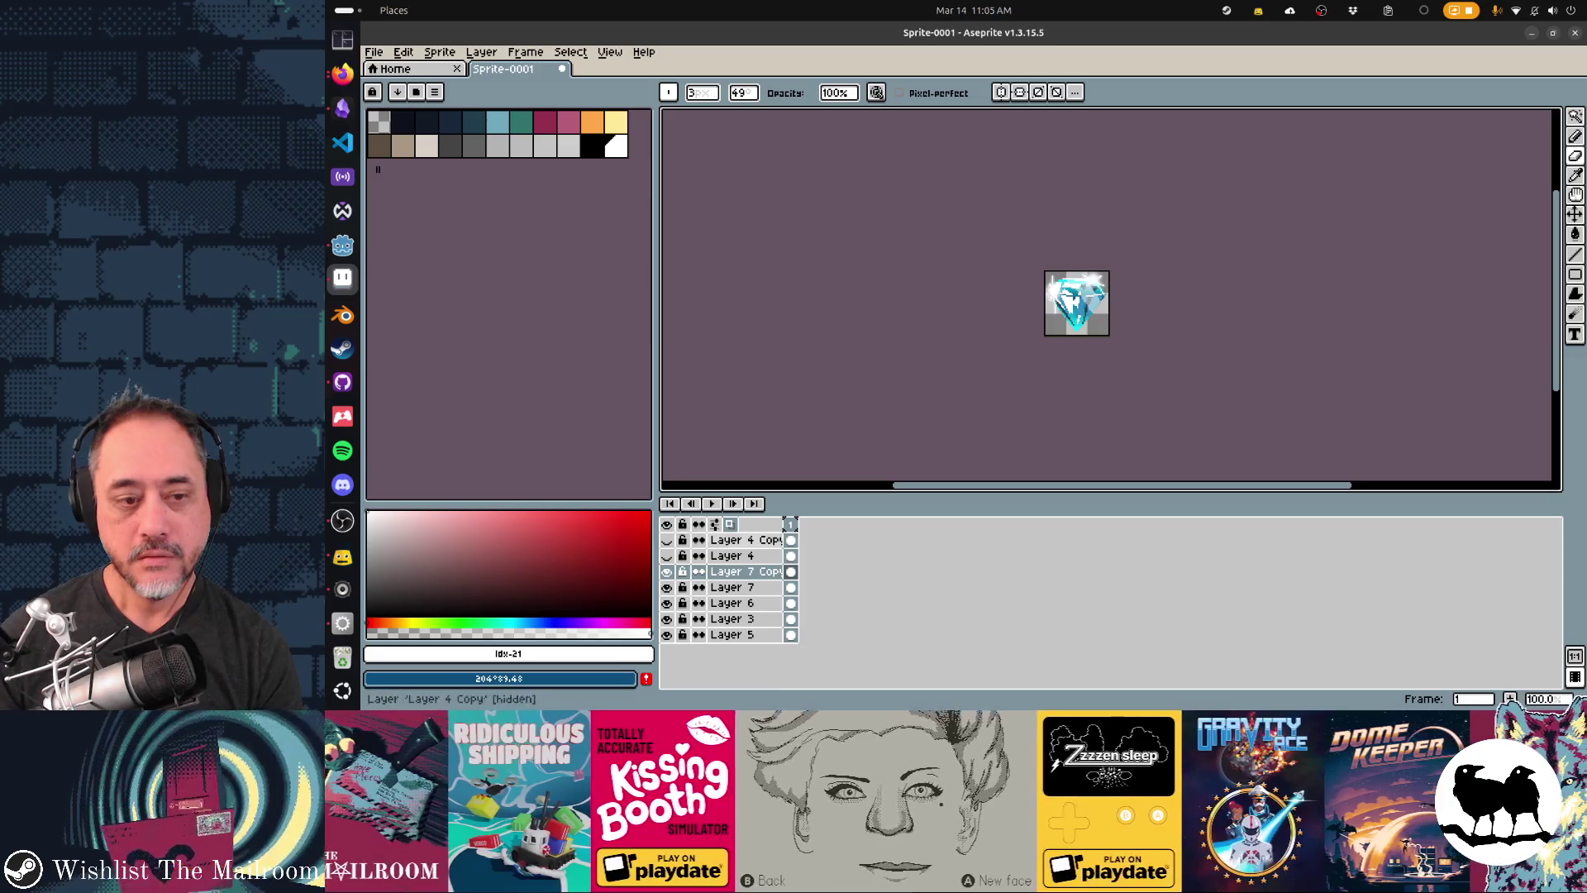
pyautogui.click(667, 602)
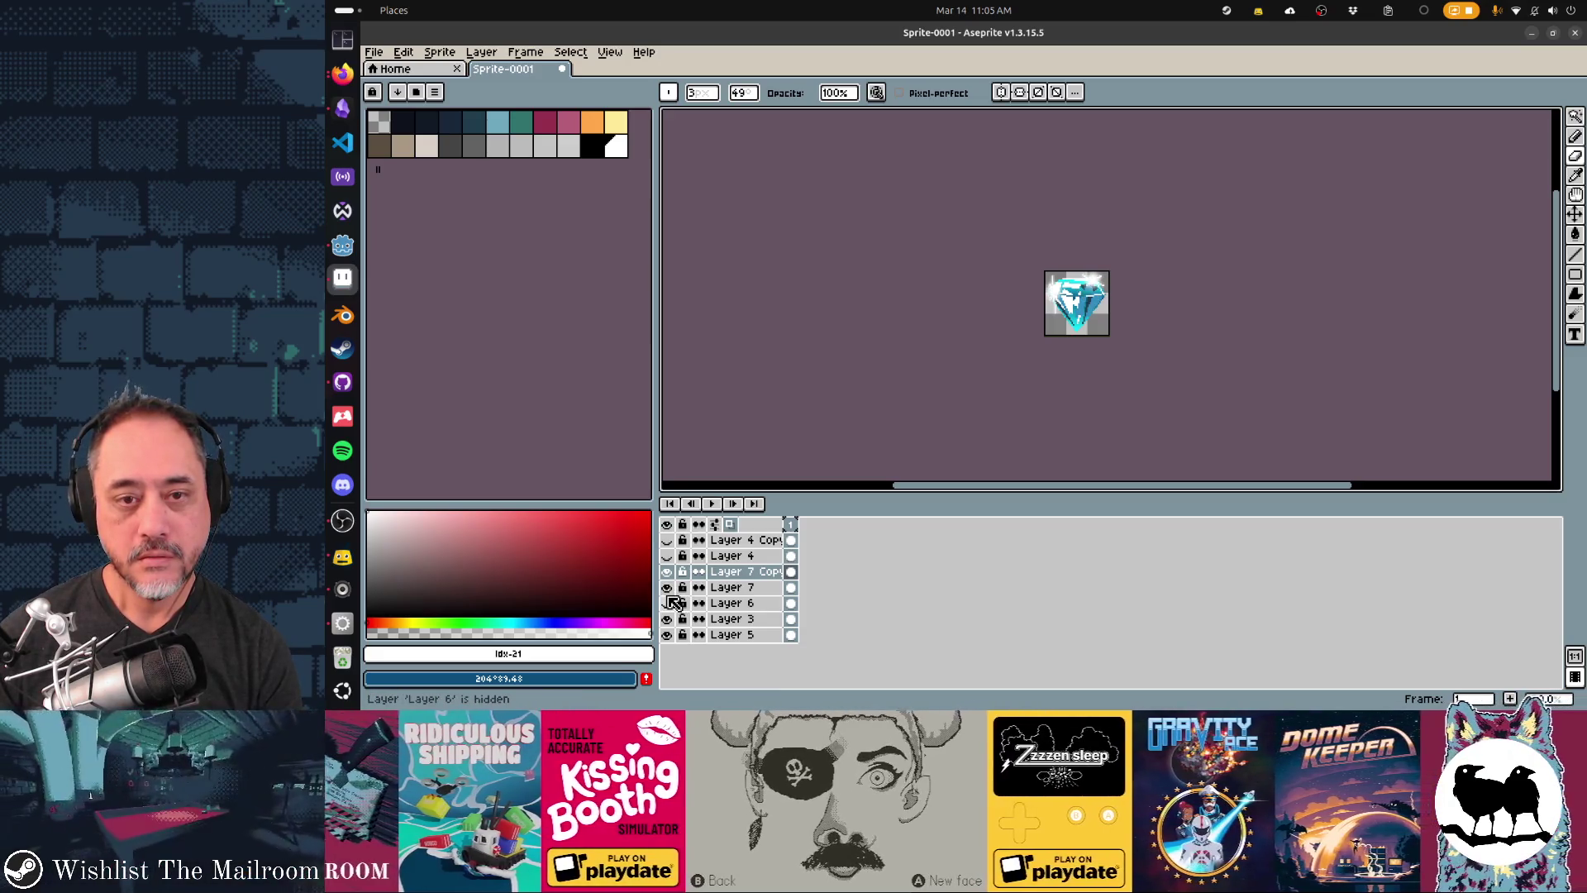
pyautogui.click(667, 586)
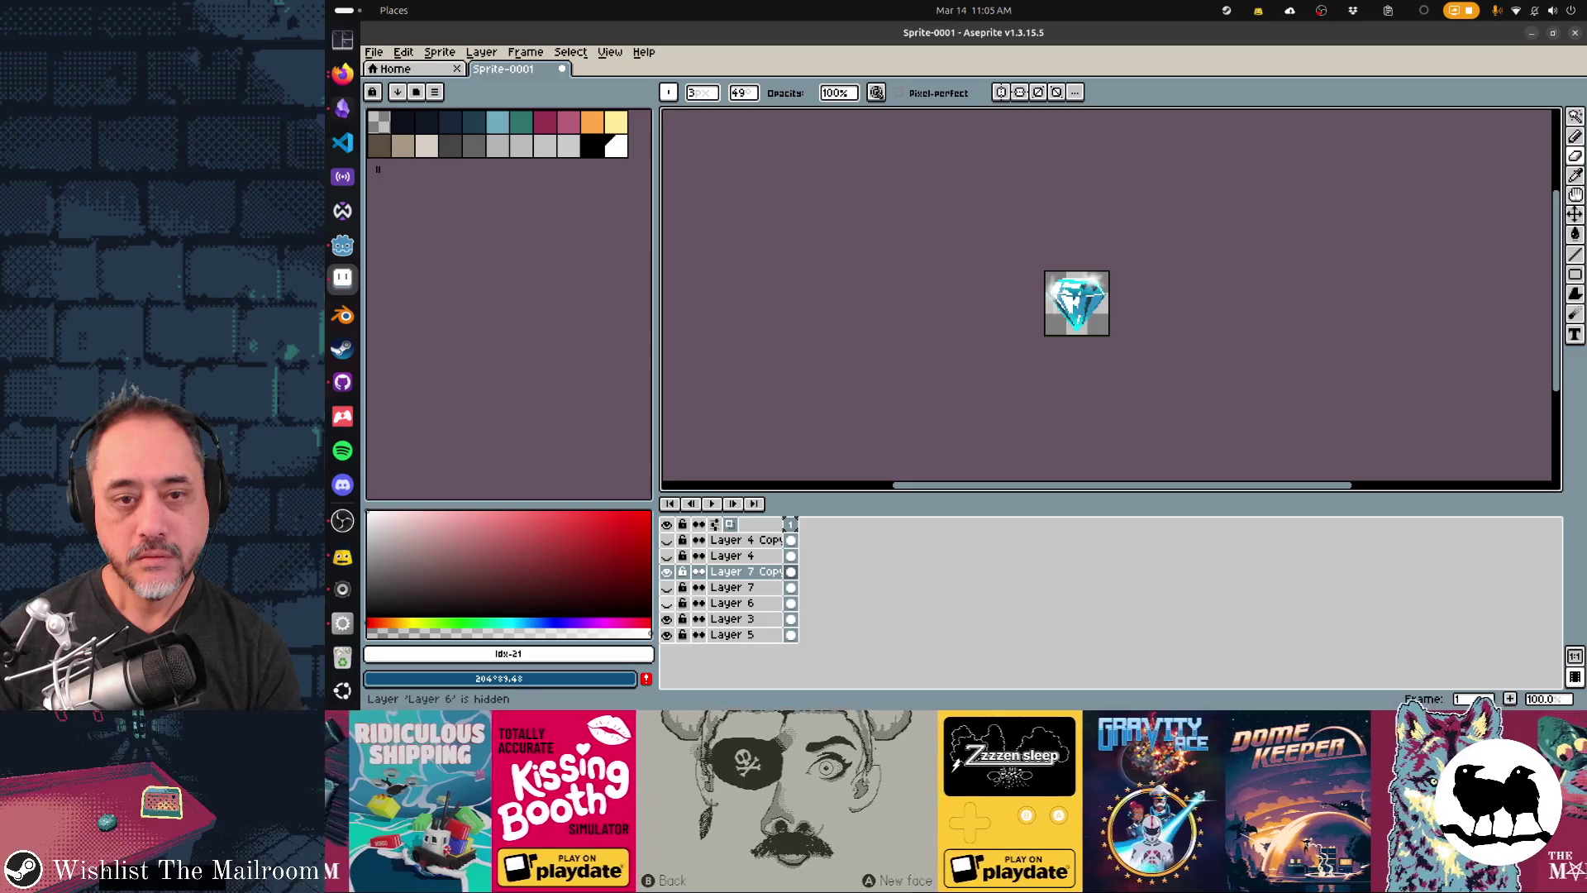
pyautogui.click(667, 587)
pyautogui.click(667, 602)
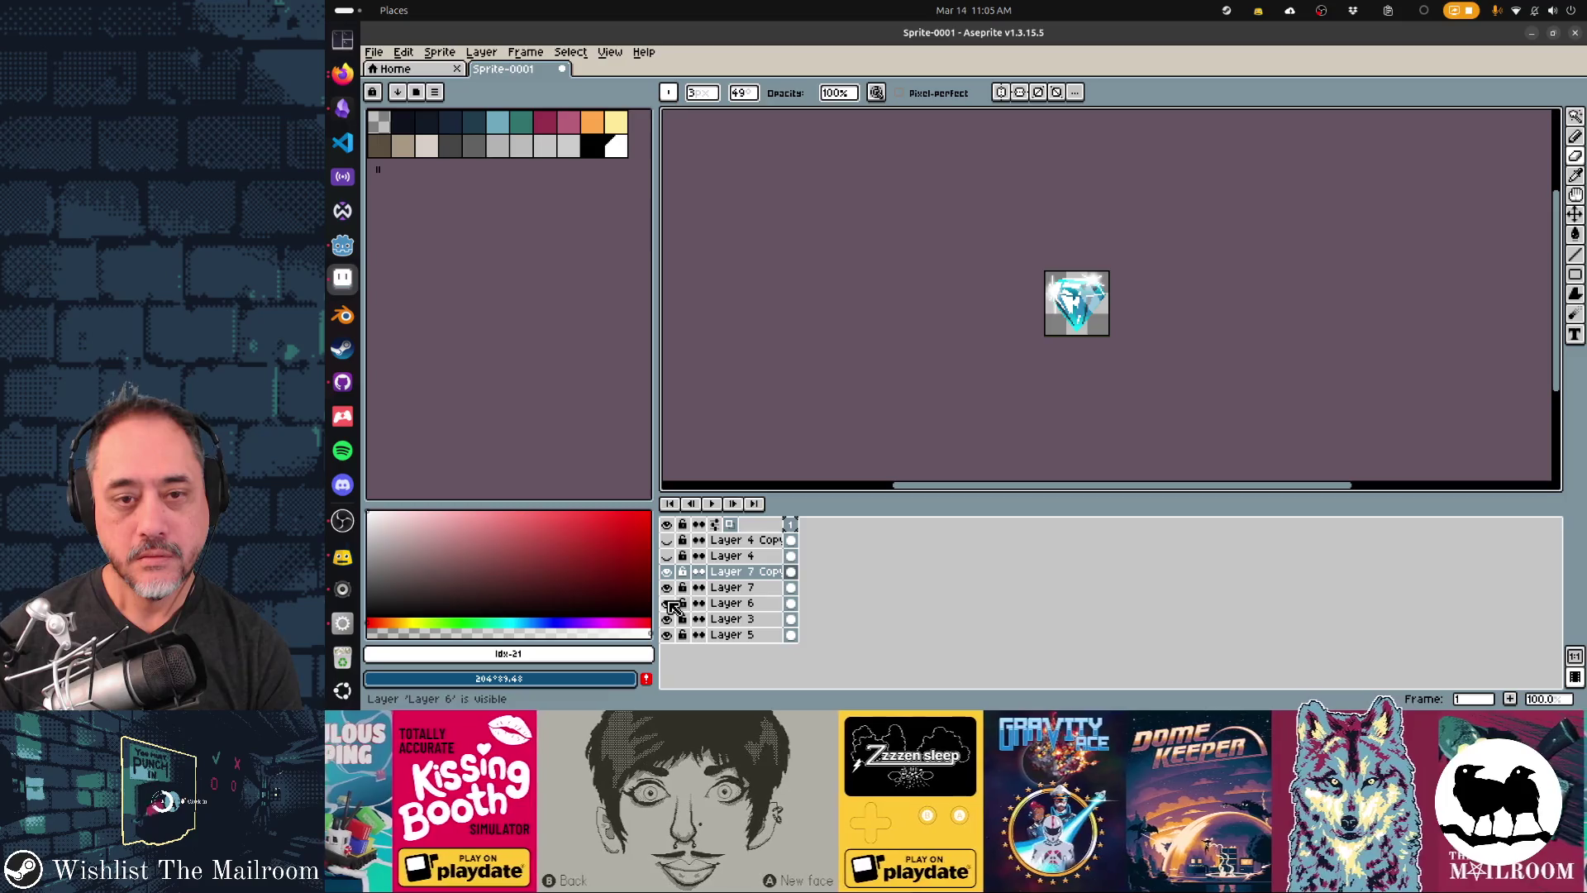
pyautogui.scroll(3, 1084, 299)
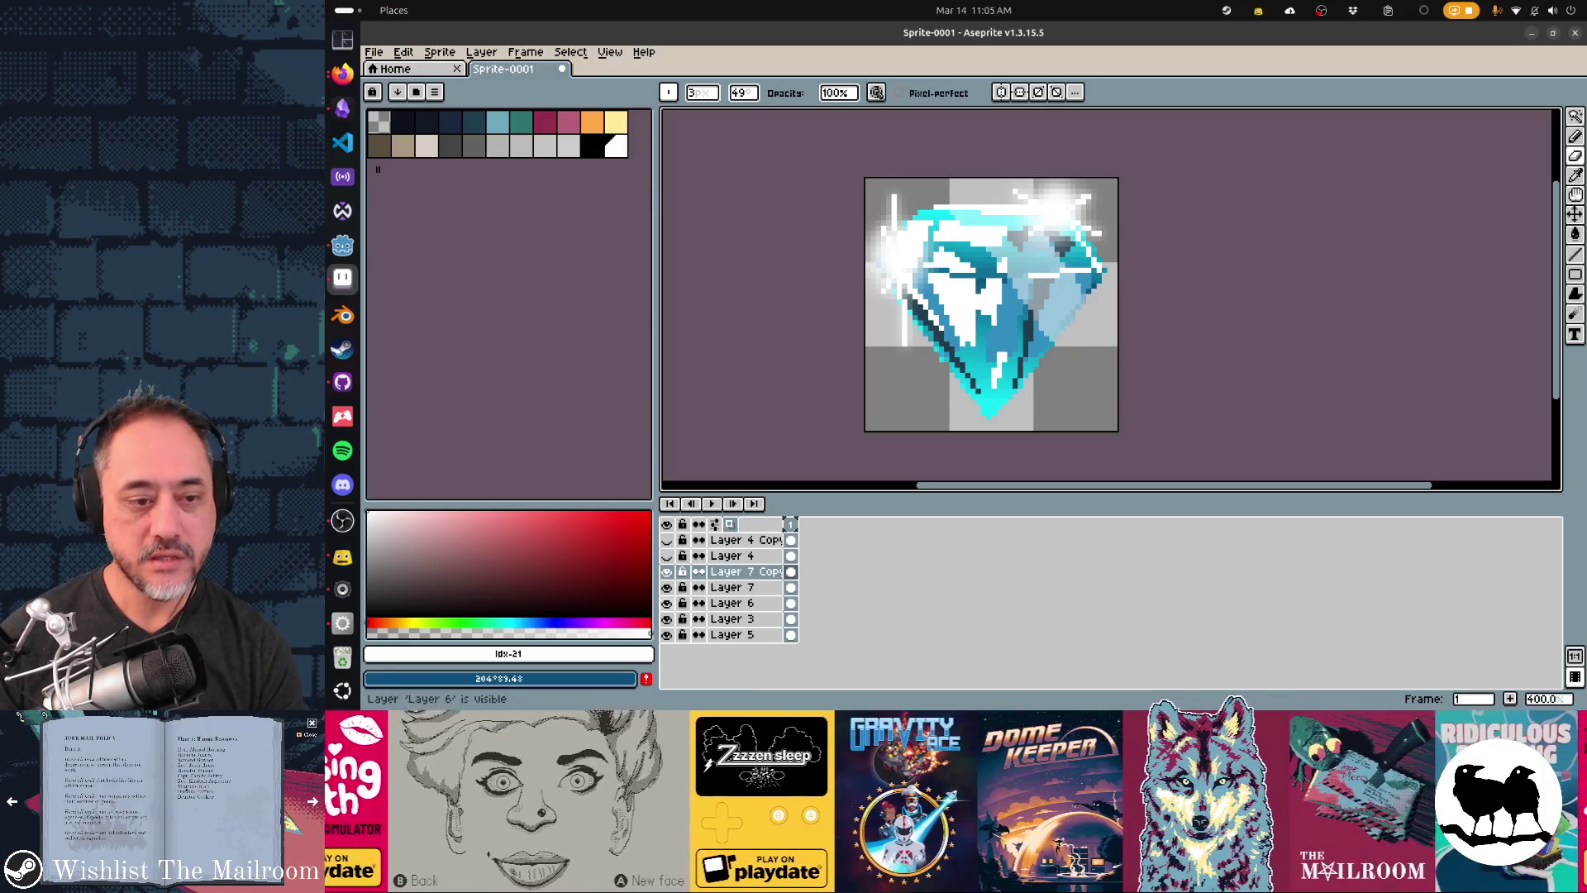
pyautogui.click(666, 603)
pyautogui.click(666, 603)
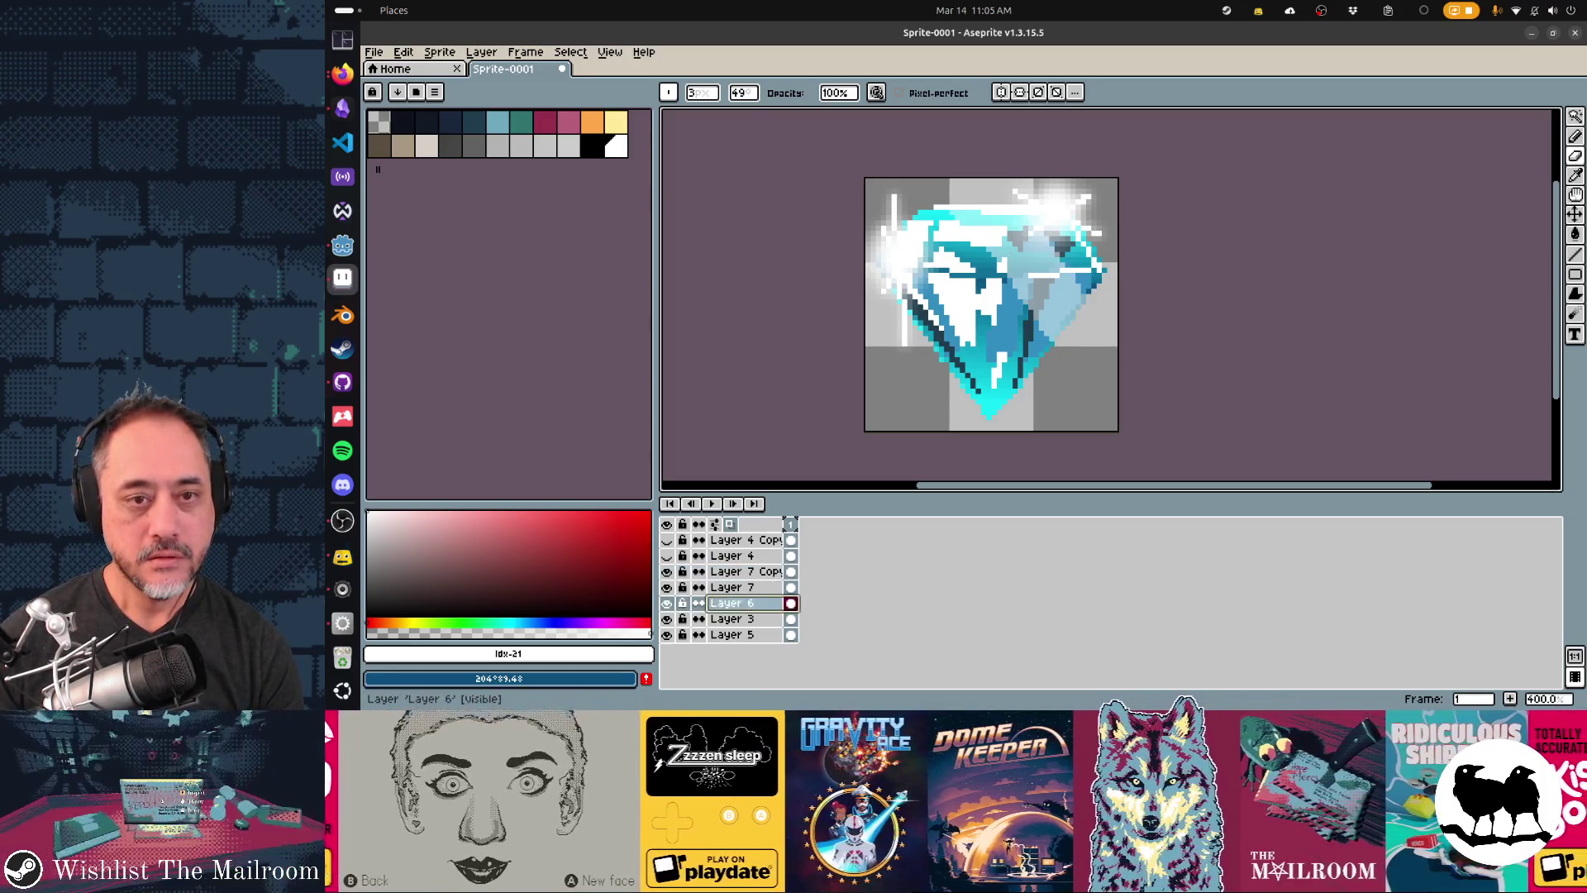
pyautogui.hotkey('ctrl', 'z')
pyautogui.hotkey('ctrl', 'z')
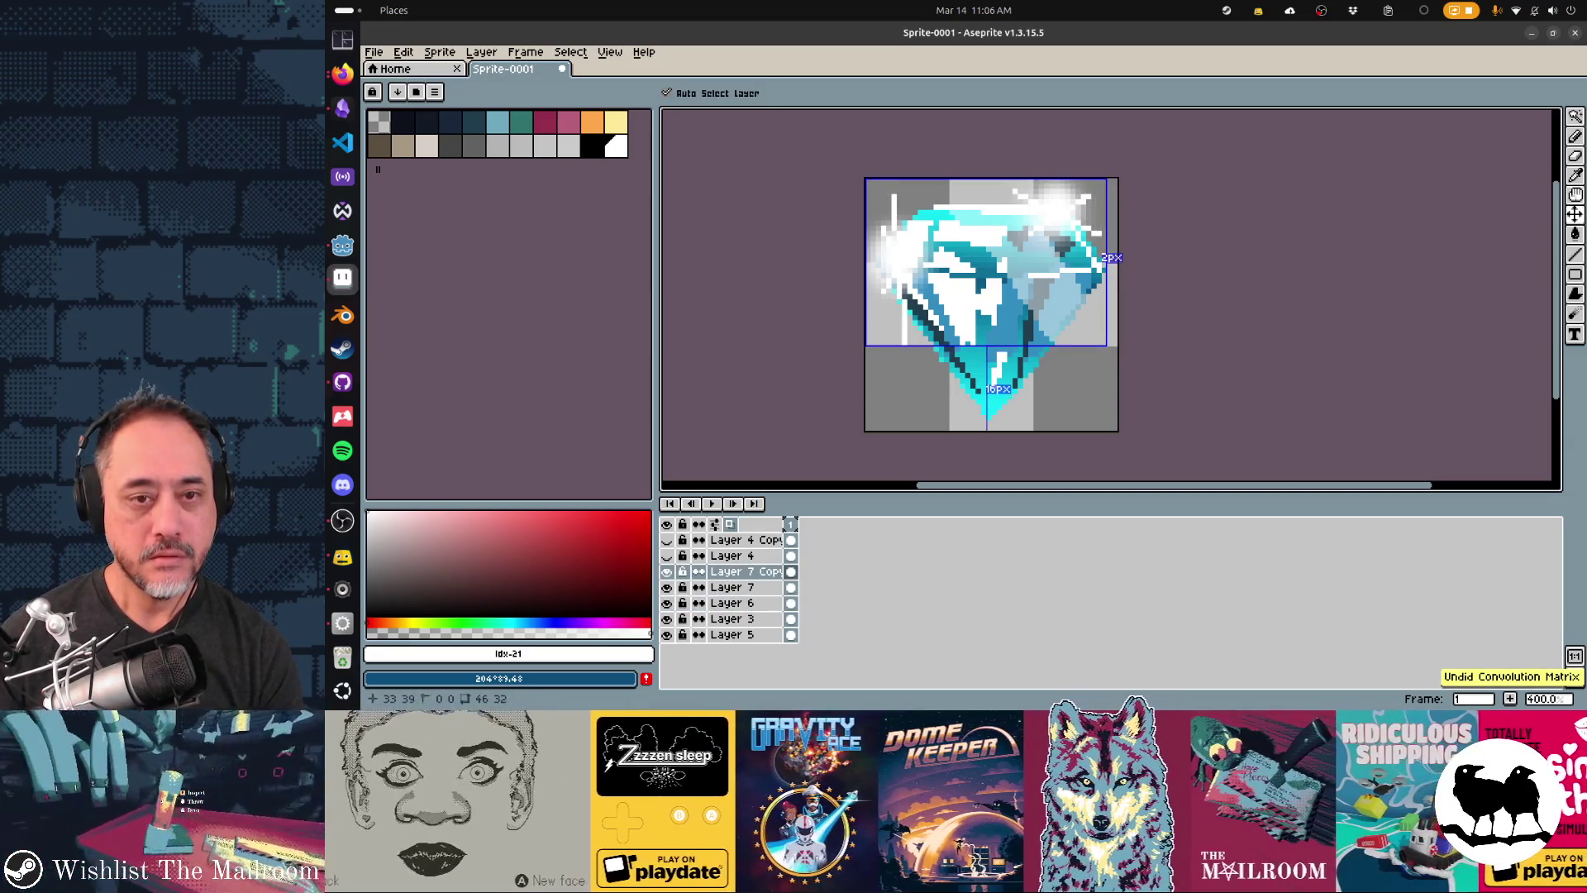
# - Draw a white polygon highlight streak down the gem's centre on Layer 6
pyautogui.click(732, 603)
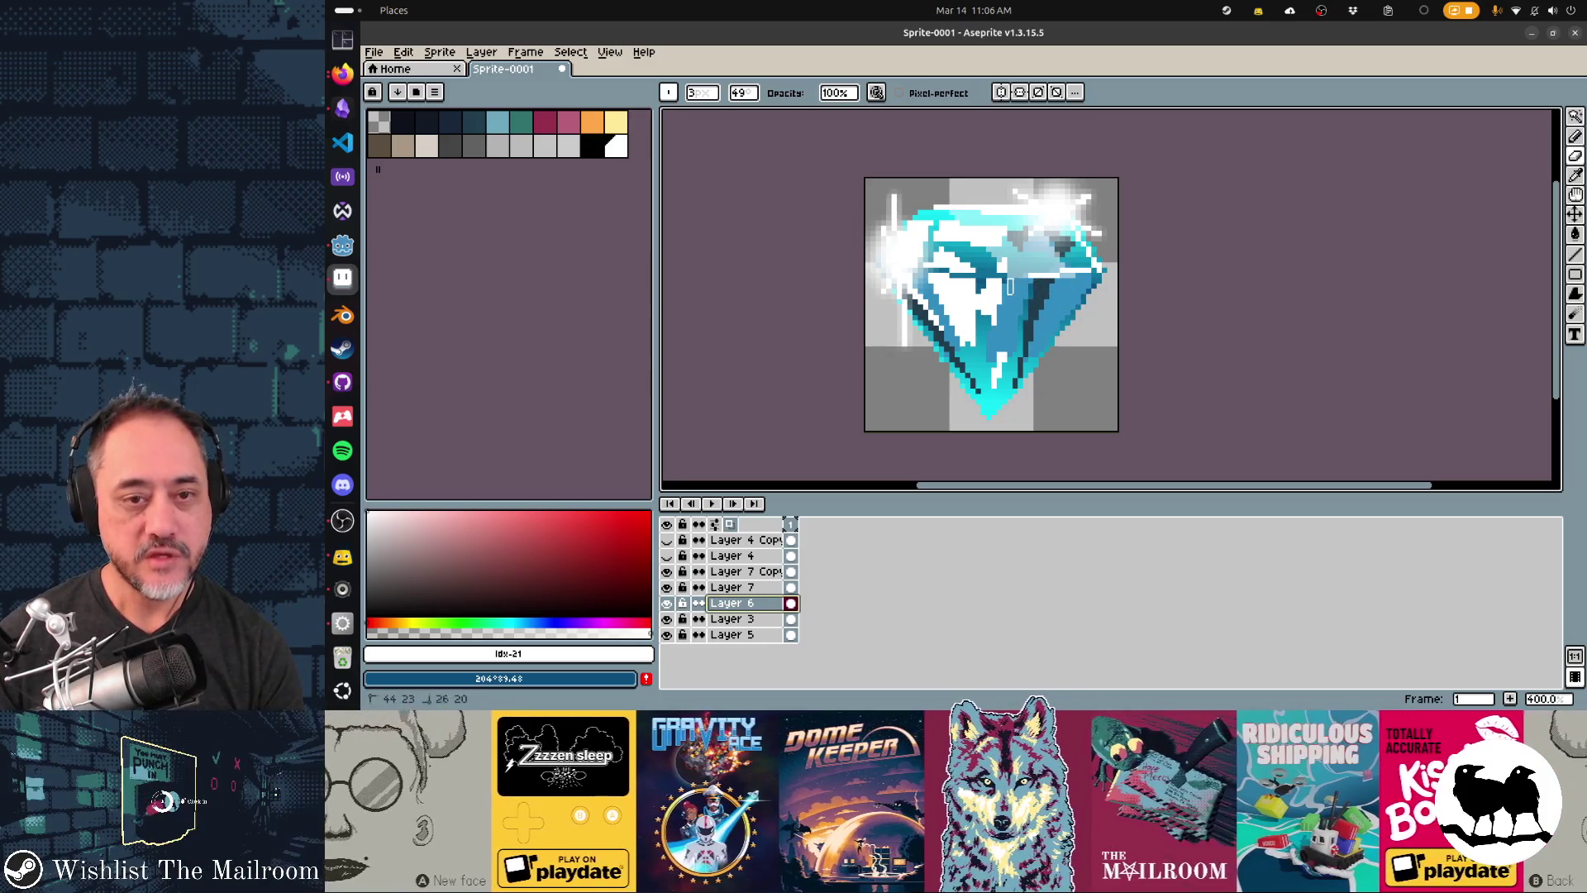
pyautogui.press('b')
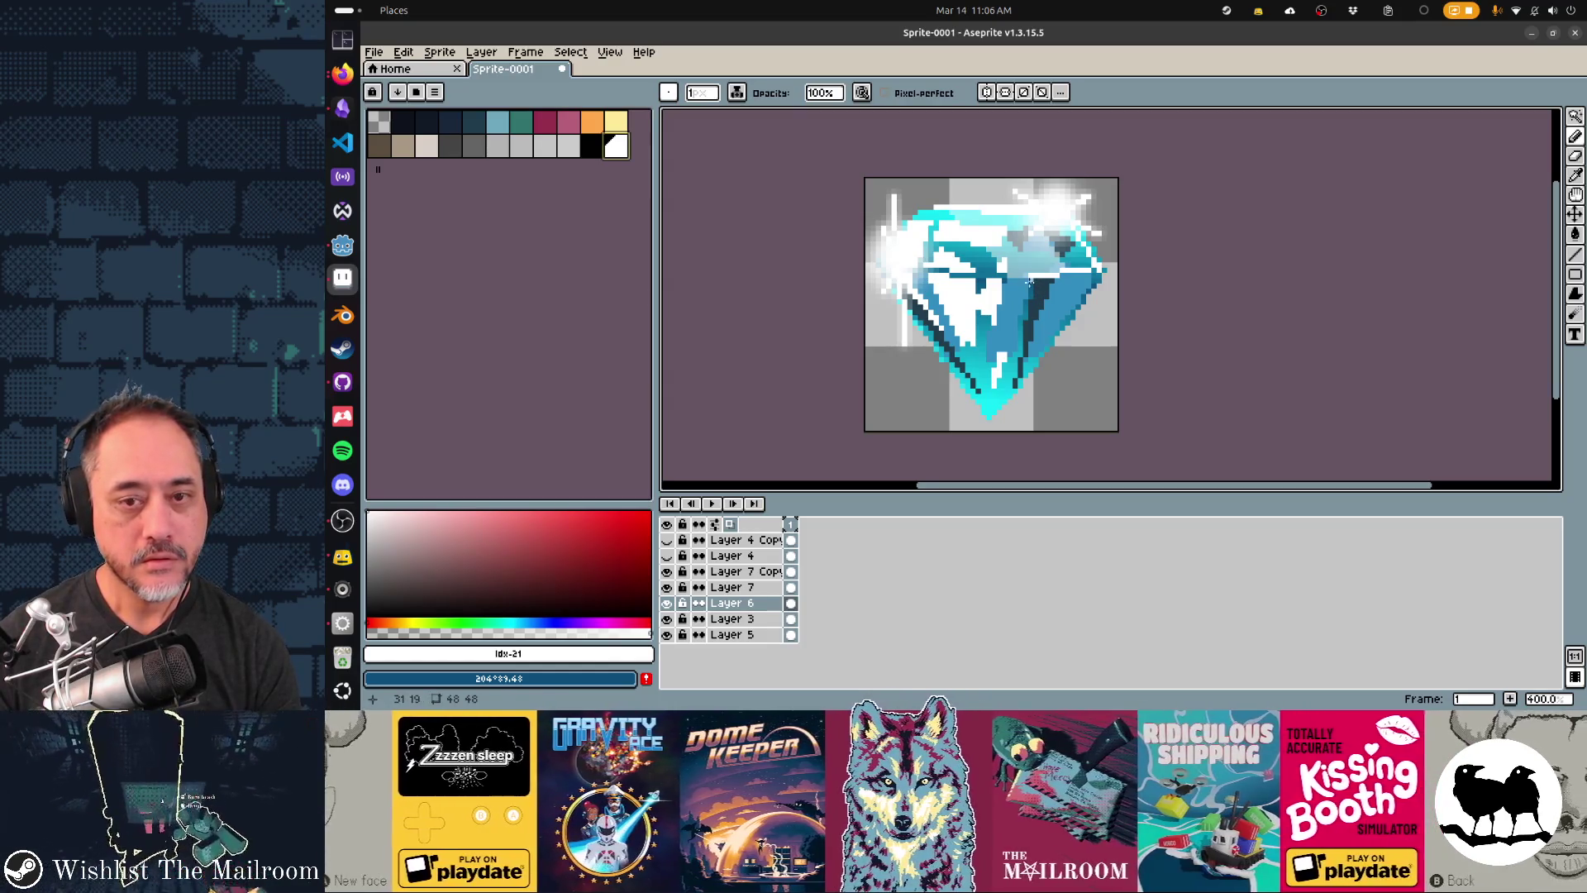
pyautogui.hotkey('shift', 'd')
pyautogui.moveTo(1023, 281)
pyautogui.mouseDown()
pyautogui.moveTo(1002, 401)
pyautogui.moveTo(1089, 275)
pyautogui.mouseUp()
pyautogui.scroll(-3, 1108, 446)
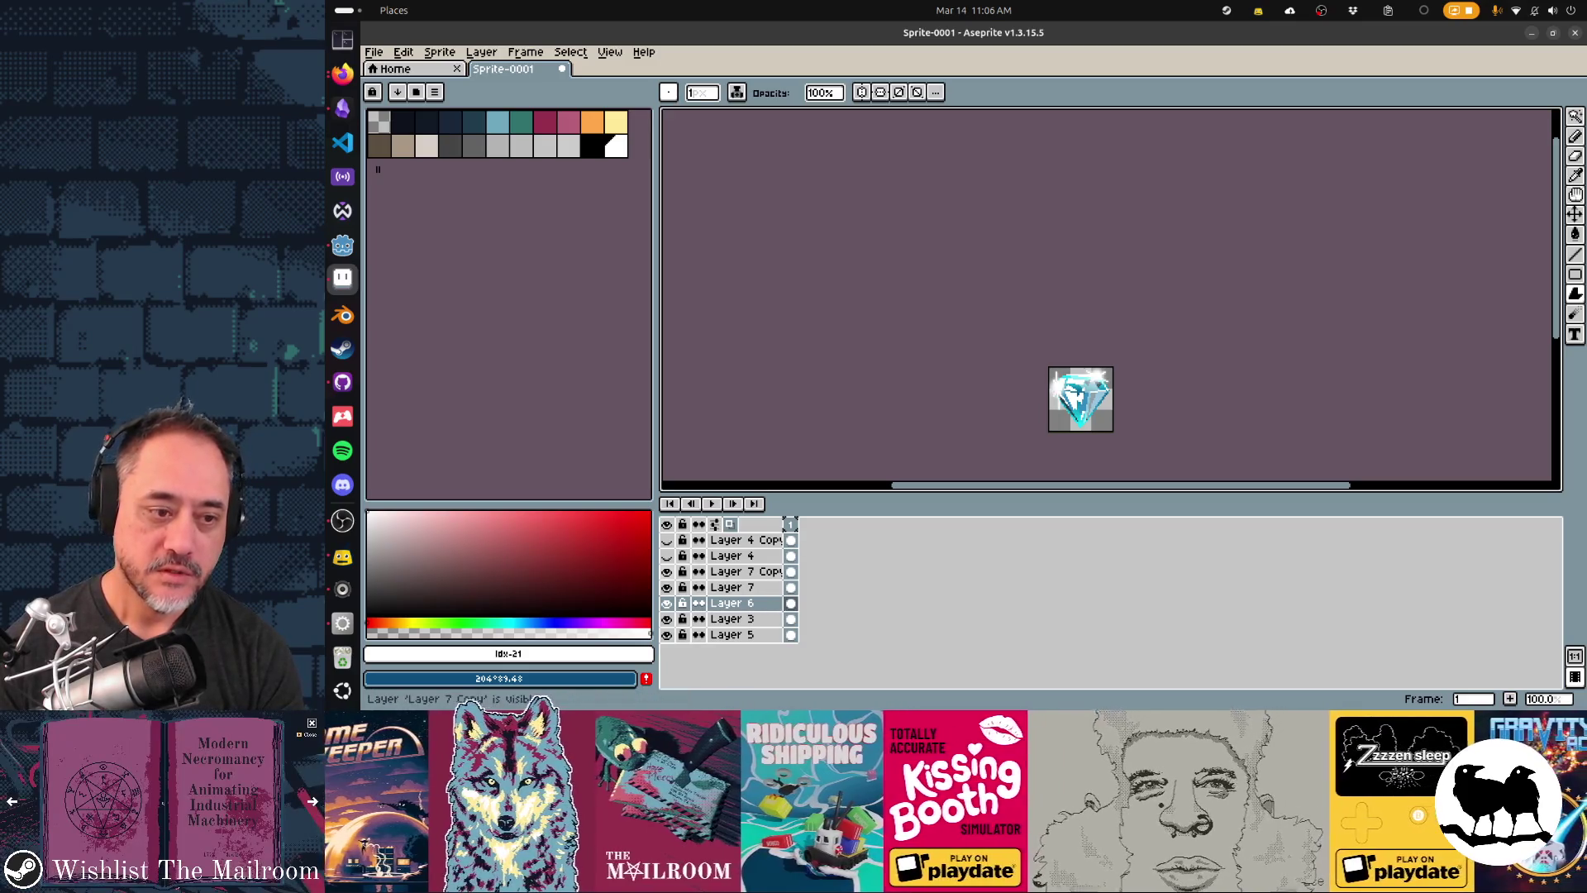
# - Compare the gem with Layer 7 and Layer 7 Copy hidden and shown
pyautogui.click(666, 587)
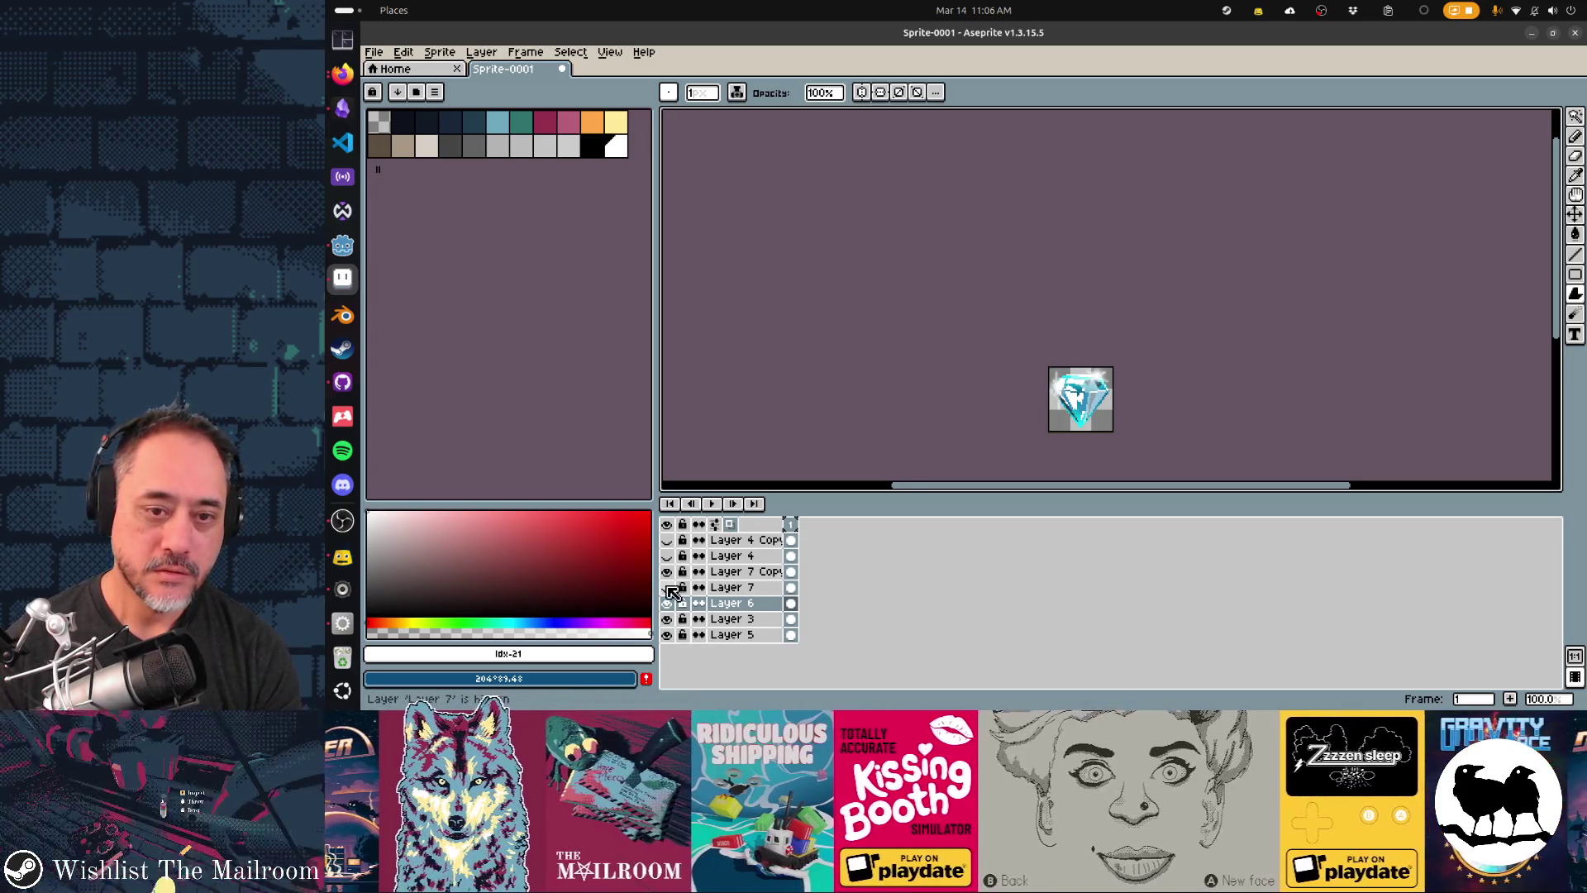
pyautogui.click(666, 587)
pyautogui.click(666, 572)
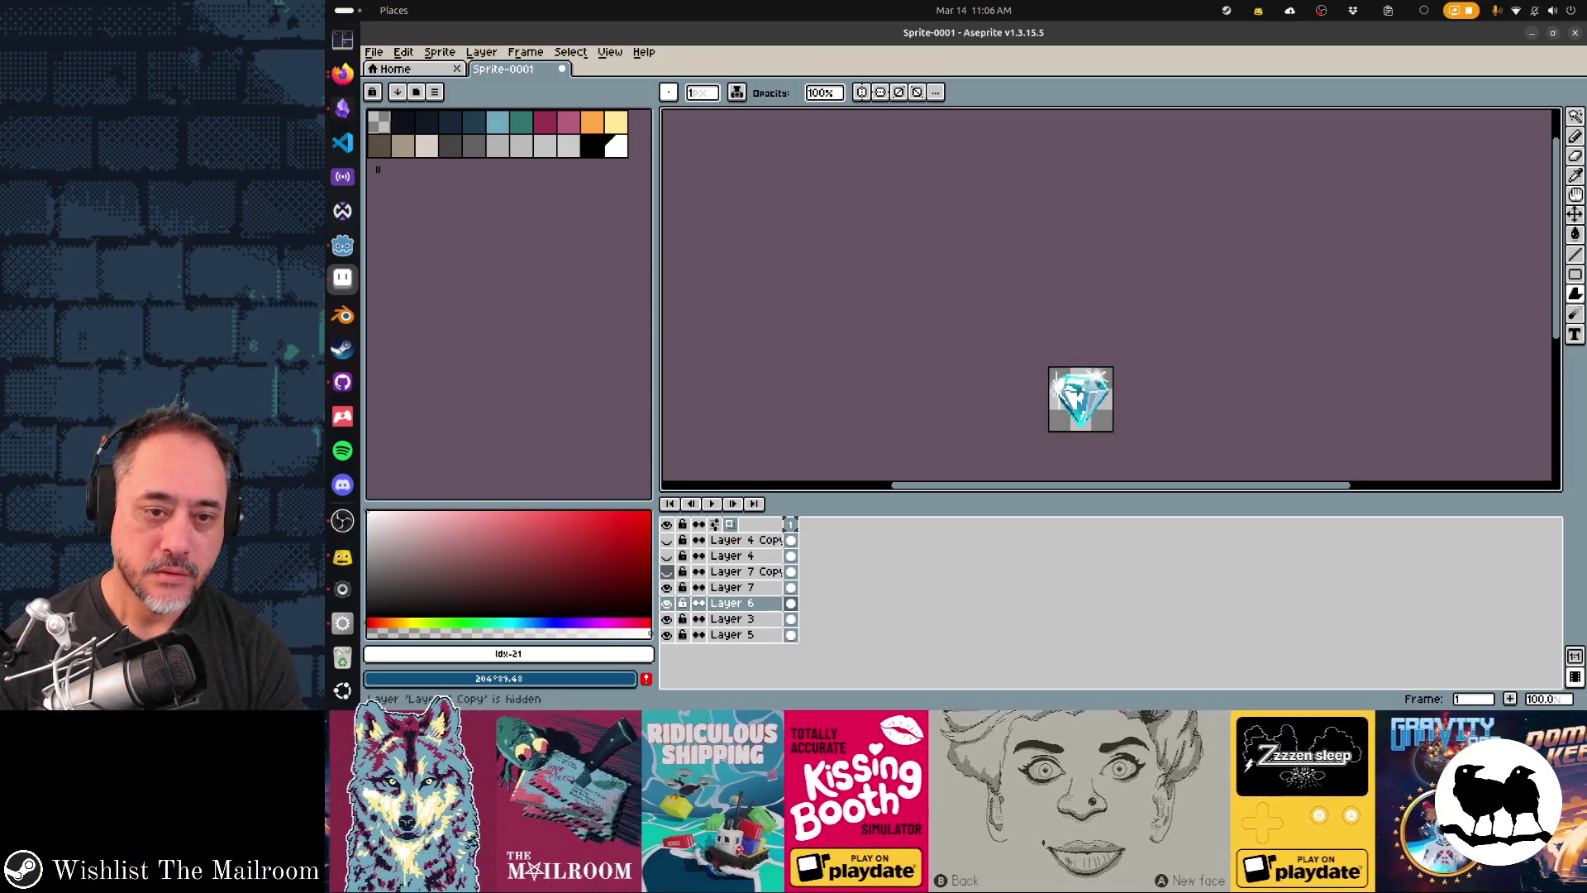
pyautogui.click(666, 587)
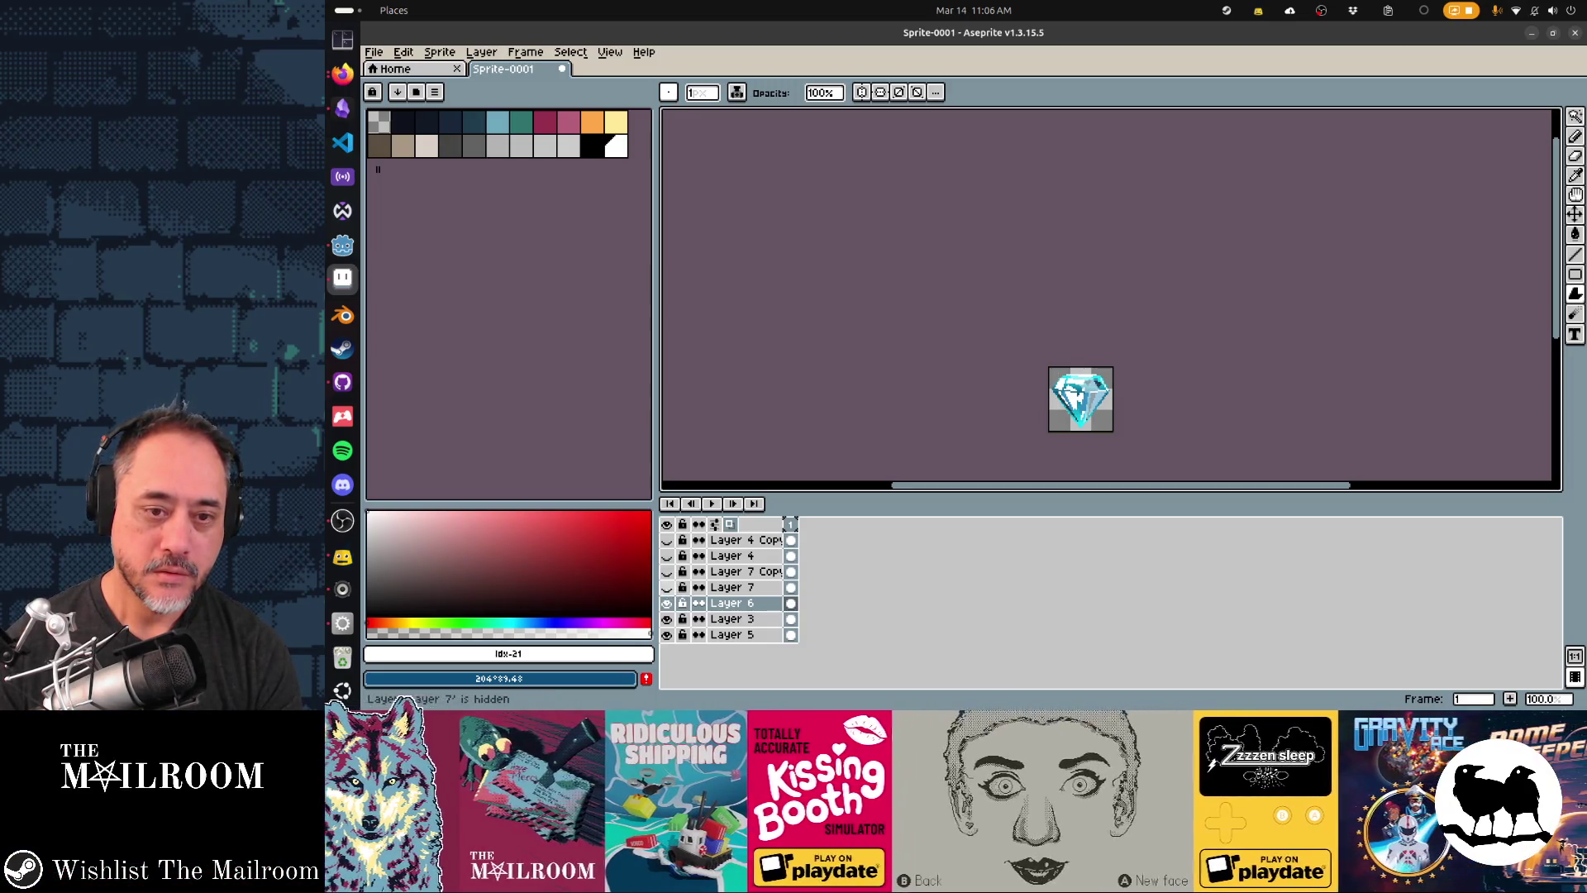
pyautogui.click(666, 587)
pyautogui.click(666, 571)
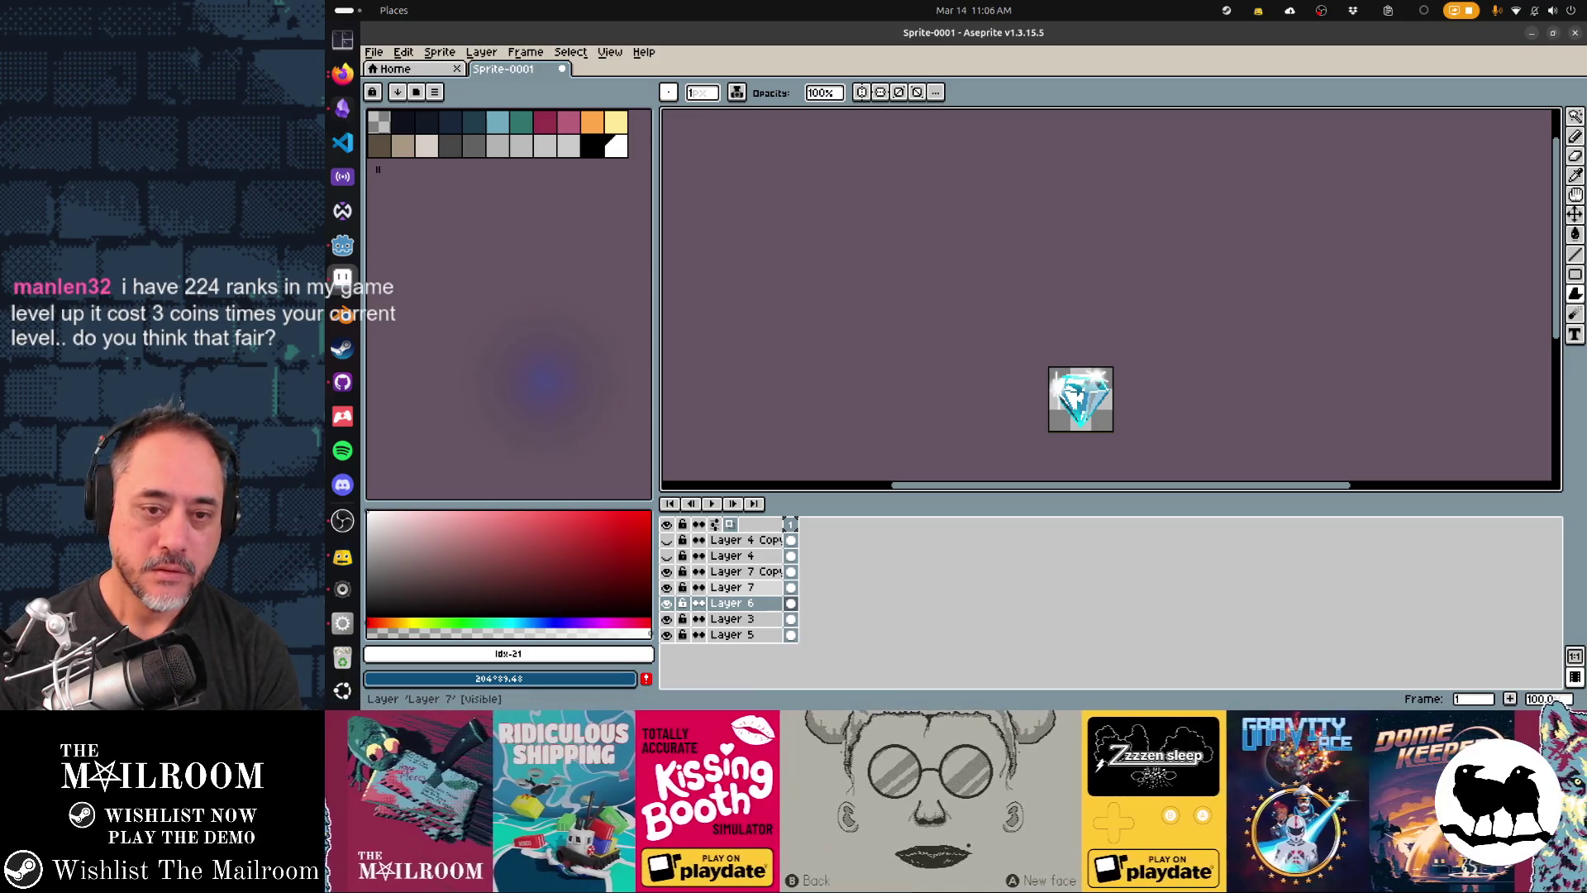
# - Delete the hidden Layer 4 Copy and Layer 4 from the layer stack
pyautogui.moveTo(963, 390); pyautogui.dragTo(942, 335)
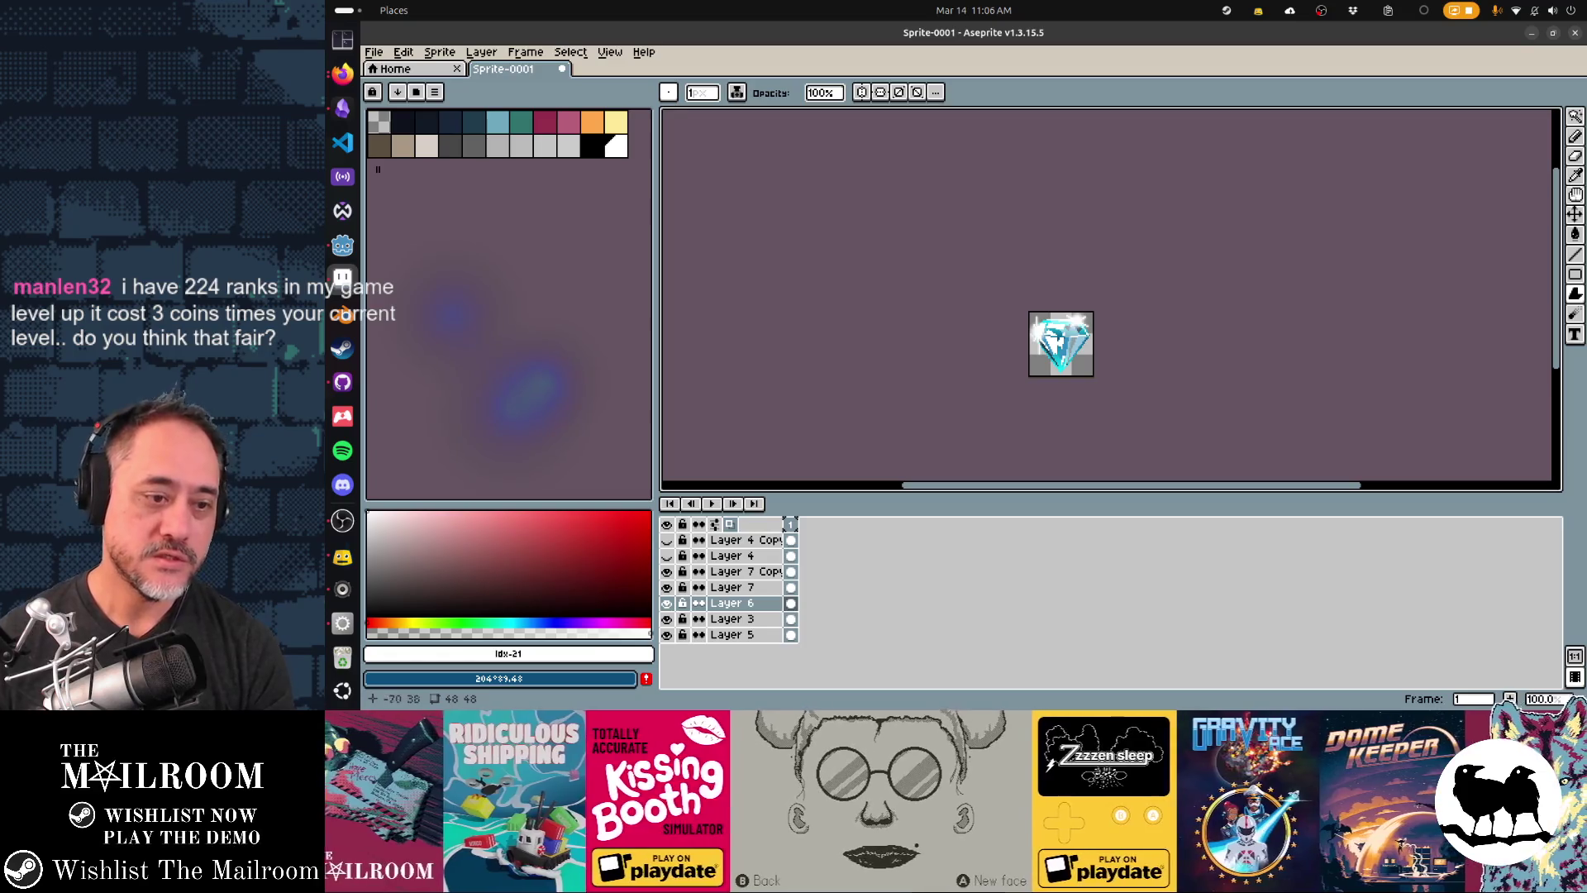
pyautogui.click(731, 539)
pyautogui.keyDown('shift'); pyautogui.click(732, 556); pyautogui.keyUp('shift')
pyautogui.press('Delete')
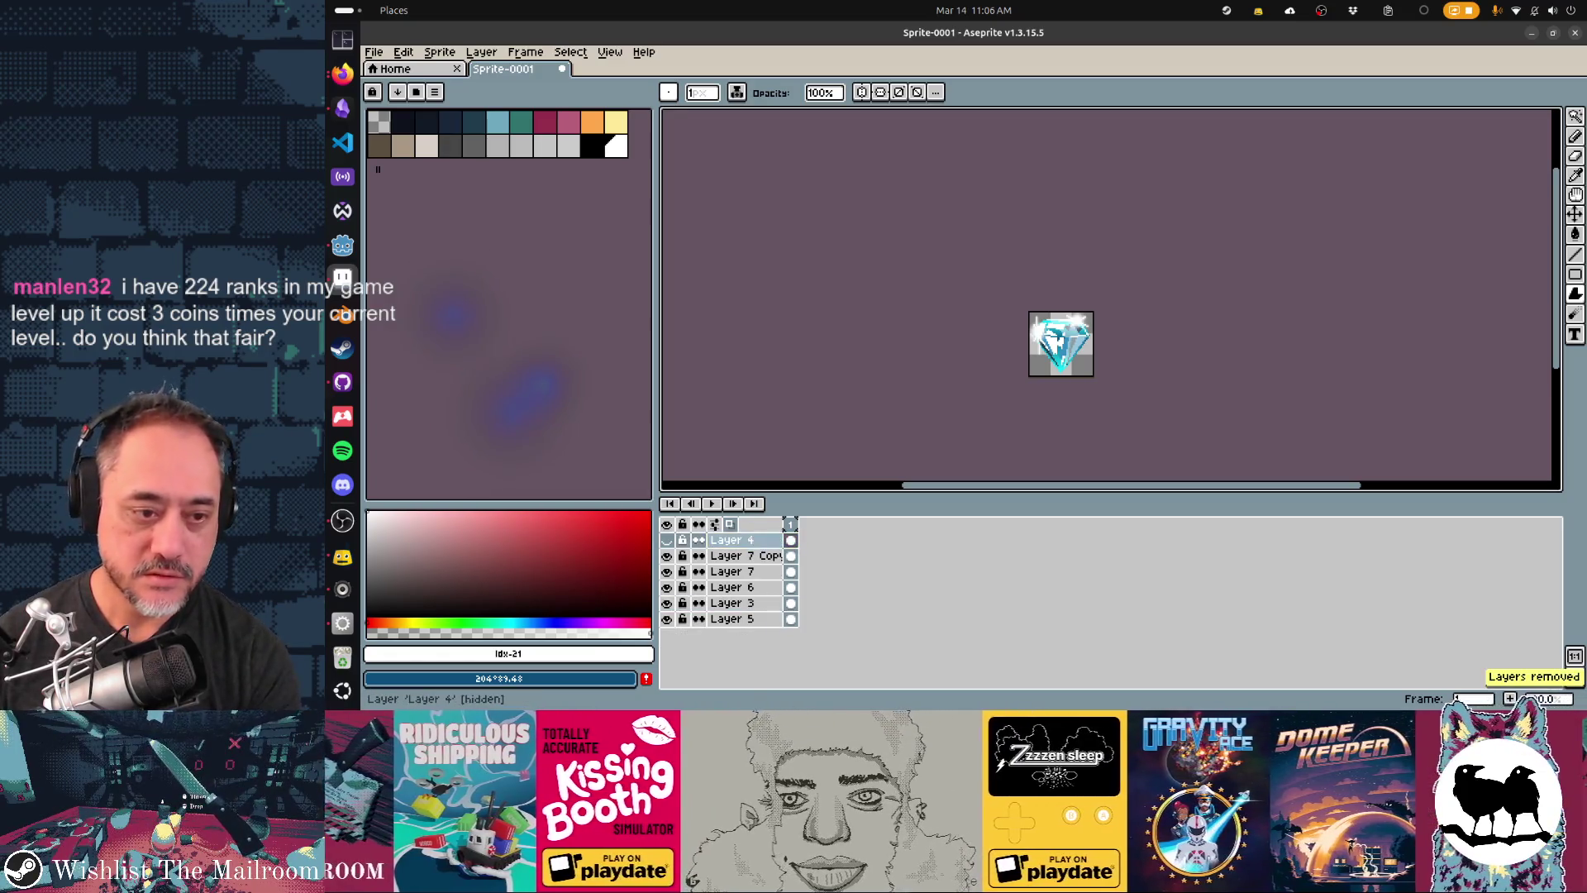
# - Save the sprite as diamond-icon.png in the textures folder
pyautogui.hotkey('ctrl', 'shift', 's')
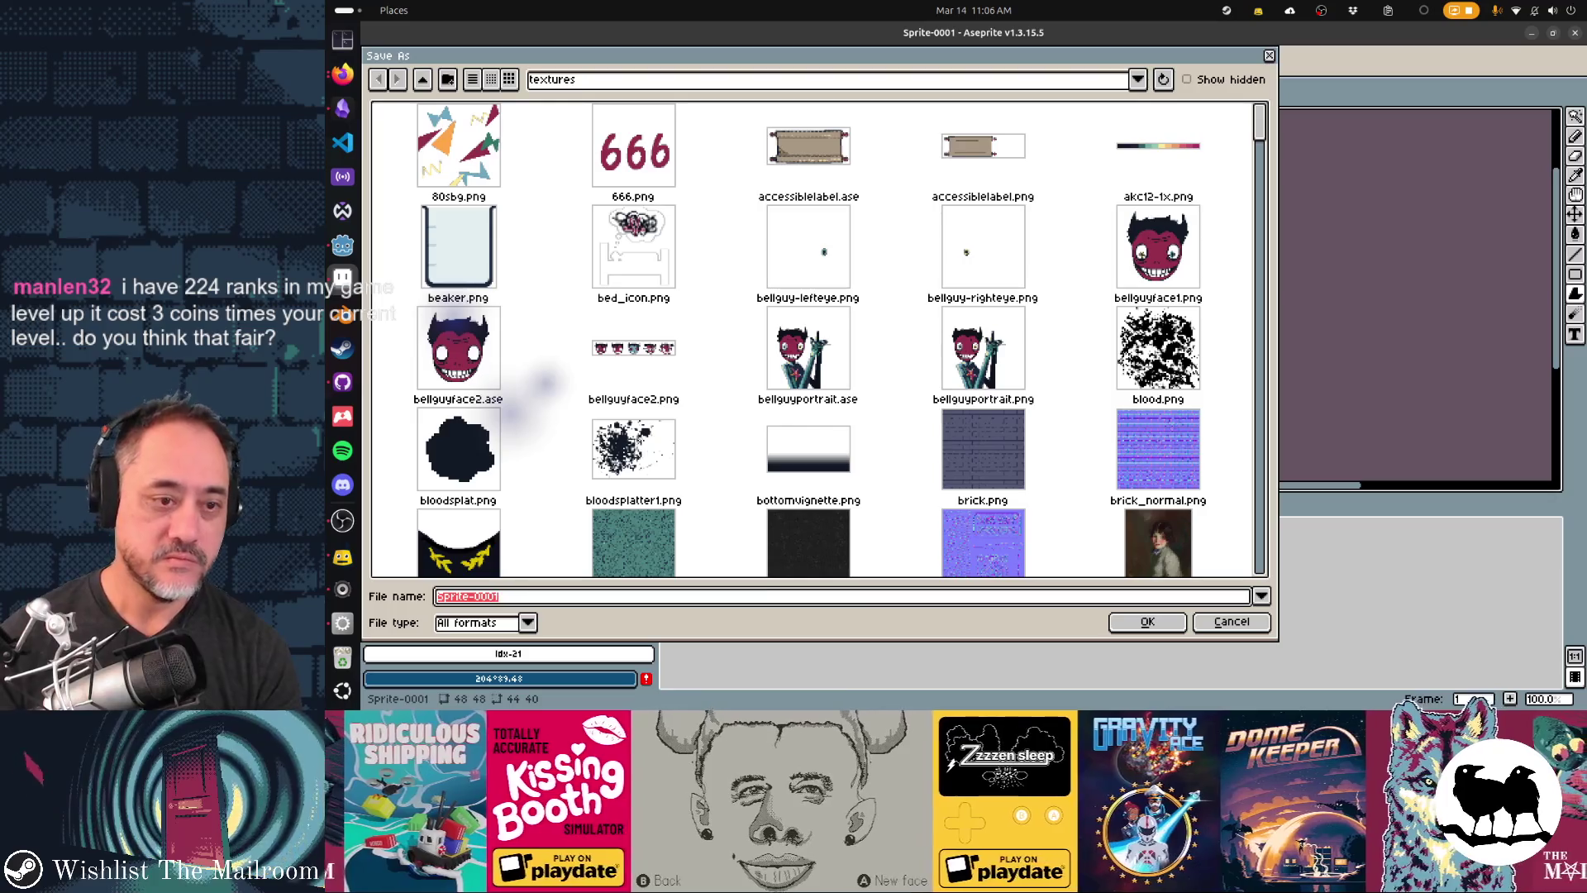
pyautogui.write('diamond')
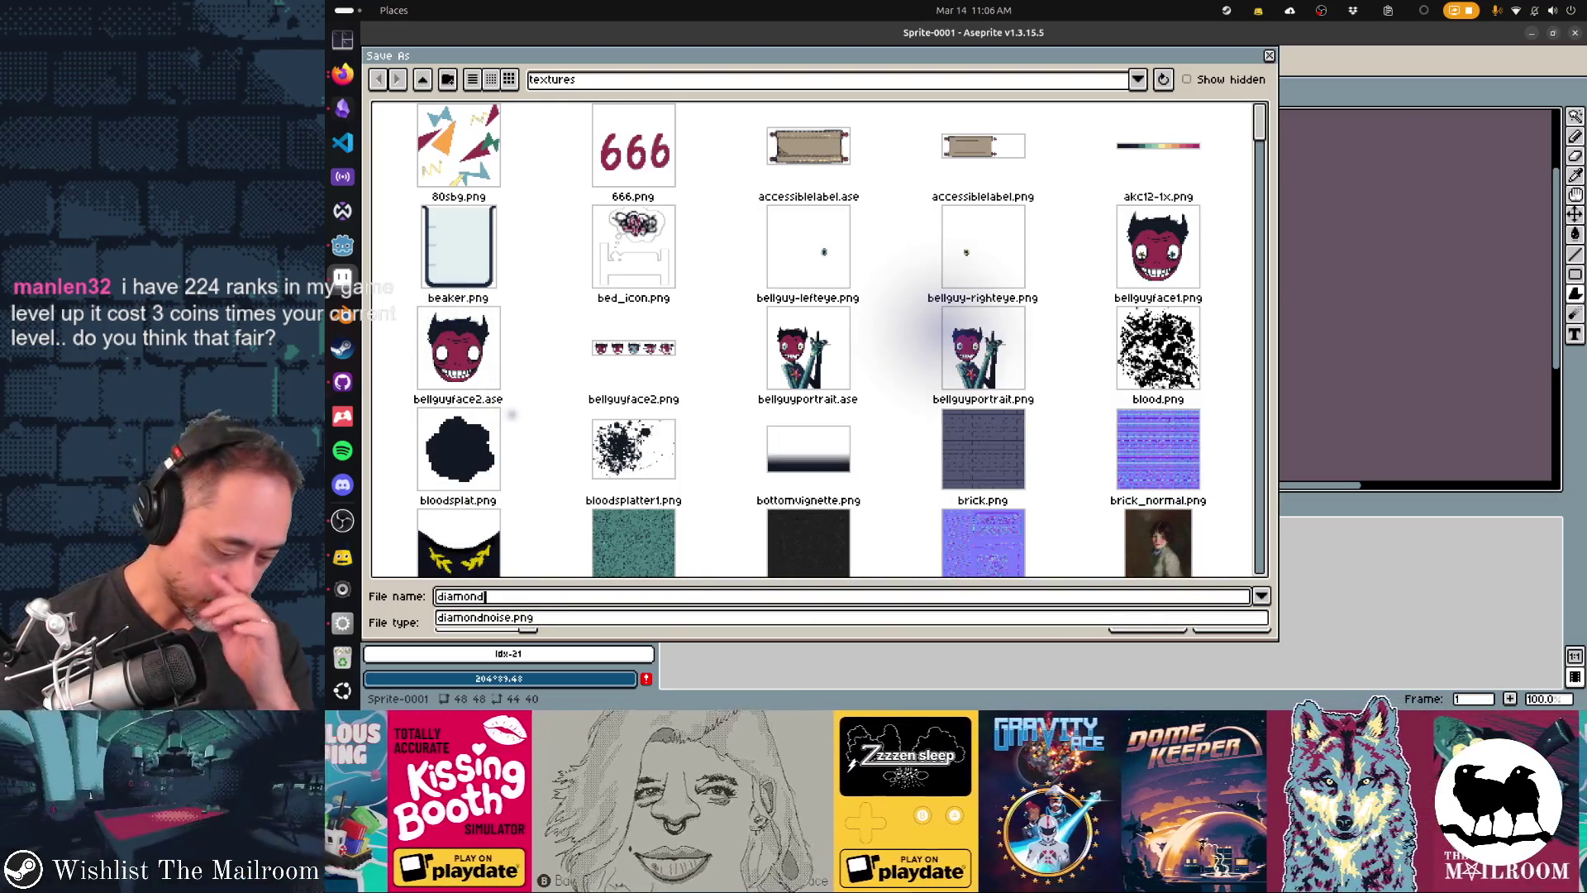
pyautogui.write('-icon.png')
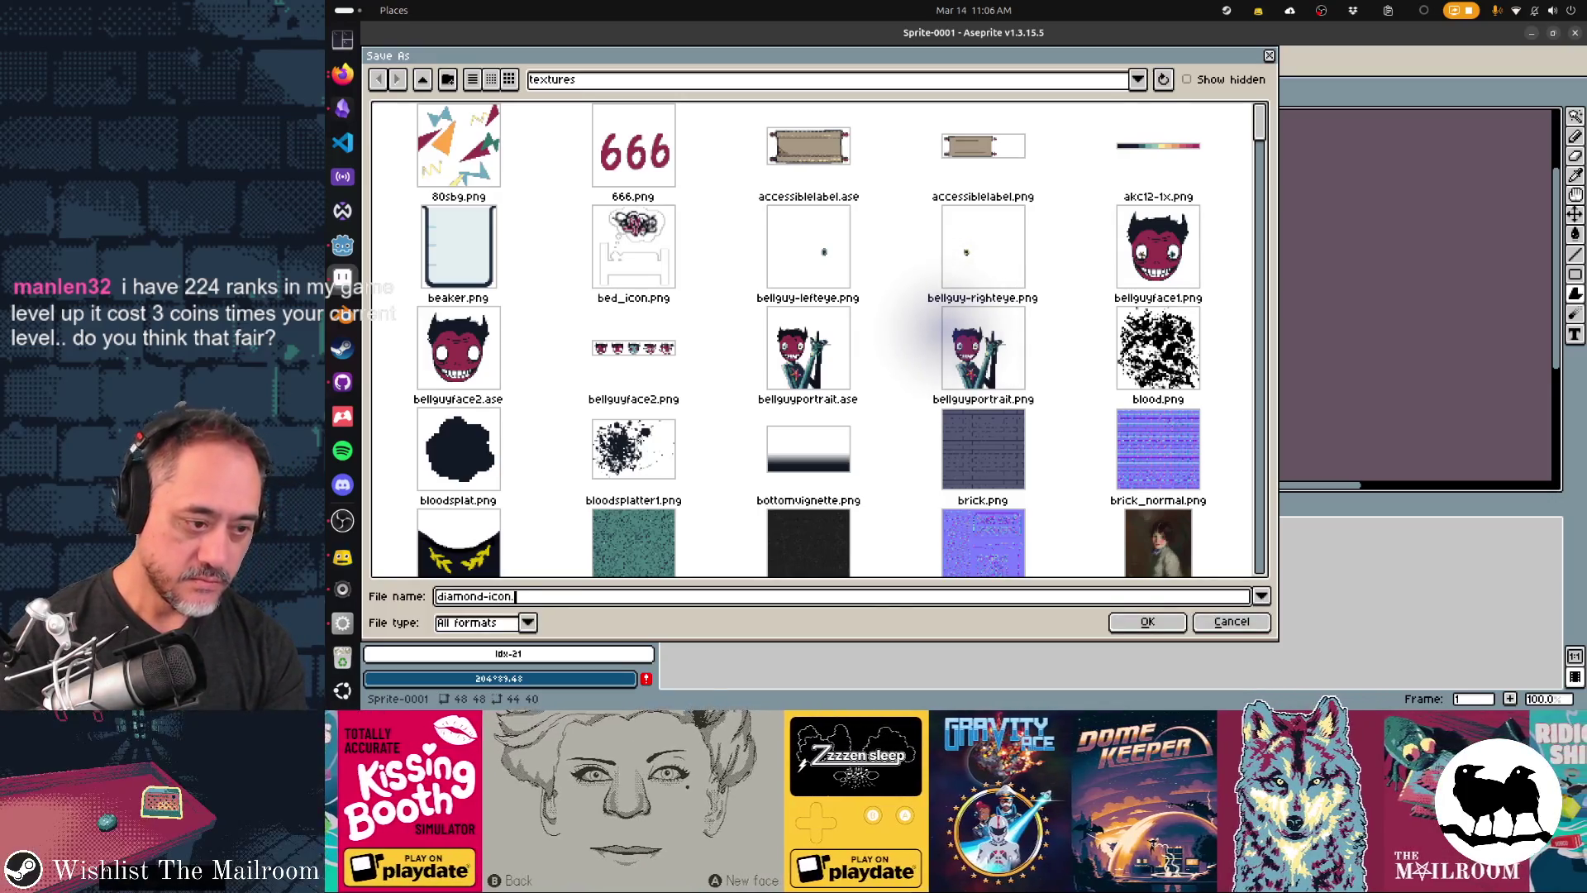
pyautogui.press('Return')
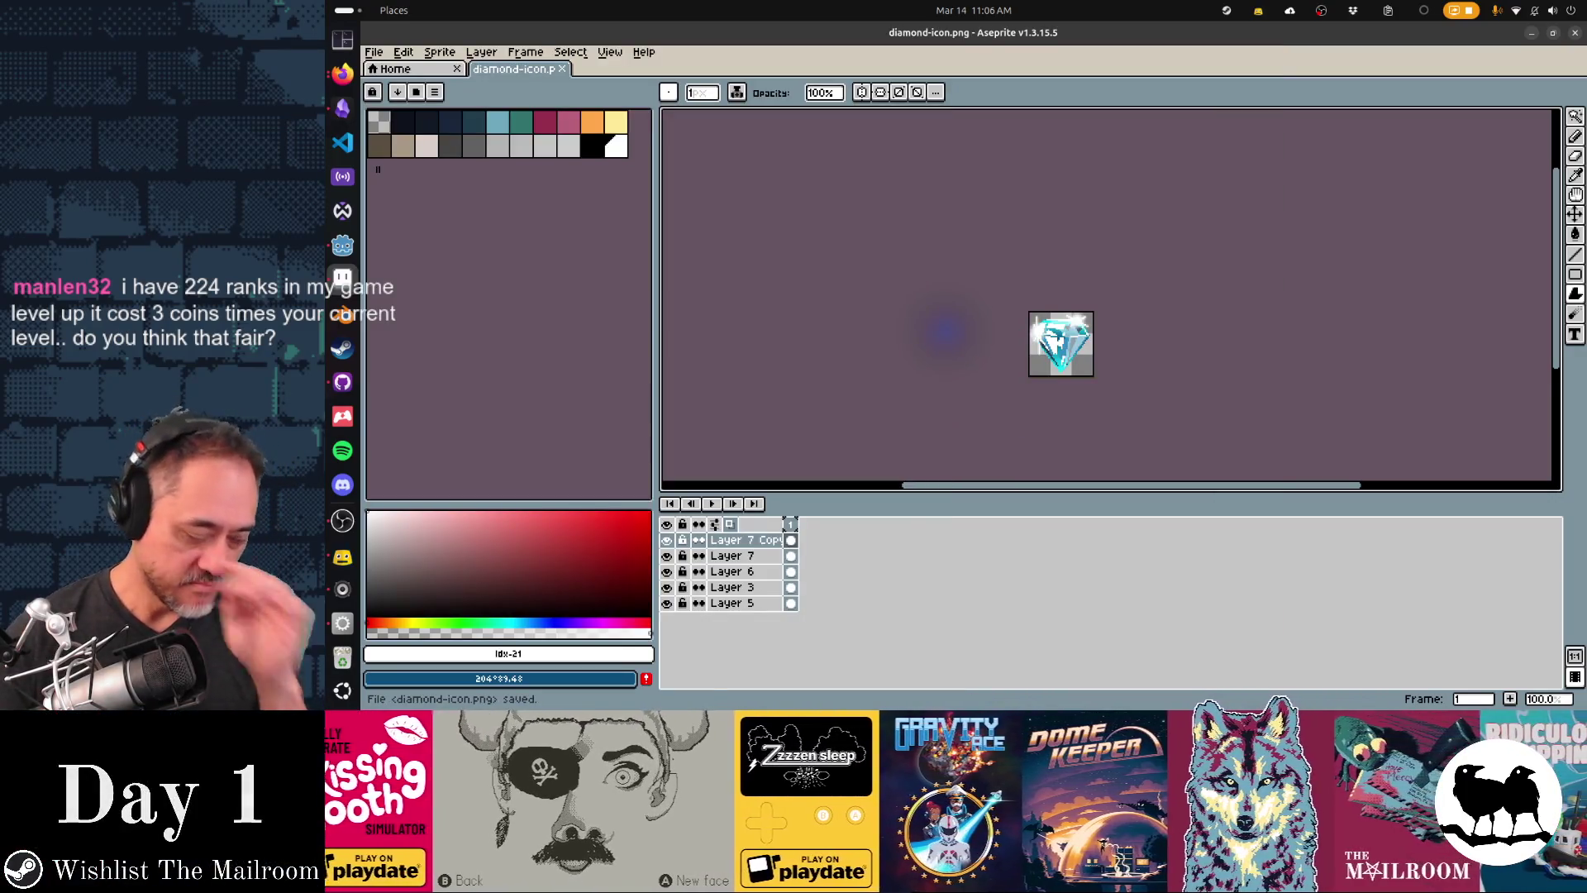
pyautogui.hotkey('alt', 'Tab')
pyautogui.hotkey('alt', 'Tab')
pyautogui.hotkey('alt', 'Tab')
pyautogui.hotkey('alt', 'Tab')
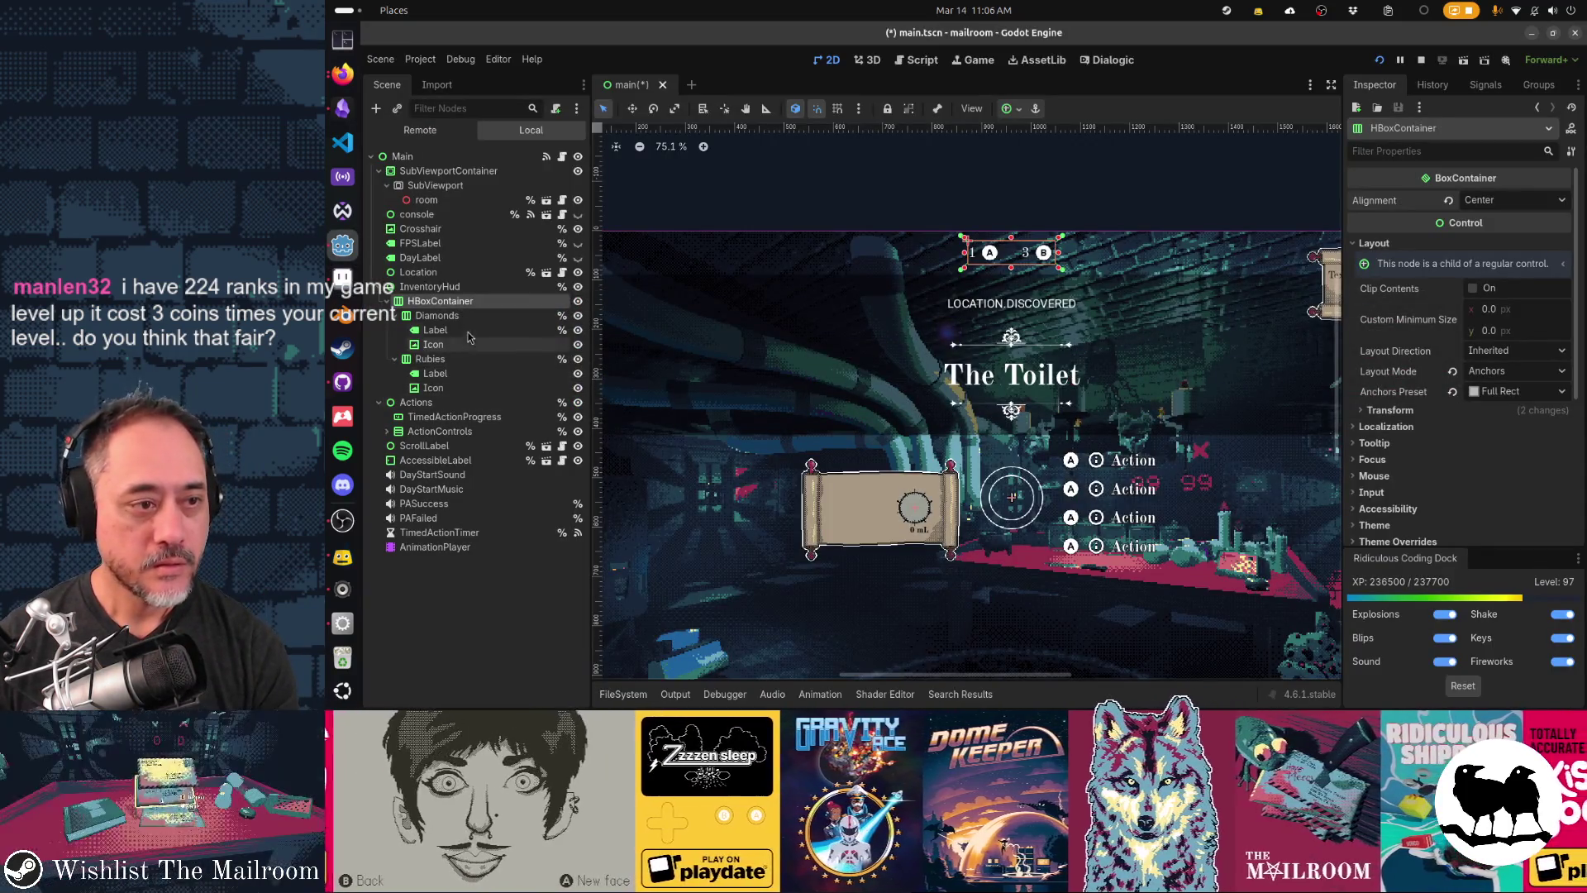
# - Quick-load diamond-icon.png as the Diamonds Icon texture, save the main scene and stop the game
pyautogui.click(990, 253)
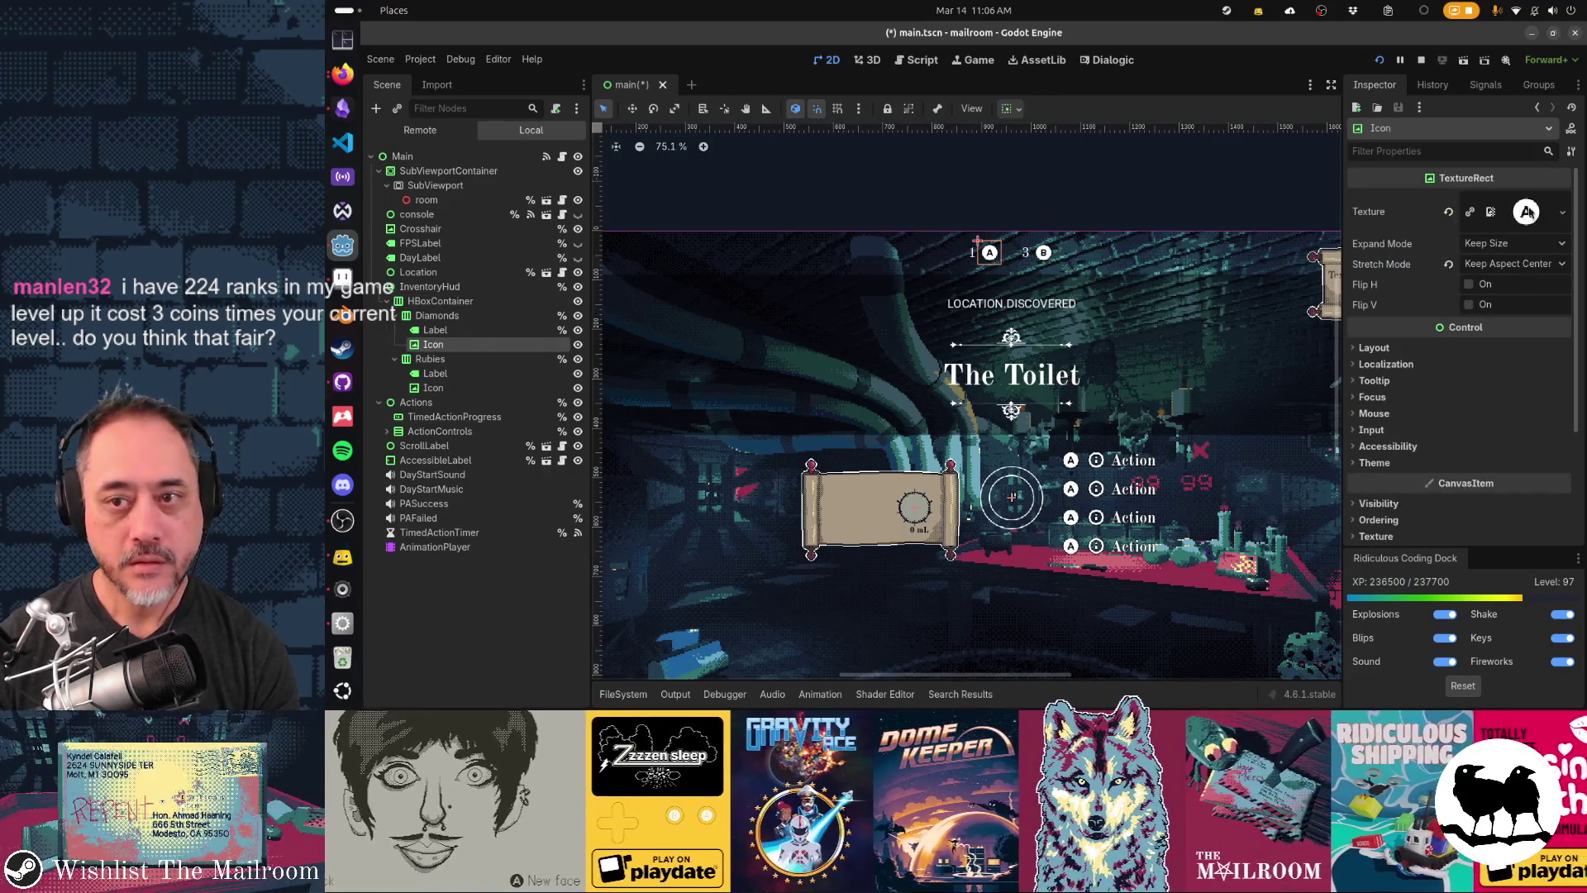
pyautogui.click(1563, 213)
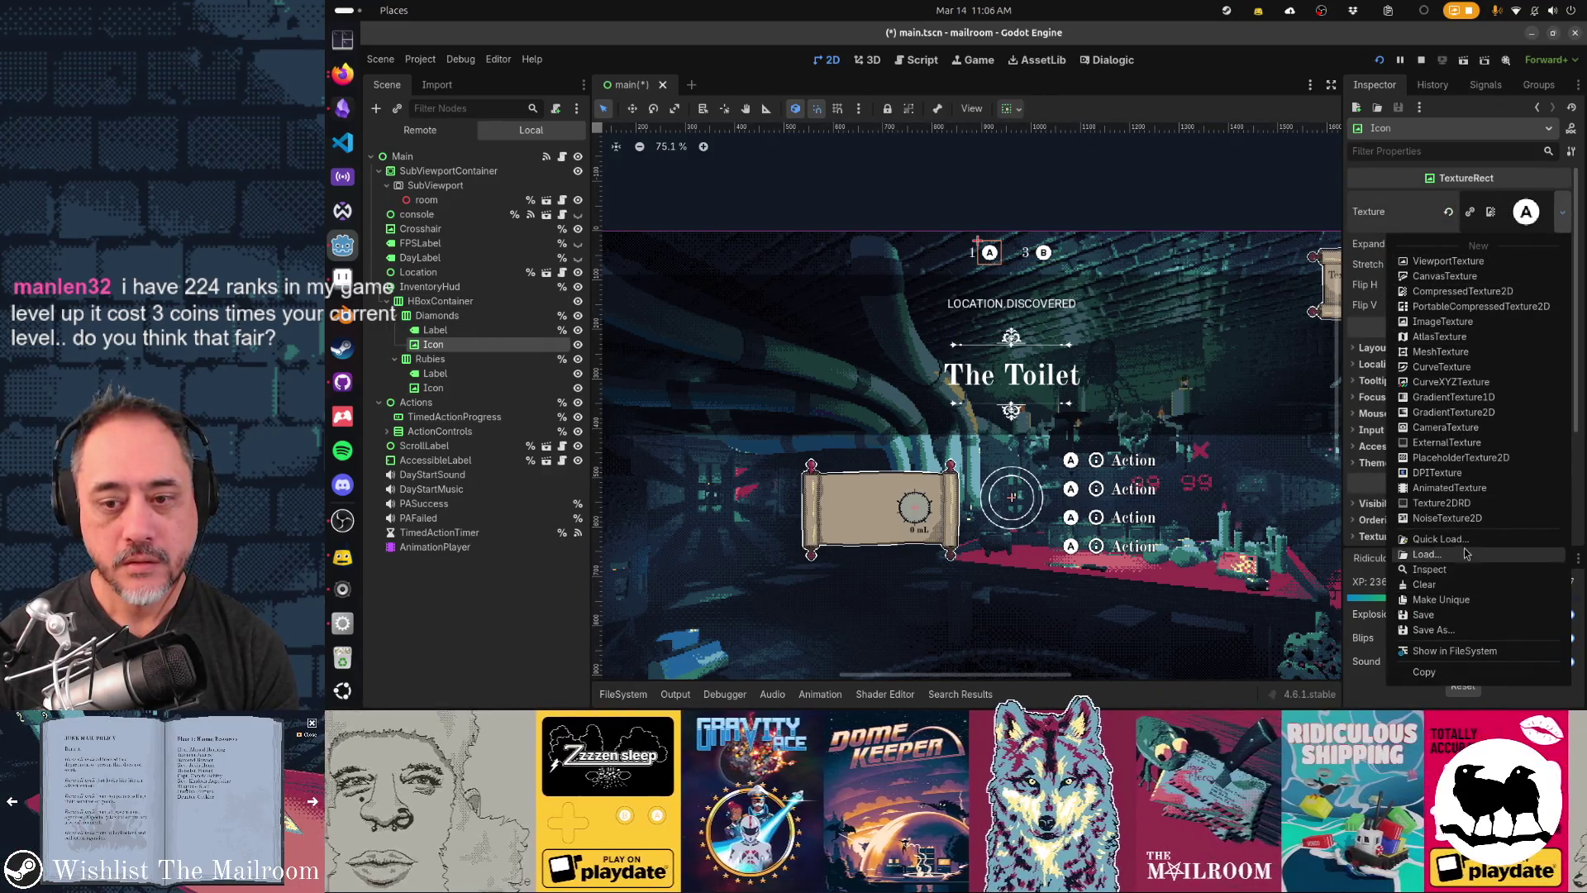
pyautogui.click(1466, 540)
pyautogui.write('diamond')
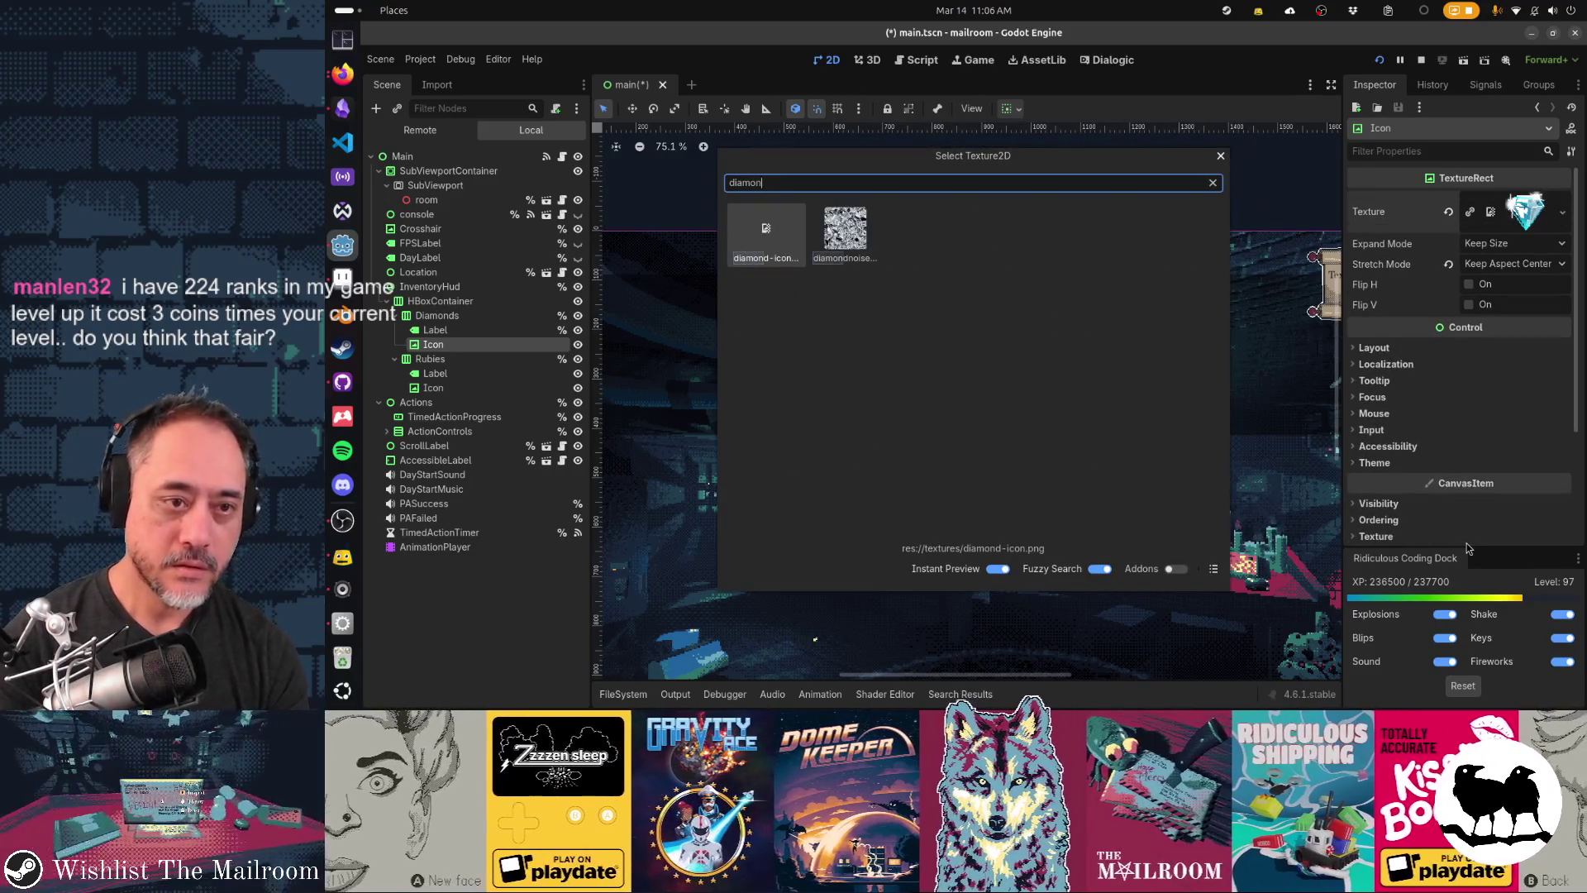
pyautogui.press('Return')
pyautogui.hotkey('ctrl', 's')
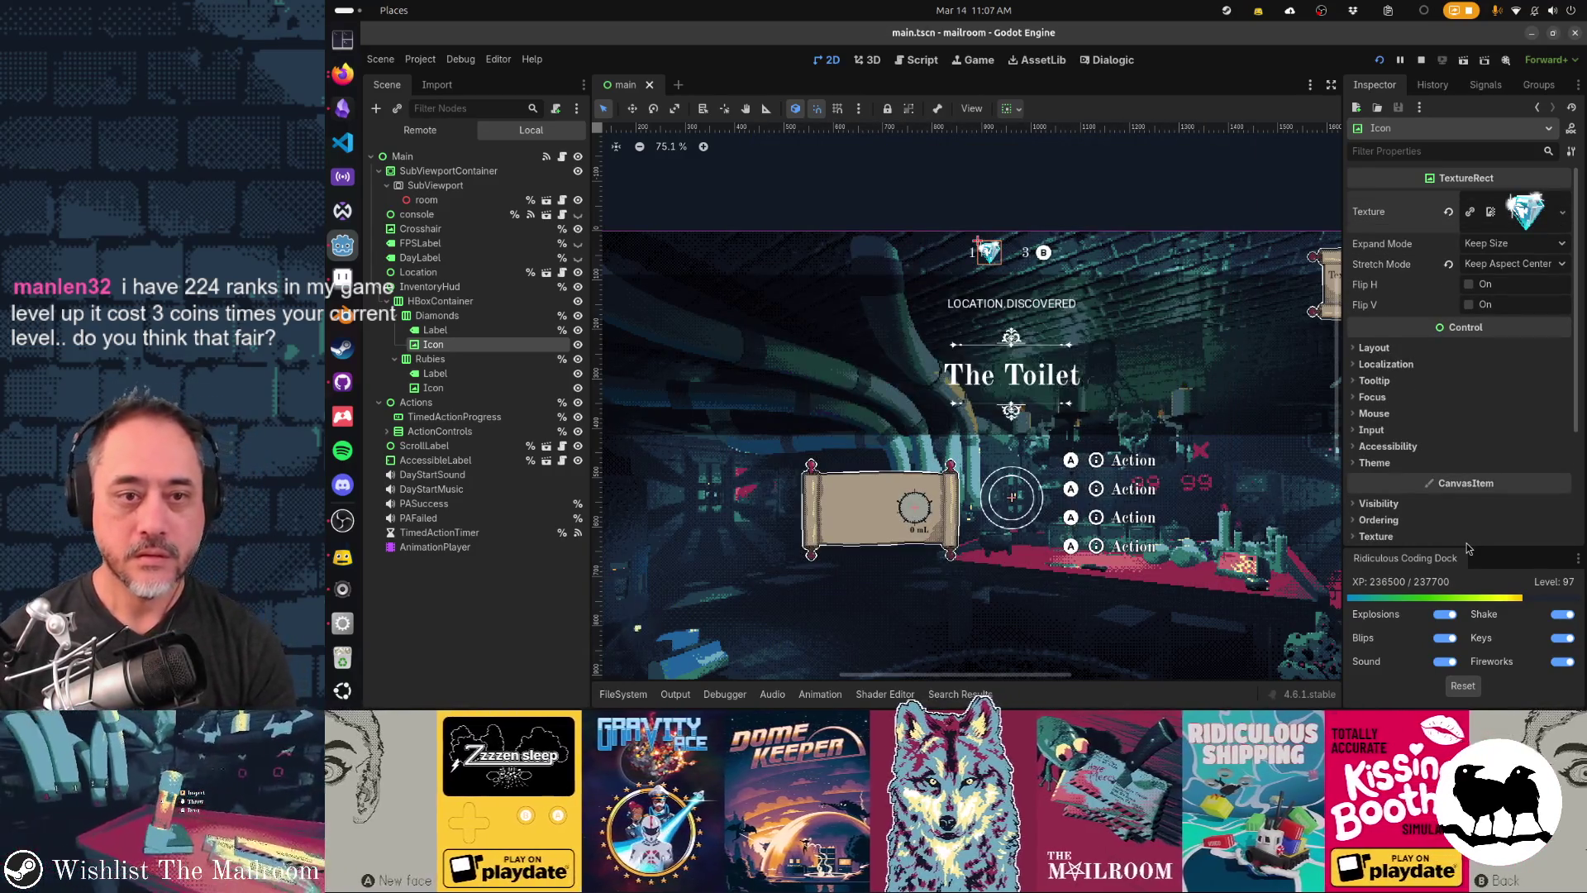
pyautogui.press('F8')
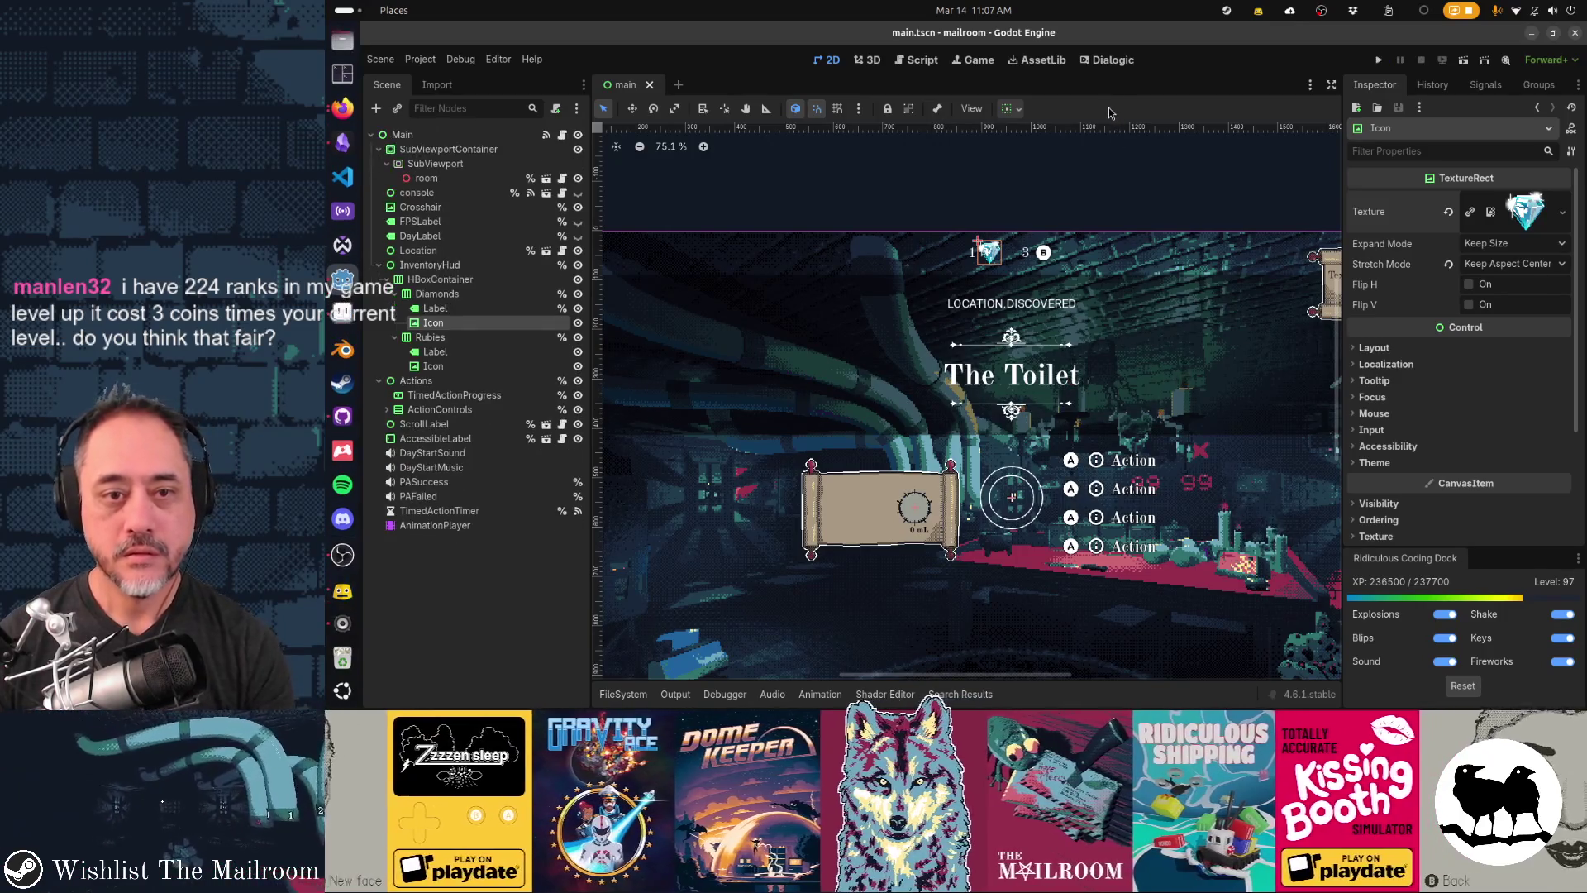